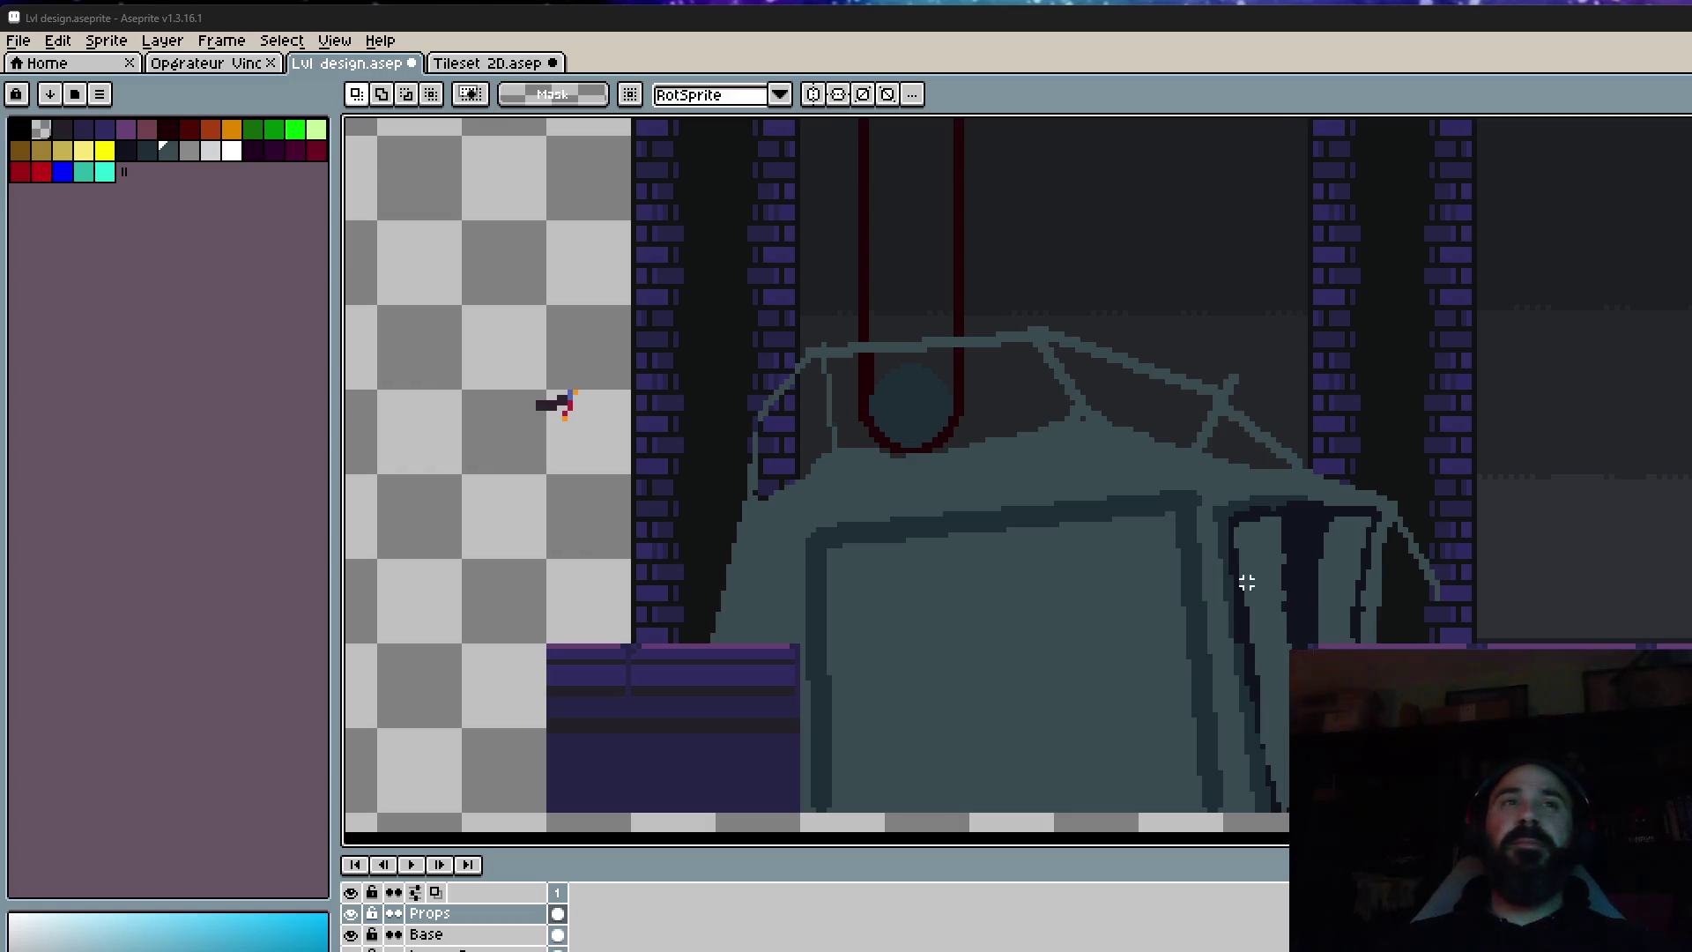
Sample the machine's dark teal and draw a thick 3 px diagonal along its upper-left edge.
scroll(1246, 582, "down", 2)
scroll(1172, 529, "up", 5)
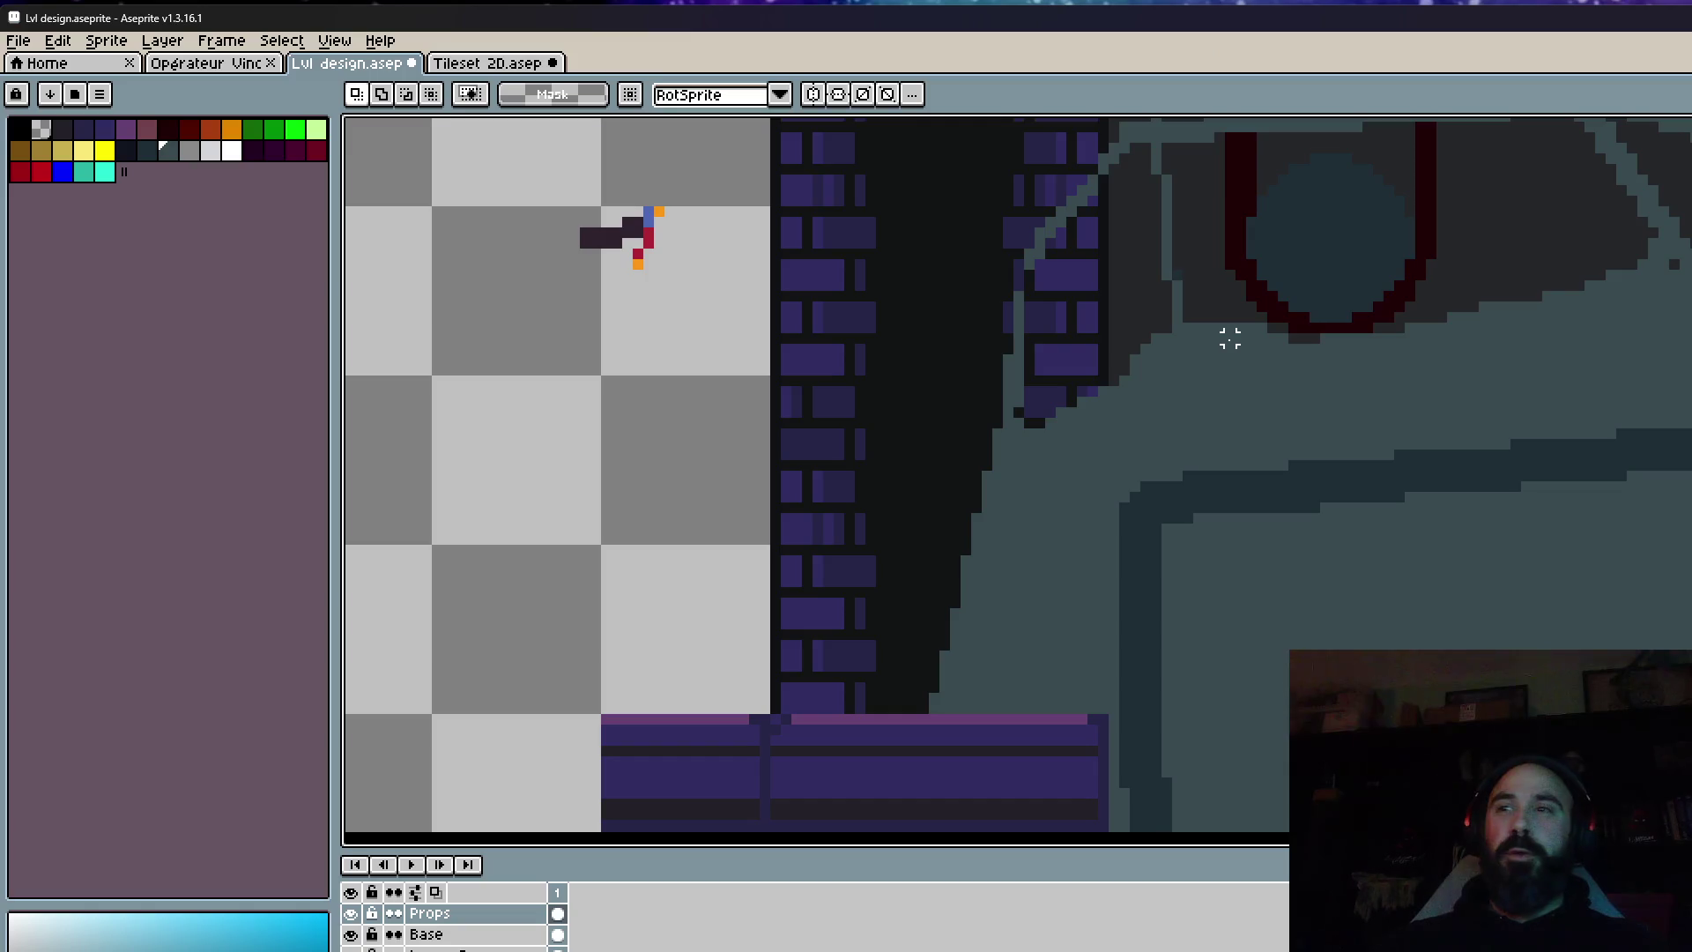
key("i")
left_click(1176, 489)
scroll(1152, 484, "up", 2)
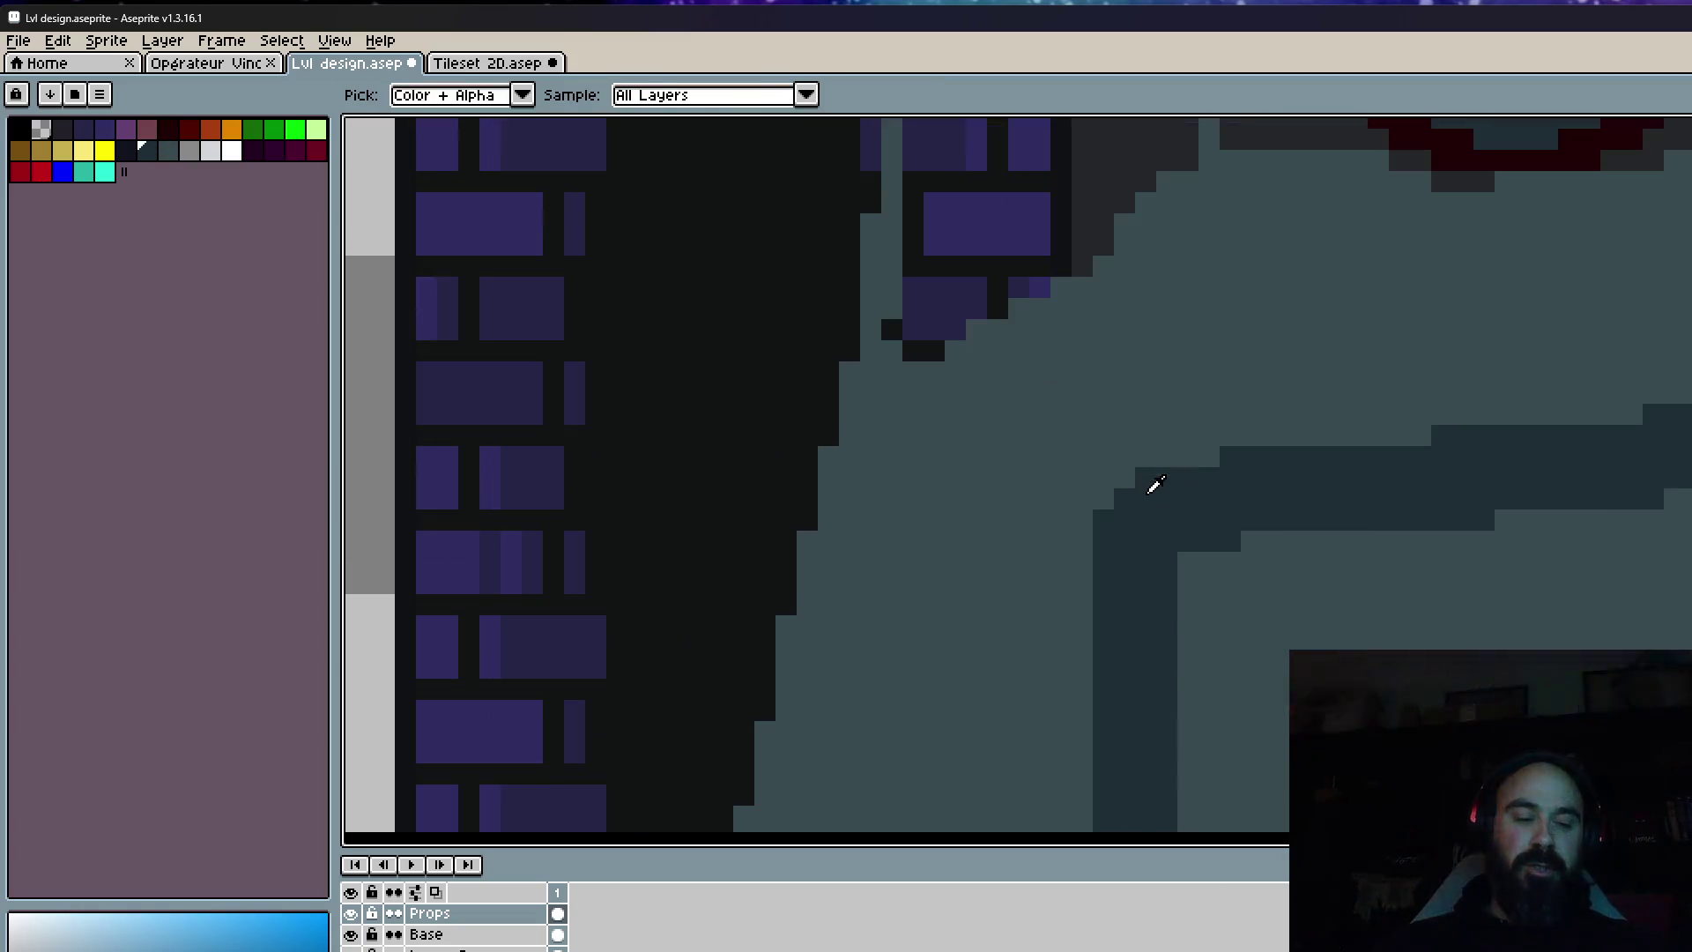
key("b")
left_click(884, 400)
key("plus")
key("plus")
left_click_drag(864, 389, 1166, 502)
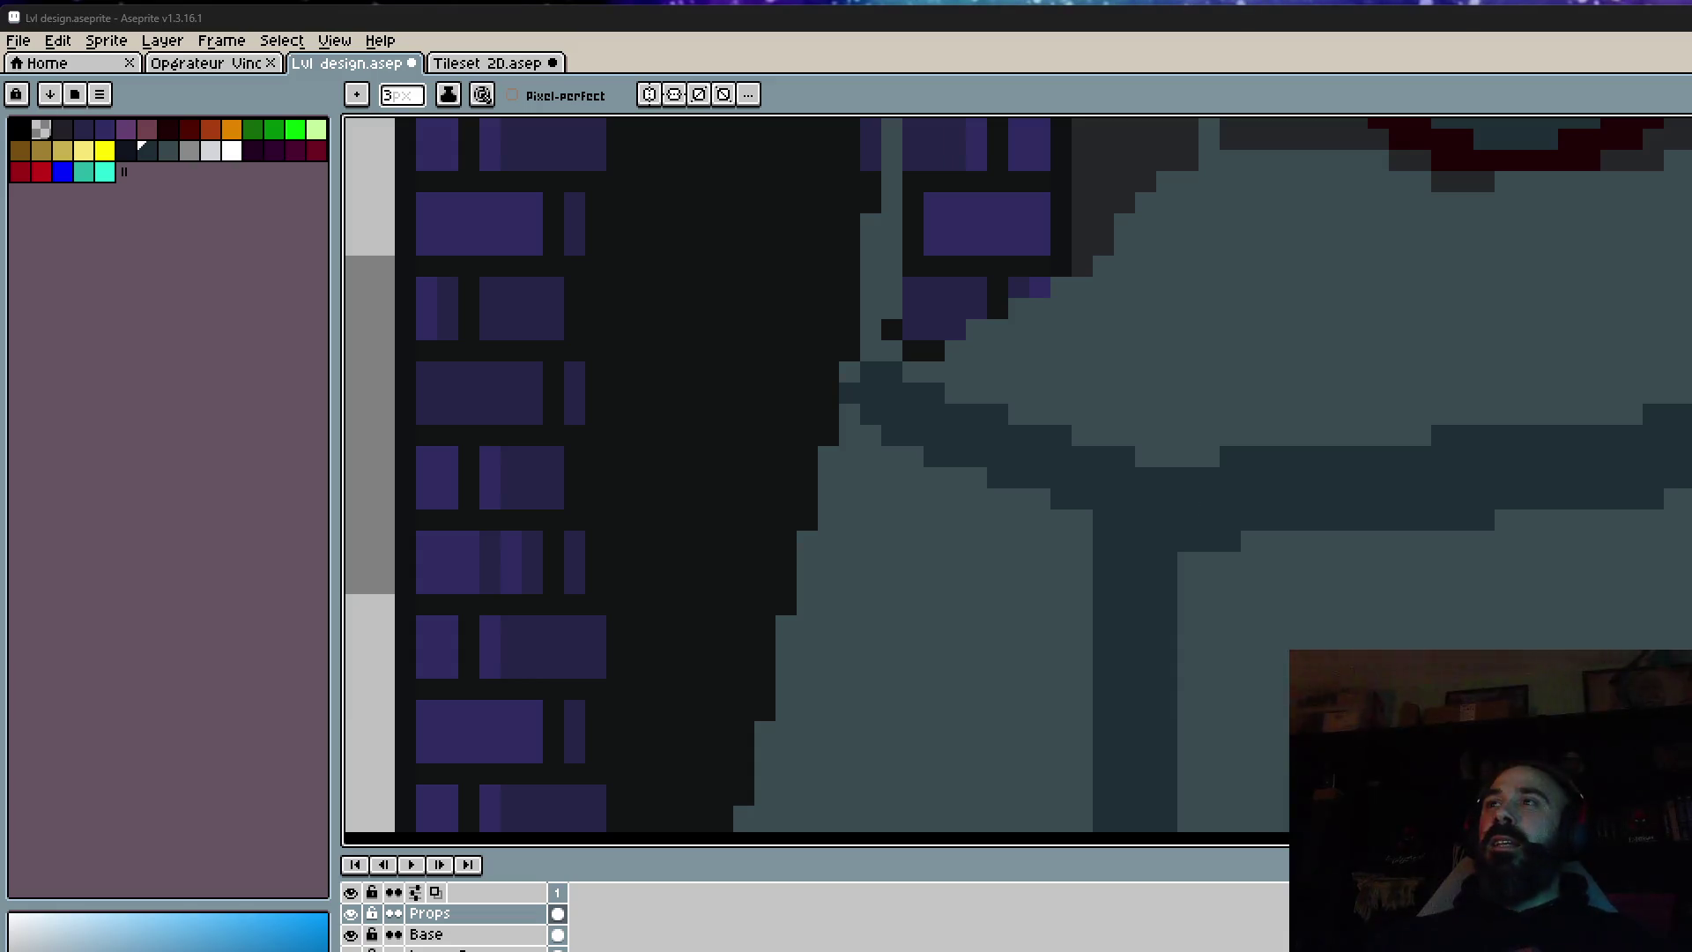
Sample the right-edge teal and widen the lit band along the machine's right edge.
scroll(1482, 414, "down", 3)
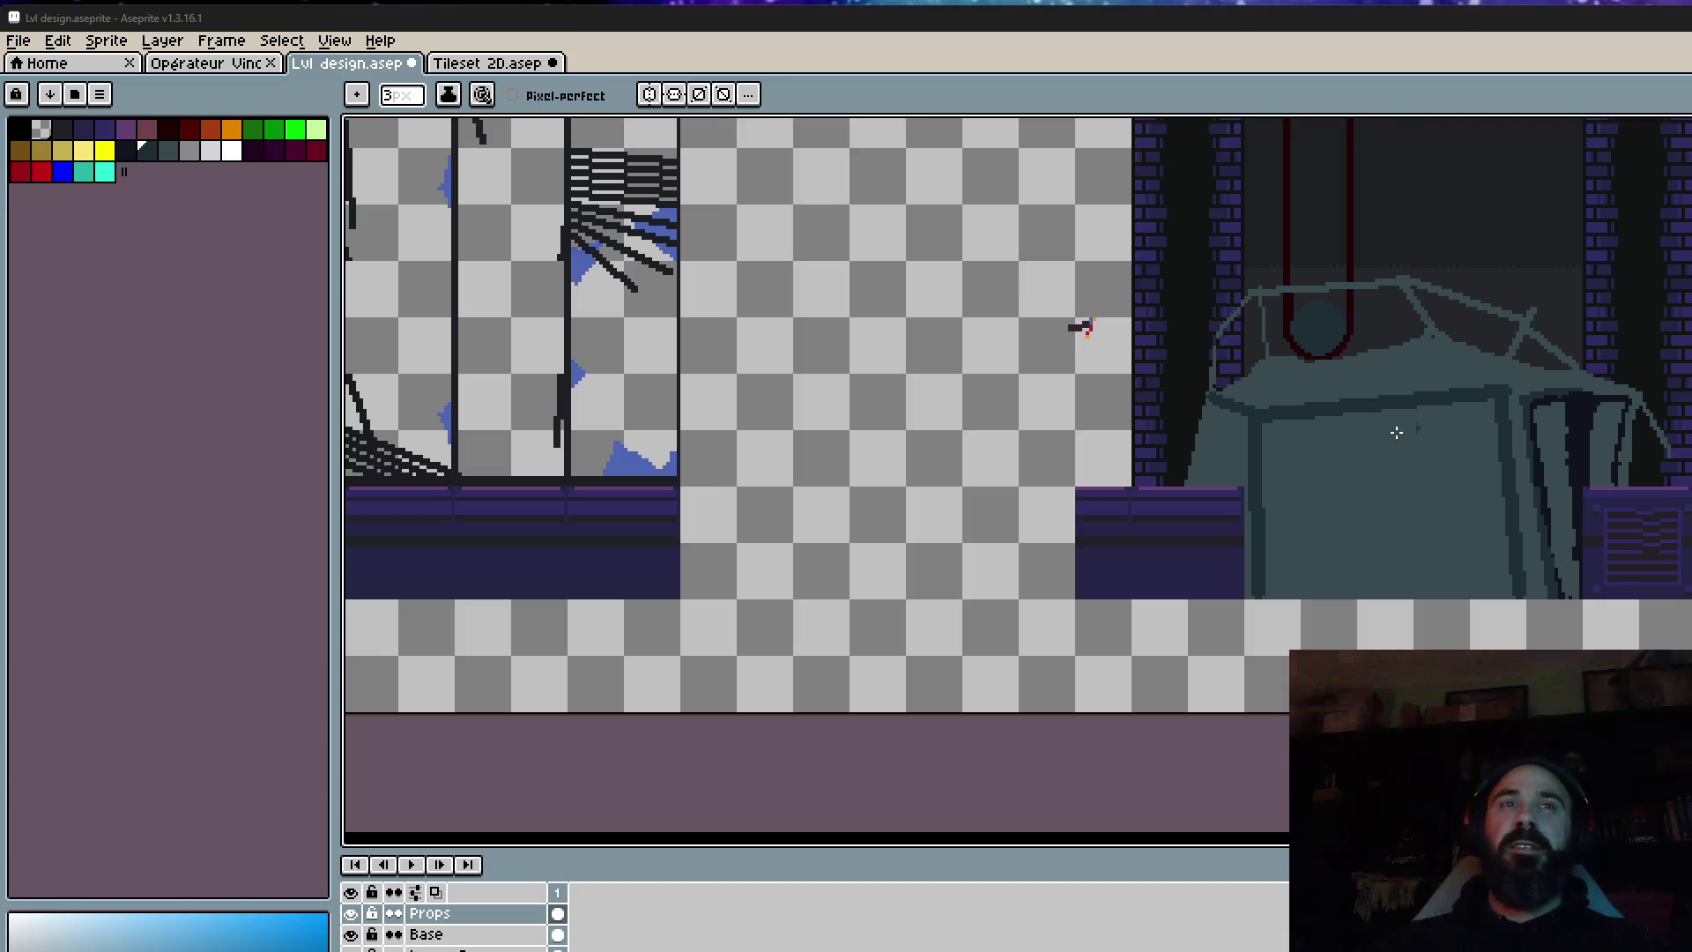
scroll(1216, 393, "up", 2)
scroll(1181, 377, "down", 1)
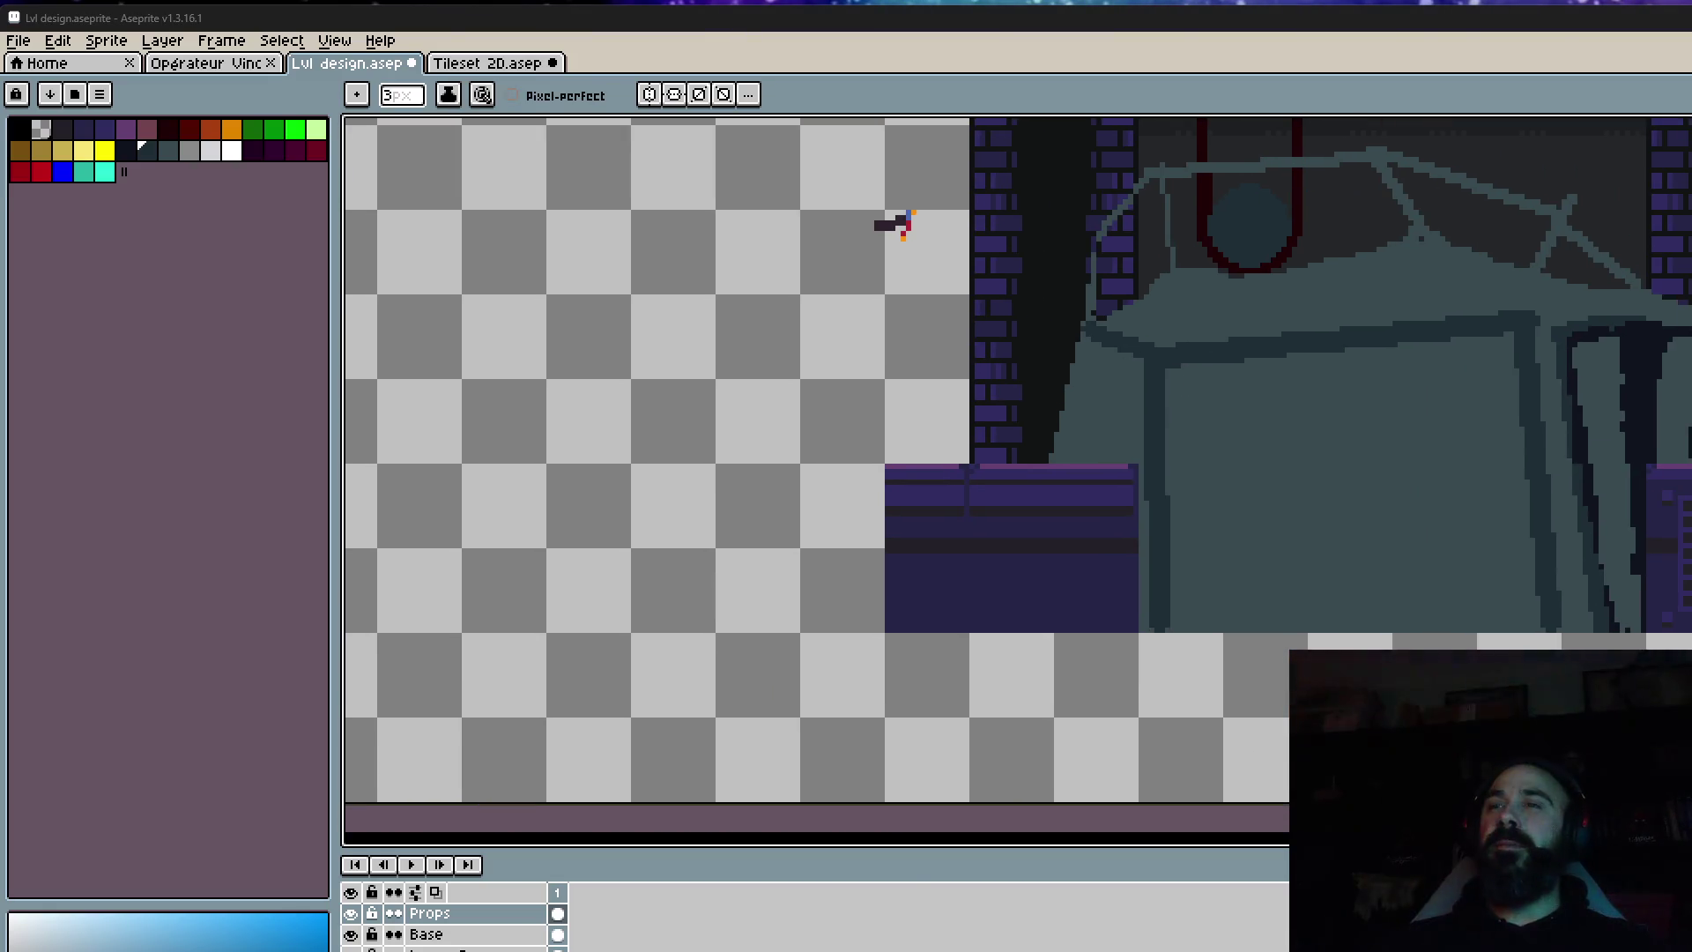
scroll(1146, 353, "left", 3)
scroll(1363, 382, "down", 1)
scroll(1529, 457, "up", 2)
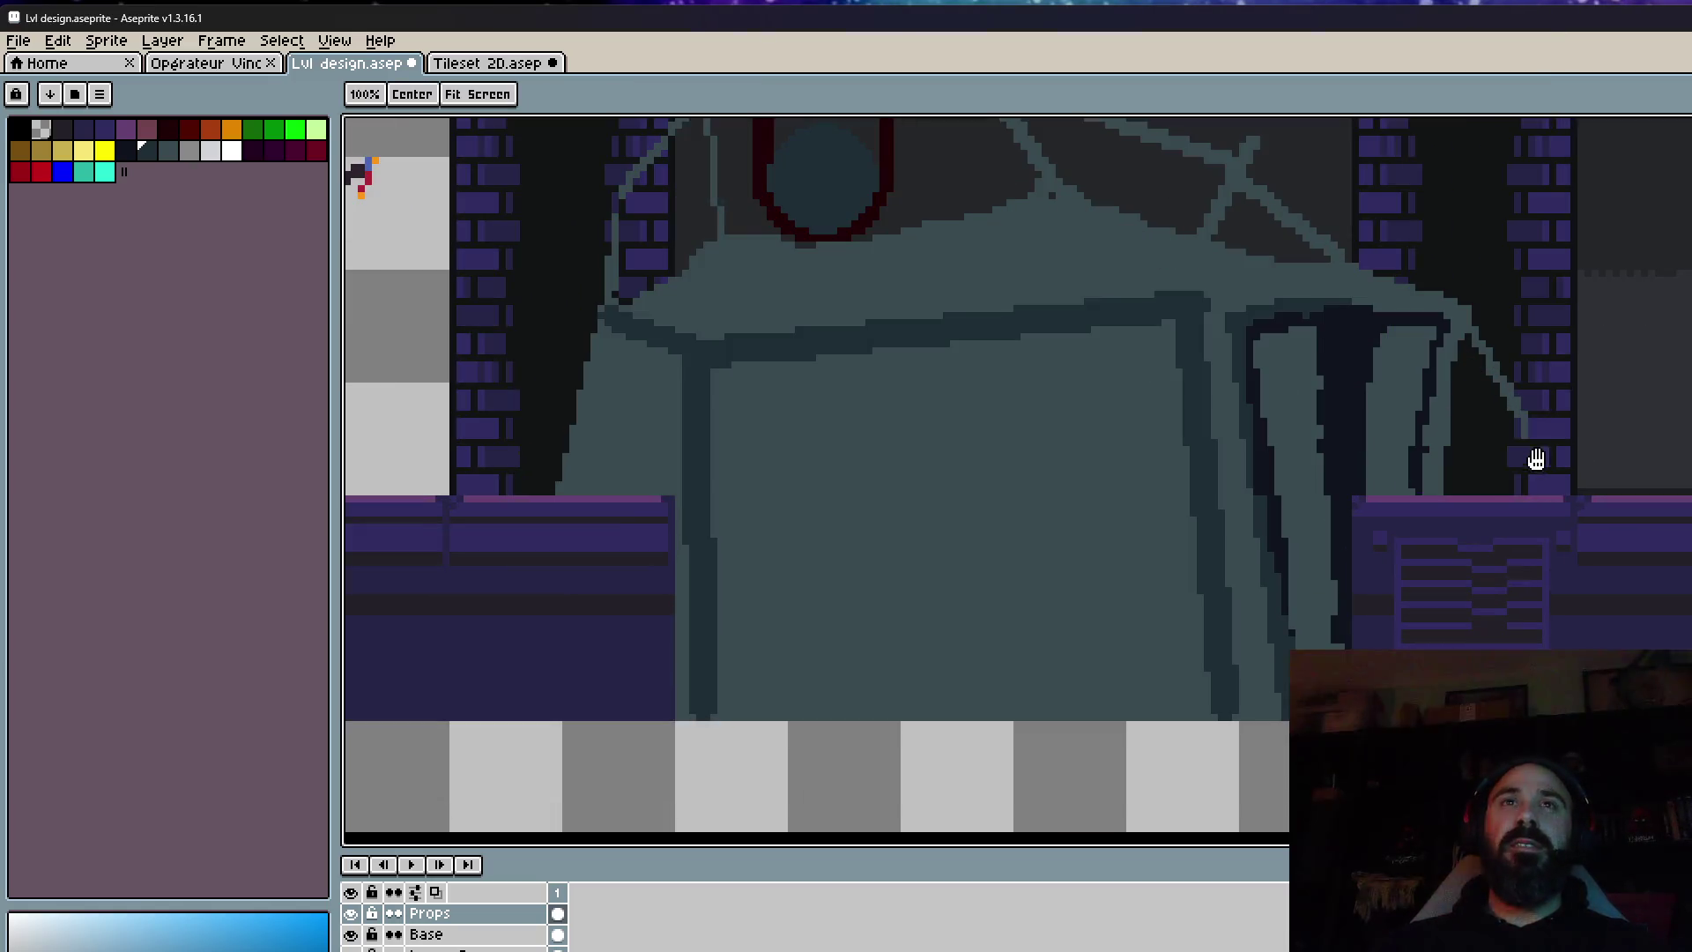
scroll(1512, 442, "up", 1)
scroll(1523, 451, "up", 2)
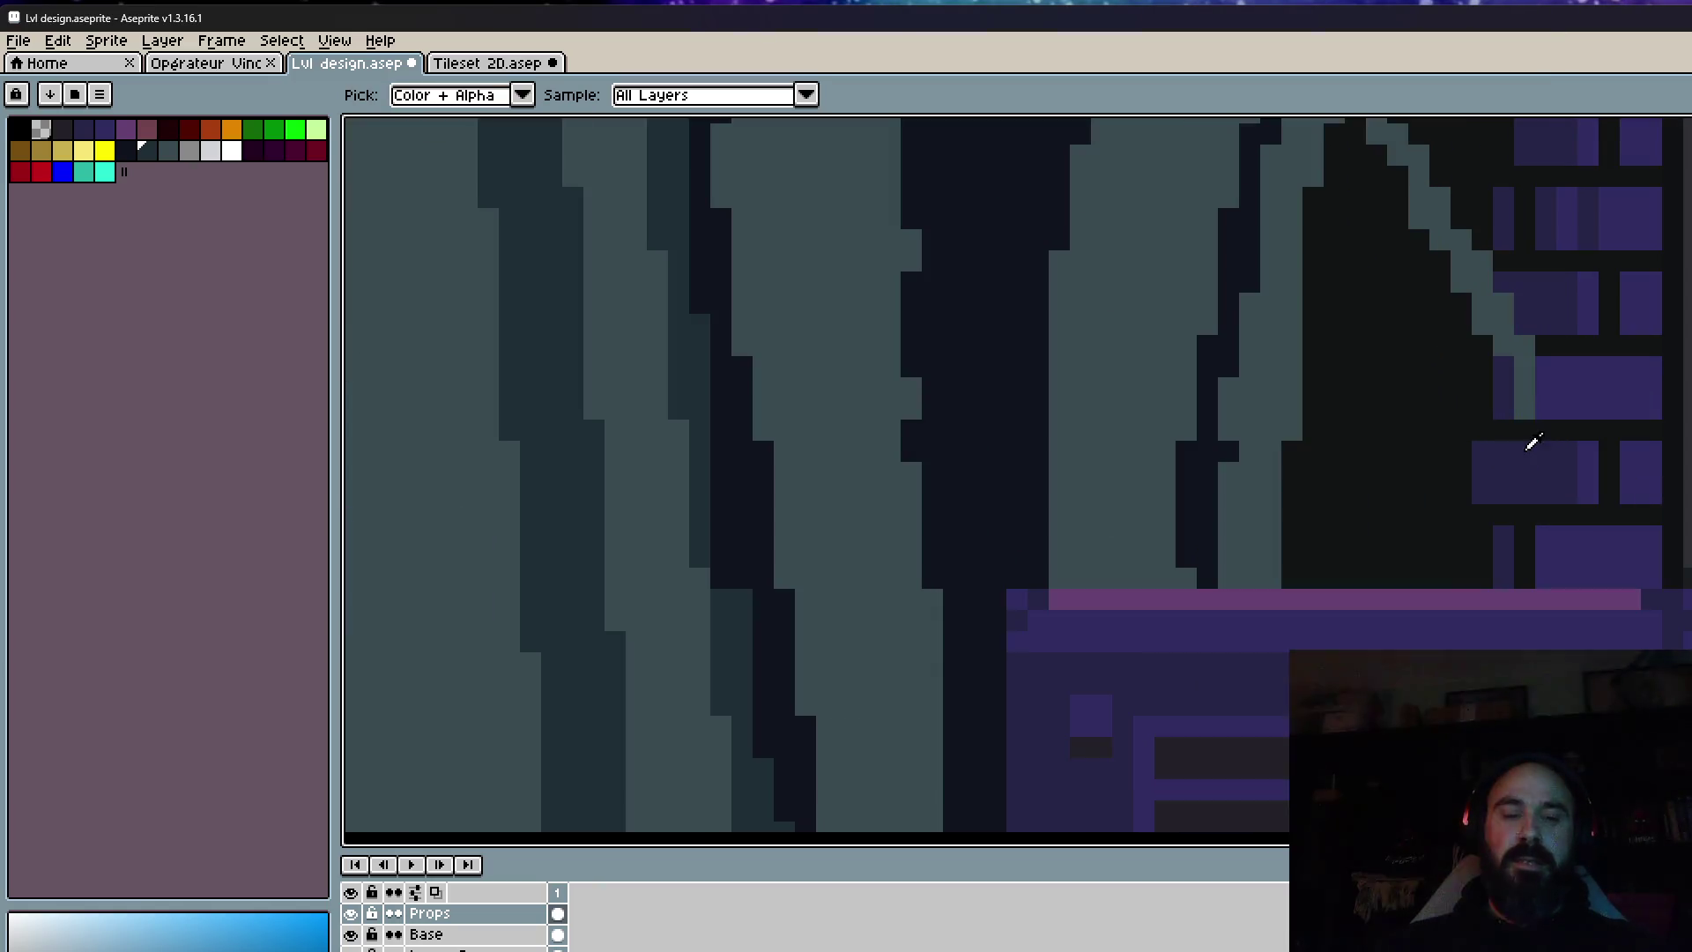
left_click(1535, 405, "alt")
left_click_drag(1527, 404, 1492, 521)
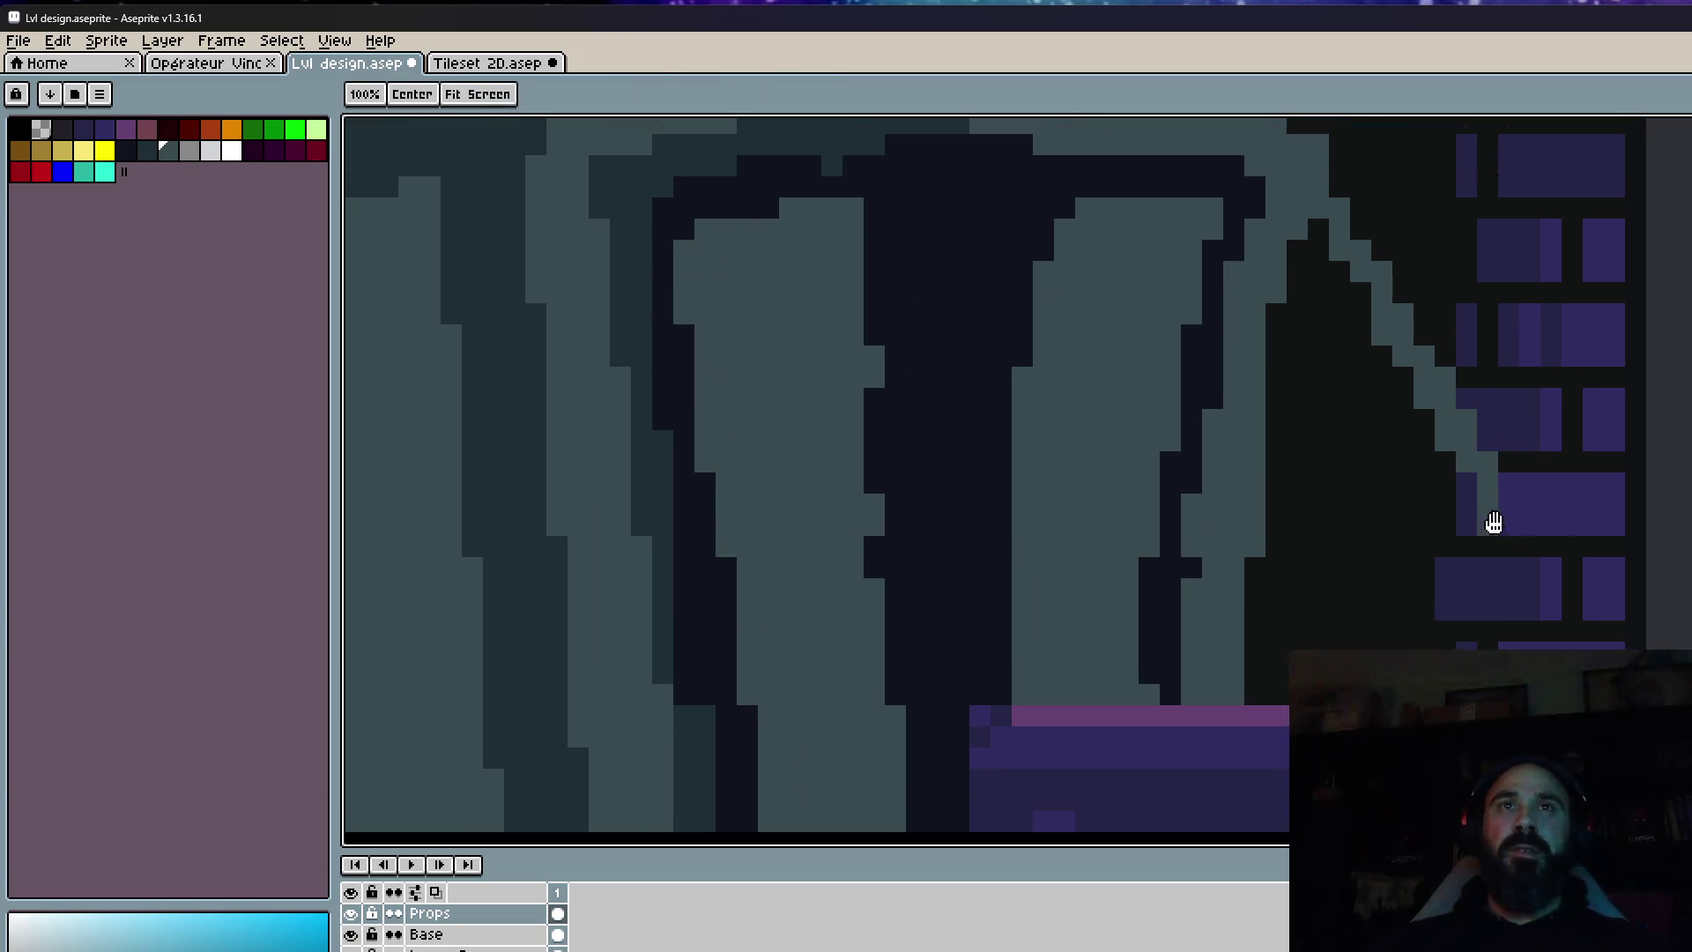
left_click_drag(1480, 455, 1306, 227)
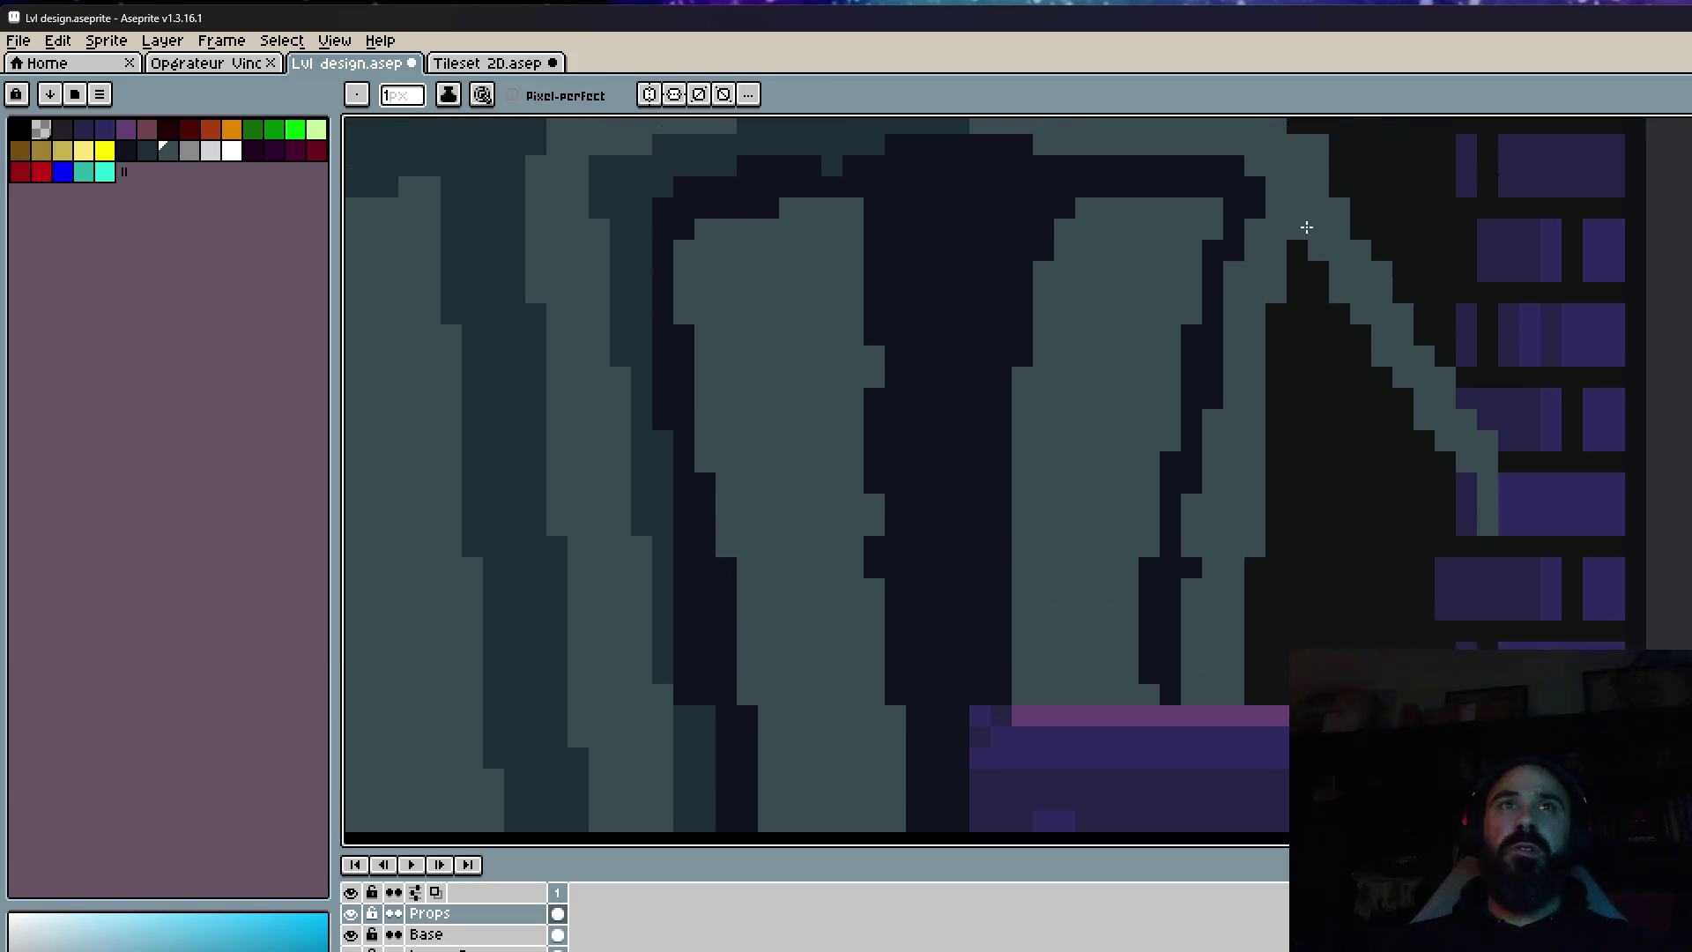
scroll(1322, 282, "down", 3)
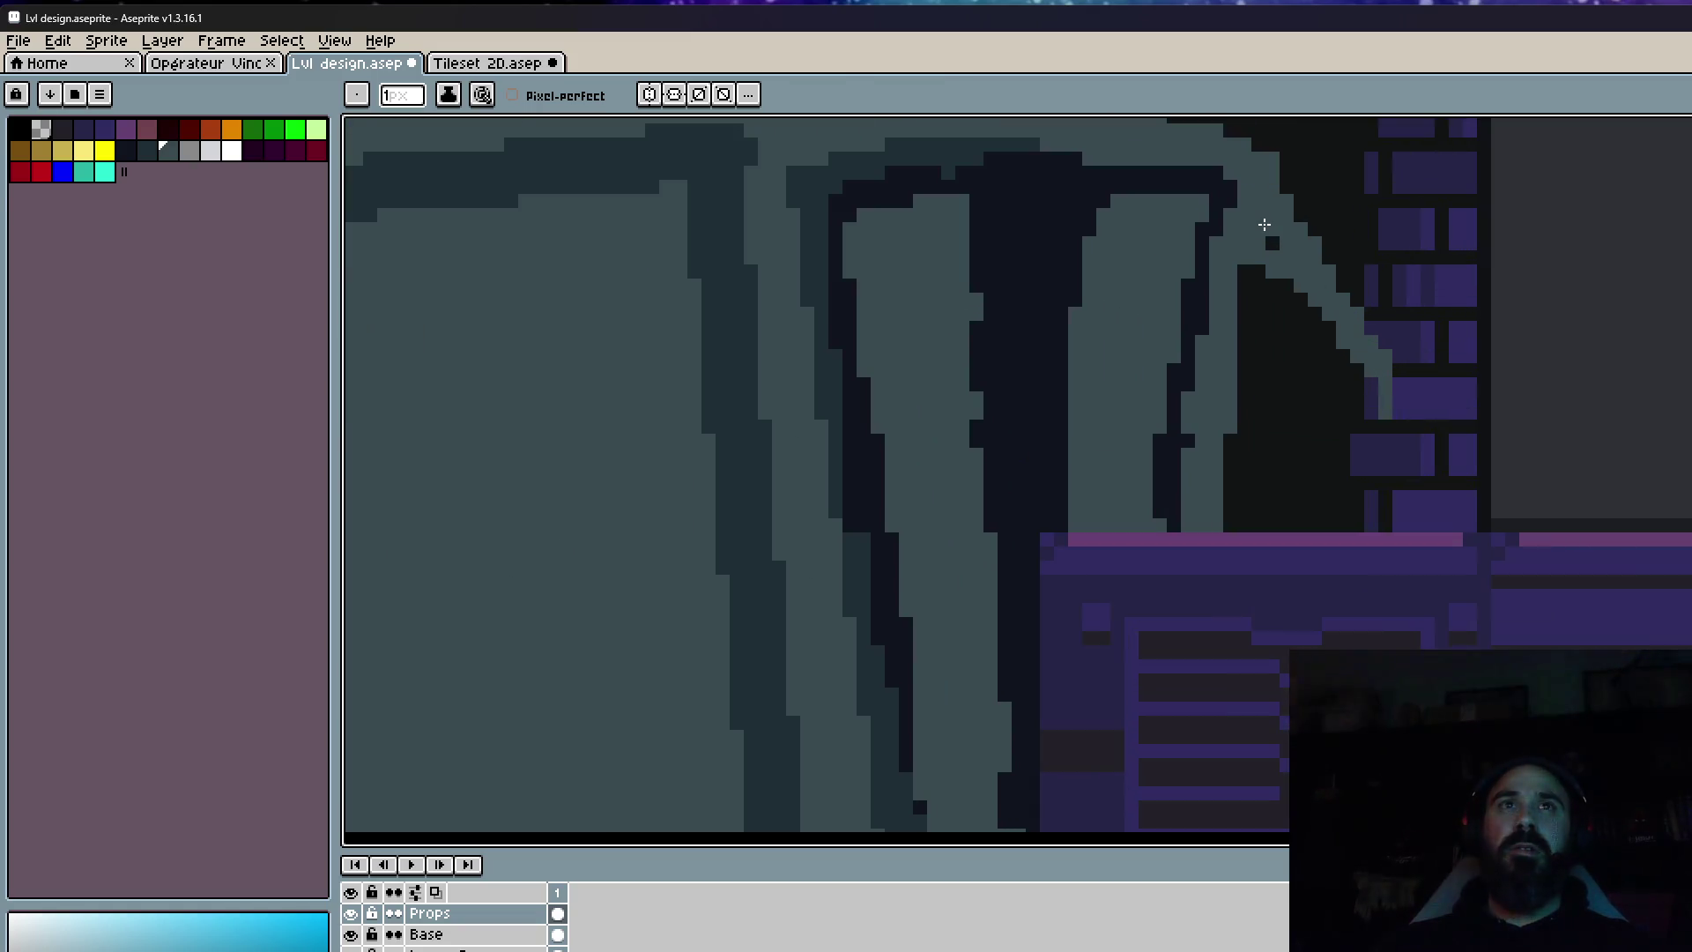
scroll(1370, 293, "down", 2)
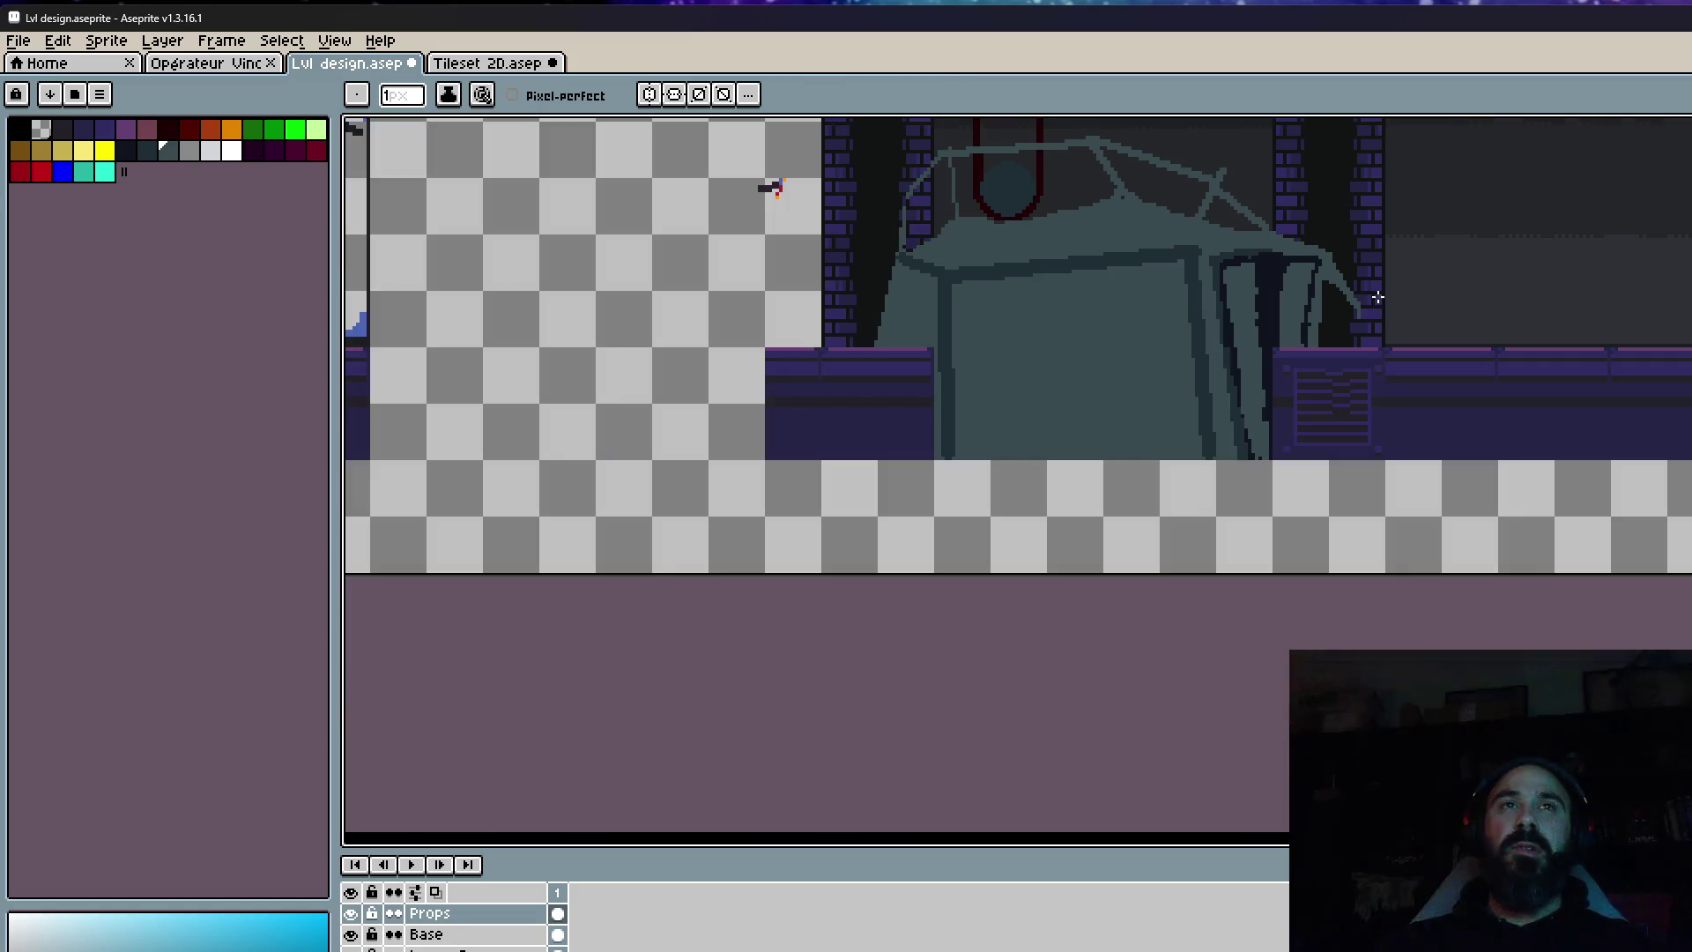
scroll(1239, 326, "down", 2)
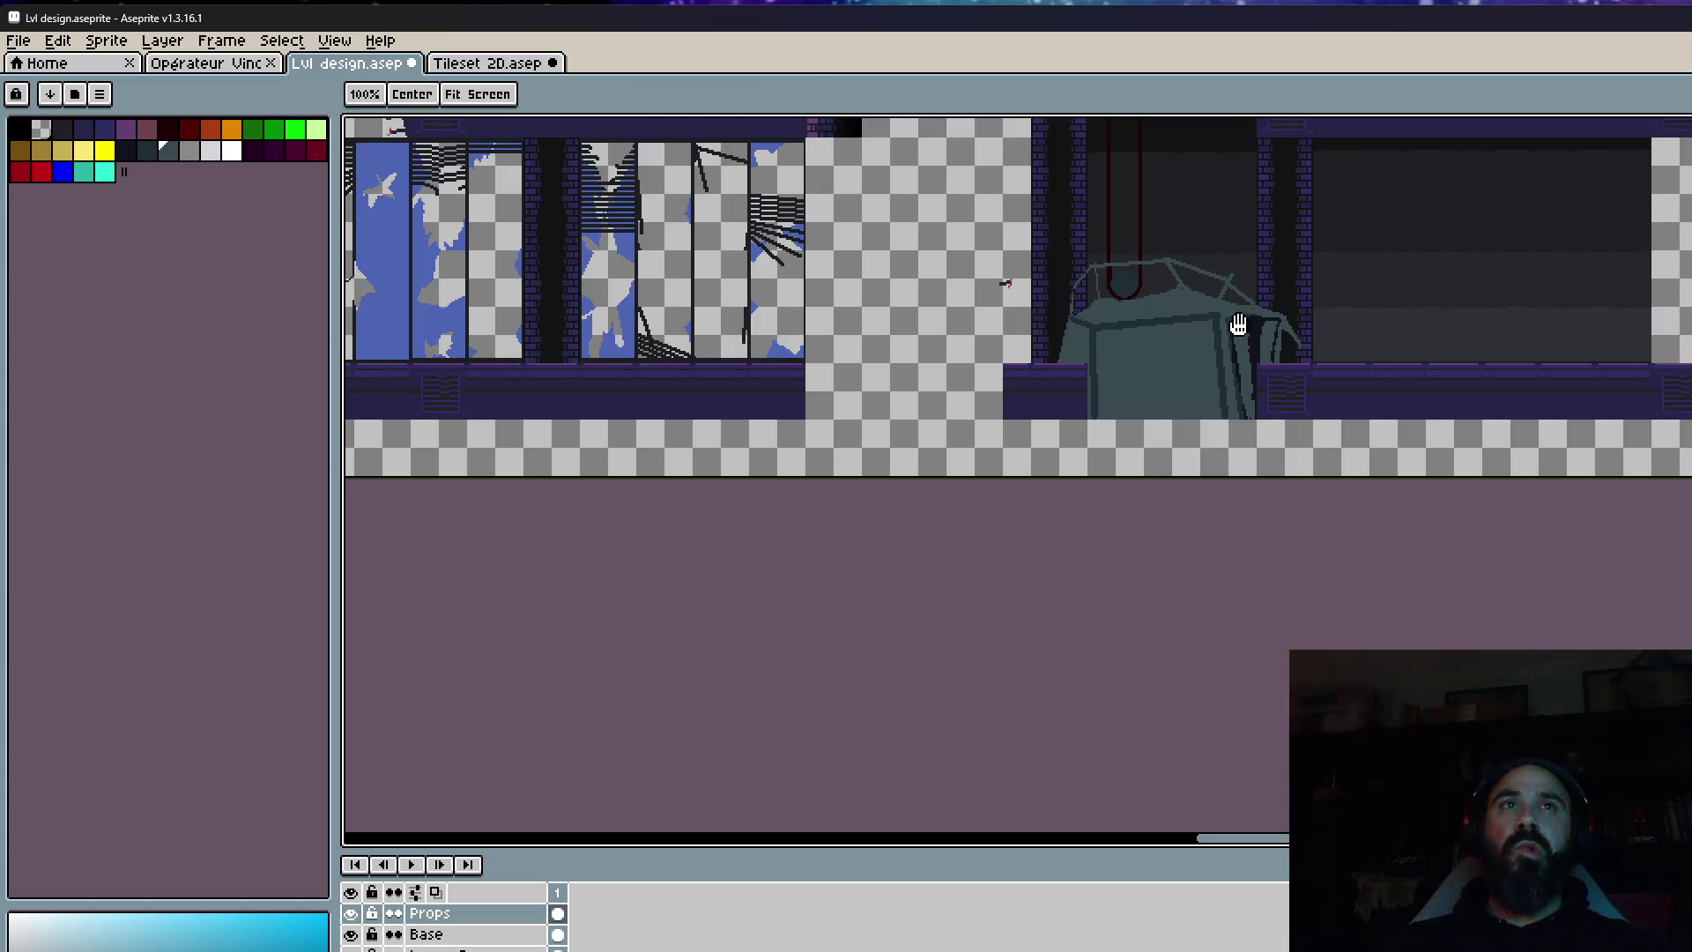
left_click_drag(1234, 332, 1257, 408)
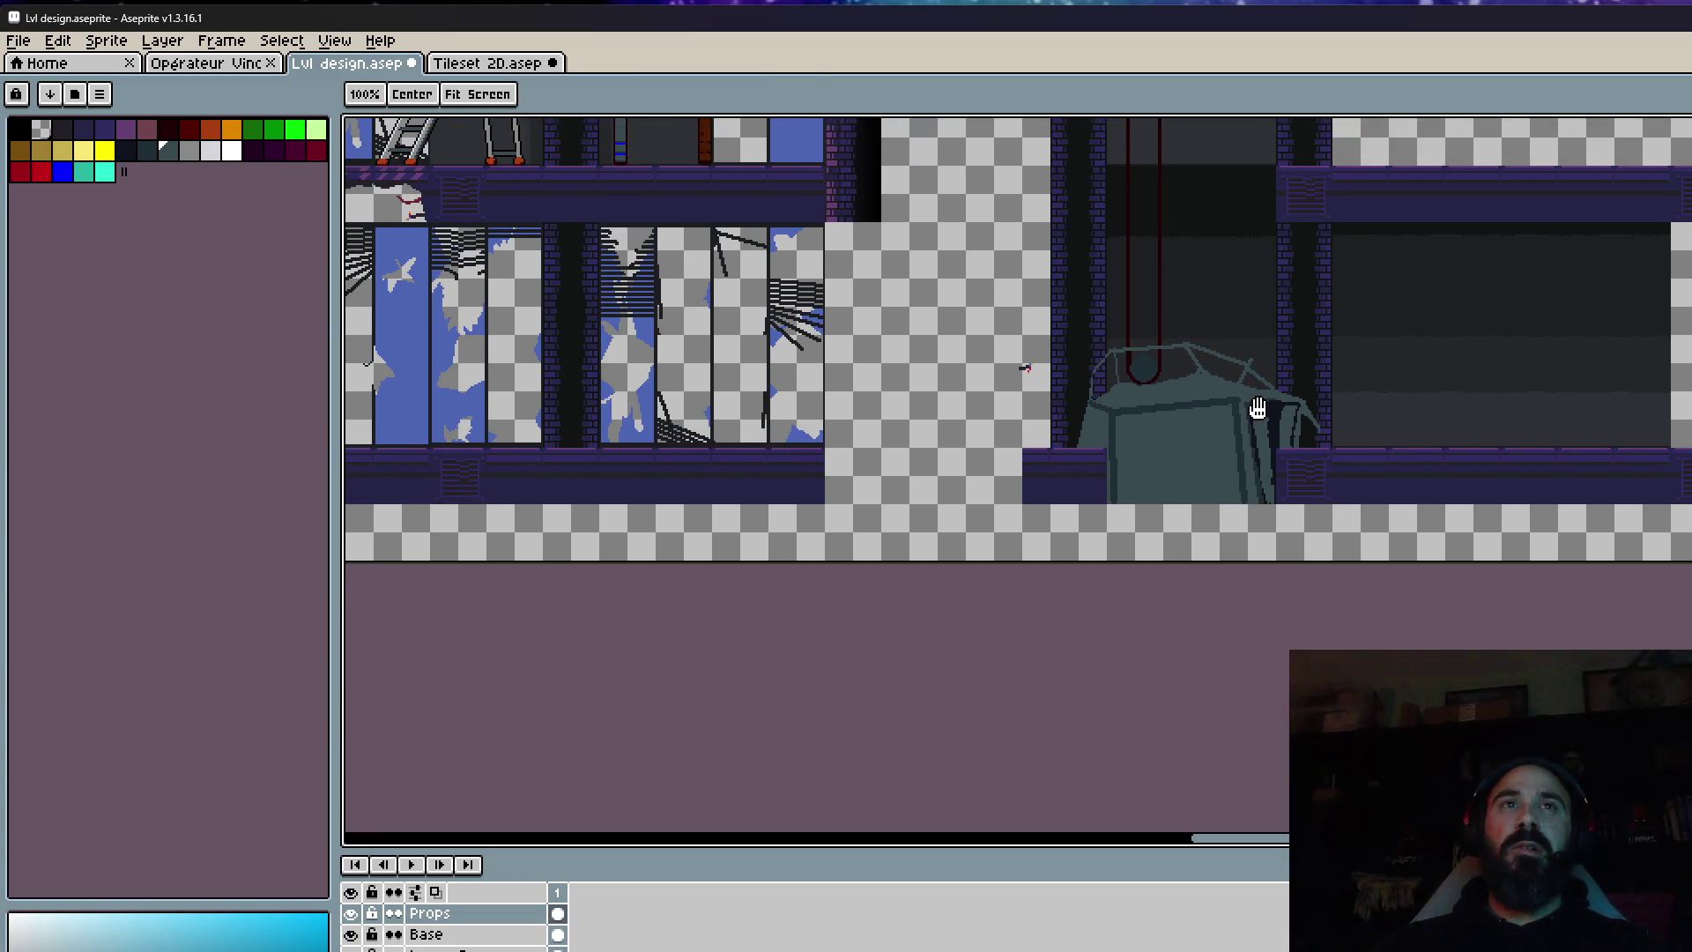
scroll(1156, 469, "up", 1)
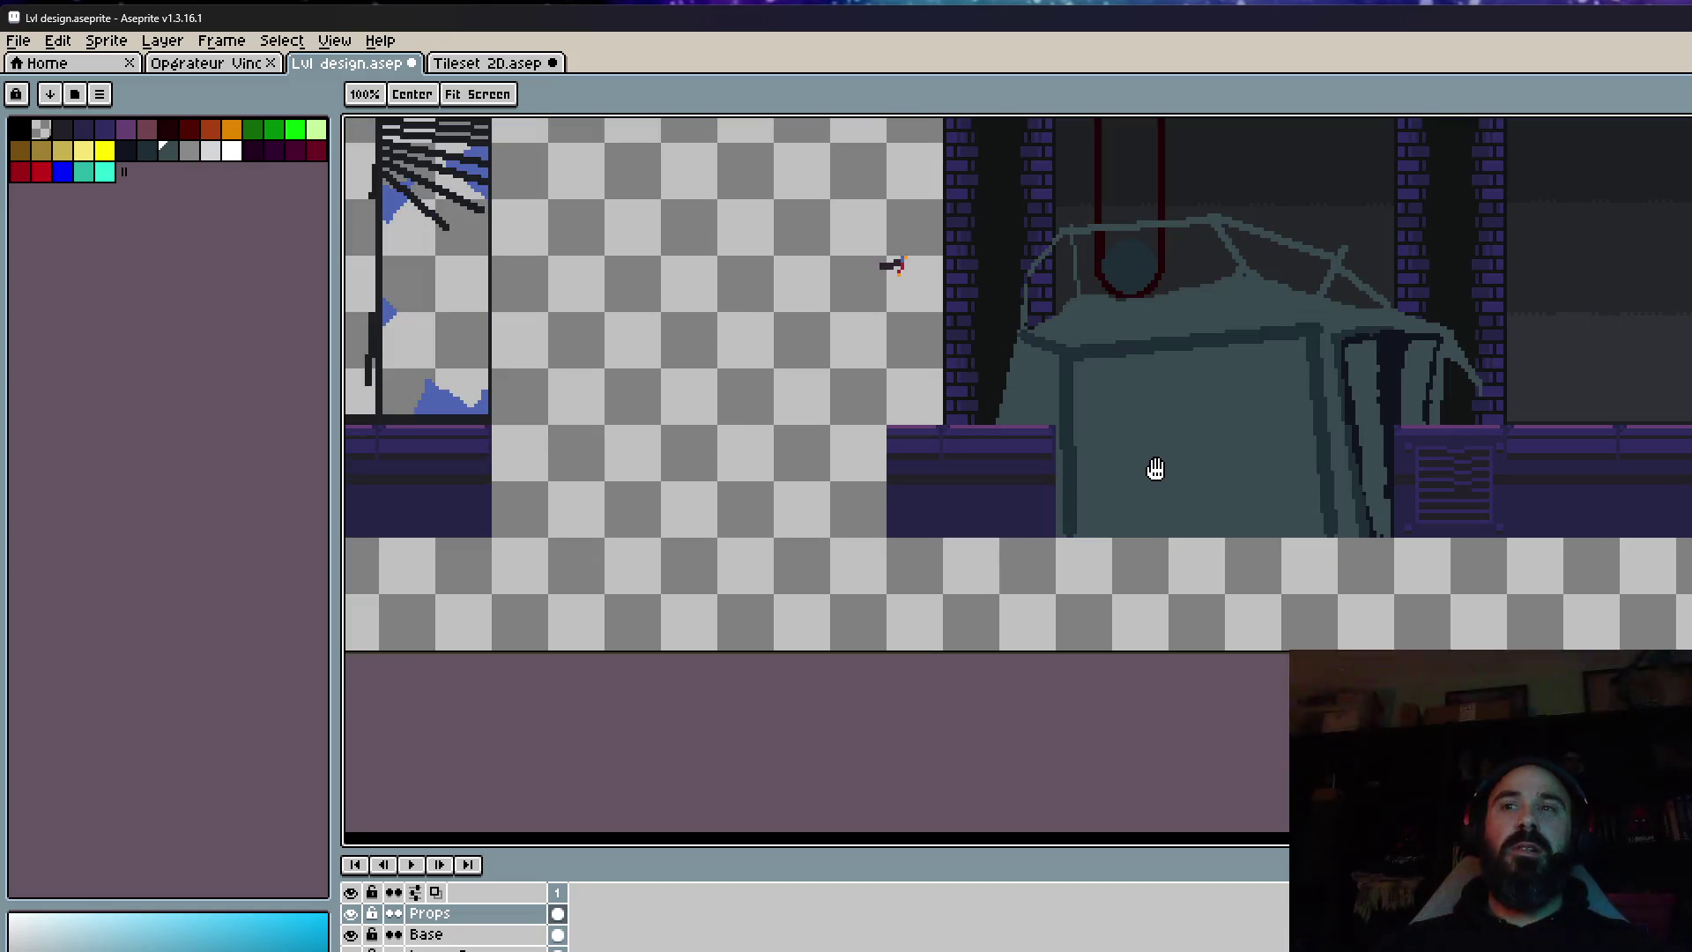
scroll(1185, 467, "down", 2)
left_click_drag(1210, 555, 1213, 578)
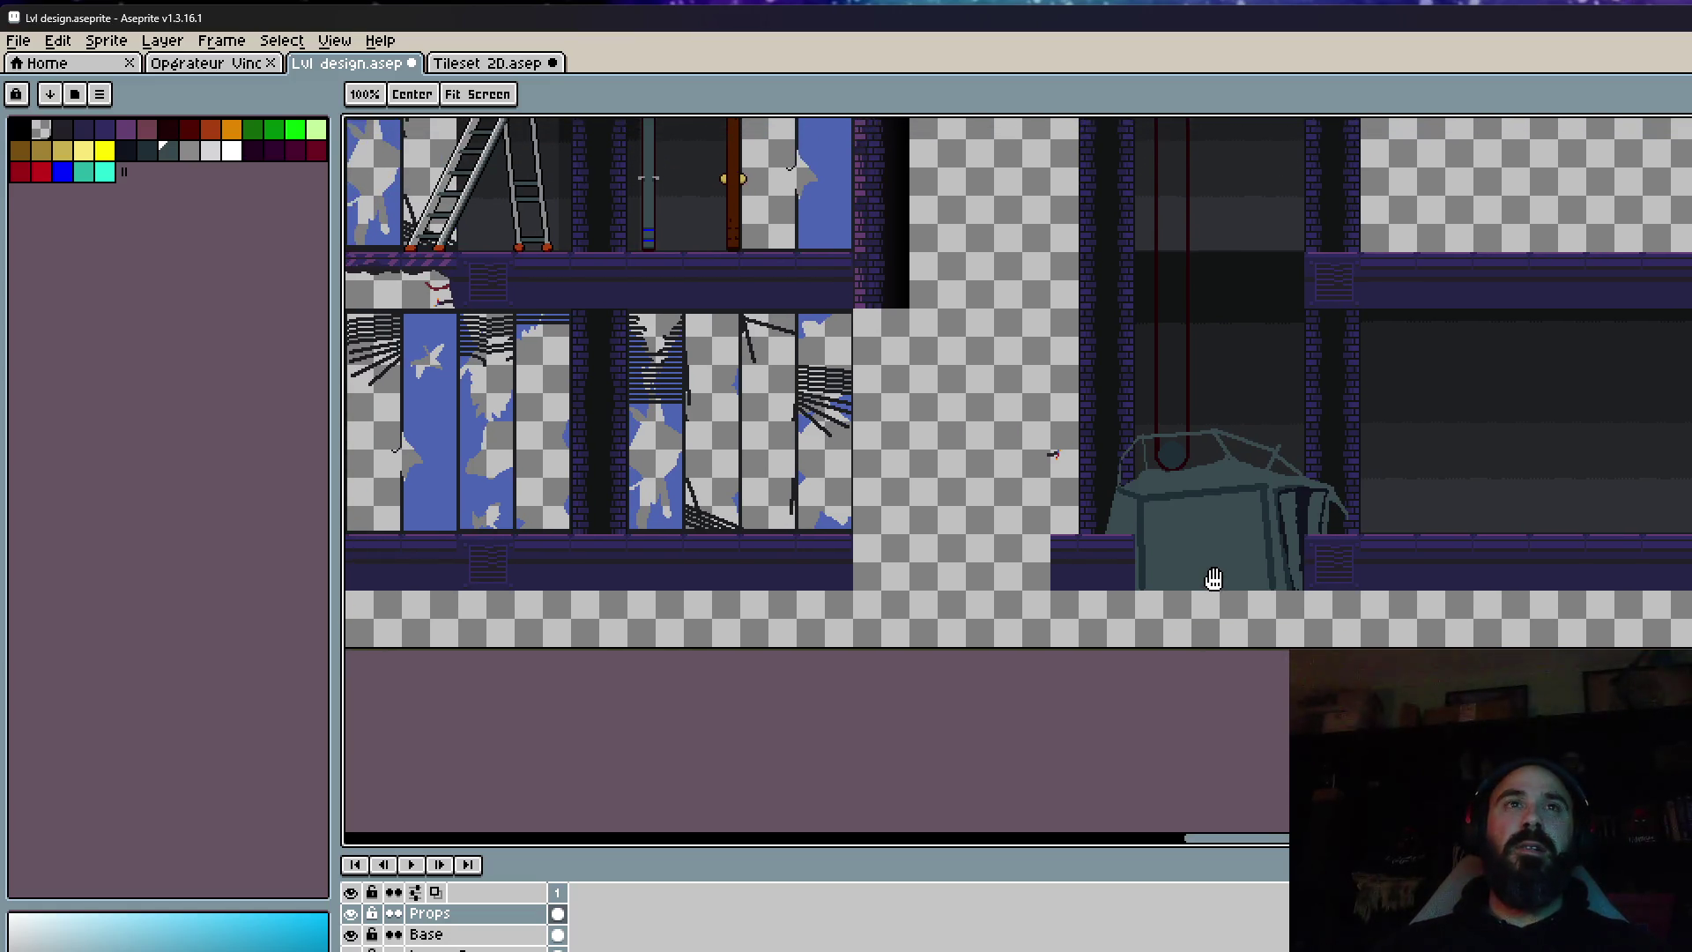
scroll(1264, 429, "down", 2)
left_click_drag(1265, 430, 1253, 590)
scroll(1254, 498, "up", 1)
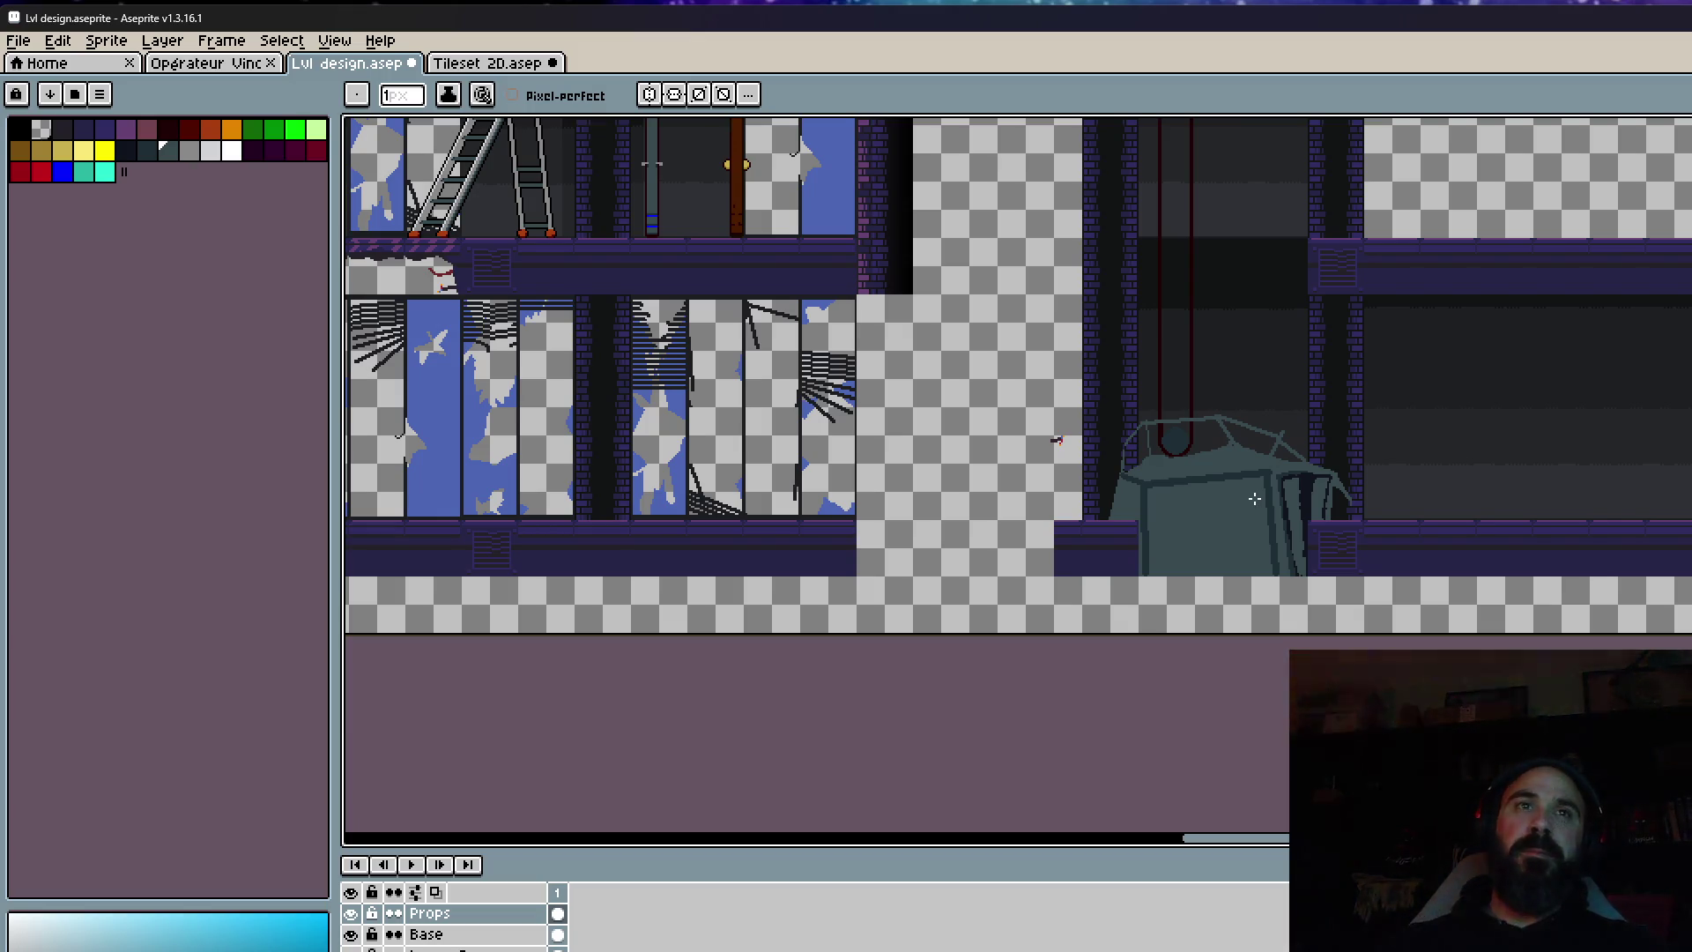
scroll(1164, 486, "up", 1)
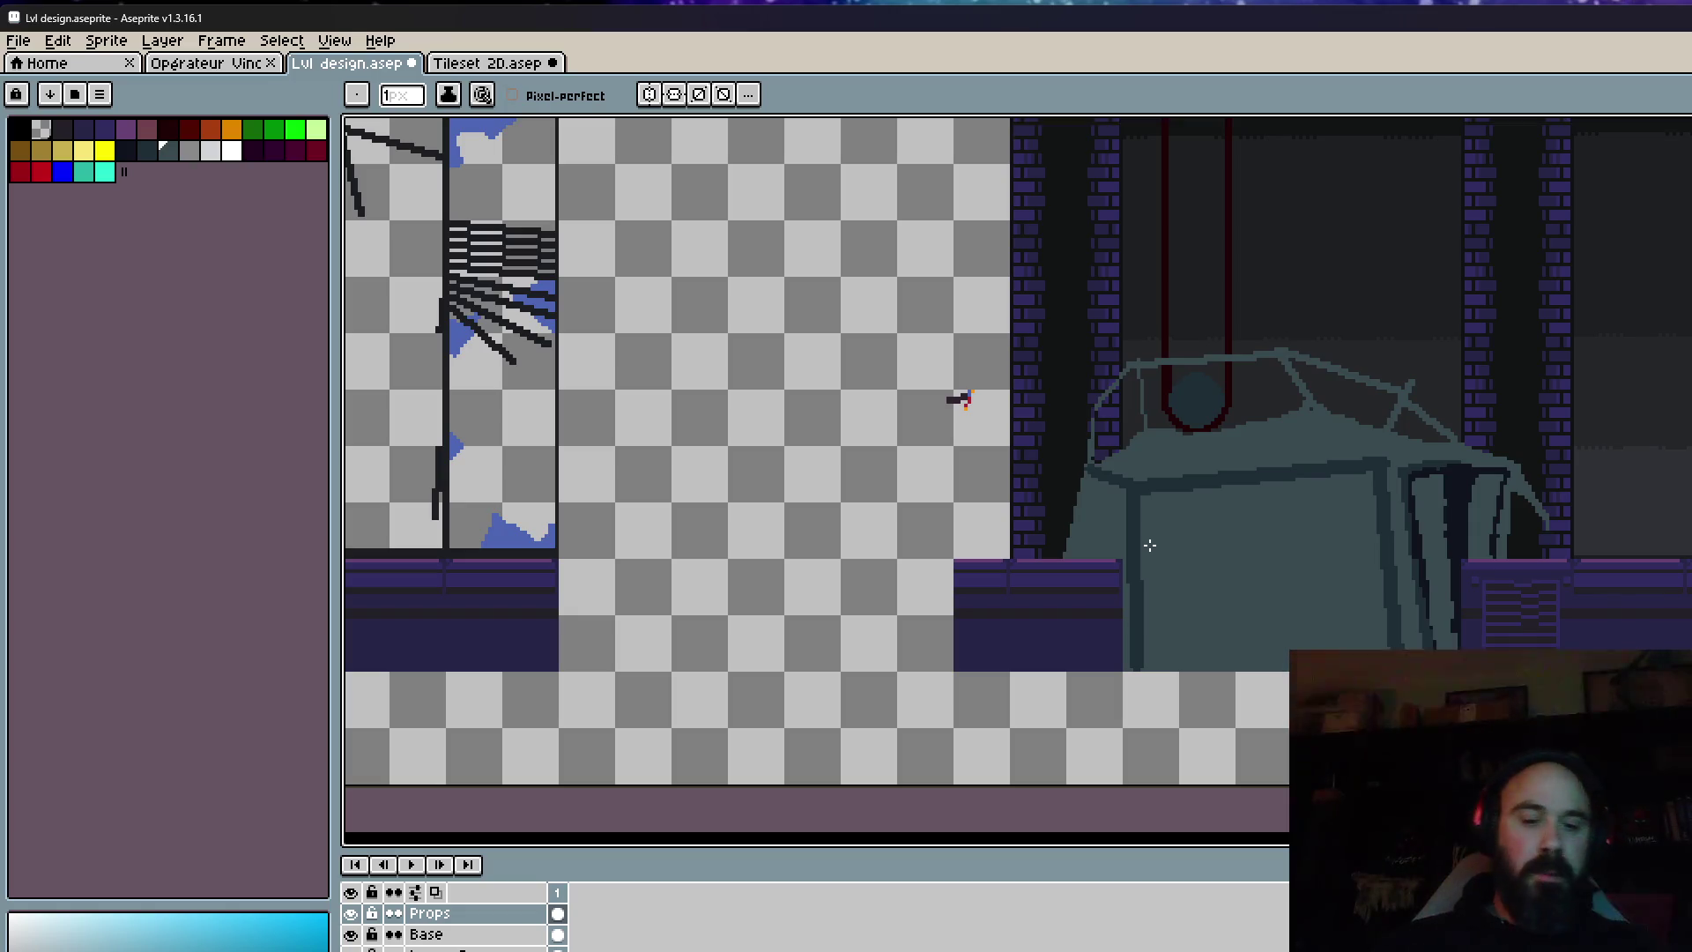
key("m")
mouse_move(943, 303)
left_mouse_down()
mouse_move(1266, 718)
mouse_move(1266, 773)
left_mouse_up()
mouse_move(1239, 661)
left_mouse_down()
mouse_move(1282, 668)
mouse_move(1285, 650)
left_mouse_up()
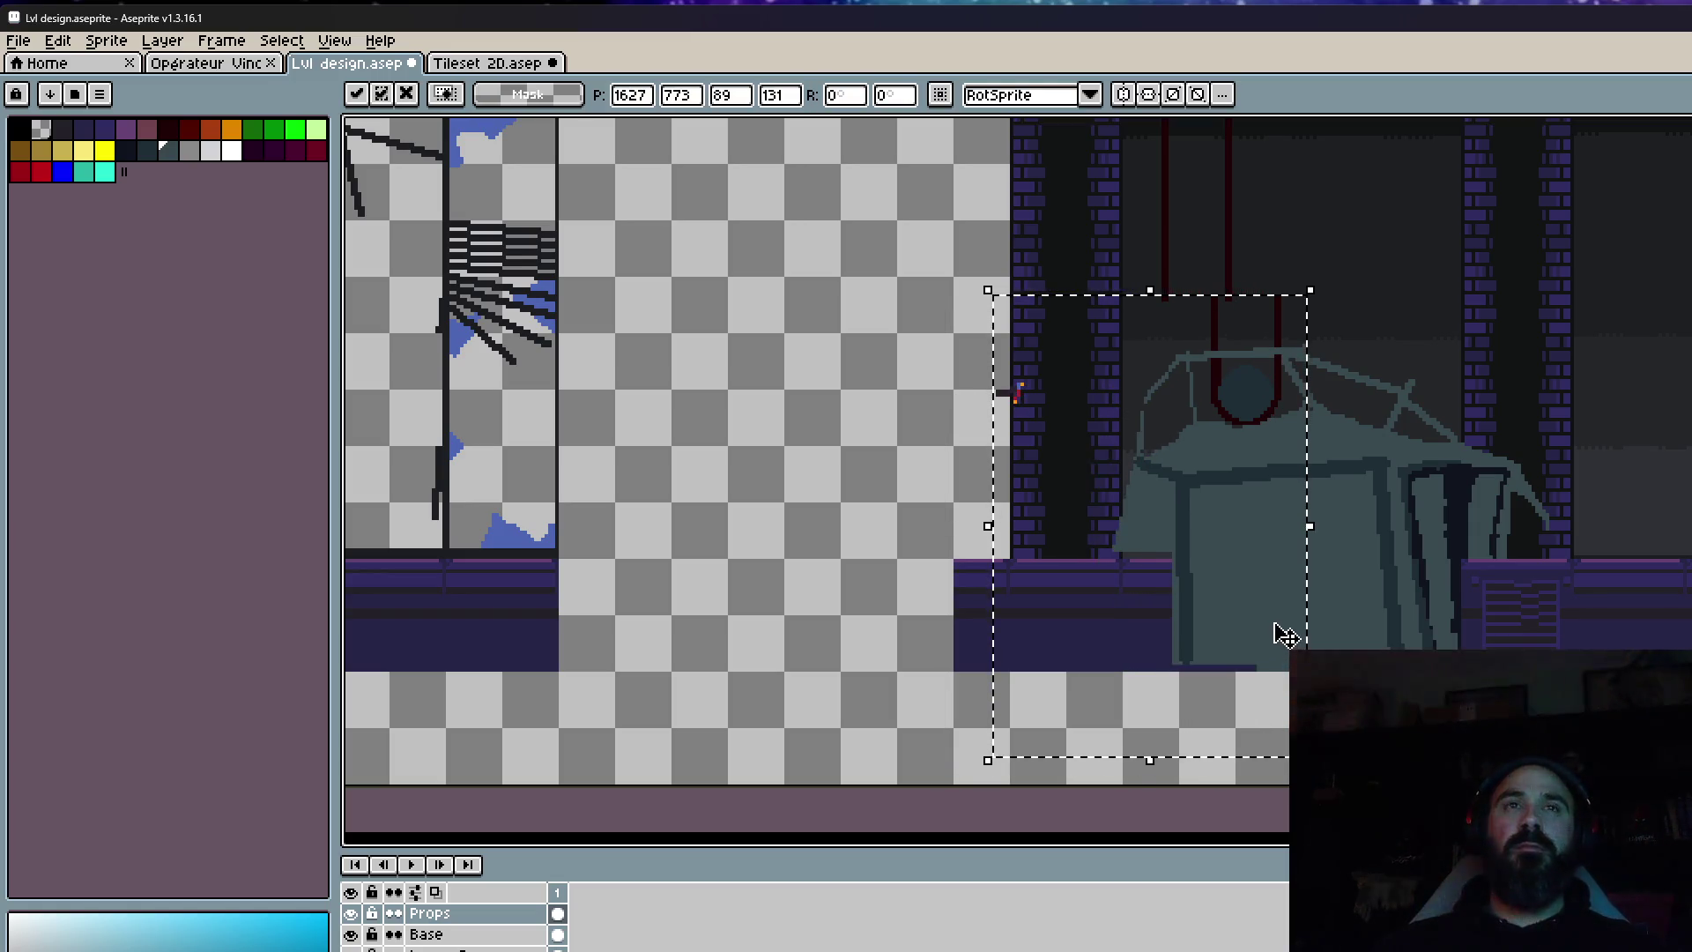
key("ctrl+z")
left_click_drag(1326, 329, 1578, 703)
left_click_drag(1491, 535, 1375, 524)
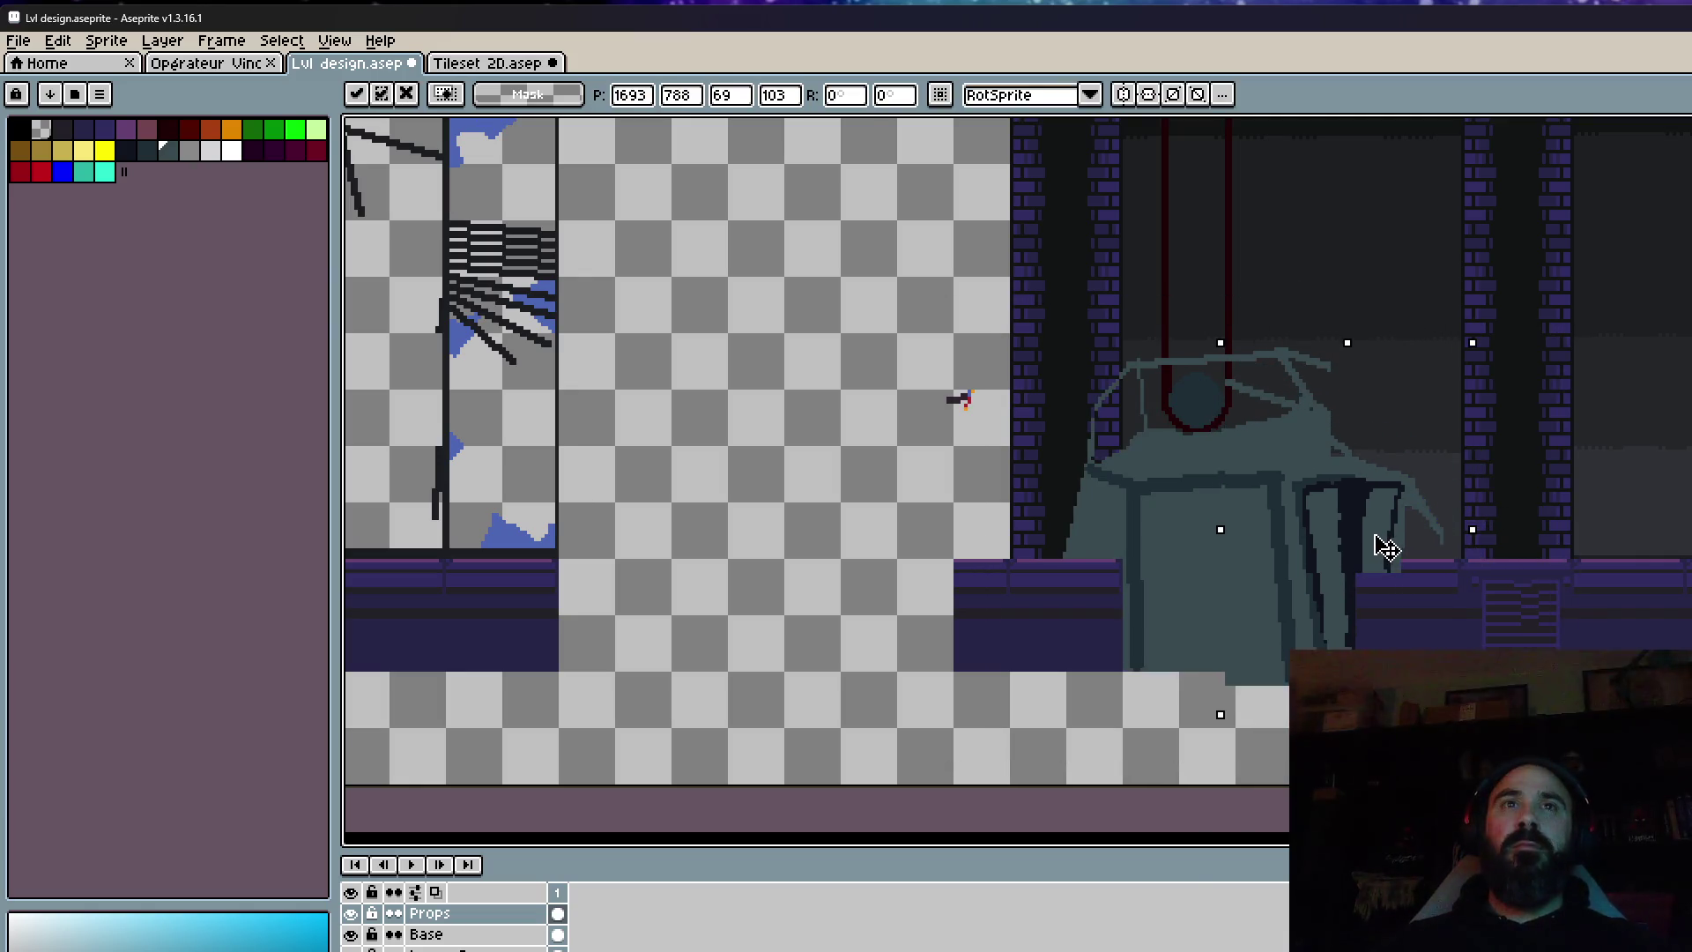
key("ctrl+z")
key("ctrl+d")
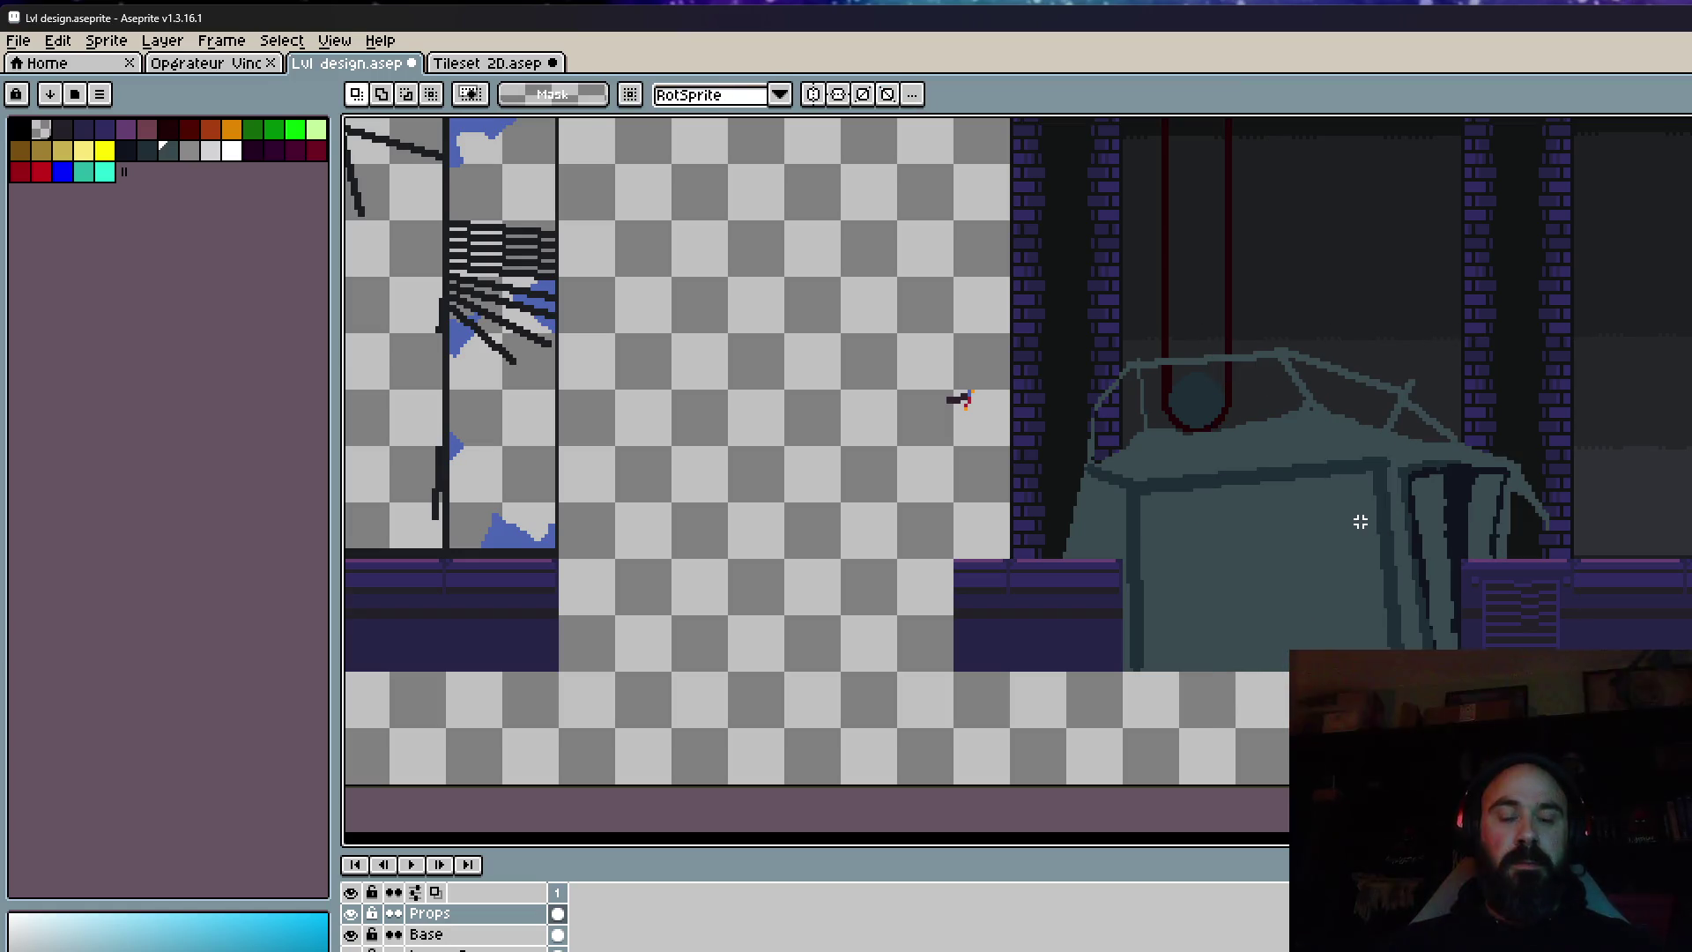
key("b")
scroll(1115, 586, "up", 3)
scroll(1093, 551, "down", 1)
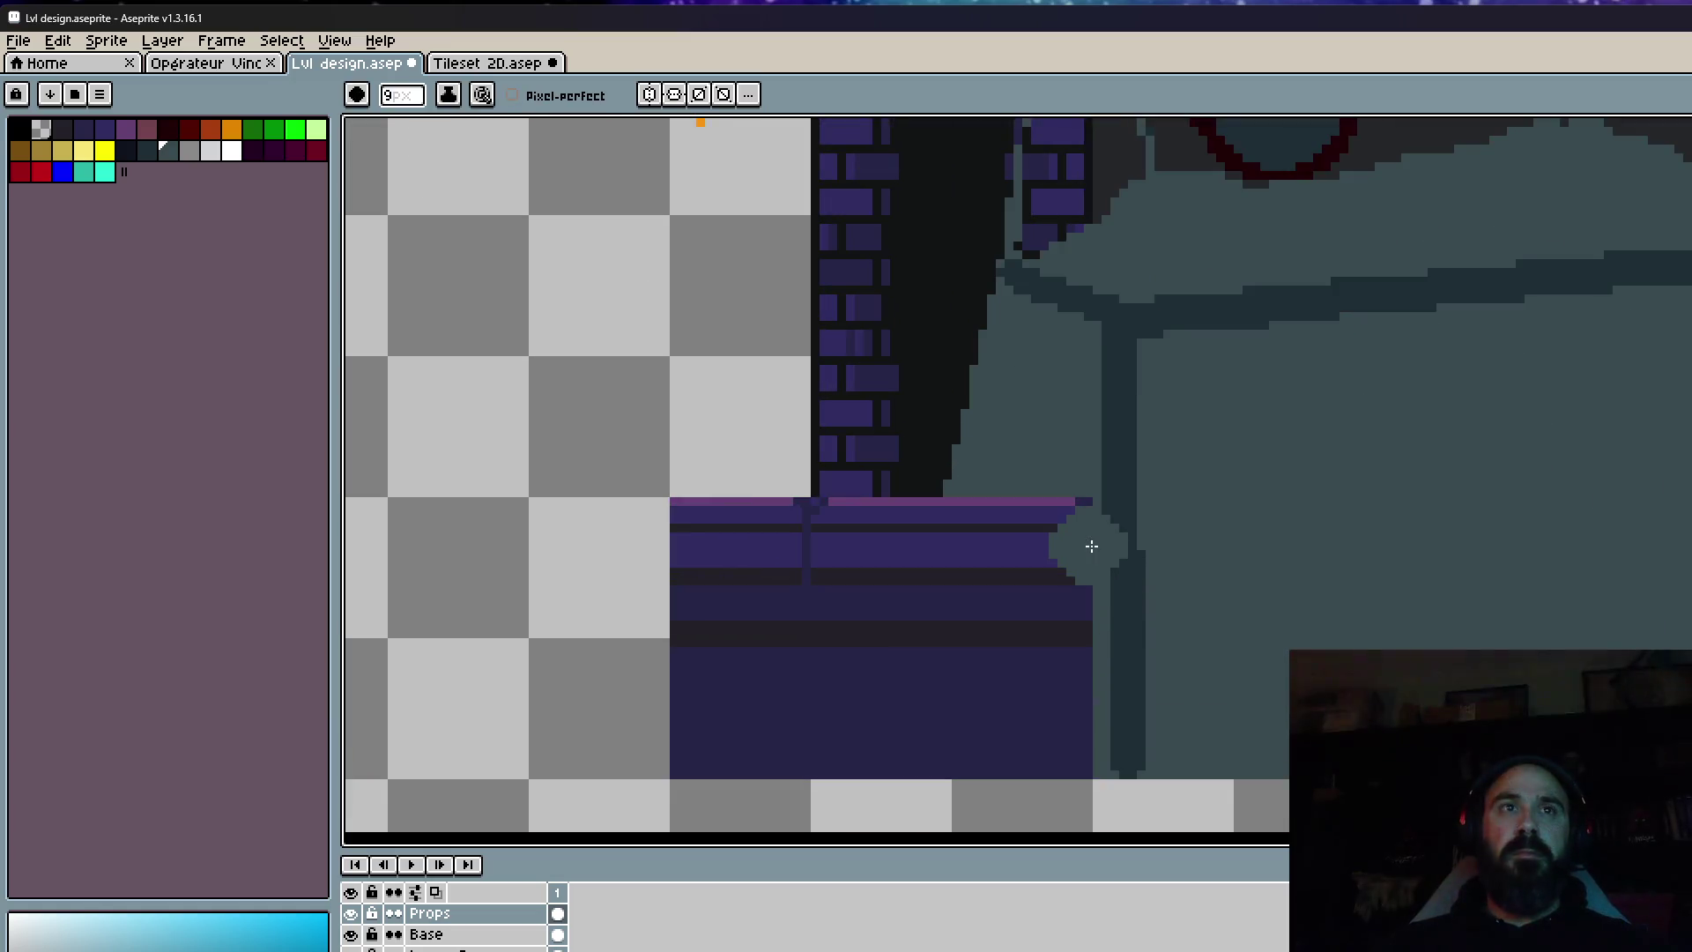
Paint purple to extend the platform rightward and fill the area beneath it.
mouse_move(1091, 541)
left_mouse_down()
mouse_move(1307, 552)
mouse_move(1162, 529)
left_mouse_up()
mouse_move(1193, 634)
left_mouse_down()
mouse_move(1073, 610)
mouse_move(1146, 705)
mouse_move(1110, 767)
left_mouse_up()
mouse_move(1531, 775)
left_mouse_down()
mouse_move(1086, 708)
mouse_move(1114, 612)
mouse_move(1454, 517)
mouse_move(1438, 487)
mouse_move(869, 502)
mouse_move(857, 476)
mouse_move(1201, 486)
left_mouse_up()
Continue the platform's pink top edge along its full length.
left_click_drag(1520, 485, 1371, 475)
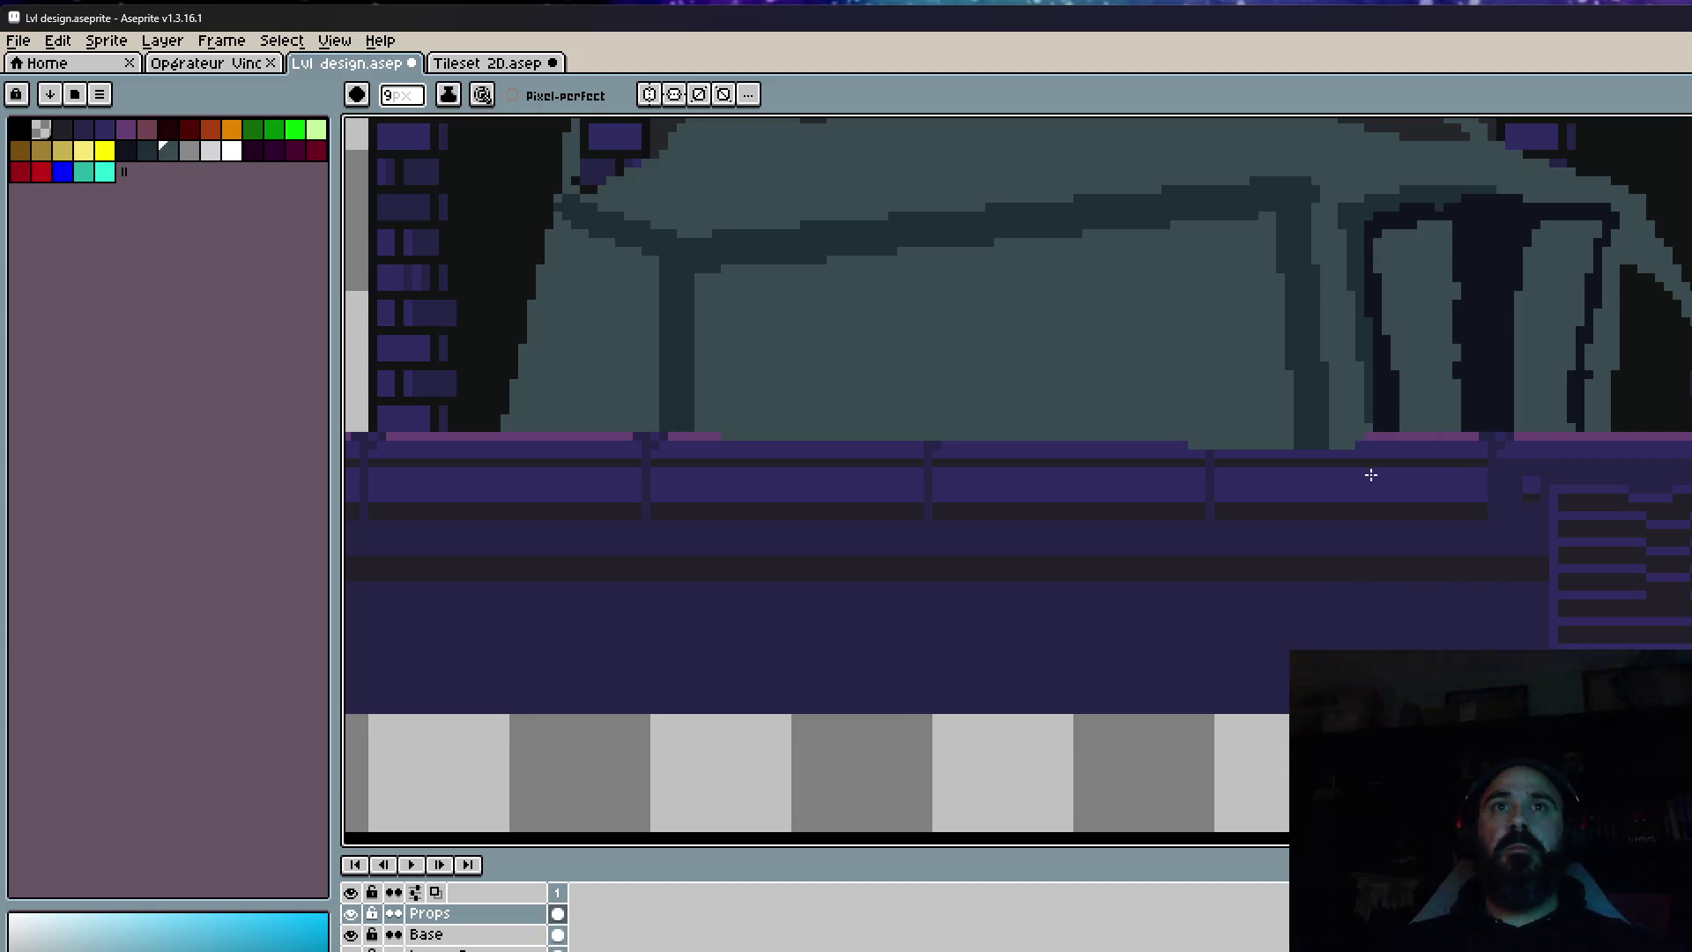
left_click_drag(1083, 476, 734, 471)
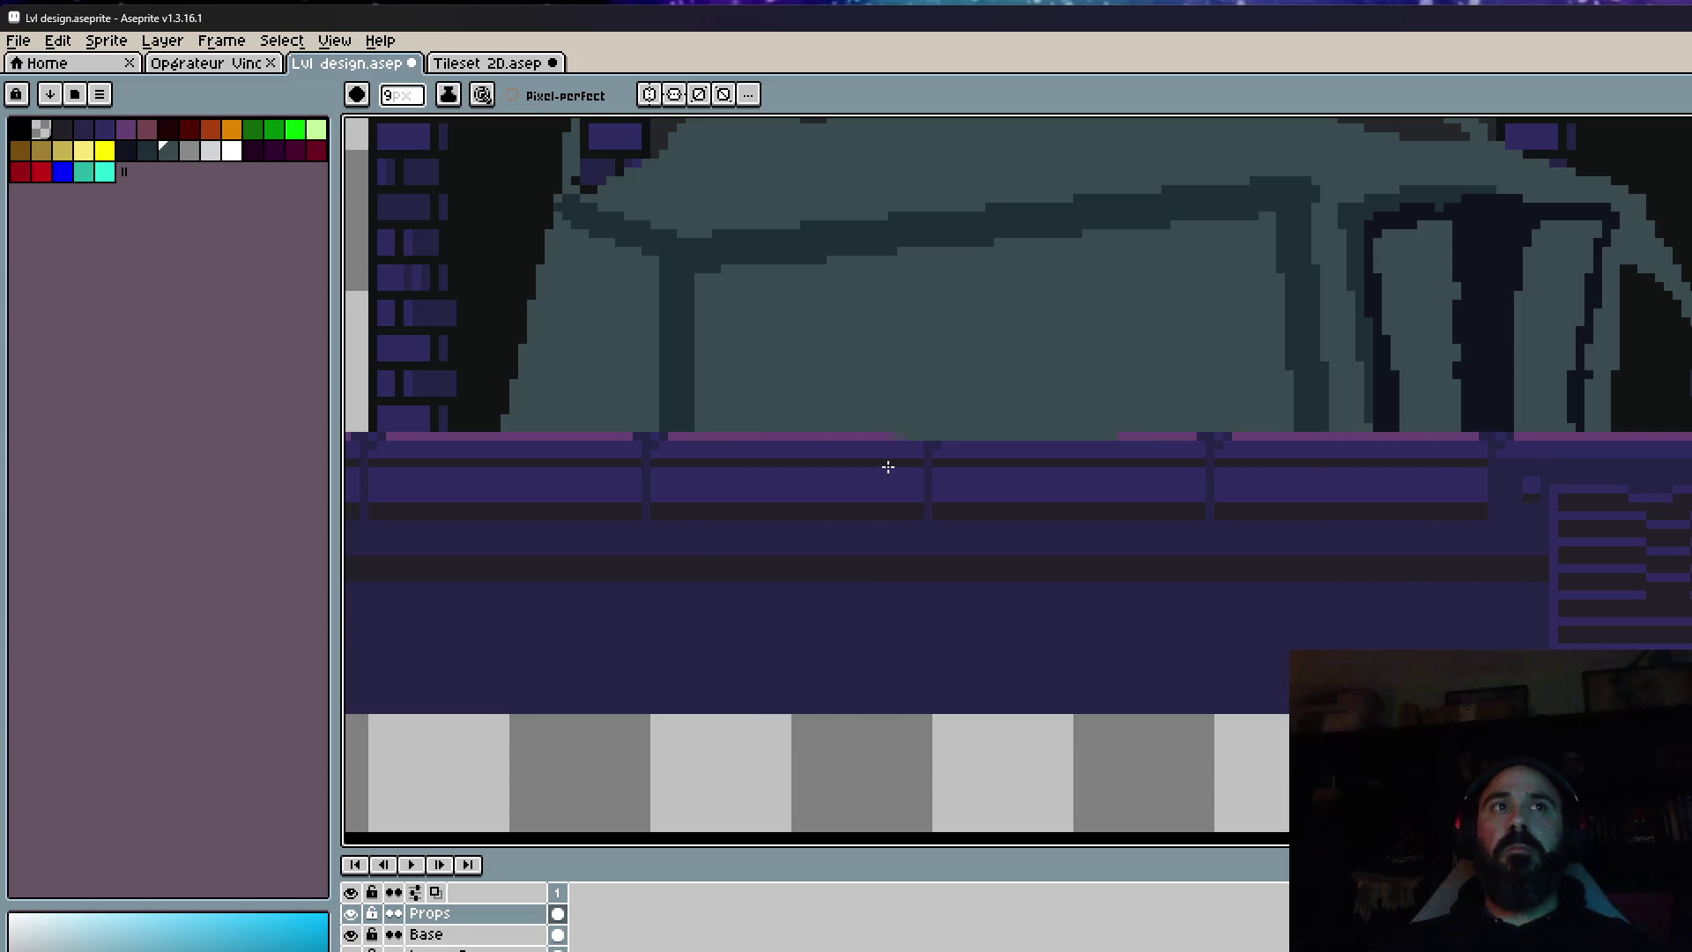
scroll(1562, 493, "down", 2)
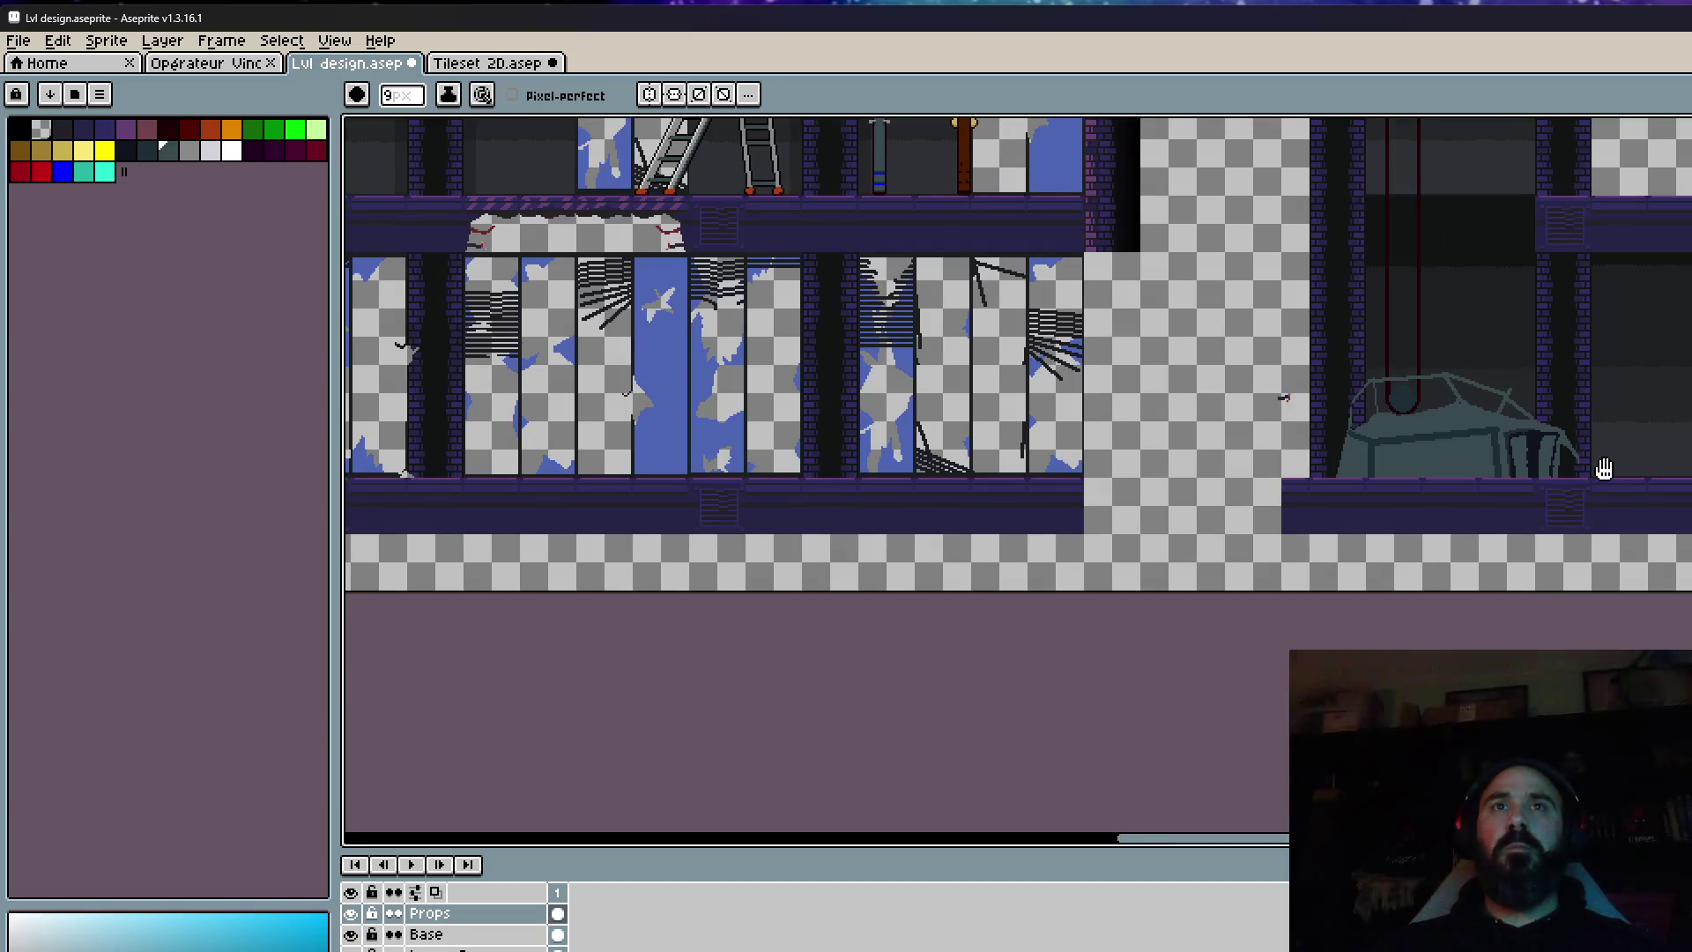
Select the machine's right side and move it left, committing the move.
left_click_drag(1604, 467, 1408, 471)
scroll(1407, 467, "up", 2)
key("m")
left_click_drag(1061, 215, 1560, 706)
mouse_move(1410, 511)
left_mouse_down()
mouse_move(1314, 510)
mouse_move(1339, 515)
left_mouse_up()
left_click(672, 423)
Select the machine's left side and move it right, committing the move.
left_click_drag(623, 351, 869, 634)
left_click_drag(843, 533, 903, 536)
left_click(1122, 465)
scroll(1137, 465, "down", 3)
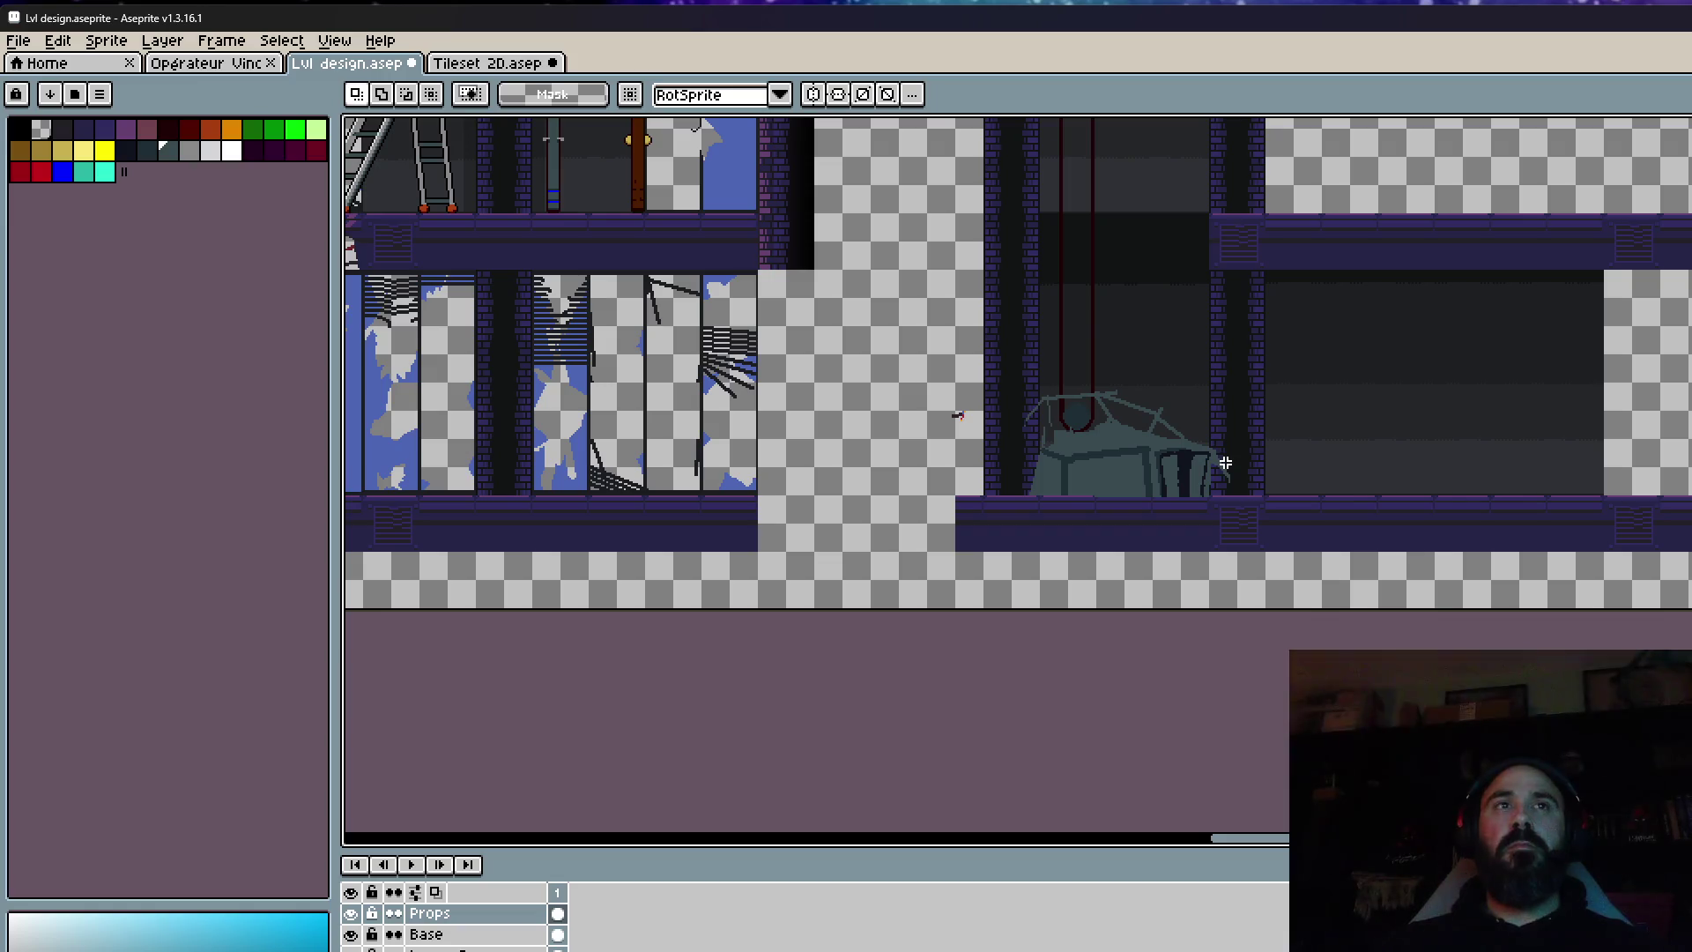
scroll(996, 427, "up", 3)
Reselect and adjust a small strip on the machine's edge.
mouse_move(1182, 257)
left_mouse_down()
mouse_move(1275, 621)
mouse_move(1327, 628)
left_mouse_up()
left_click(1231, 547)
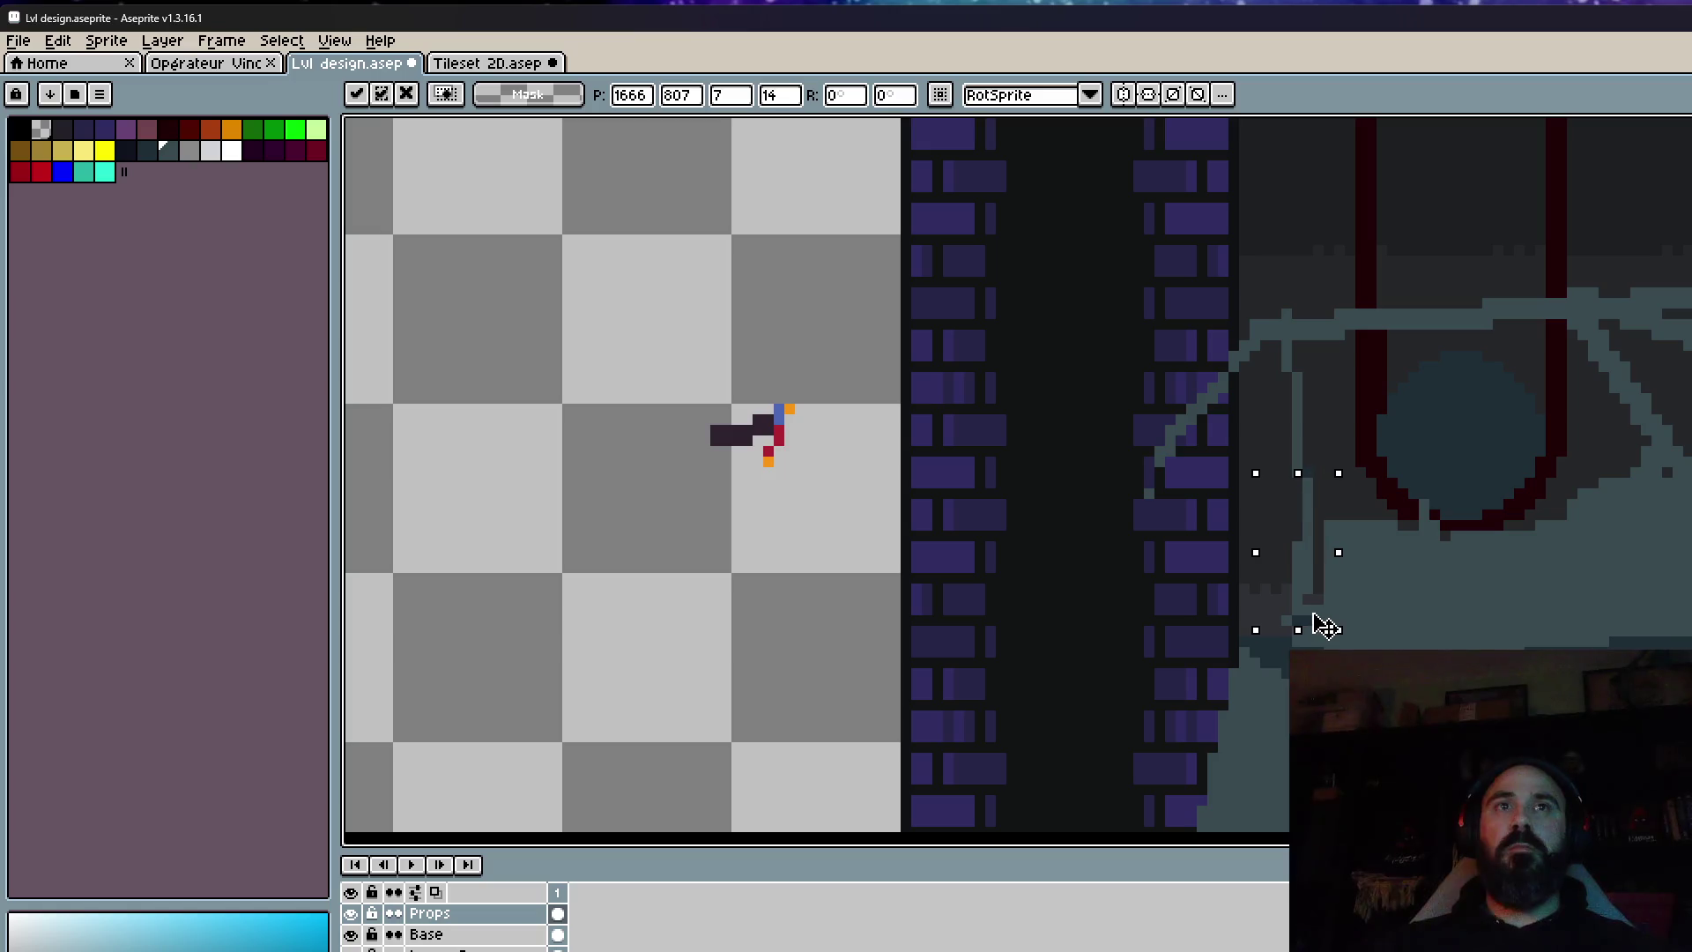
left_click(1273, 495)
scroll(1272, 494, "down", 4)
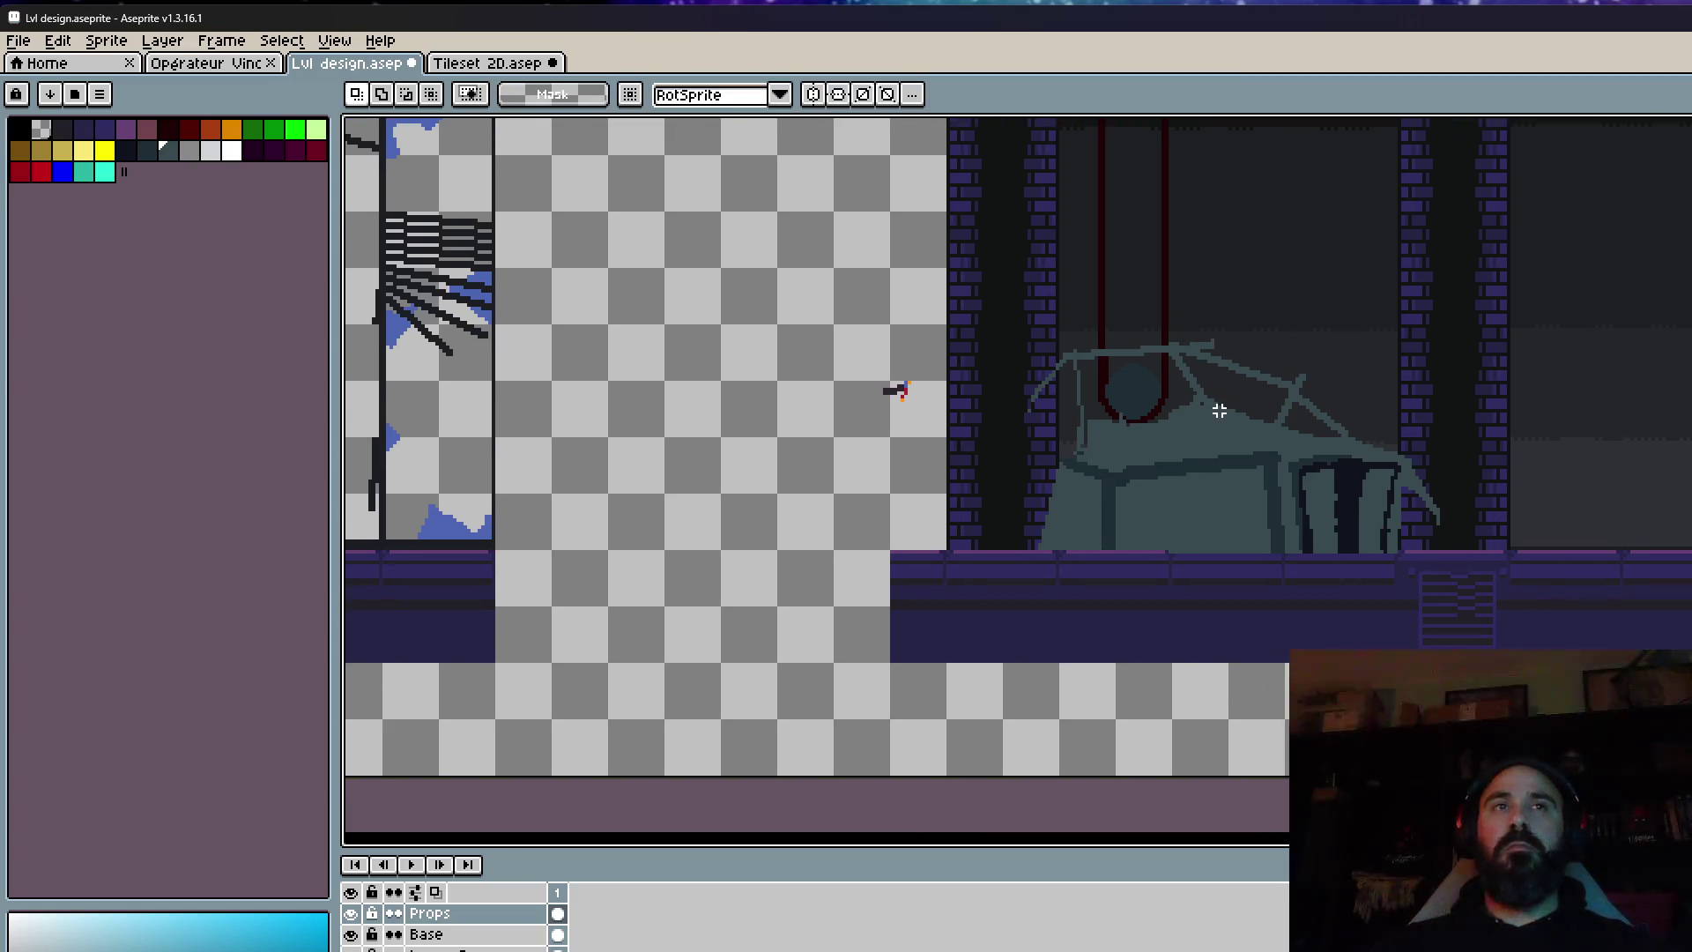
scroll(1218, 410, "down", 2)
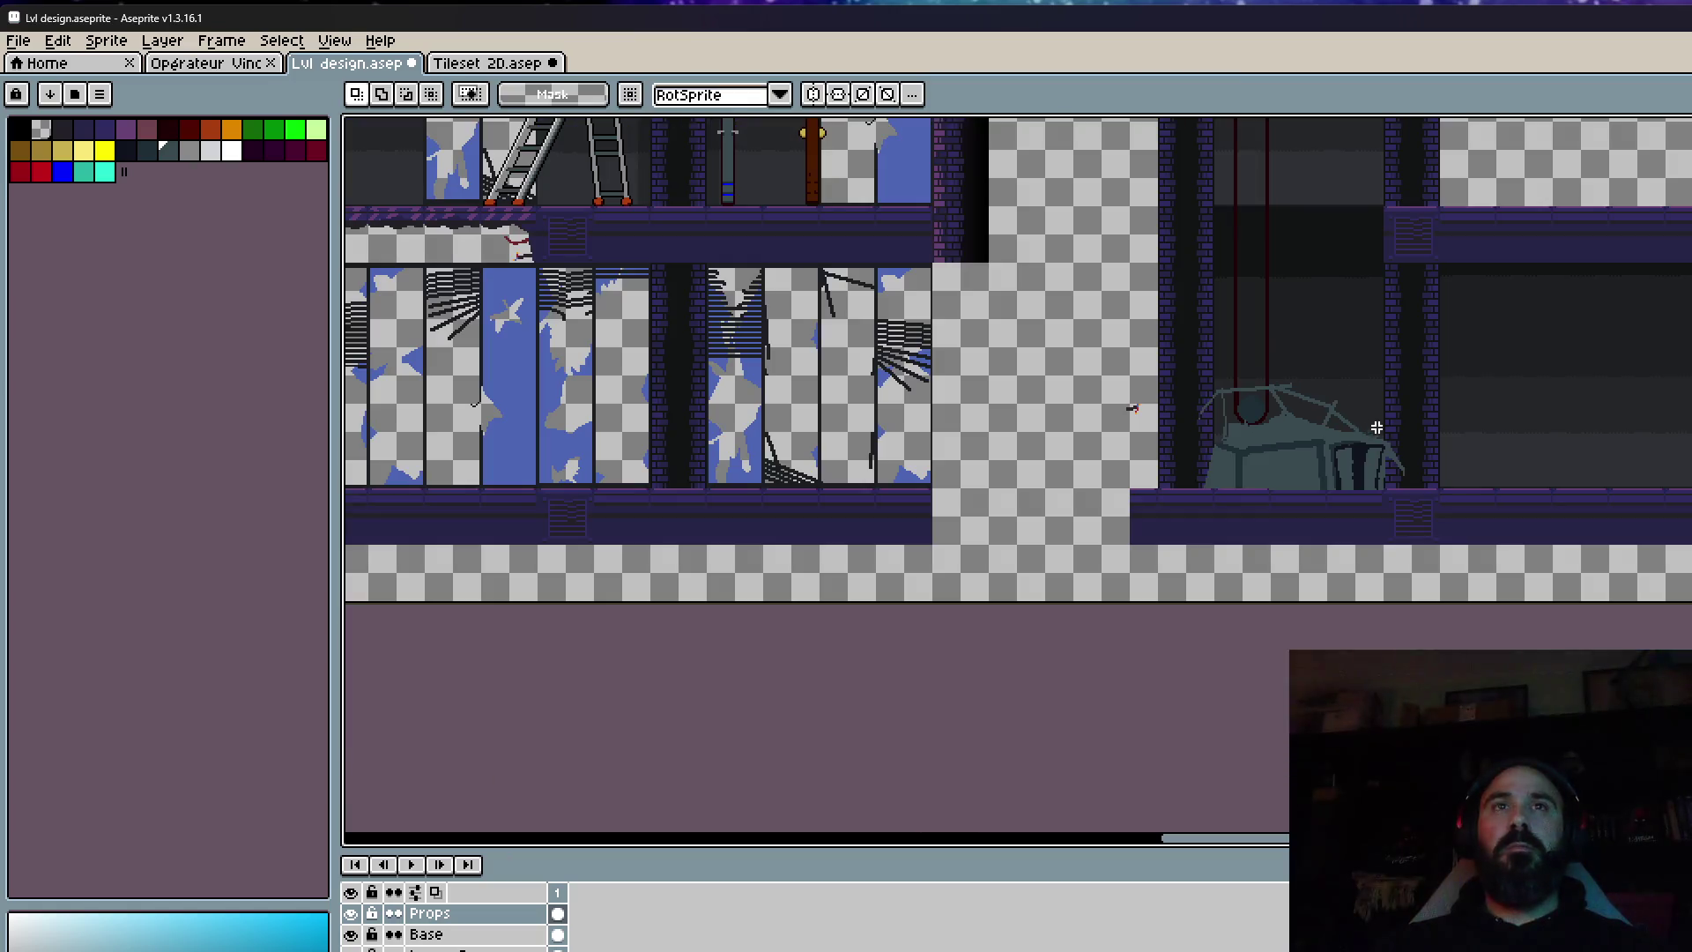
left_click_drag(1384, 430, 1295, 430)
scroll(1295, 430, "up", 2)
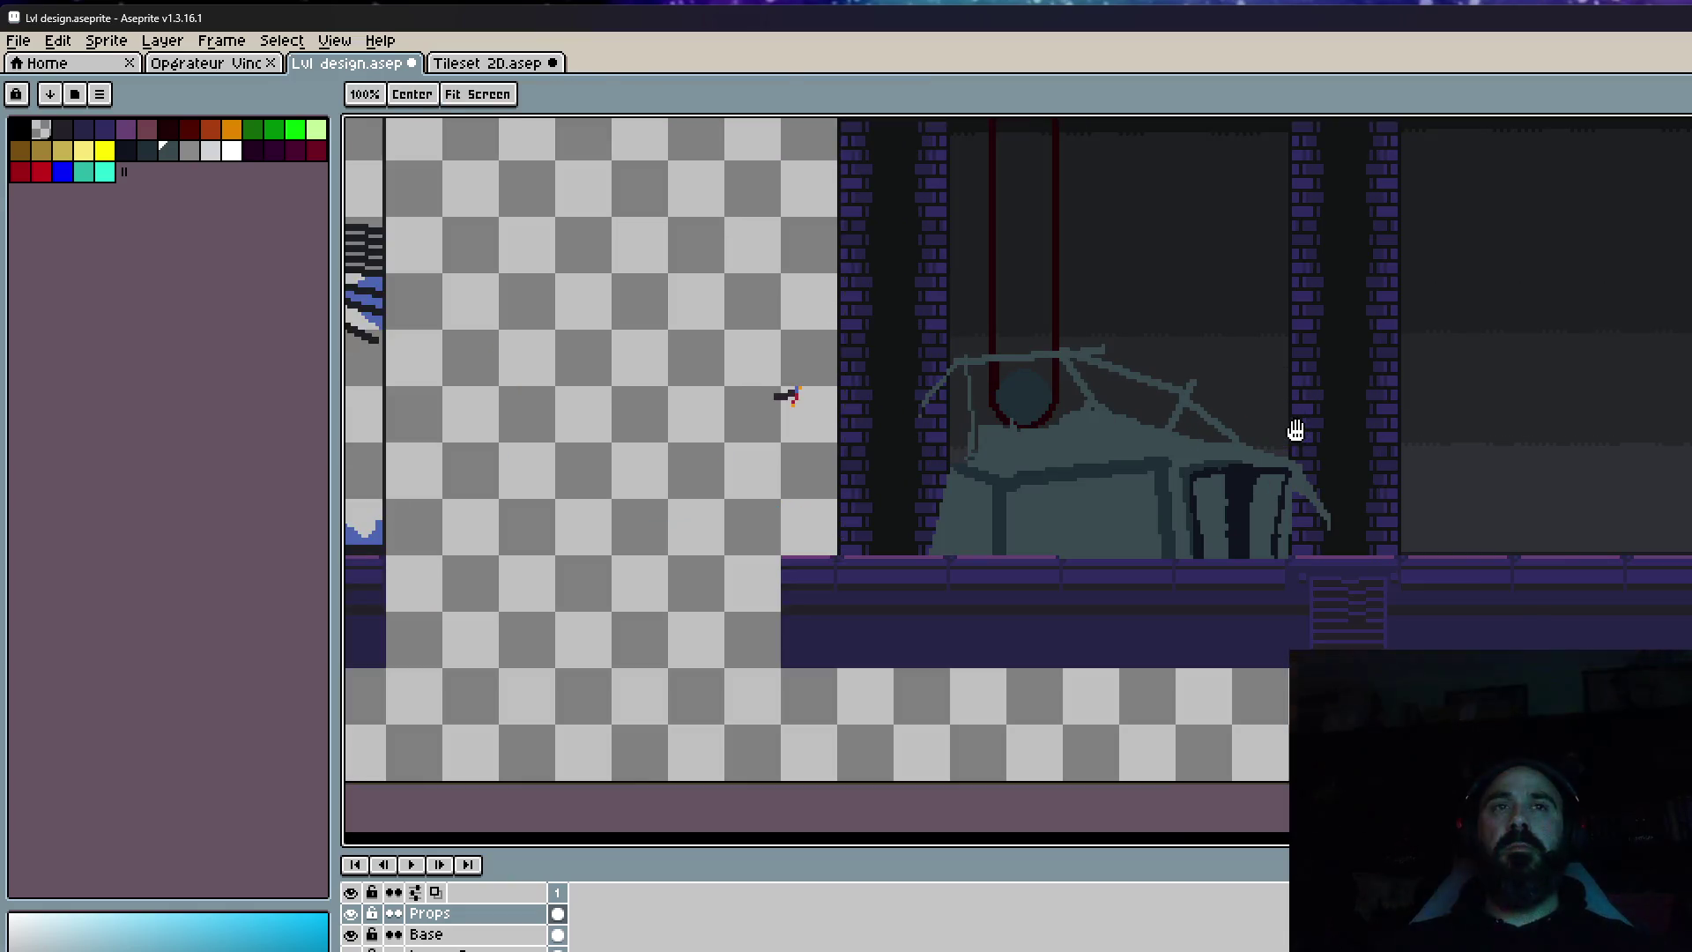
scroll(1298, 430, "down", 2)
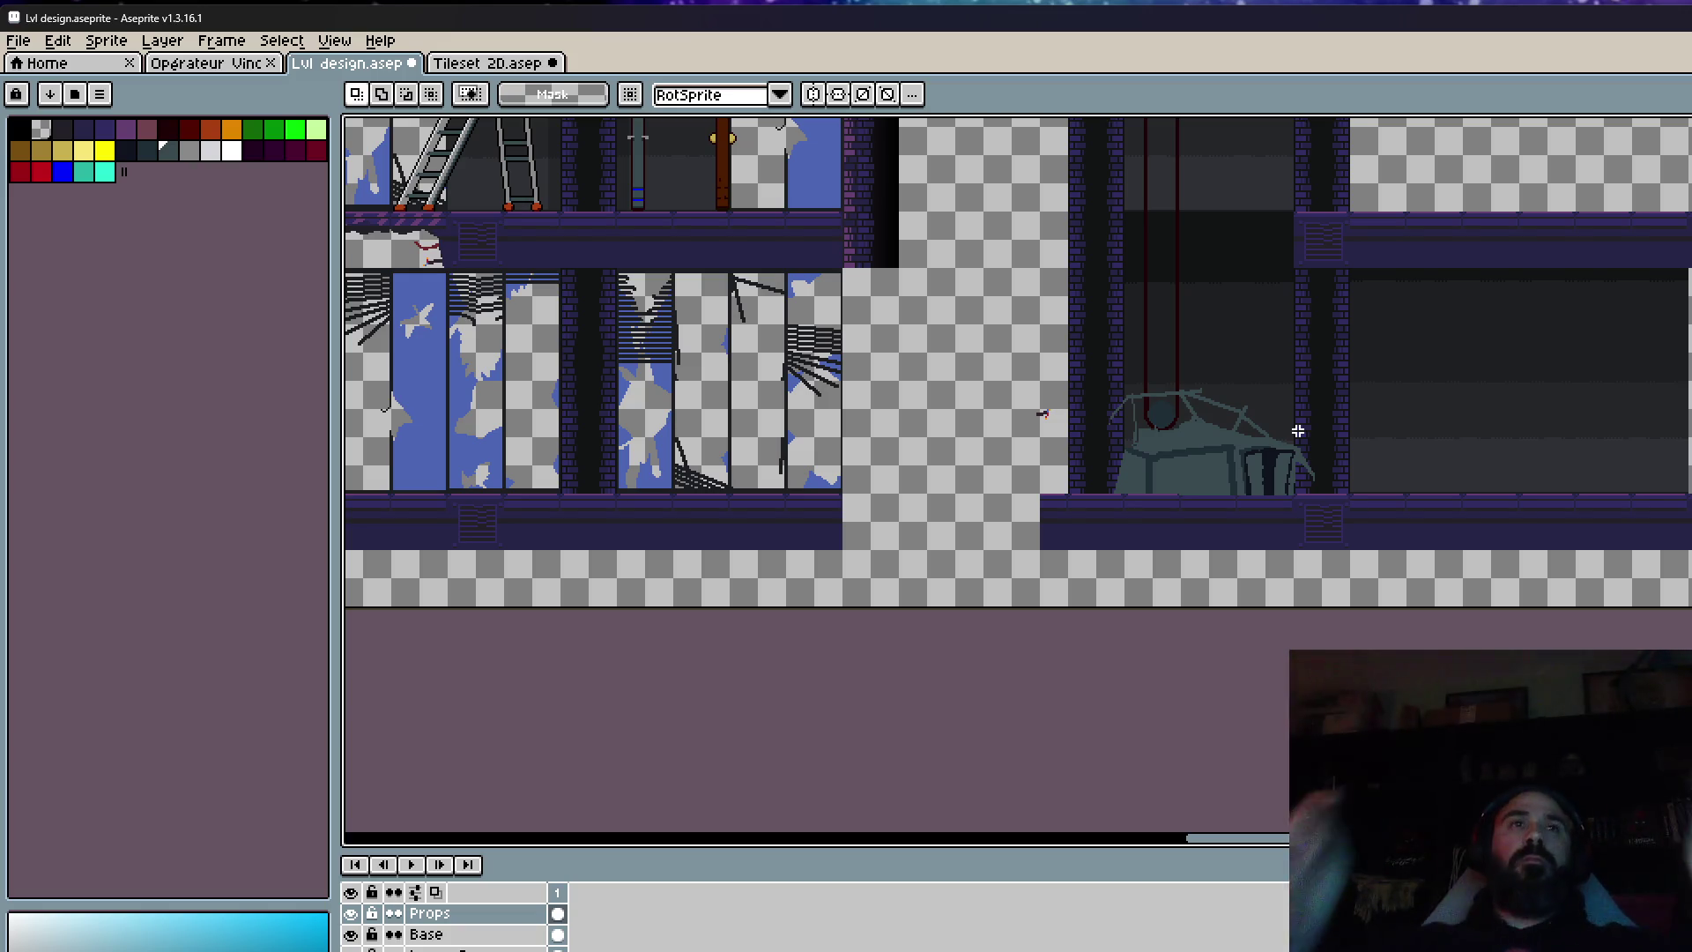
Select the pillar strip left of the machine and move it slightly down.
scroll(1083, 555, "up", 1)
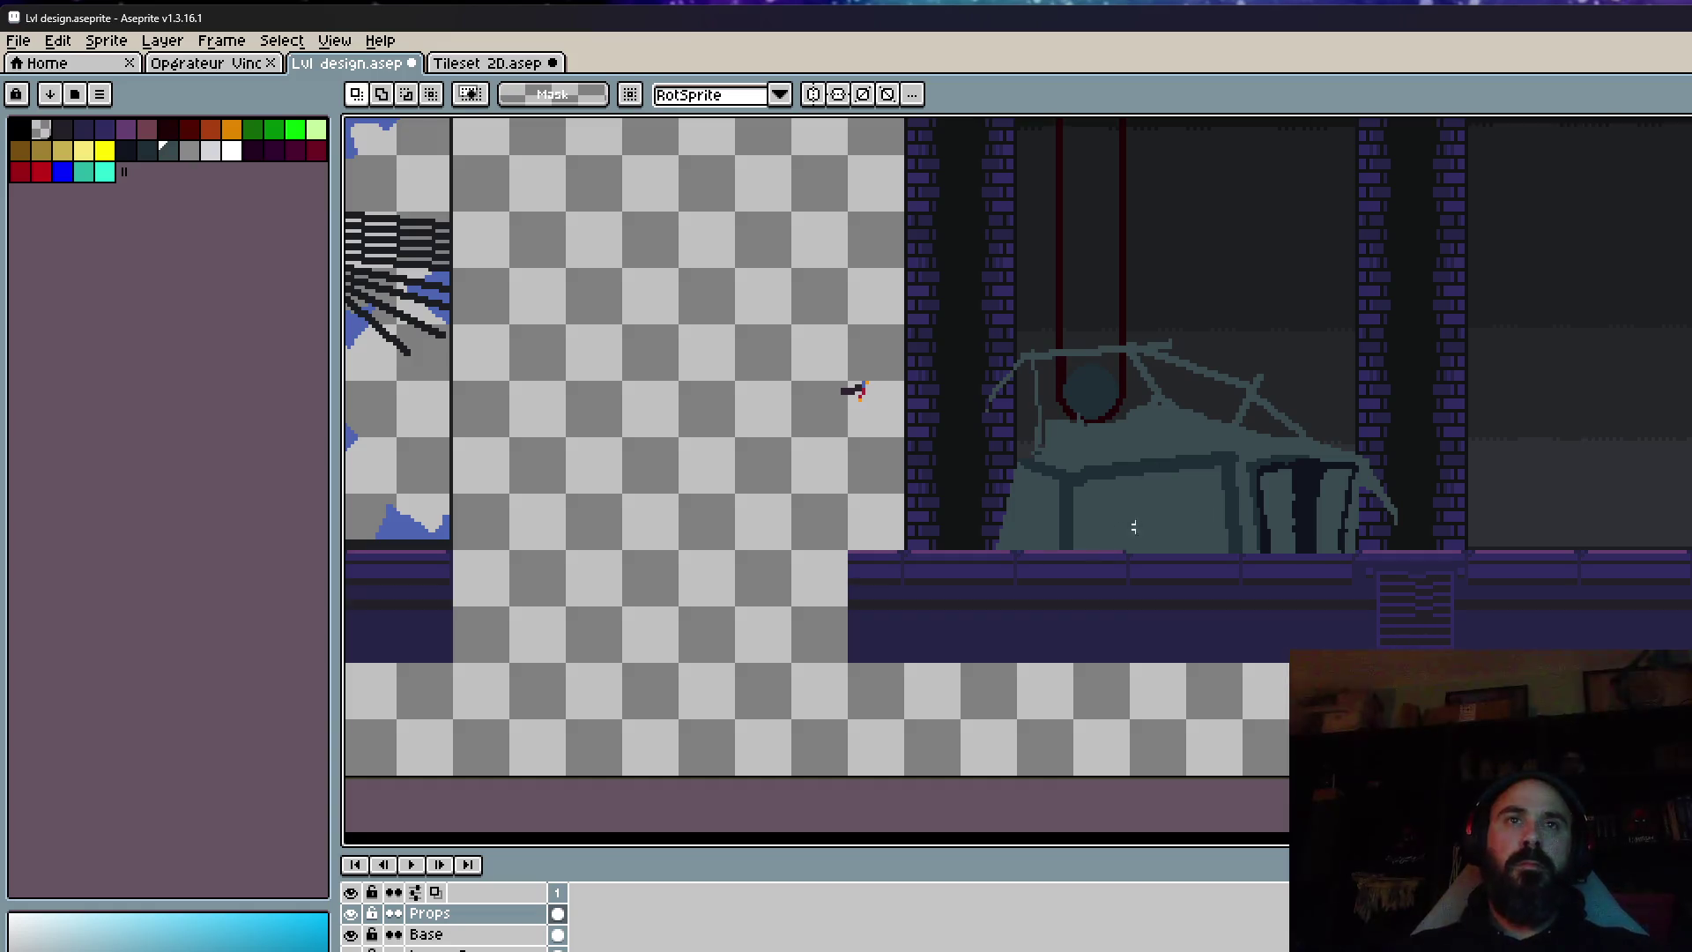
scroll(1329, 472, "down", 1)
scroll(1306, 503, "up", 1)
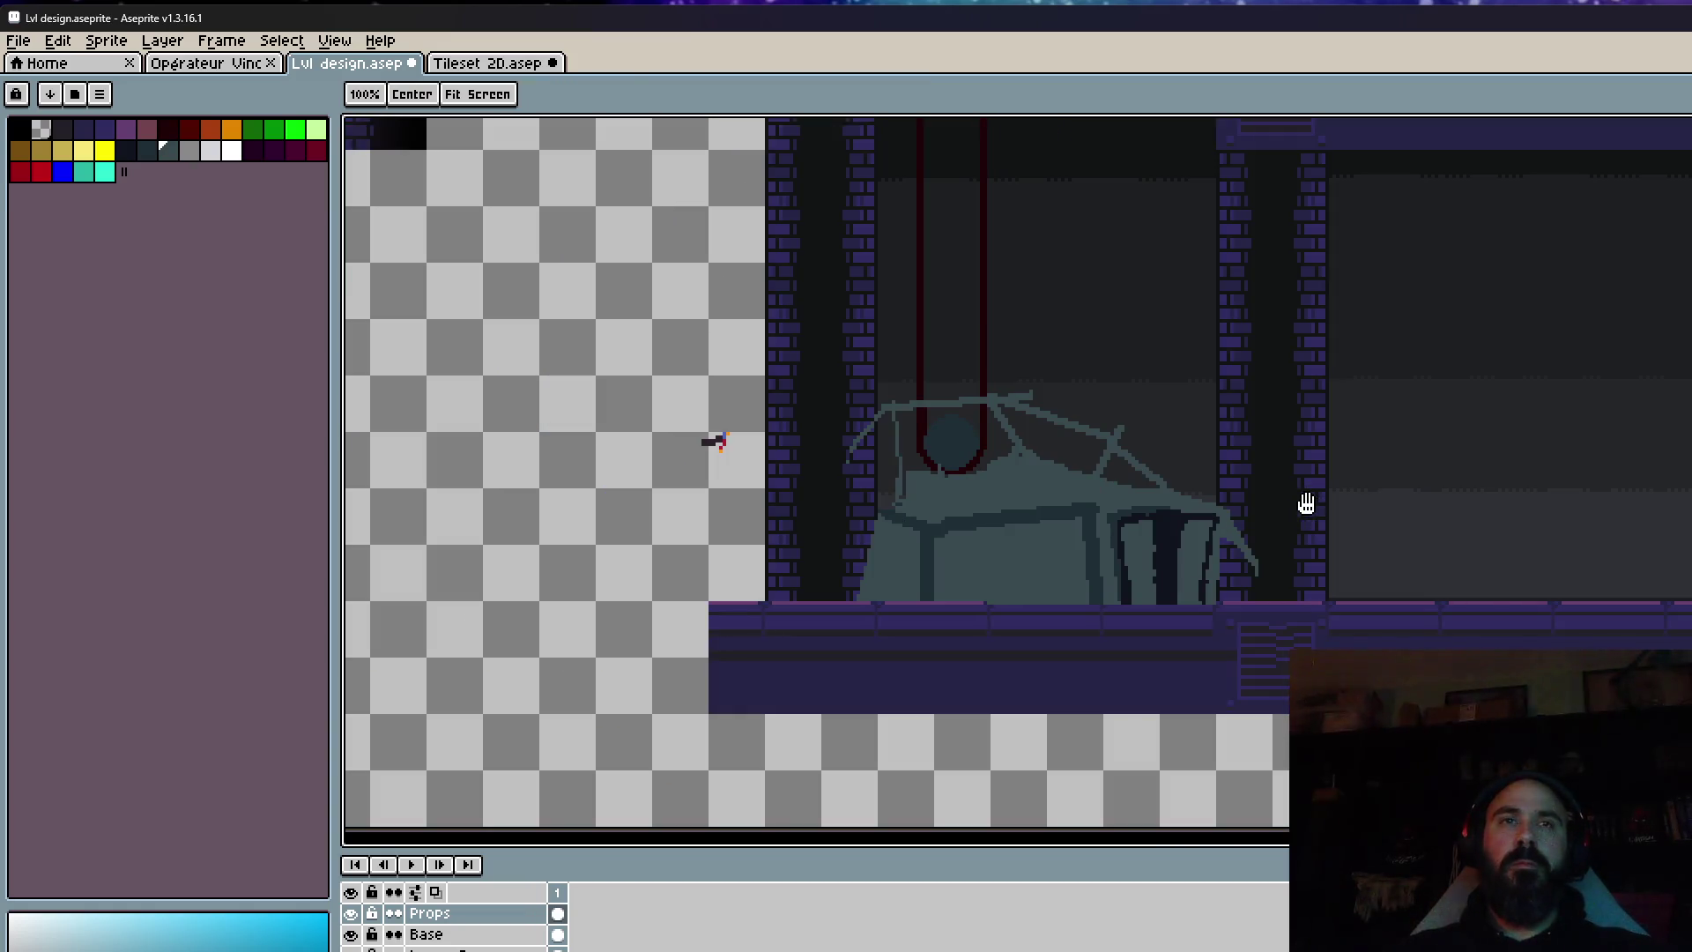
scroll(1269, 520, "down", 2)
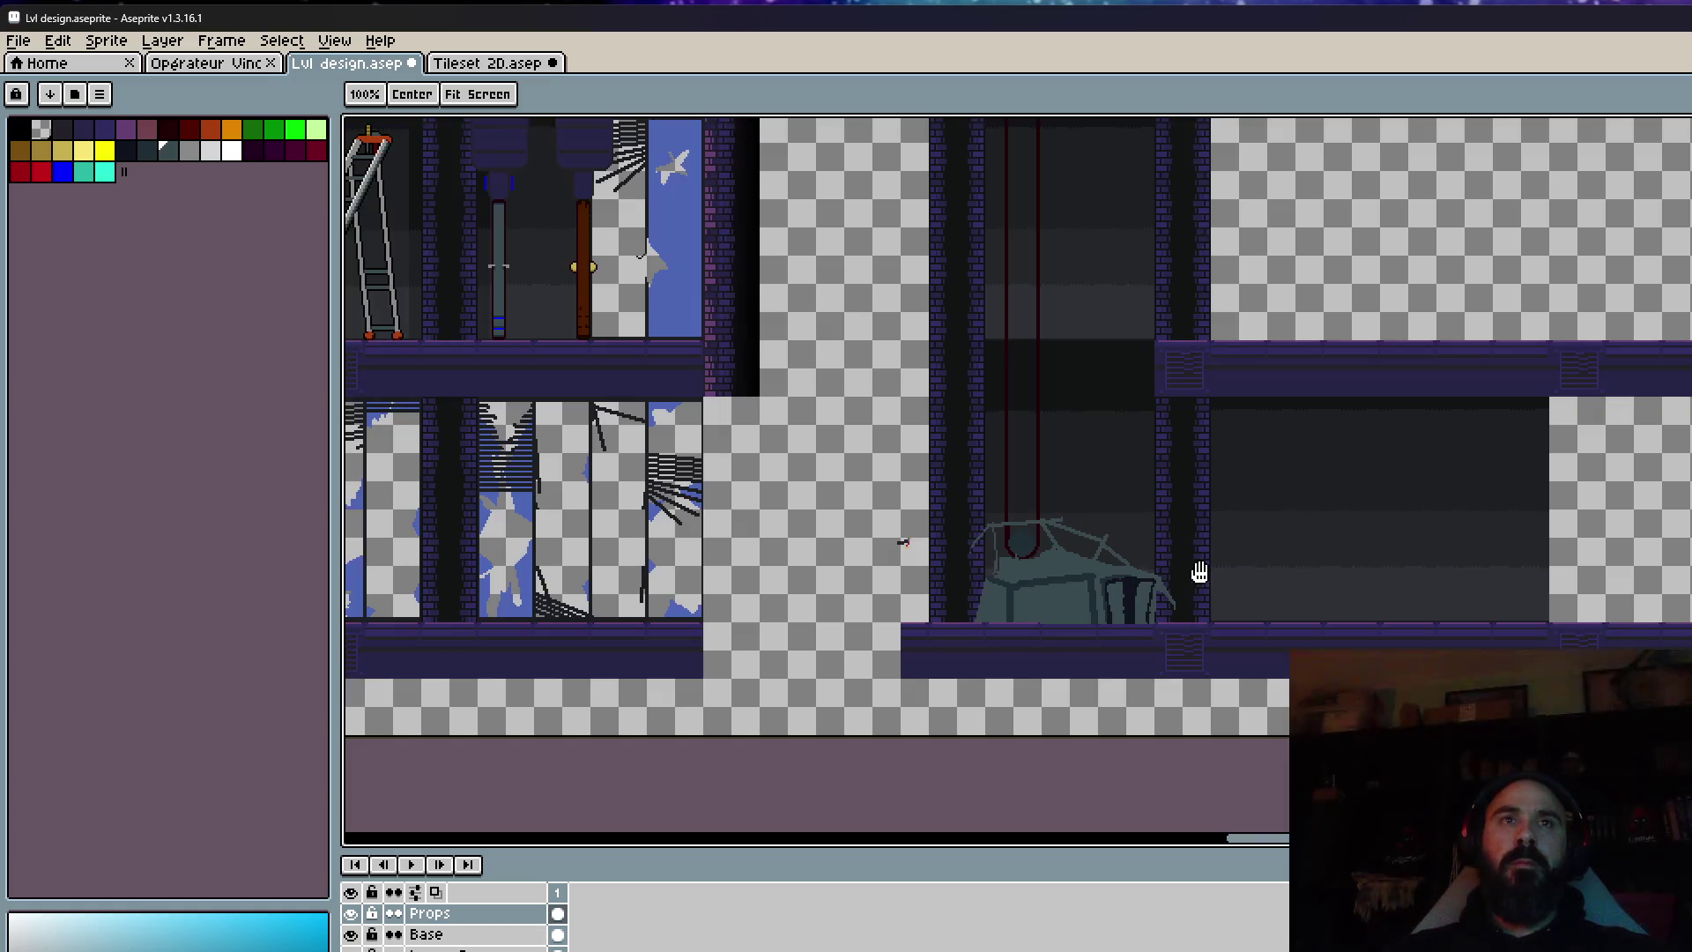
mouse_move(1193, 573)
left_mouse_down()
mouse_move(1176, 586)
mouse_move(1211, 774)
mouse_move(1207, 638)
left_mouse_up()
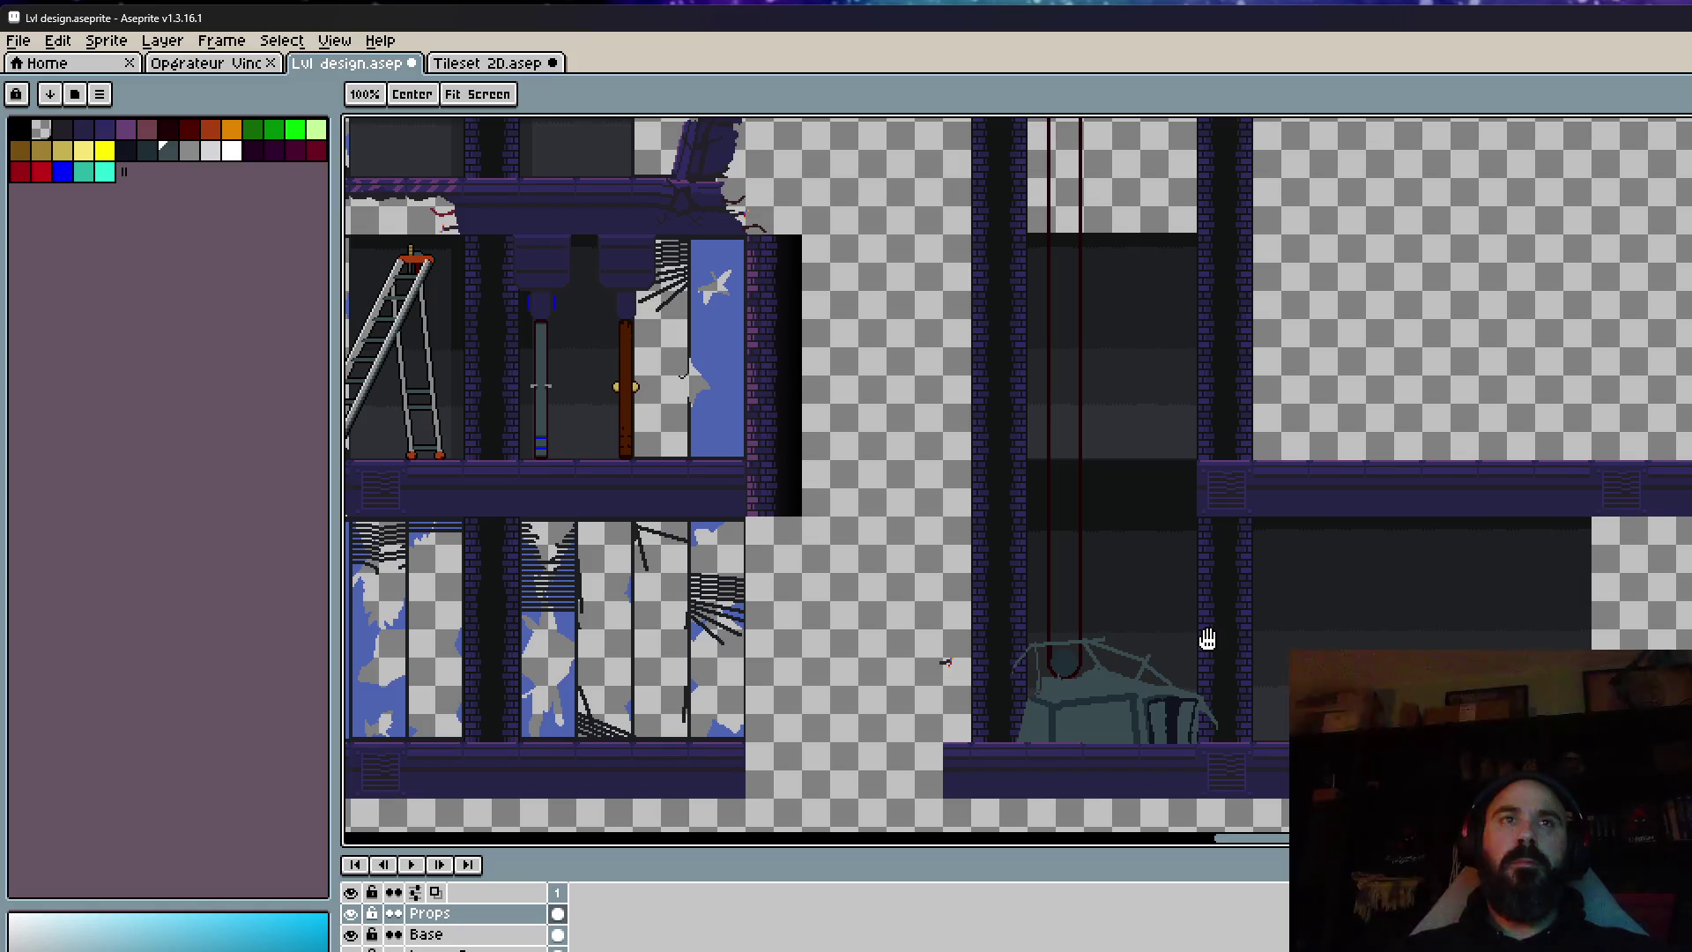
key("m")
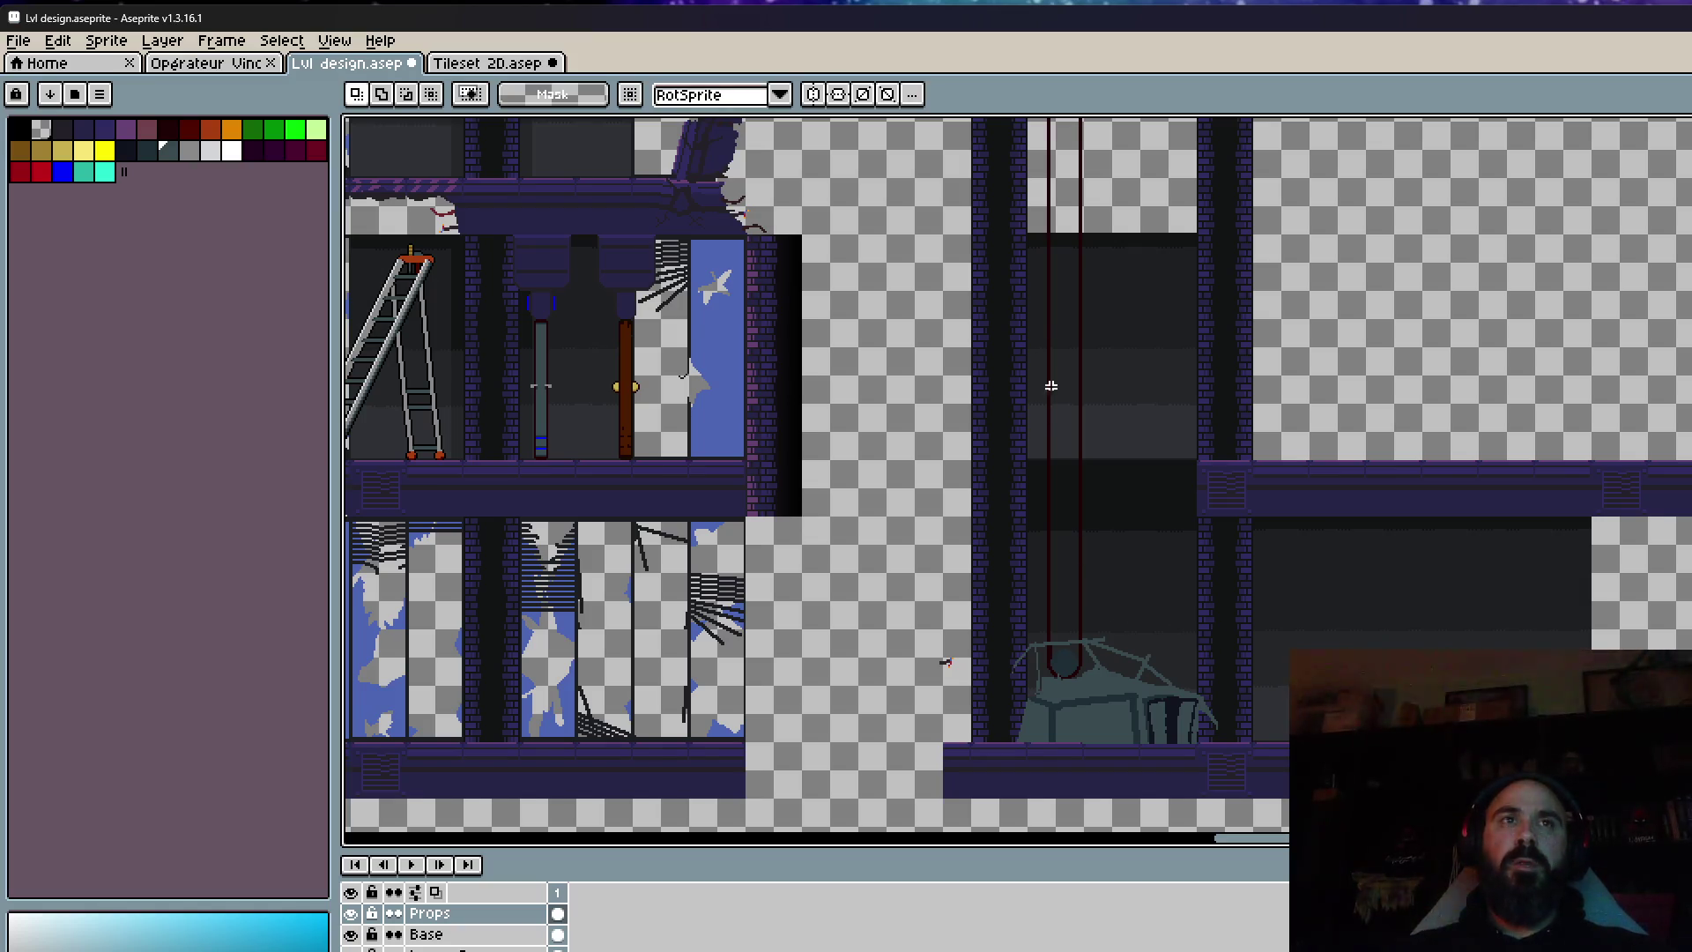
scroll(1052, 653, "up", 4)
left_click_drag(893, 254, 1029, 684)
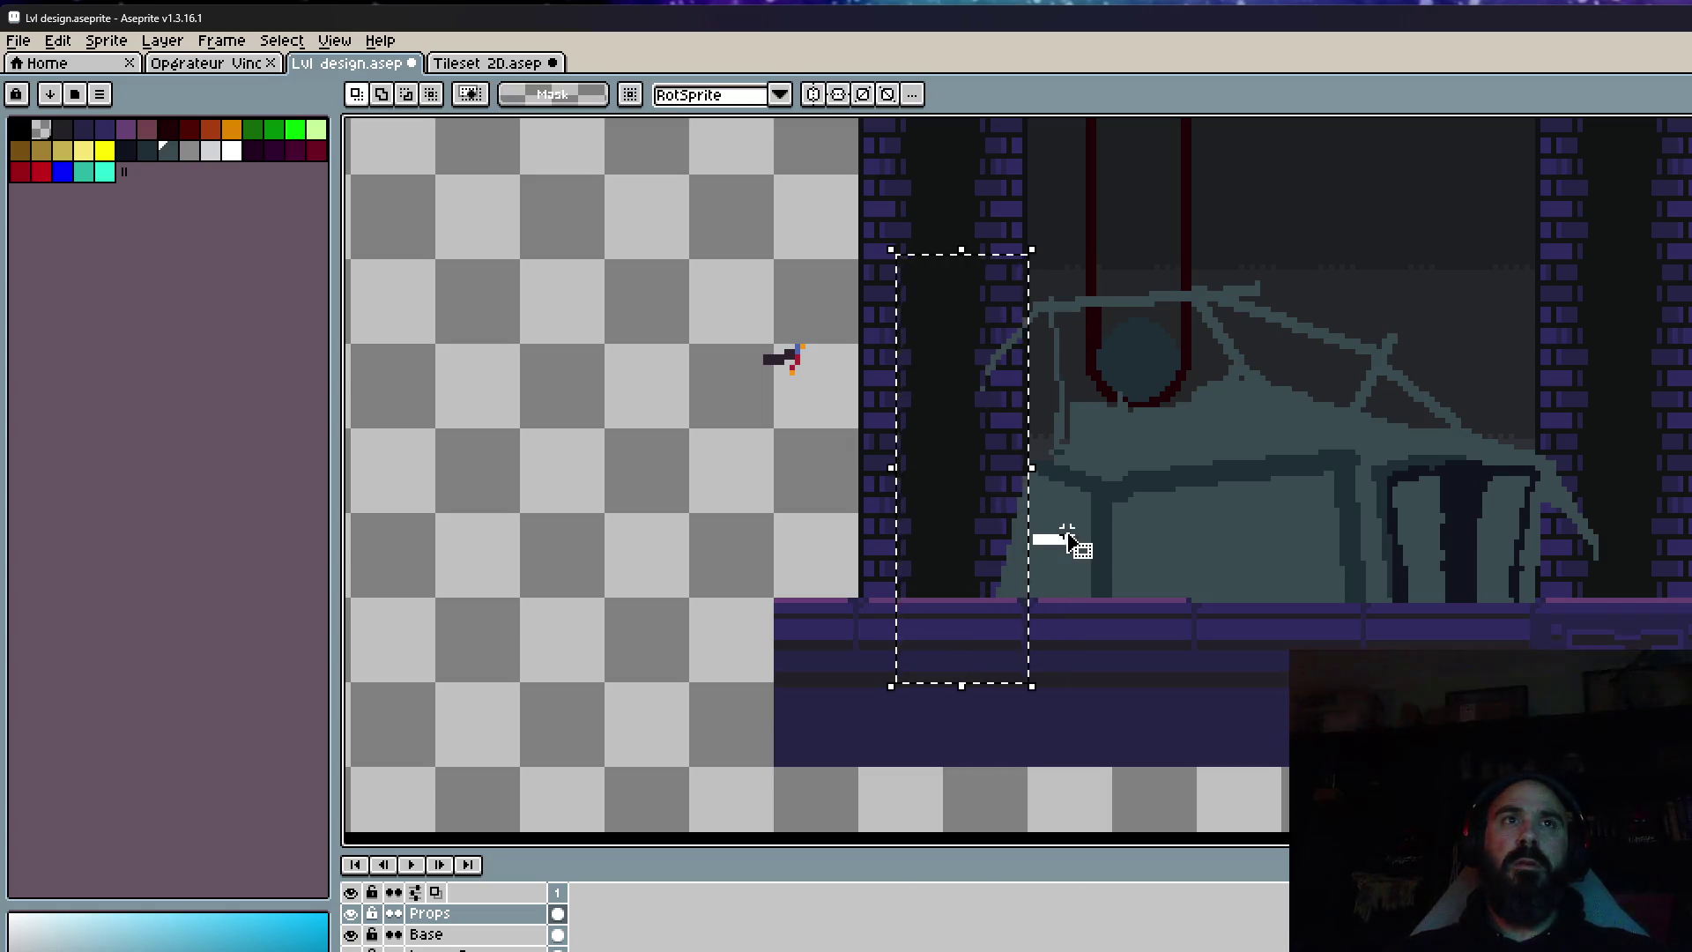
left_click_drag(867, 205, 1029, 769)
left_click(1058, 586)
mouse_move(855, 213)
left_mouse_down()
mouse_move(982, 509)
mouse_move(1029, 704)
left_mouse_up()
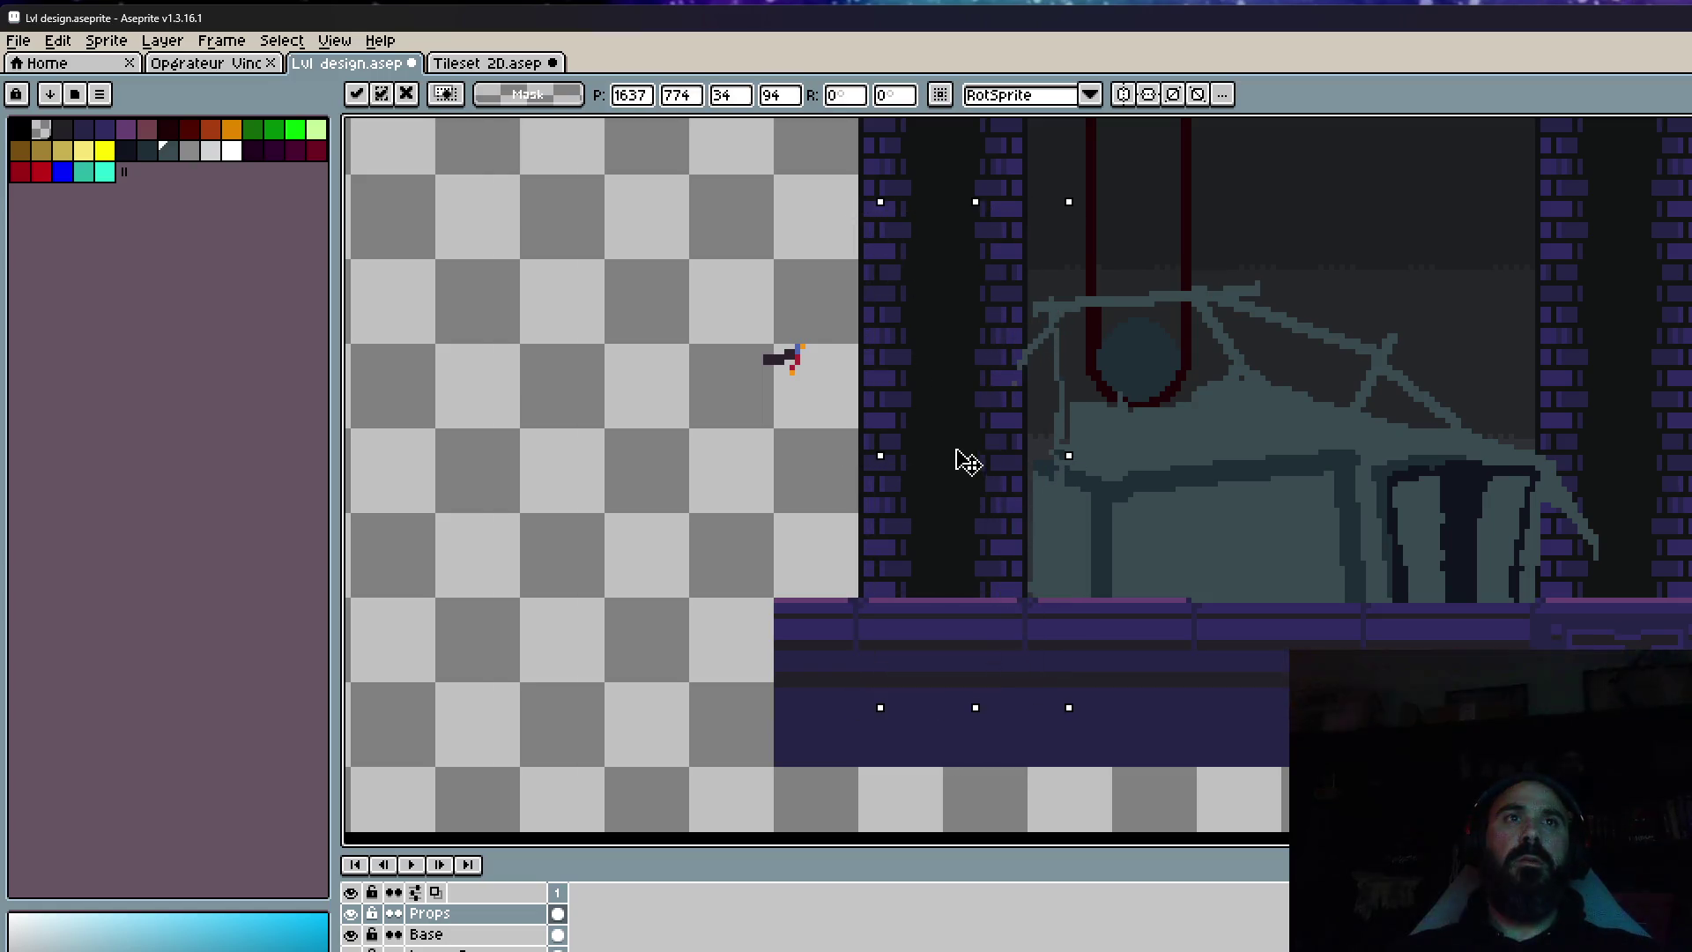
left_click_drag(949, 451, 959, 474)
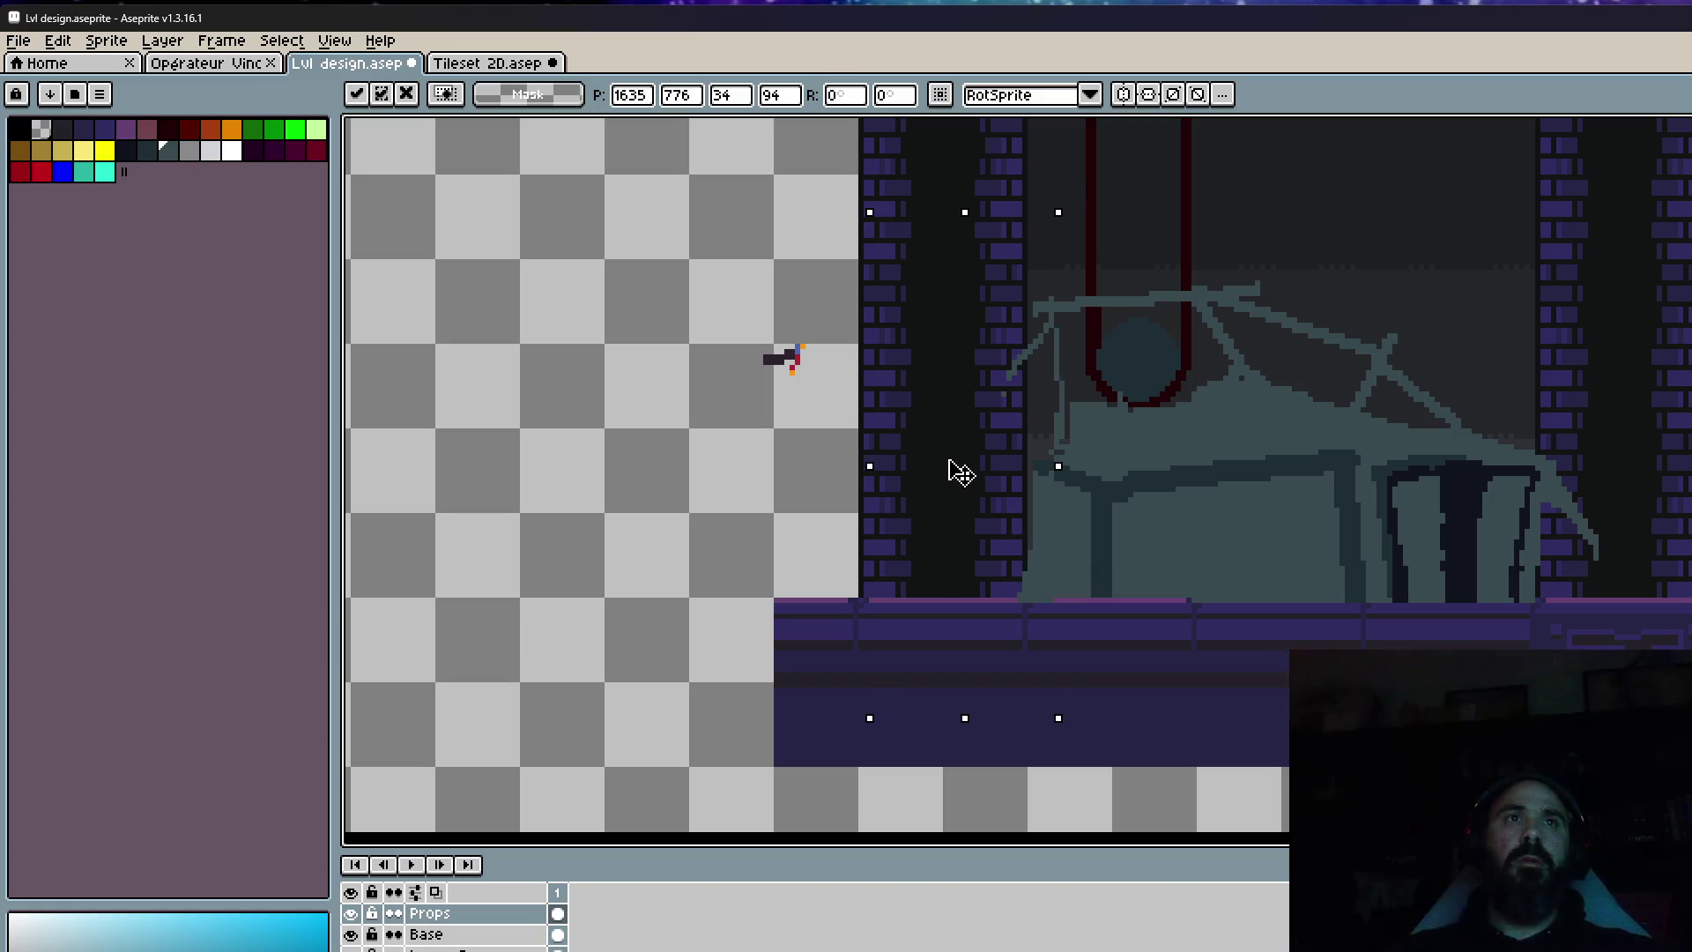
key("ctrl+d")
Reposition the machine's left section and the area around the pillar edge.
left_click_drag(959, 234, 1085, 438)
left_click(1062, 343)
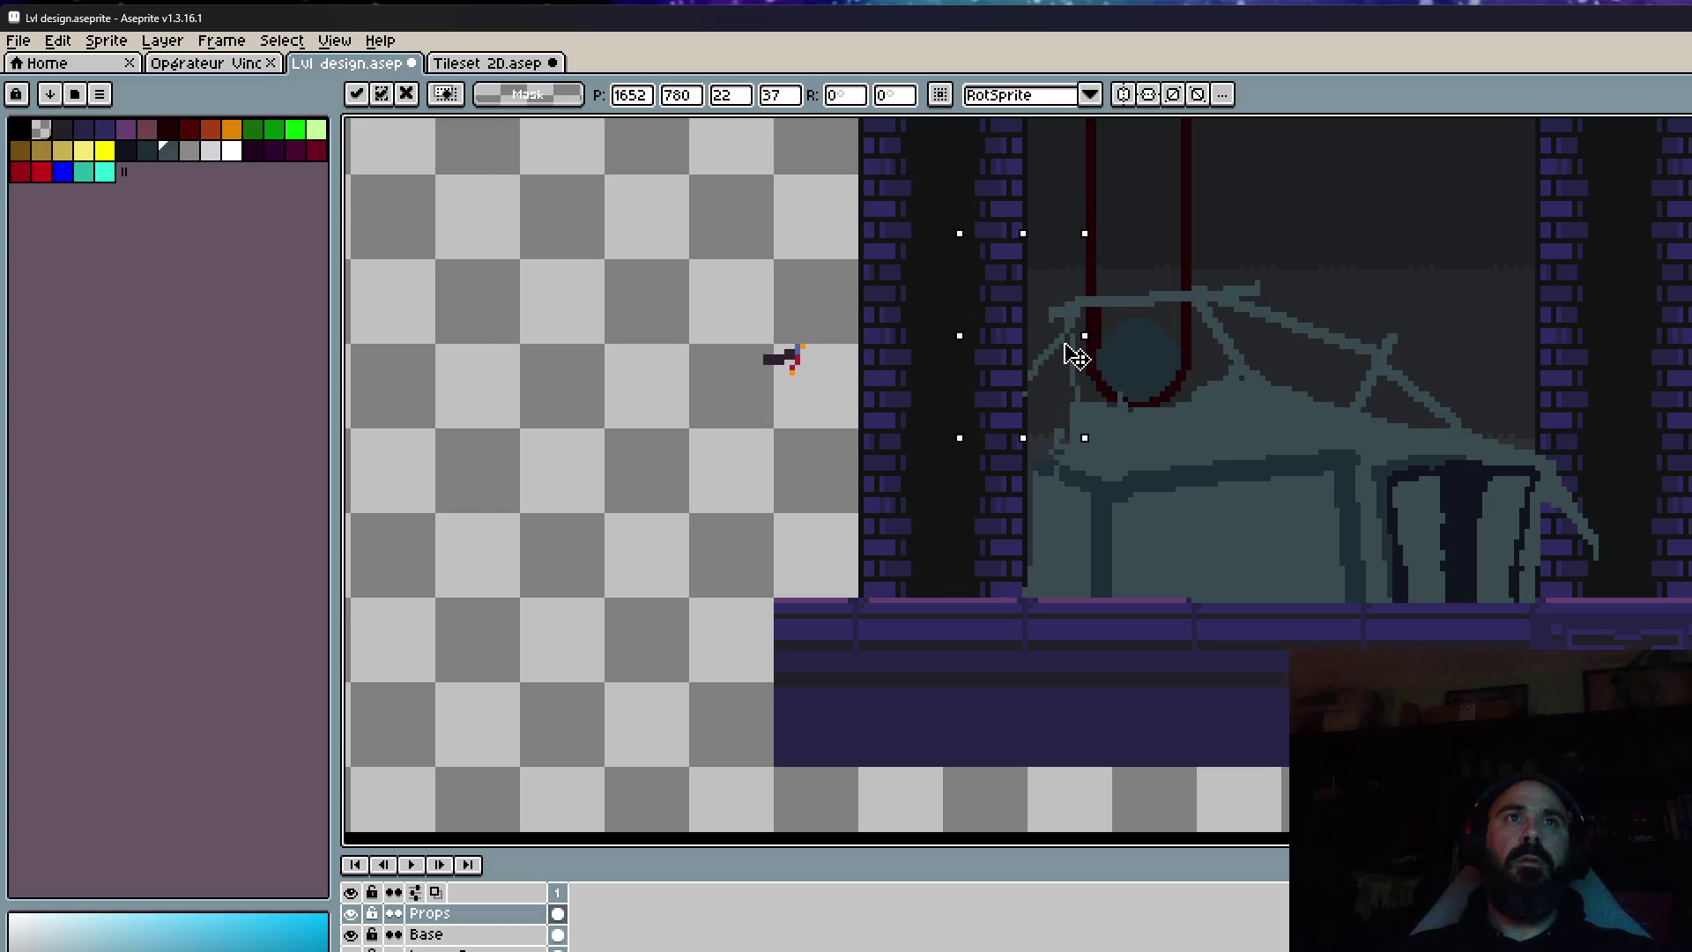
key("ctrl+d")
scroll(1119, 389, "down", 3)
scroll(1242, 359, "up", 3)
mouse_move(1155, 460)
left_mouse_down()
mouse_move(1239, 540)
mouse_move(1281, 649)
left_mouse_up()
left_click(1194, 562)
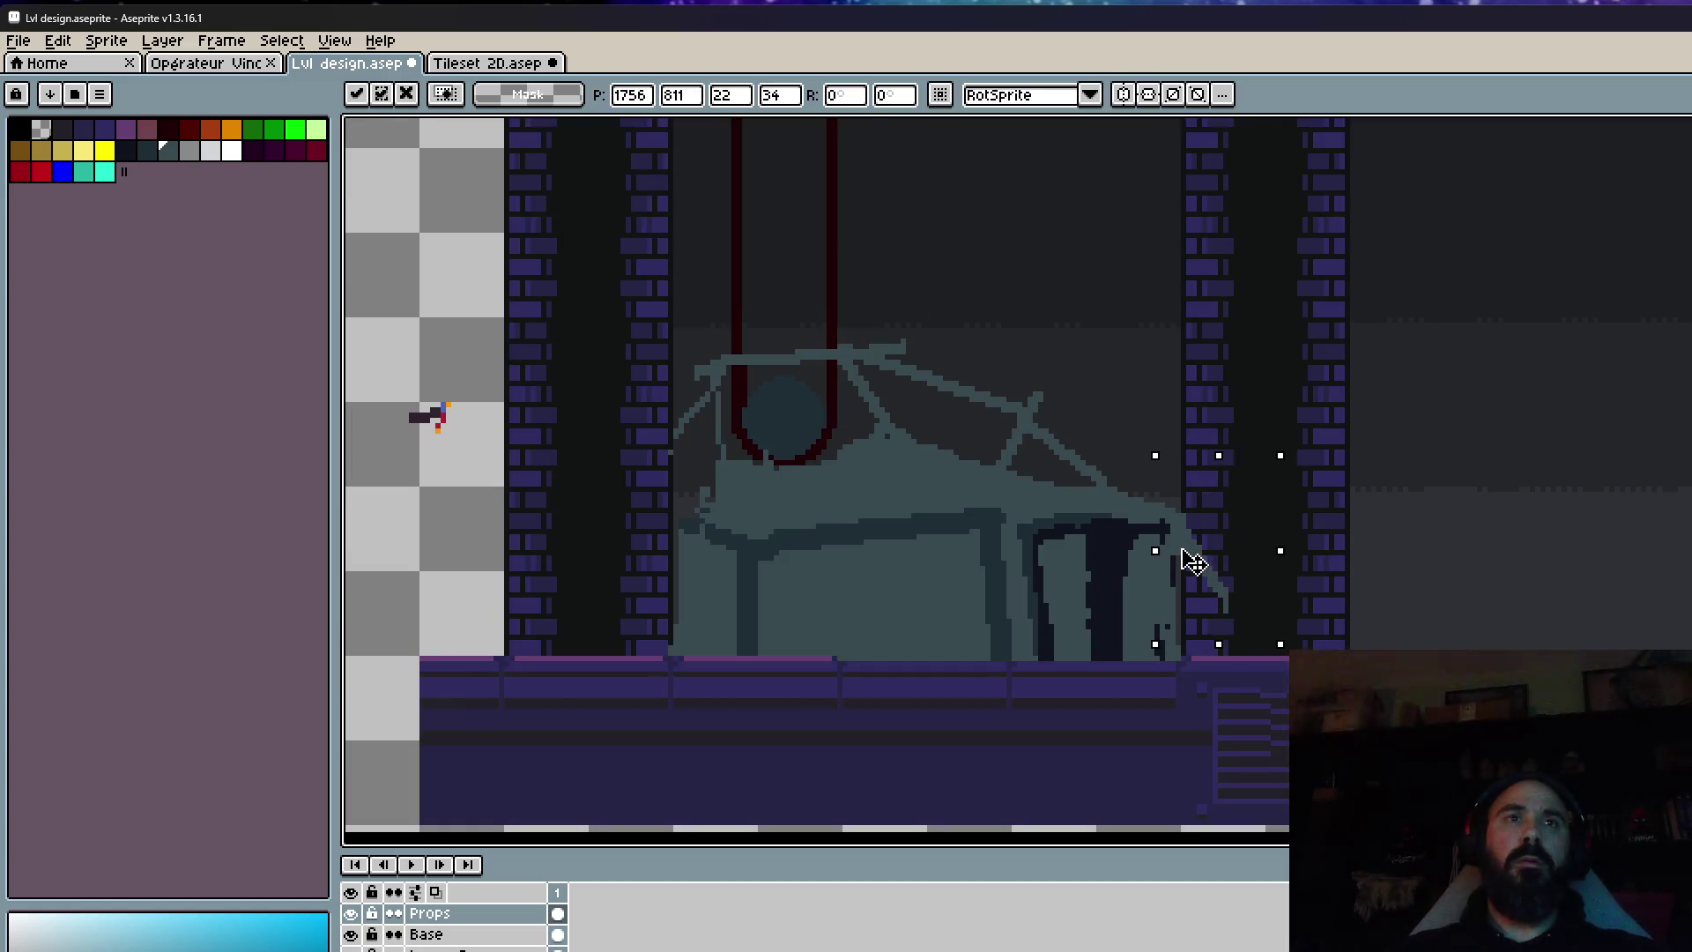
key("ctrl+d")
Select a larger area at the machine's right edge and reposition it.
left_click_drag(1171, 461, 1295, 650)
key("ctrl+d")
left_click_drag(1100, 440, 1275, 745)
left_click(1187, 628)
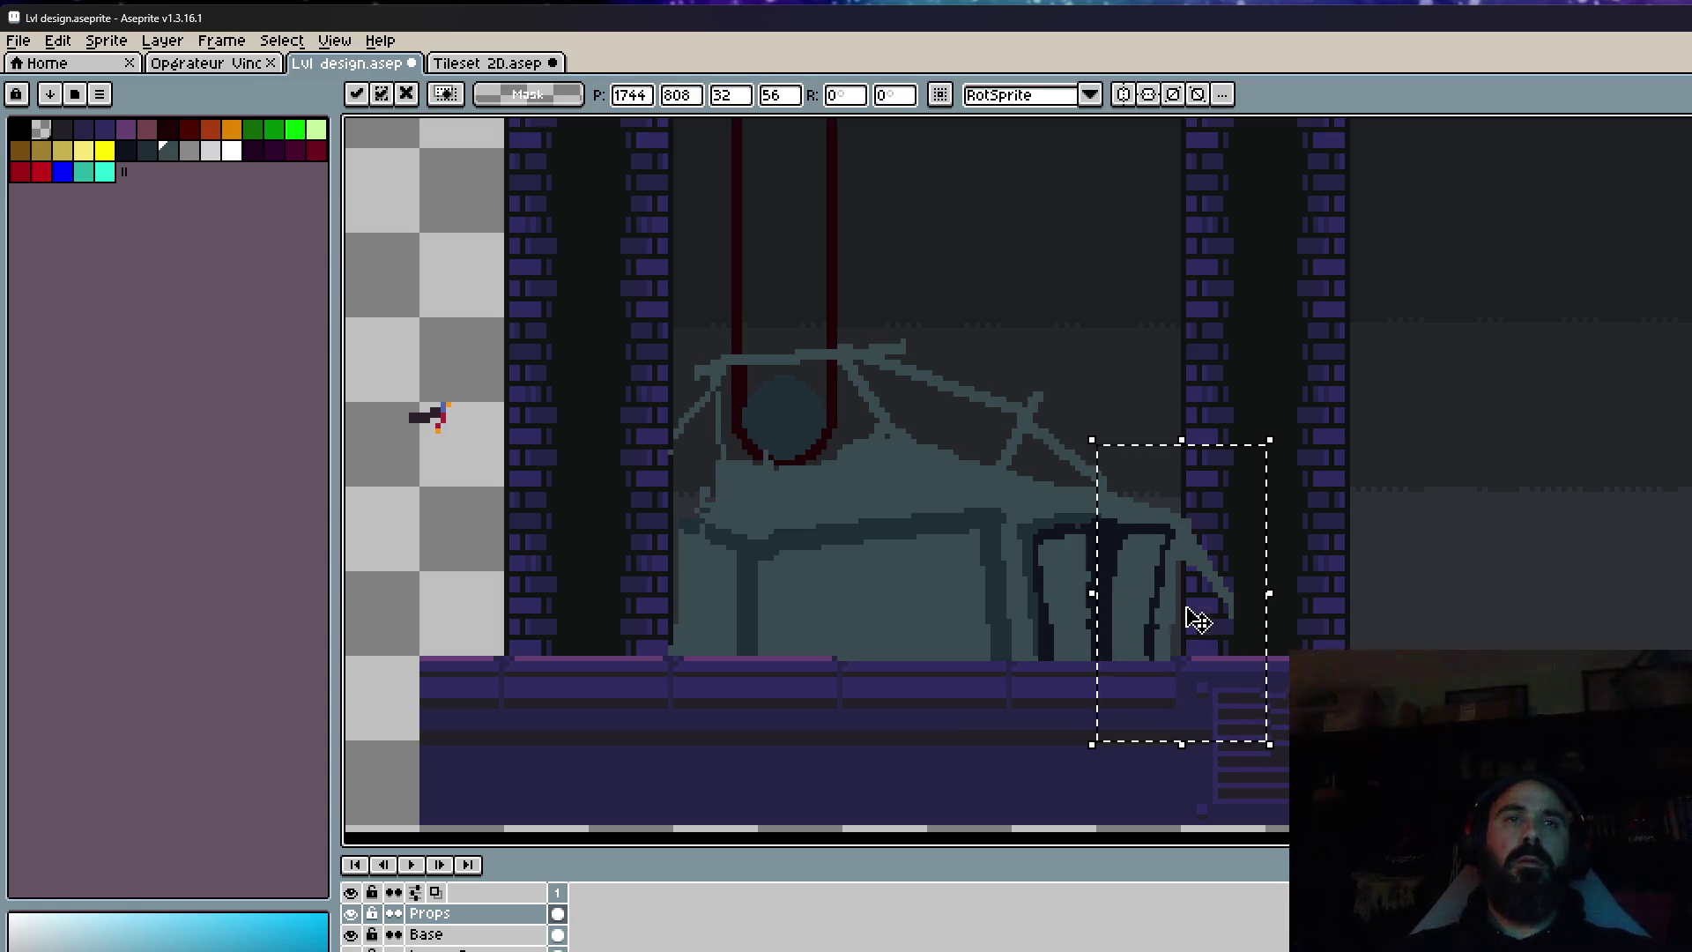
key("ctrl+d")
scroll(1243, 585, "down", 3)
scroll(1227, 579, "up", 3)
Select the whole machine prop and move it down onto the floor.
mouse_move(858, 309)
left_mouse_down()
mouse_move(1481, 823)
mouse_move(1489, 789)
left_mouse_up()
key("Down")
key("Down")
key("Down")
key("ctrl+d")
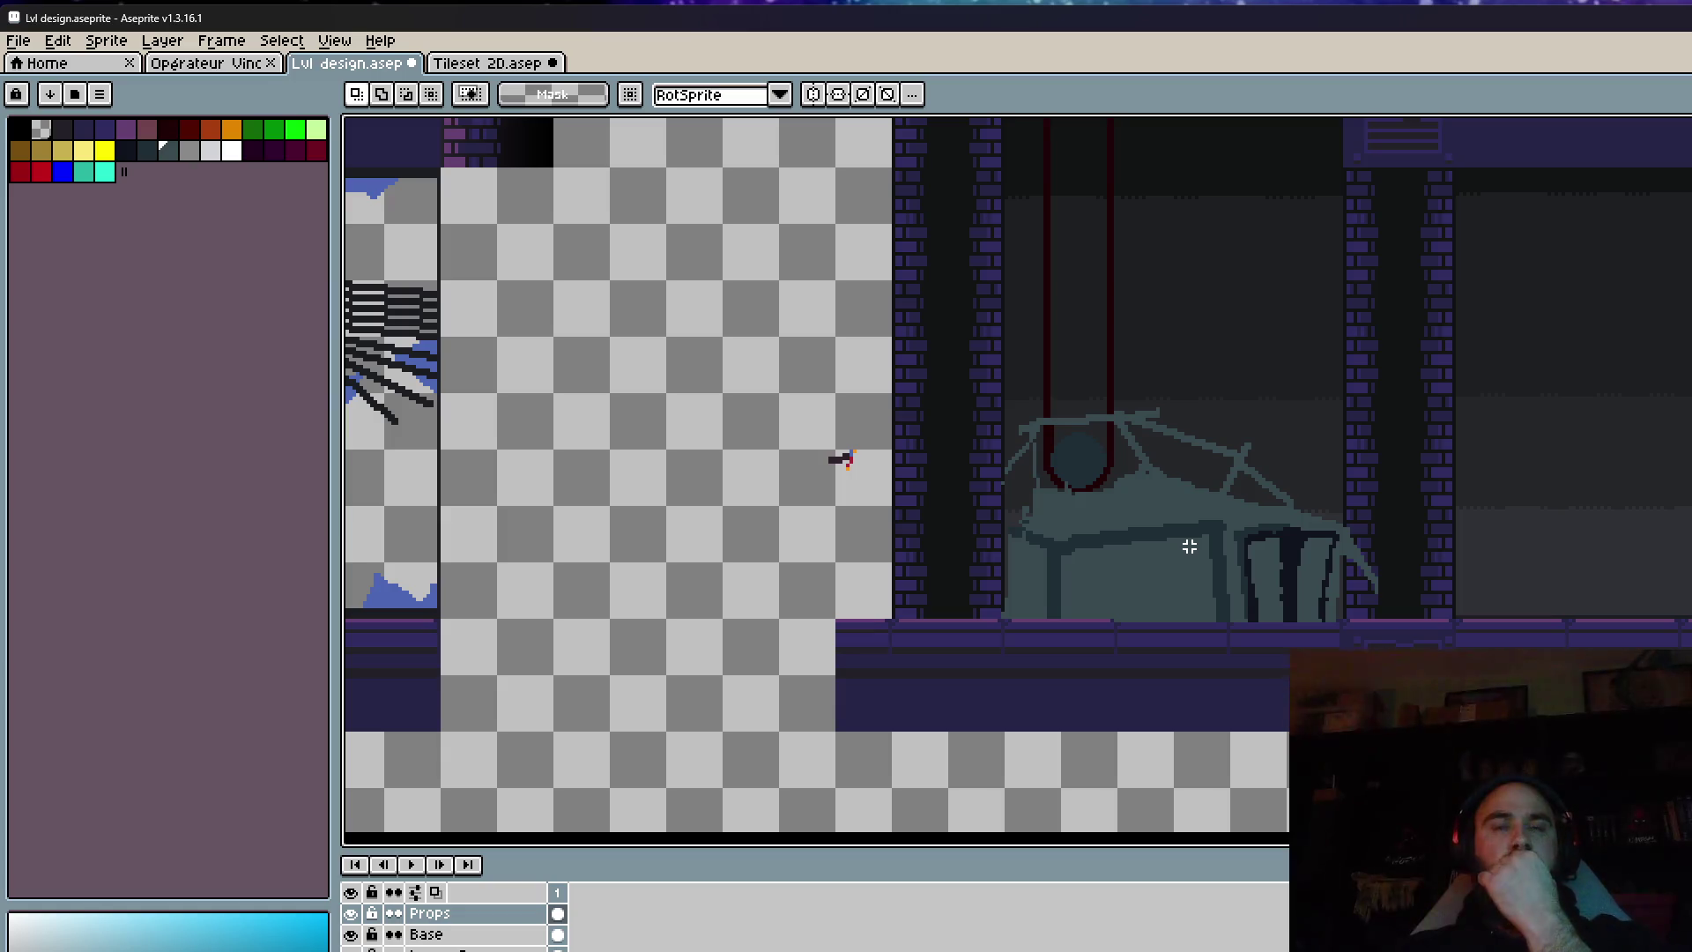
scroll(1055, 532, "up", 2)
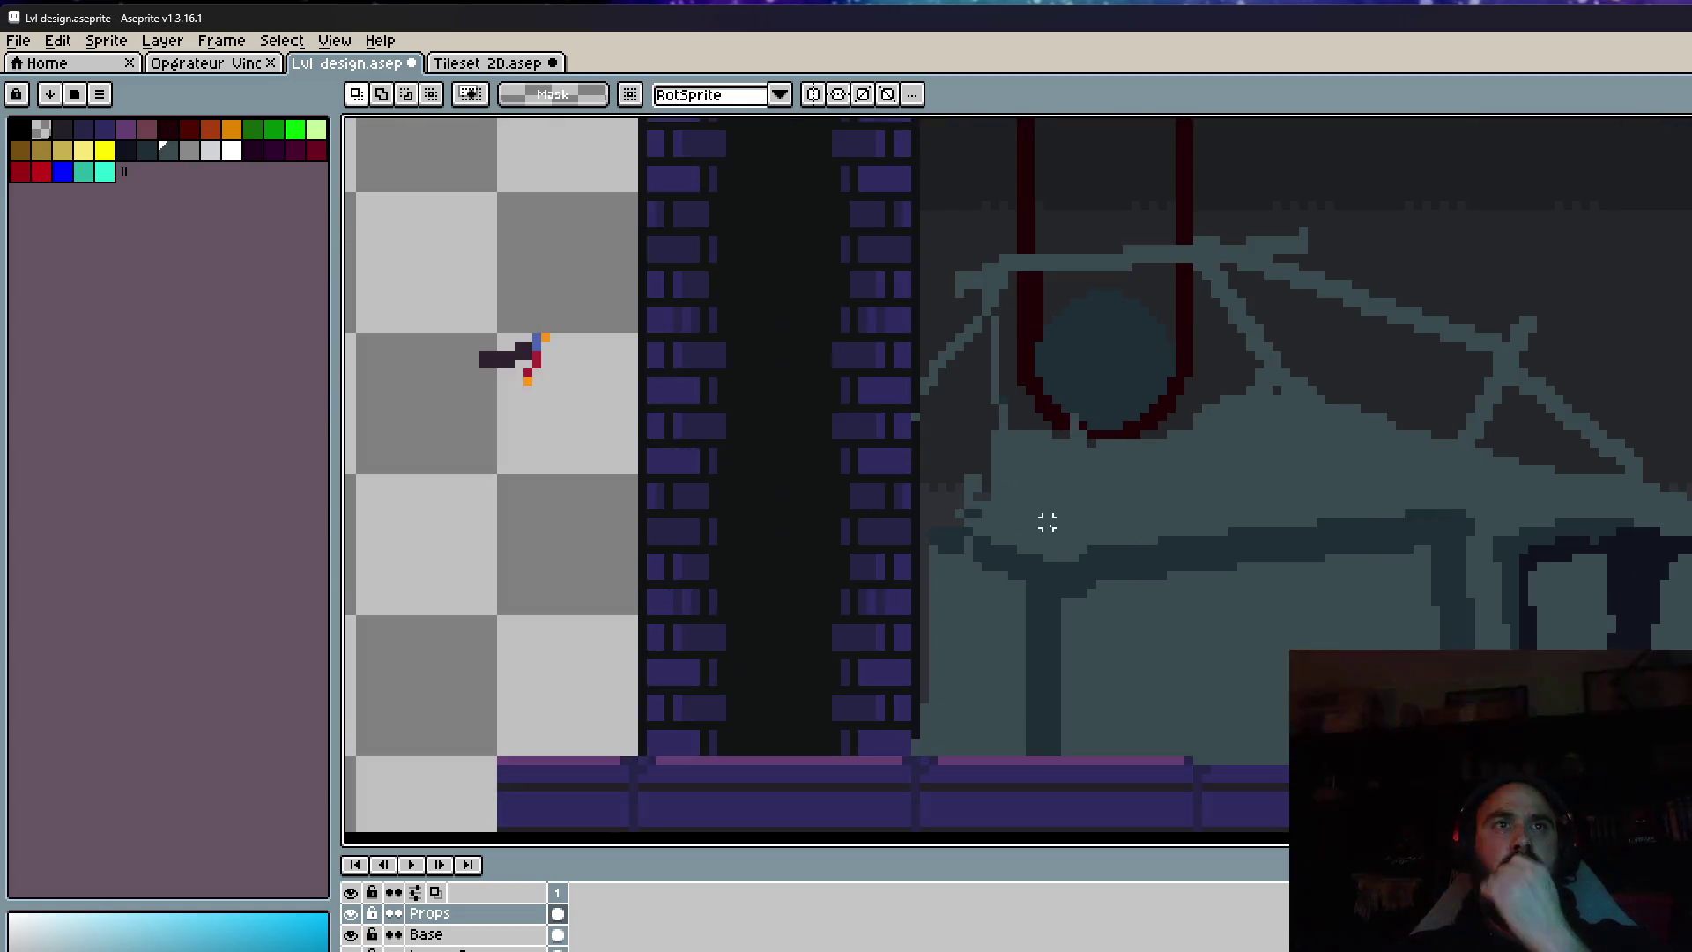
scroll(1047, 524, "up", 1)
key("alt")
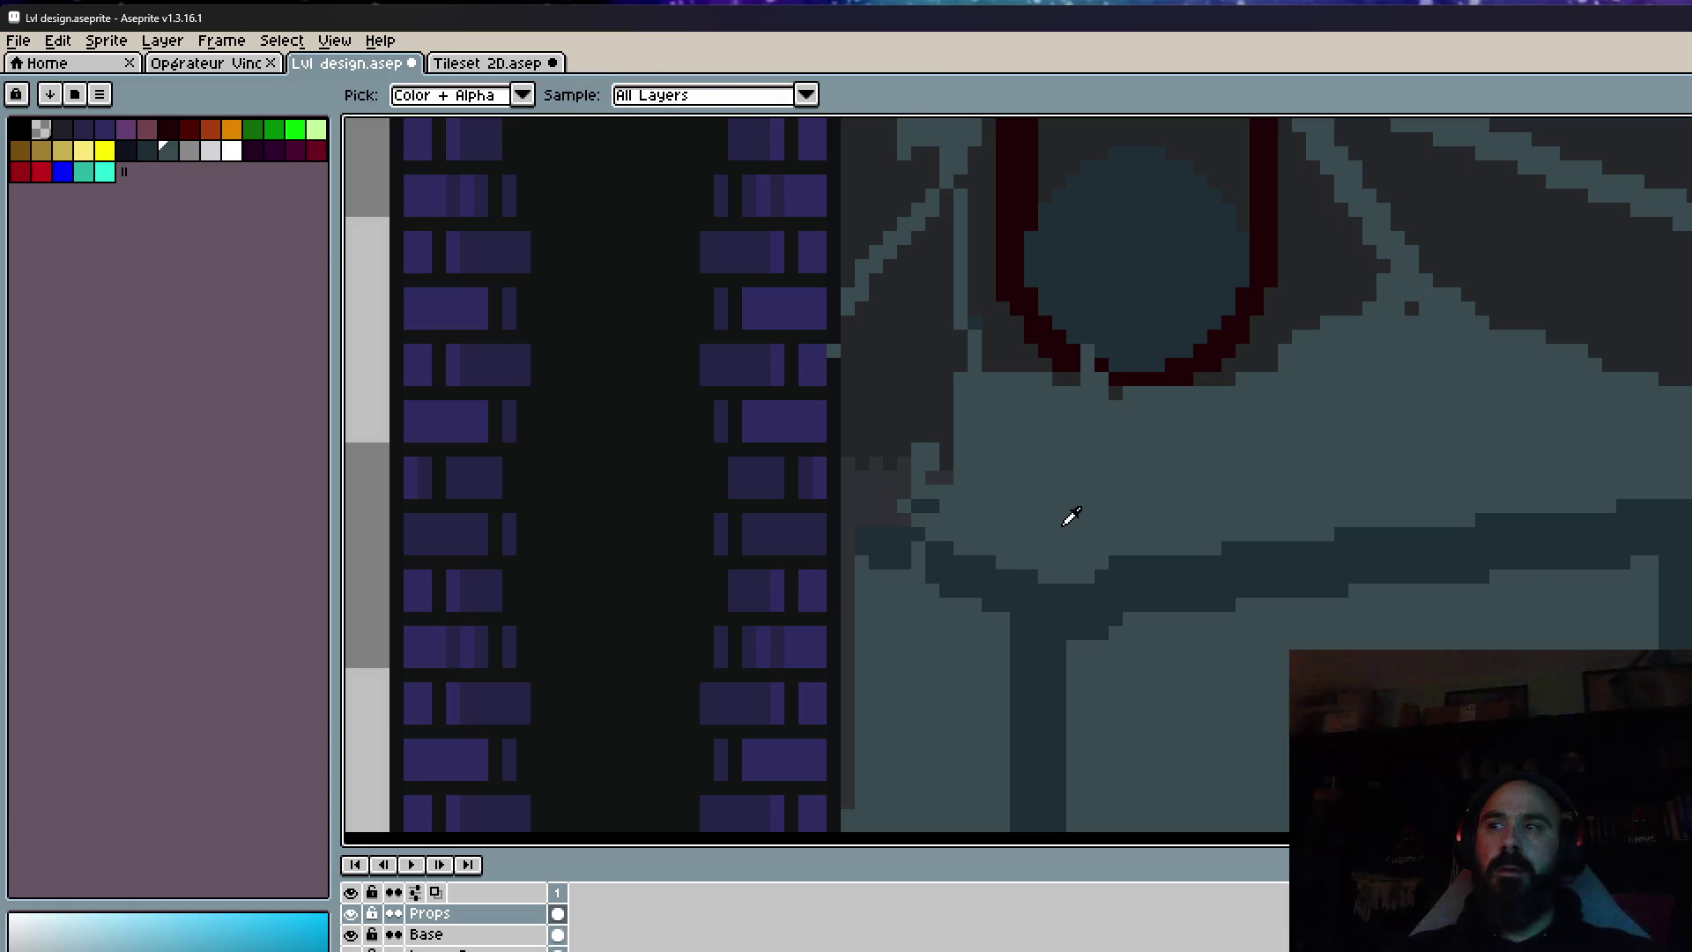
Repaint the machine's dark left edge pixels in light teal.
scroll(970, 454, "up", 1)
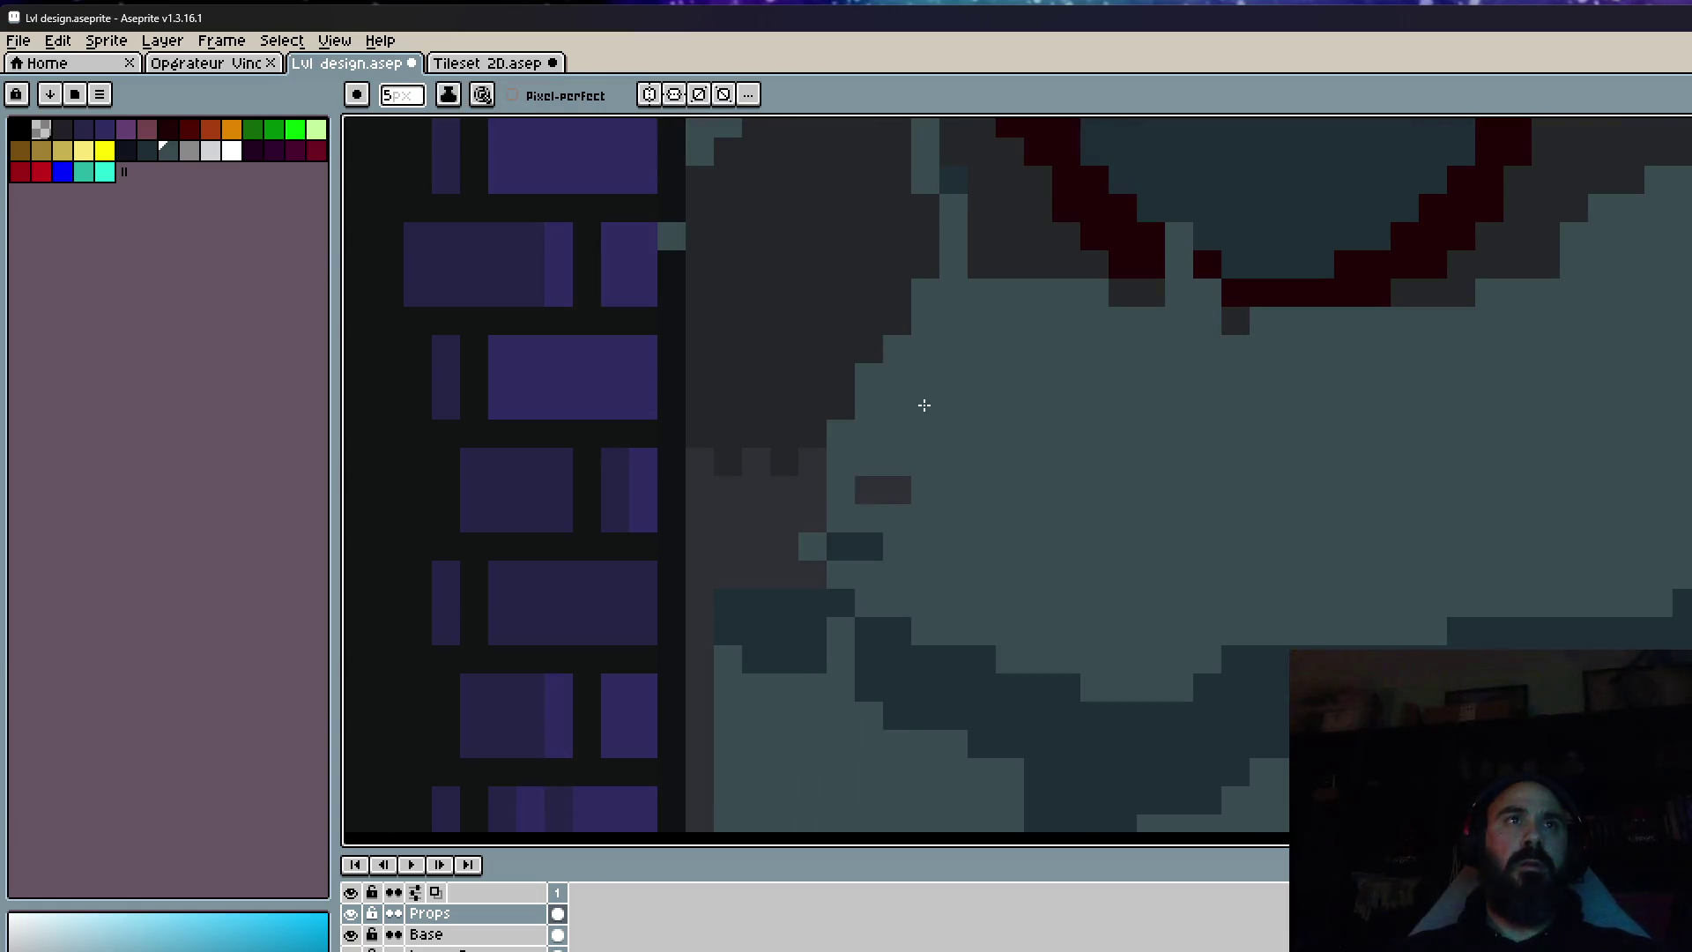
mouse_move(918, 370)
left_mouse_down()
mouse_move(877, 379)
mouse_move(858, 499)
mouse_move(873, 499)
left_mouse_up()
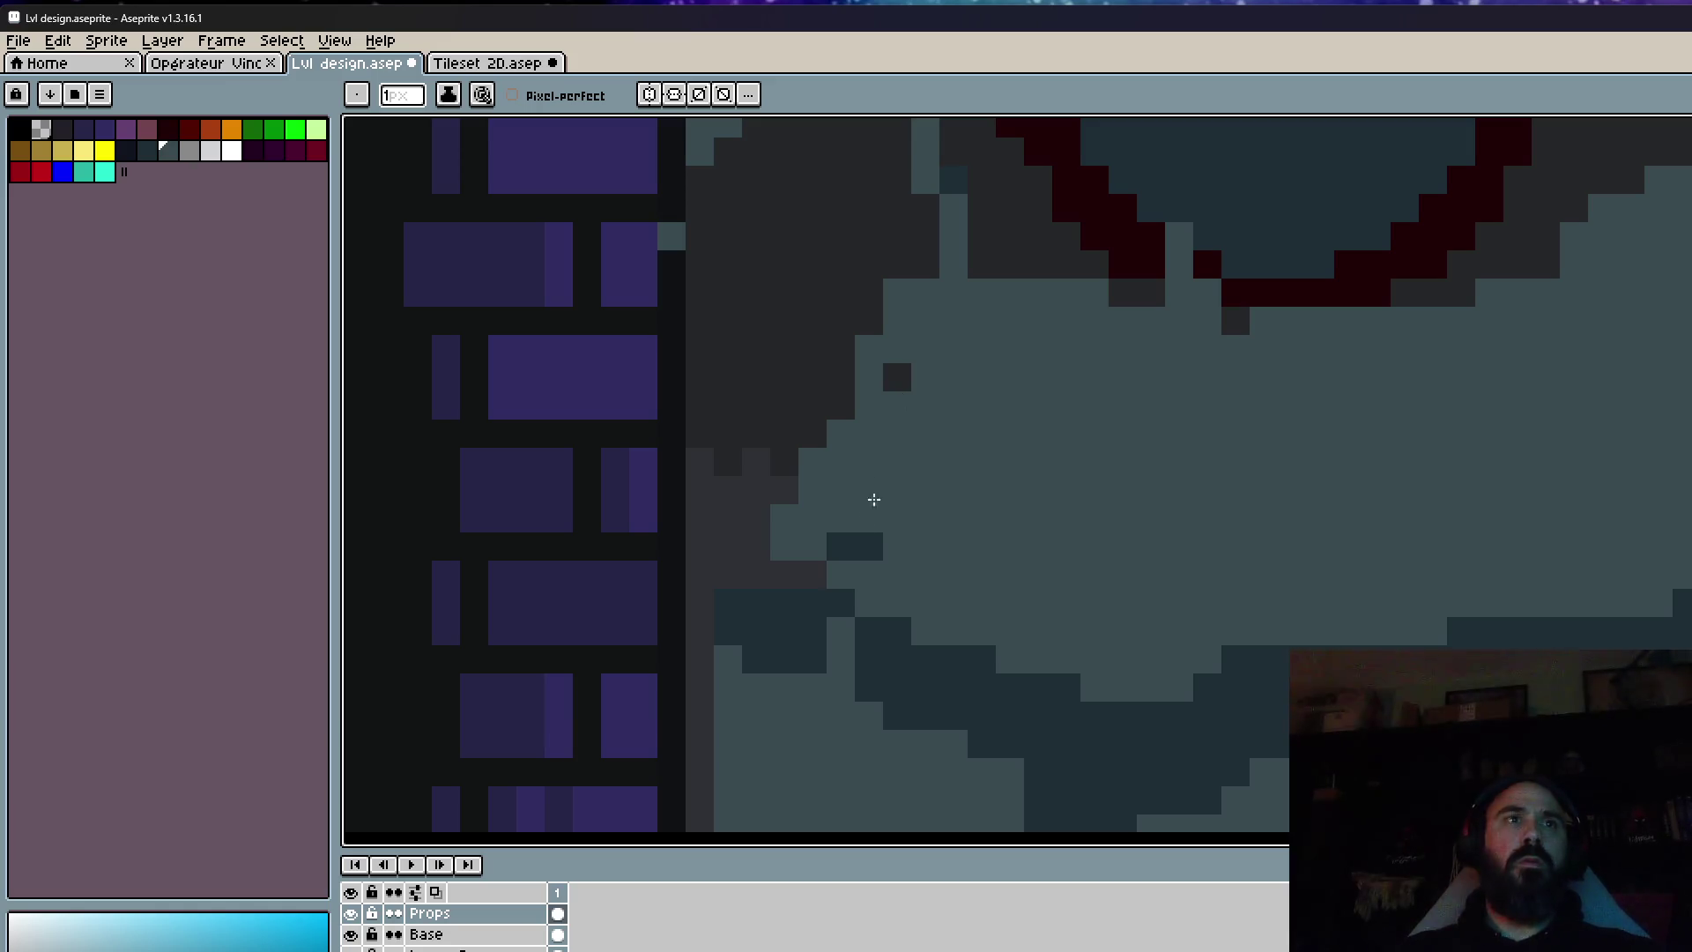
mouse_move(910, 392)
left_mouse_down()
mouse_move(816, 510)
mouse_move(808, 495)
mouse_move(805, 578)
left_mouse_up()
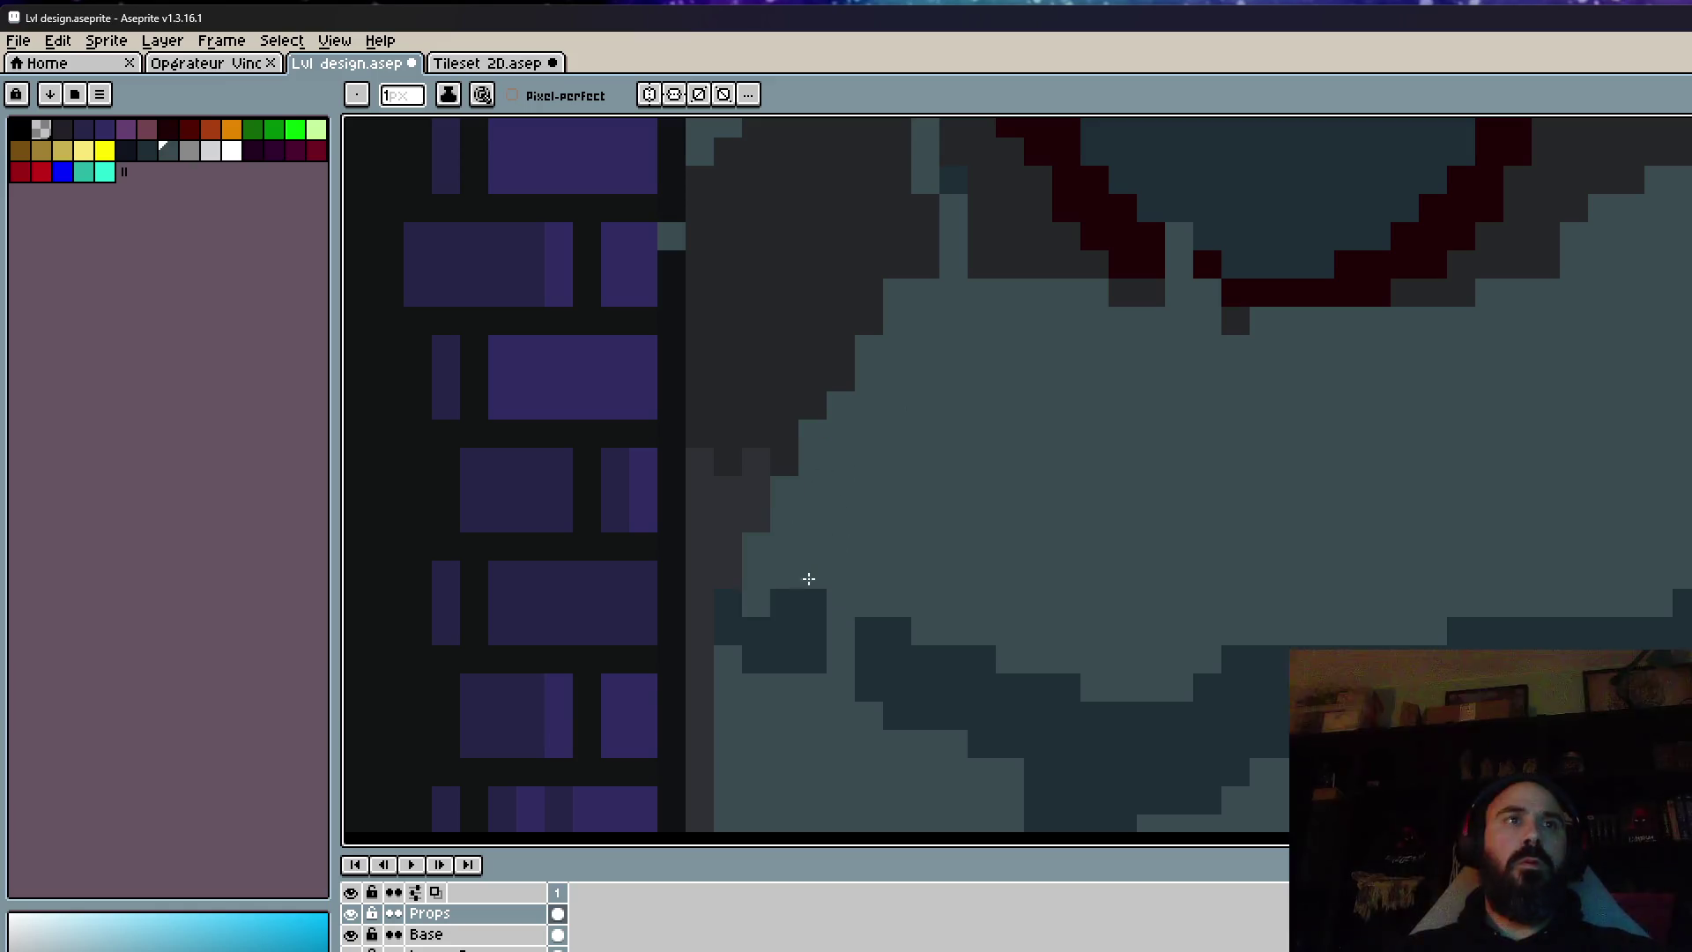
scroll(849, 556, "down", 2)
scroll(849, 556, "down", 1)
scroll(894, 594, "up", 2)
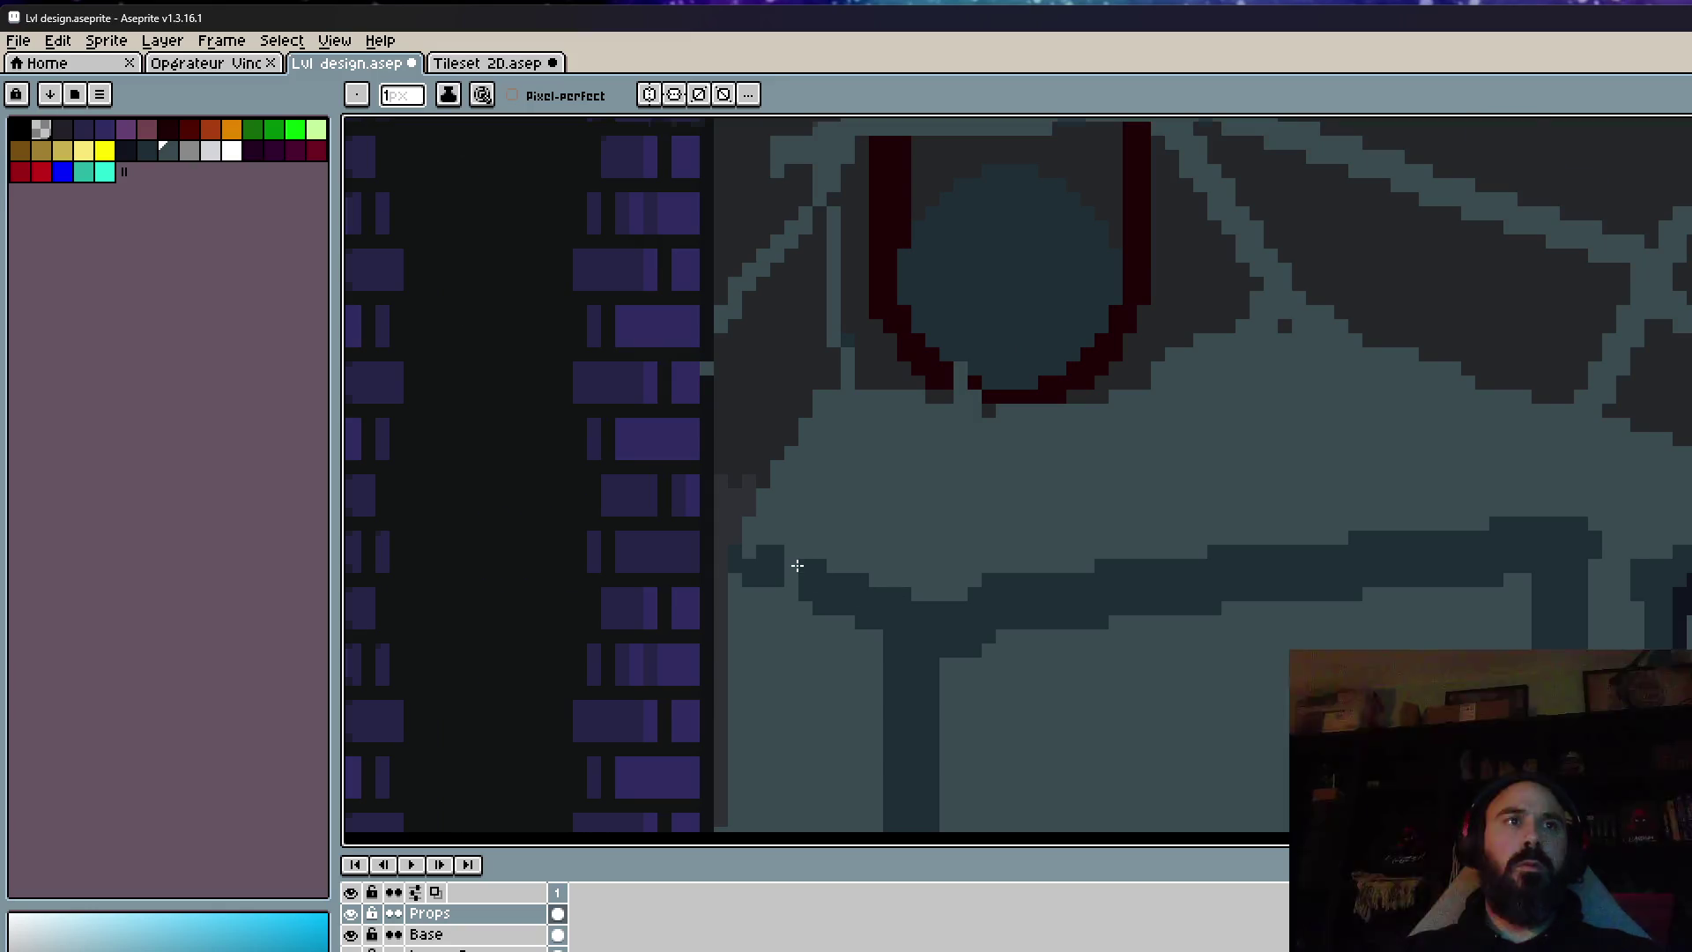
scroll(798, 565, "up", 2)
left_click_drag(672, 558, 934, 689)
mouse_move(763, 614)
left_mouse_down()
mouse_move(835, 562)
mouse_move(979, 608)
left_mouse_up()
Lower and reshape the top of the dark band.
scroll(1007, 556, "down", 3)
mouse_move(1007, 554)
left_mouse_down()
mouse_move(1269, 529)
mouse_move(1013, 558)
left_mouse_up()
scroll(1258, 532, "down", 5)
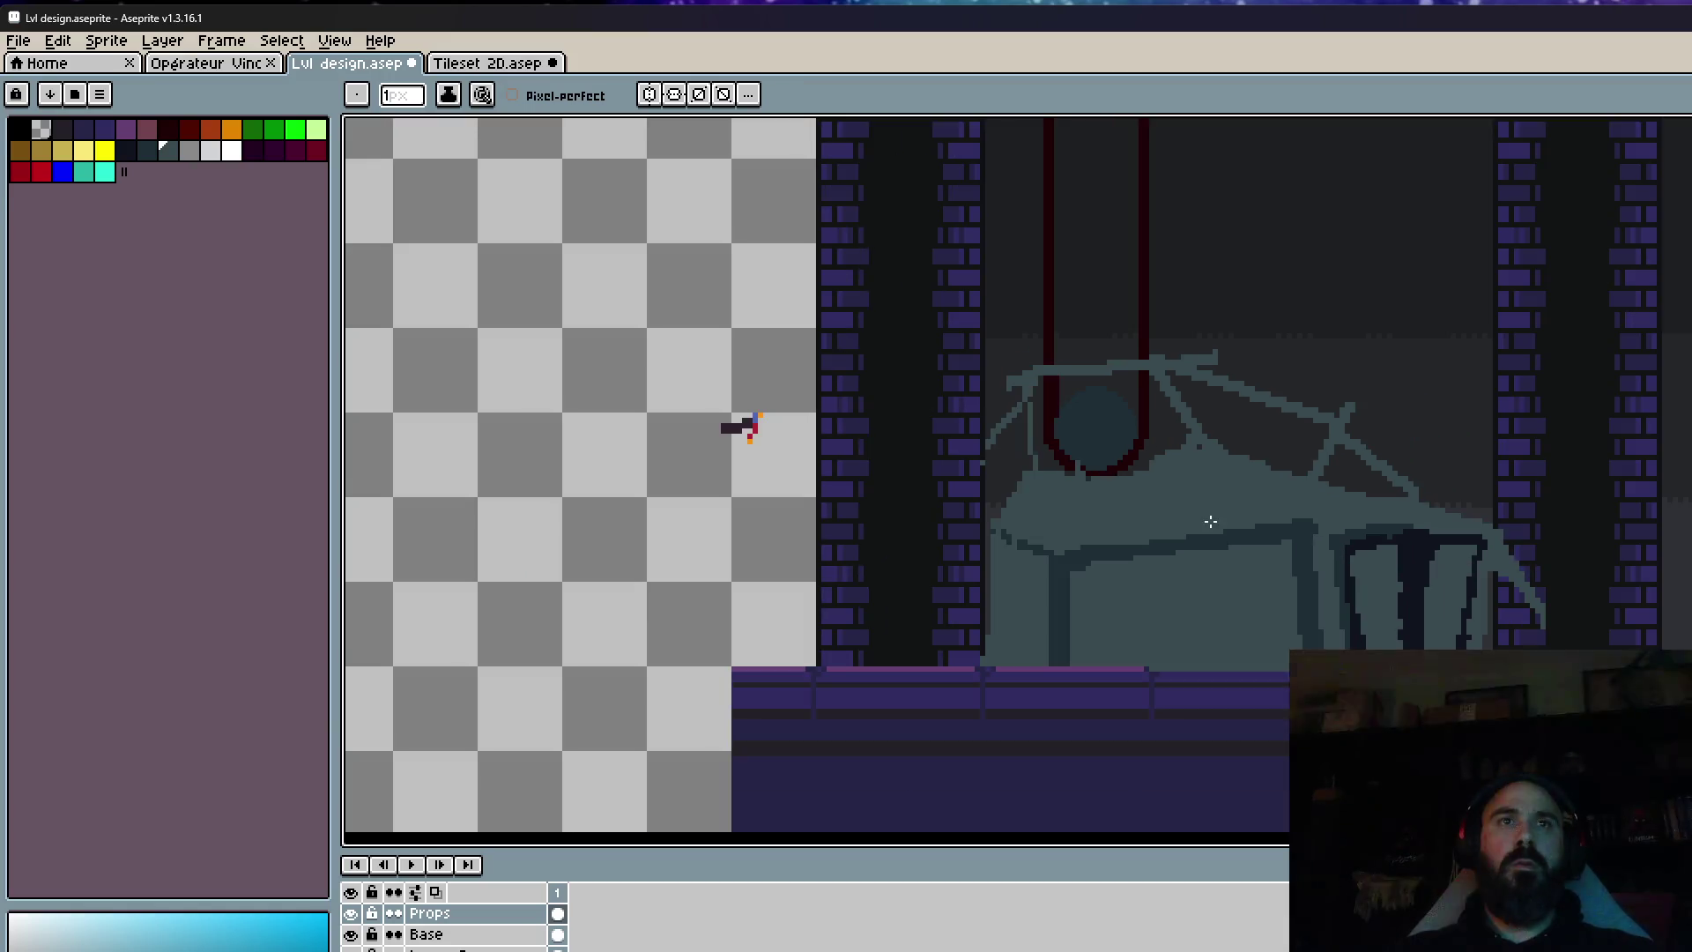
scroll(1210, 522, "up", 4)
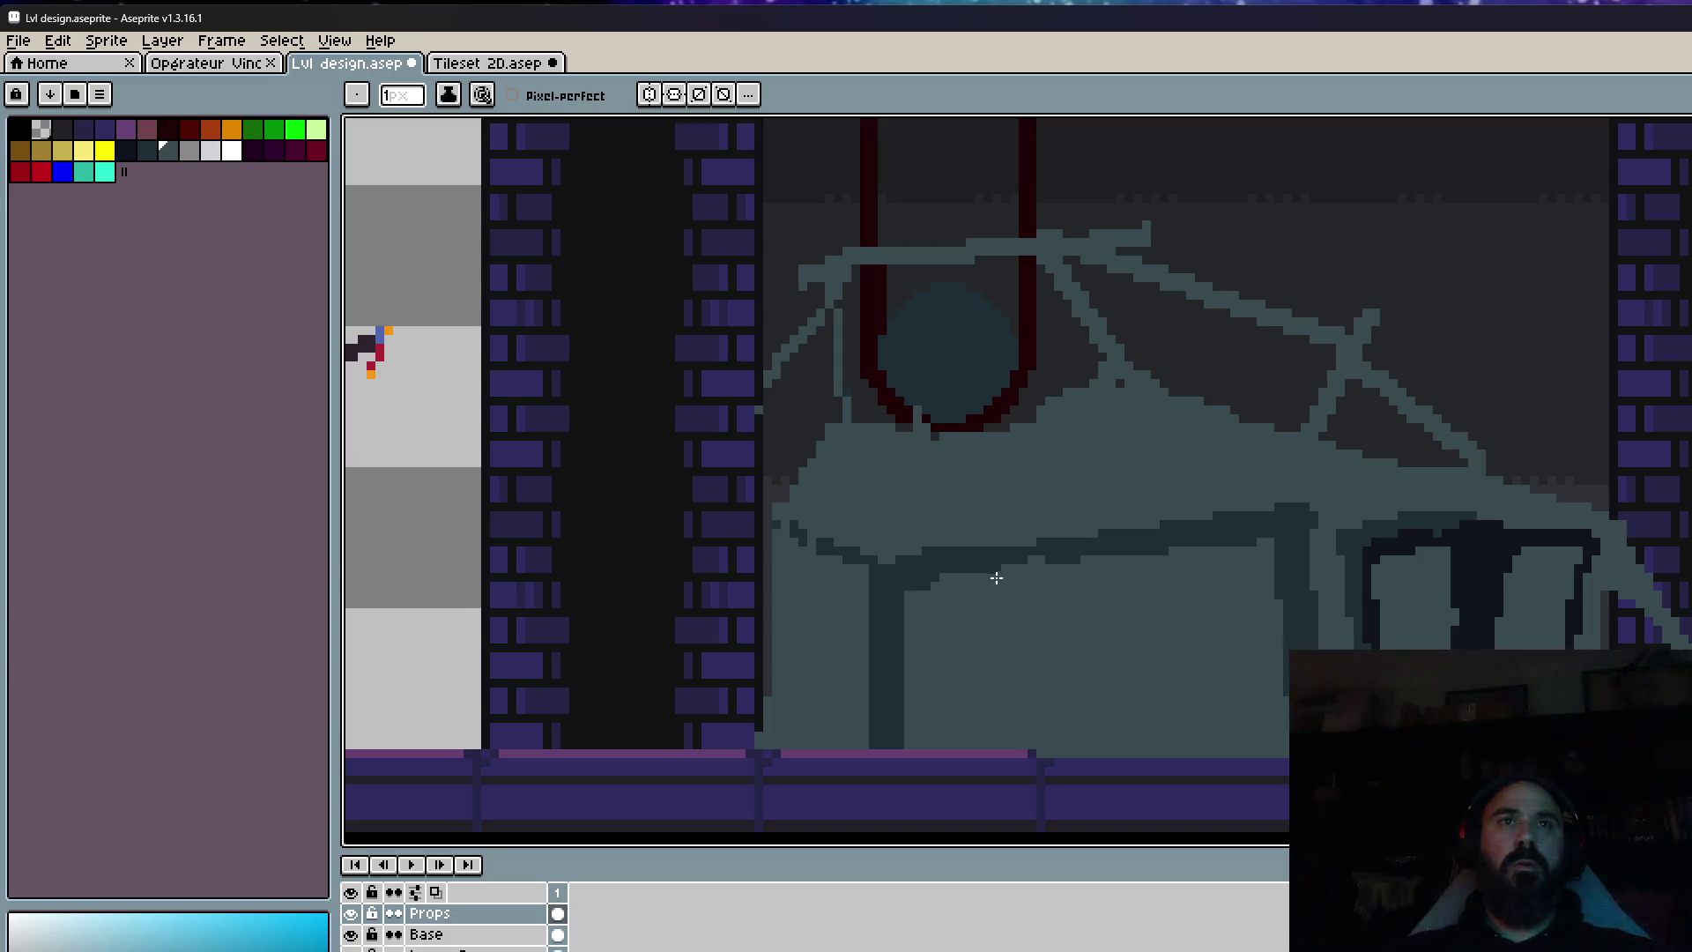
scroll(1101, 569, "down", 1)
scroll(1421, 569, "up", 2)
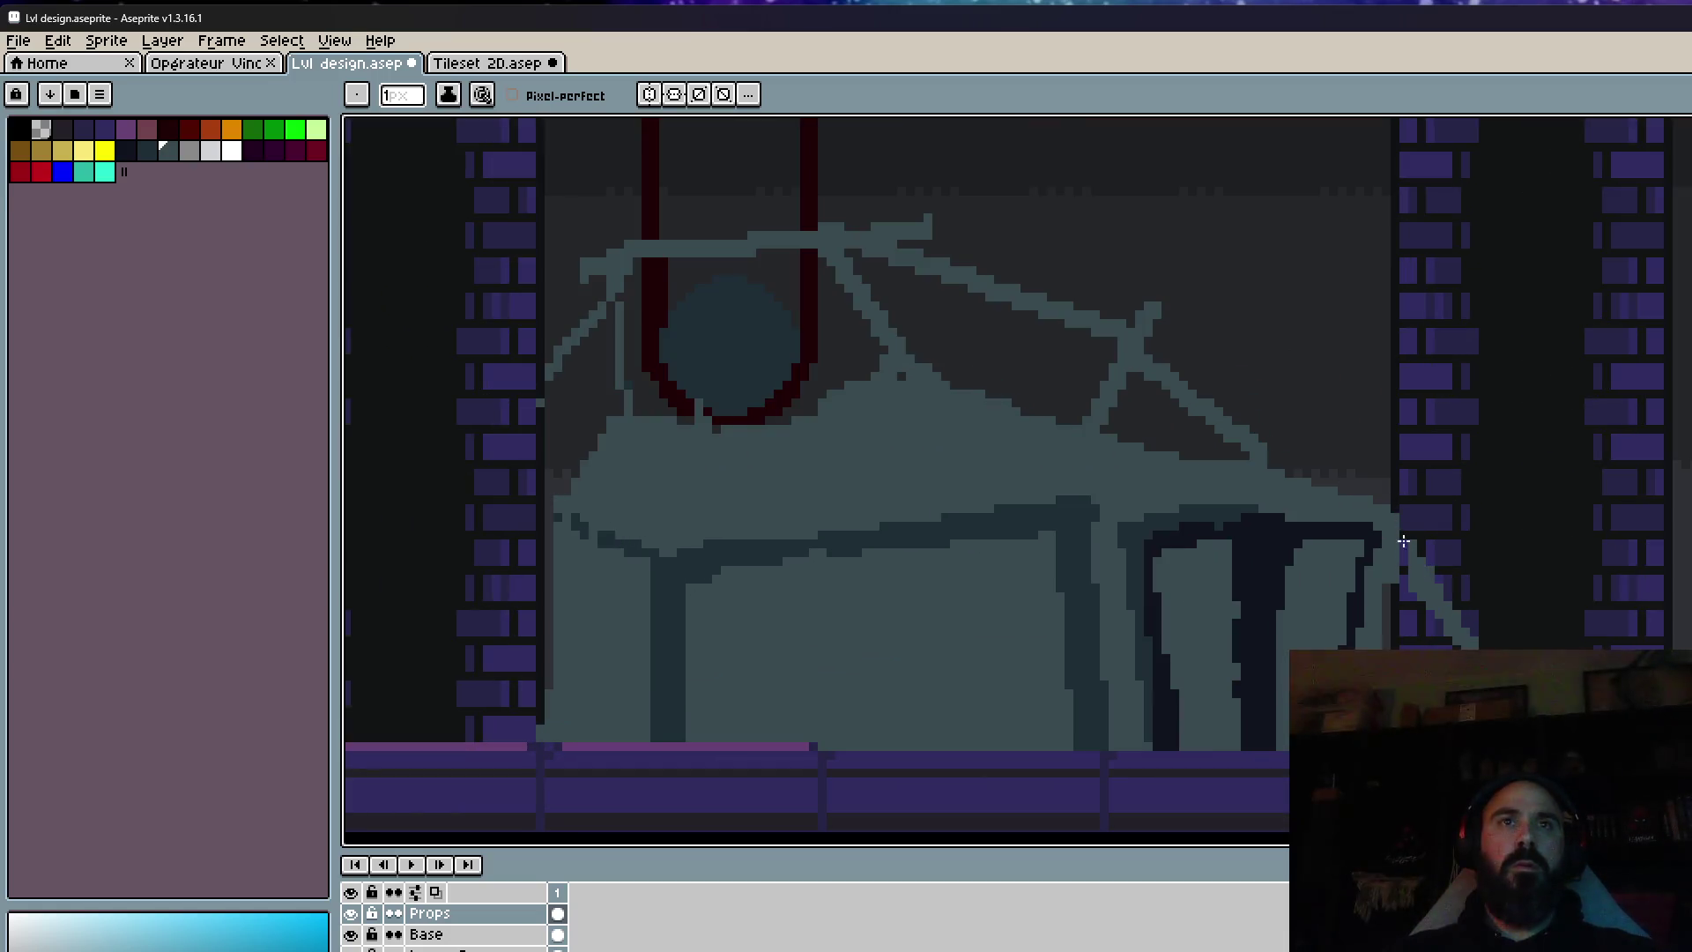
scroll(1465, 648, "down", 2)
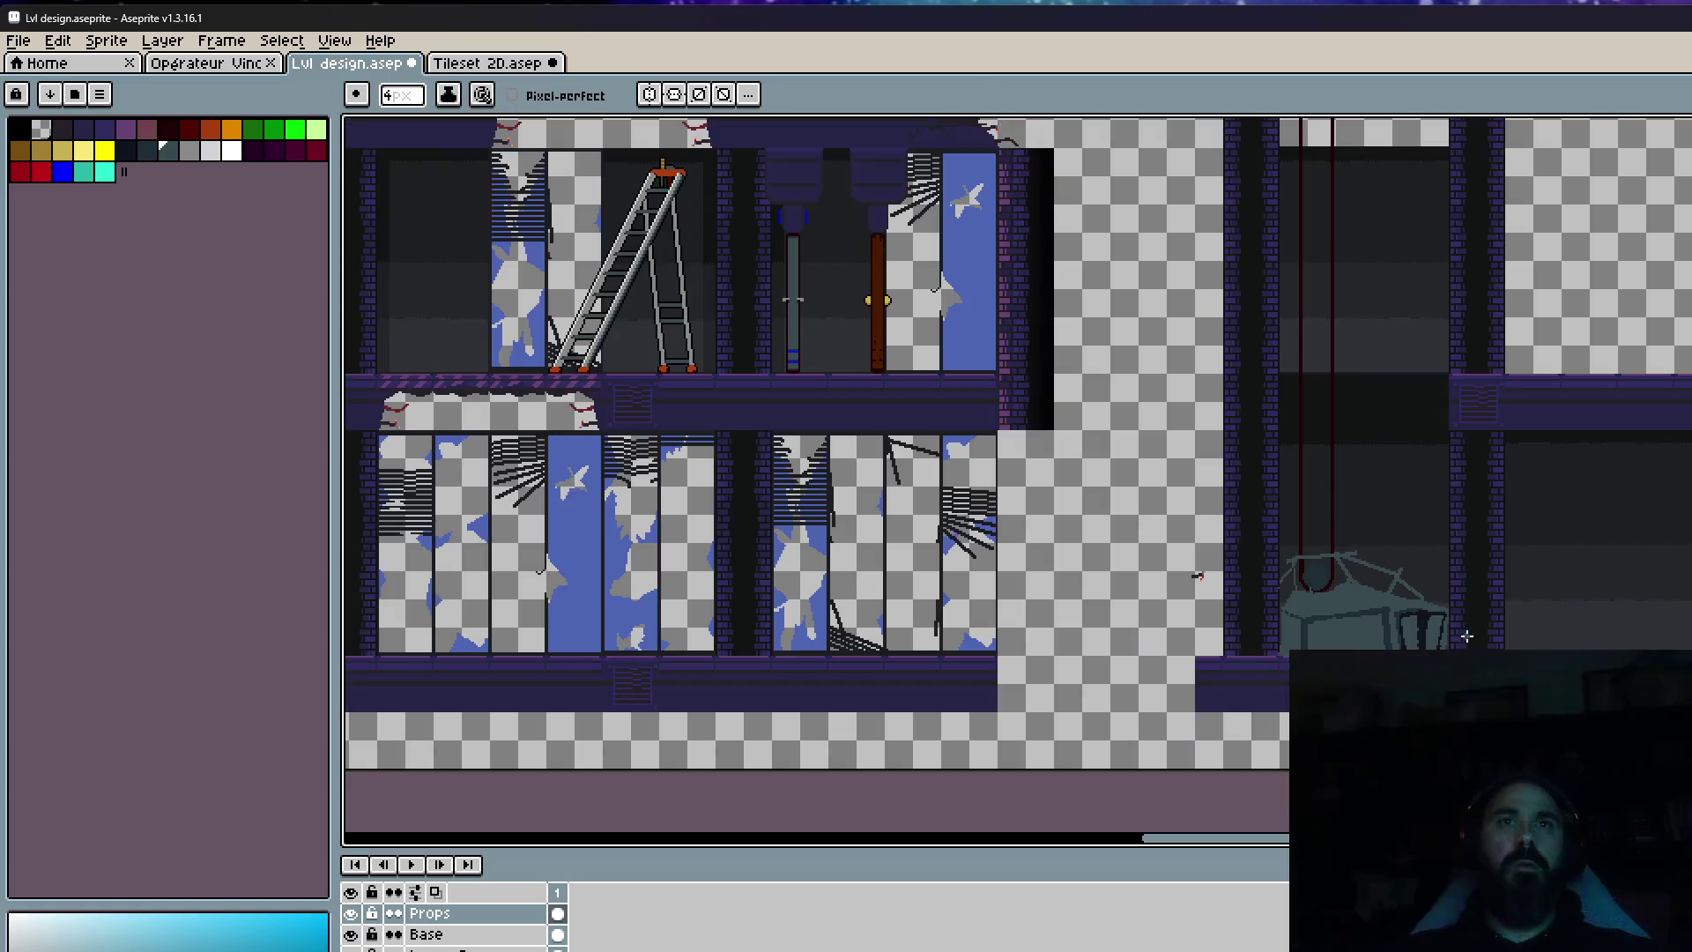
scroll(1451, 635, "up", 2)
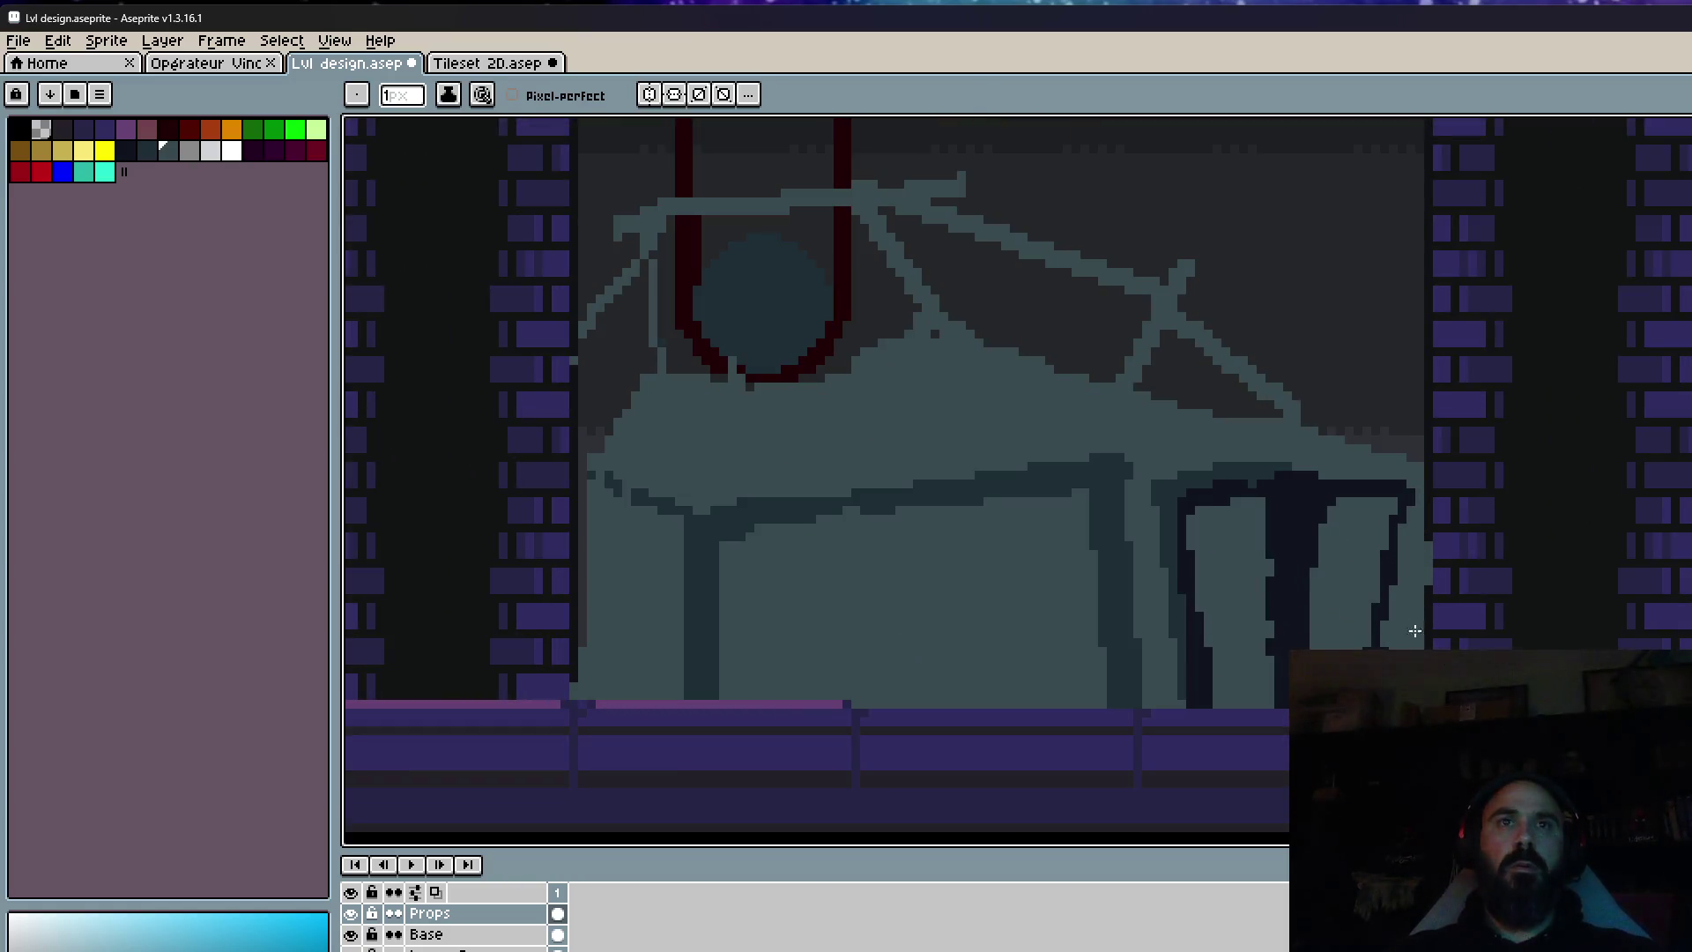
Add a grey column beside the right wall and close the gap in the pink floor highlight.
left_click_drag(1419, 553, 1418, 645)
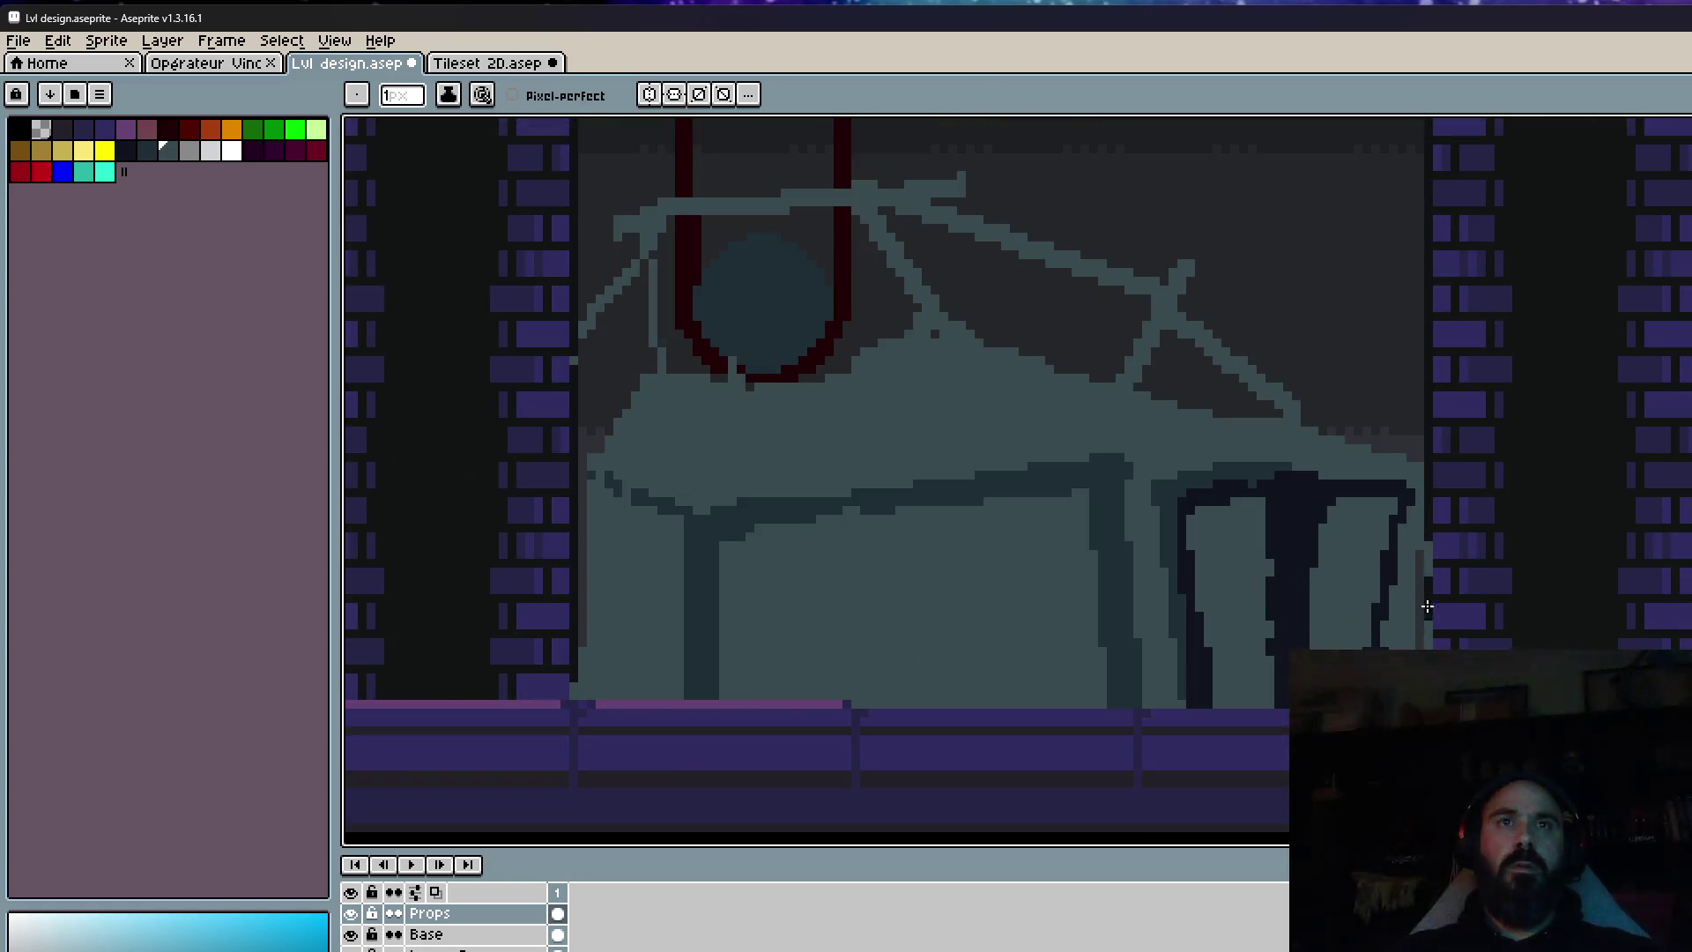
left_click_drag(1426, 542, 1428, 652)
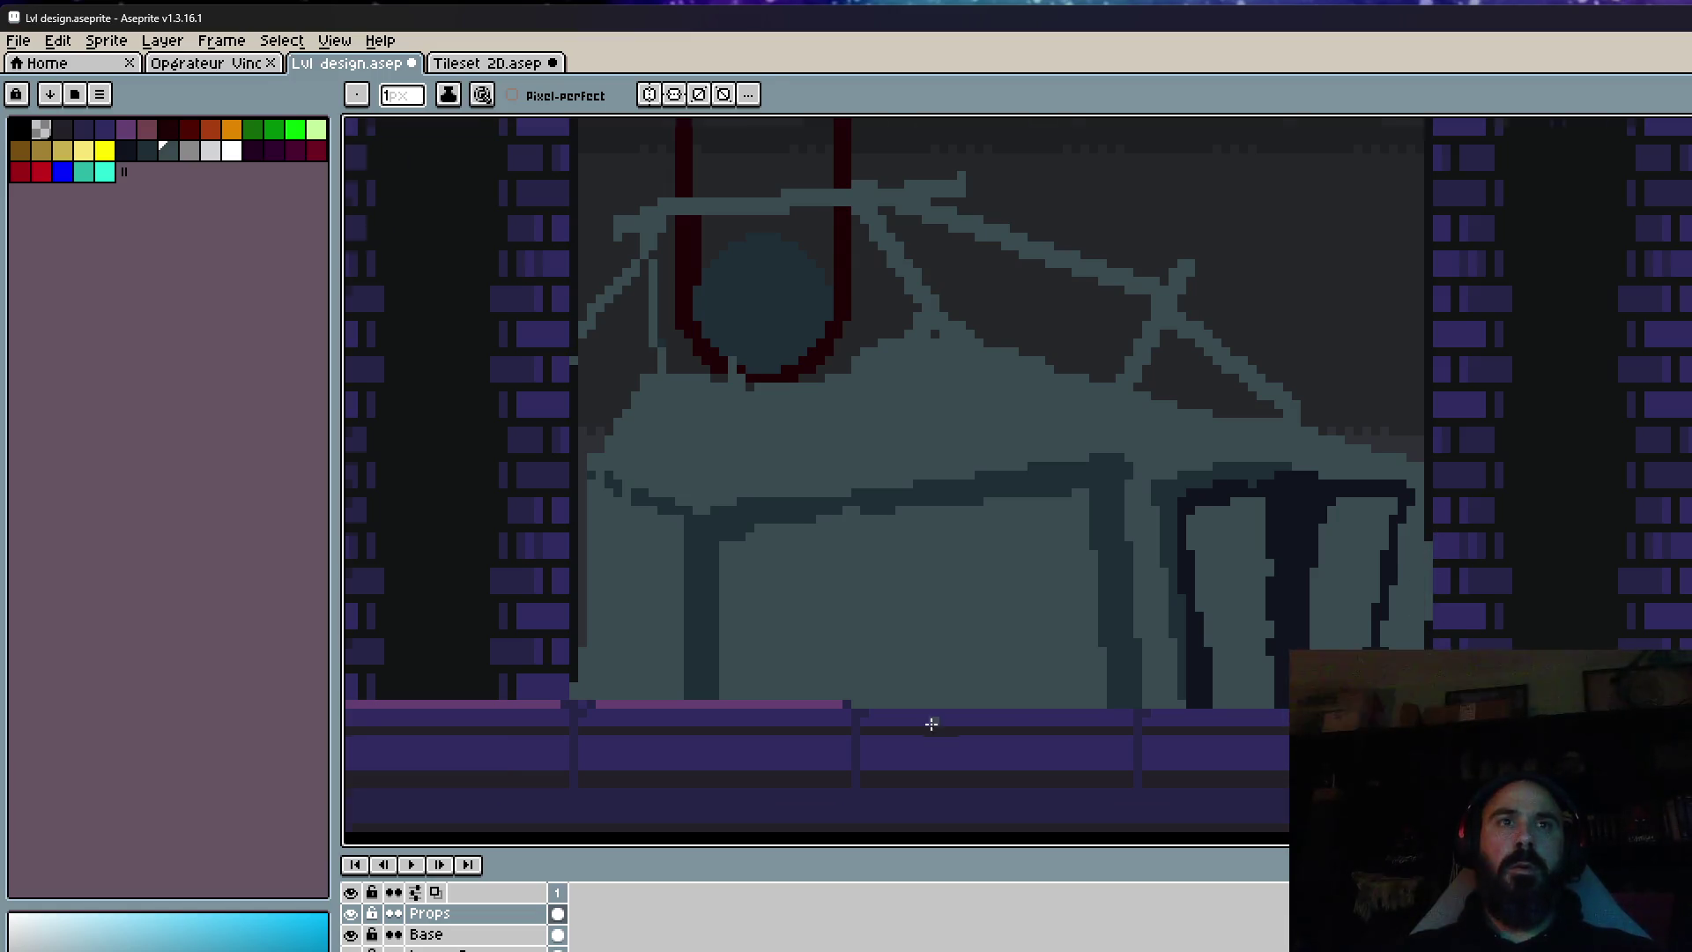
scroll(928, 718, "up", 1)
left_click_drag(933, 694, 1234, 692)
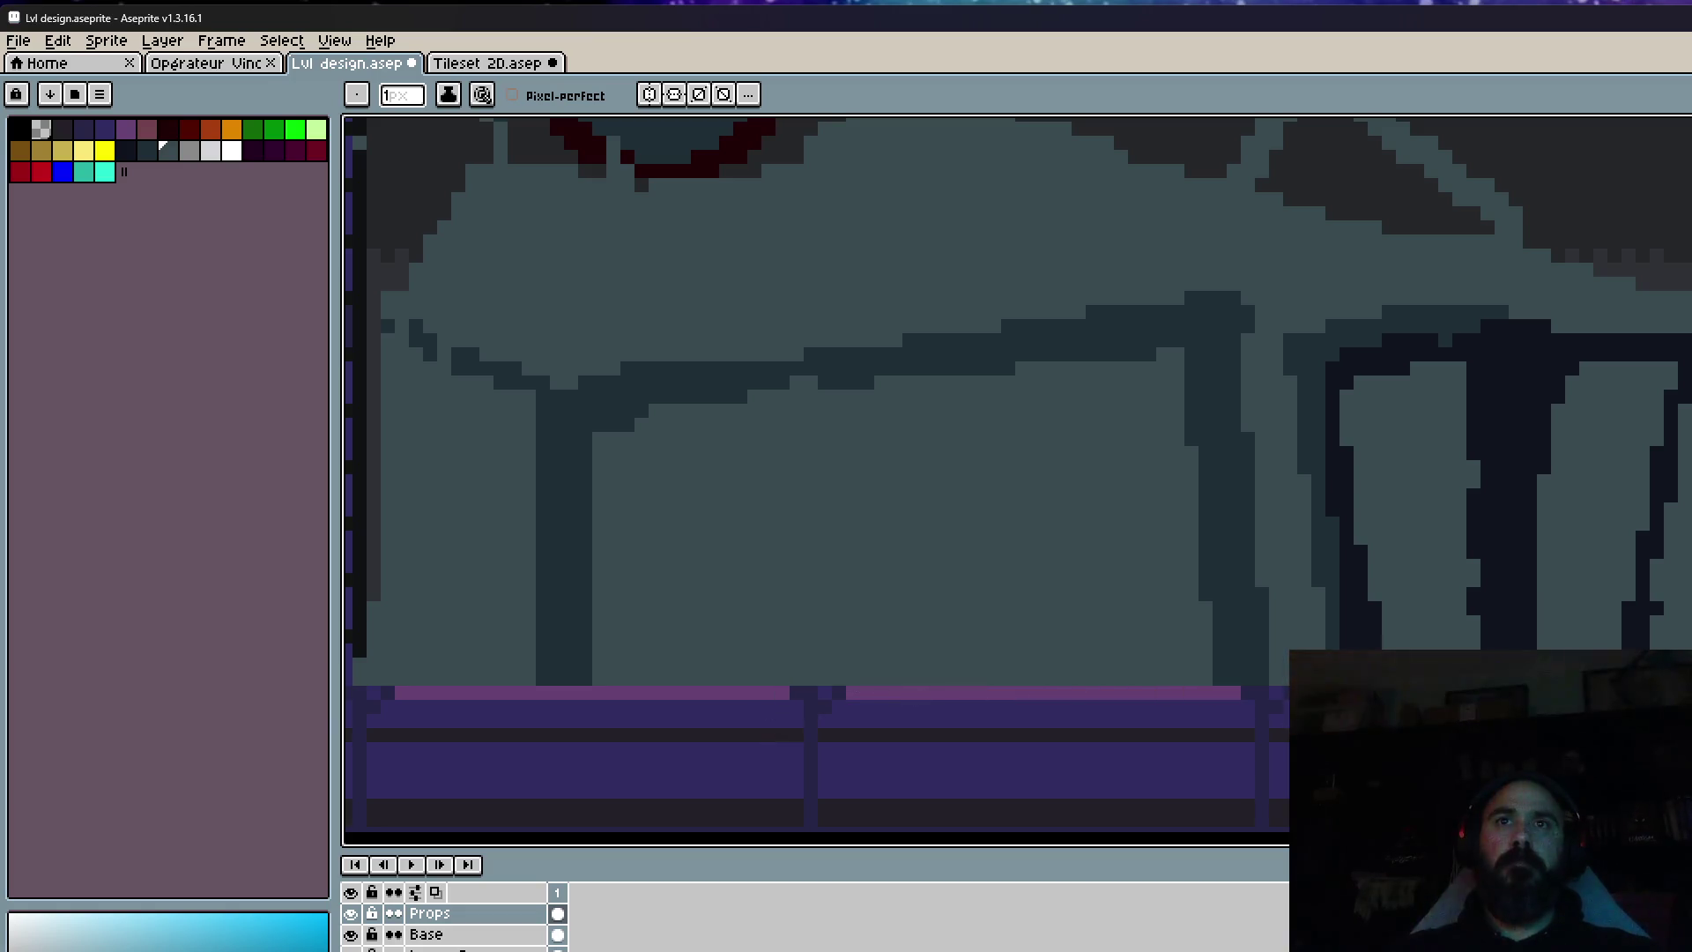
scroll(1595, 637, "down", 5)
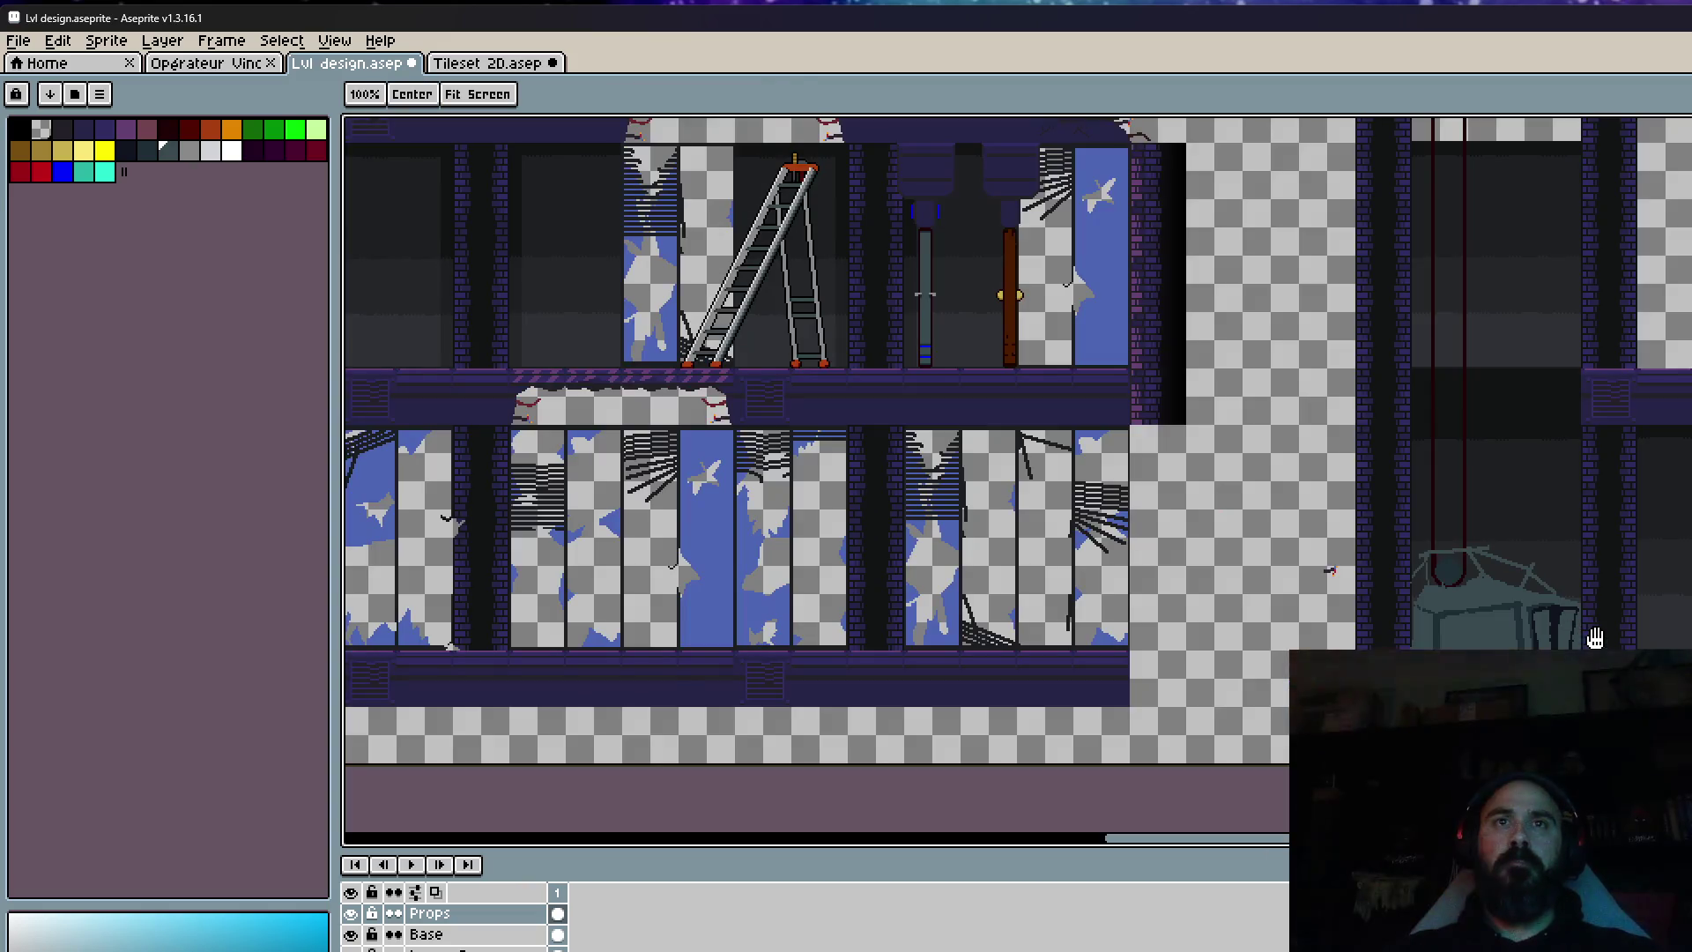
Select the chair section at the machine's right side.
scroll(1595, 637, "up", 2)
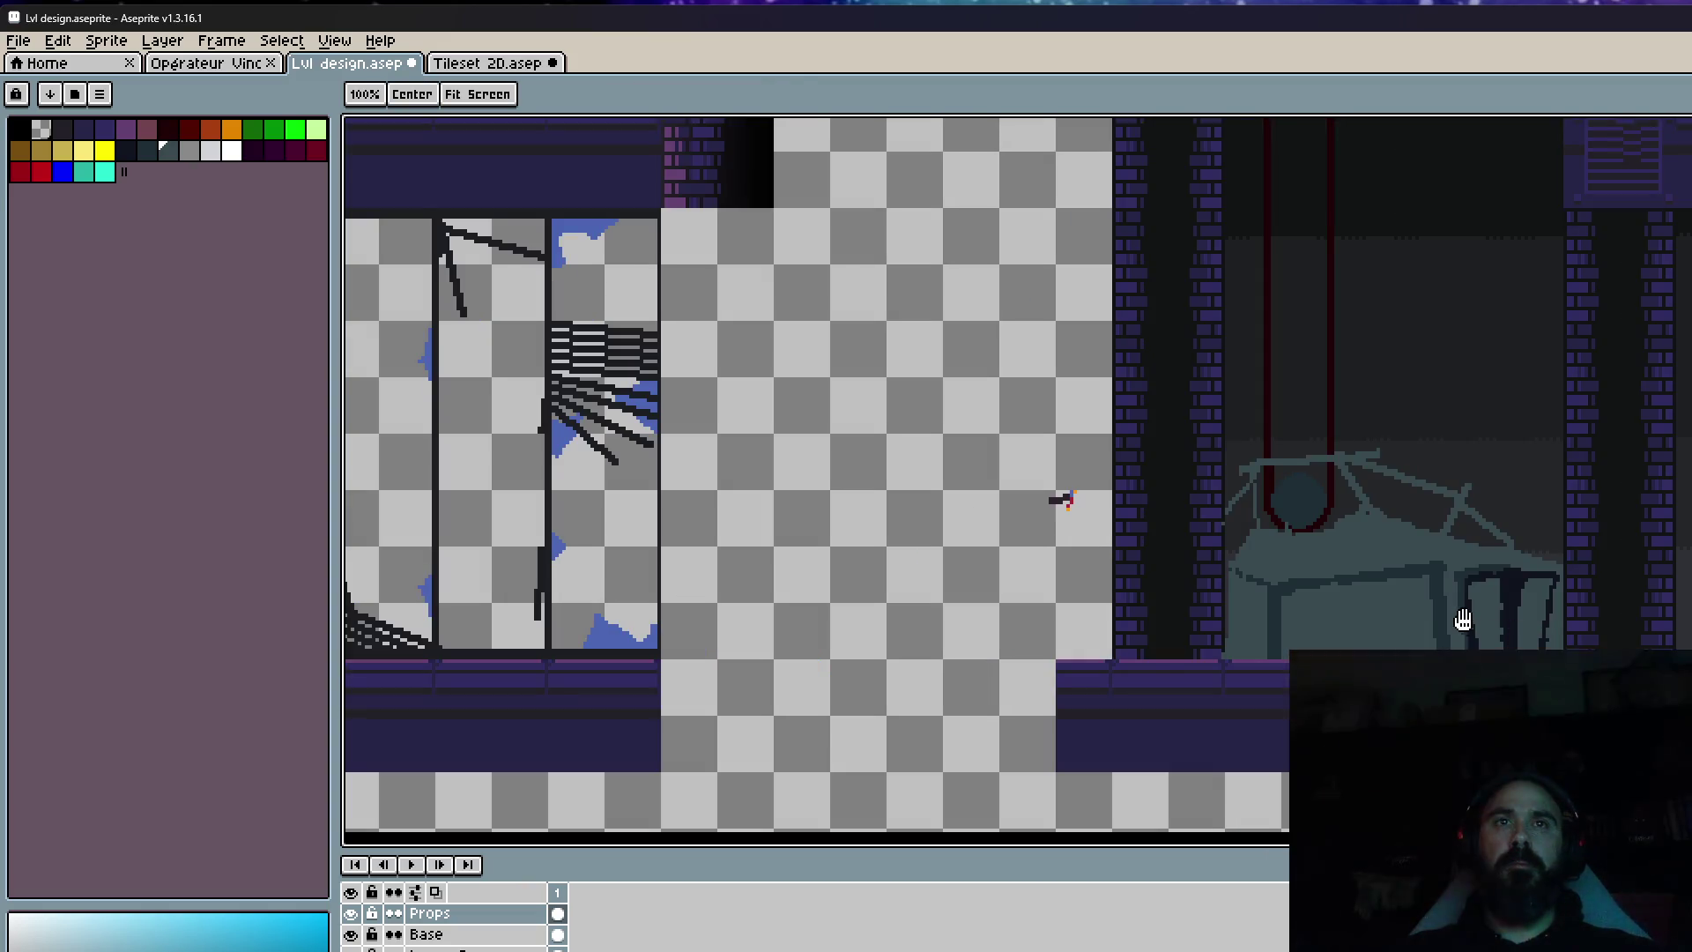
scroll(1464, 617, "up", 2)
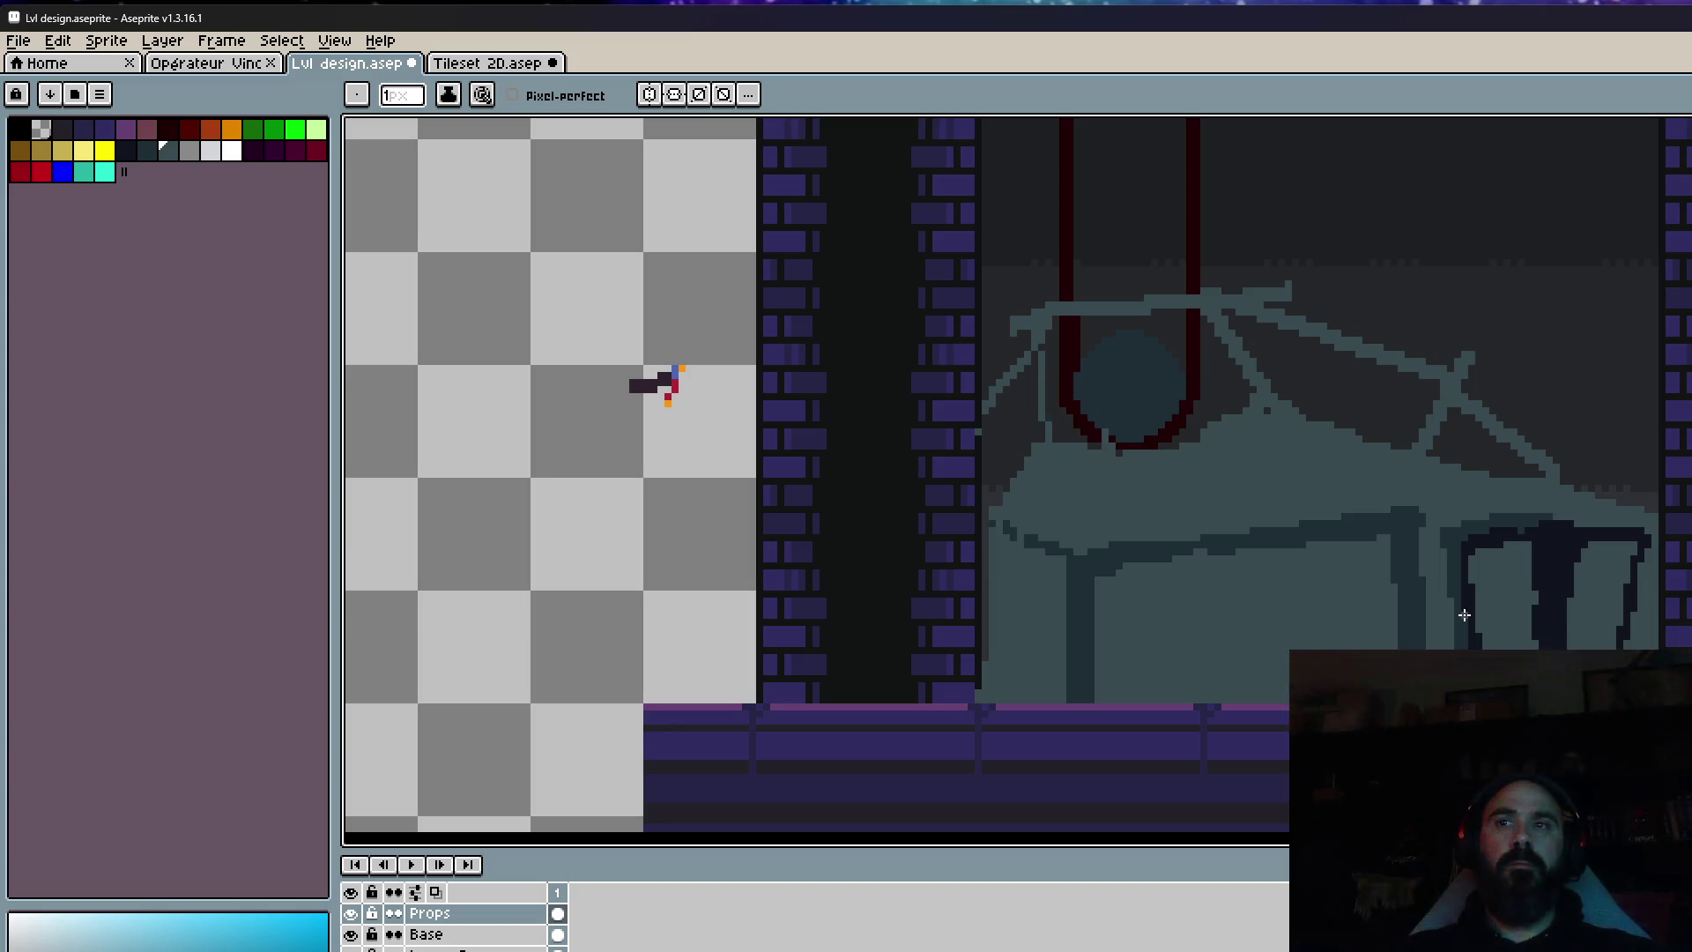
scroll(1636, 571, "up", 1)
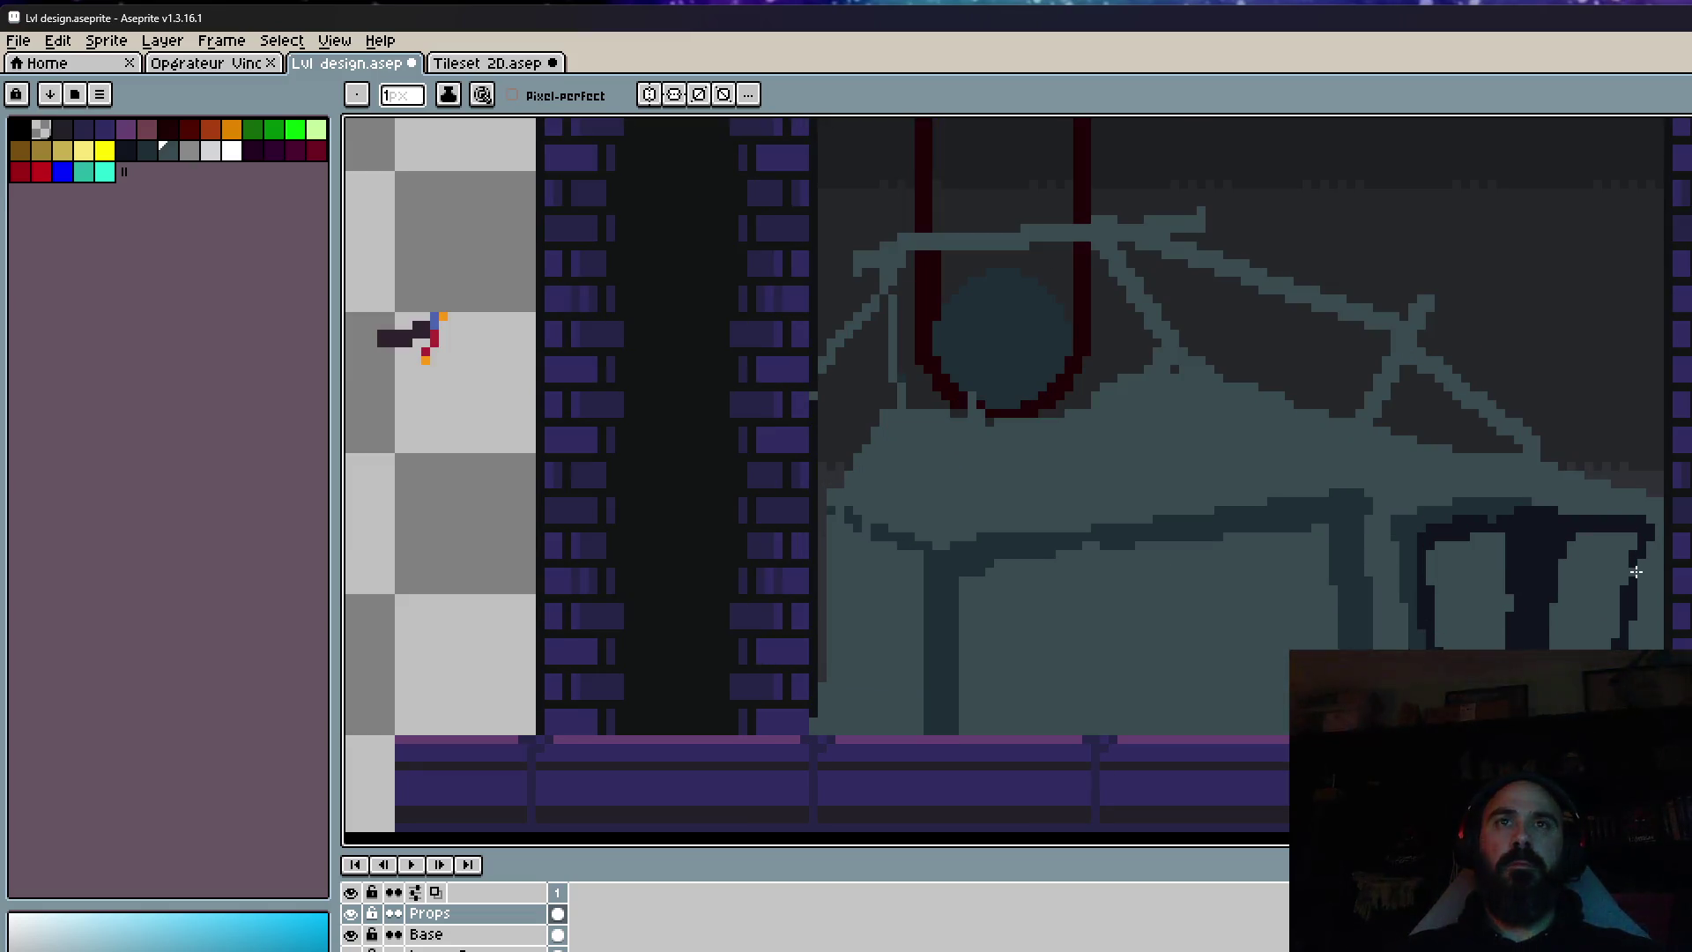
key("m")
mouse_move(1394, 483)
left_mouse_down()
mouse_move(1674, 648)
mouse_move(1571, 646)
left_mouse_up()
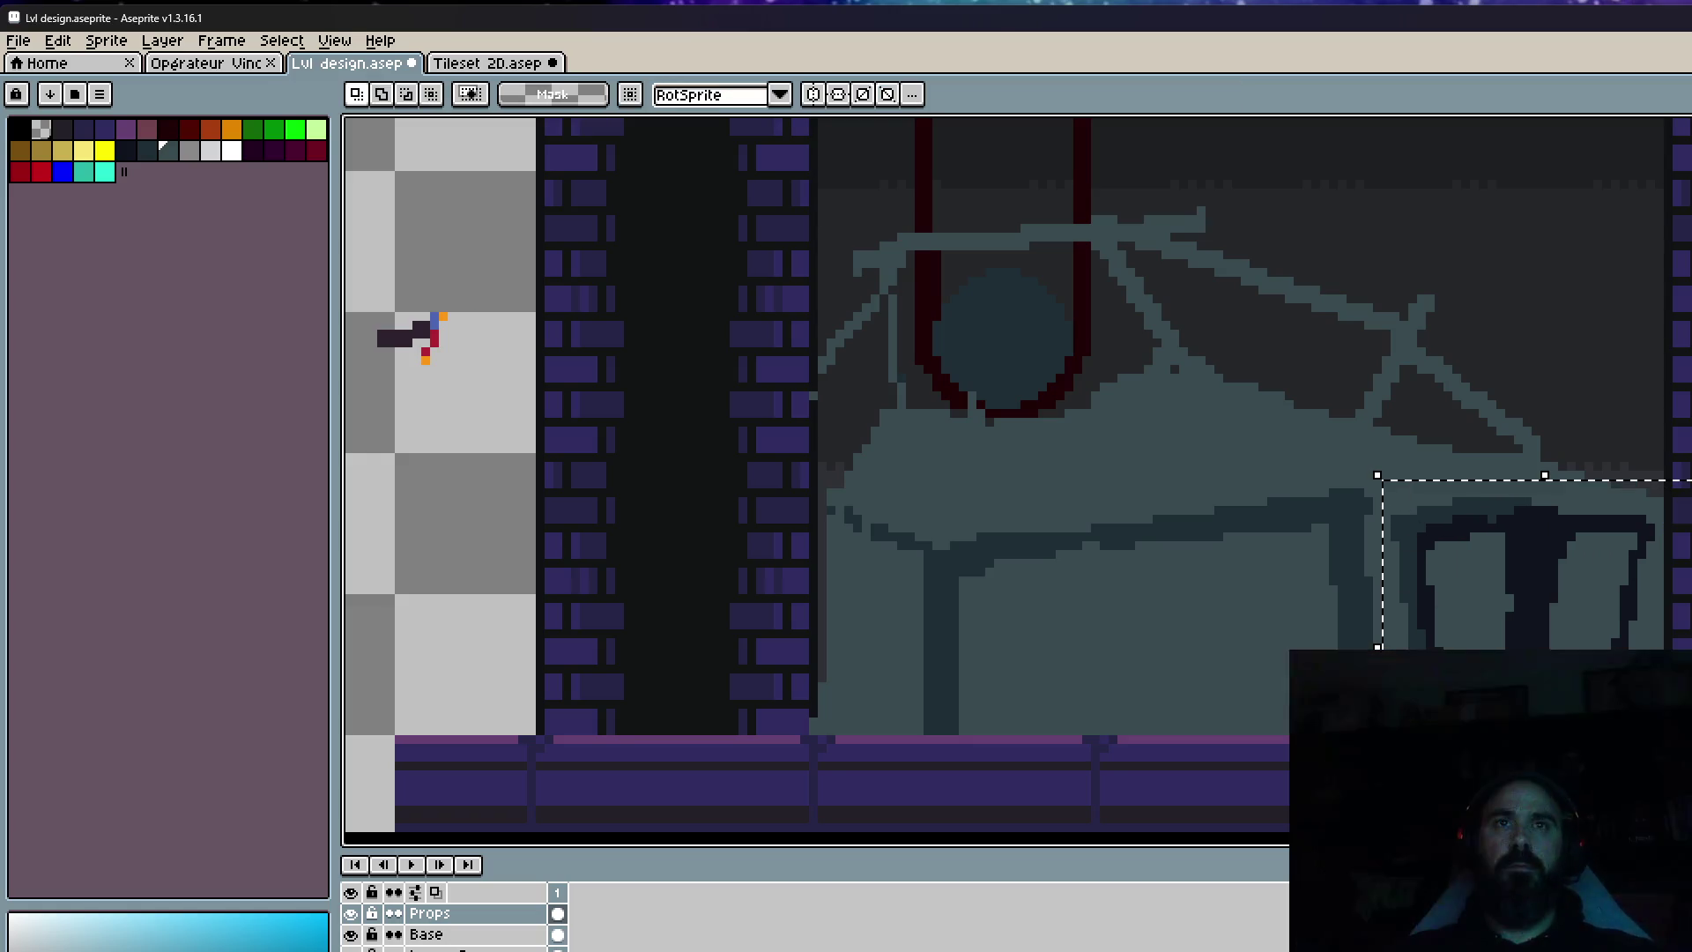
scroll(1372, 602, "down", 4)
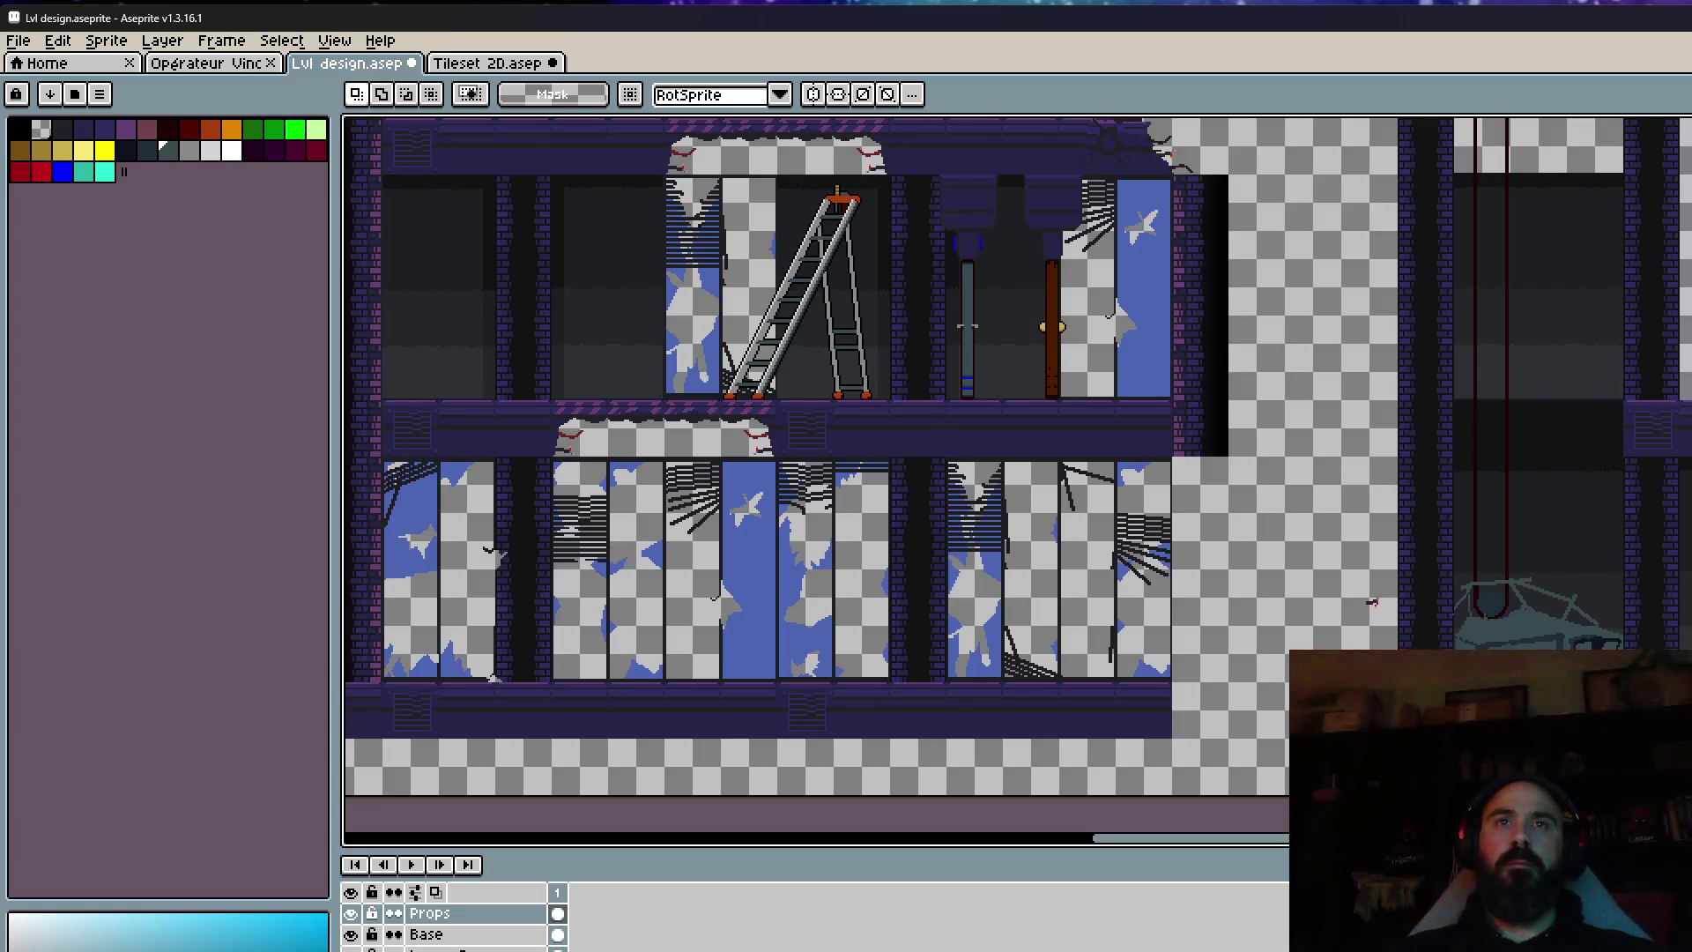
scroll(1372, 602, "up", 4)
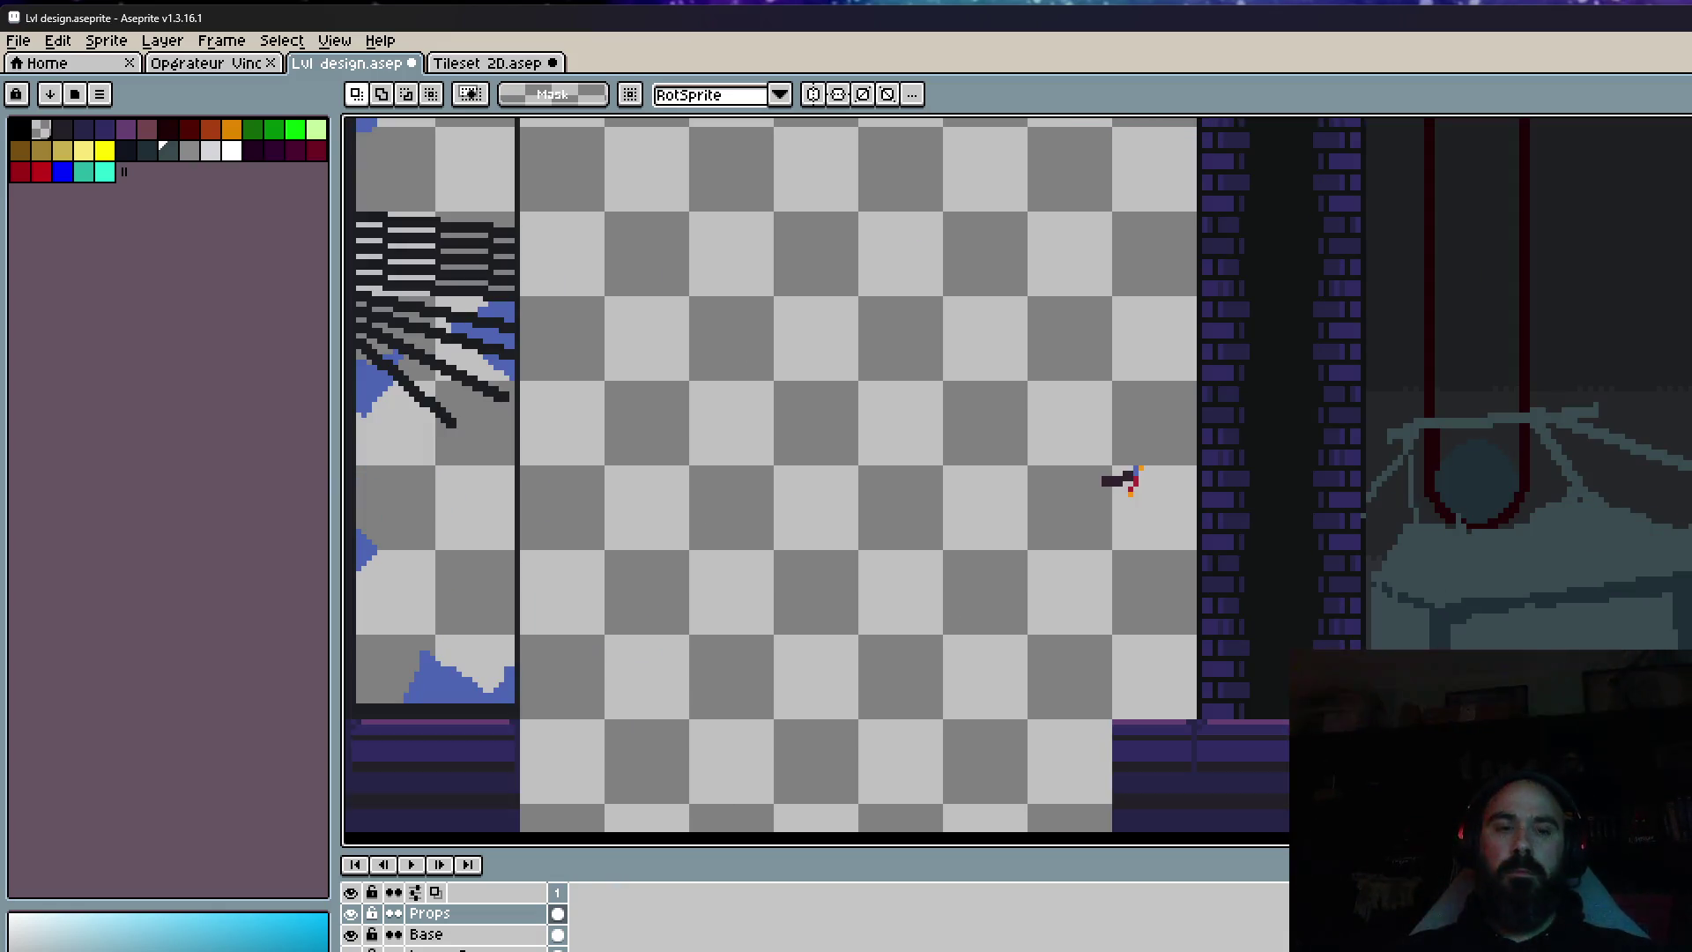
Paste the copied table leg, nudge it into alignment, and commit its placement.
key("ctrl+v")
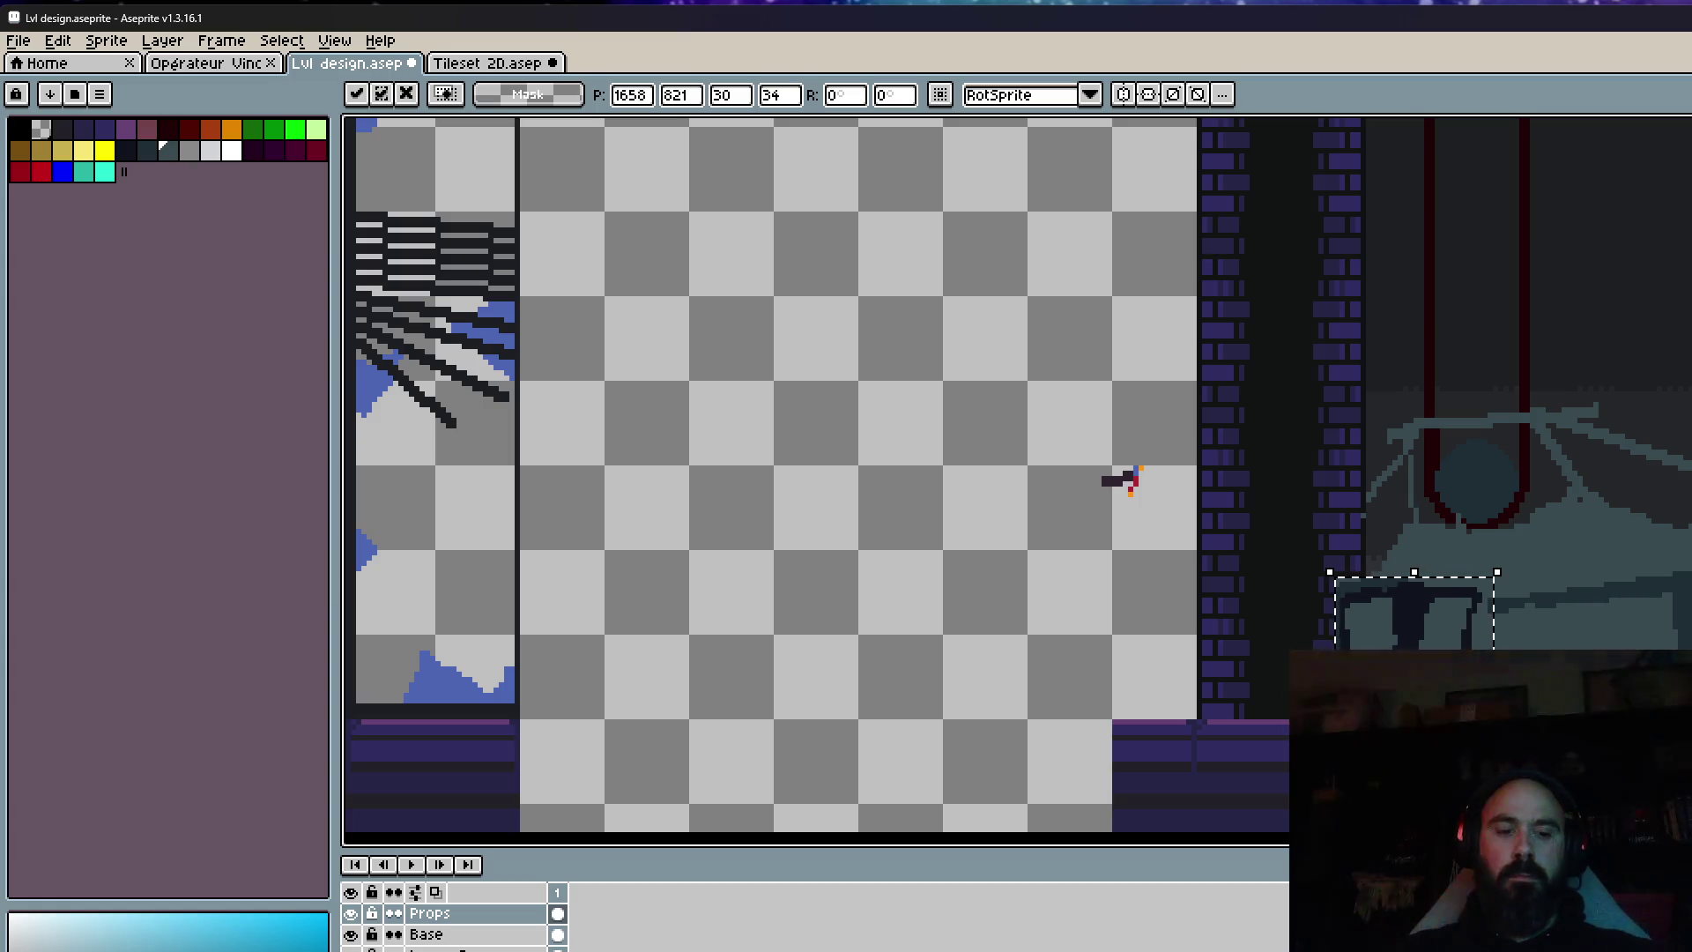
key("Right")
key("Right")
key("Right")
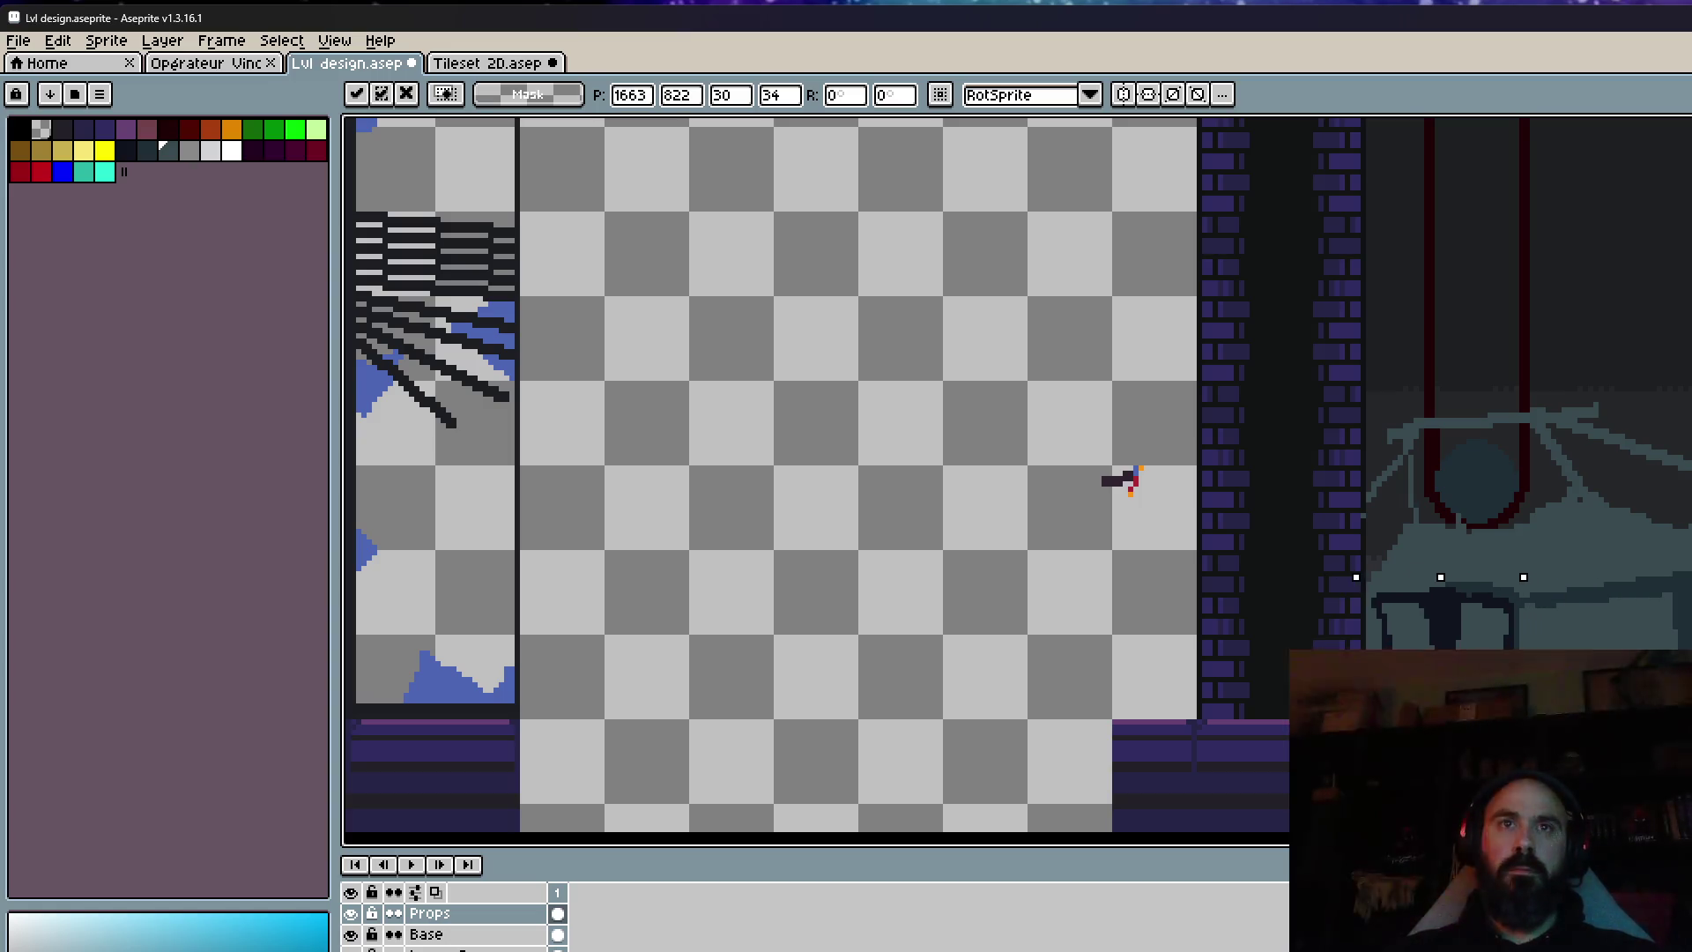
key("Up")
key("Up")
key("Down")
key("Down")
key("Down")
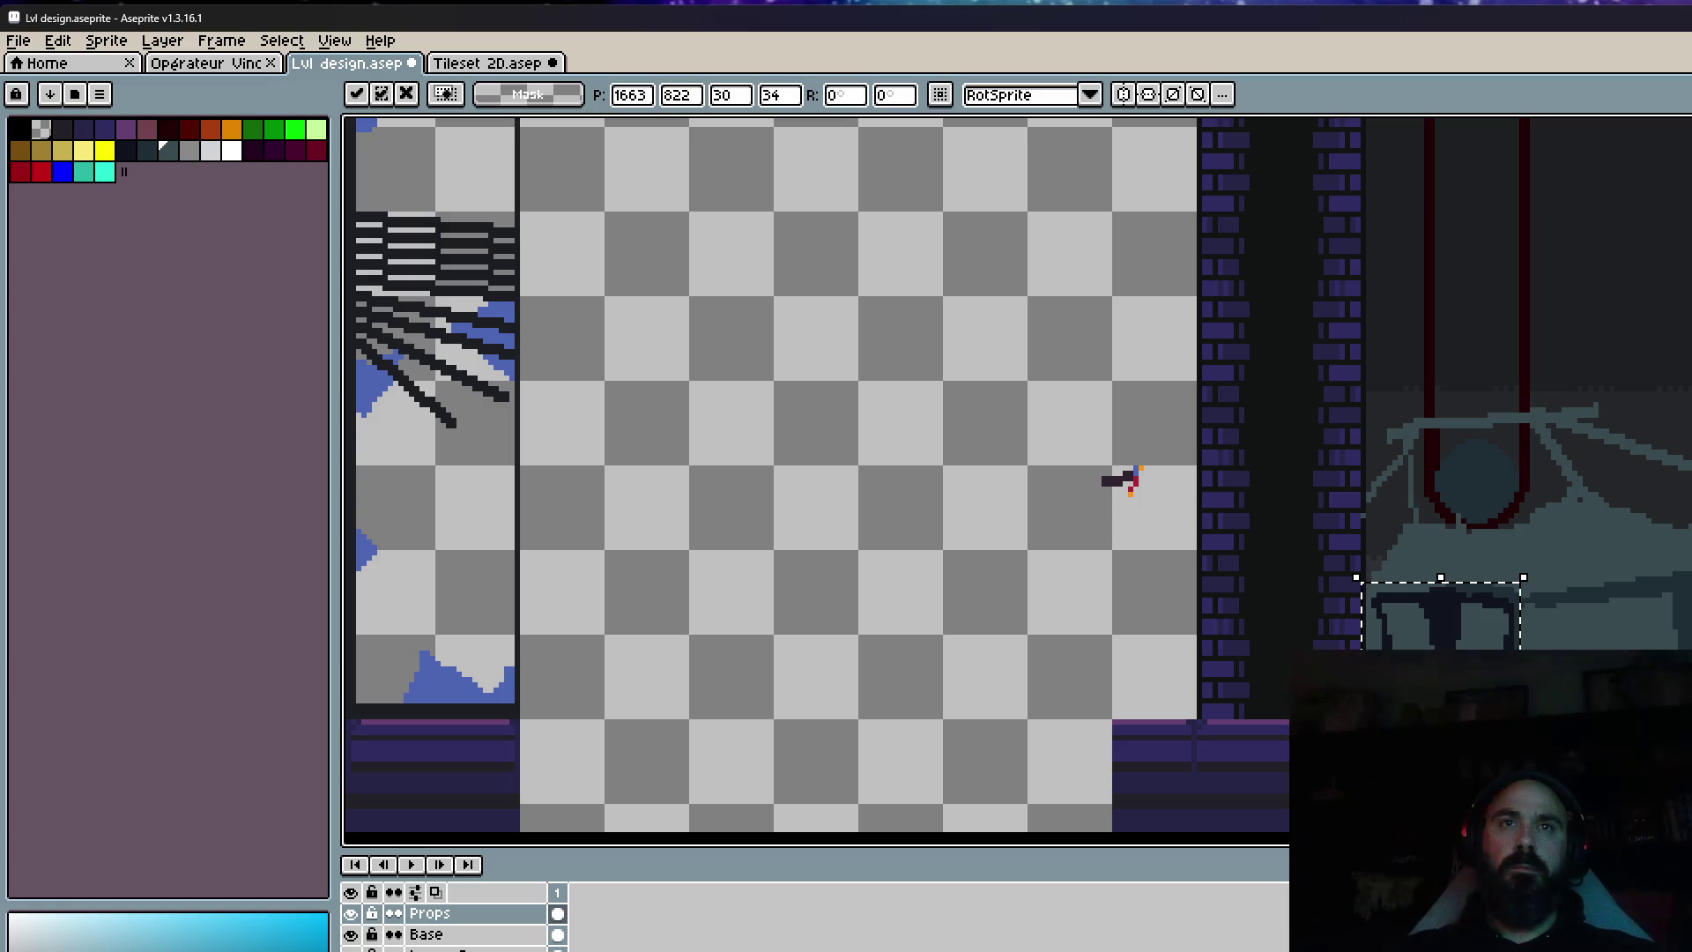
key("Return")
scroll(1375, 582, "up", 1)
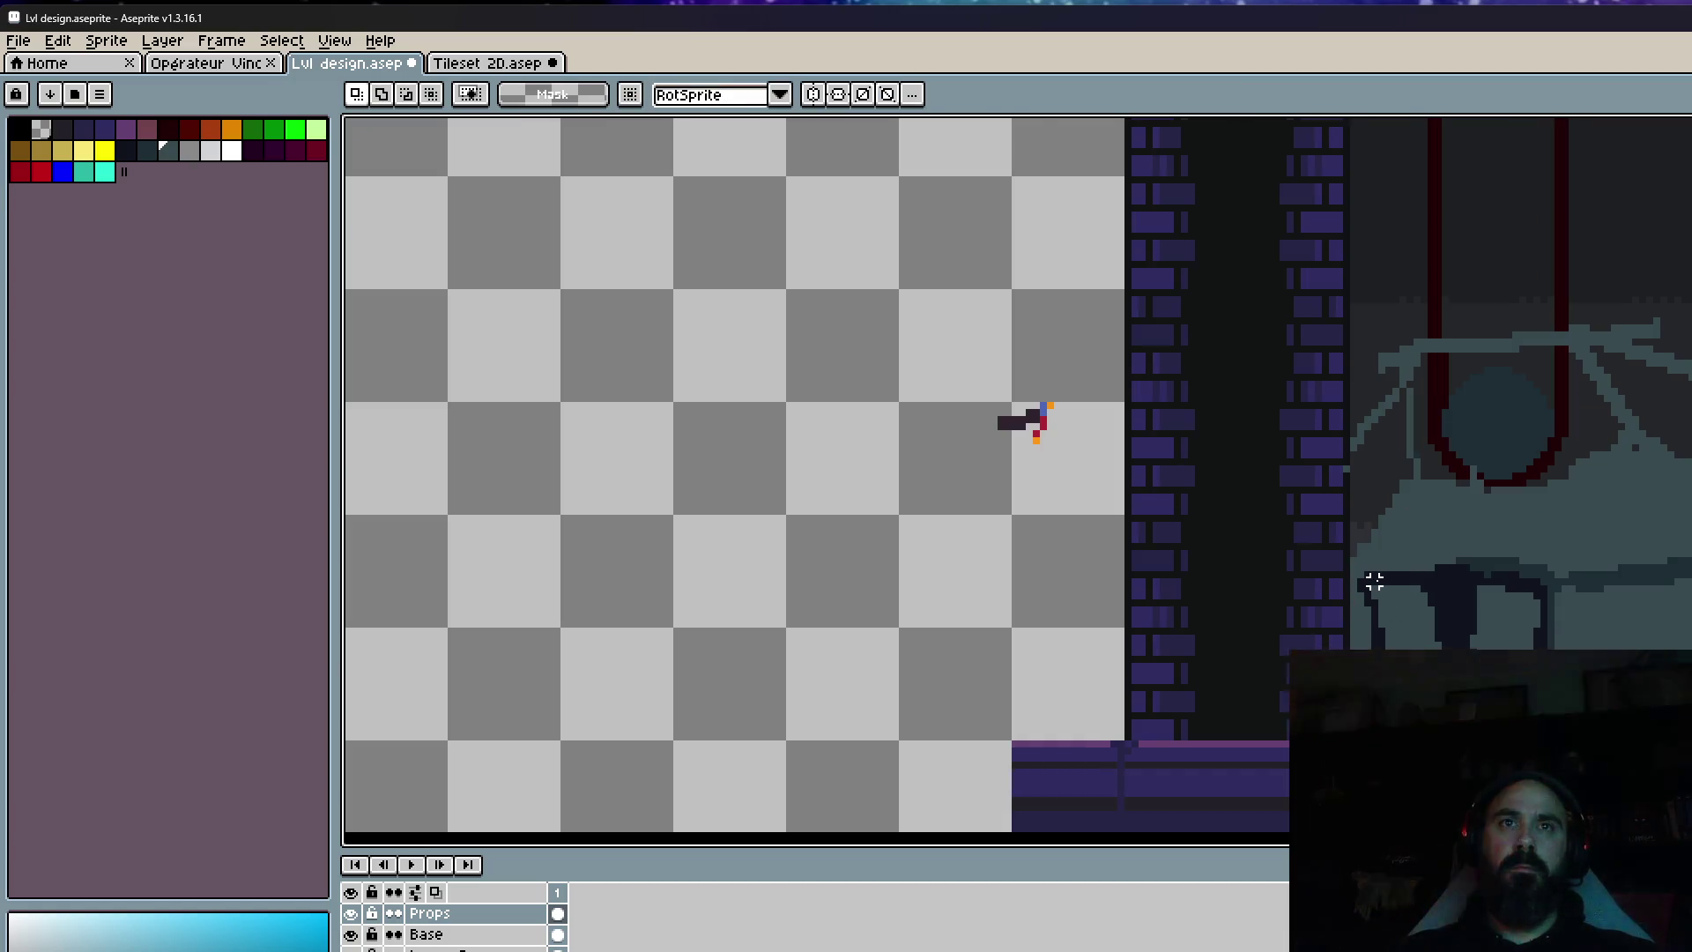
key("b")
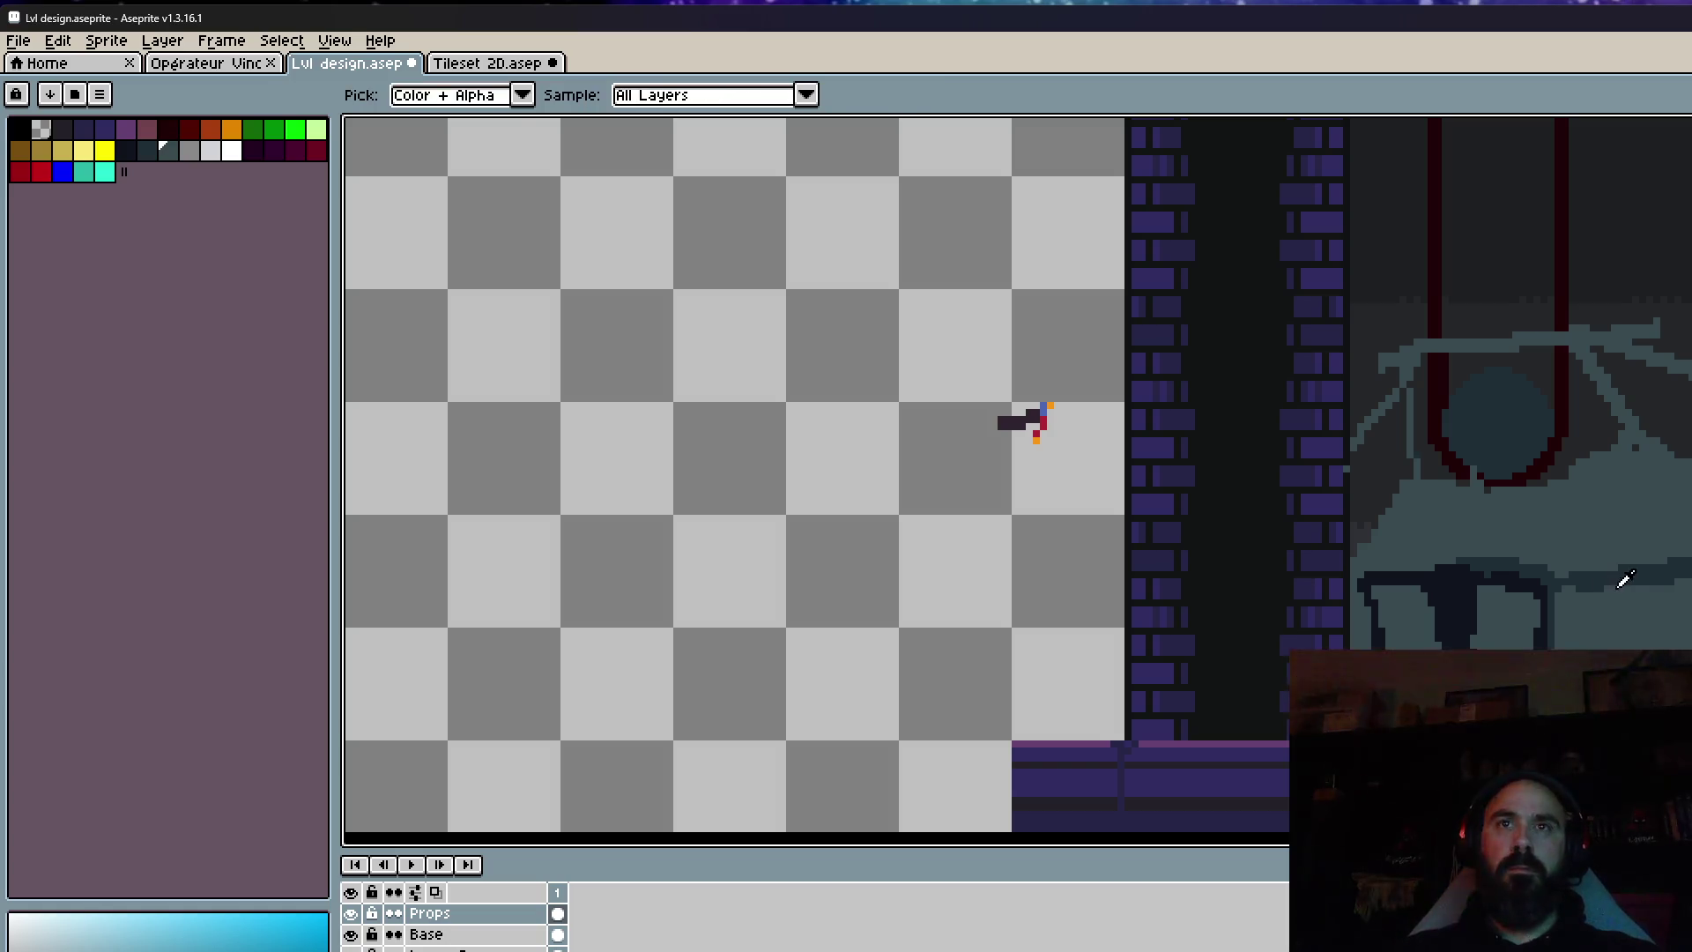
scroll(1624, 574, "up", 2)
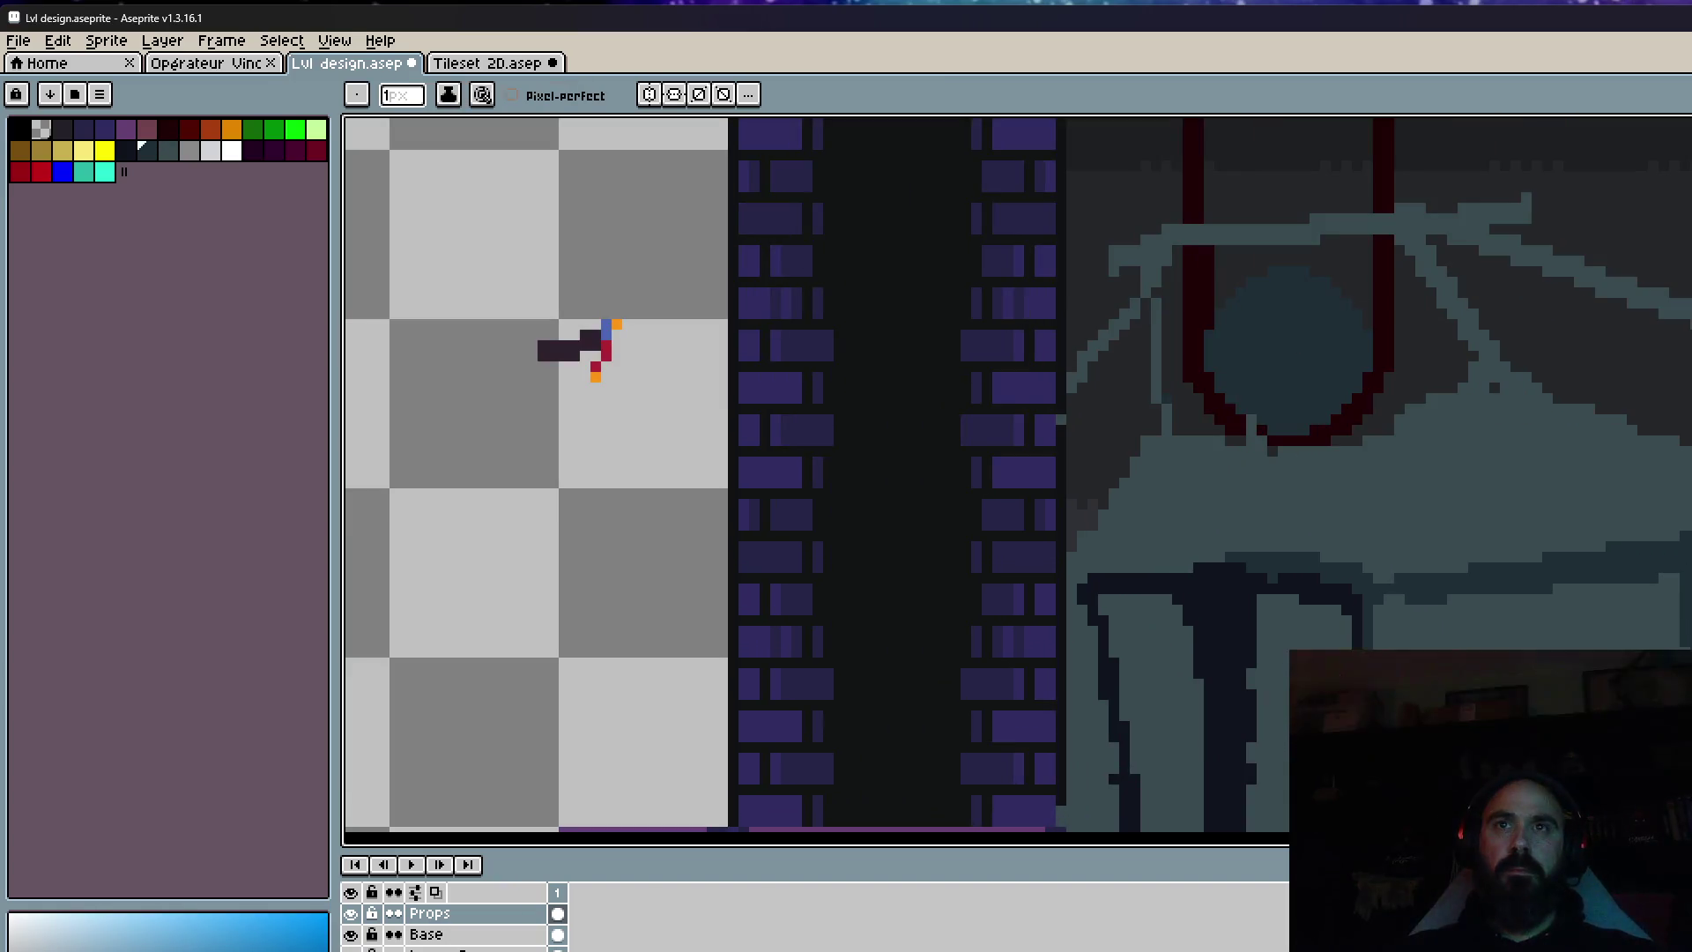
key("space")
scroll(1666, 596, "down", 1)
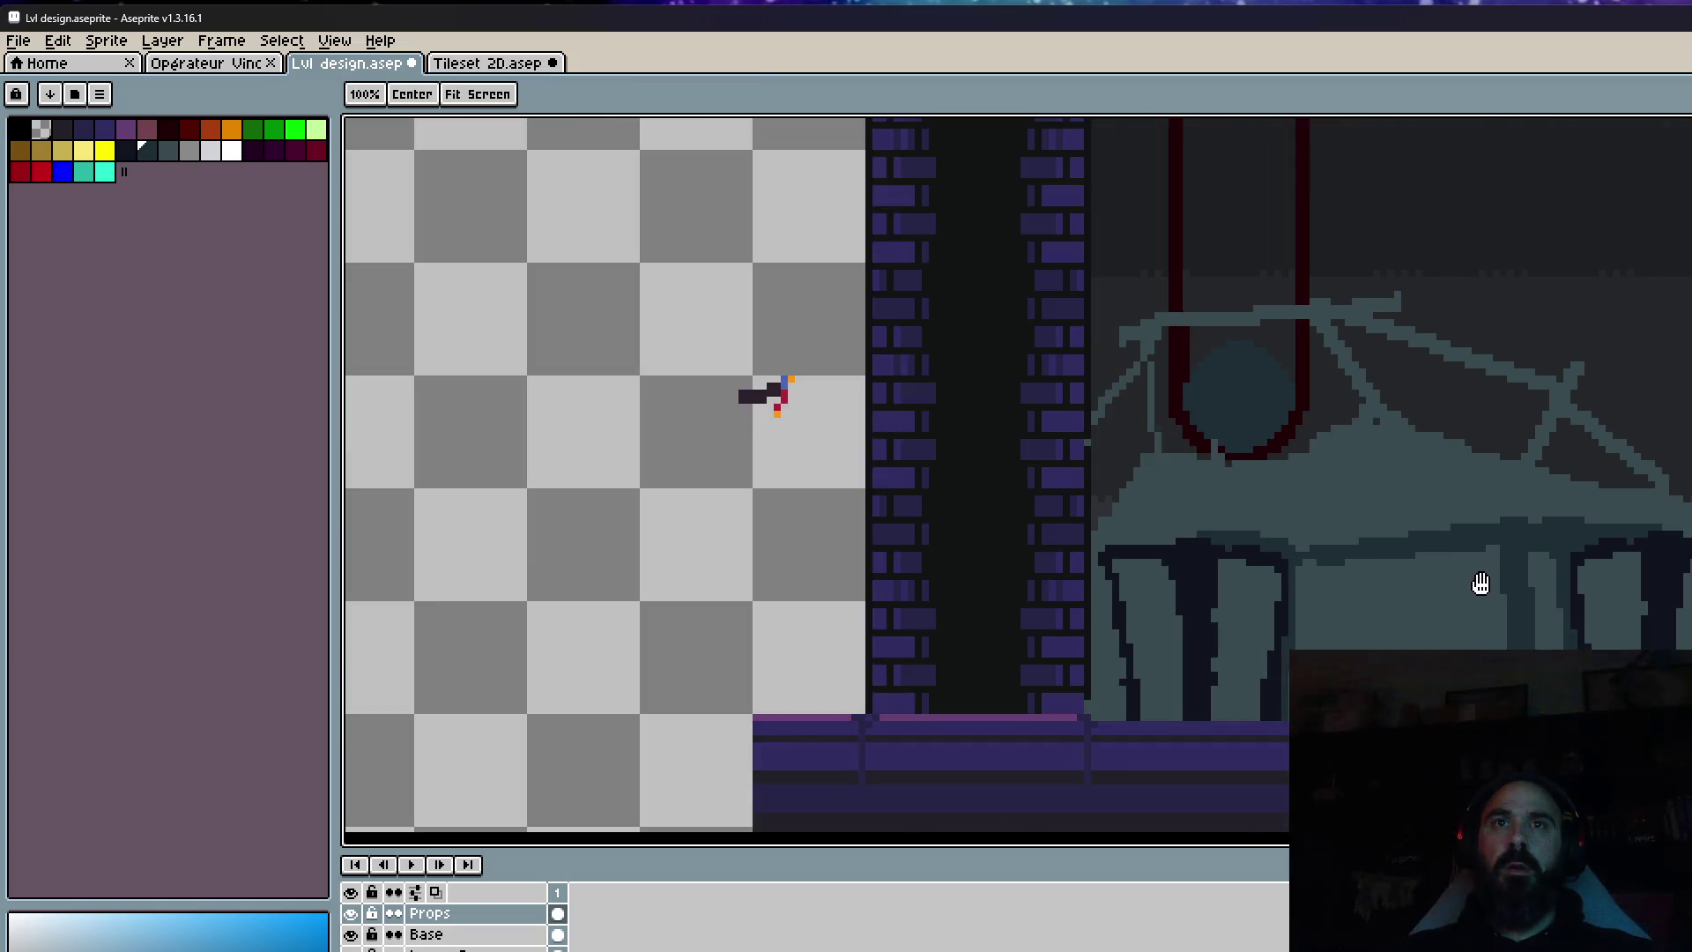
key("alt")
scroll(1503, 587, "up", 1)
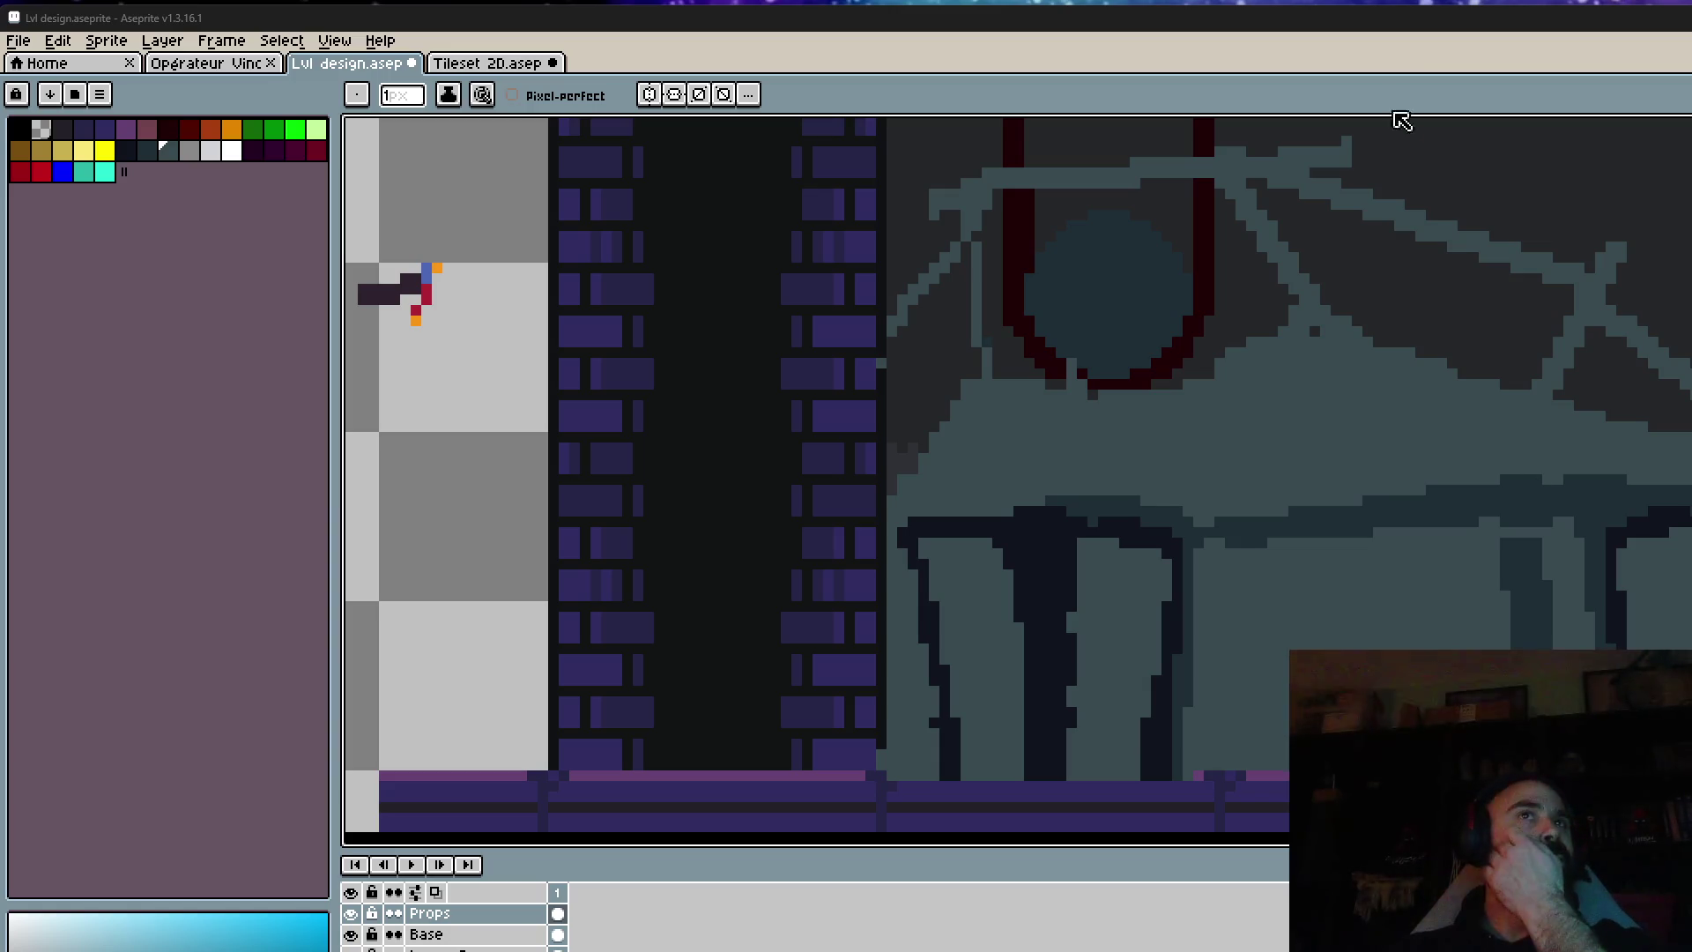
scroll(1368, 369, "down", 1)
scroll(1369, 368, "down", 2)
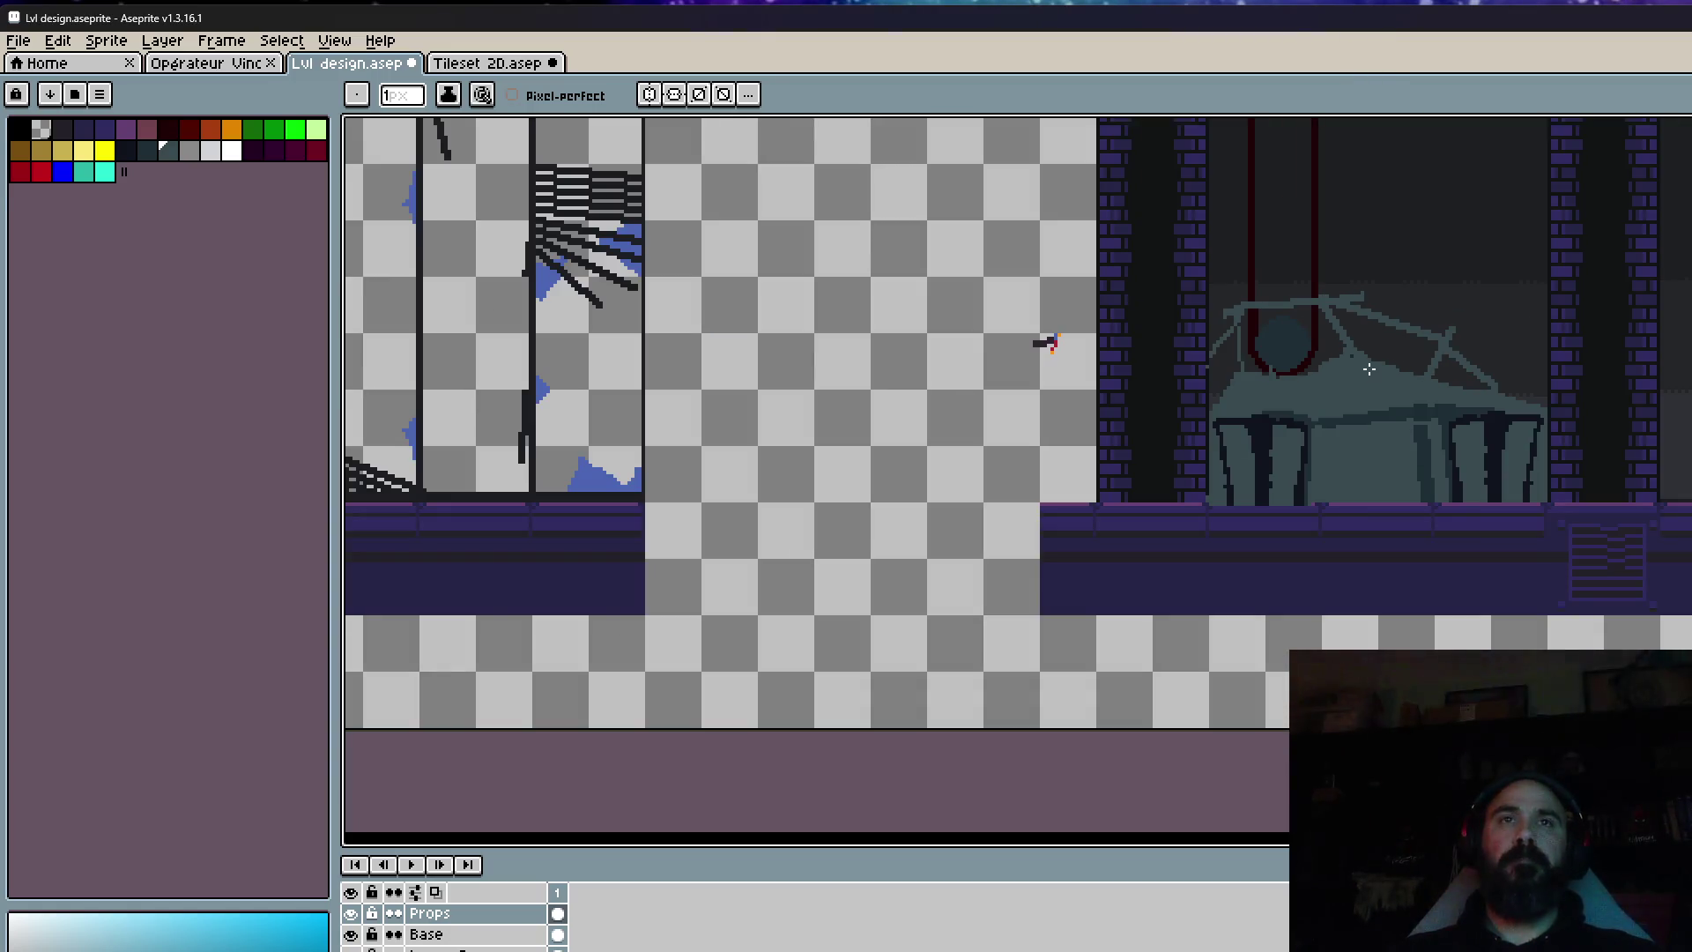
scroll(1333, 282, "up", 2)
scroll(1334, 282, "down", 1)
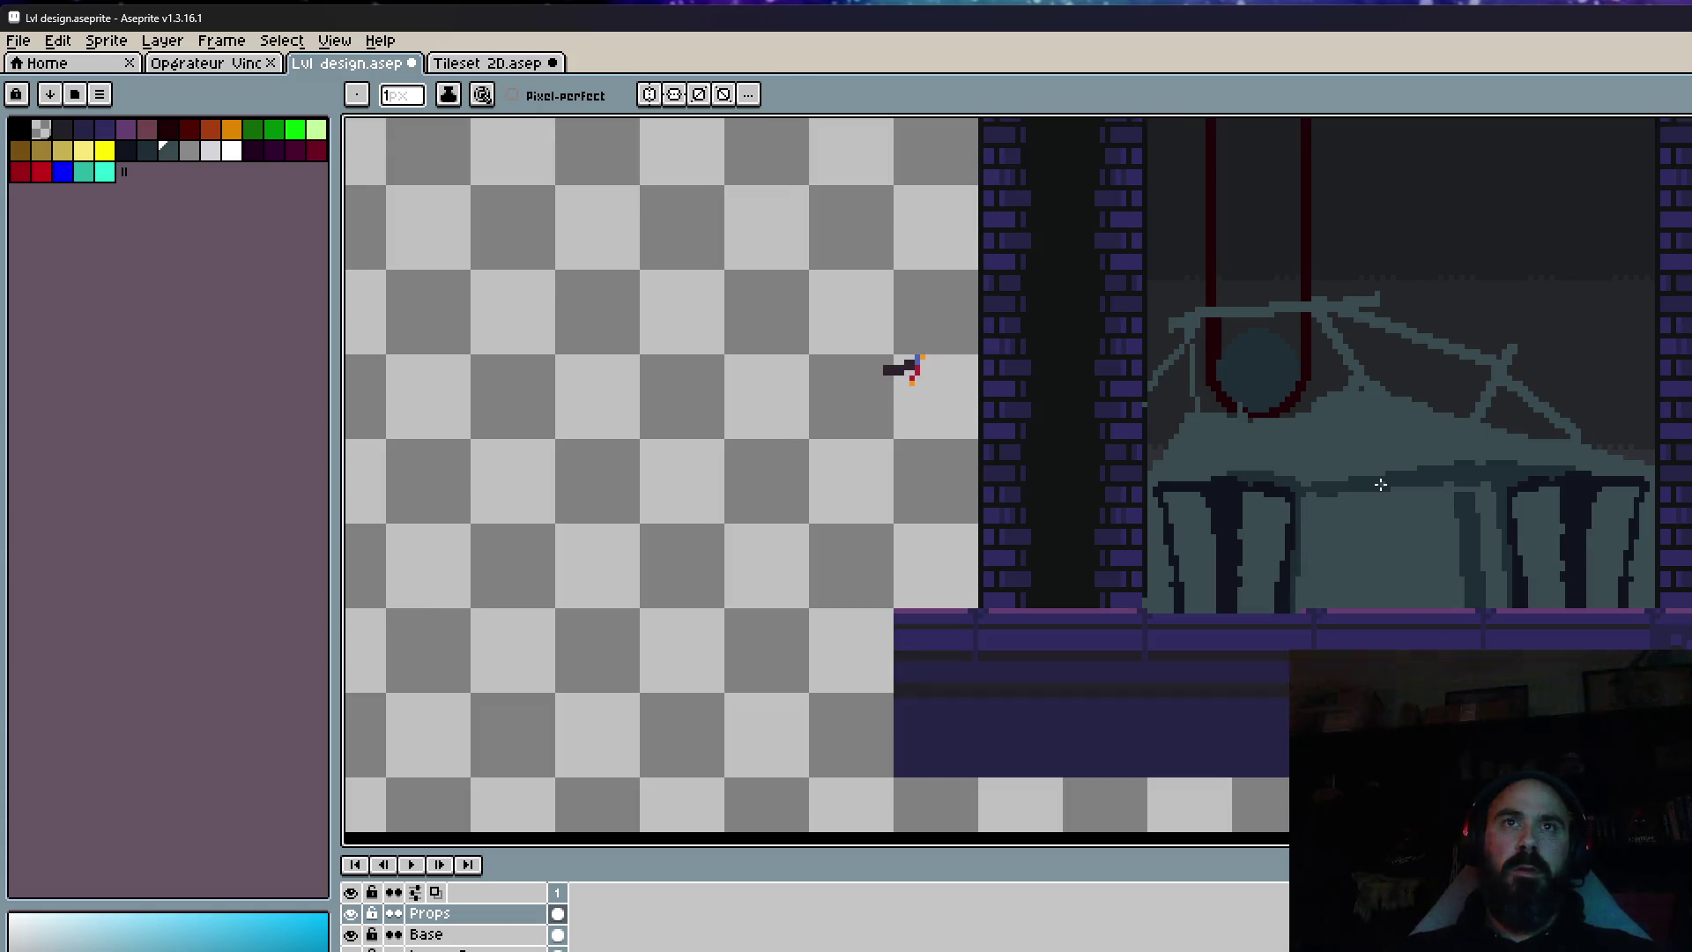
scroll(1380, 484, "down", 1)
scroll(1548, 500, "down", 1)
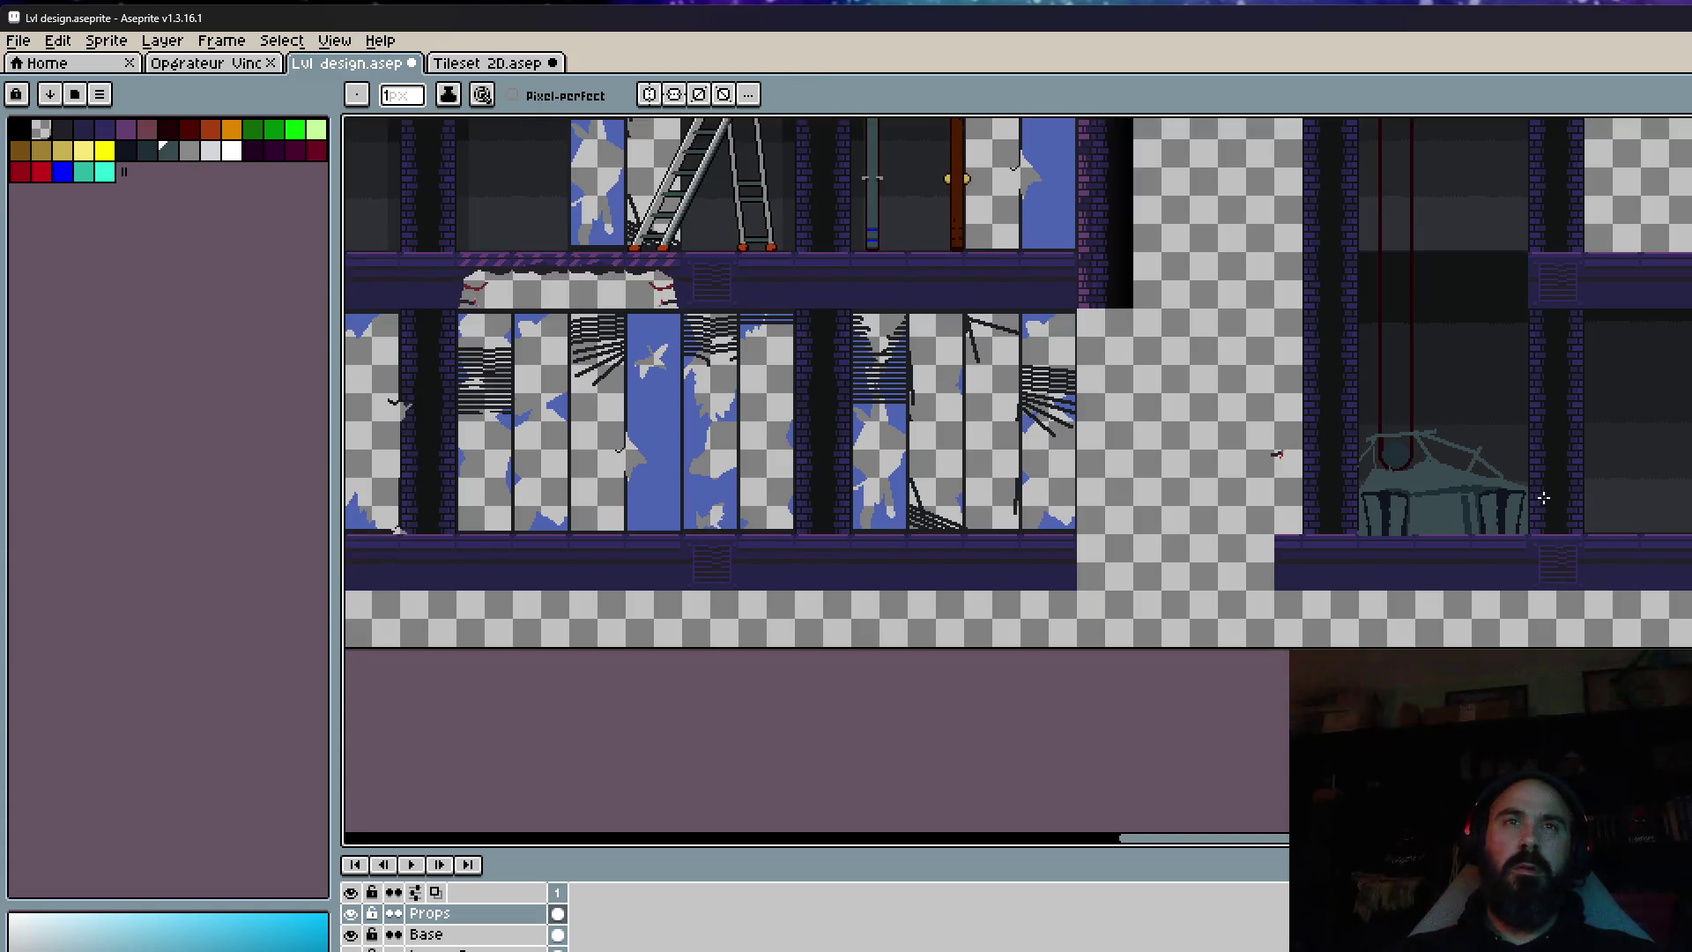
scroll(1401, 502, "up", 3)
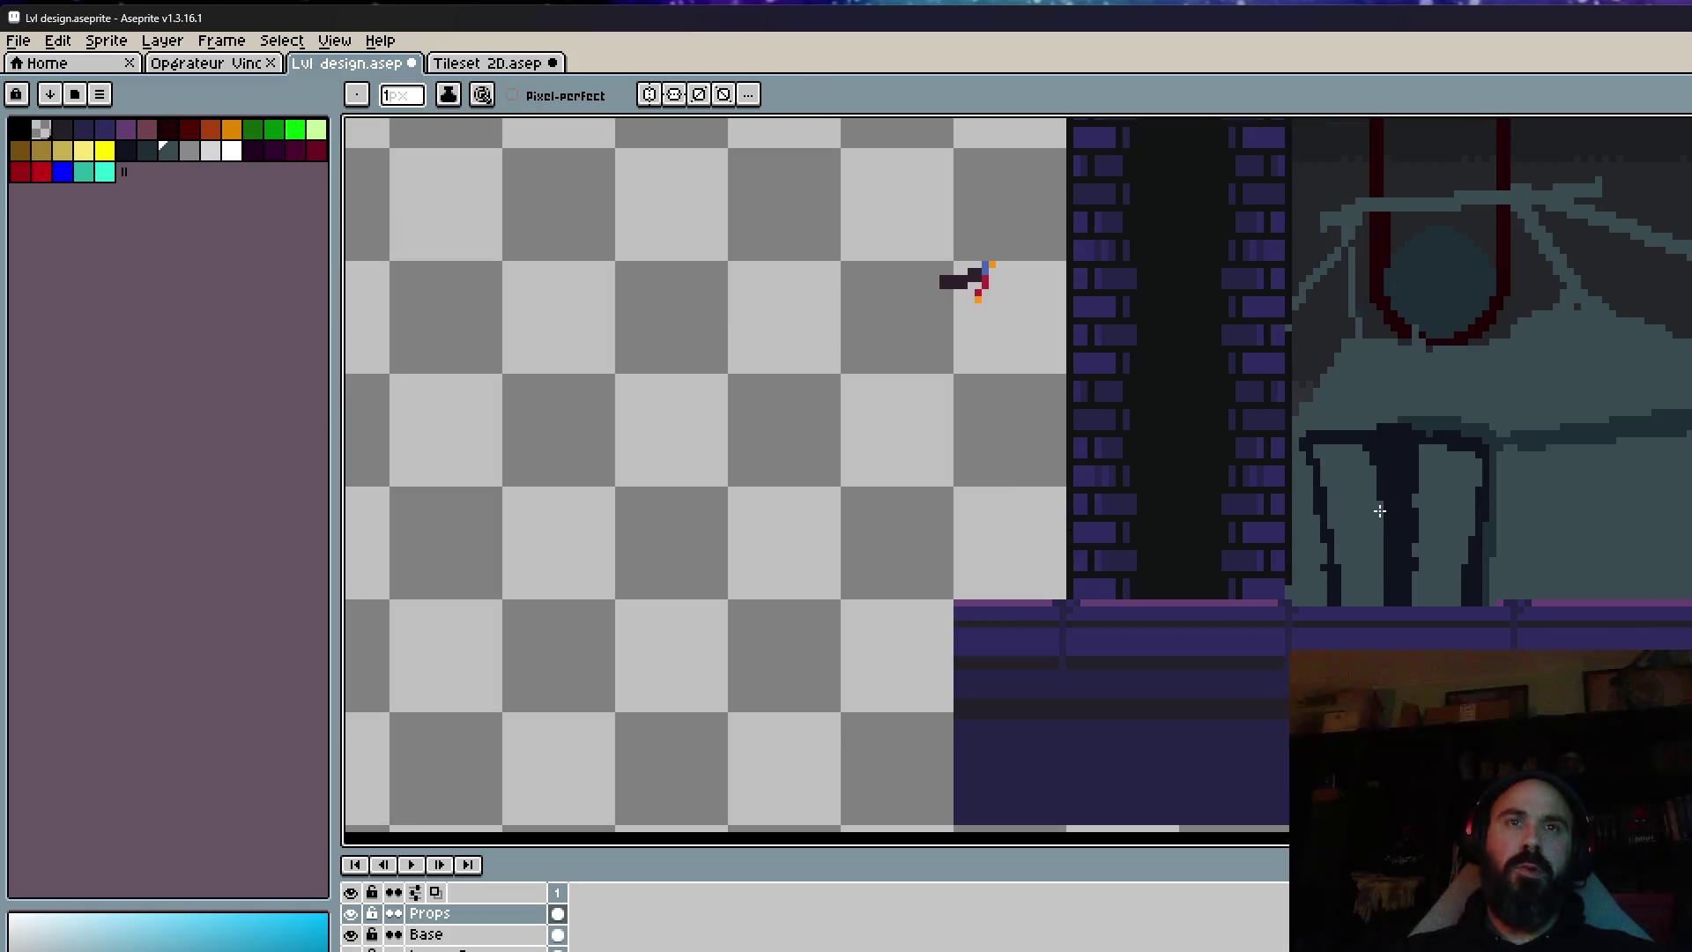
key("m")
scroll(1339, 467, "up", 1)
Reposition the right part of the table with the rectangular marquee and commit the move.
left_click_drag(1266, 405, 1398, 659)
left_click_drag(1413, 393, 1563, 642)
left_click_drag(1527, 572, 1421, 566)
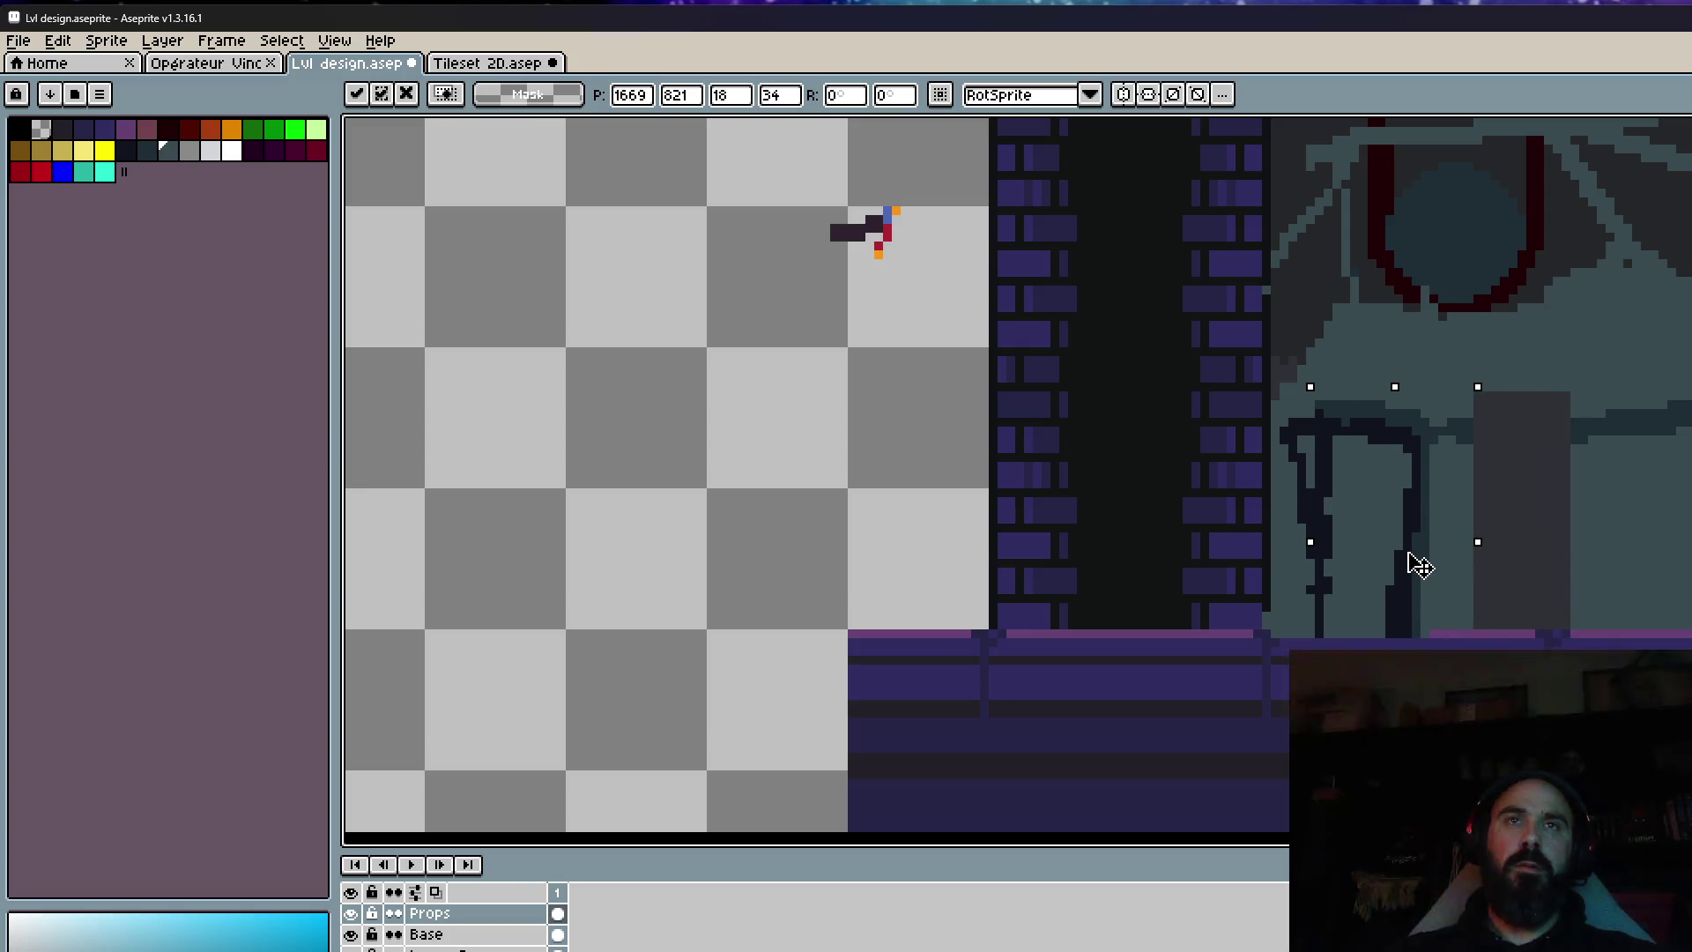
scroll(1421, 566, "down", 1)
scroll(1462, 536, "down", 3)
key("h")
scroll(1445, 512, "up", 3)
key("m")
left_click_drag(1376, 401, 1510, 659)
left_click_drag(1492, 575, 1544, 574)
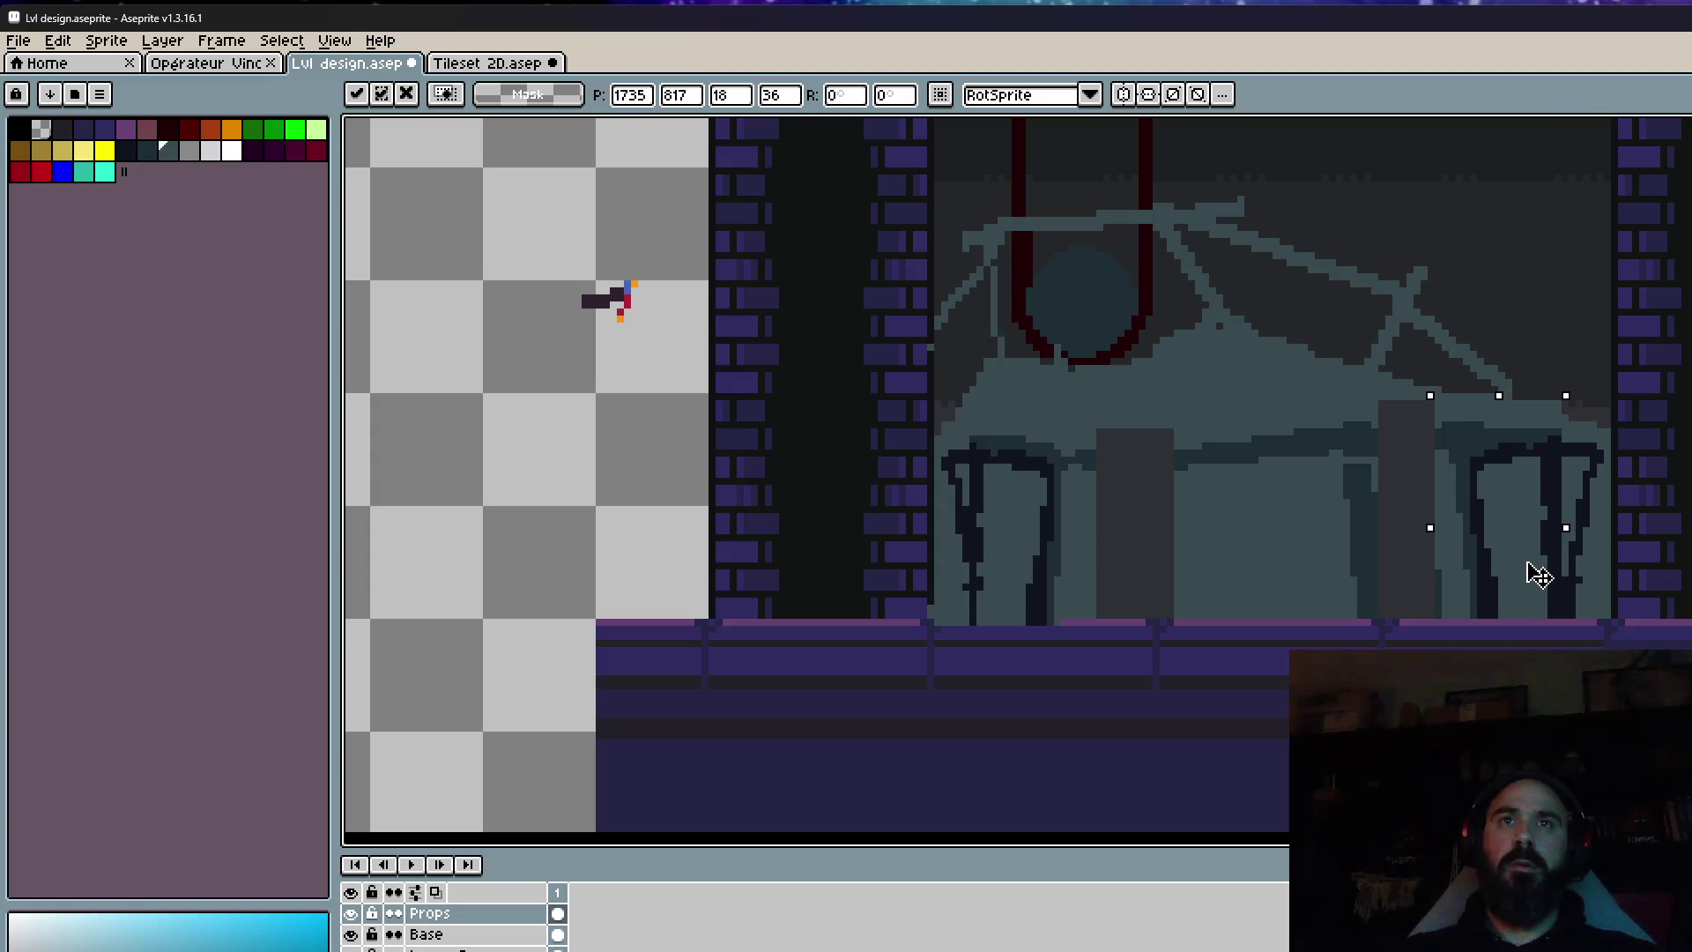
key("Return")
Eyedrop the machine's teal body colour, undoing an unwanted test fill.
key("i")
scroll(1092, 443, "up", 1)
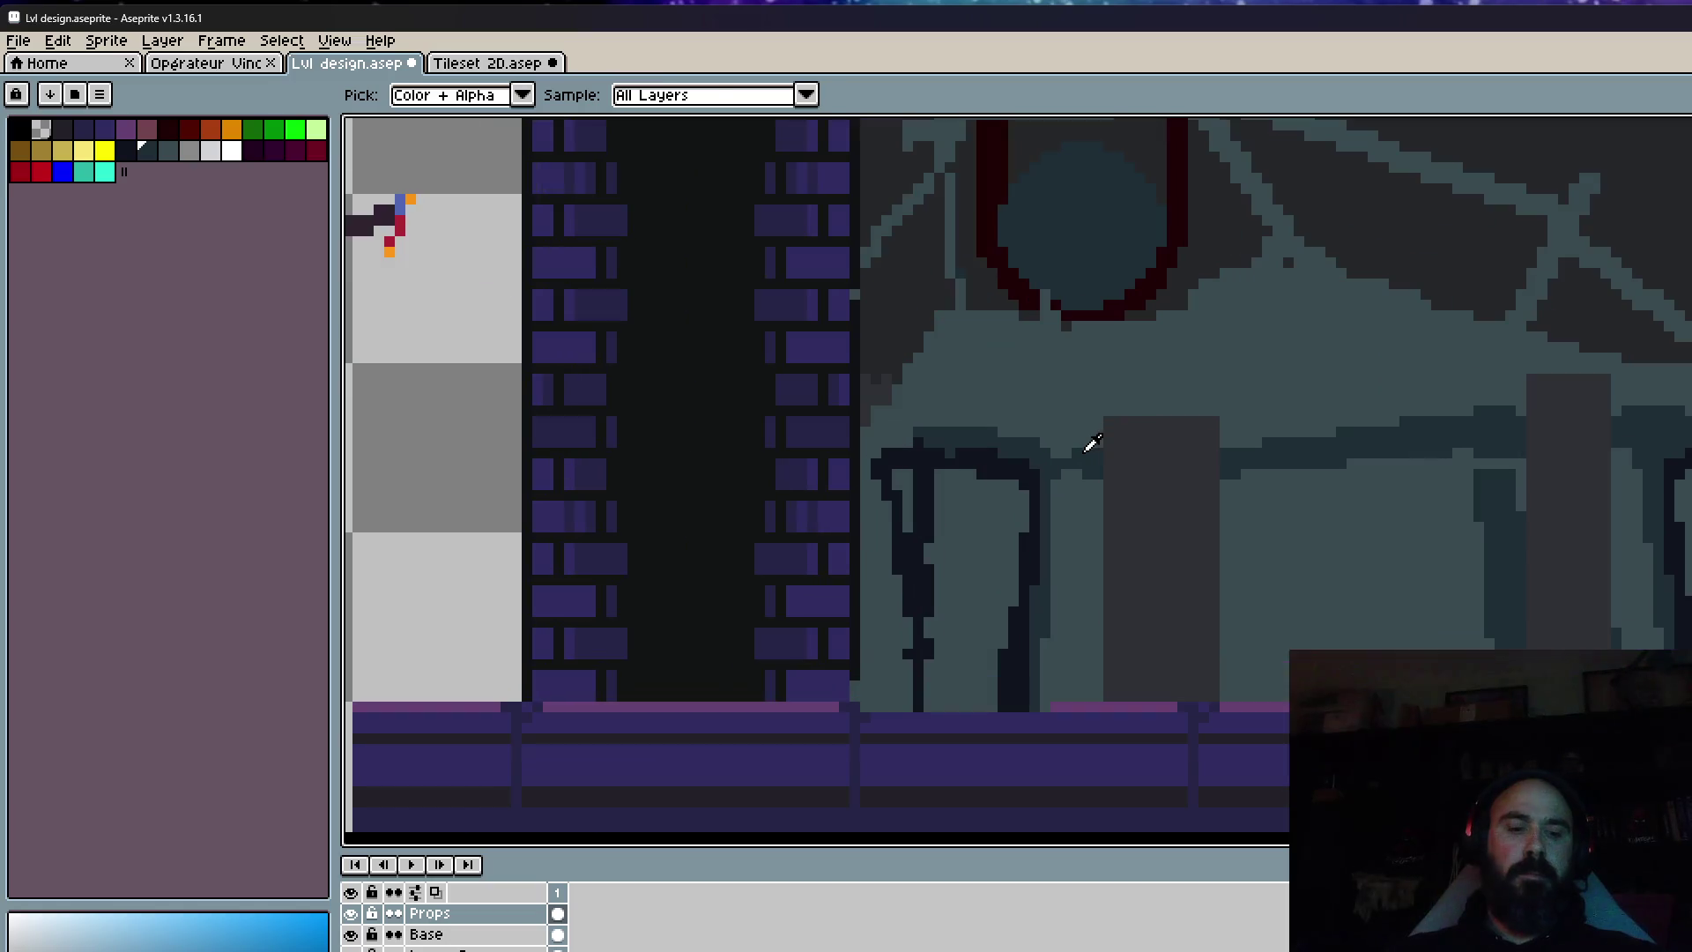
key("b")
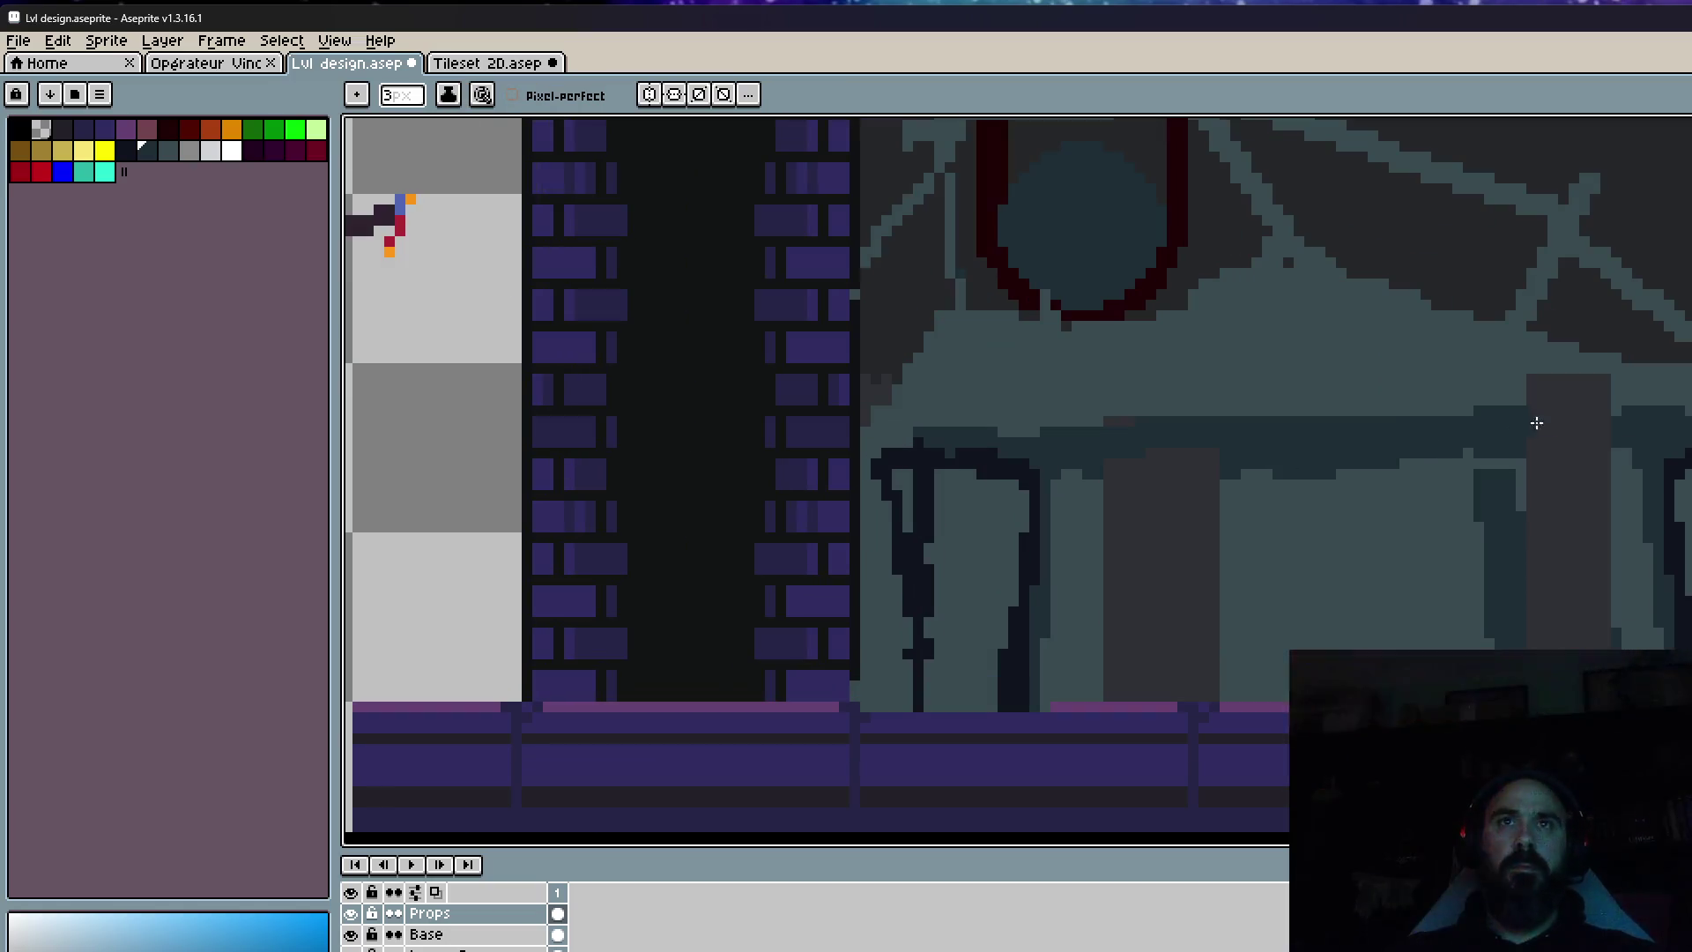
key("i")
left_click(1403, 557)
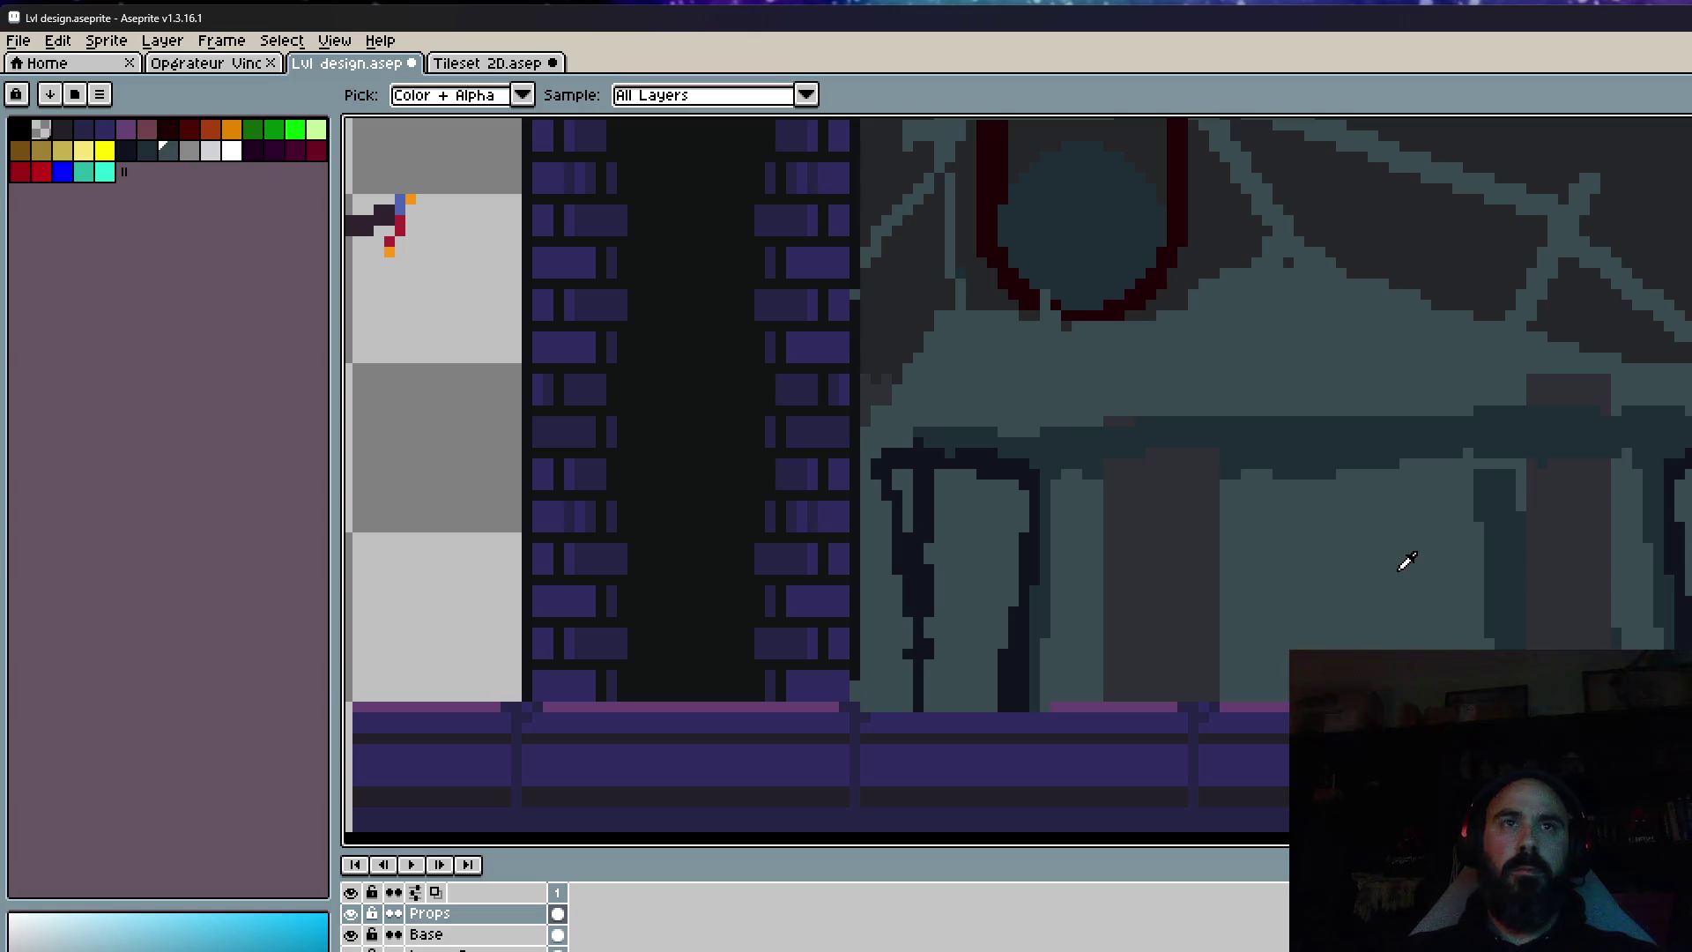
key("g")
left_click(1401, 559)
key("ctrl+z")
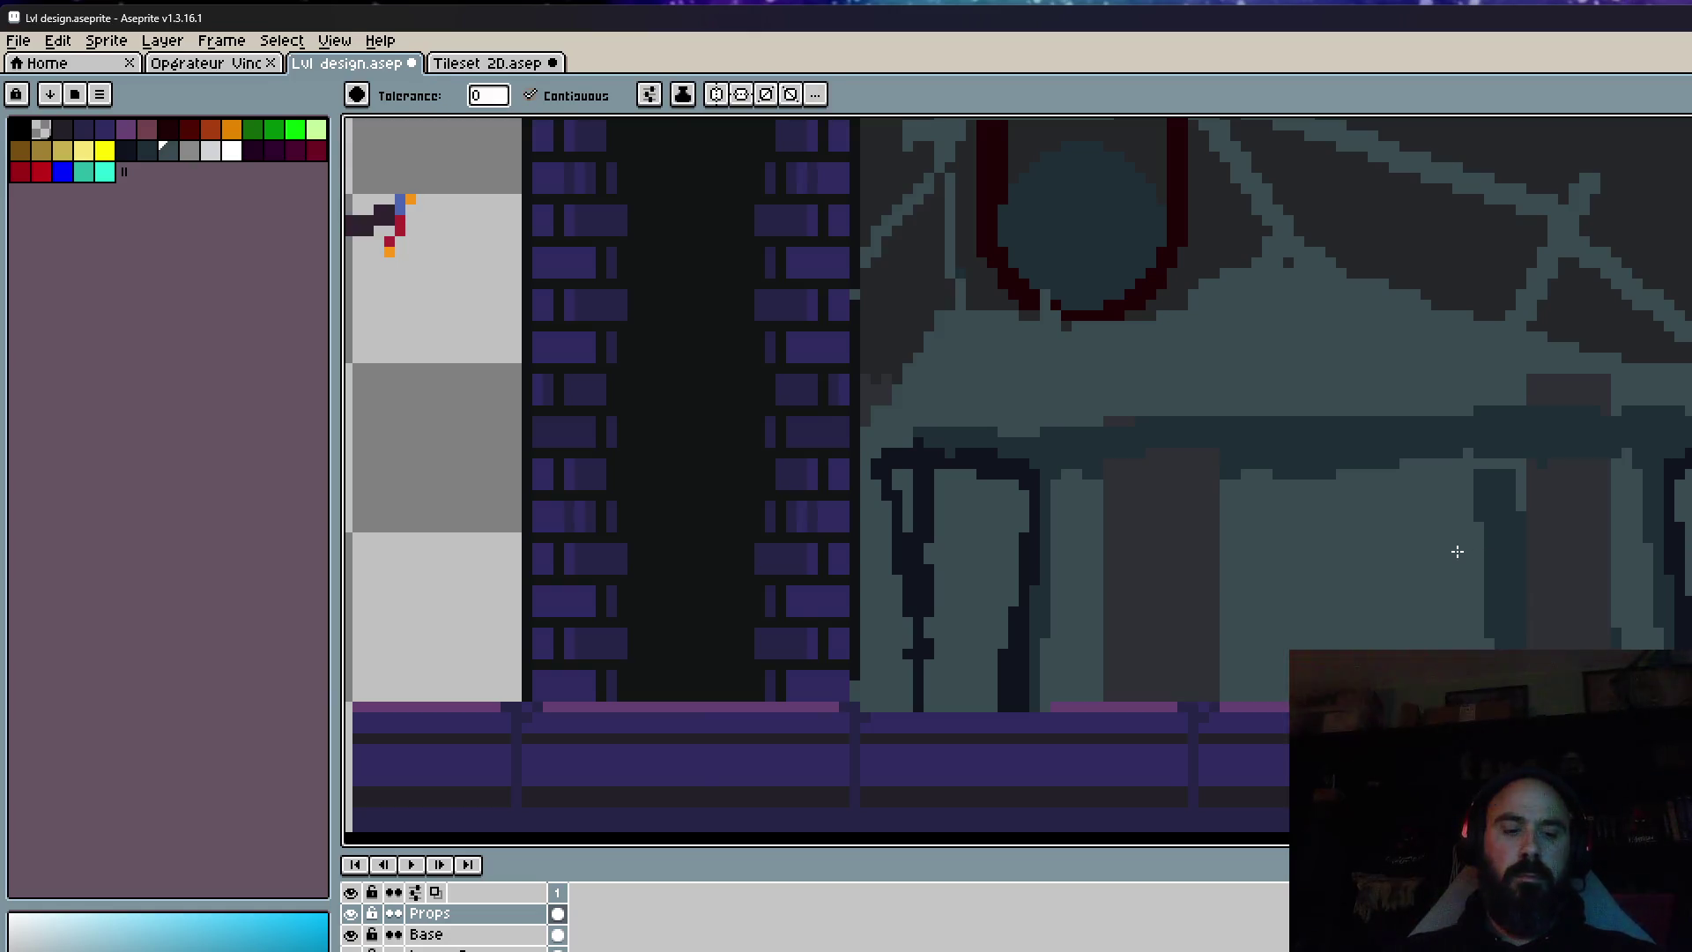
key("b")
scroll(1286, 642, "up", 1)
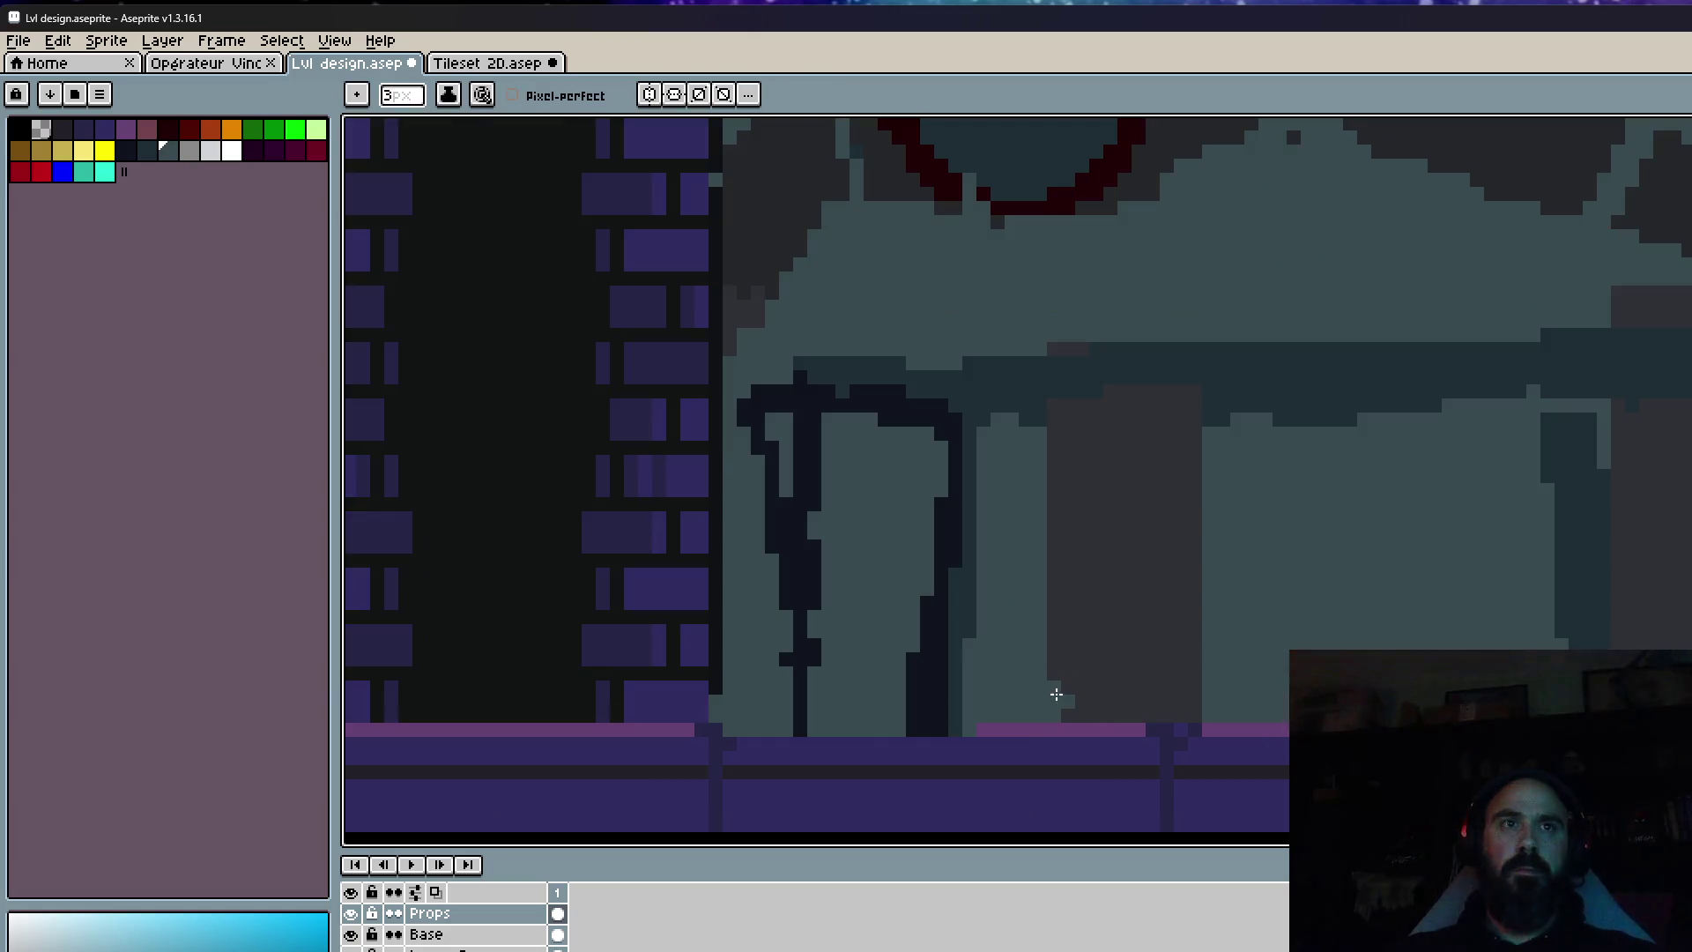
Paint the dark grey pillar base teal and bucket-fill the grey pillars with teal.
left_click_drag(1057, 695, 1189, 694)
left_click(1112, 702)
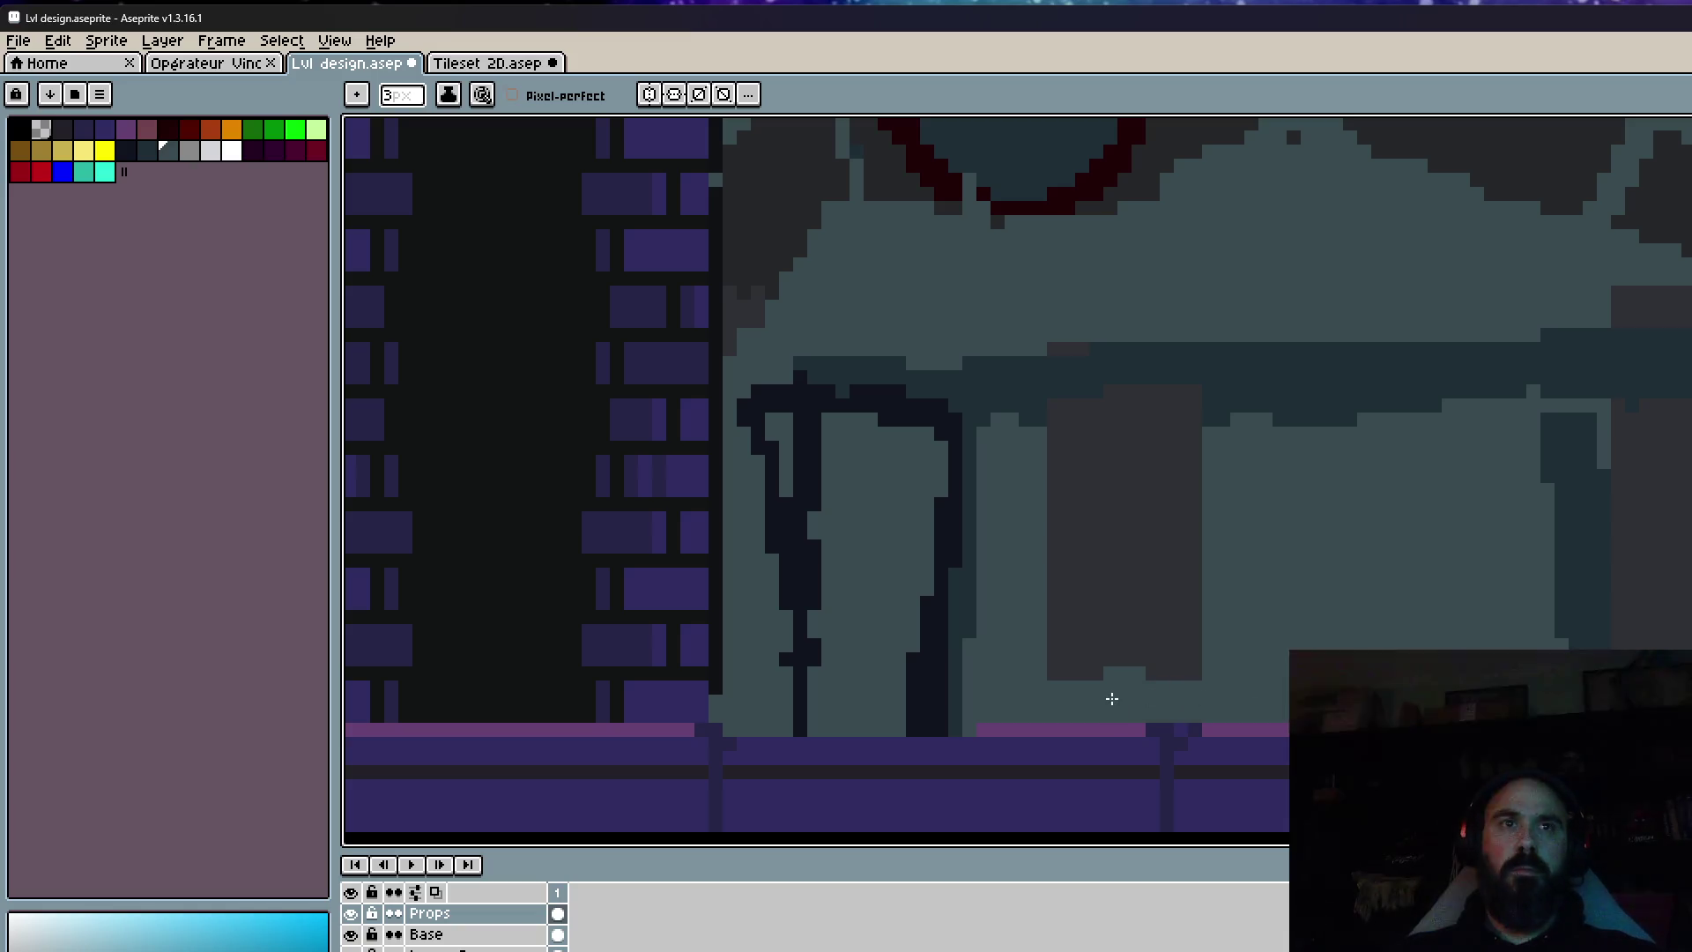
key("g")
left_click(1112, 669)
left_click(1647, 494)
key("h")
scroll(1630, 547, "down", 4)
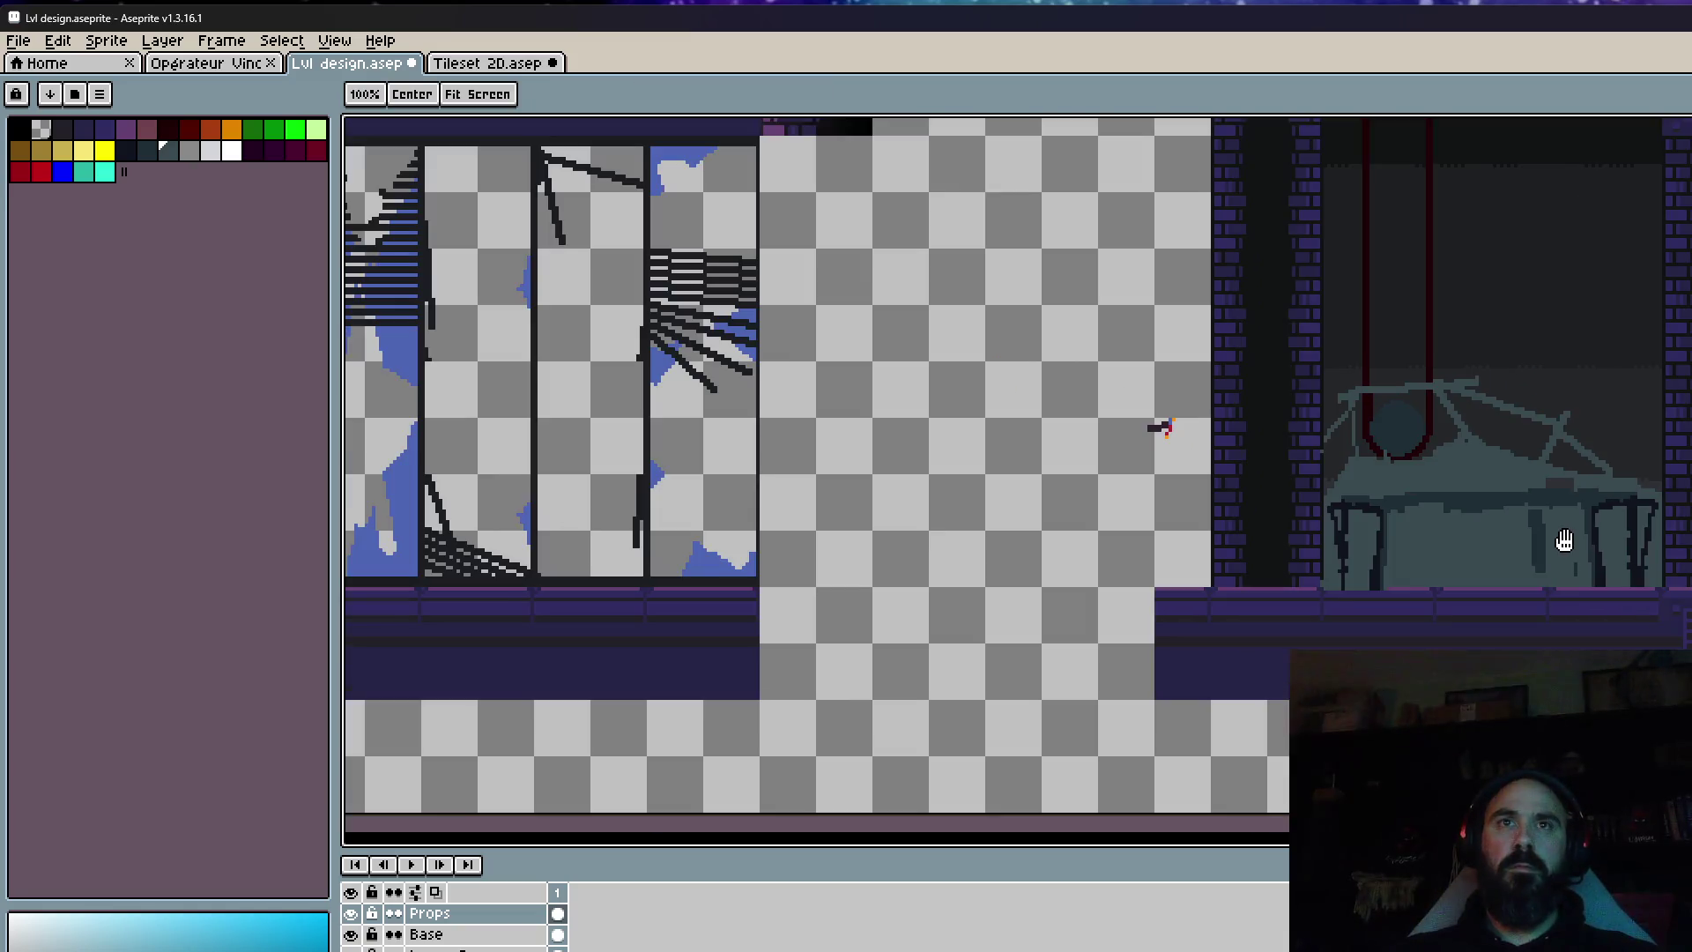
scroll(1586, 544, "up", 2)
left_click_drag(1628, 536, 1457, 536)
Paint over the dark outer pixels of the right table leg with a 3px teal brush.
key("g")
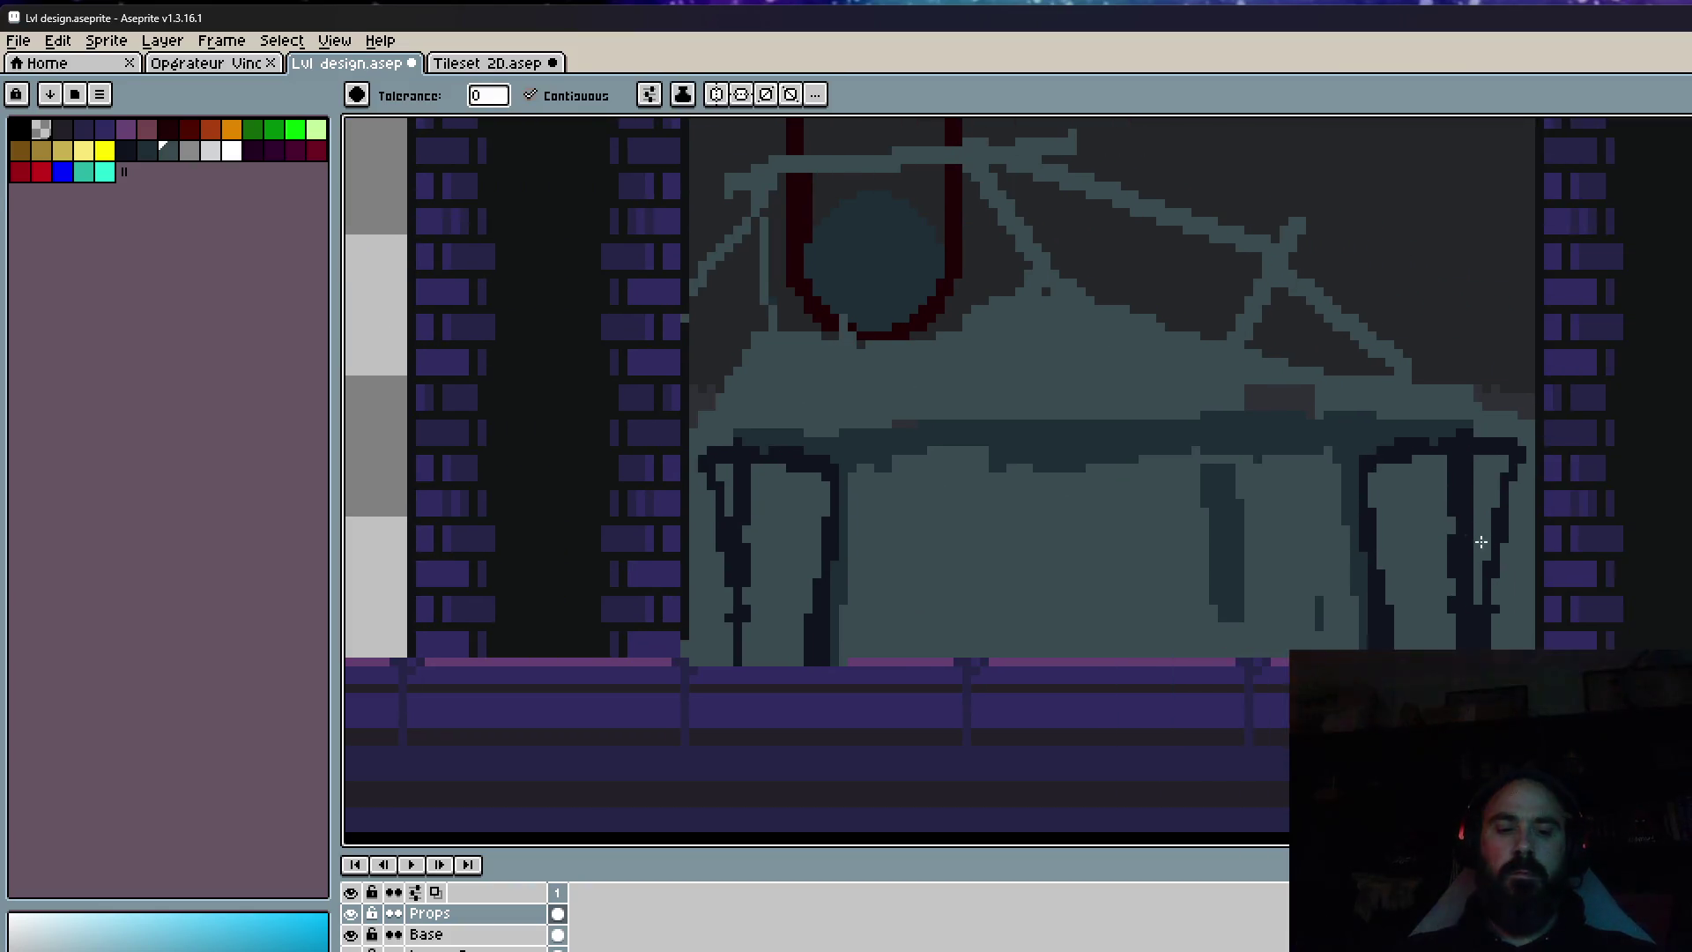
key("i")
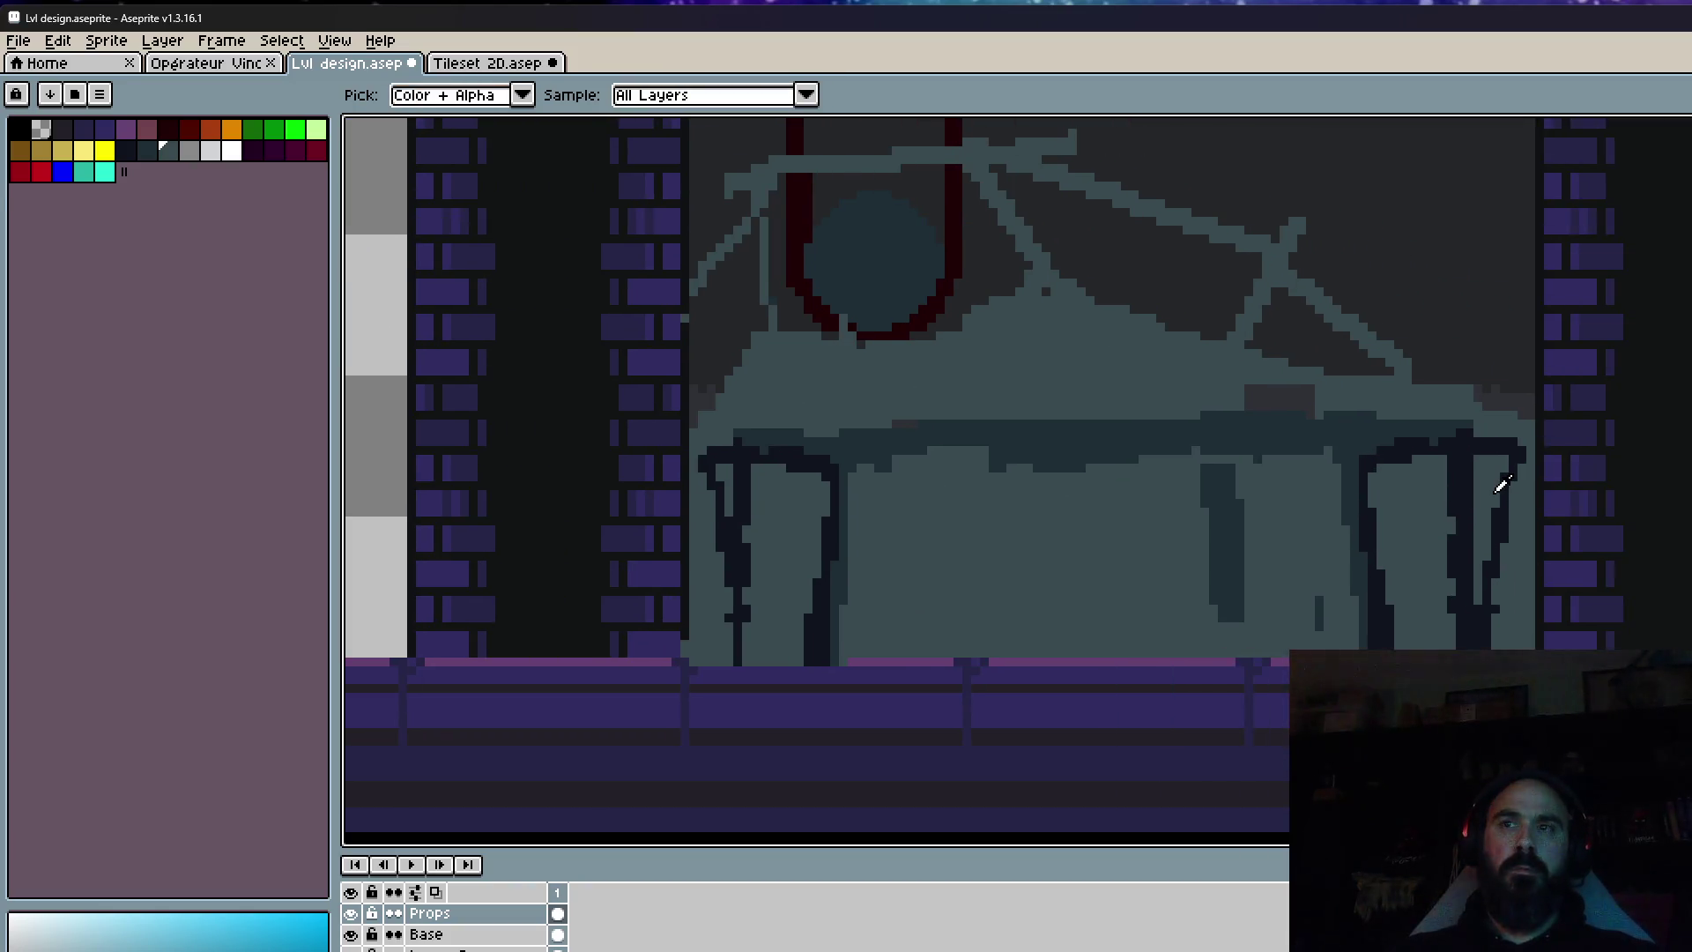
scroll(1502, 483, "up", 2)
key("b")
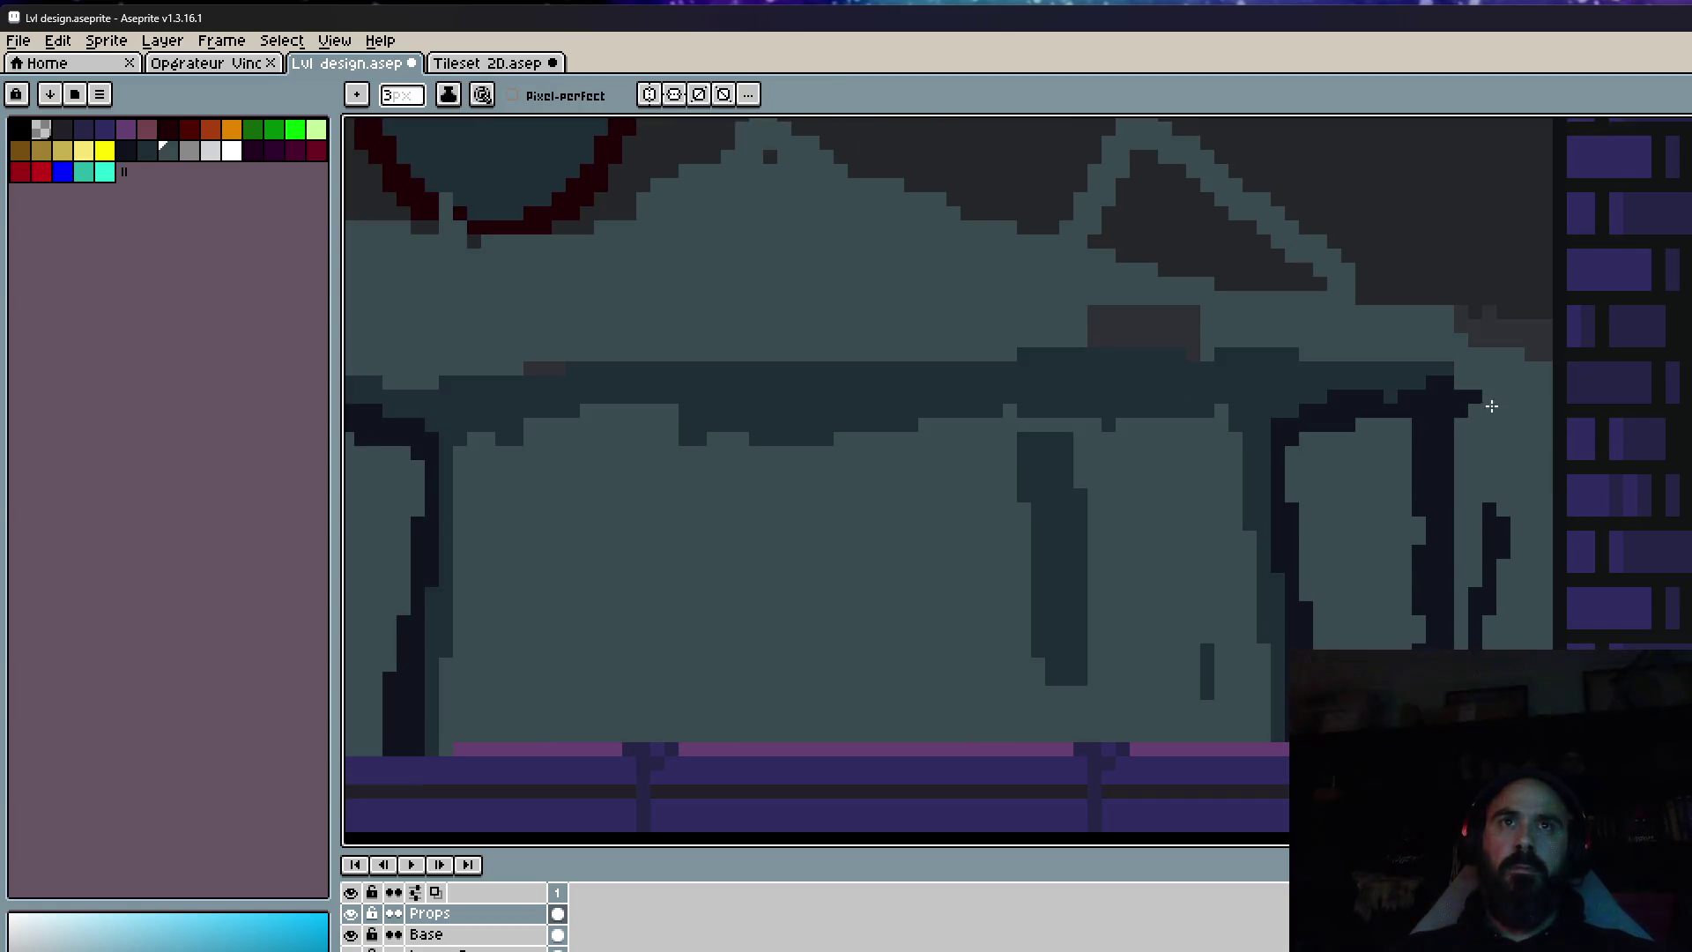
left_click_drag(1489, 465, 1479, 617)
scroll(1501, 582, "down", 3)
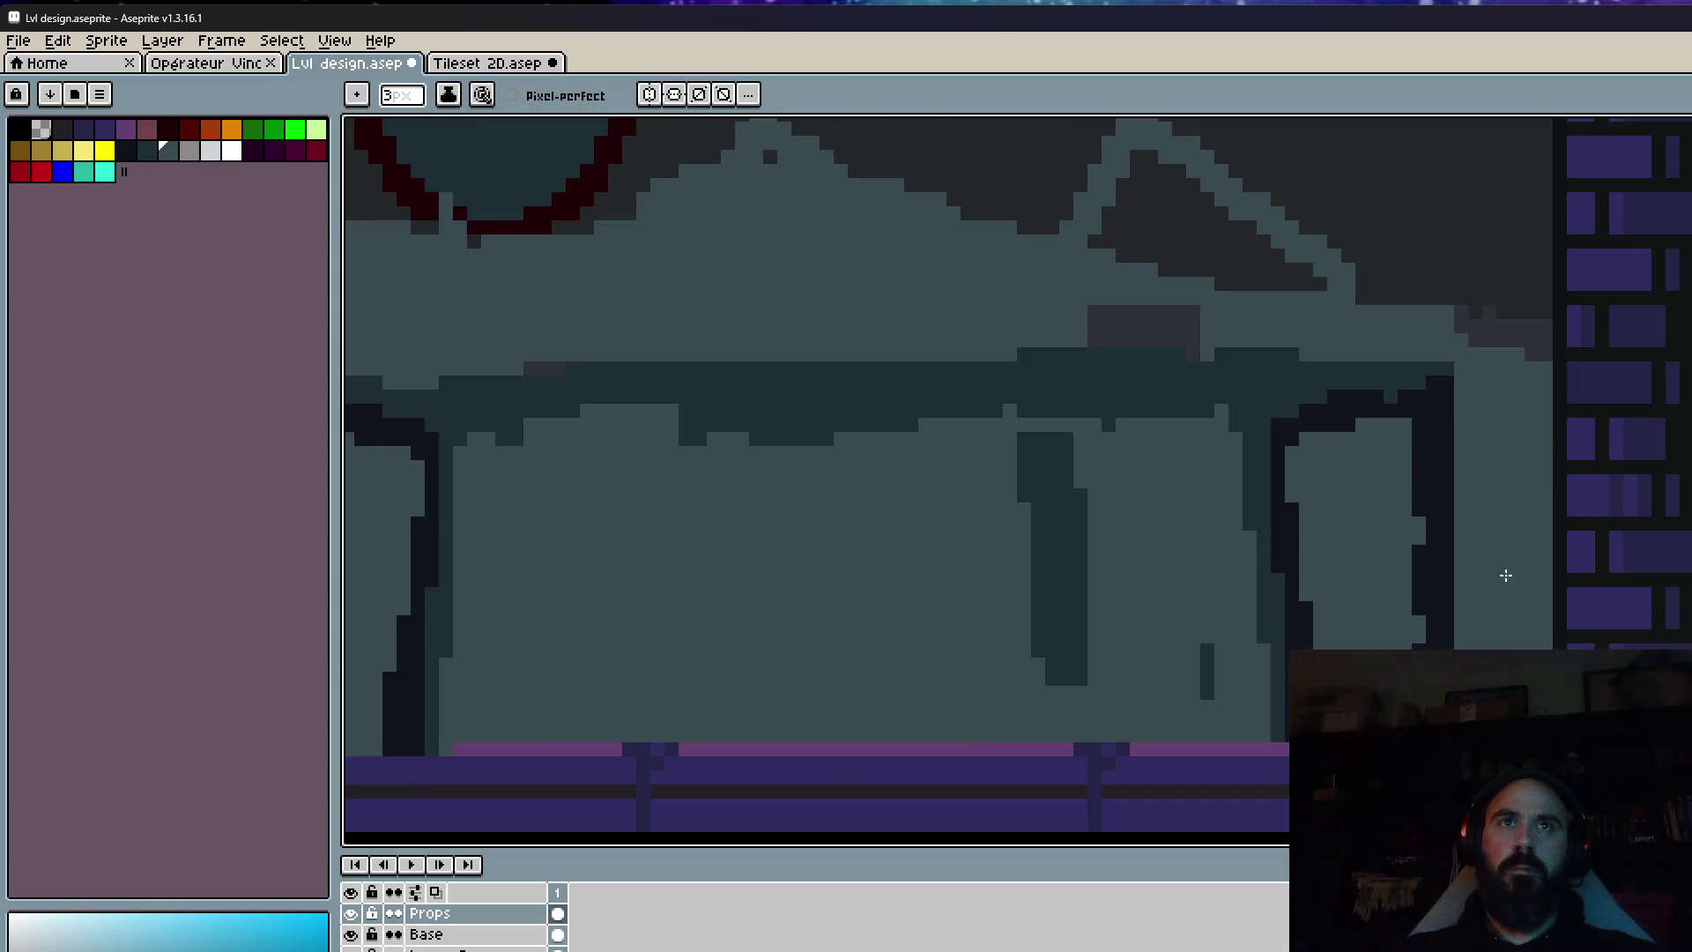
scroll(1498, 558, "up", 2)
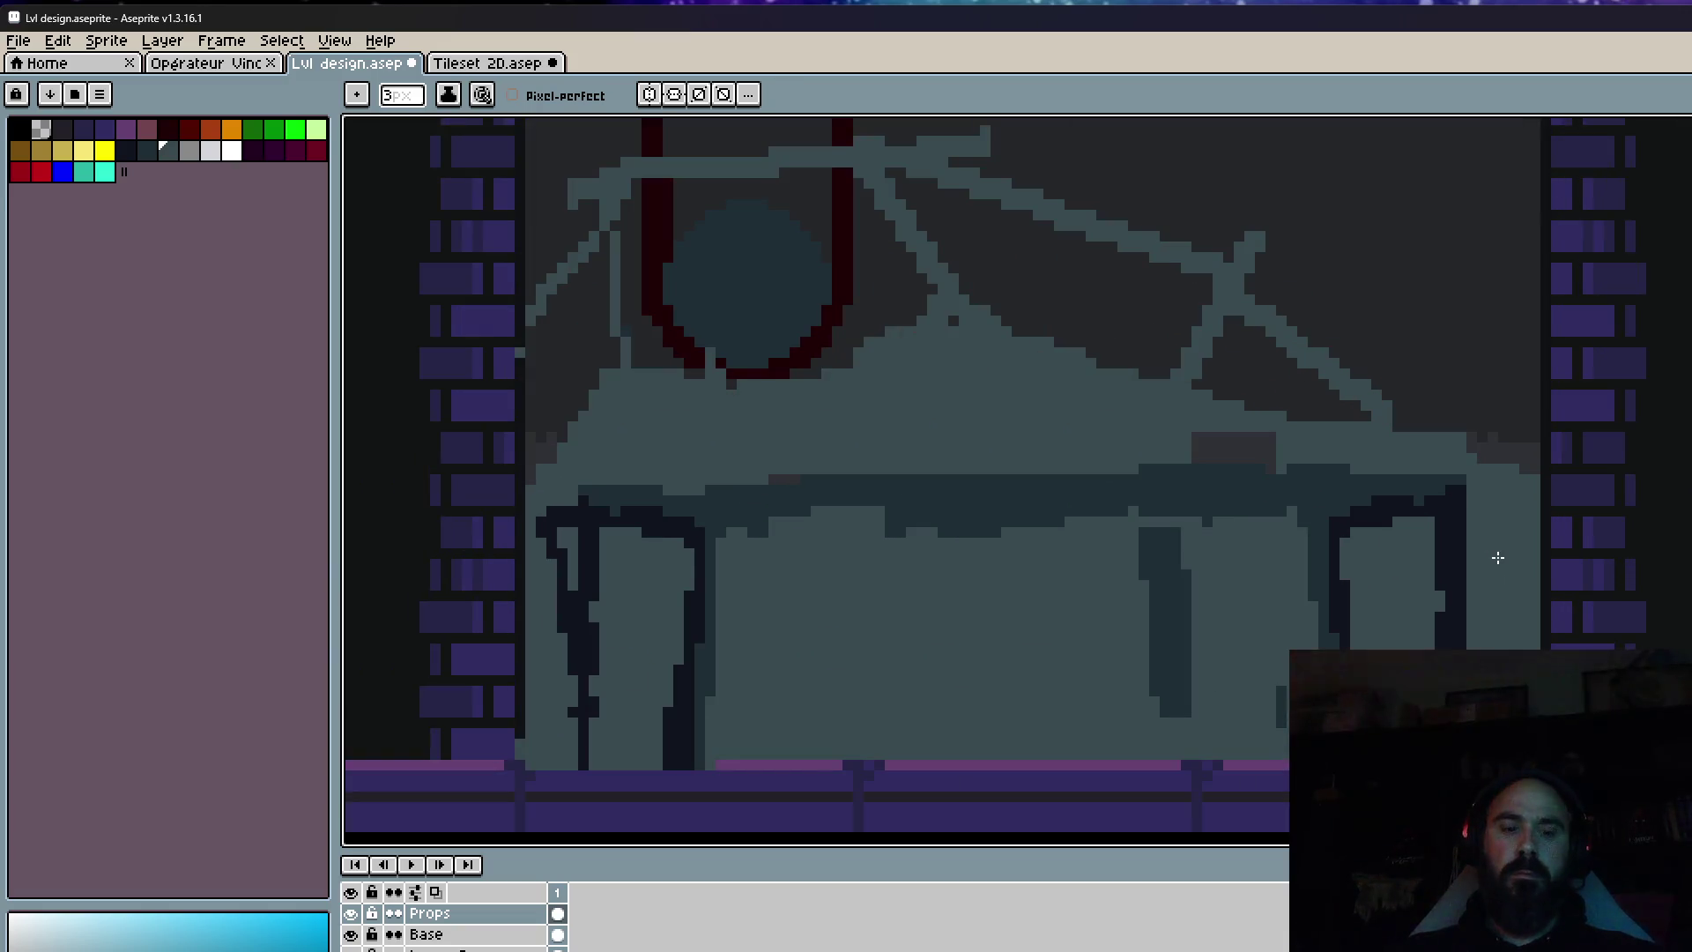
Move the right table leg to the right, nudge it two pixels back left, and commit.
key("m")
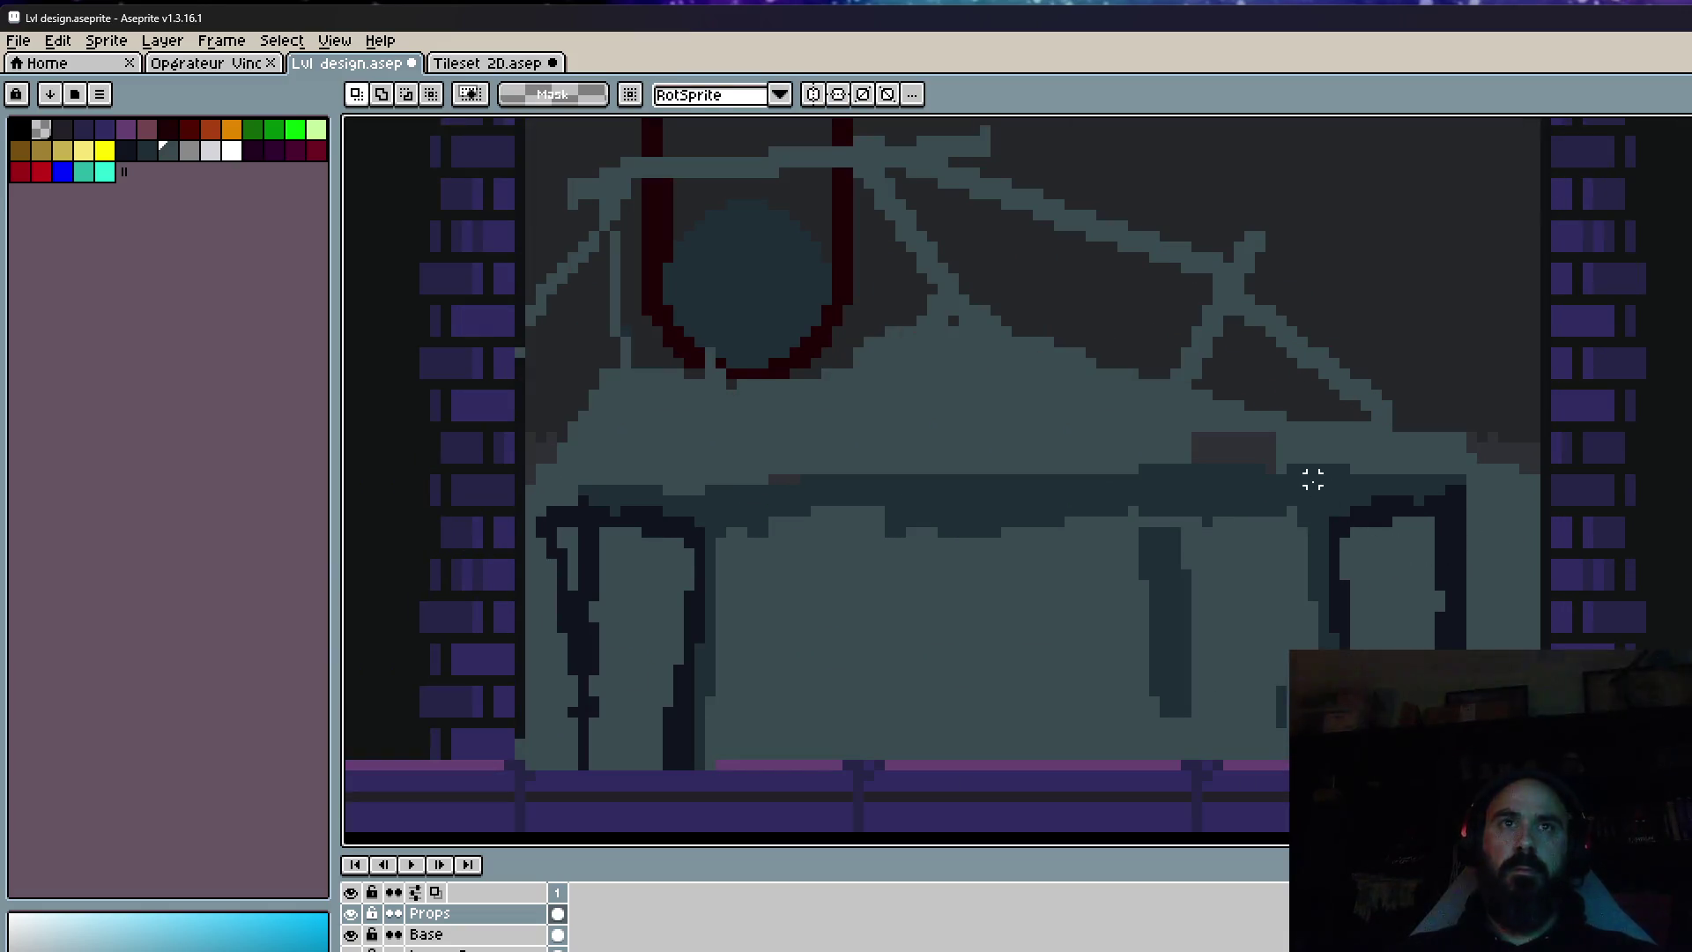
left_click_drag(1313, 479, 1512, 767)
left_click_drag(1410, 573, 1463, 567)
key("Left")
key("Left")
key("Return")
Reselect the right table leg, nudge it slightly right, and clear the selection.
left_click_drag(1513, 465, 1566, 650)
key("ctrl+d")
mouse_move(1337, 471)
left_mouse_down()
mouse_move(1473, 642)
mouse_move(1530, 643)
left_mouse_up()
key("Right")
key("Right")
scroll(1543, 674, "down", 1)
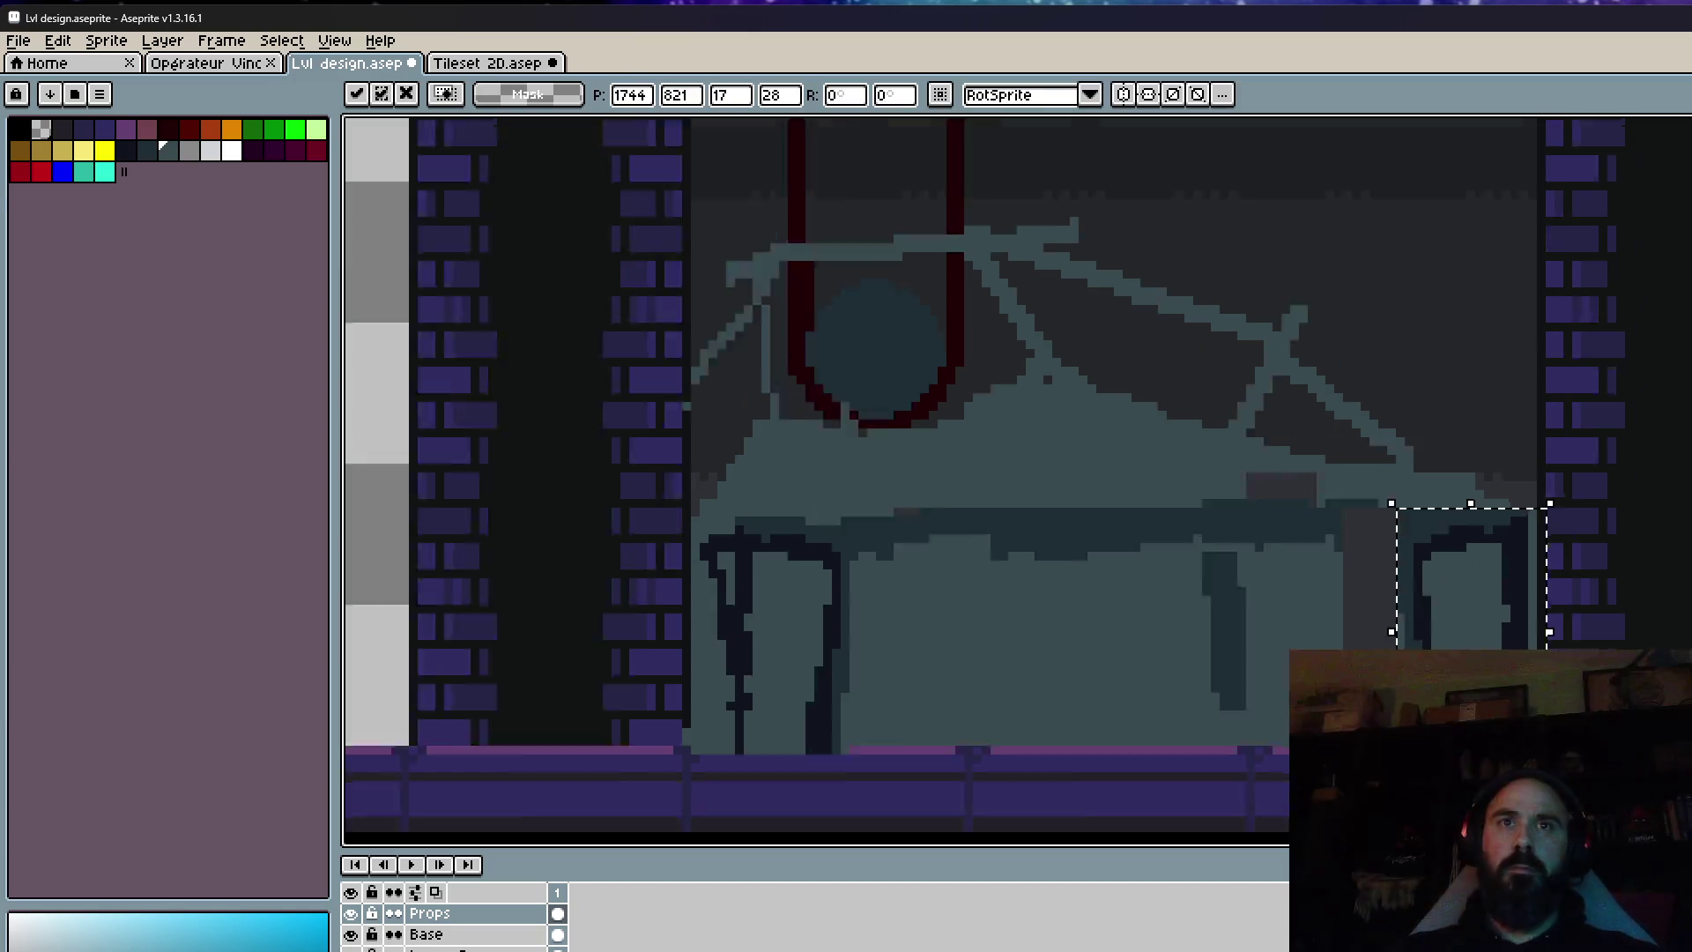
scroll(1533, 679, "down", 3)
key("ctrl+d")
scroll(1454, 644, "up", 2)
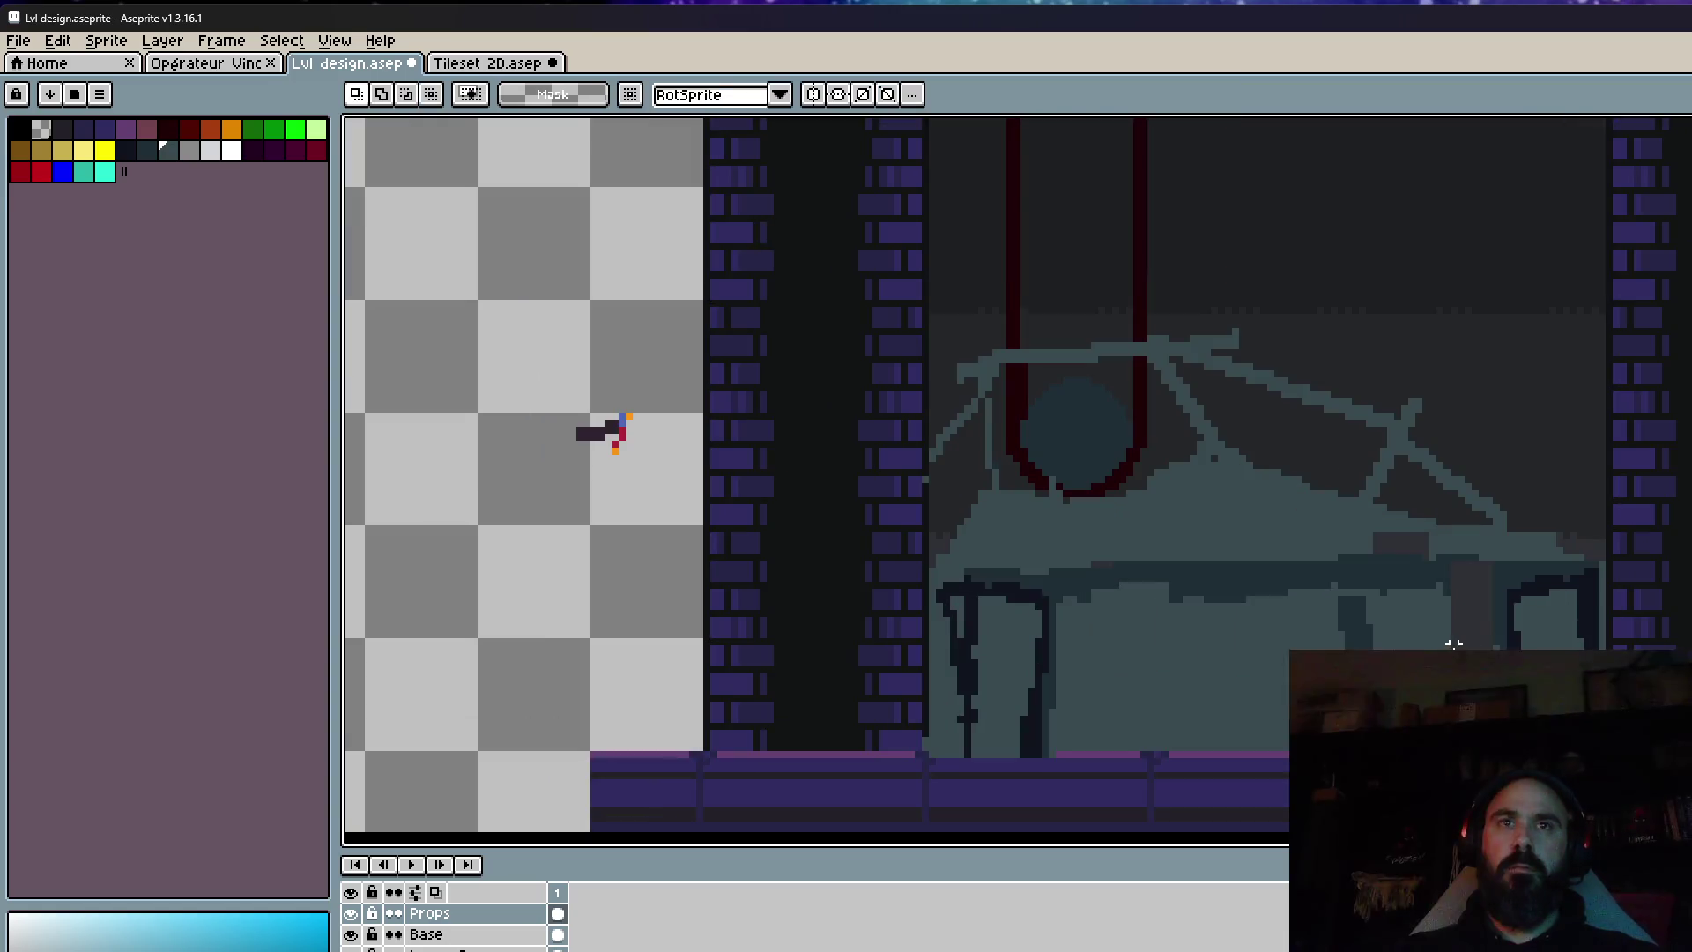
scroll(1454, 644, "down", 2)
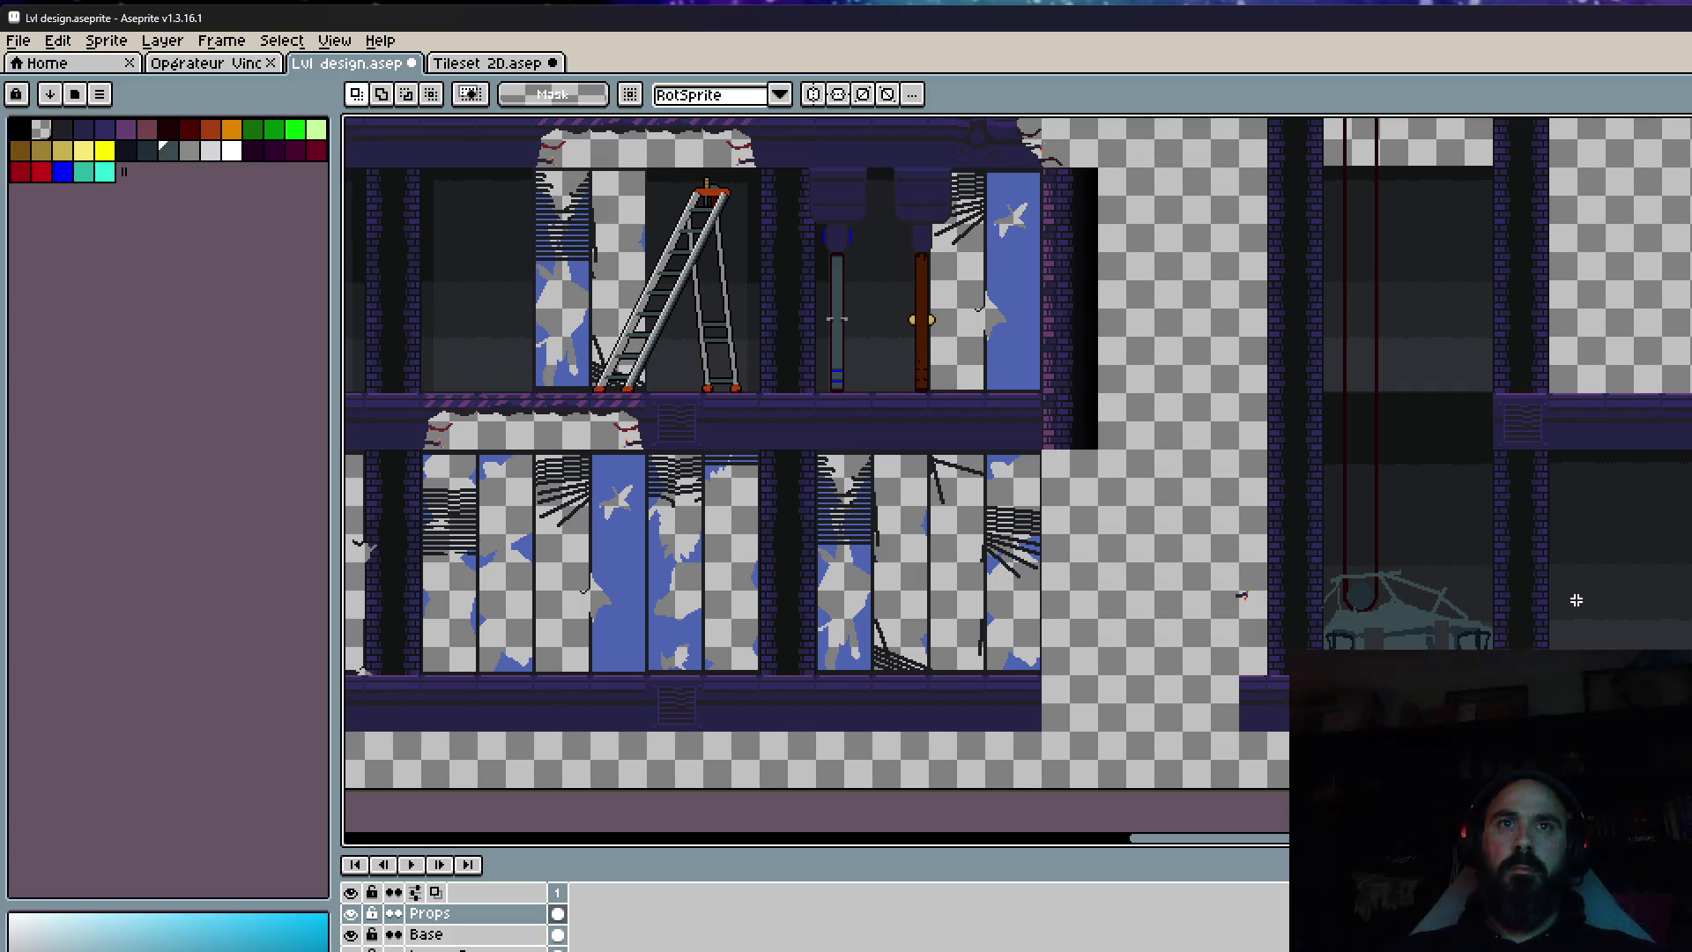
scroll(1575, 599, "up", 3)
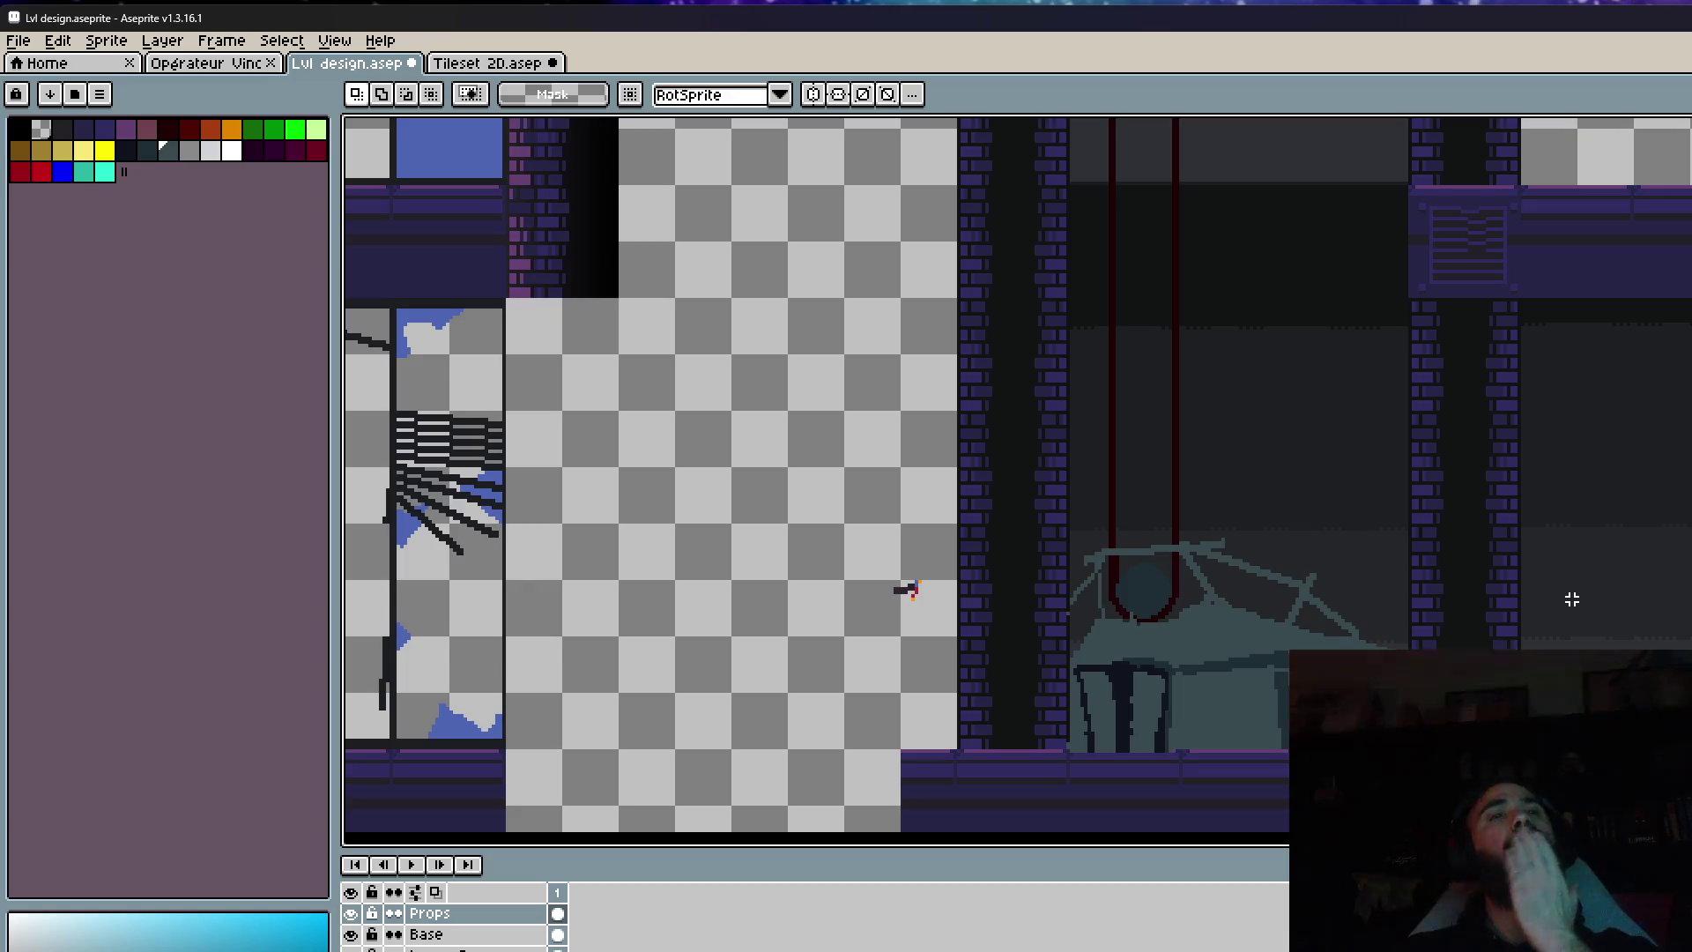
scroll(1571, 599, "up", 2)
Copy the round tank dome and place the duplicate to its right.
left_click_drag(1057, 502, 1301, 671)
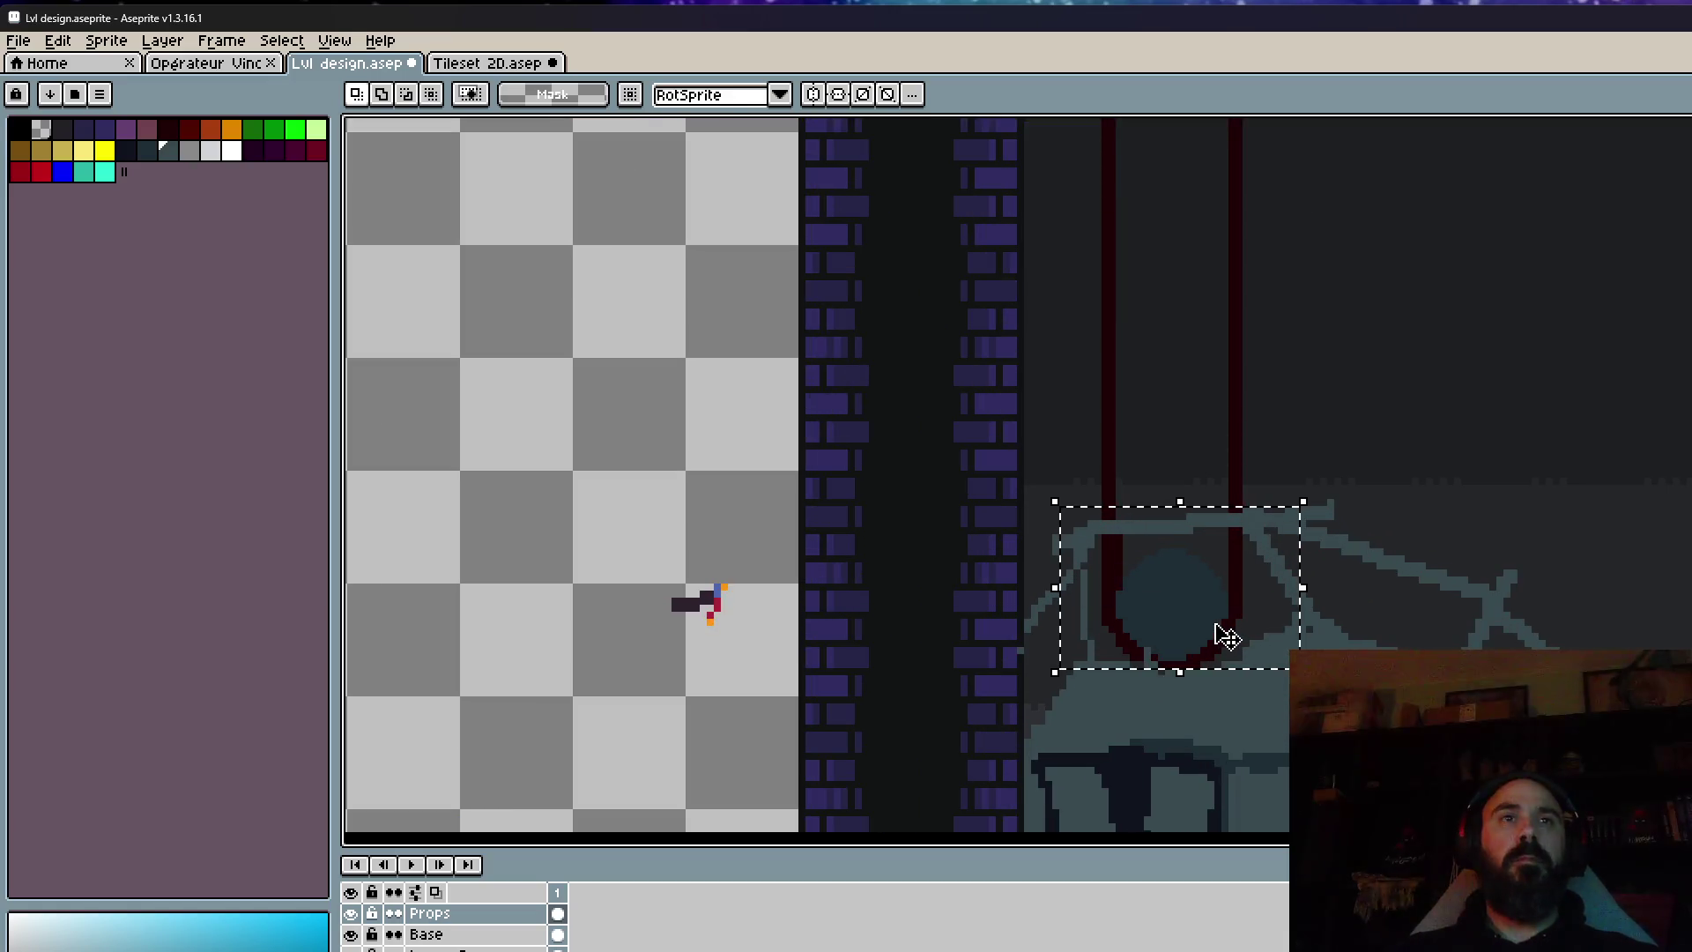
left_click_drag(1221, 635, 1562, 657)
key("Return")
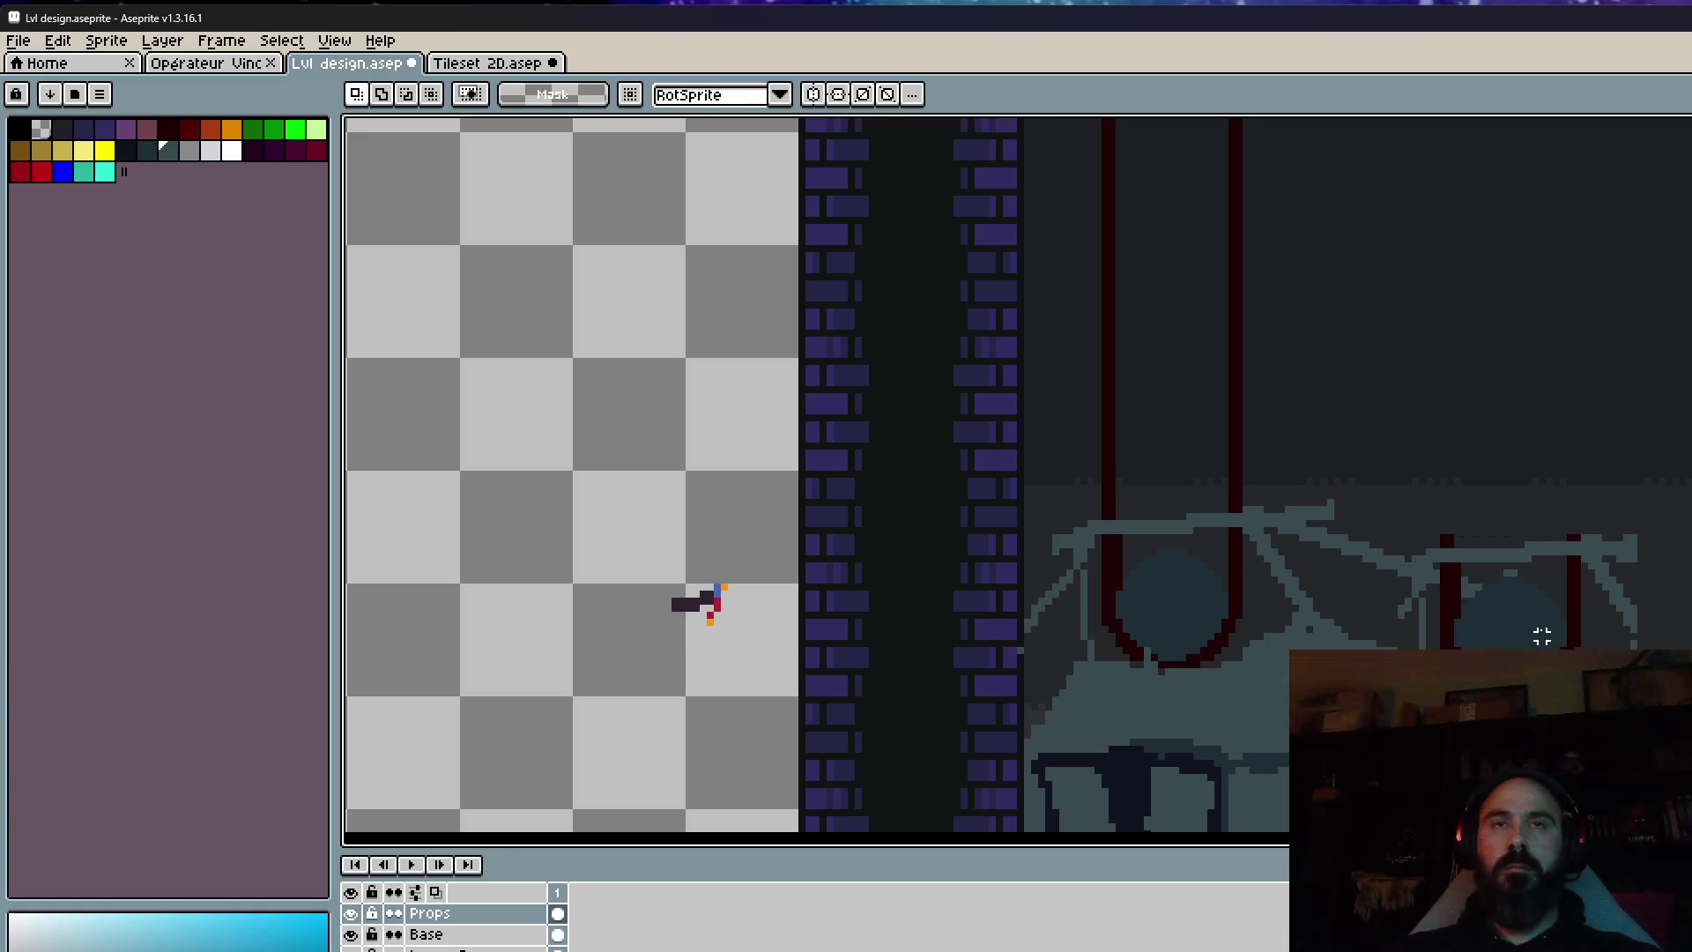
scroll(1543, 600, "up", 1)
Take the pipe's dark red as the Pencil drawing colour.
key("i")
left_click(1591, 576)
key("b")
scroll(1593, 575, "up", 3)
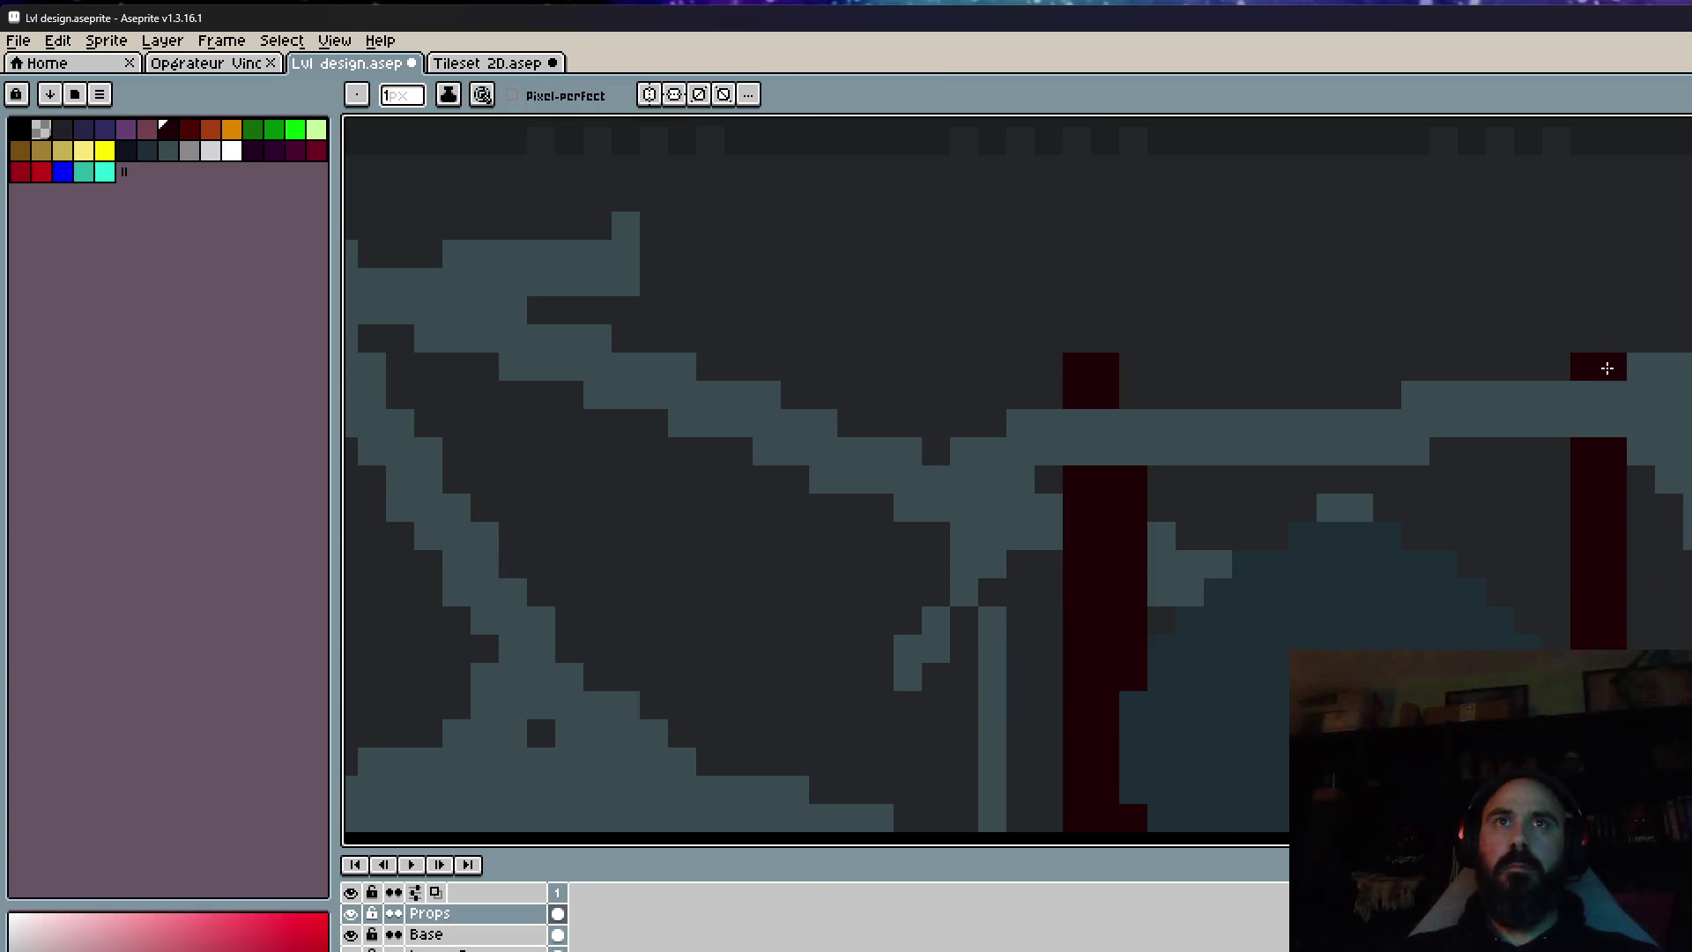
Erase the duplicated red pipe and leftover red columns from the copied tank.
right_click(1608, 369)
left_click_drag(1598, 480, 1598, 643)
mouse_move(1643, 709)
left_mouse_down()
mouse_move(1660, 622)
mouse_move(1616, 363)
left_mouse_up()
left_click_drag(1616, 582, 1625, 423)
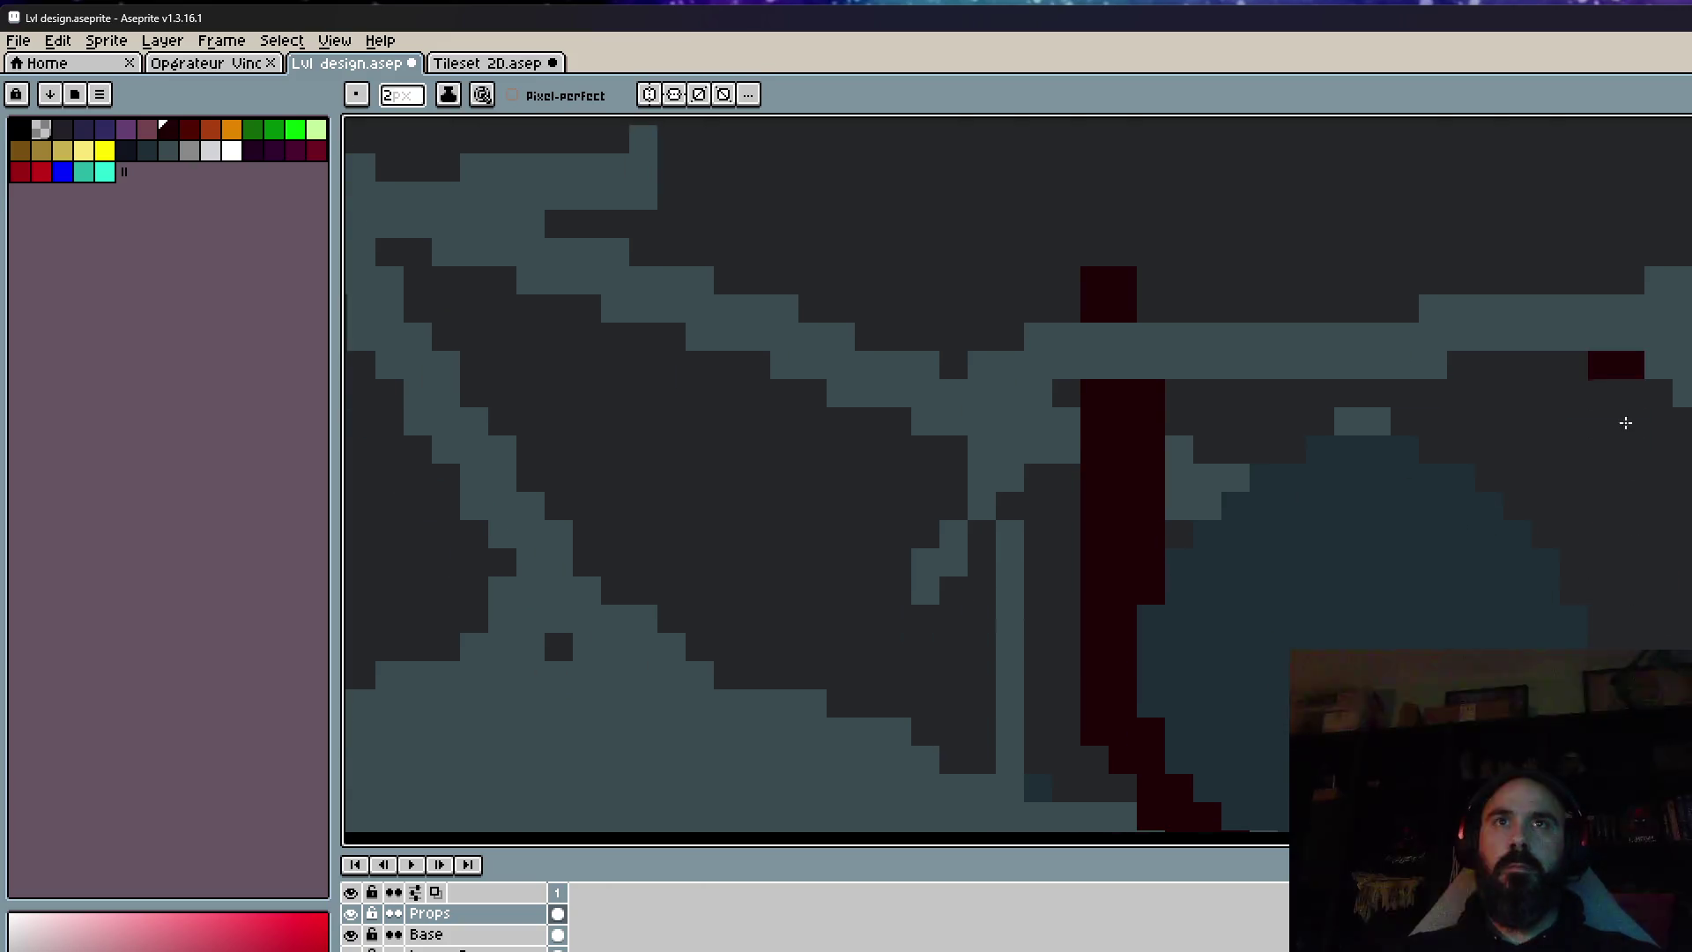
left_click_drag(1626, 493, 1652, 394)
mouse_move(1159, 484)
left_mouse_down()
mouse_move(1152, 325)
mouse_move(1137, 361)
mouse_move(1163, 461)
mouse_move(1152, 211)
mouse_move(1152, 620)
mouse_move(1095, 401)
mouse_move(1103, 487)
left_mouse_up()
scroll(1103, 487, "down", 3)
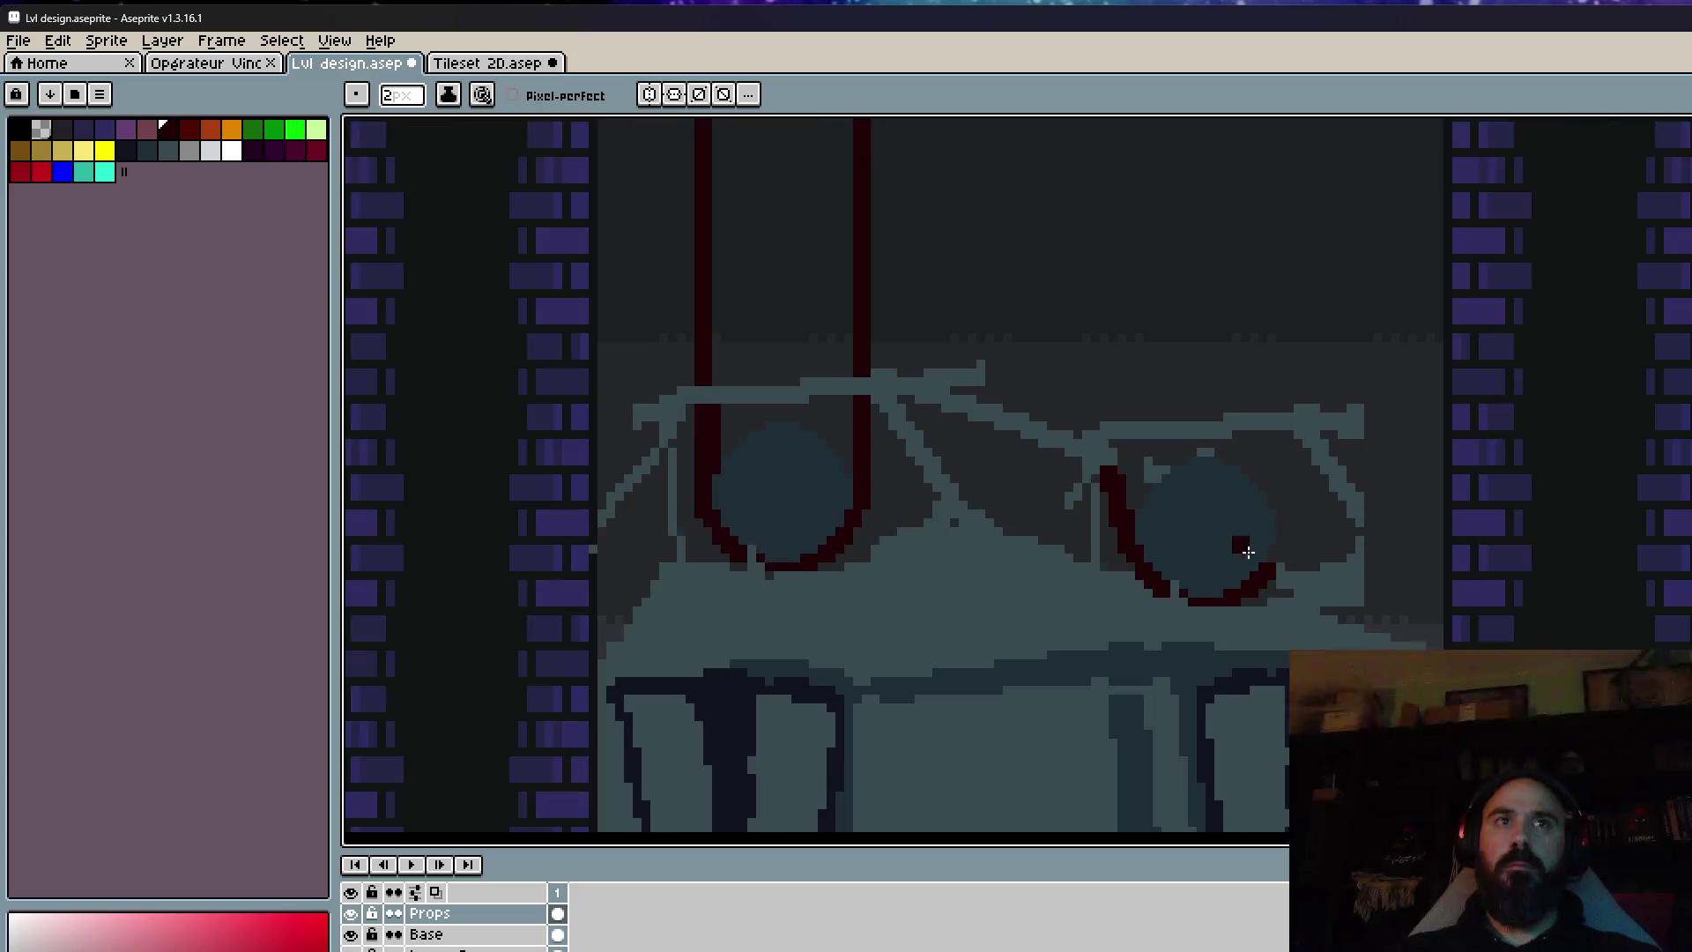
scroll(1246, 555, "up", 1)
Paint a new dark red tube curving under the second tank.
left_click(1256, 551)
mouse_move(1256, 550)
left_mouse_down()
mouse_move(1366, 541)
mouse_move(1467, 642)
left_mouse_up()
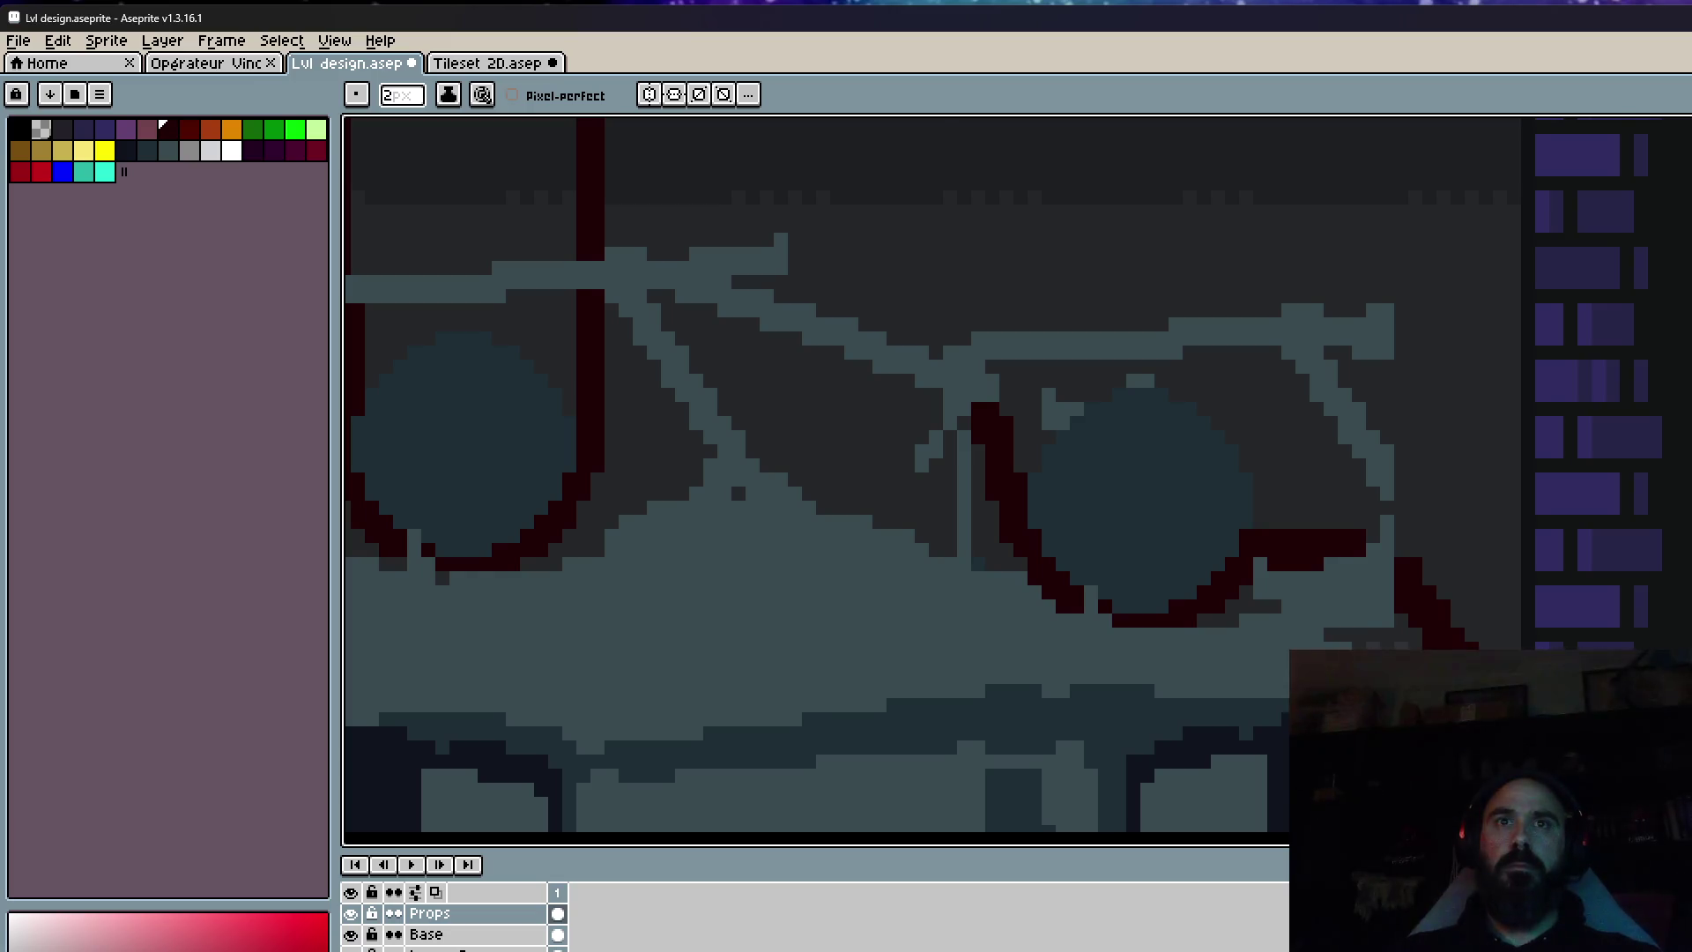
scroll(1201, 419, "down", 2)
scroll(1191, 425, "up", 1)
Extend the red tube diagonally down to the floor and start it along the floor edge.
left_click_drag(1189, 426, 1326, 643)
left_click_drag(1375, 705, 1216, 648)
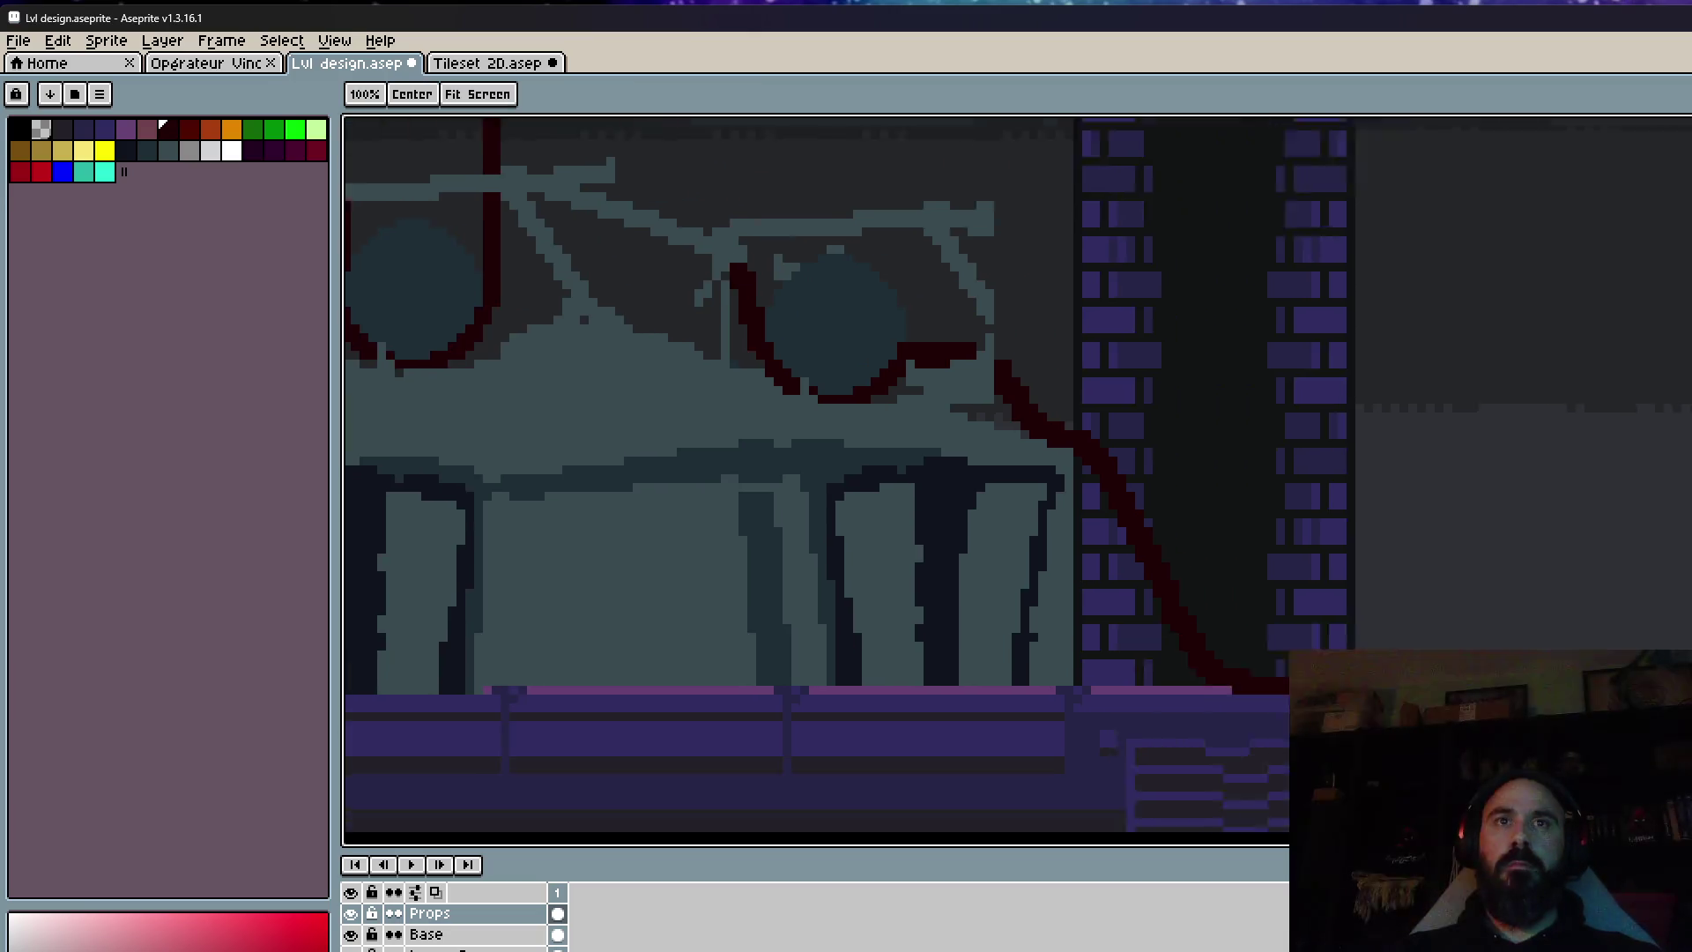
scroll(1216, 648, "up", 1)
mouse_move(1079, 673)
left_mouse_down()
mouse_move(1061, 649)
mouse_move(1215, 660)
left_mouse_up()
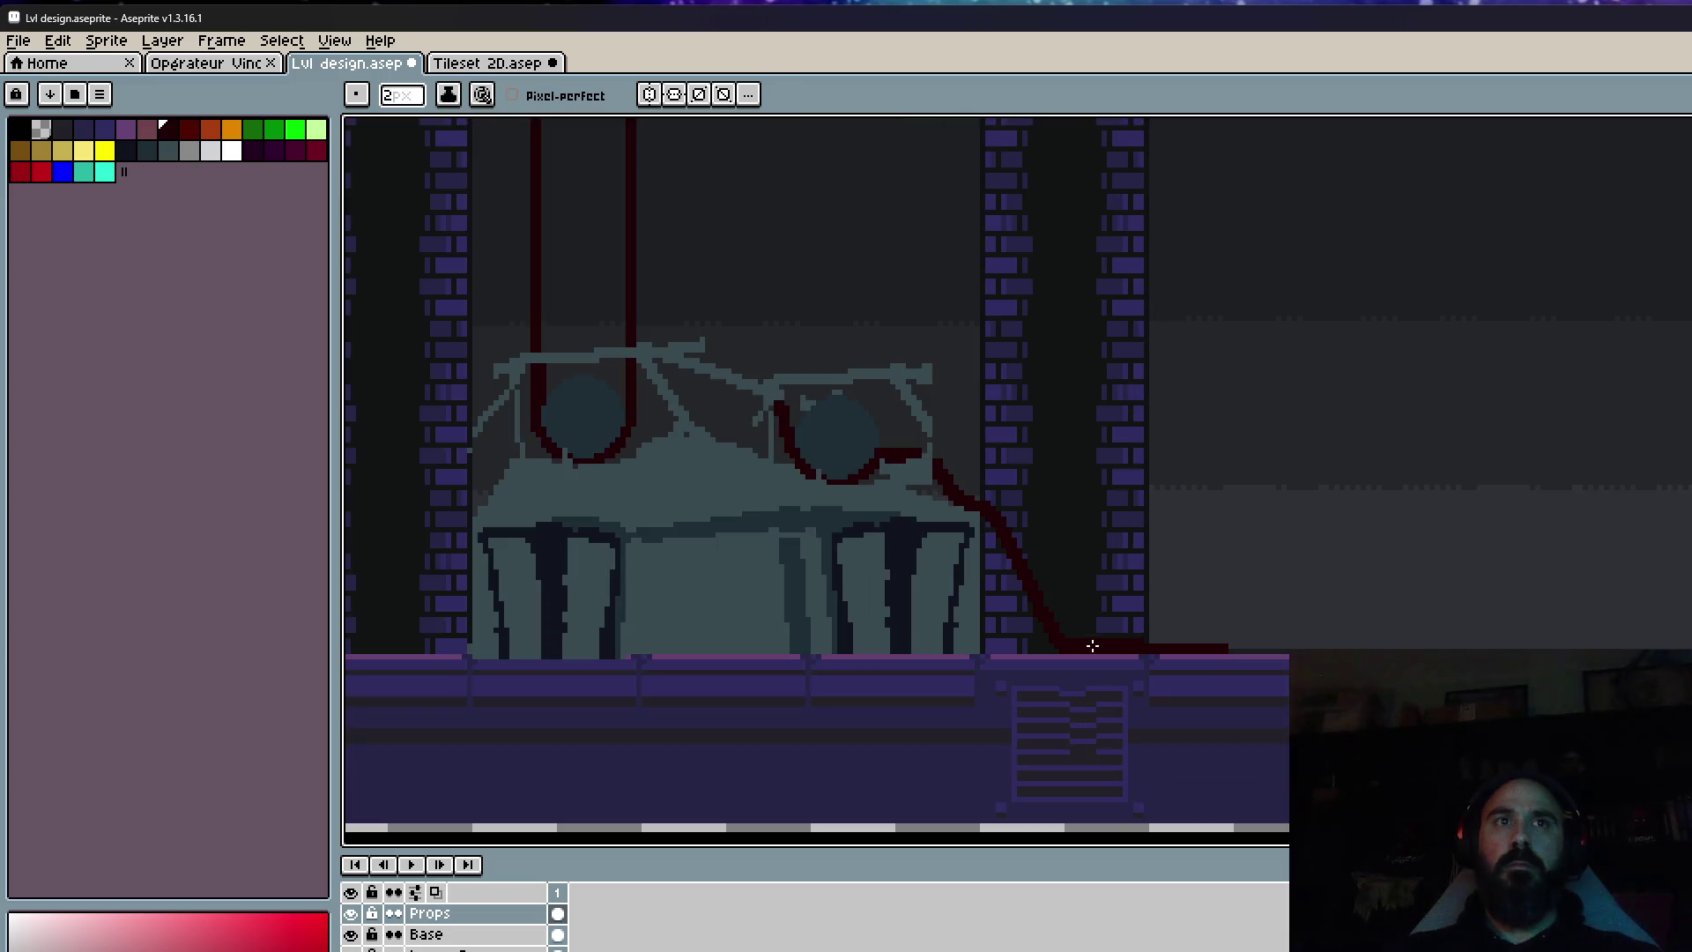
scroll(1133, 649, "down", 2)
scroll(1155, 643, "up", 2)
Continue the floor tube to the right, shorten its end, and erase stray red blocks above.
left_click_drag(1007, 626, 1518, 626)
left_click_drag(1691, 617, 1254, 615)
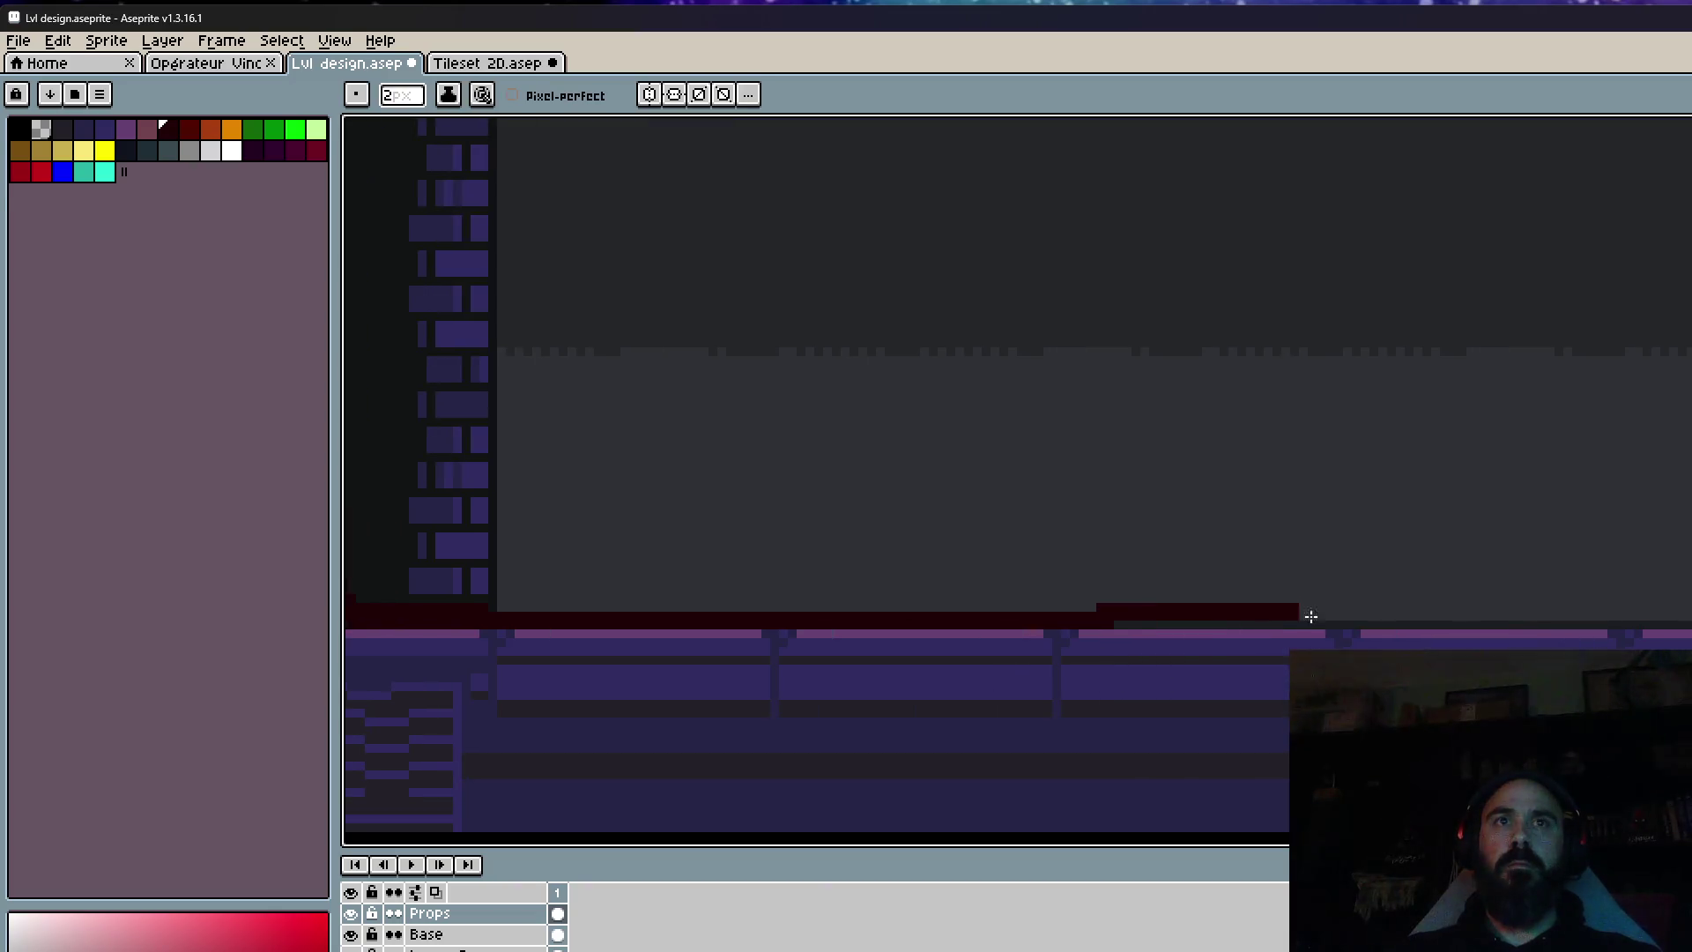
left_click_drag(1690, 608, 1323, 603)
left_click_drag(1503, 612, 1097, 607)
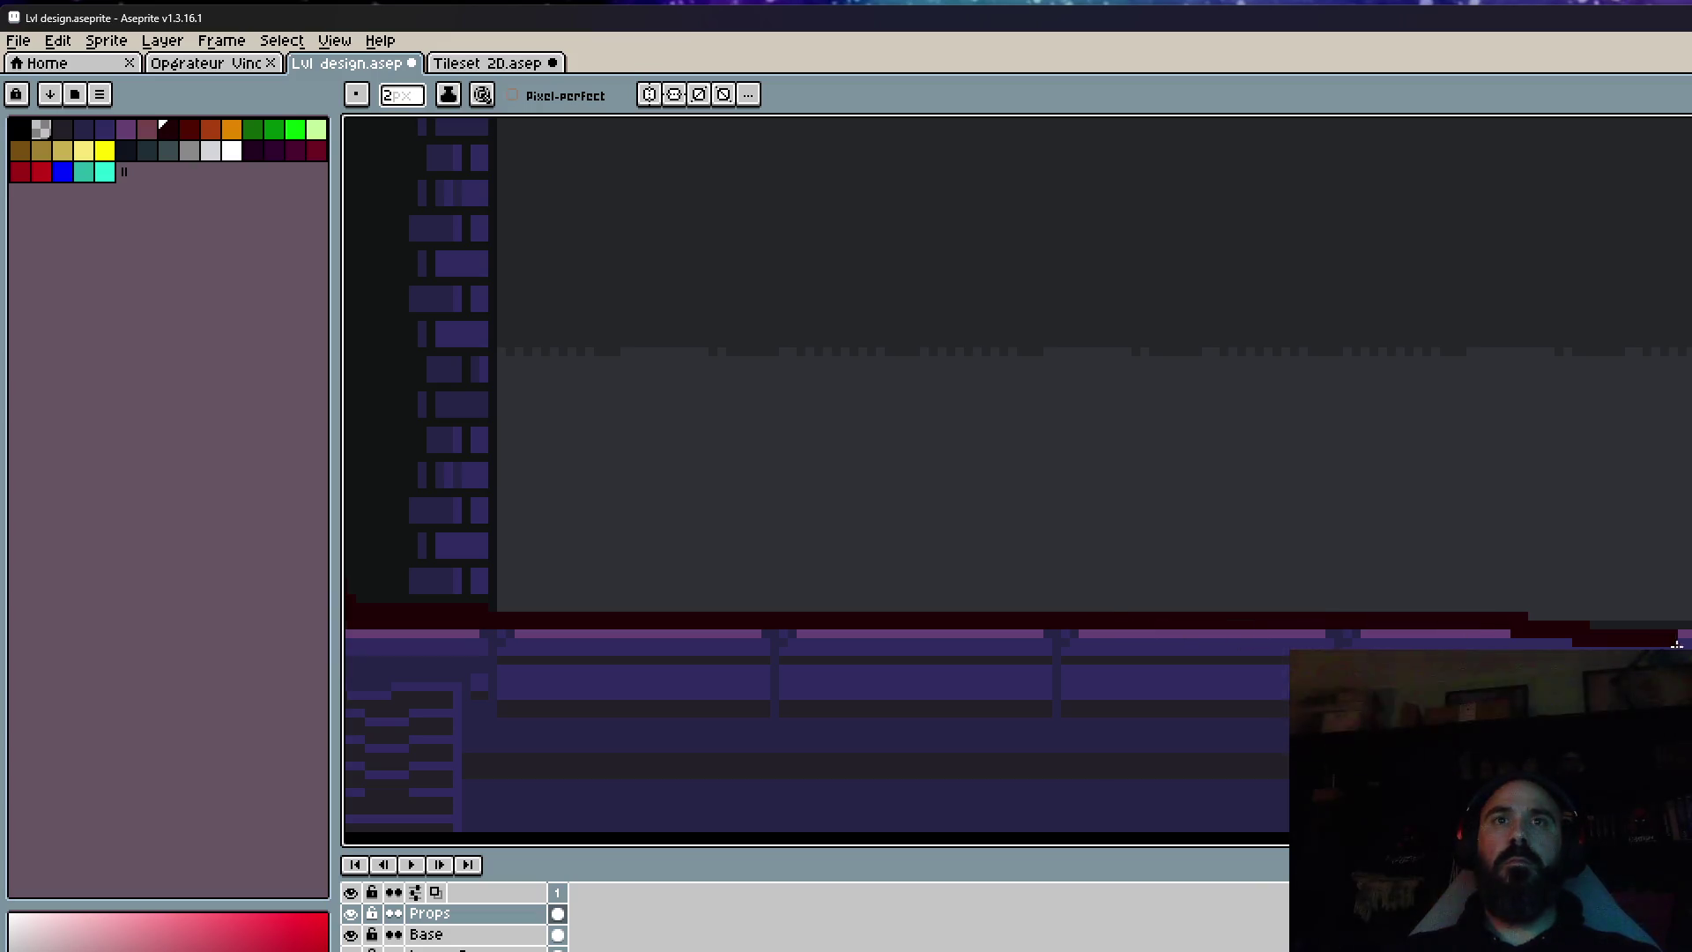
scroll(614, 481, "down", 5)
scroll(1551, 608, "up", 2)
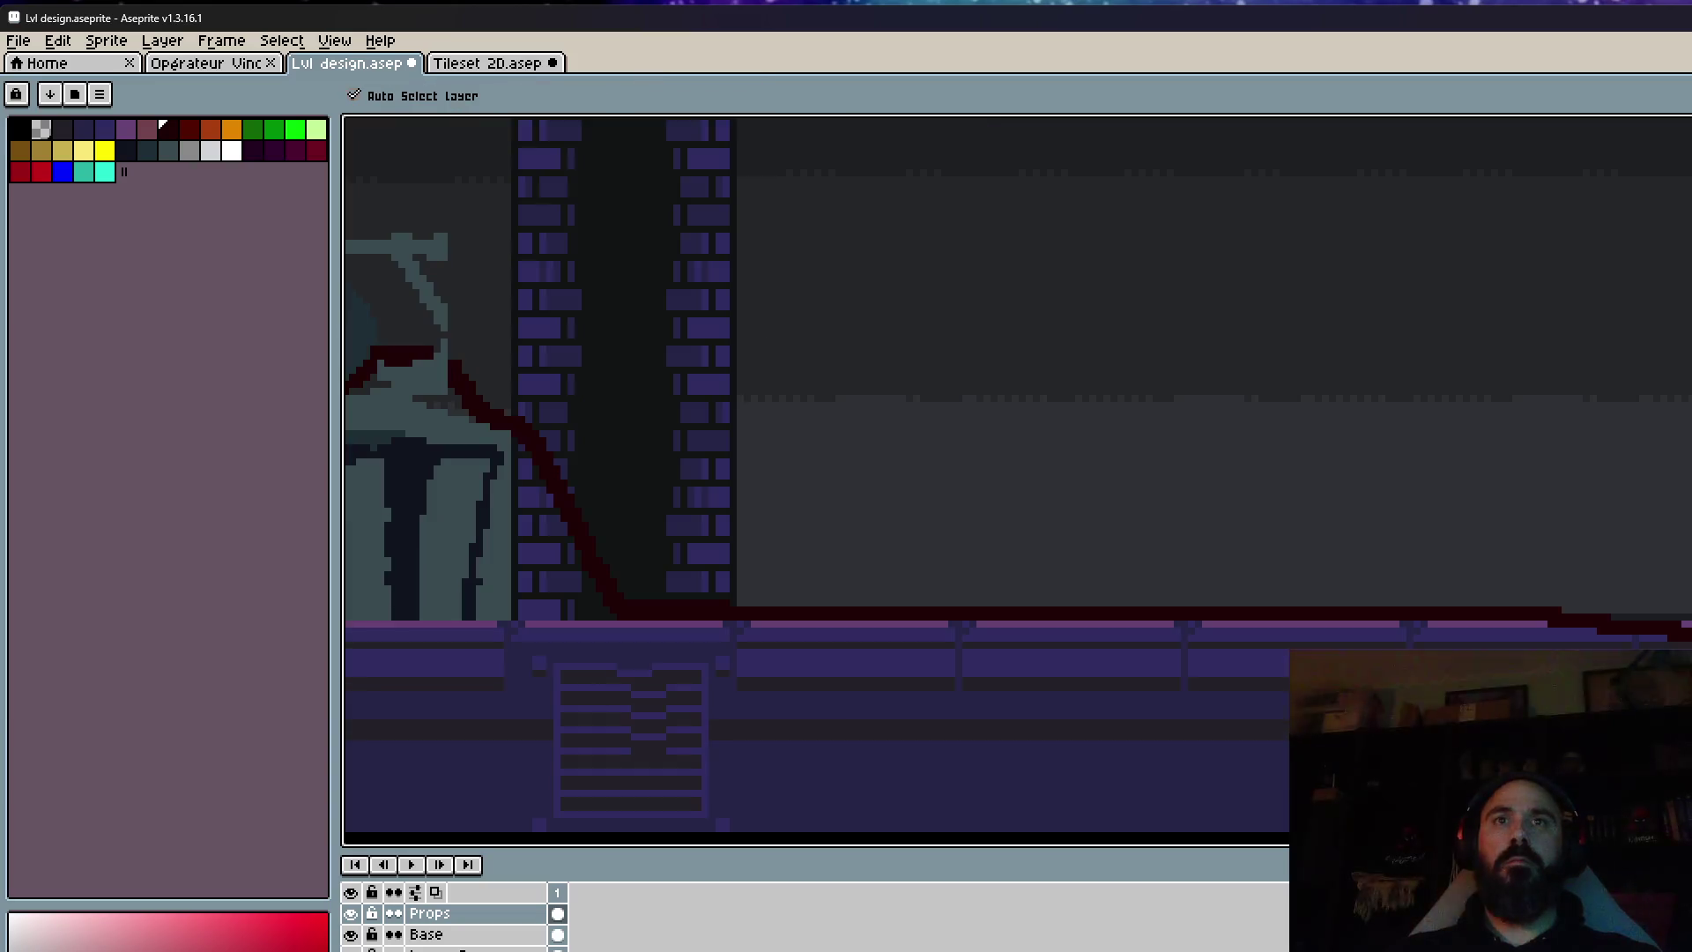
scroll(1551, 608, "up", 1)
scroll(1551, 608, "up", 2)
scroll(1551, 608, "down", 4)
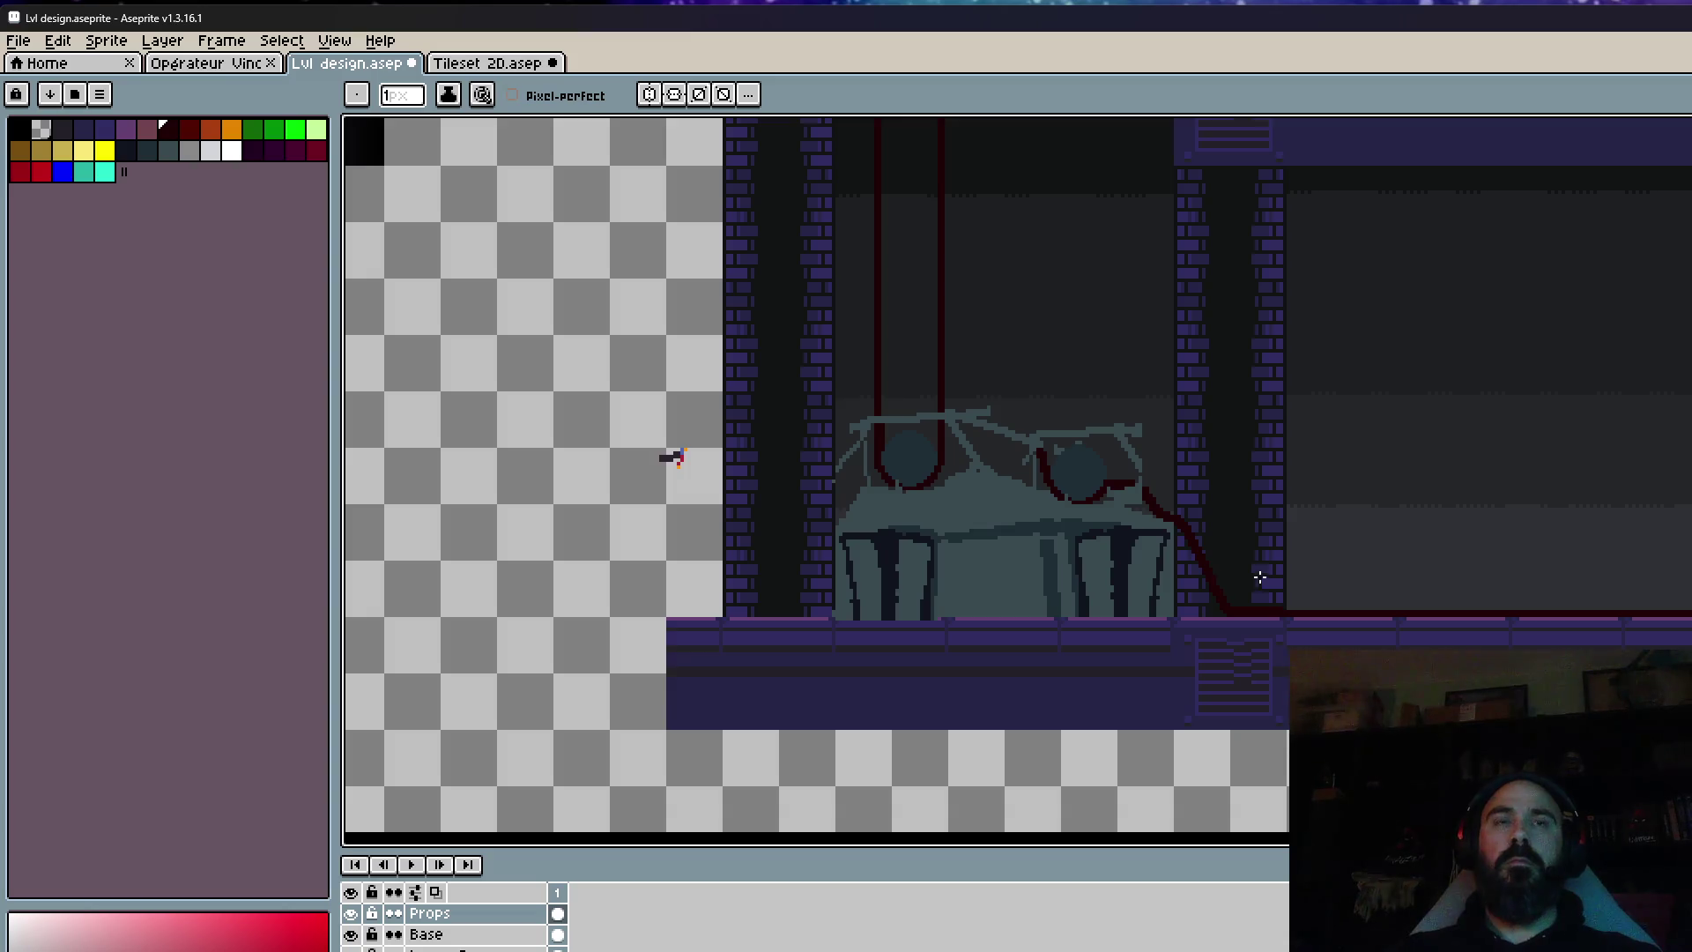
scroll(1225, 608, "up", 3)
With a 3px brush, repaint the descending tube and smooth its bend at the floor.
key("minus")
mouse_move(1044, 430)
left_mouse_down()
mouse_move(1082, 621)
mouse_move(1151, 684)
left_mouse_up()
mouse_move(1053, 407)
left_mouse_down()
mouse_move(1148, 640)
mouse_move(1256, 660)
left_mouse_up()
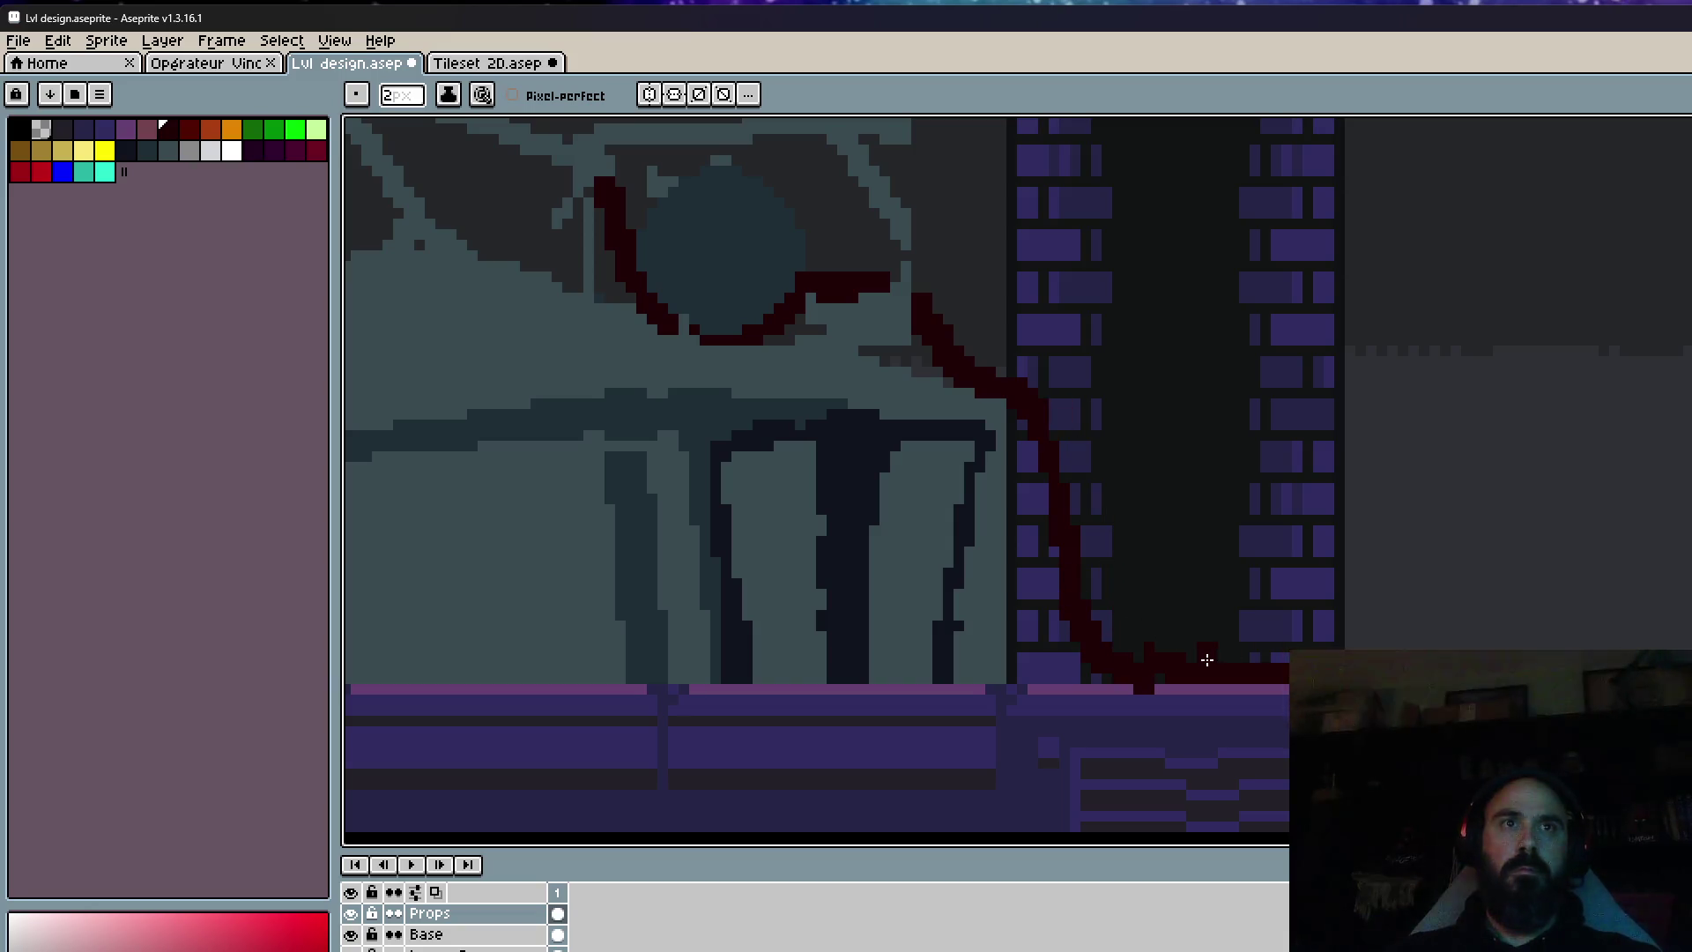
mouse_move(1152, 673)
left_mouse_down()
mouse_move(1080, 672)
mouse_move(1033, 429)
left_mouse_up()
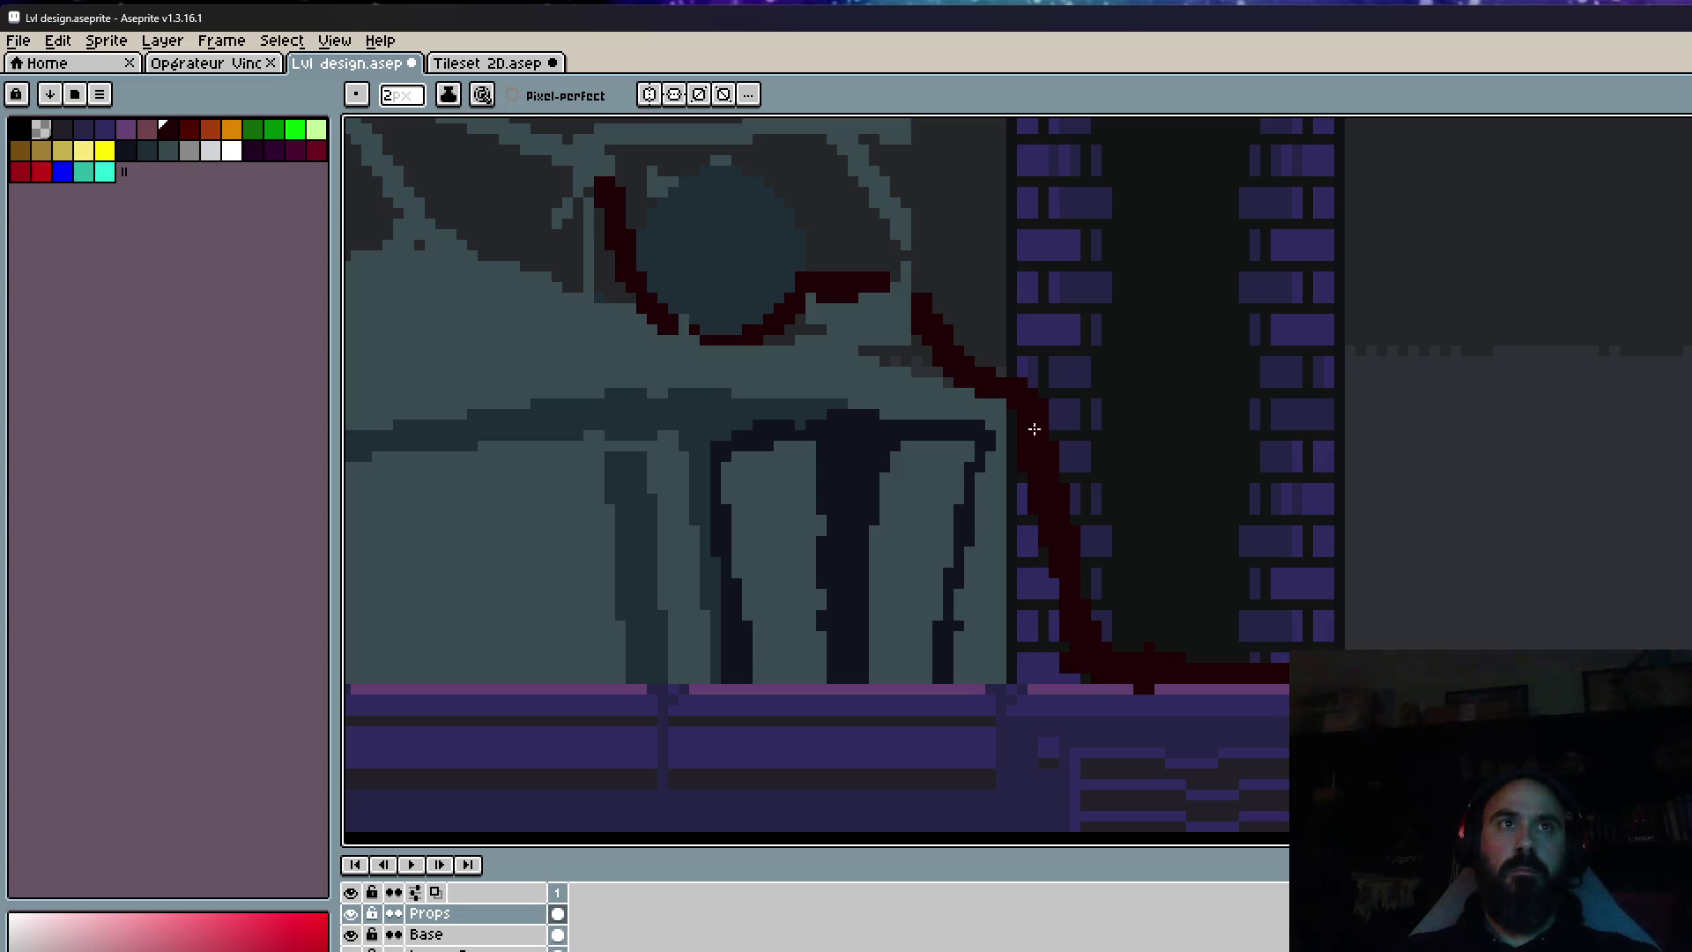
mouse_move(1073, 578)
left_mouse_down()
mouse_move(1190, 689)
mouse_move(1216, 661)
mouse_move(1220, 690)
mouse_move(1066, 681)
mouse_move(1074, 668)
mouse_move(950, 684)
mouse_move(1083, 685)
left_mouse_up()
scroll(1083, 686, "down", 3)
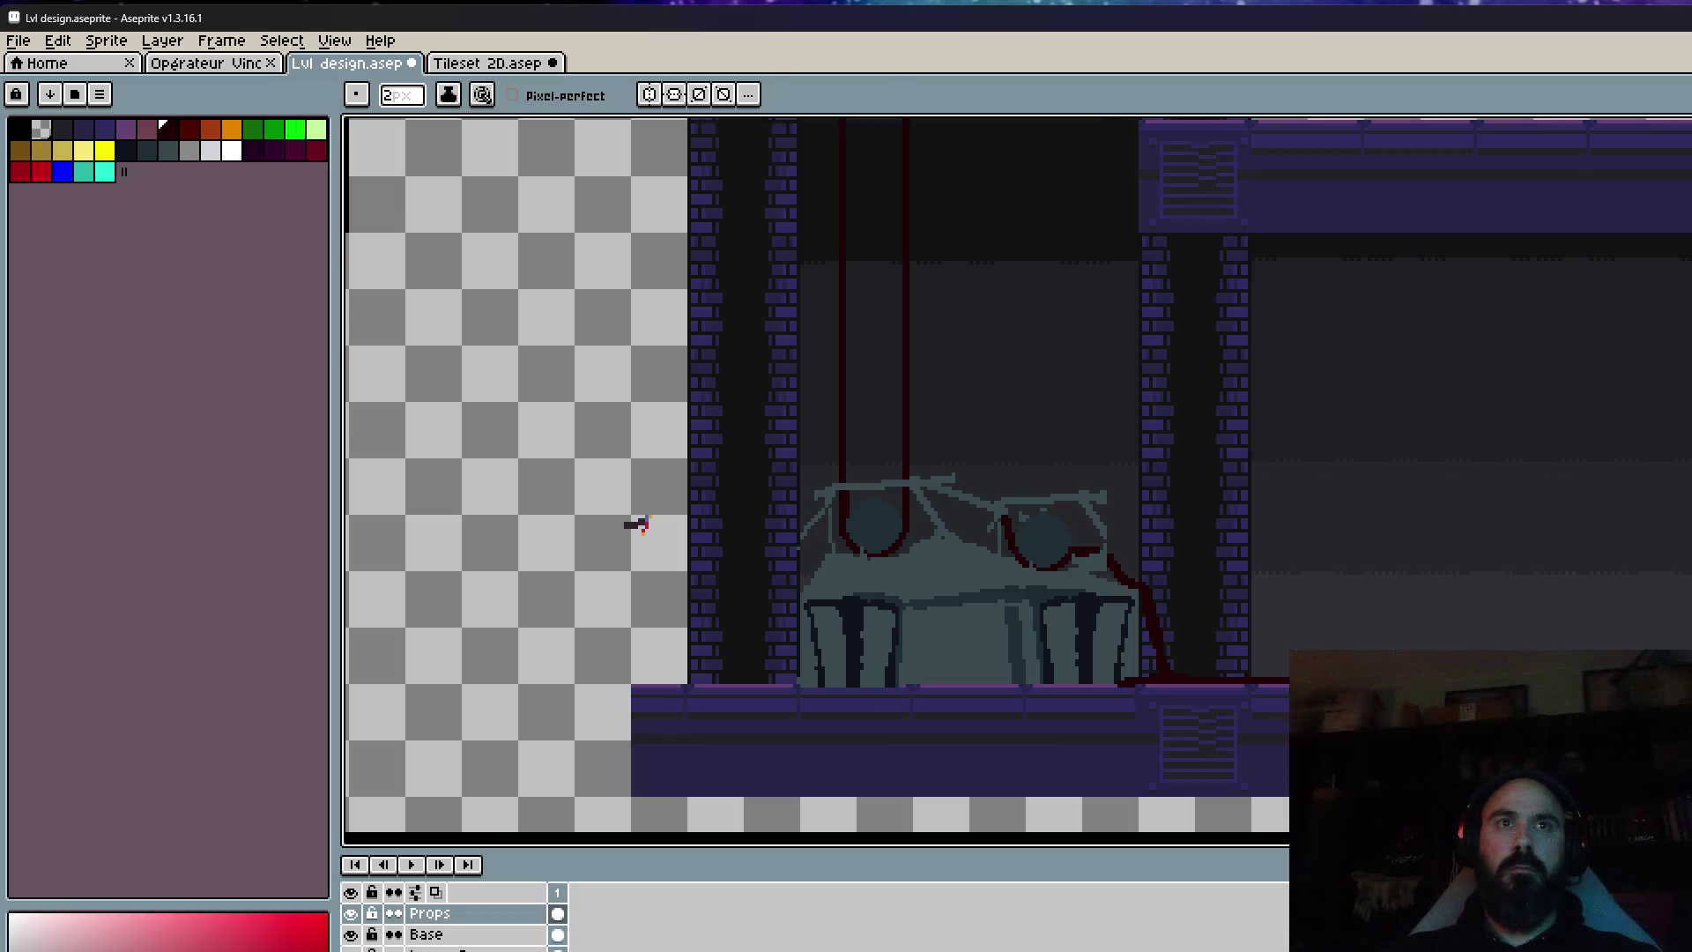
scroll(1013, 499, "up", 2)
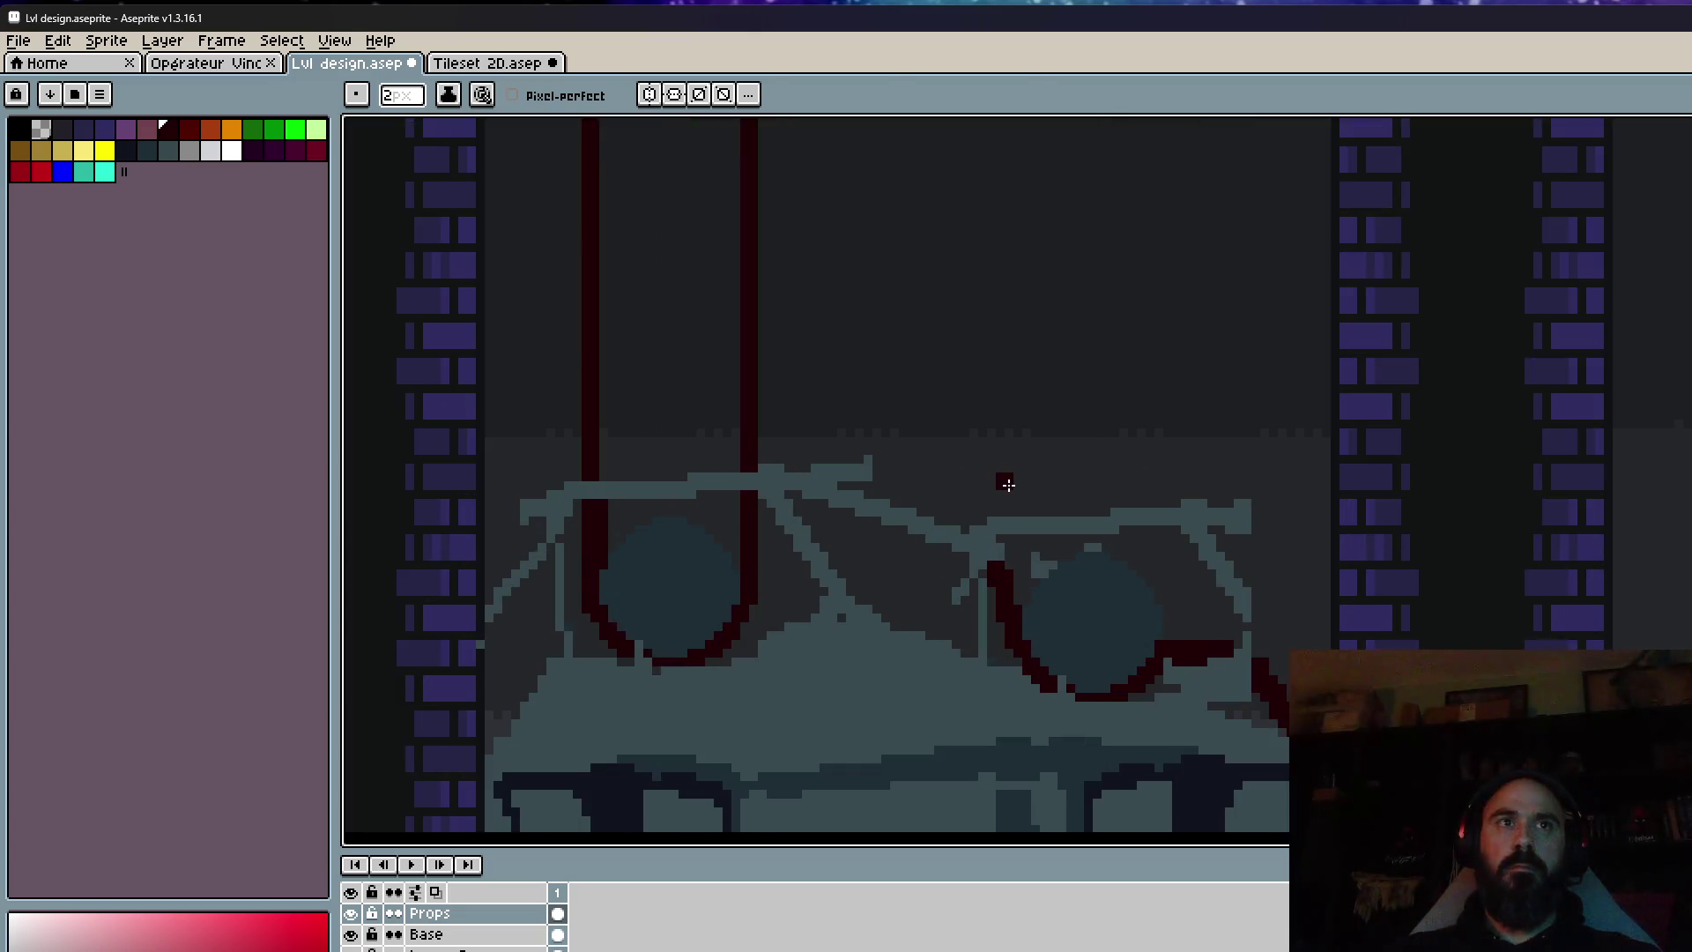
Draw a dark red tube rising from the floor between the tank bases over the domes' junction.
mouse_move(1003, 509)
left_mouse_down()
mouse_move(962, 530)
mouse_move(922, 642)
mouse_move(918, 435)
mouse_move(864, 553)
mouse_move(751, 569)
mouse_move(749, 758)
left_mouse_up()
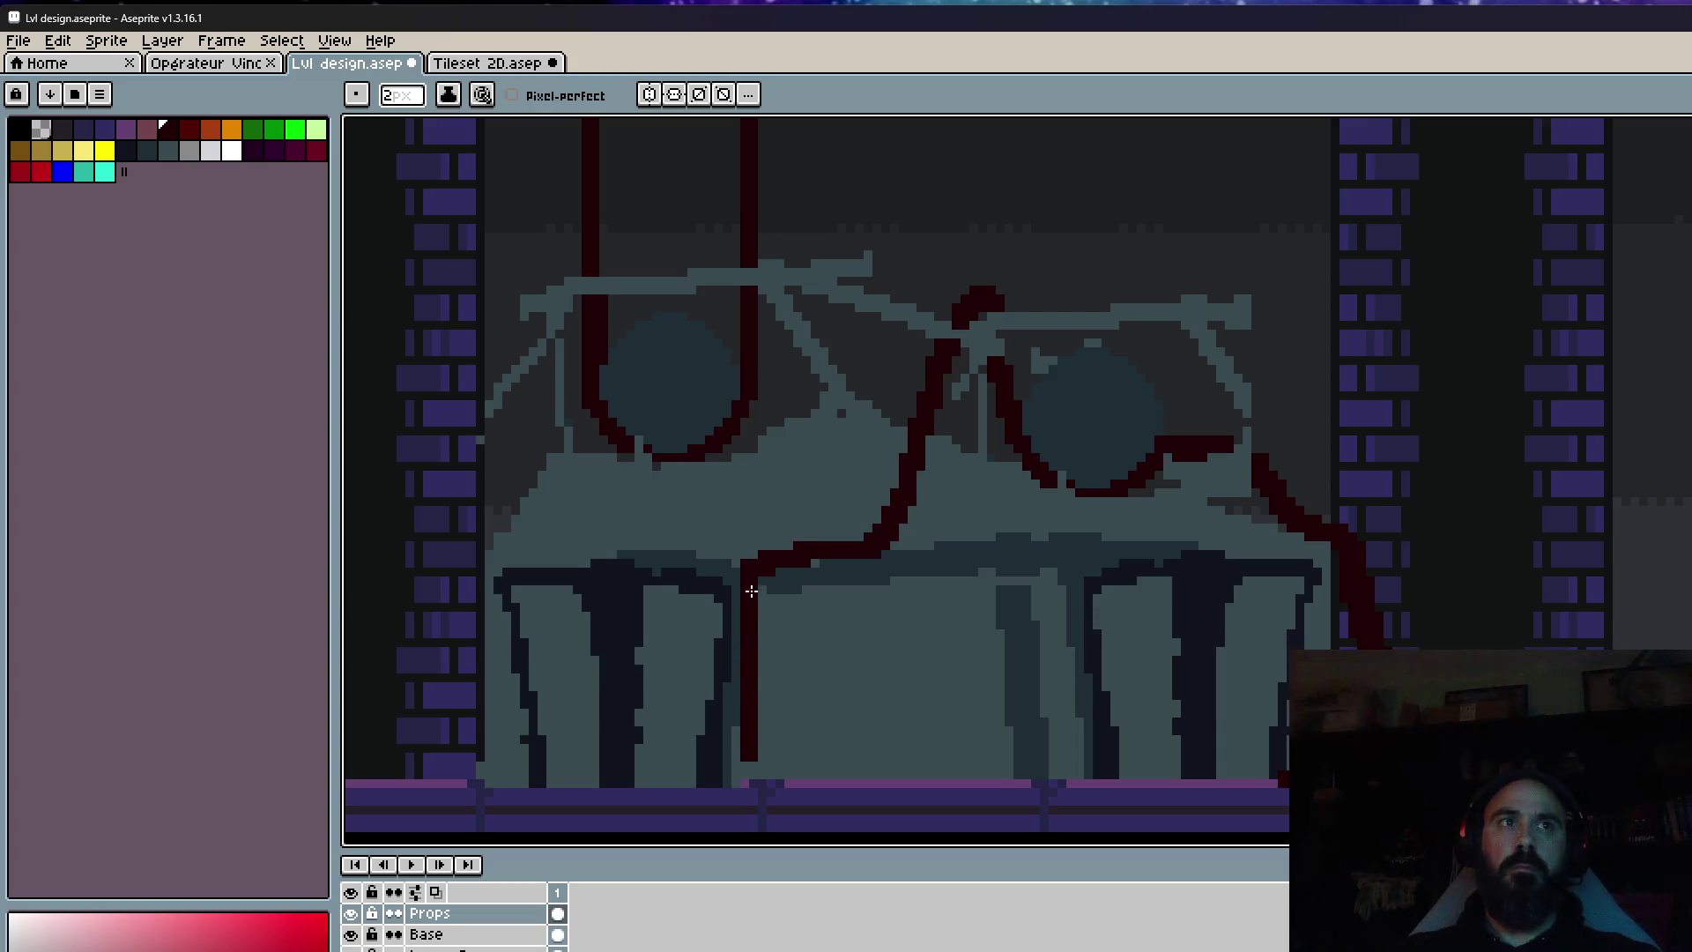
scroll(751, 774, "down", 1)
scroll(763, 699, "up", 3)
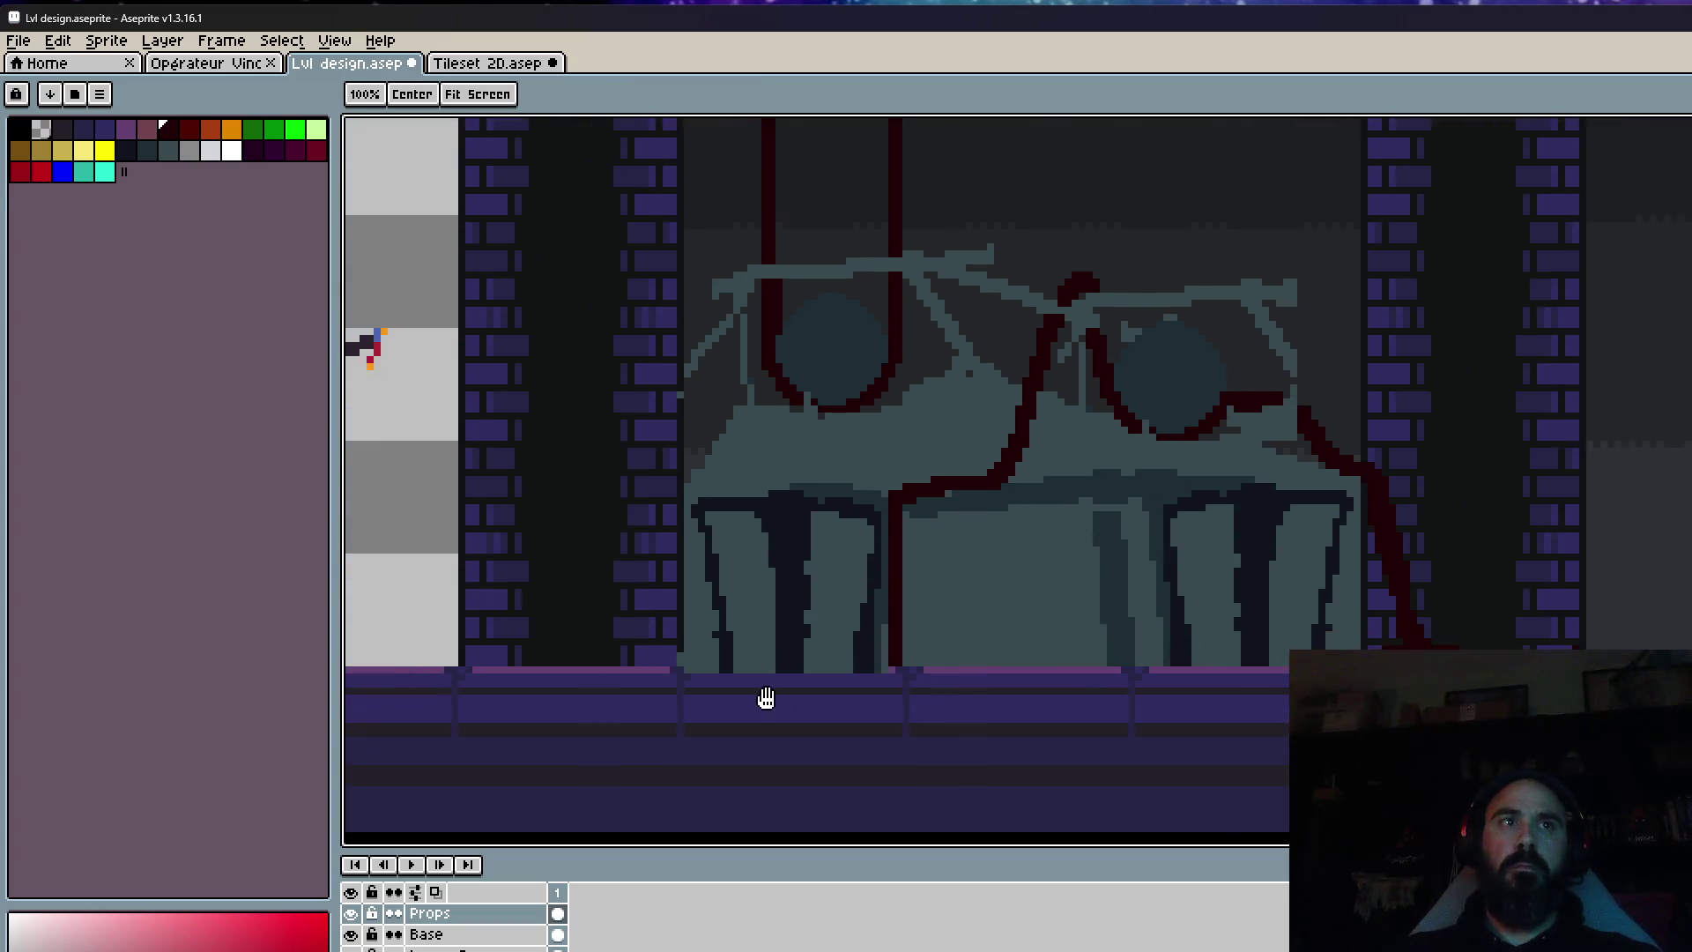
scroll(755, 687, "down", 2)
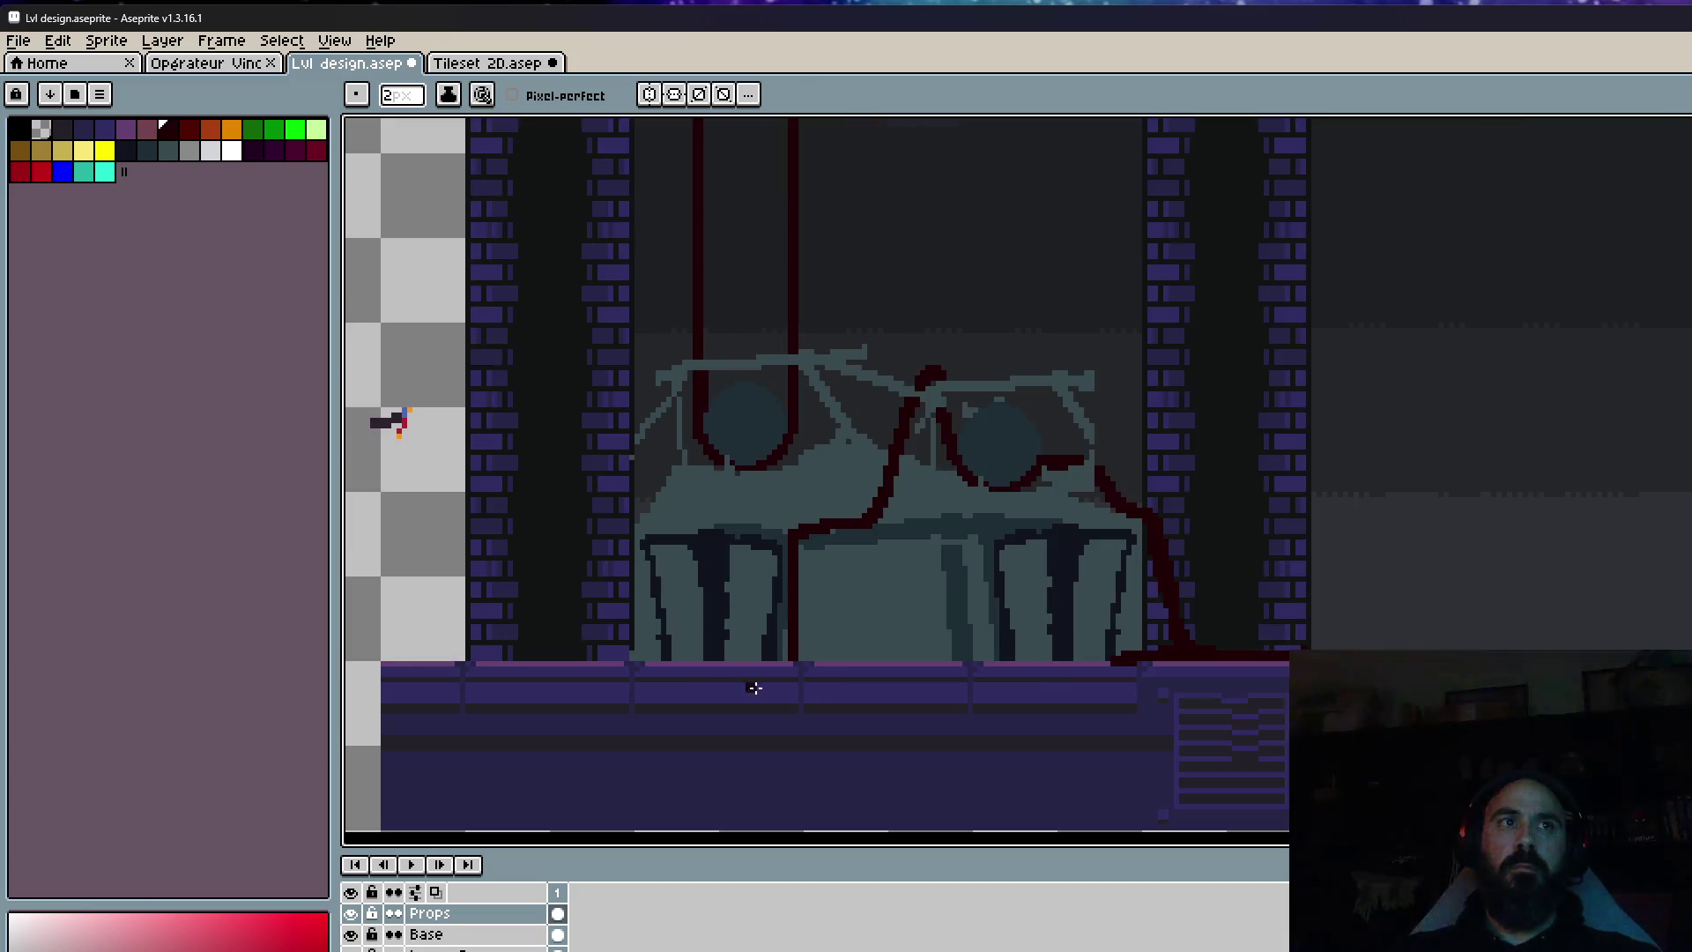
scroll(841, 672, "down", 3)
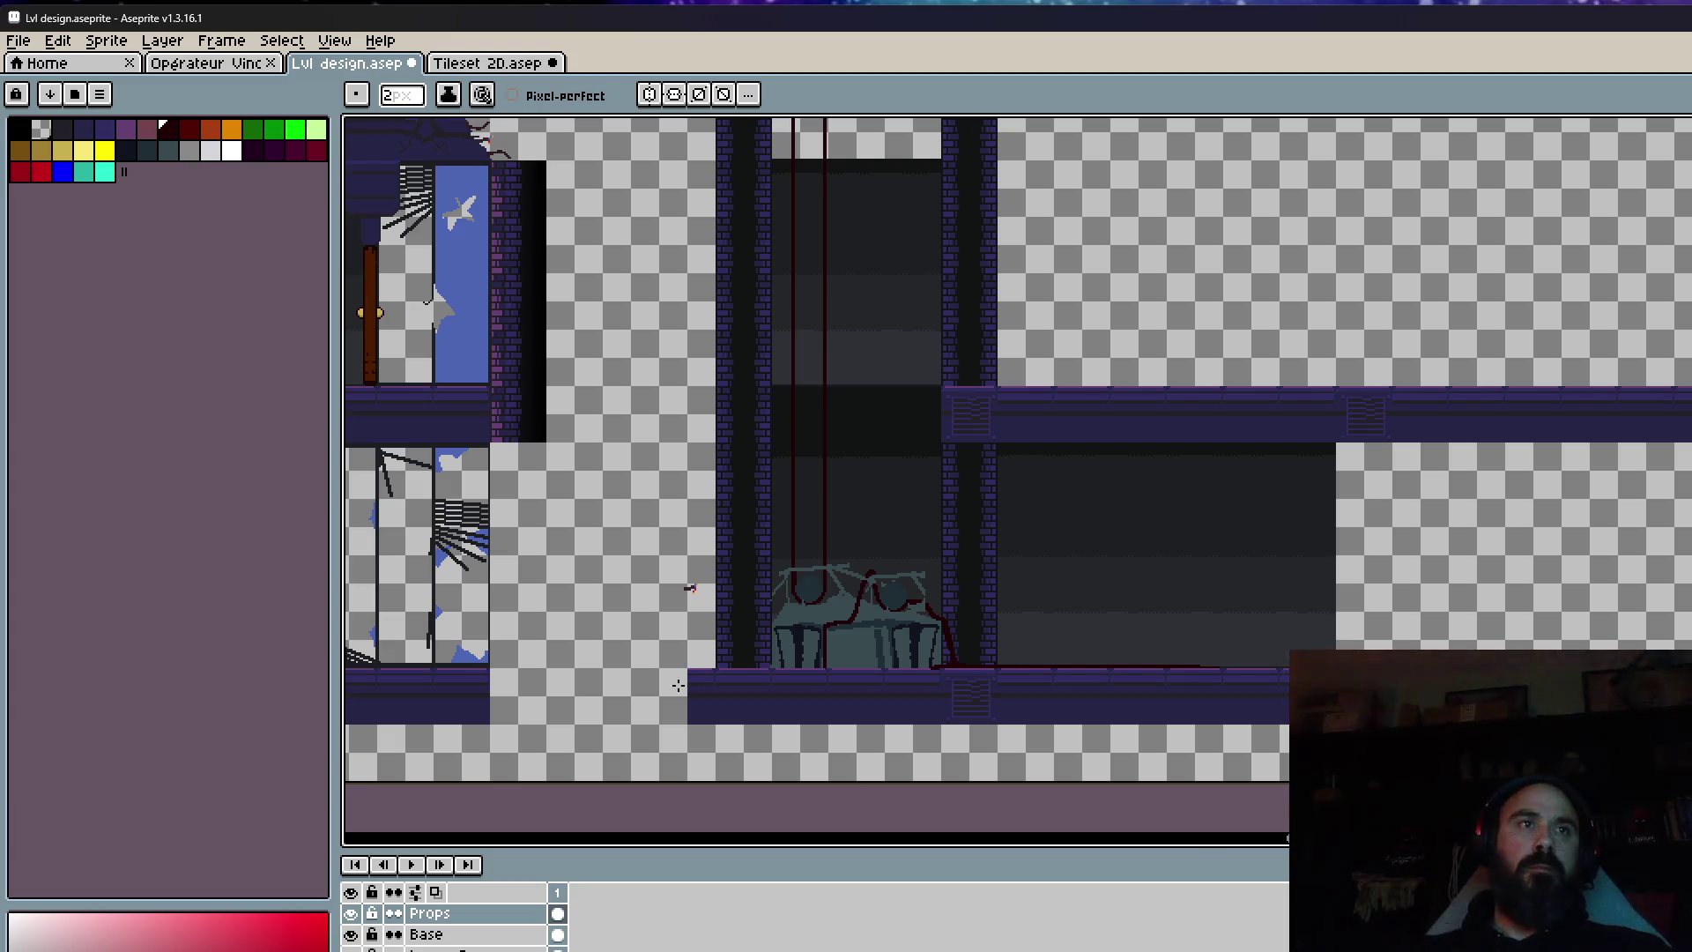
Sample the machine's body colour, then select and commit the machine's central section.
scroll(690, 656, "up", 3)
scroll(1084, 536, "up", 3)
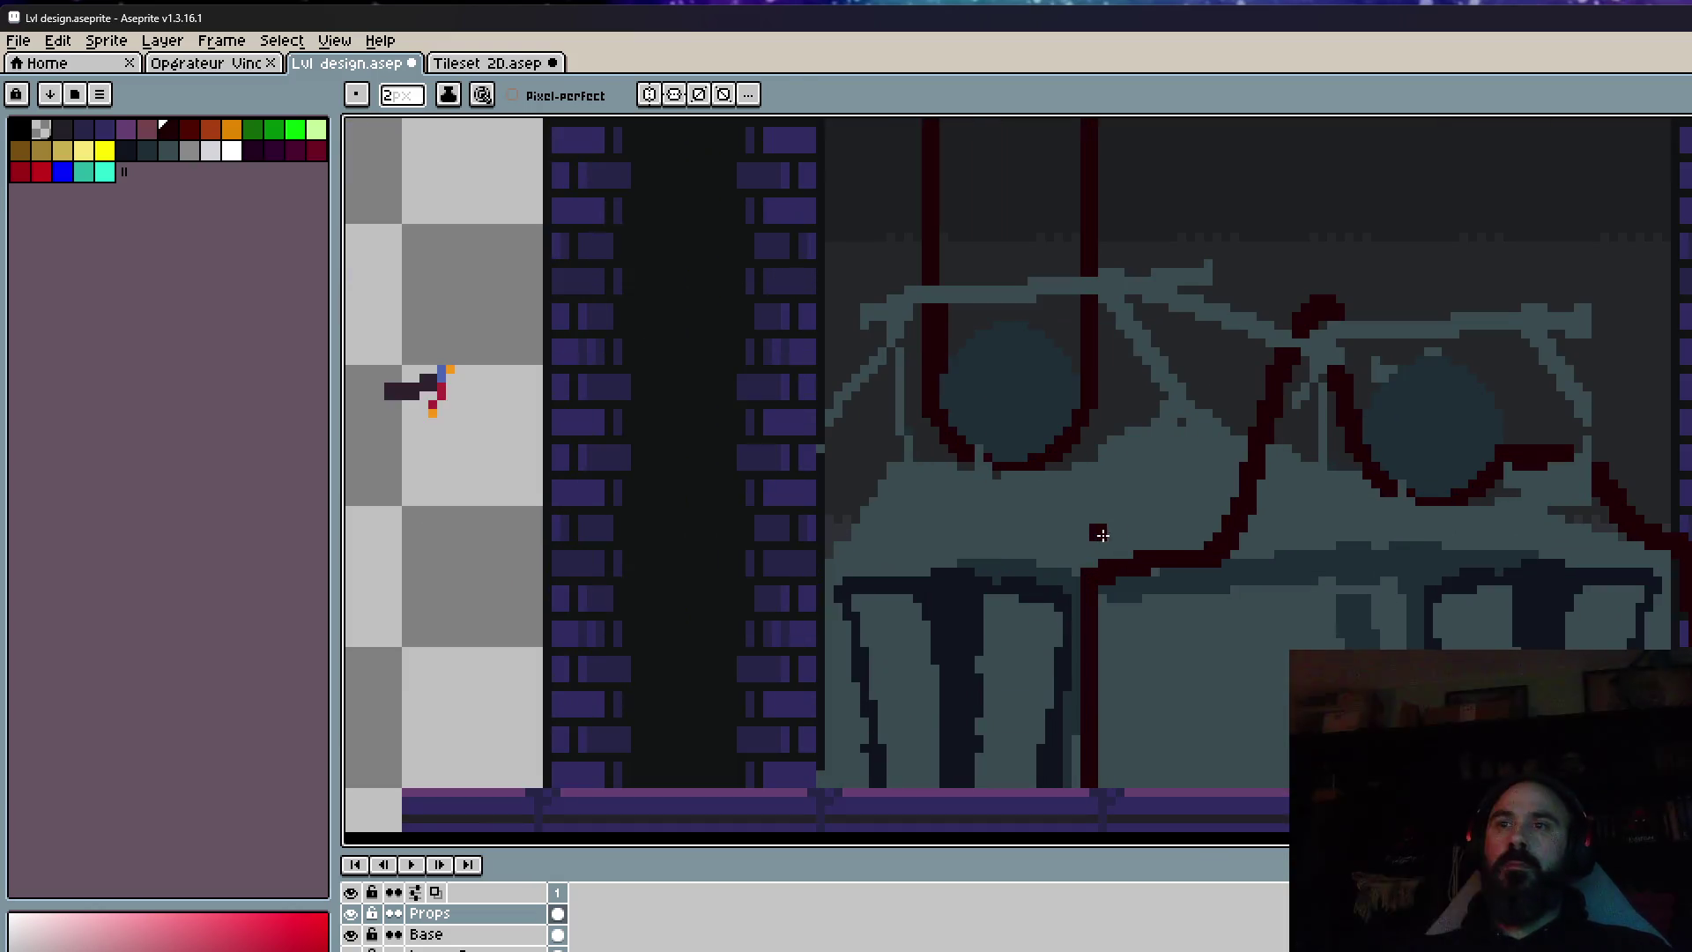
scroll(1057, 507, "down", 1)
left_click(987, 526, "alt")
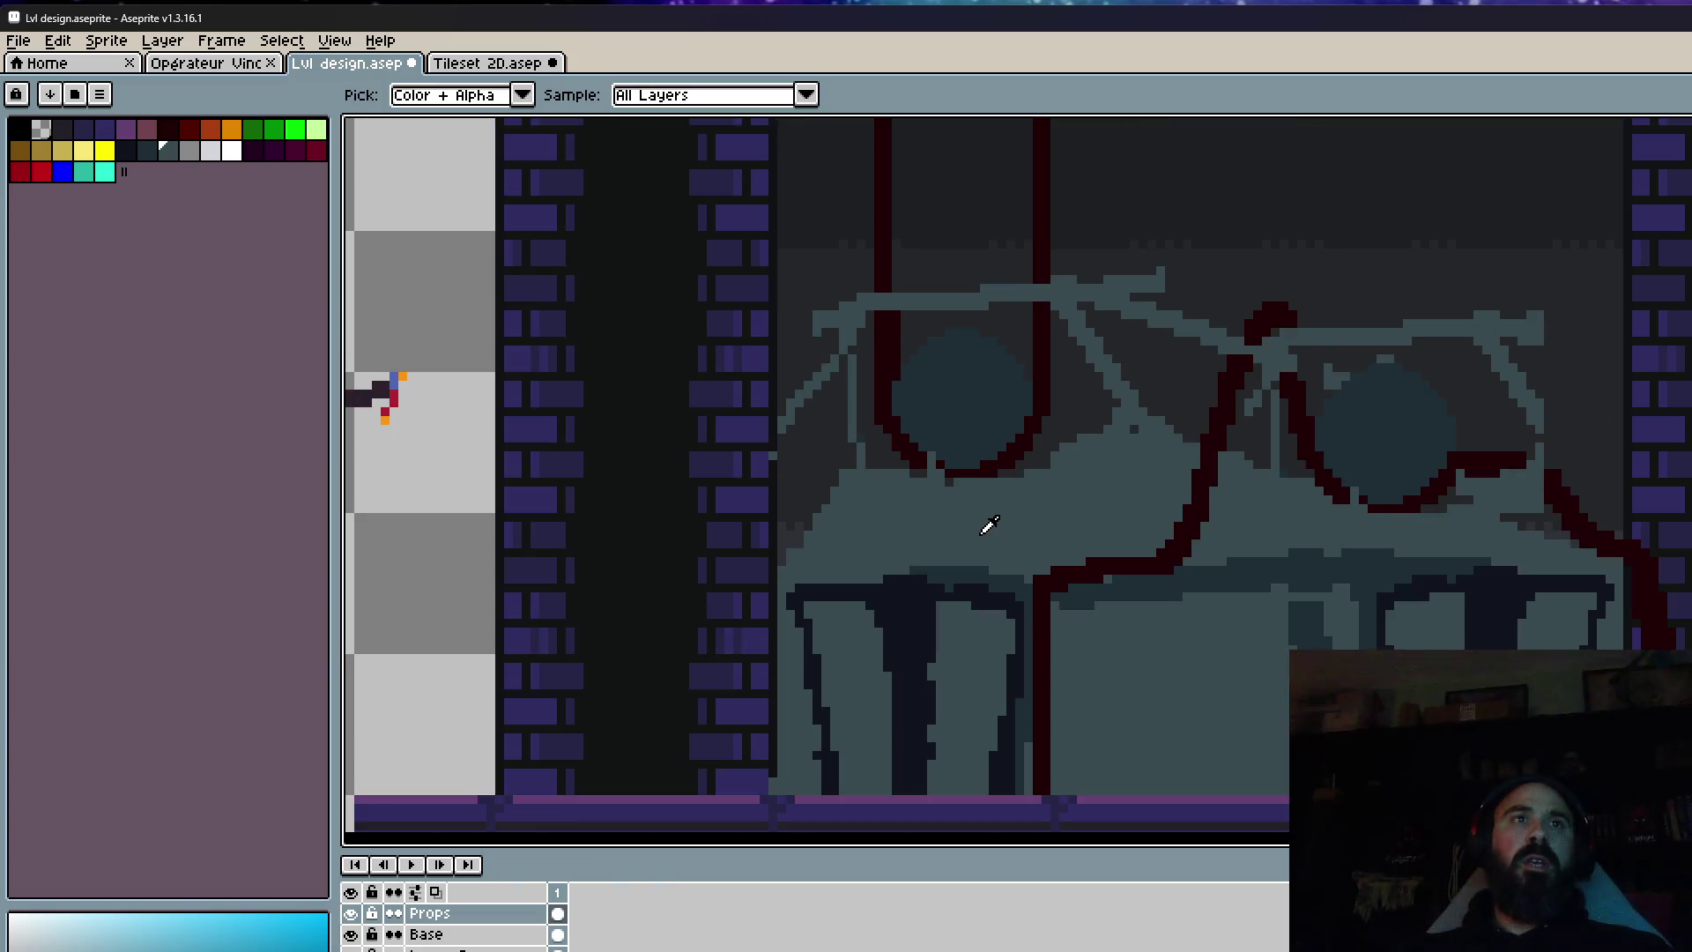
key("m")
mouse_move(684, 217)
left_mouse_down()
mouse_move(1069, 355)
mouse_move(1190, 495)
mouse_move(1177, 509)
mouse_move(1122, 487)
mouse_move(1131, 500)
left_mouse_up()
key("Return")
key("ctrl+d")
With a 1px pencil, paint light pixels along the tank's vertical strut.
scroll(1139, 329, "up", 1)
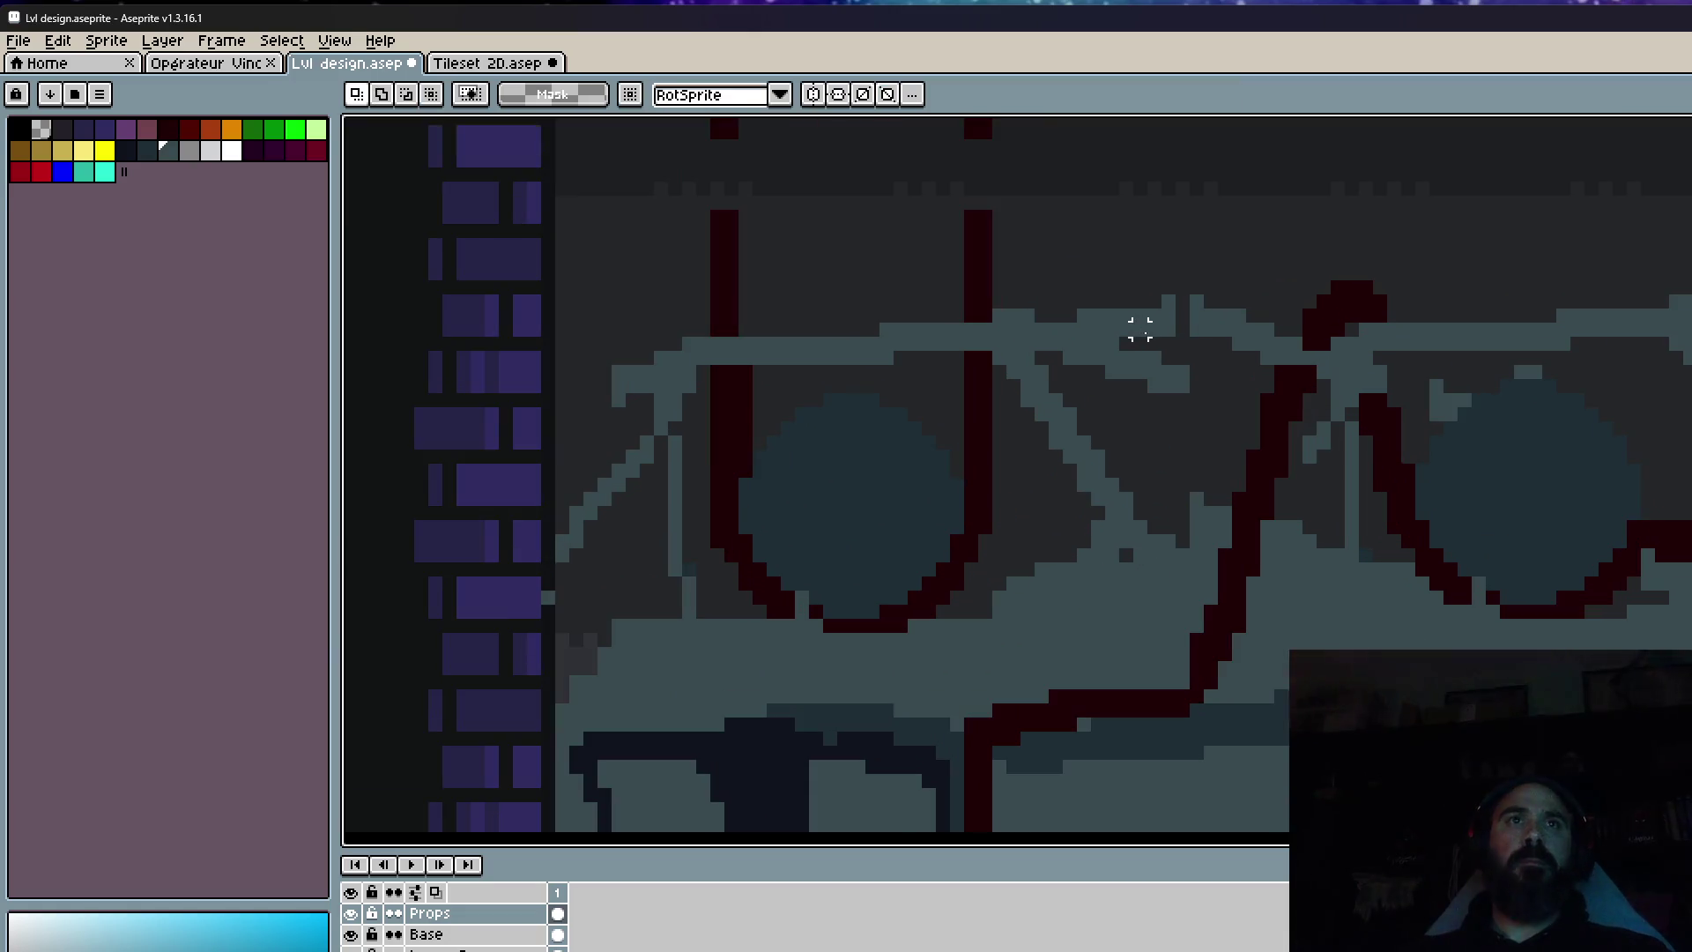
key("i")
key("b")
scroll(1162, 311, "up", 1)
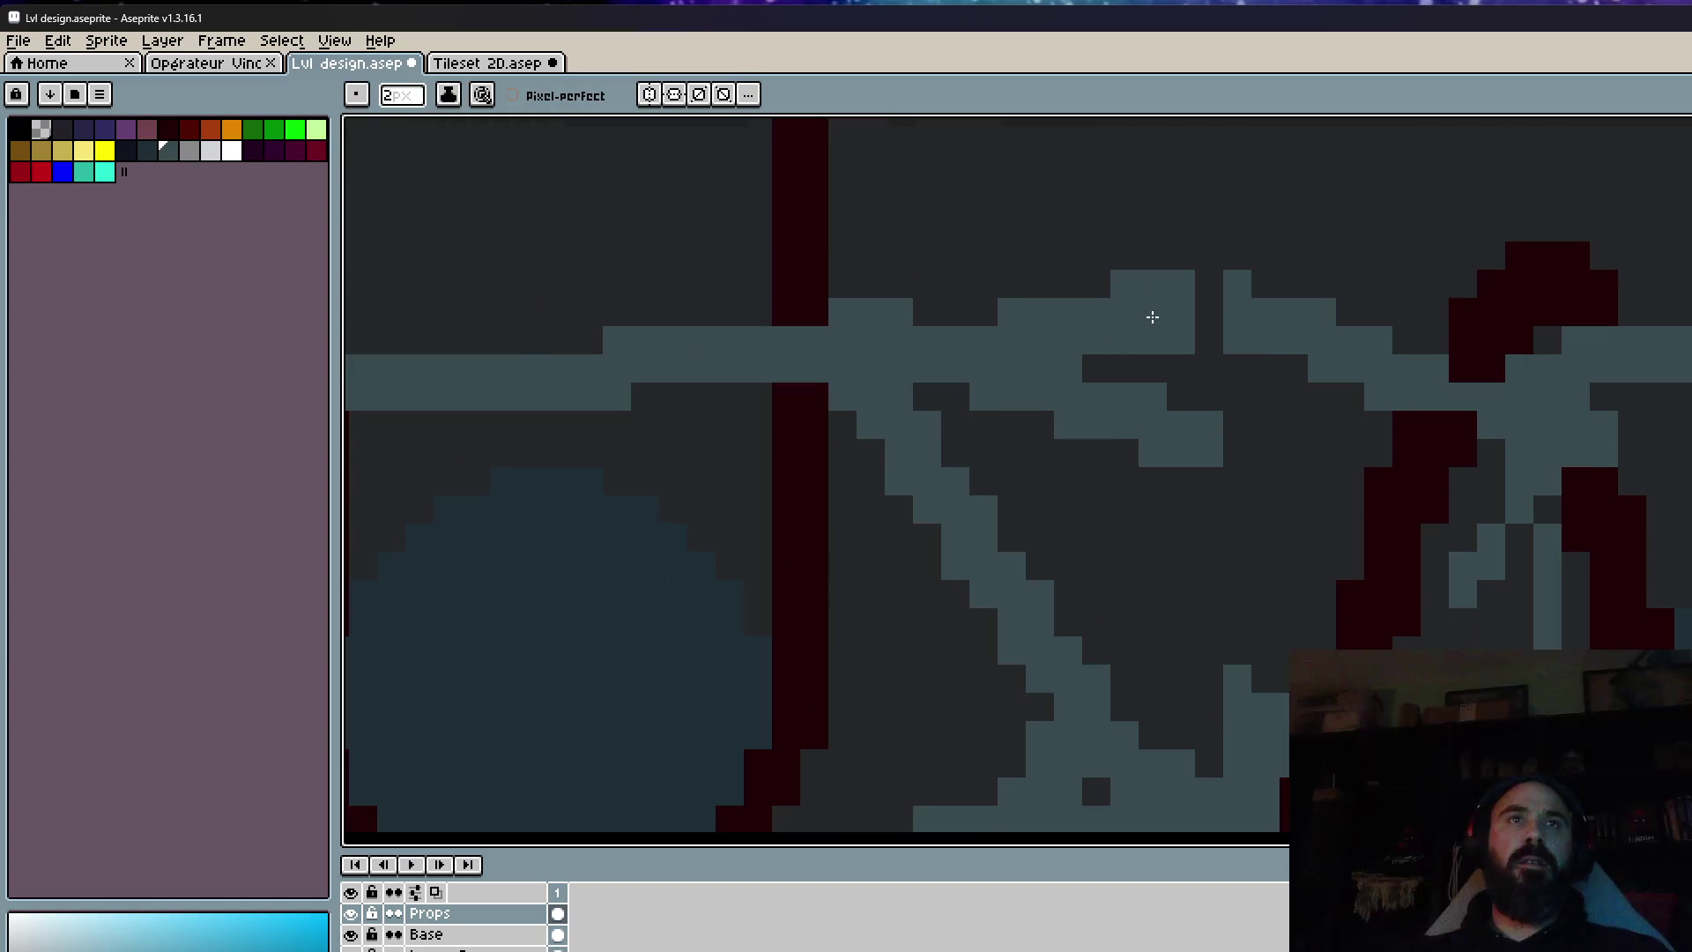
key("h")
scroll(1292, 340, "down", 4)
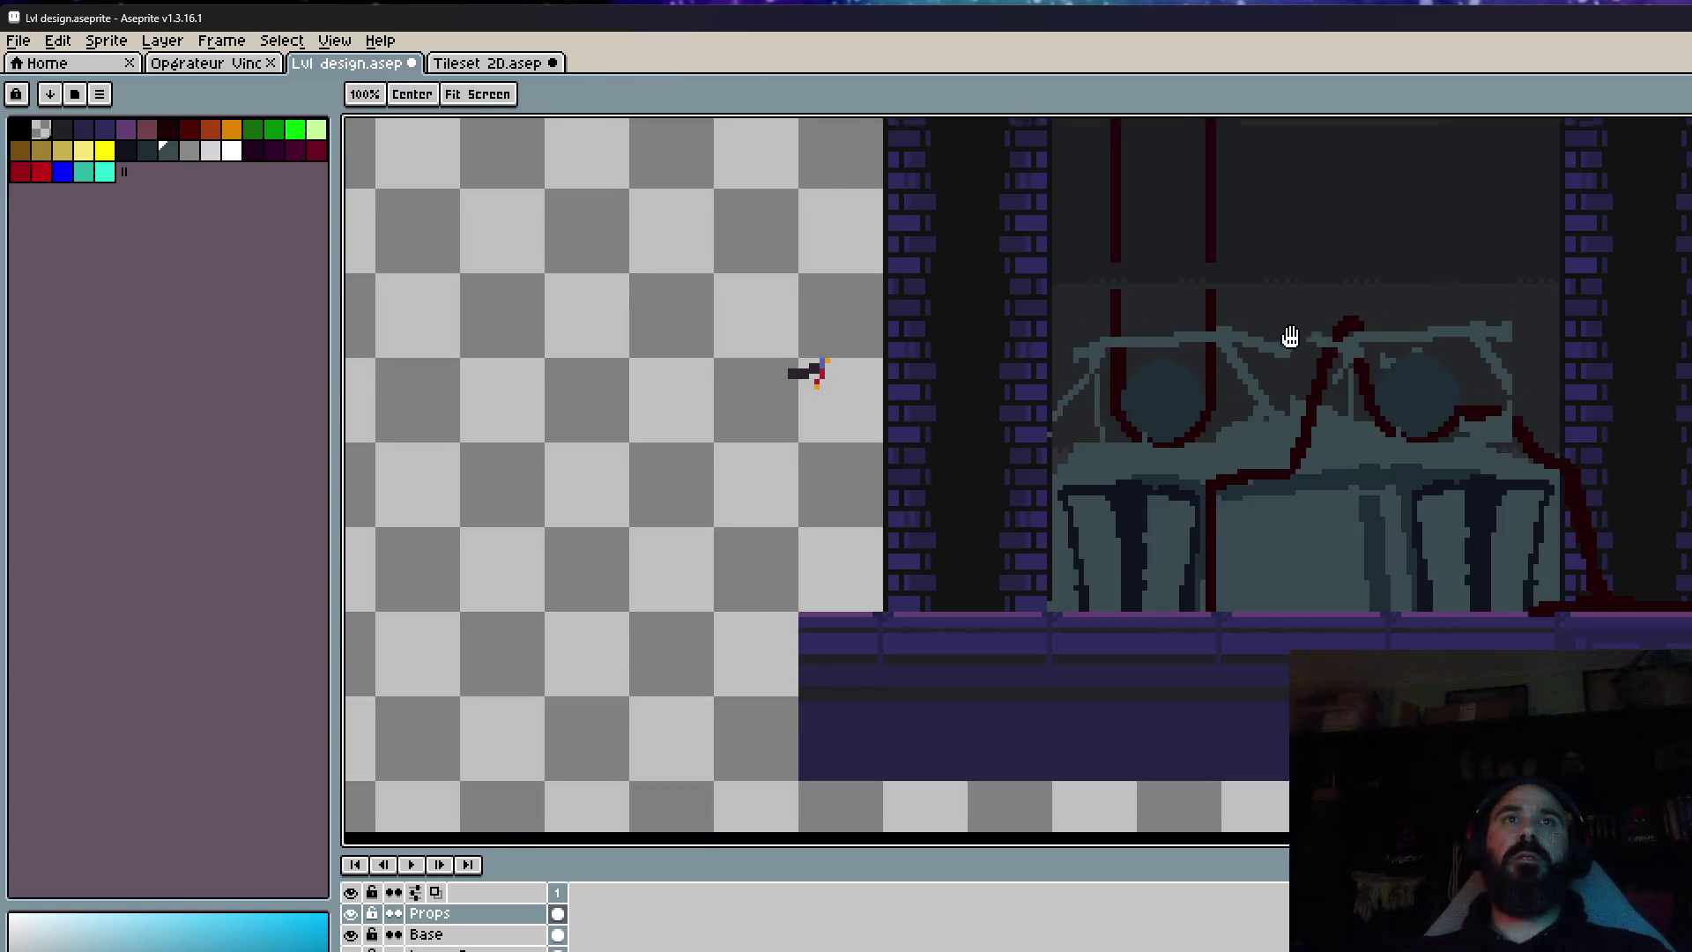
scroll(1329, 367, "up", 4)
key("b")
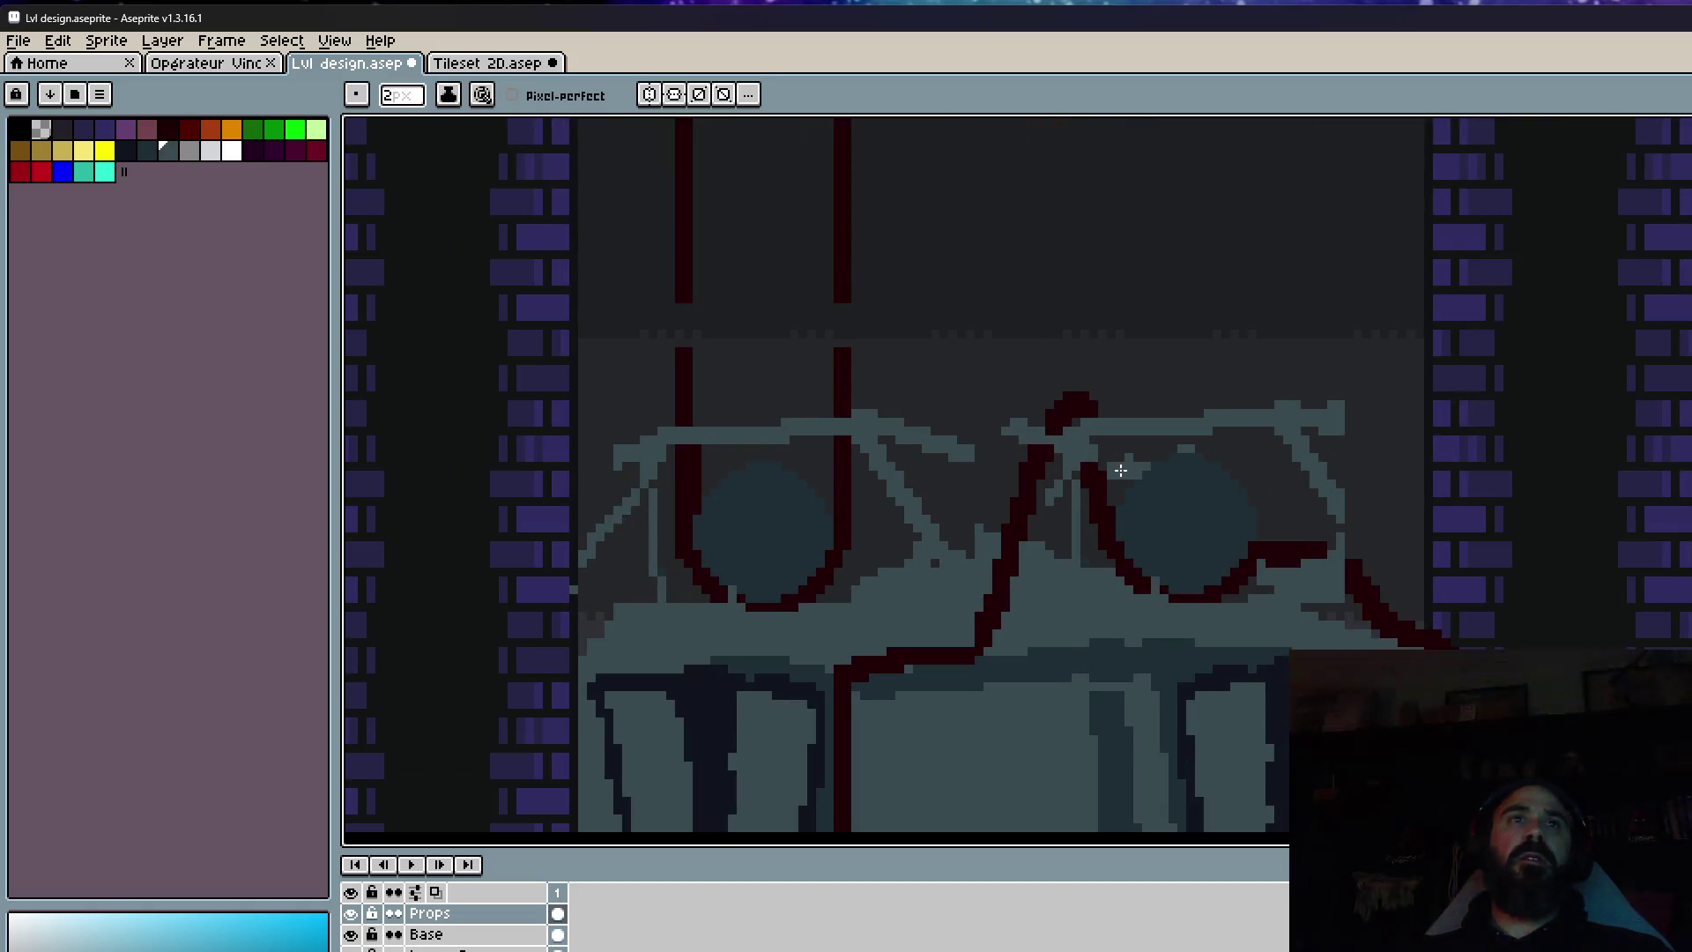
scroll(1141, 472, "up", 1)
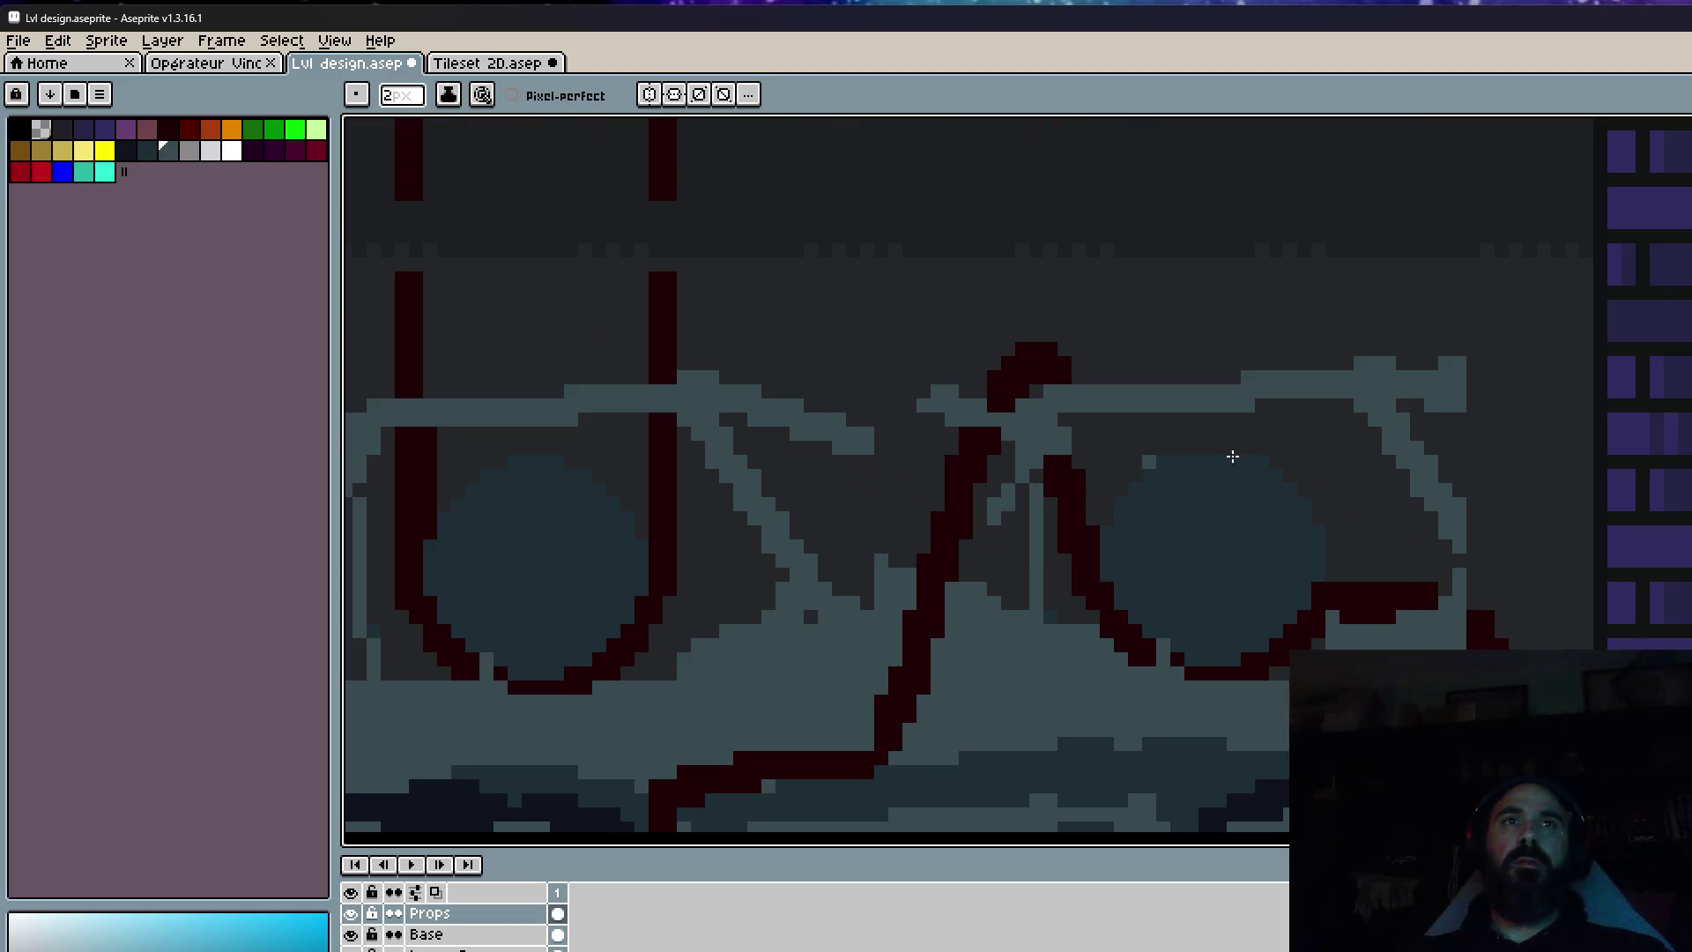
scroll(1170, 448, "down", 2)
scroll(1194, 442, "up", 2)
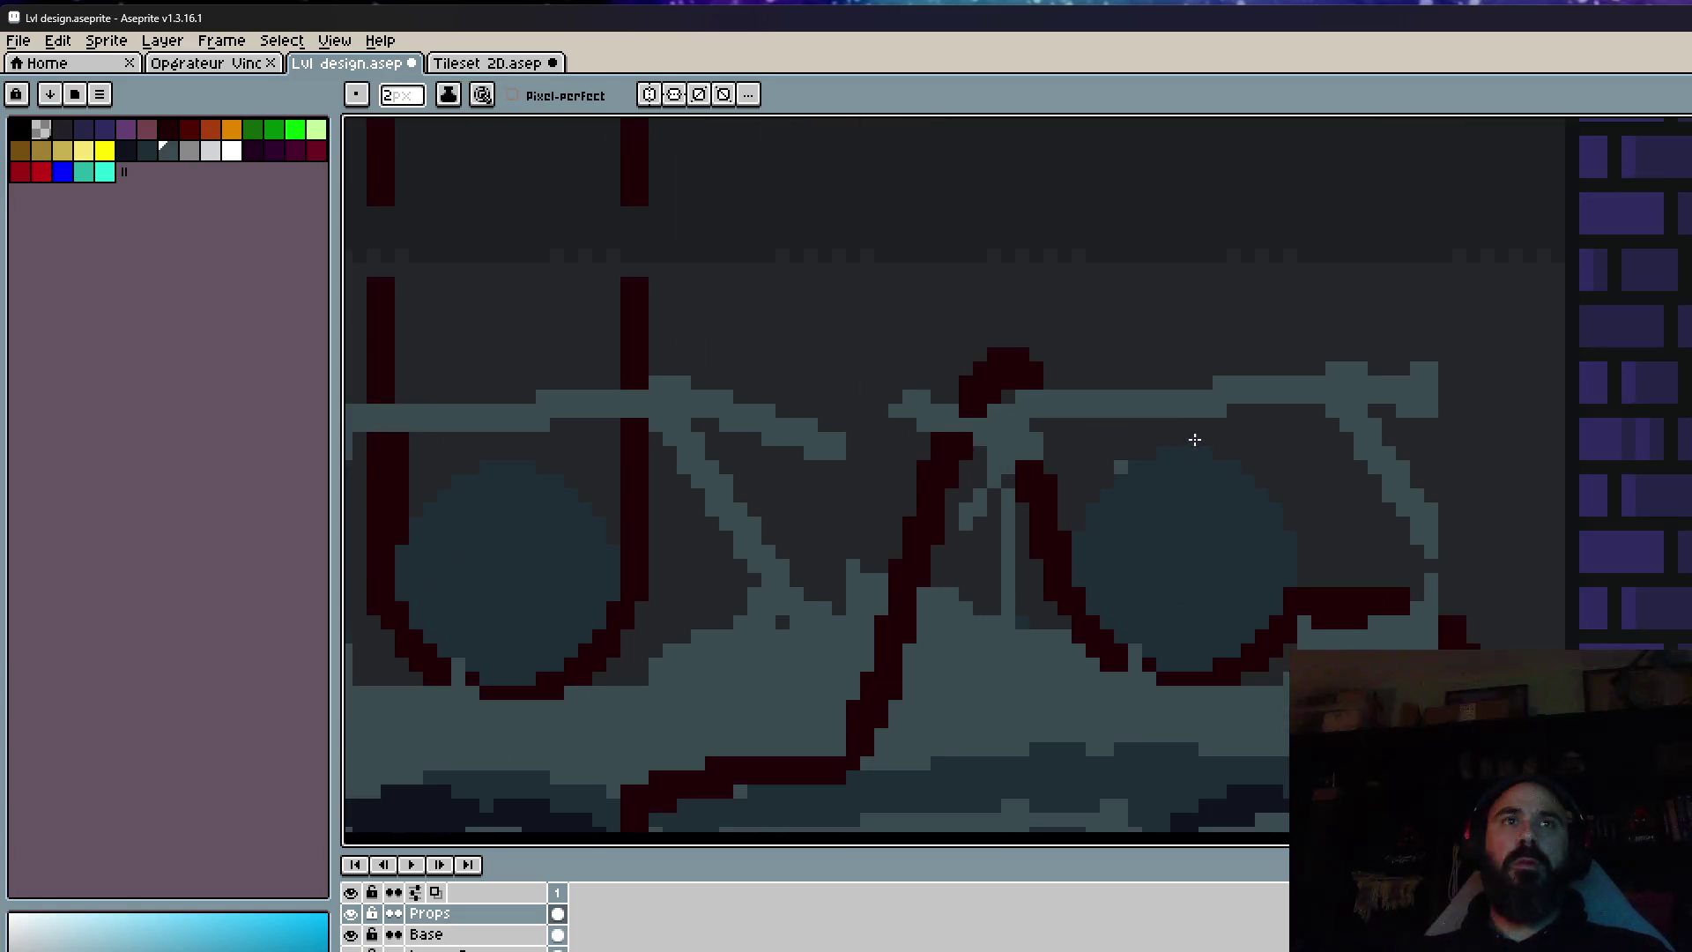
key("minus")
left_click_drag(992, 472, 1030, 628)
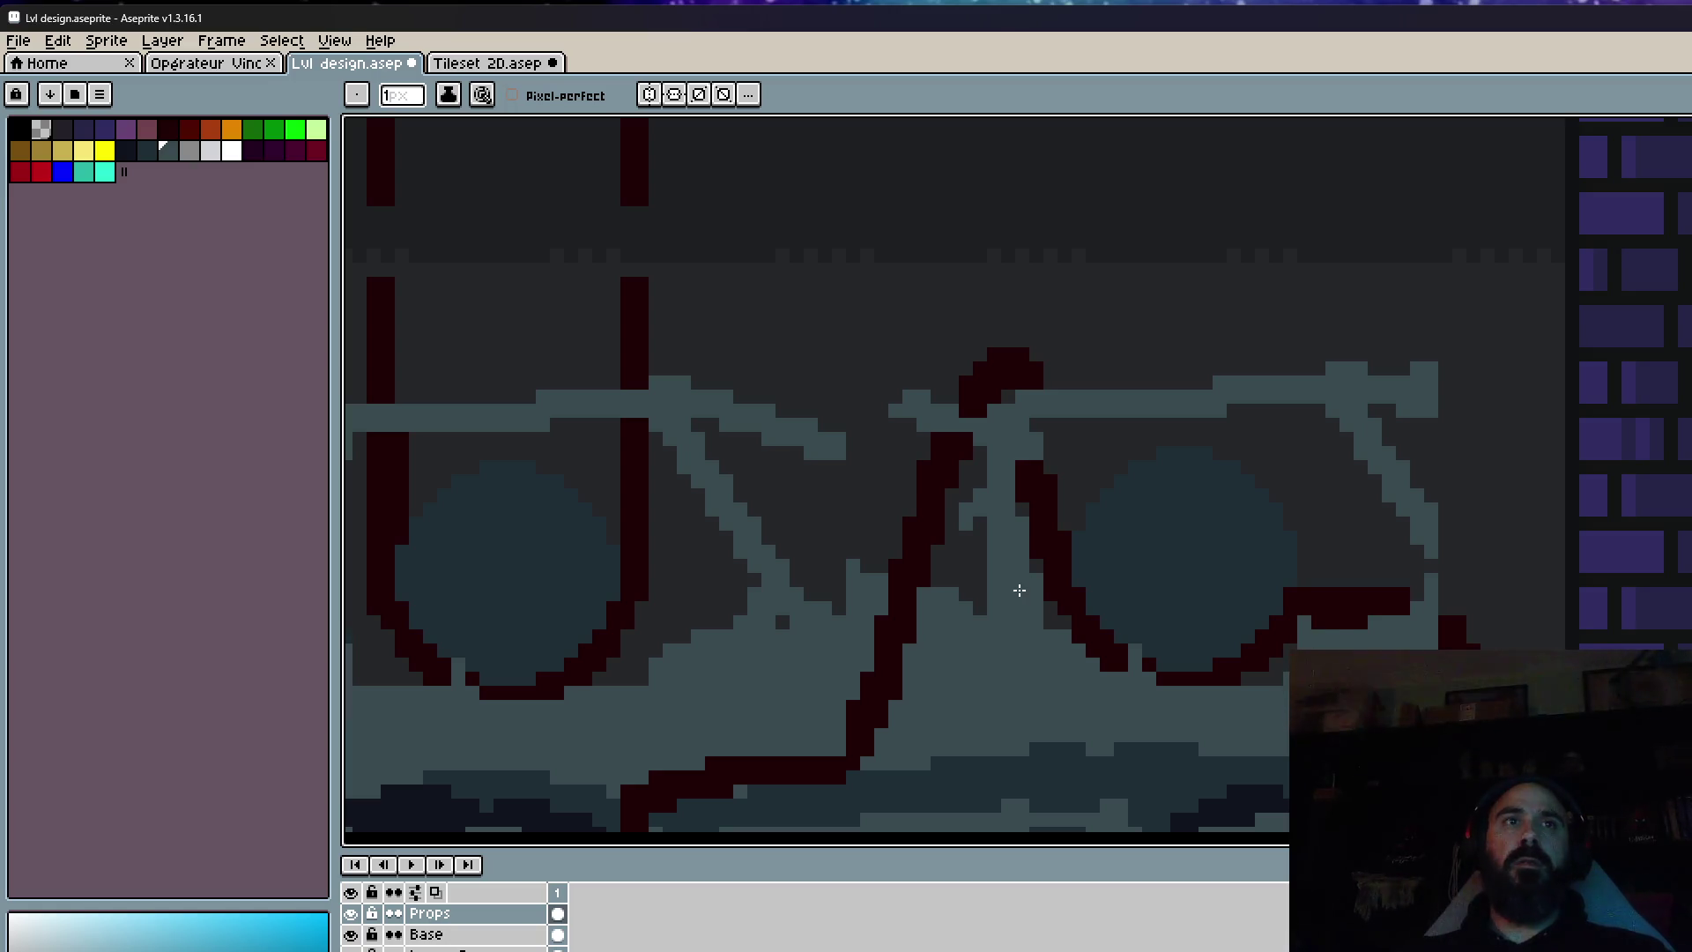
scroll(1029, 612, "down", 2)
scroll(1031, 613, "up", 2)
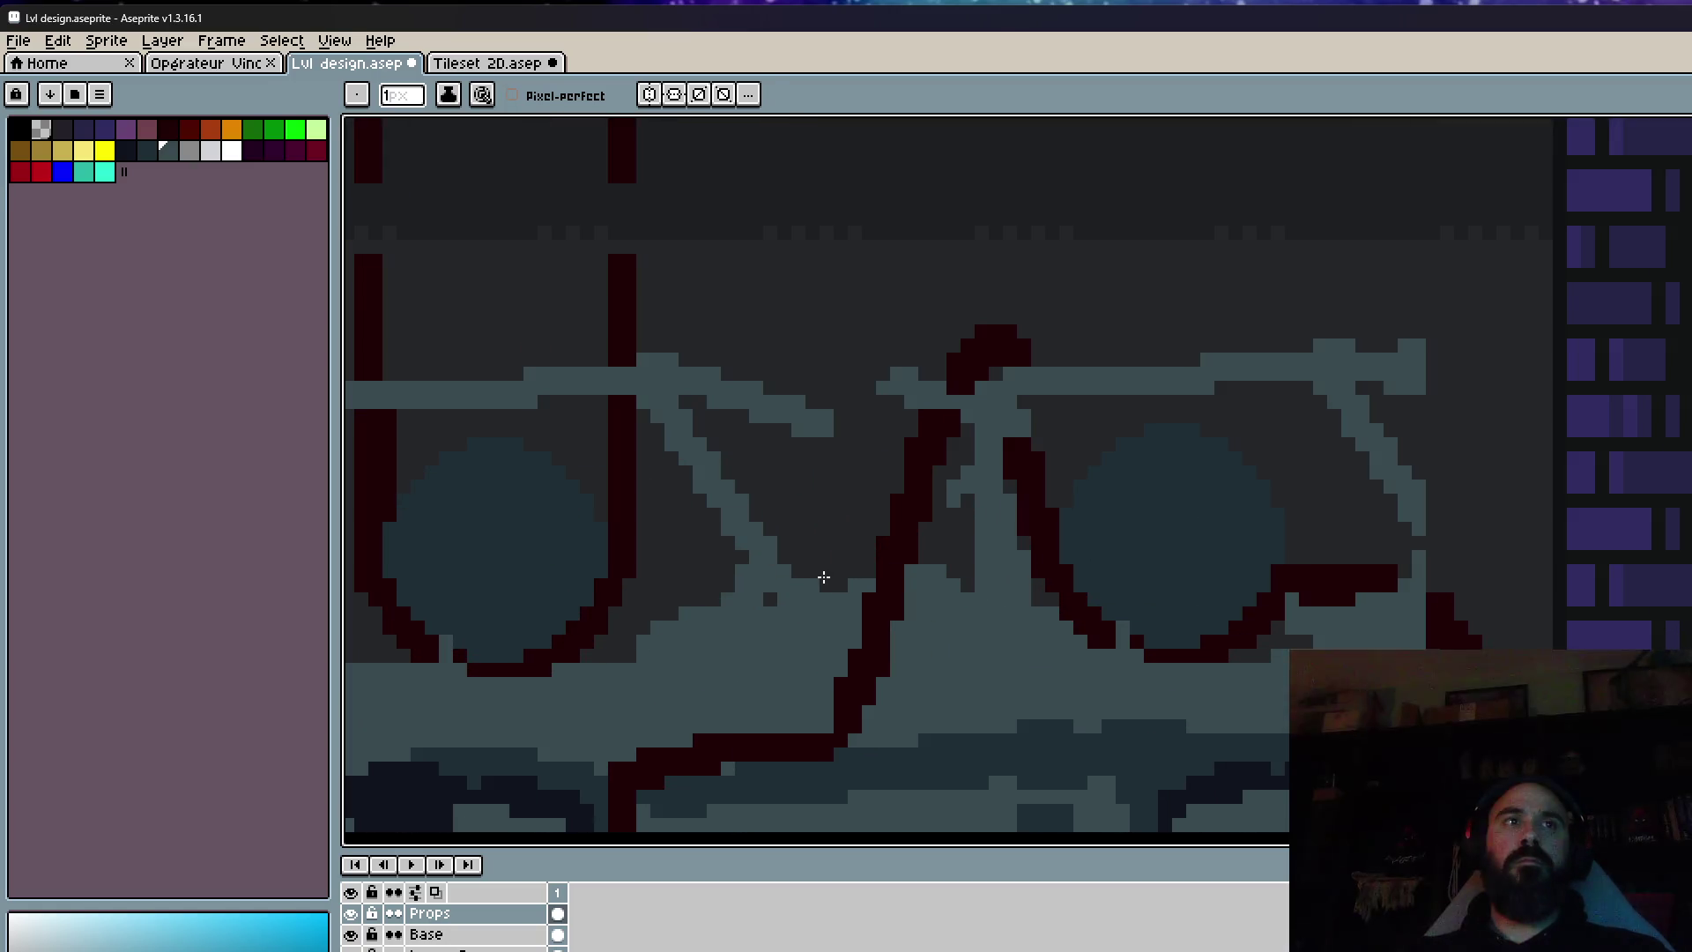
Cover stray light pixels beside the red pipe and around the tanks with background colour.
mouse_move(908, 573)
left_mouse_down()
mouse_move(946, 597)
mouse_move(958, 623)
mouse_move(940, 628)
left_mouse_up()
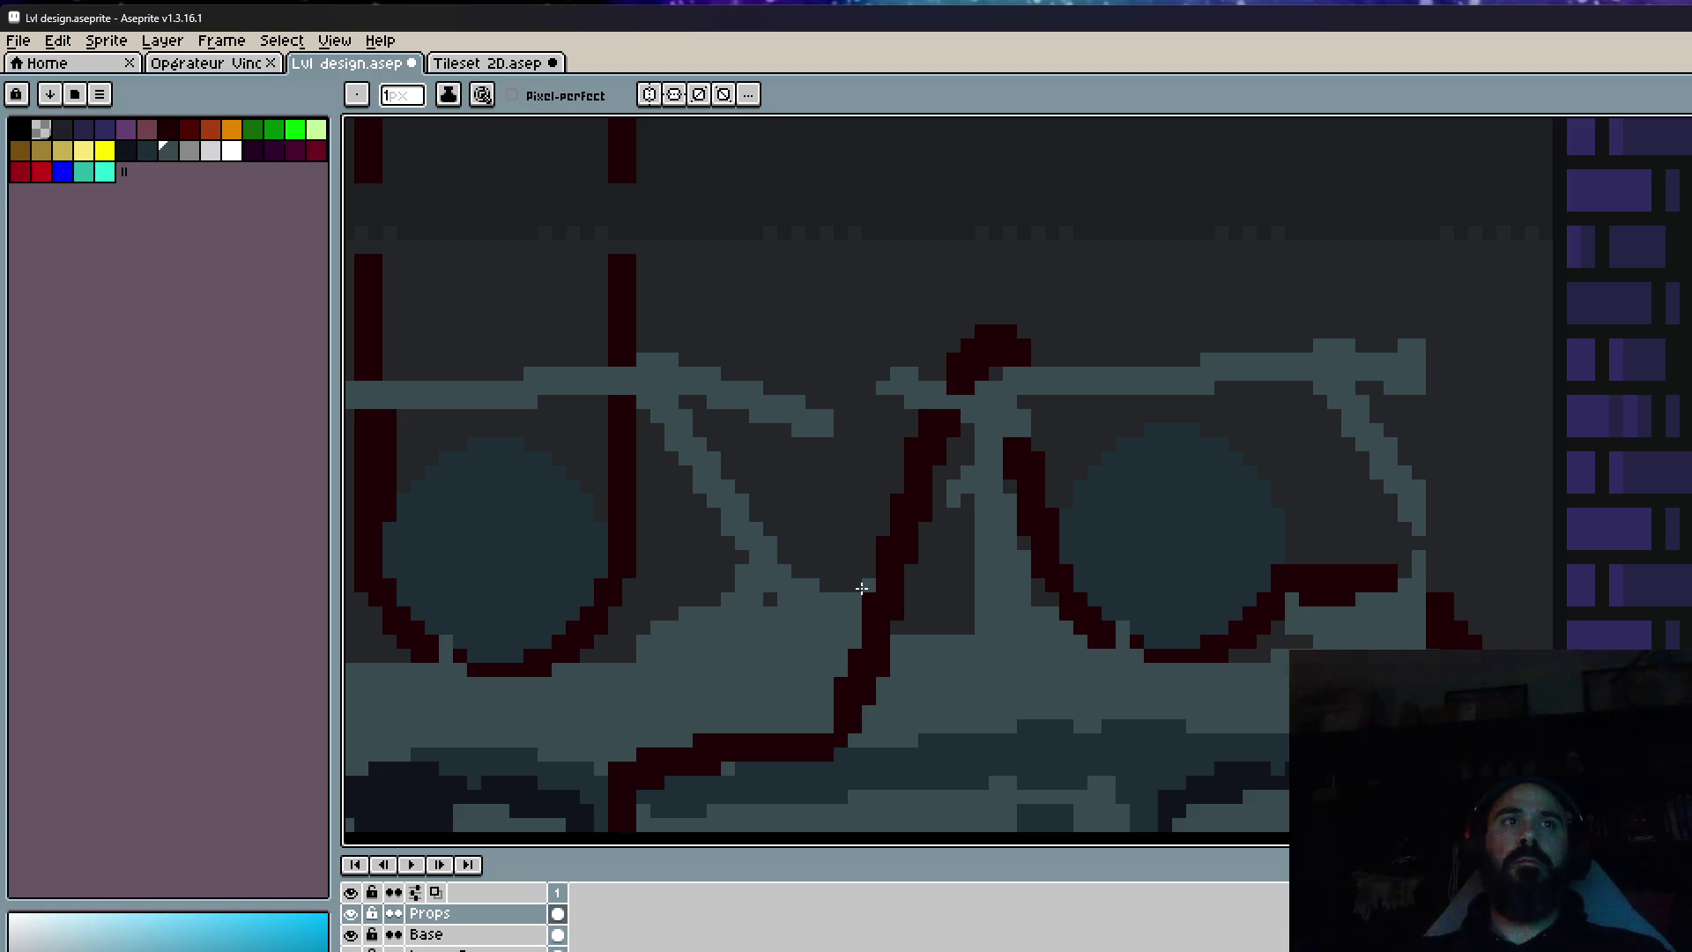
left_click_drag(838, 590, 850, 620)
mouse_move(716, 604)
left_mouse_down()
mouse_move(624, 650)
mouse_move(721, 587)
mouse_move(661, 649)
left_mouse_up()
scroll(690, 654, "down", 3)
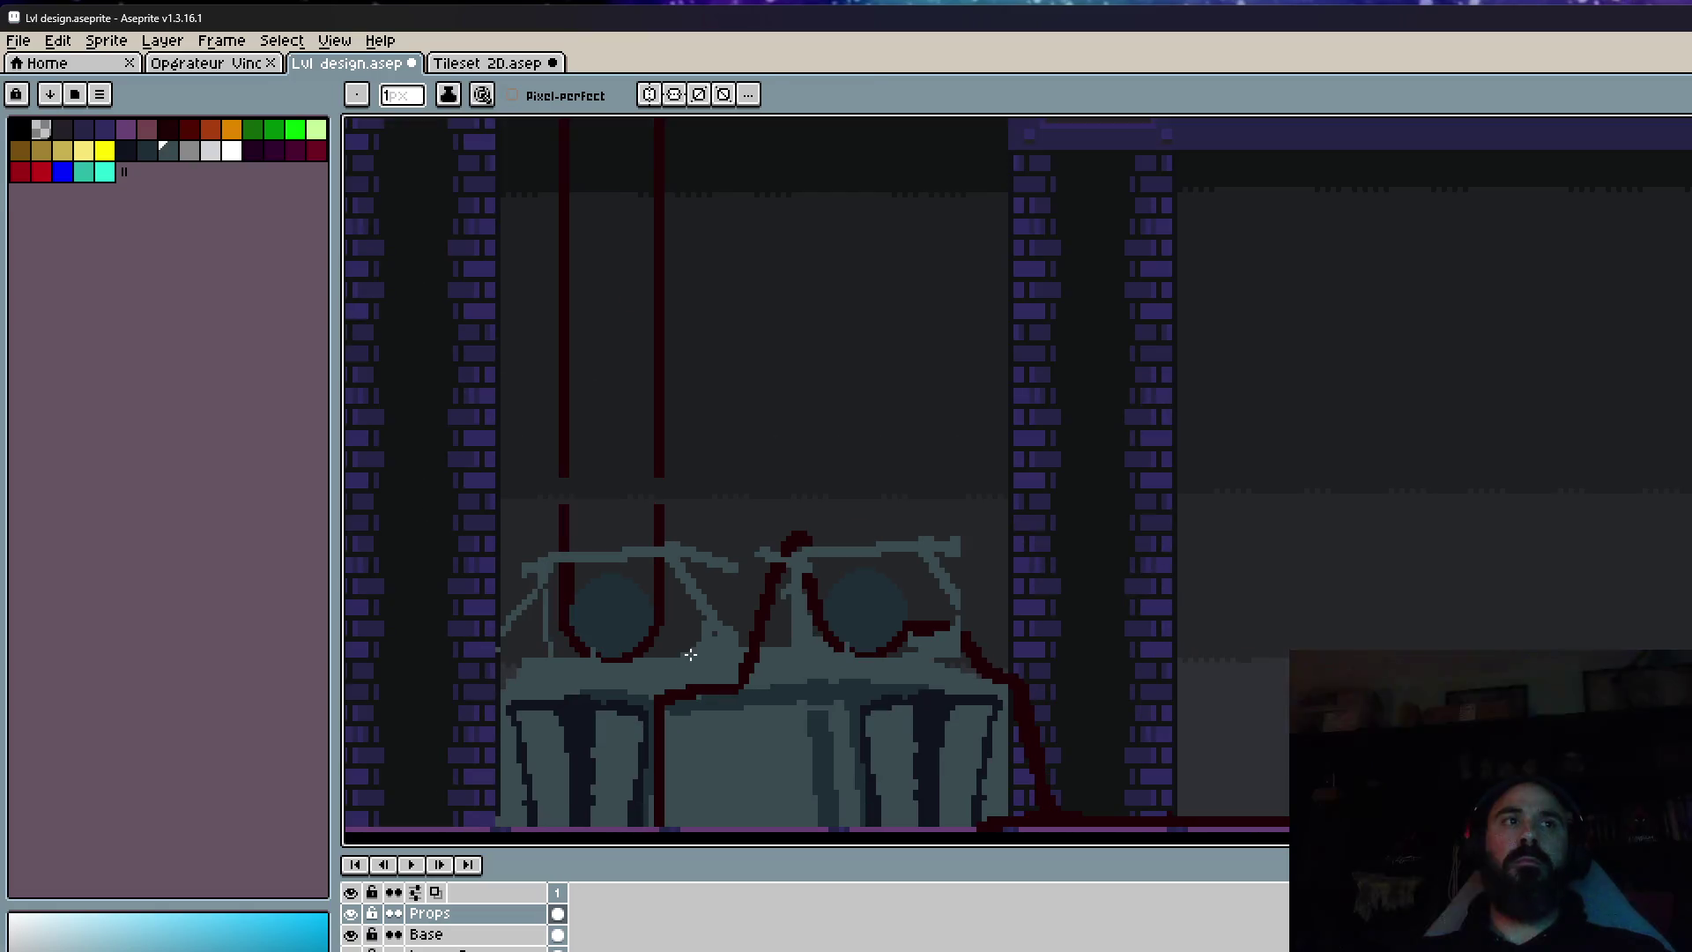
scroll(615, 663, "up", 2)
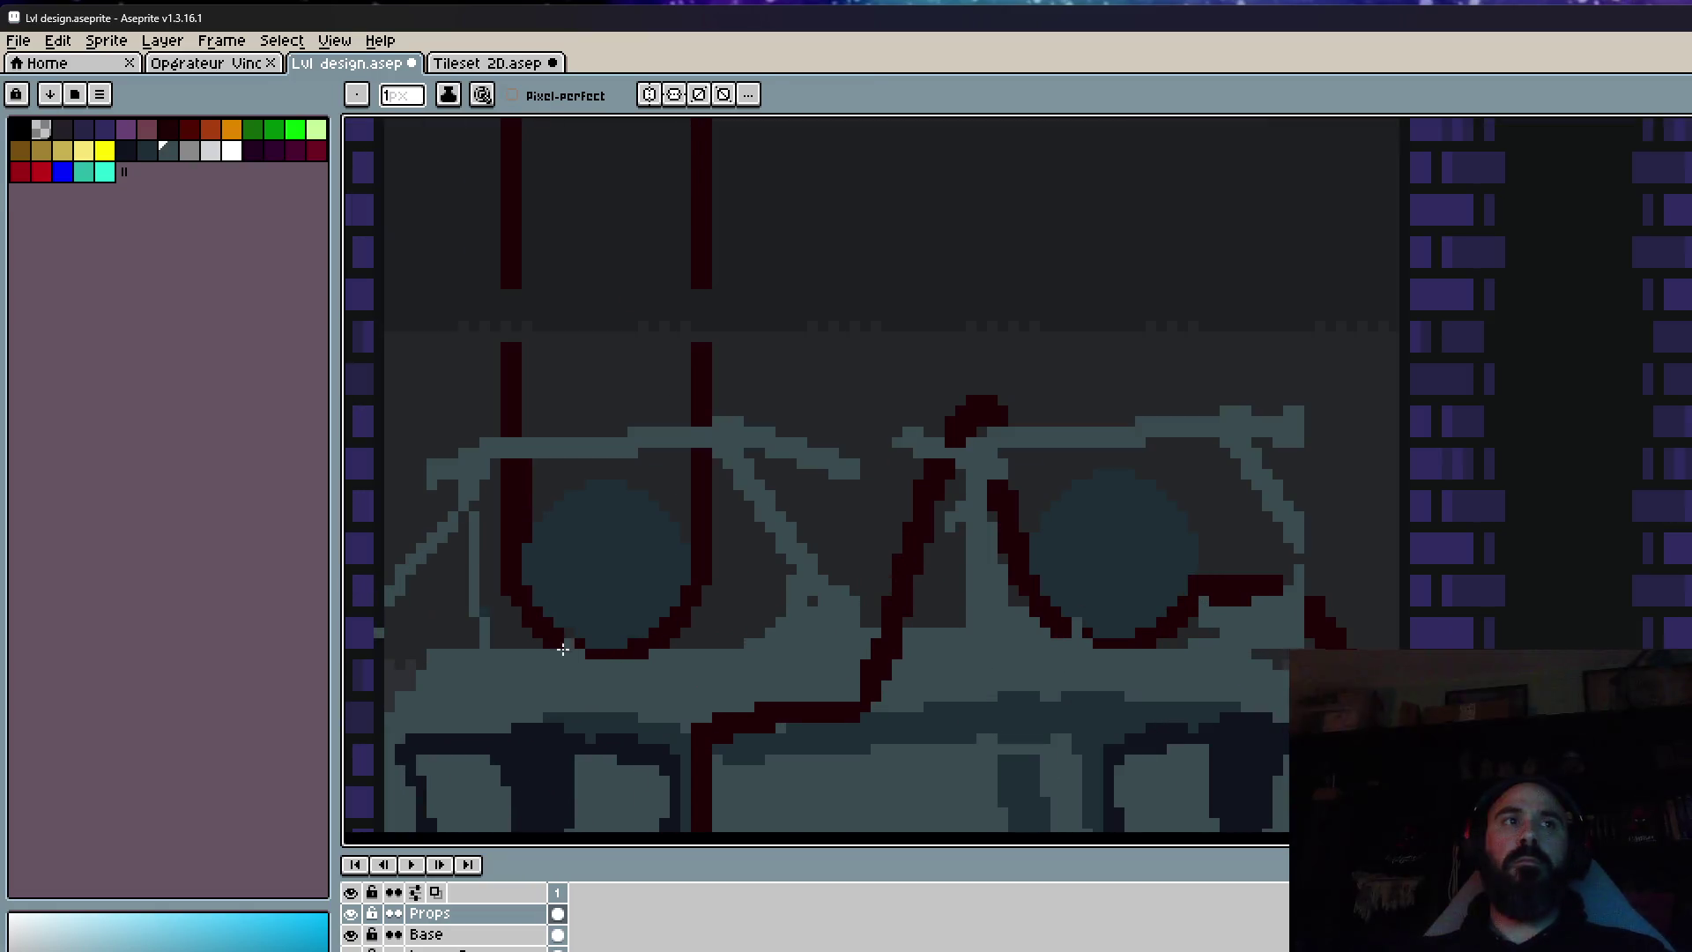
scroll(563, 649, "up", 2)
Add grey pixels below the left tank and redraw its bottom outline in sampled dark red.
left_click_drag(605, 653, 567, 649)
left_click(571, 610, "alt")
scroll(574, 606, "up", 2)
mouse_move(617, 599)
left_mouse_down()
mouse_move(643, 672)
mouse_move(579, 669)
left_mouse_up()
scroll(579, 670, "down", 3)
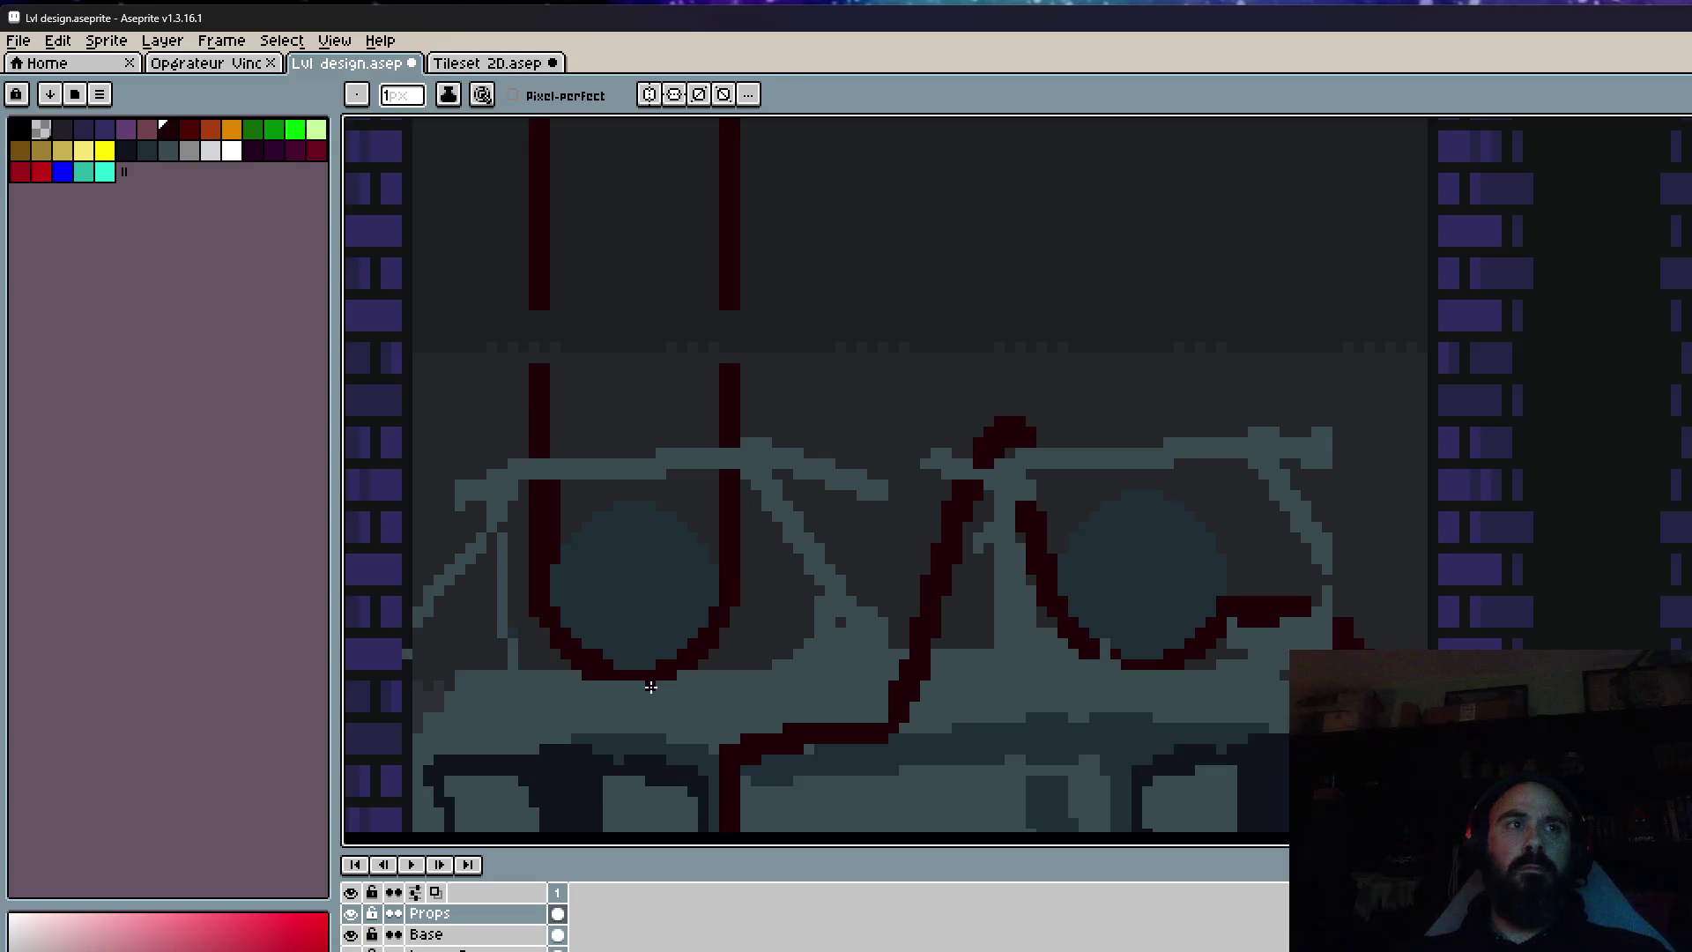
scroll(574, 653, "up", 2)
scroll(635, 664, "down", 2)
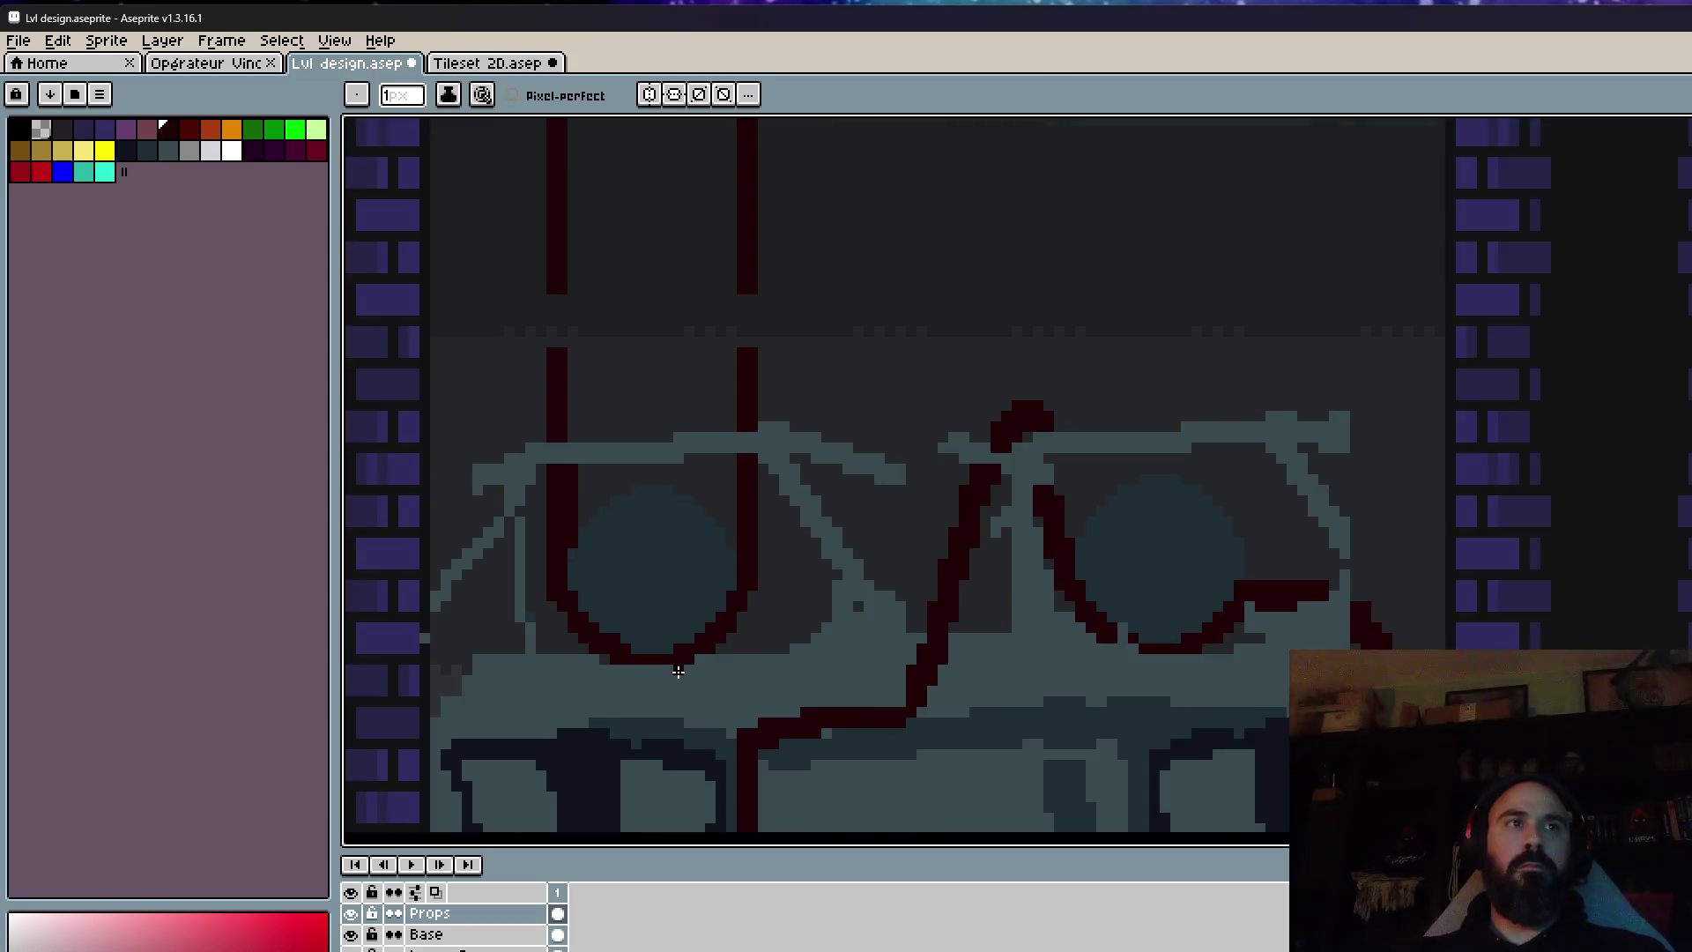
scroll(628, 647, "up", 2)
scroll(657, 601, "up", 2)
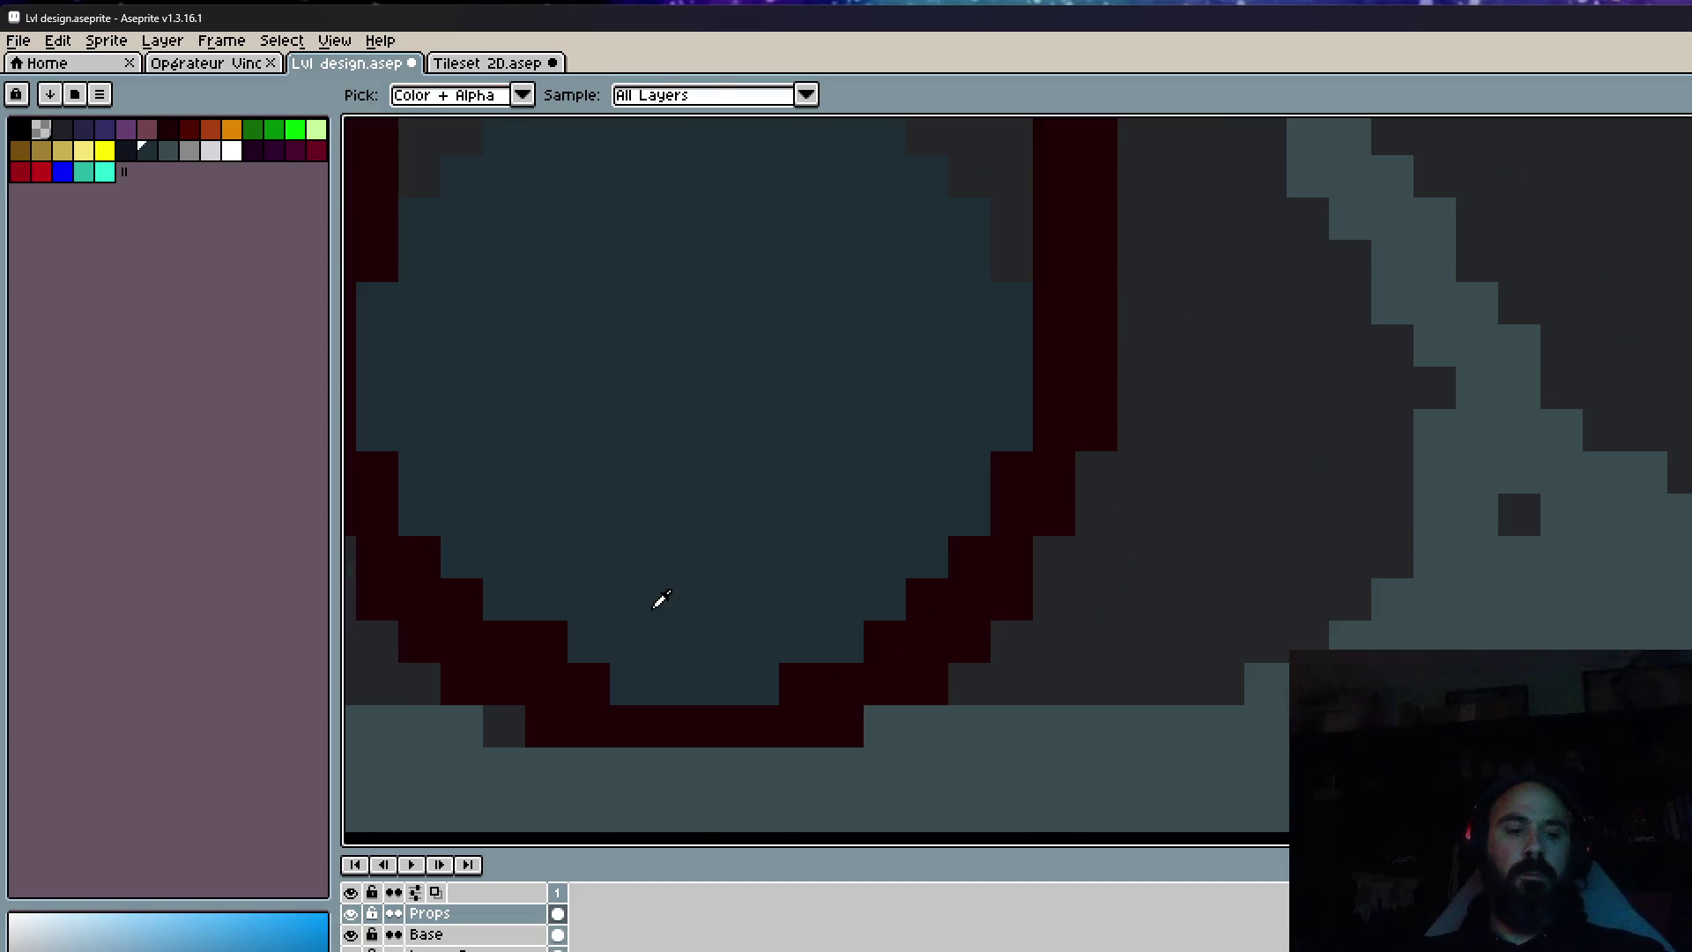
scroll(679, 618, "down", 4)
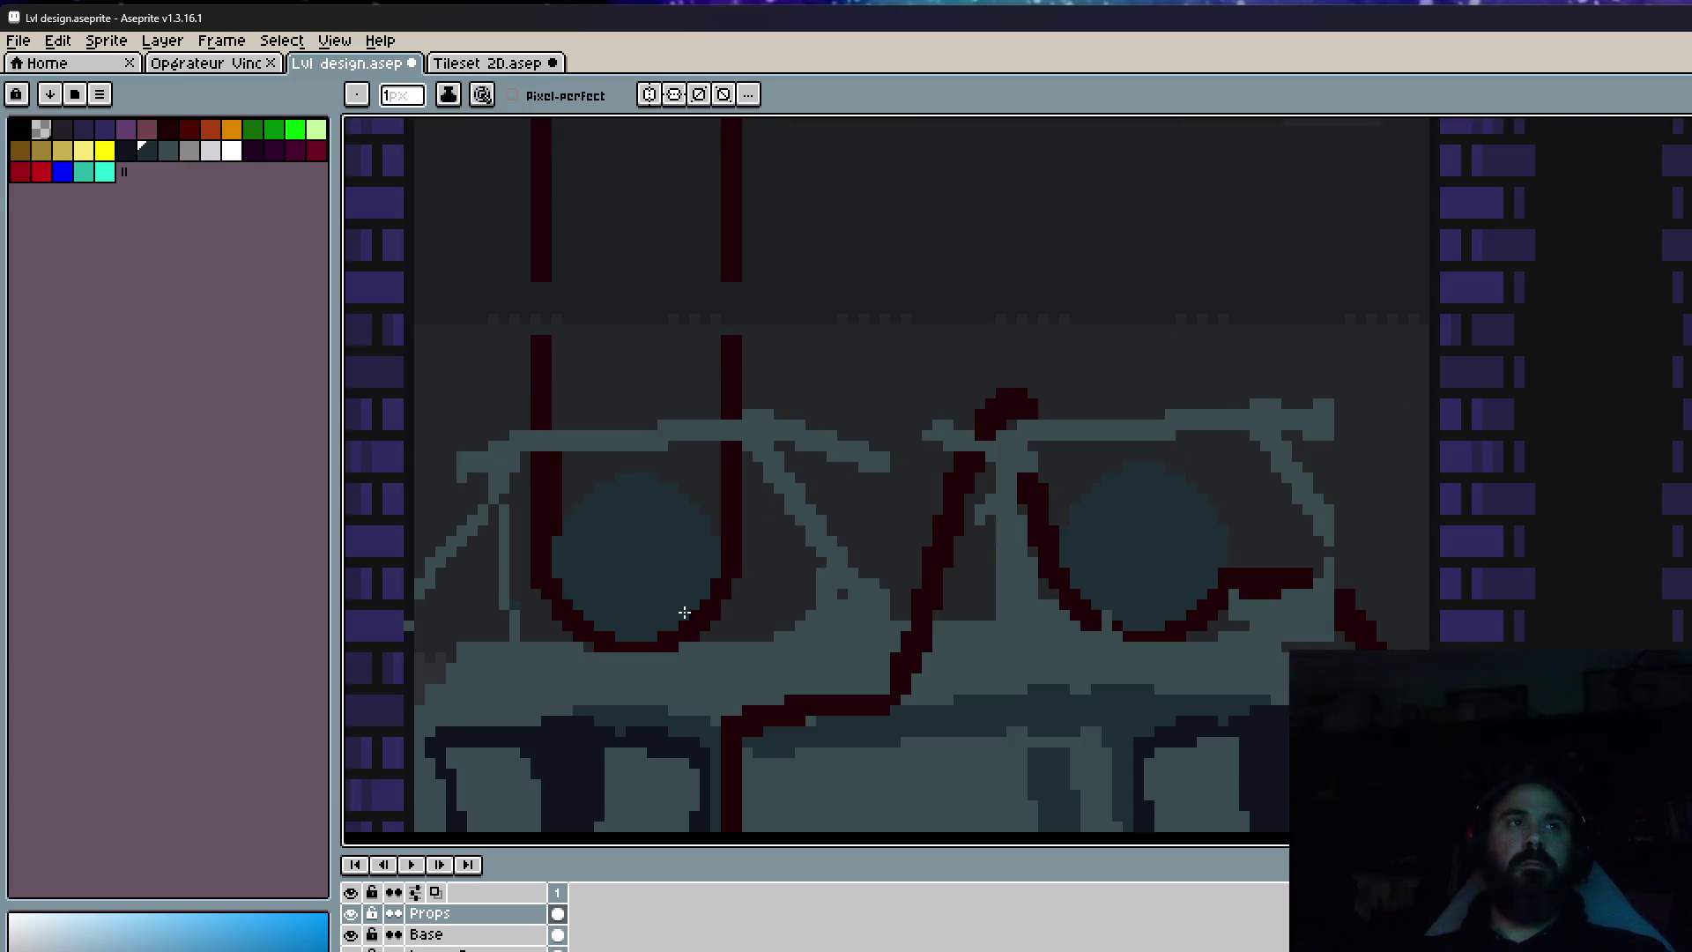
scroll(560, 489, "up", 3)
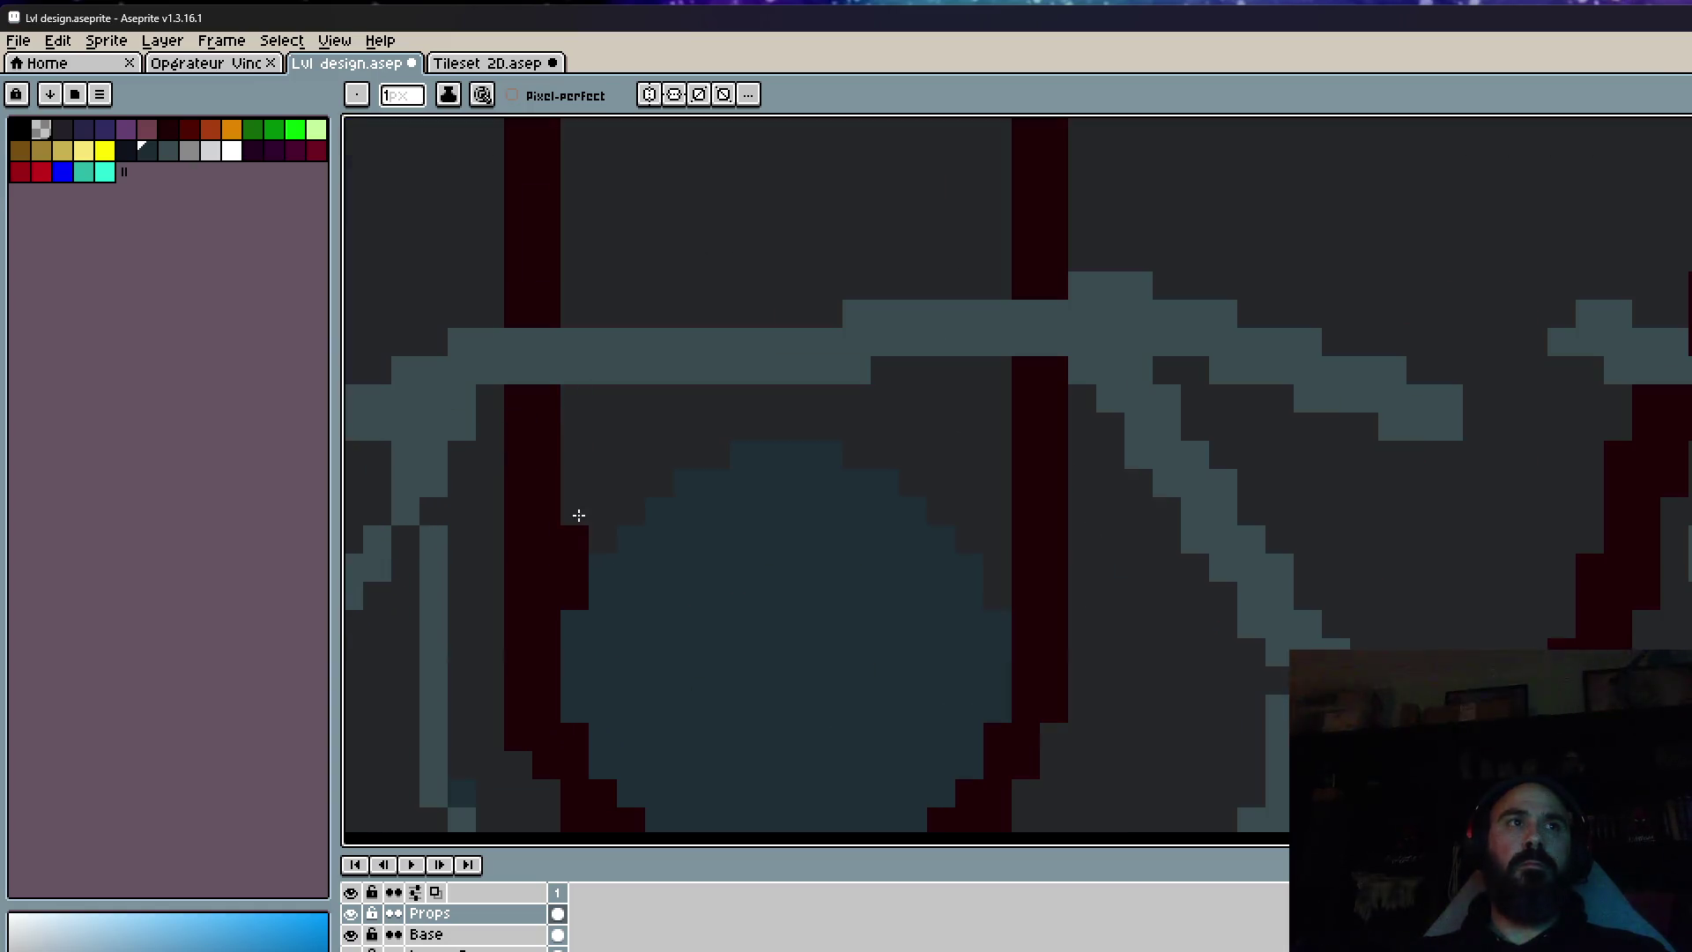
Paint over the lower-left end of the diagonal light strut on the machine's left side.
scroll(581, 589, "down", 5)
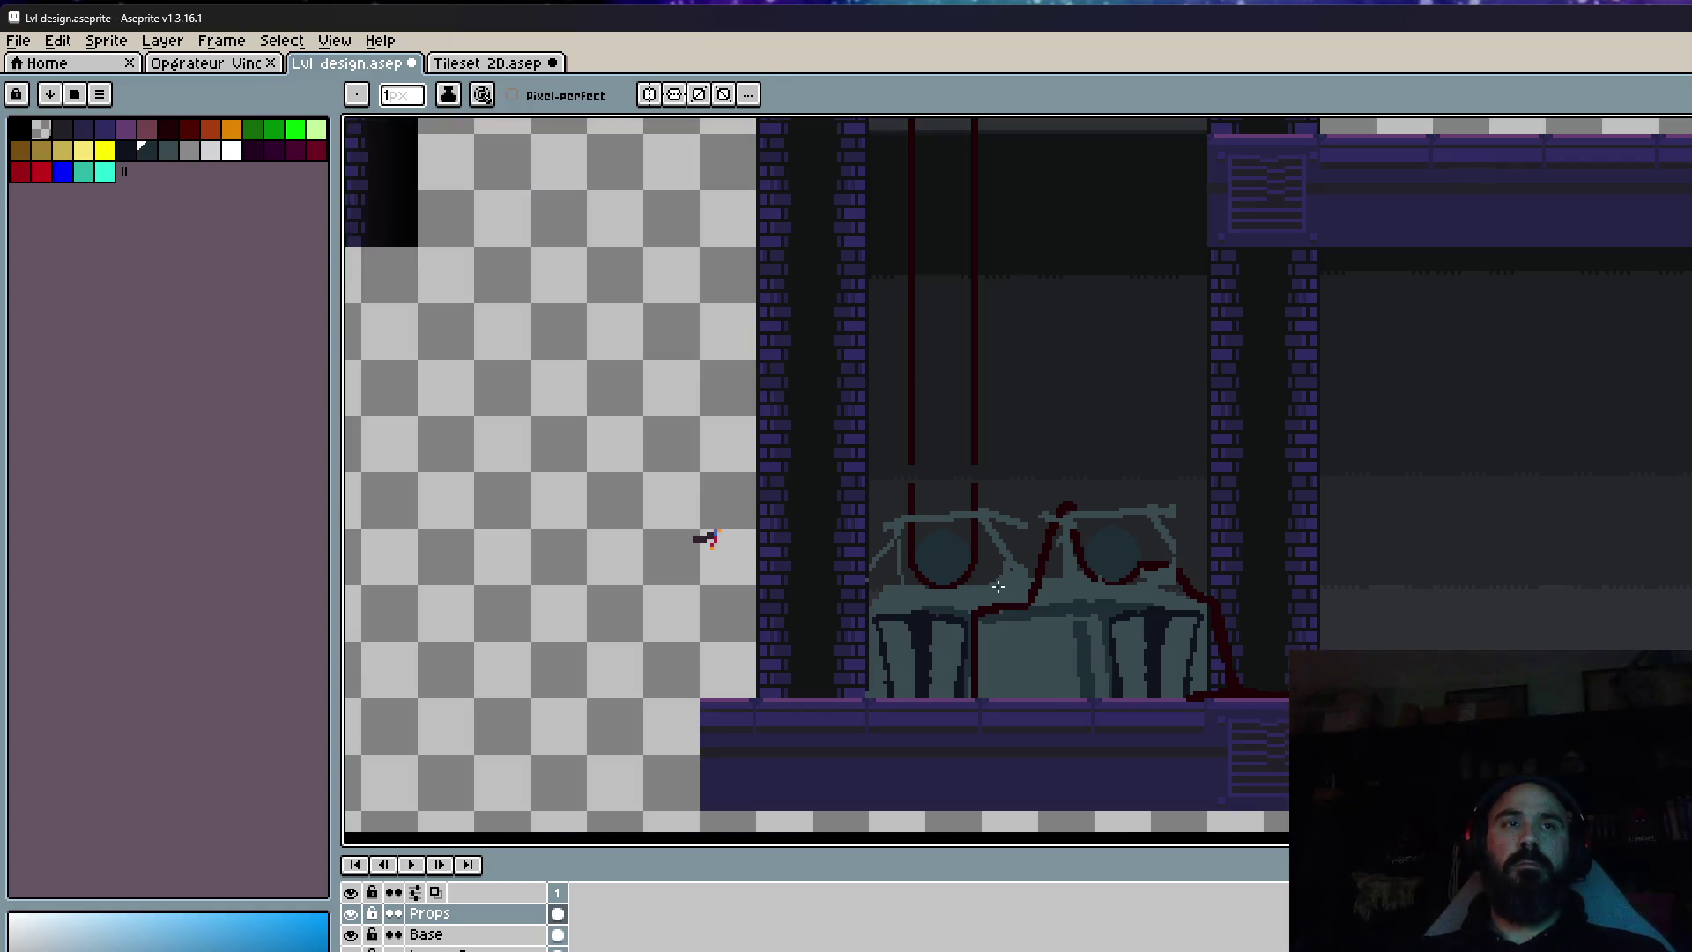
scroll(998, 586, "up", 3)
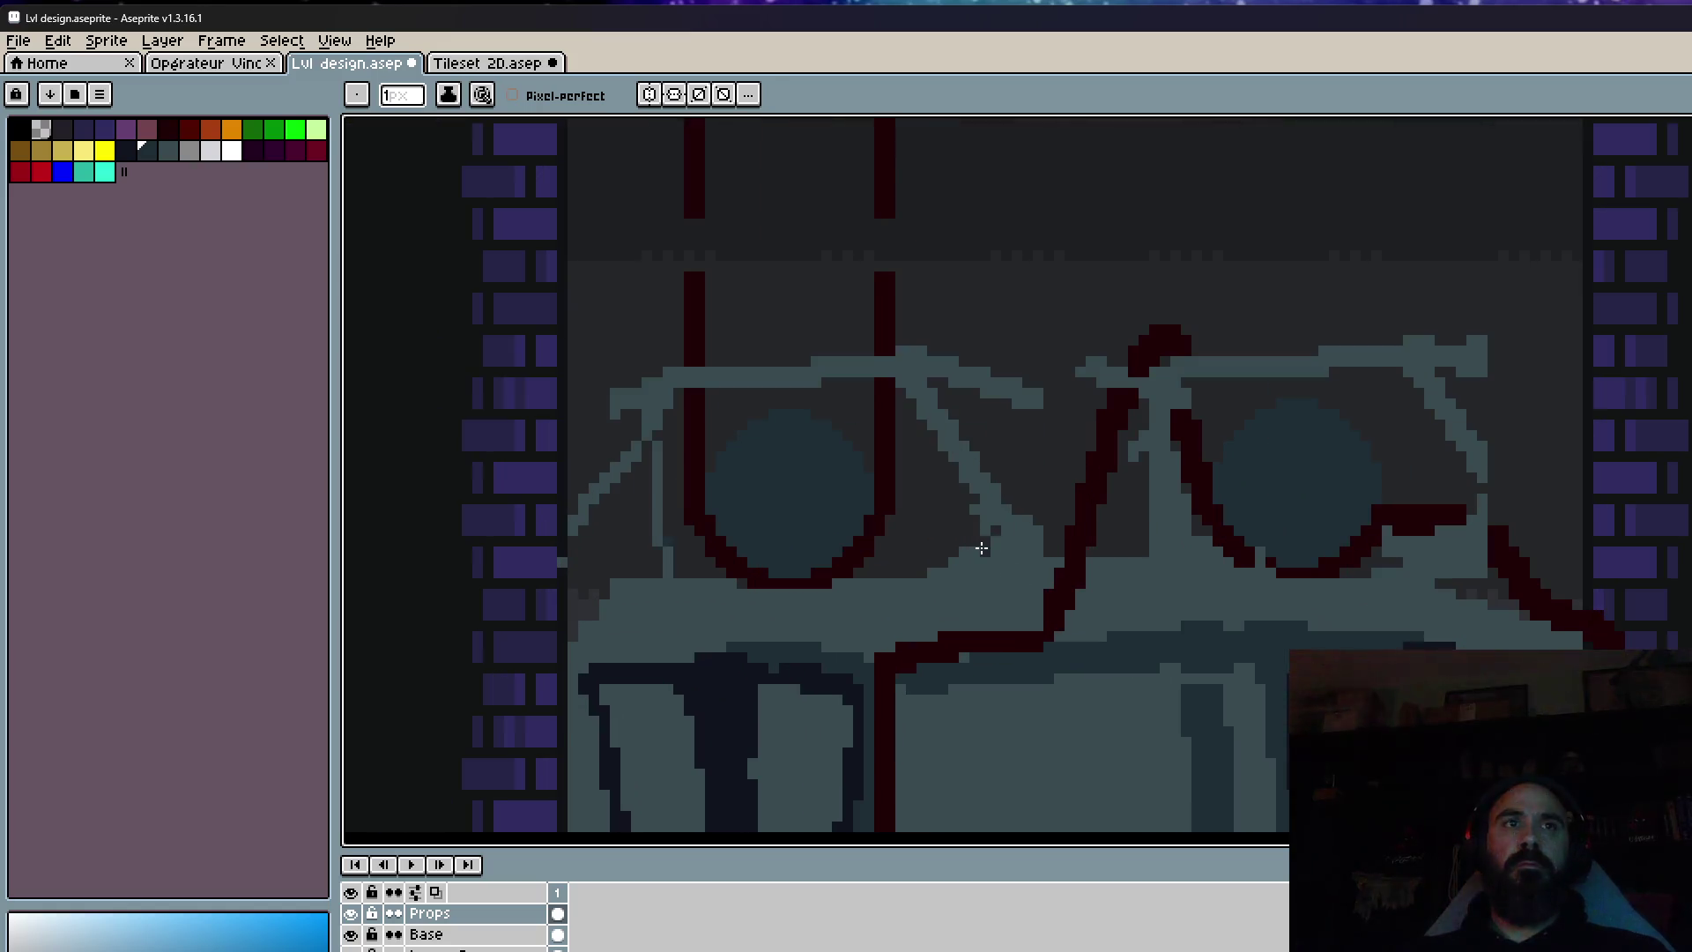
scroll(919, 568, "down", 5)
scroll(743, 574, "up", 5)
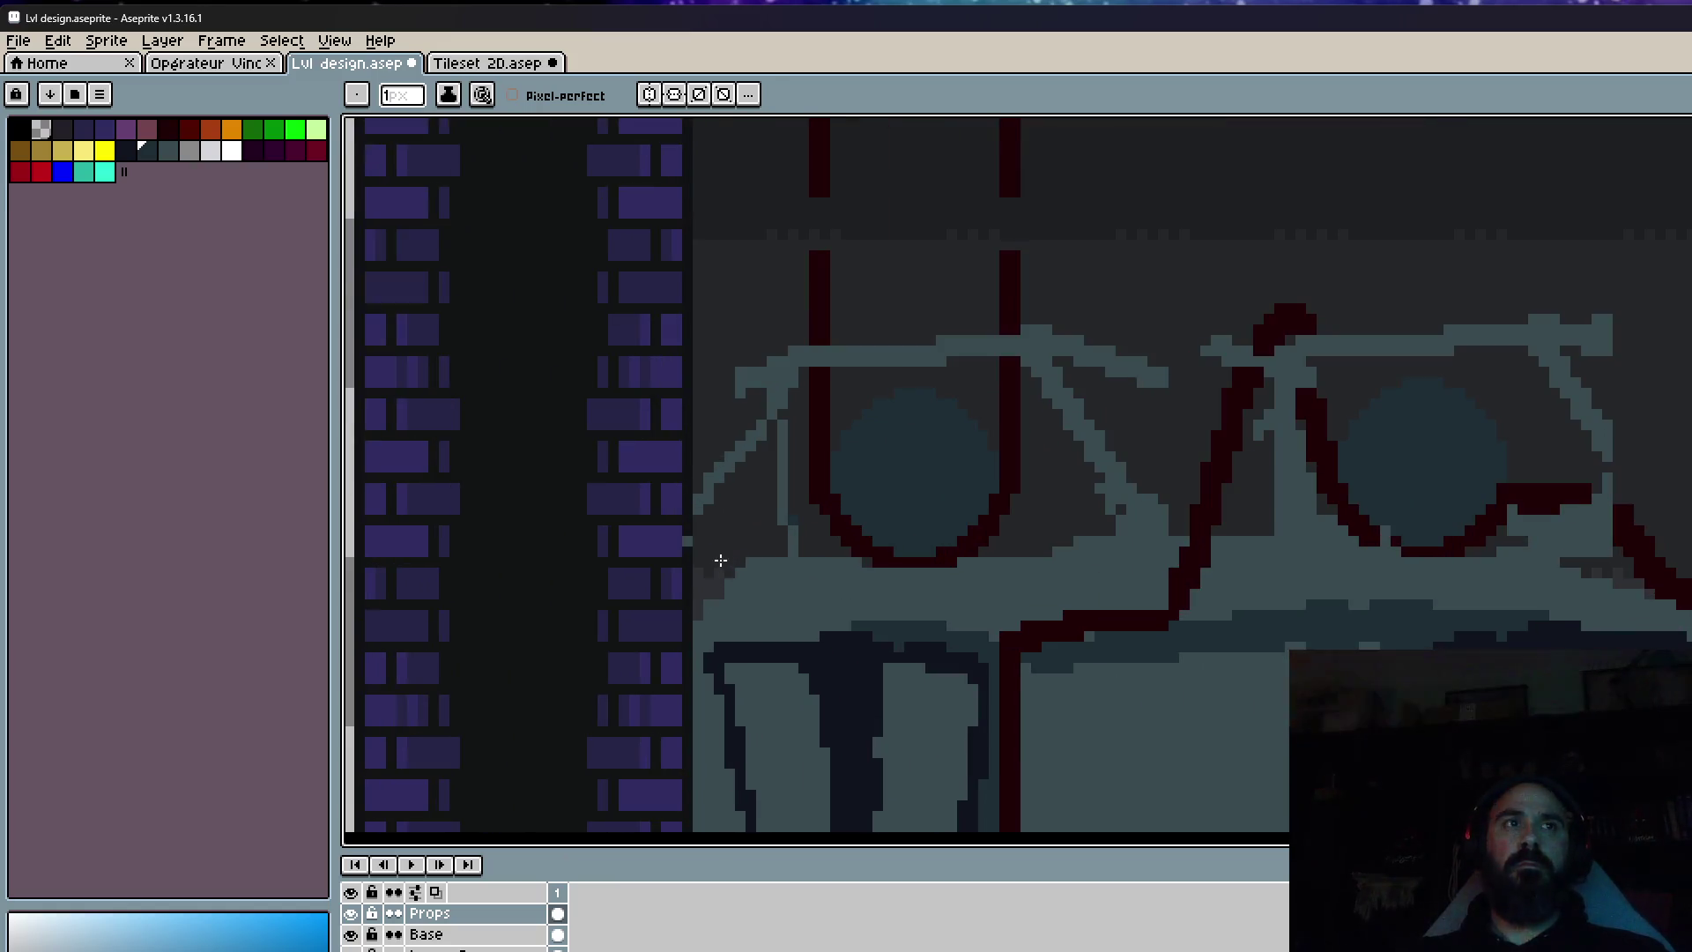
scroll(680, 492, "down", 4)
scroll(716, 474, "up", 5)
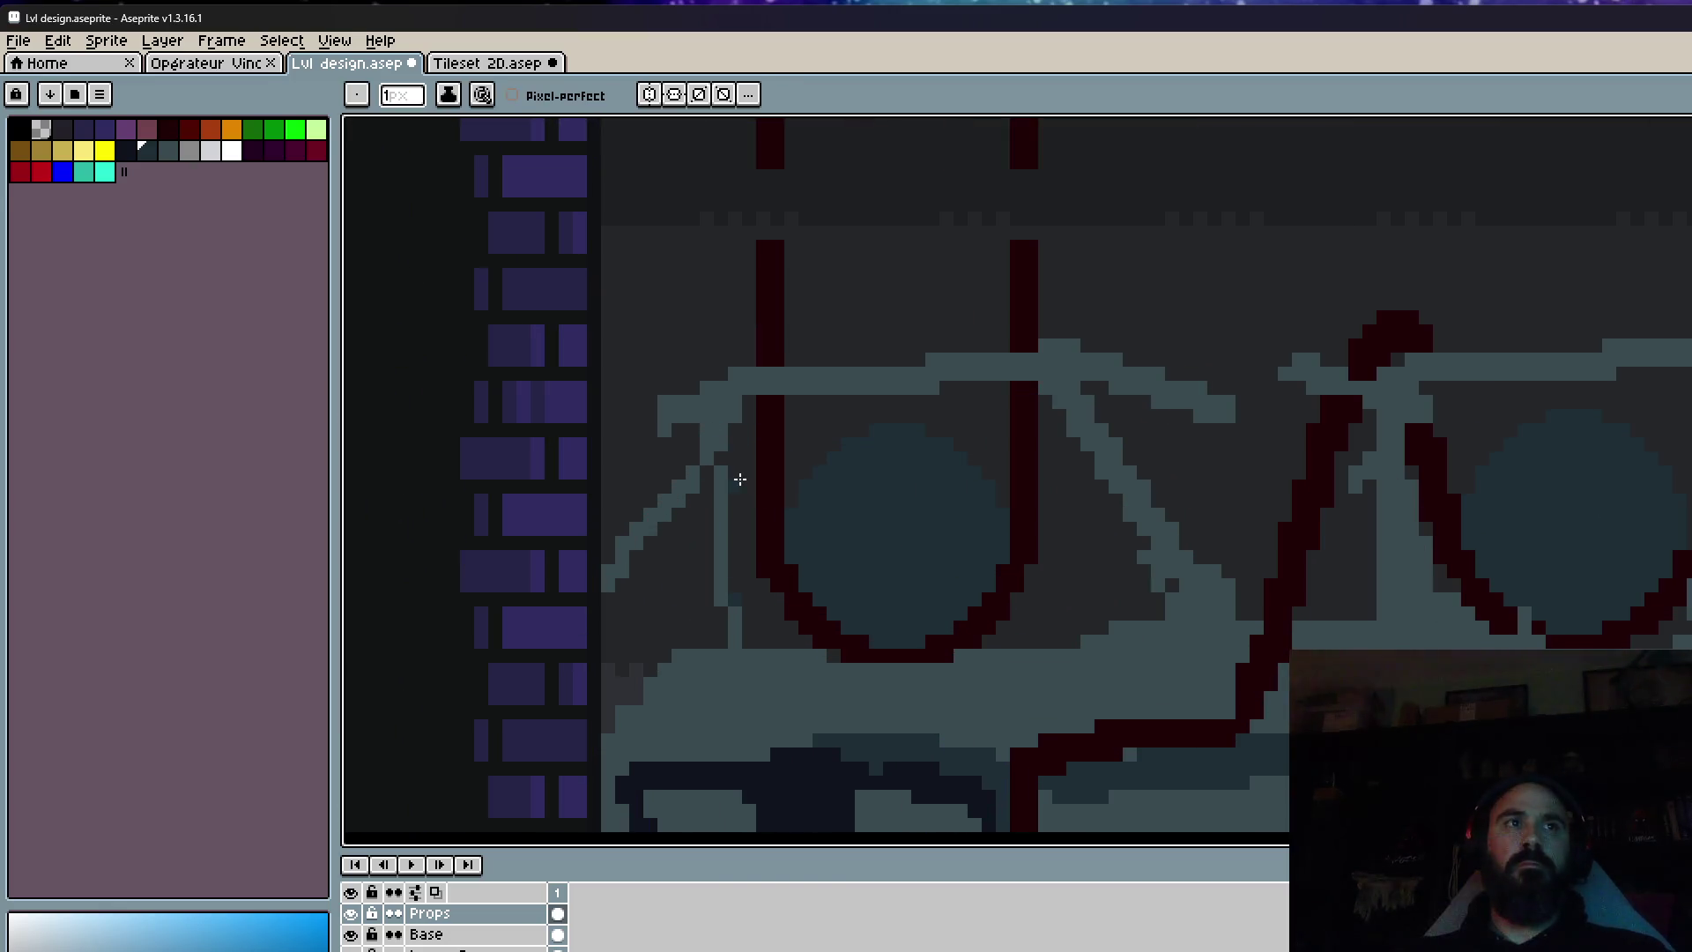
scroll(729, 405, "up", 2)
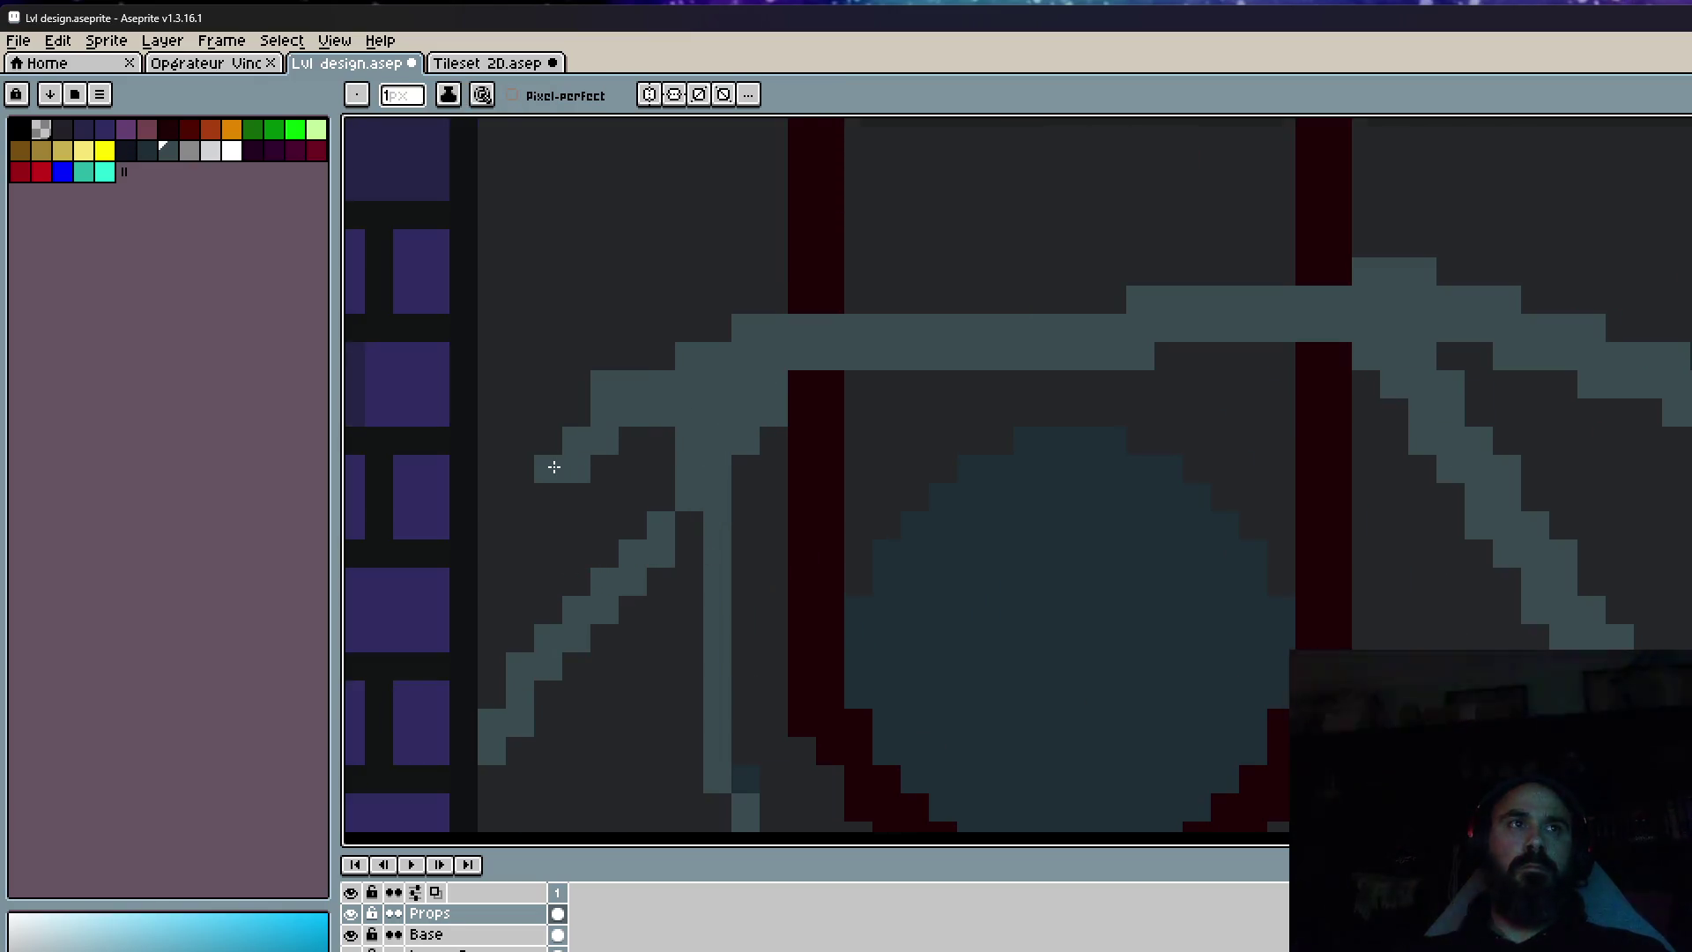
scroll(578, 506, "down", 2)
scroll(578, 506, "up", 1)
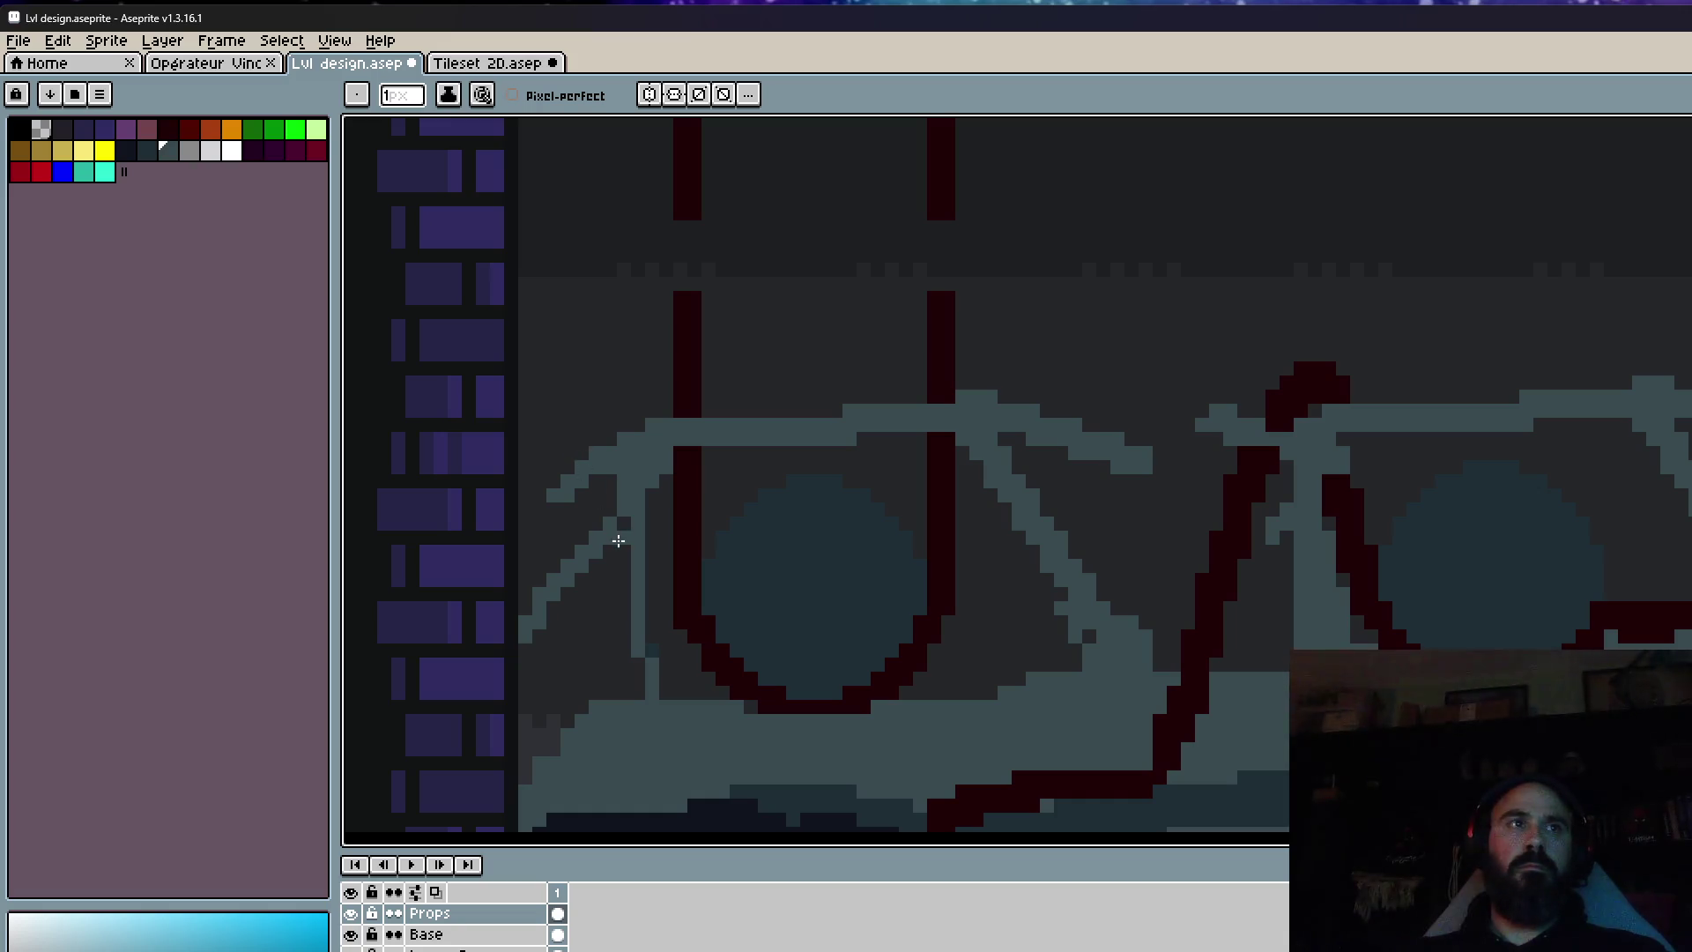
left_click_drag(525, 630, 575, 571)
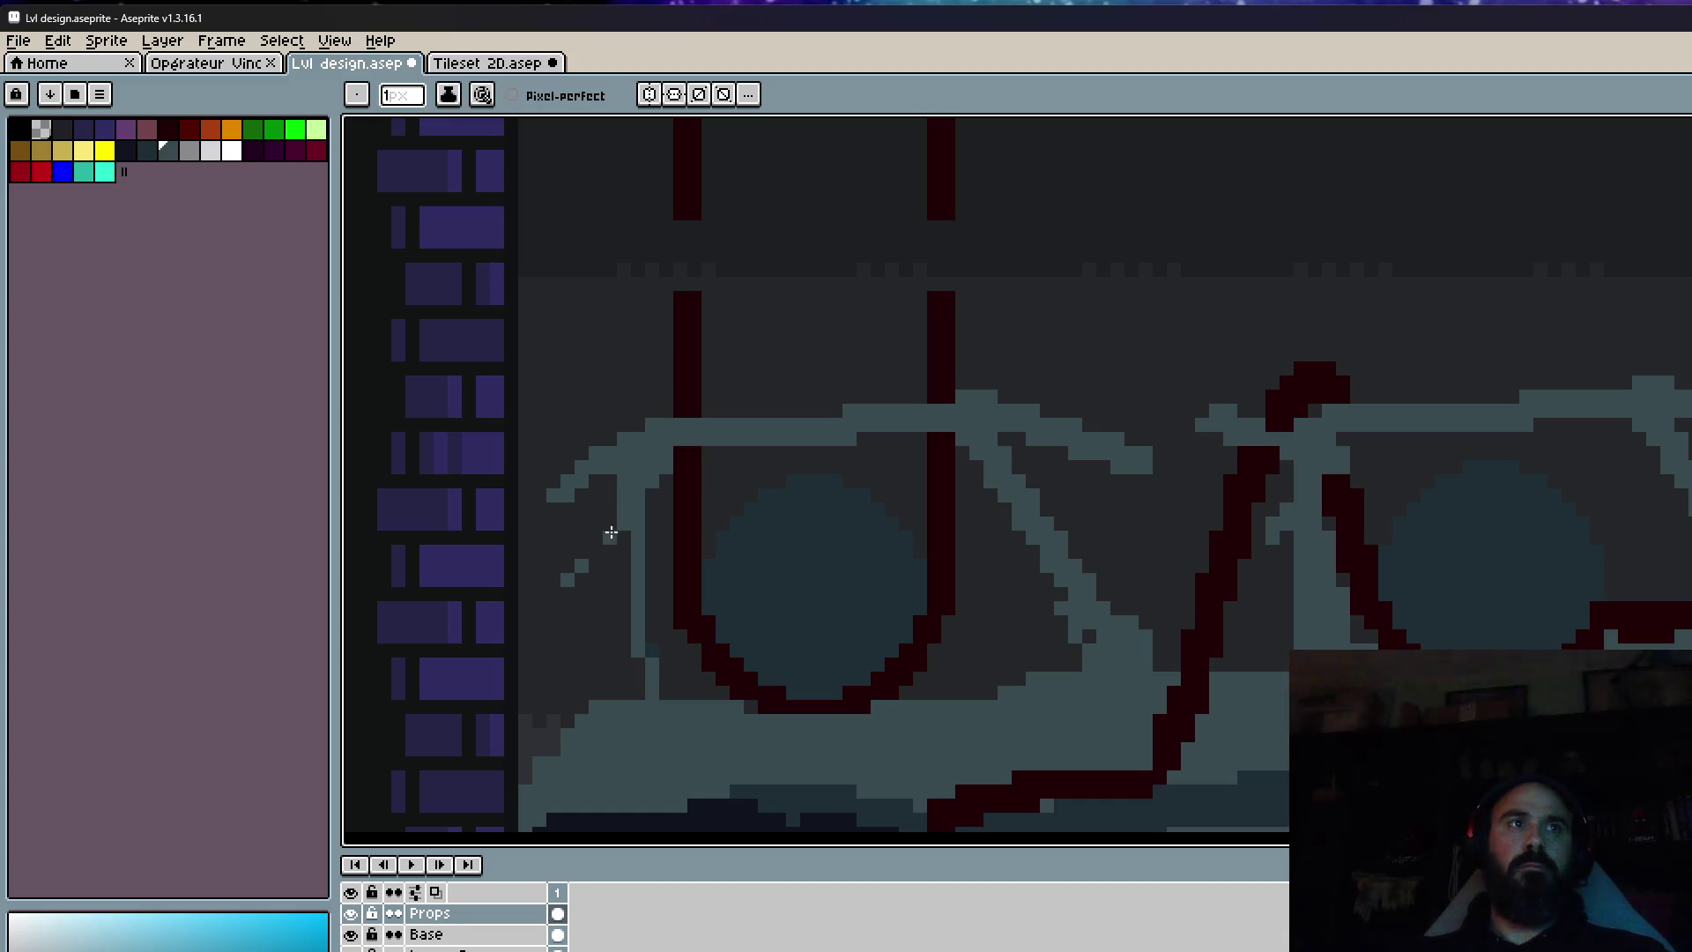
scroll(621, 642, "down", 2)
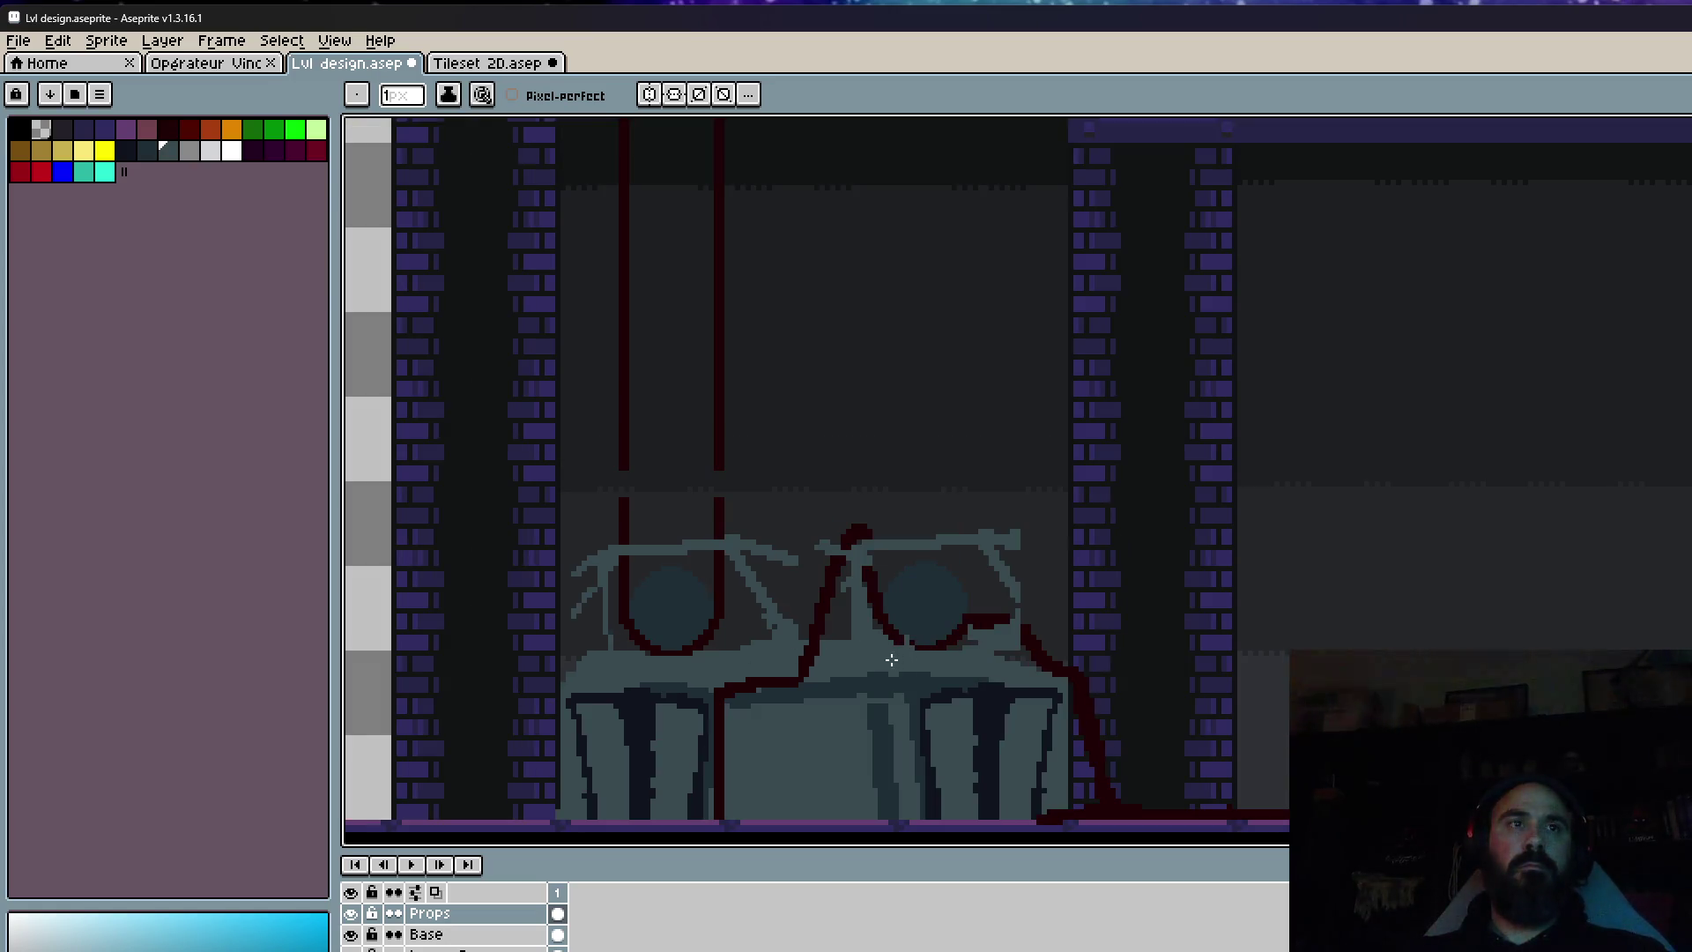
scroll(872, 652, "up", 2)
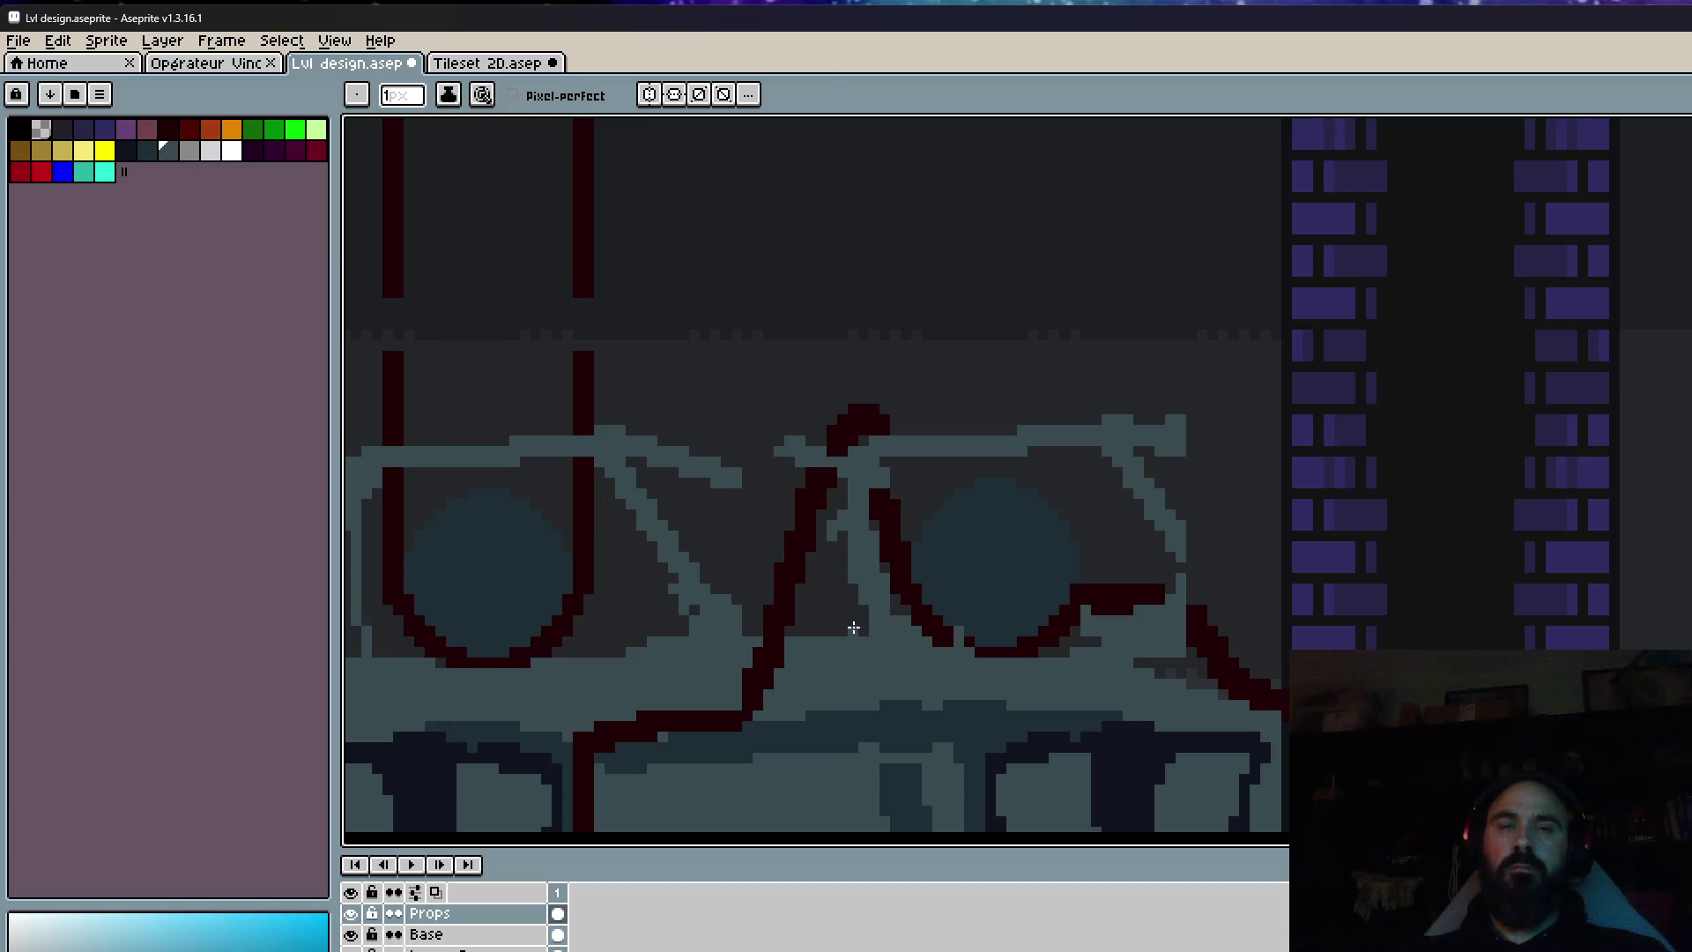
scroll(850, 628, "down", 1)
scroll(837, 630, "up", 2)
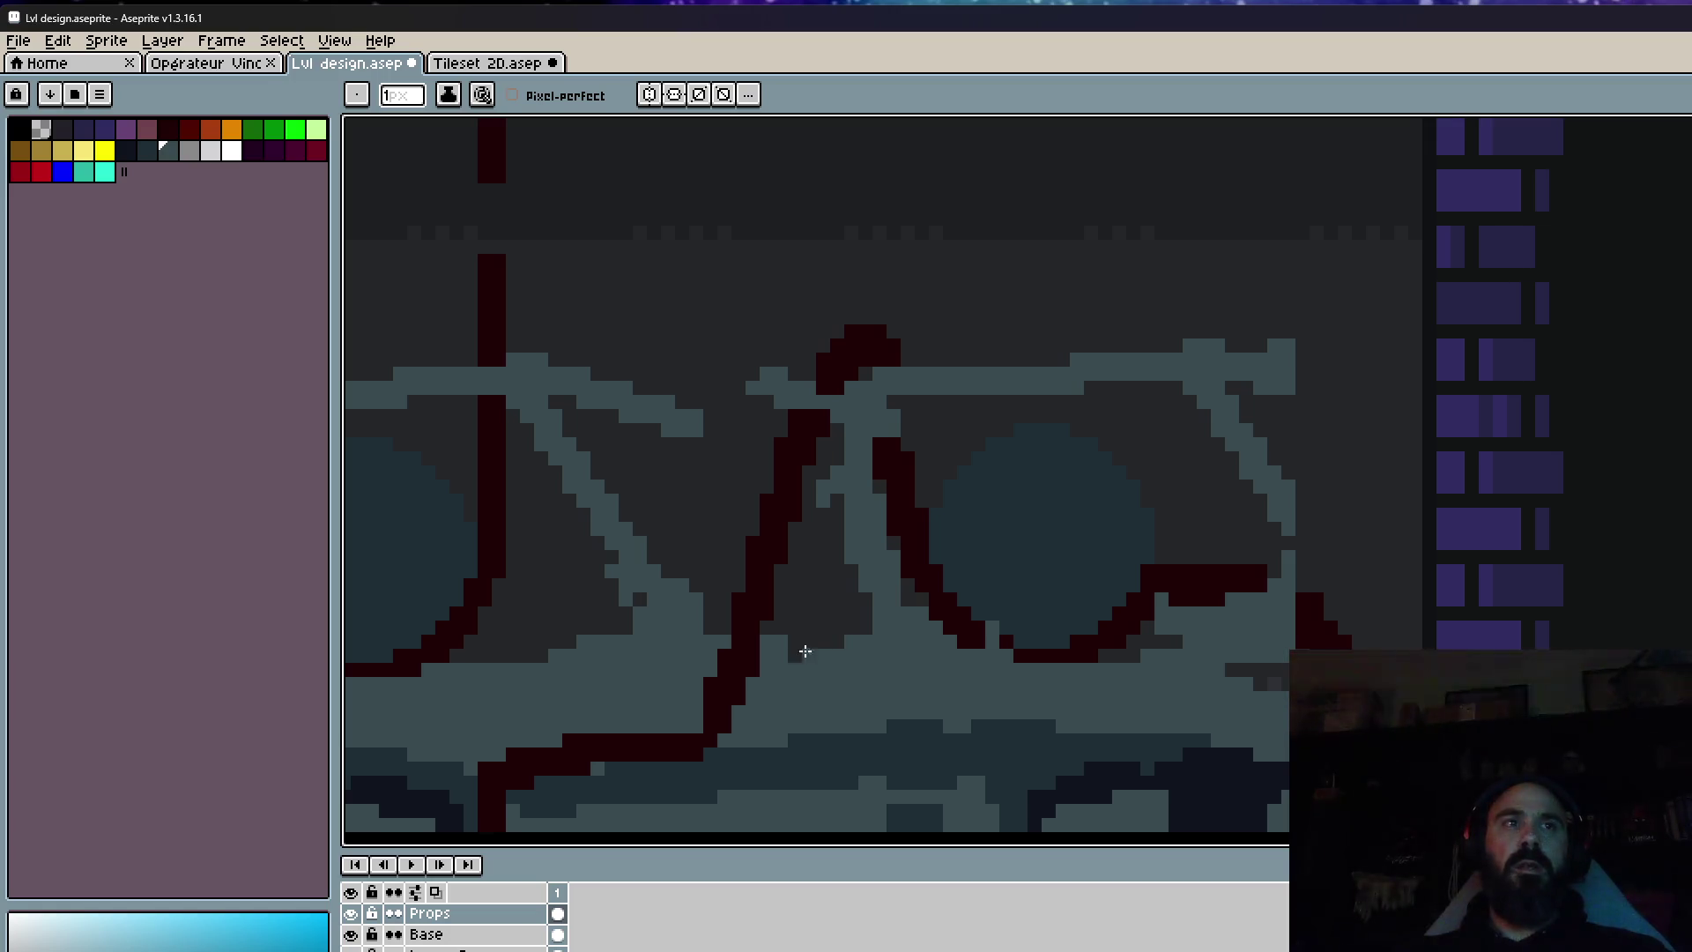
scroll(939, 686, "down", 2)
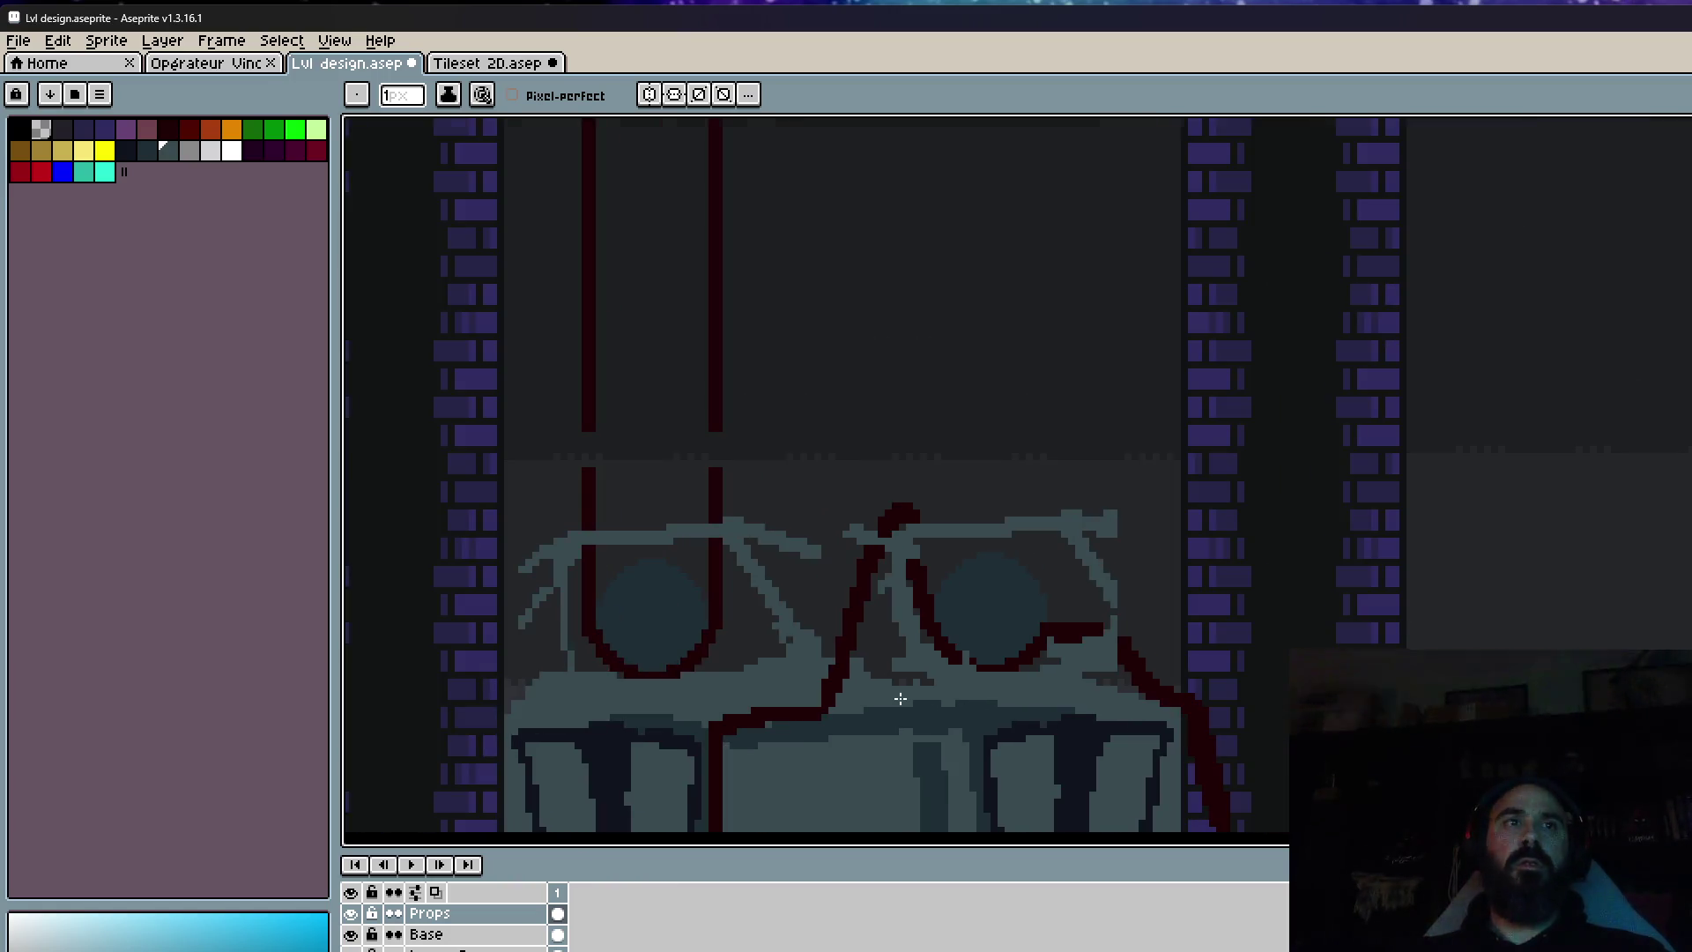
scroll(900, 697, "down", 2)
scroll(801, 616, "up", 4)
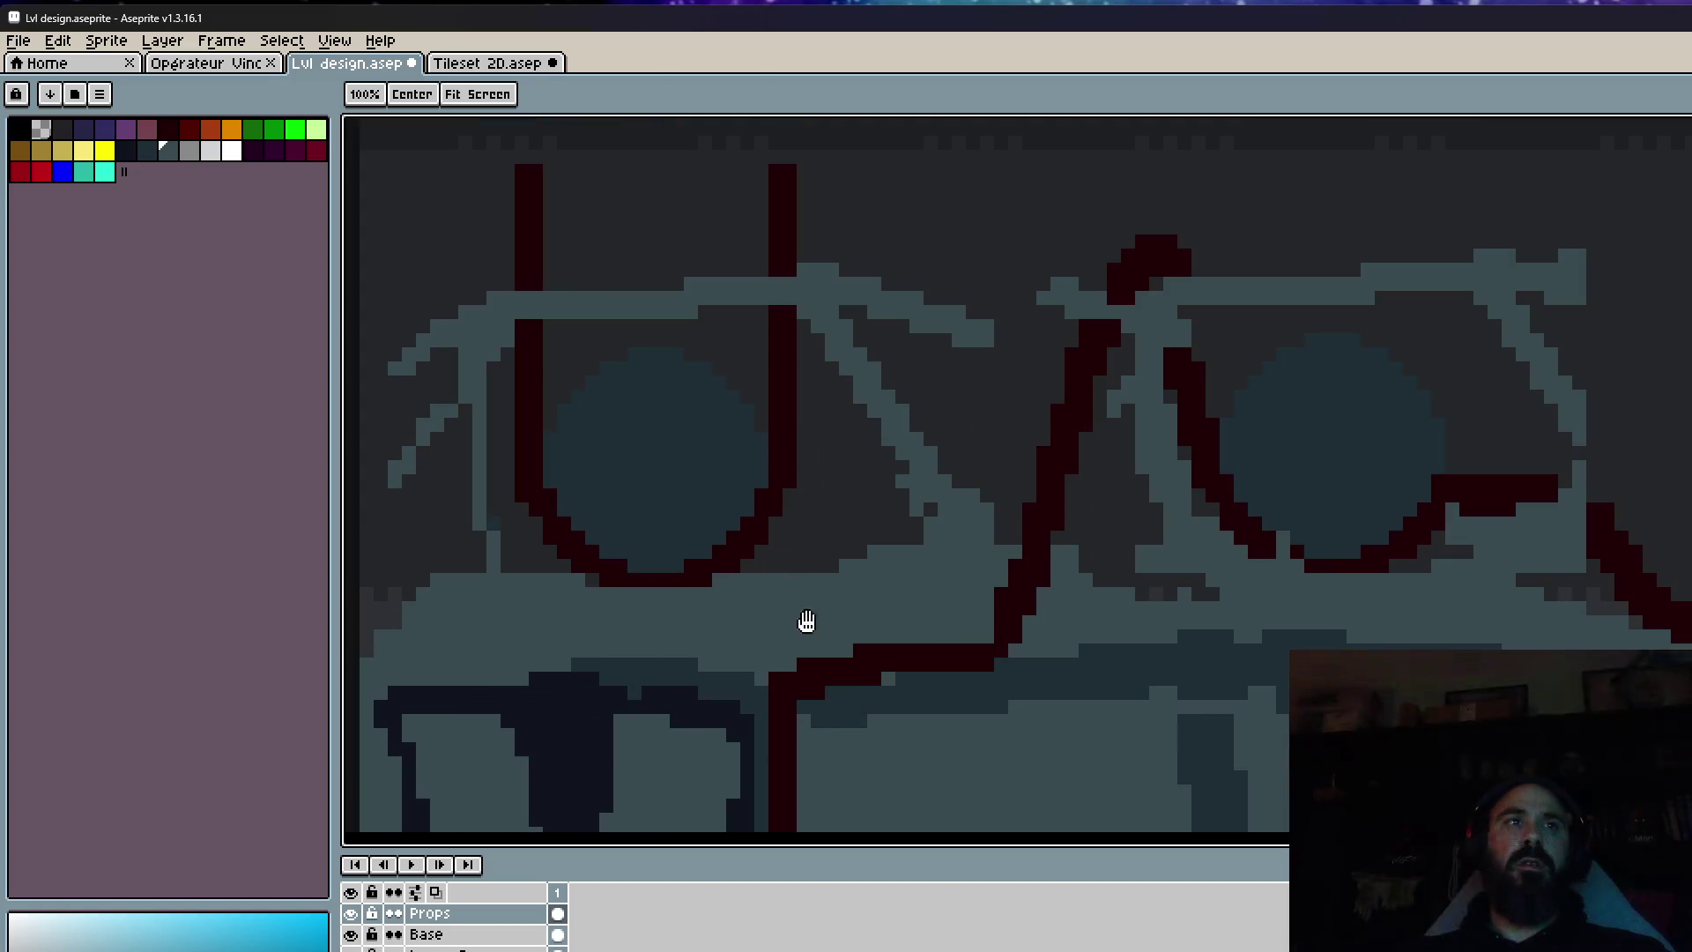
Sample the pipe's dark red and add dark-red pixels along the right pipe line.
key("b")
key("i")
left_click(915, 657)
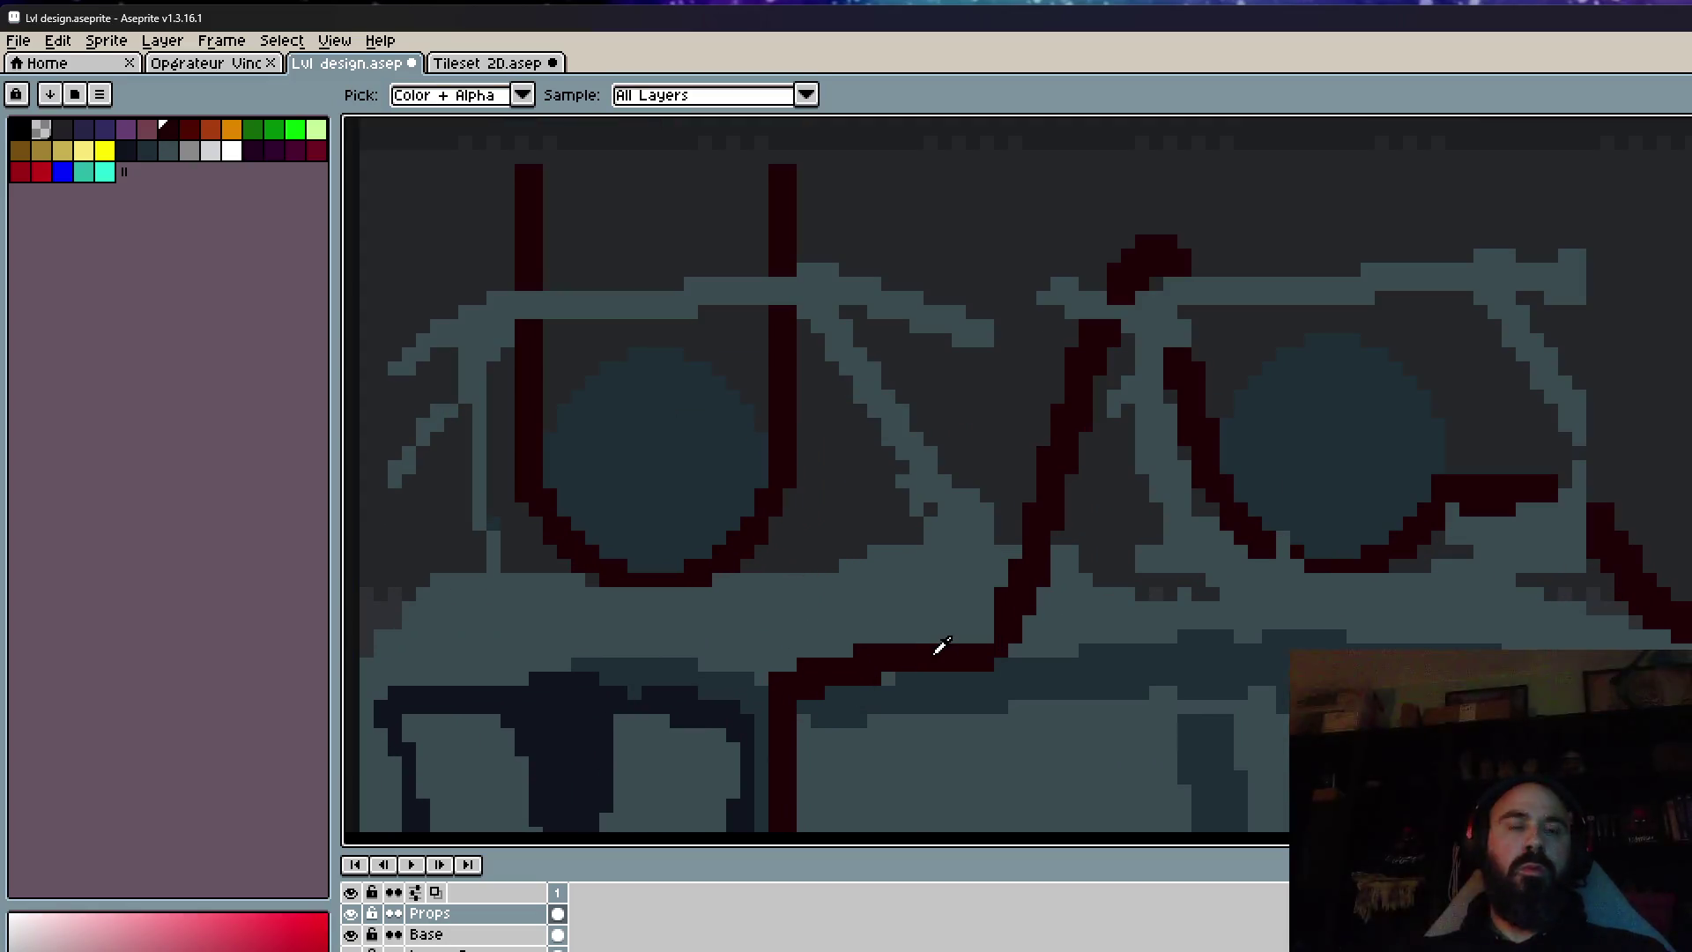
key("b")
scroll(934, 648, "up", 1)
left_click_drag(1057, 597, 1004, 661)
left_click(1001, 657)
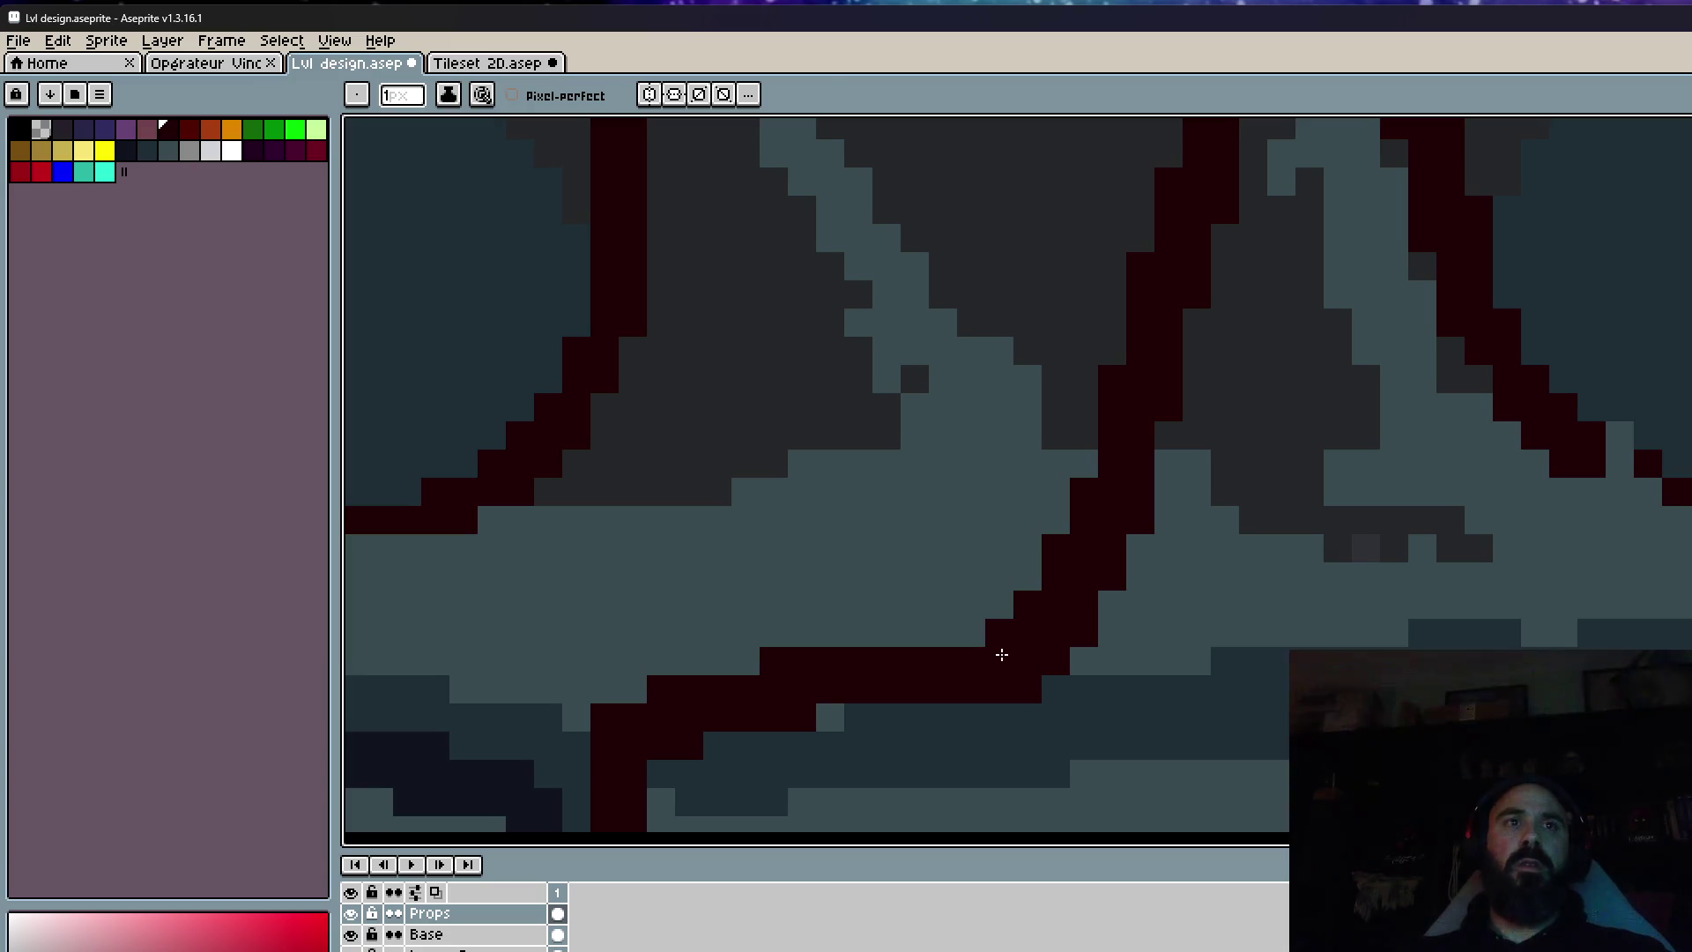
scroll(984, 637, "down", 2)
scroll(983, 637, "up", 2)
Extend the dark-red pipe downward along its bend toward the floor.
mouse_move(883, 537)
left_mouse_down()
mouse_move(865, 717)
mouse_move(908, 731)
mouse_move(909, 668)
left_mouse_up()
scroll(864, 718, "down", 3)
left_click_drag(903, 605, 908, 528)
scroll(908, 537, "down", 4)
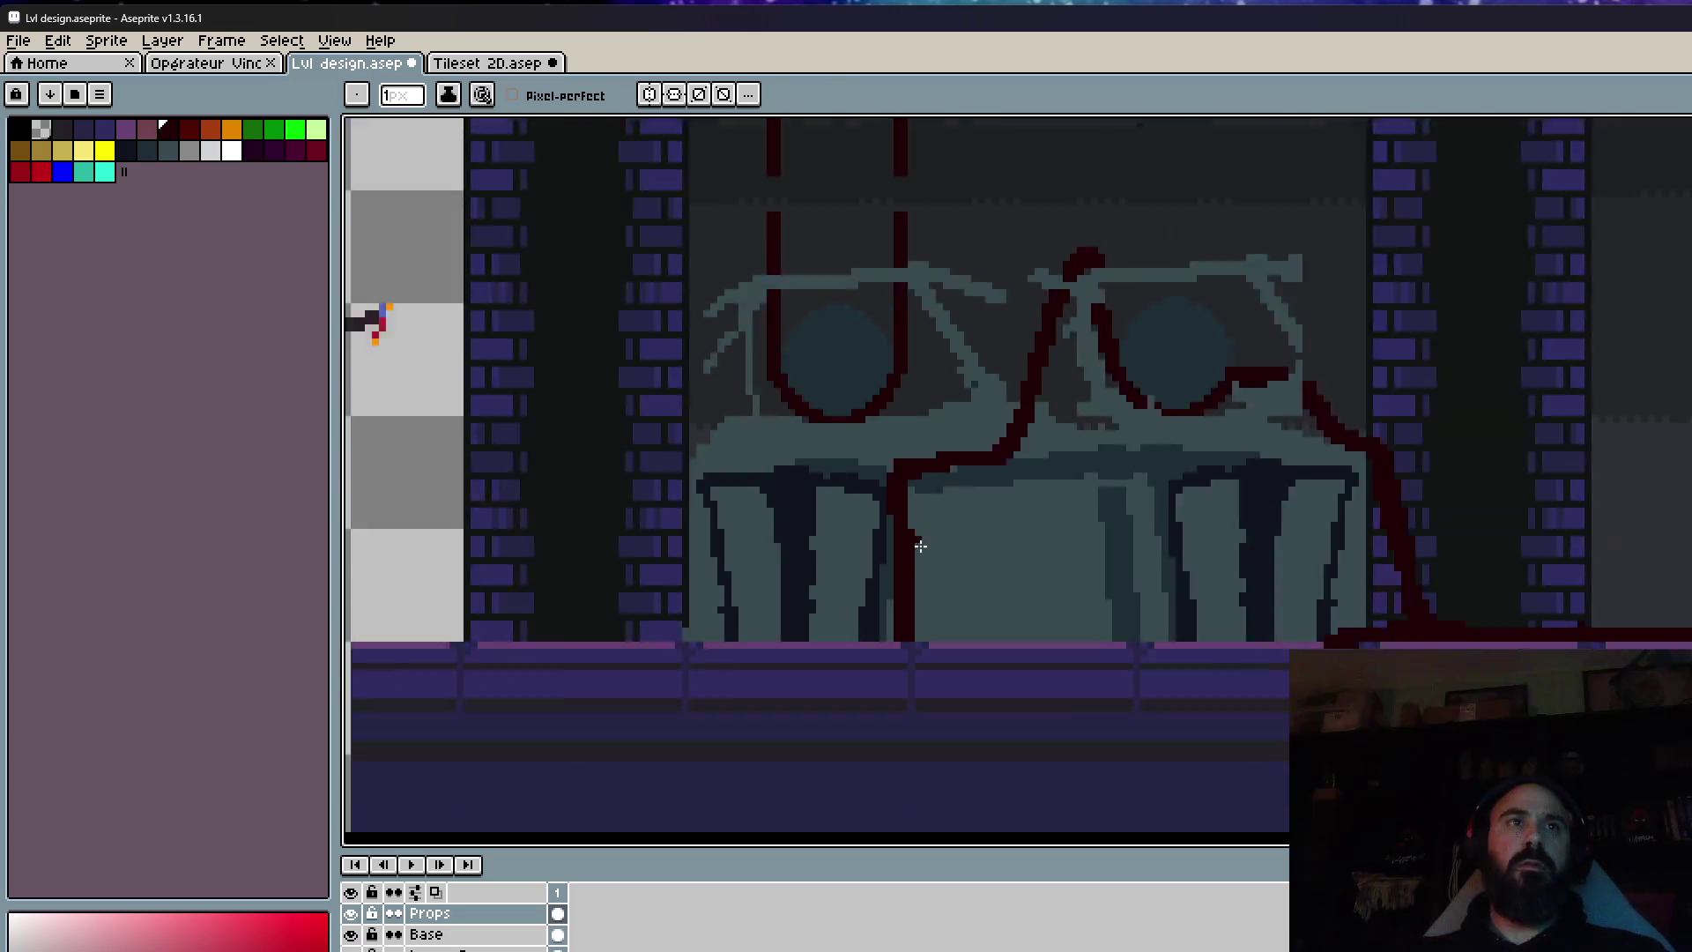
scroll(1006, 598, "up", 2)
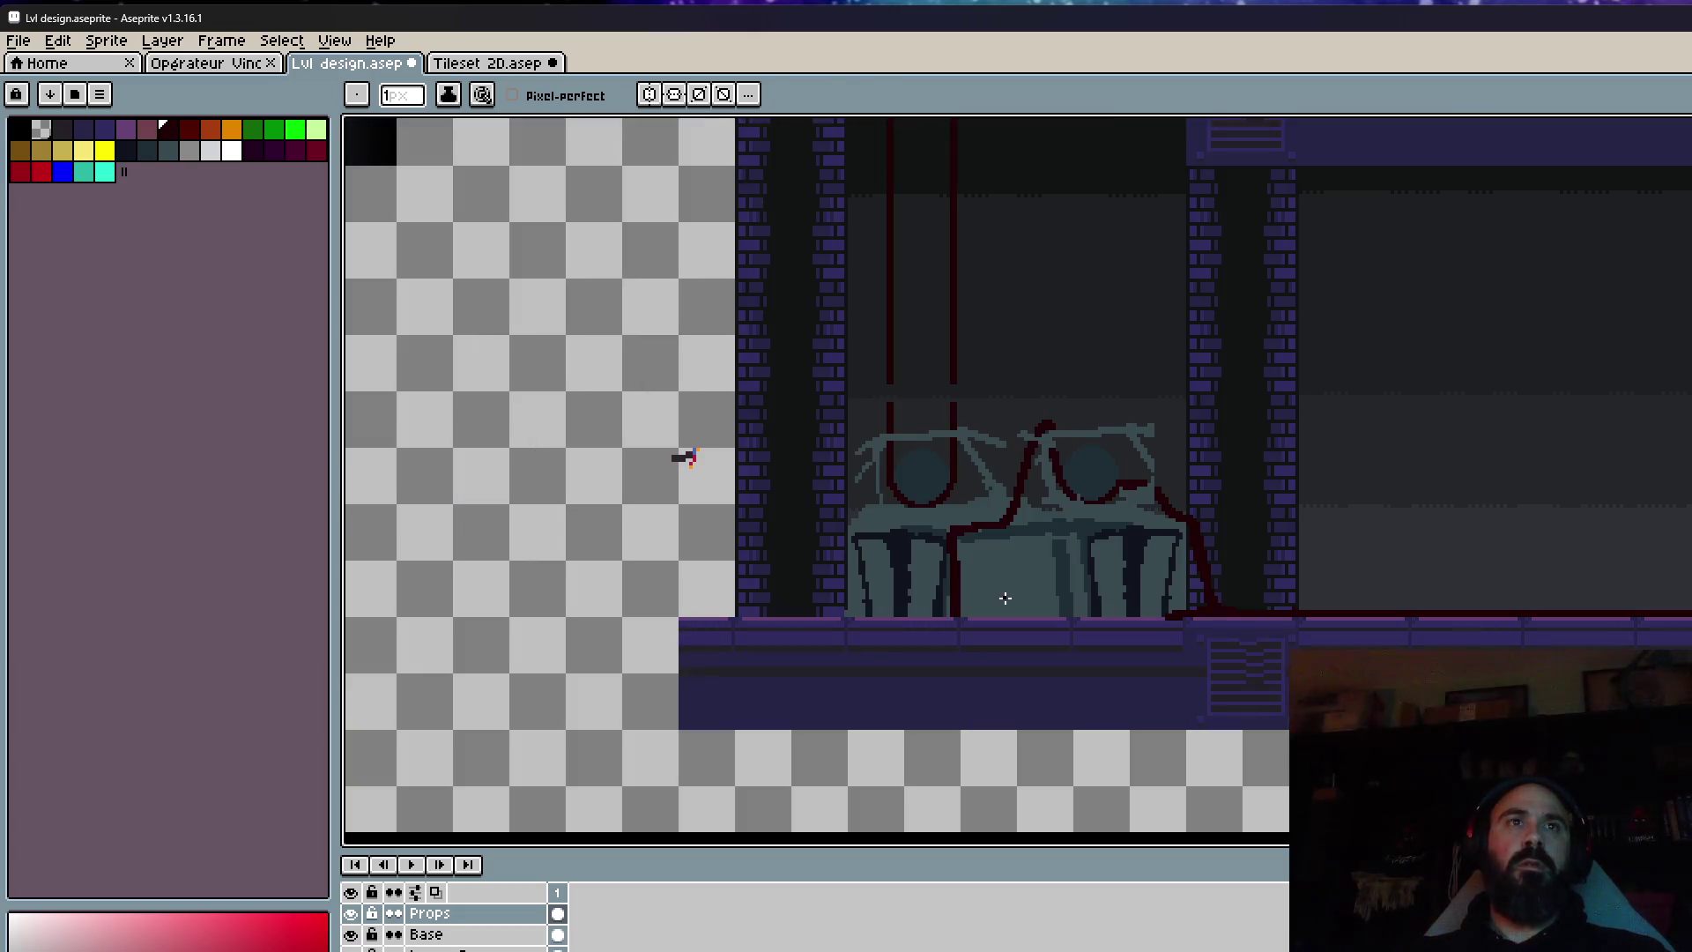
scroll(1177, 588, "up", 4)
Run the red pipe along the floor corner with a size 2 brush, undoing stray marks.
left_click_drag(1126, 604, 1180, 575)
left_click_drag(1227, 510, 1112, 592)
key("ctrl")
key("ctrl+z")
scroll(1163, 605, "down", 1)
left_click(1147, 624)
key("ctrl+z")
key("minus")
key("minus")
key("minus")
scroll(1137, 604, "up", 2)
left_click_drag(1118, 597, 1110, 610)
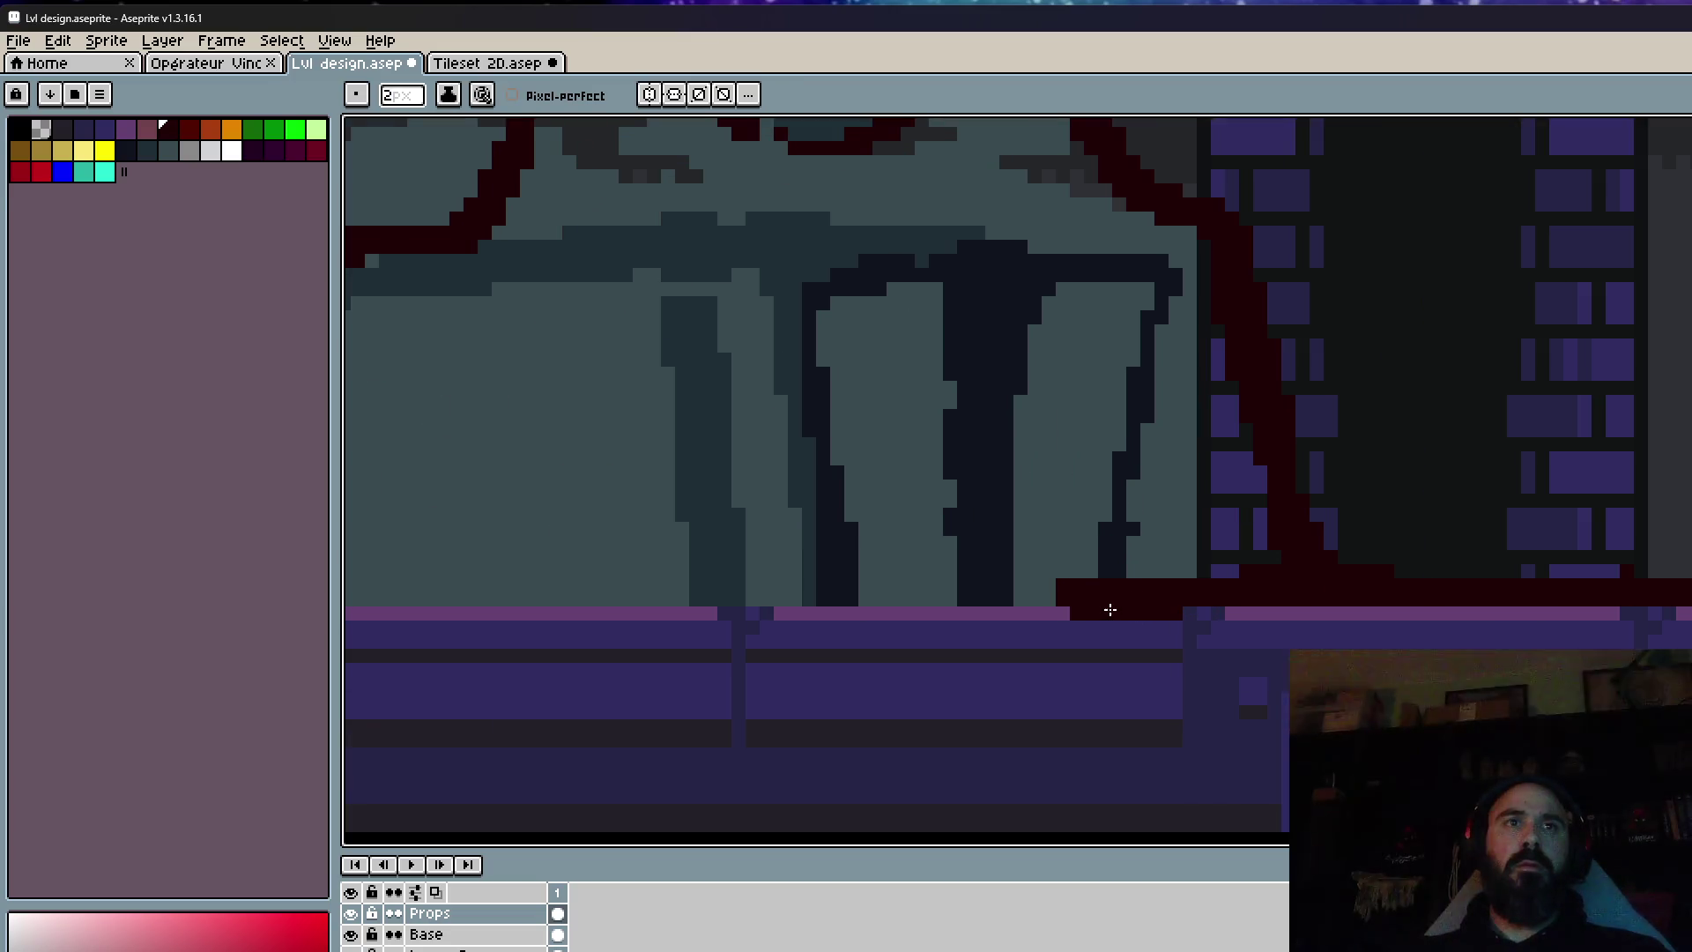
scroll(1145, 634, "down", 2)
scroll(1110, 648, "down", 2)
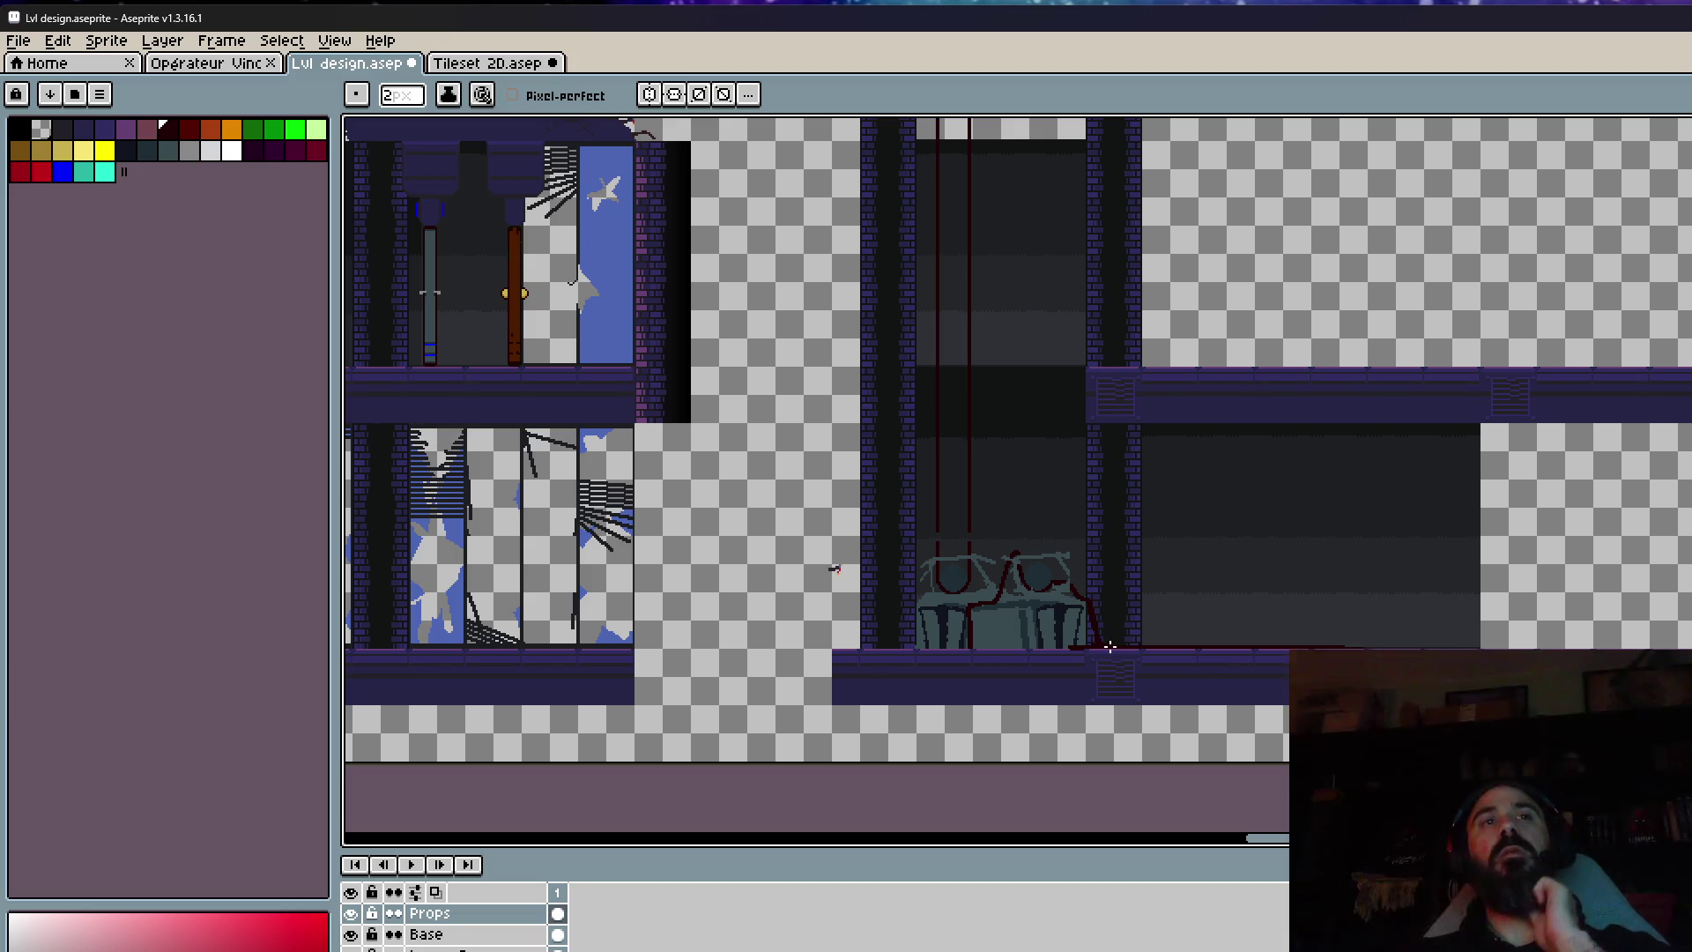
scroll(976, 662, "up", 2)
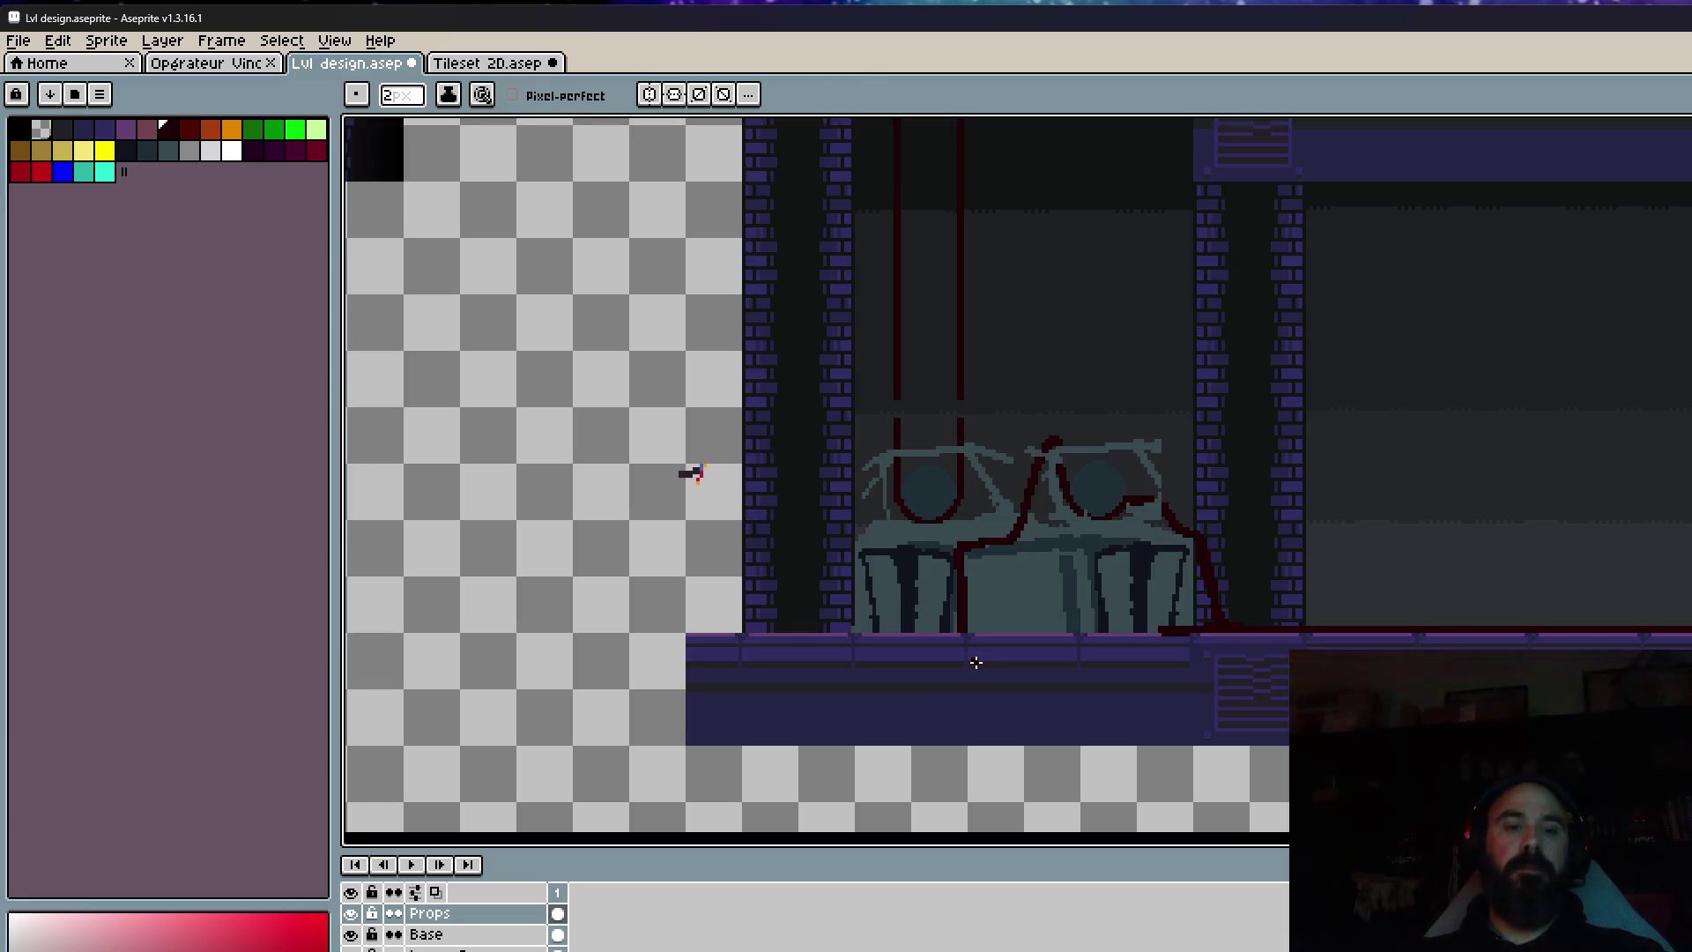
On the Base layer, paint over the pink floor highlight in the floor's dark purple.
key("i")
left_click(978, 654)
scroll(902, 643, "up", 1)
scroll(878, 620, "up", 1)
left_click(886, 658)
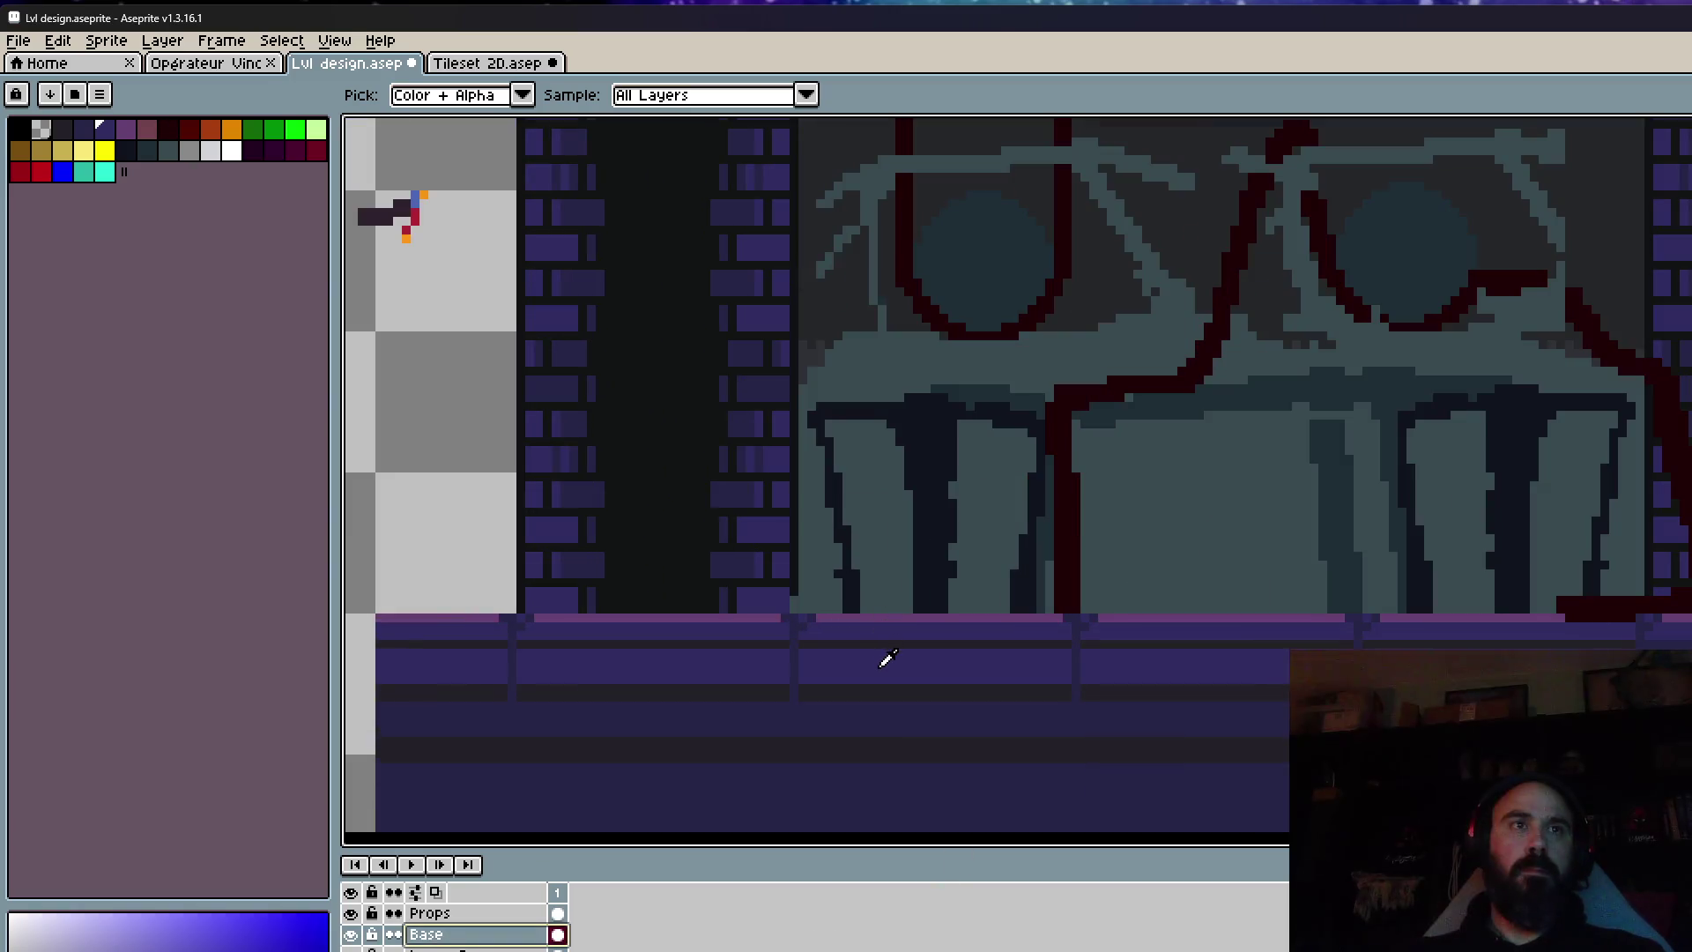
left_click(867, 606, "alt")
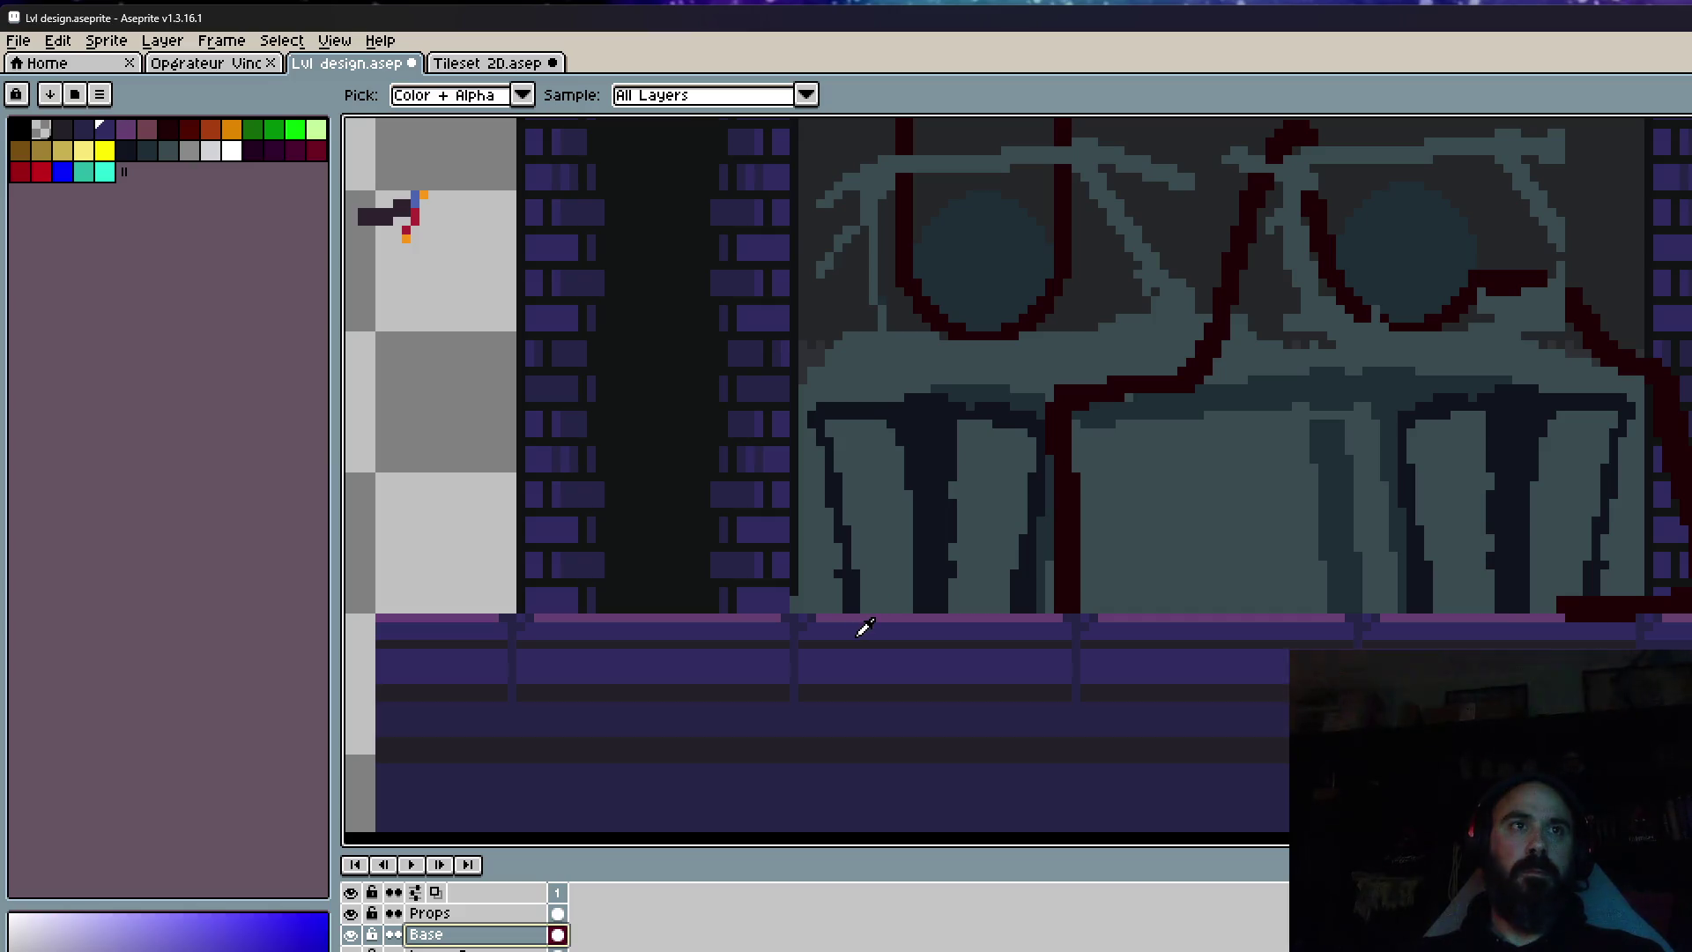
scroll(861, 627, "up", 1)
mouse_move(932, 624)
left_mouse_down()
mouse_move(1156, 624)
mouse_move(985, 622)
left_mouse_up()
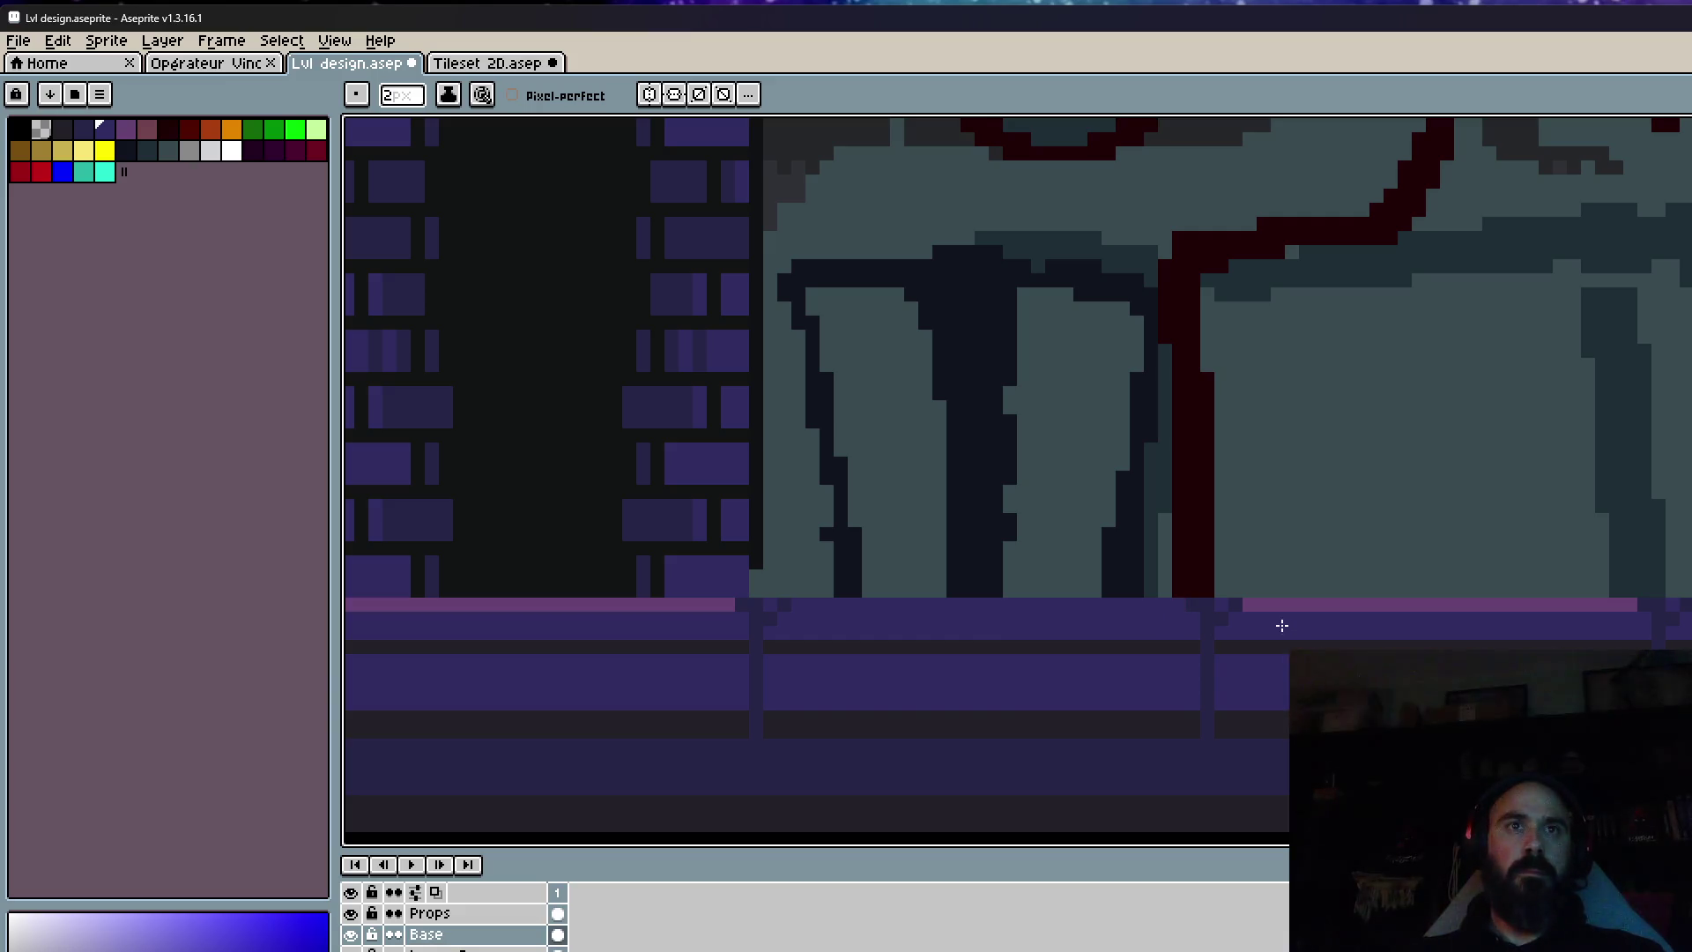
left_click_drag(1261, 622, 1440, 624)
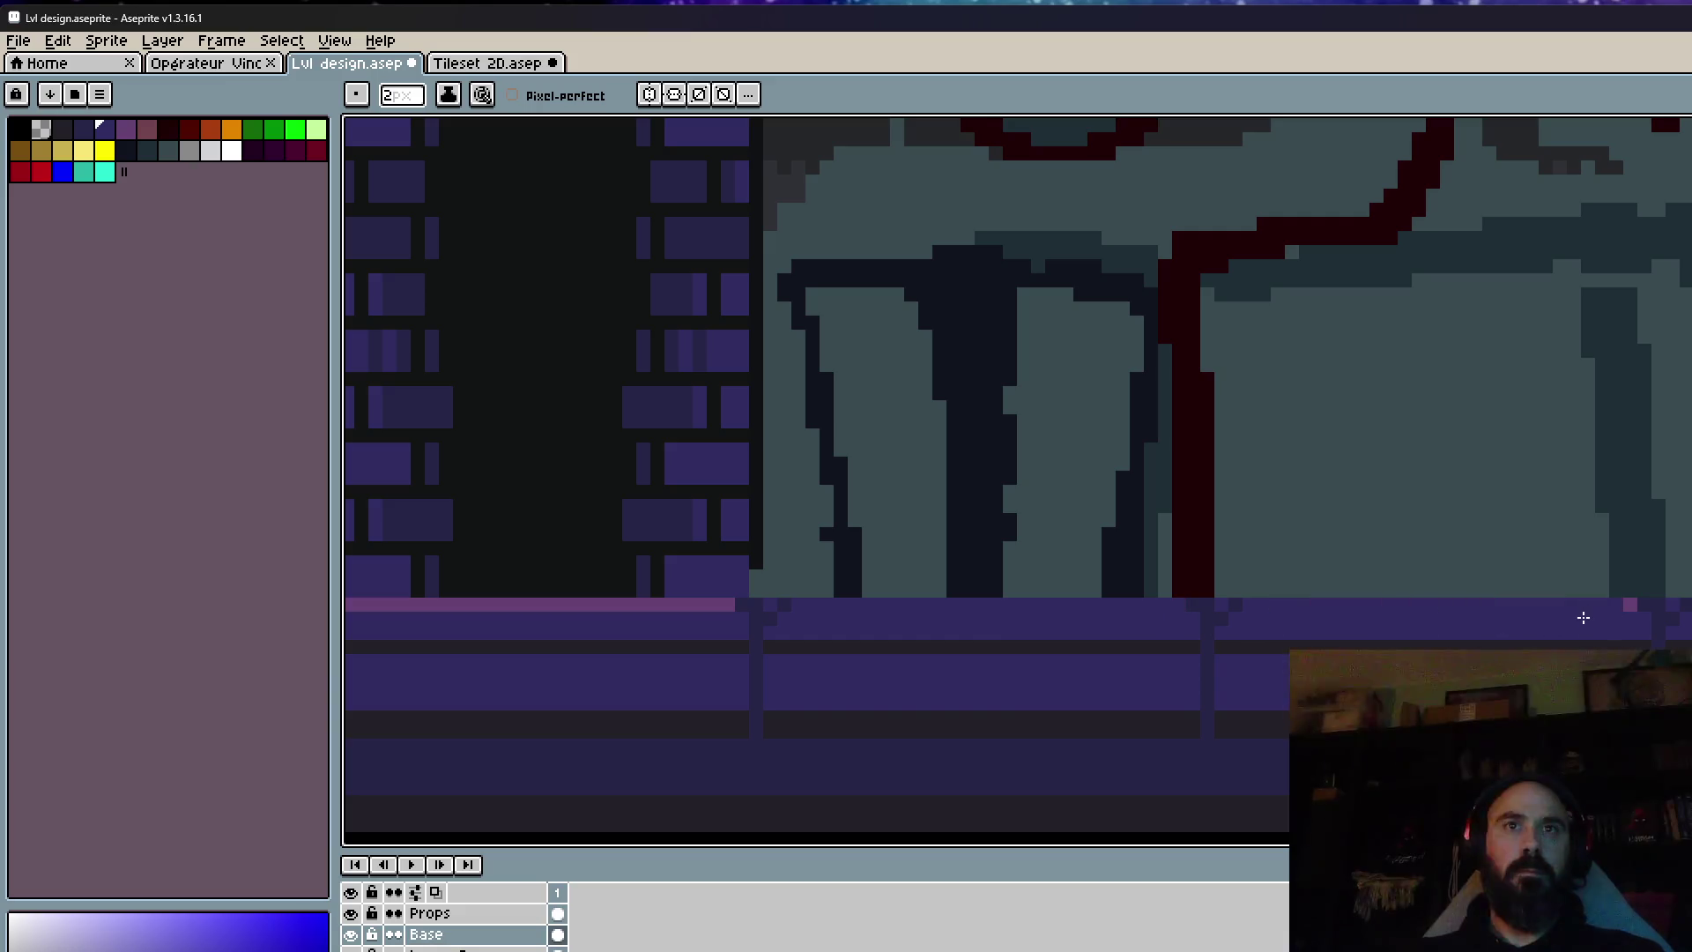
Draw a dark stair-stepped diagonal crack in the floor beneath the tank machine.
left_click_drag(1595, 619, 1201, 673)
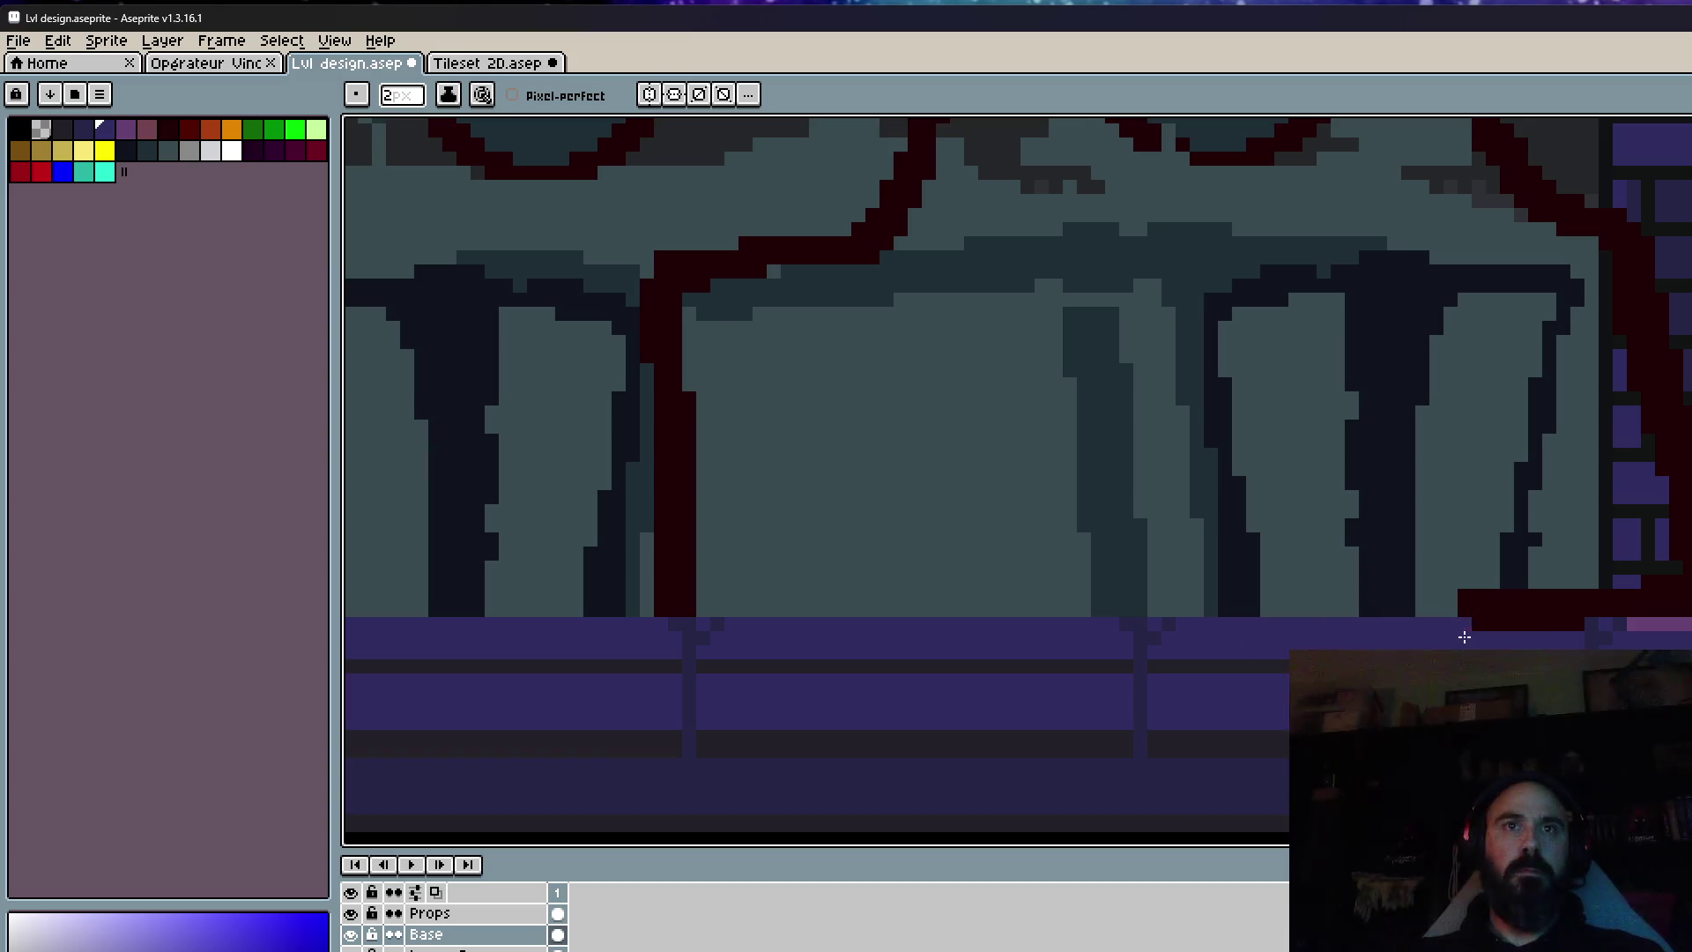
scroll(1478, 634, "down", 3)
scroll(1091, 605, "up", 2)
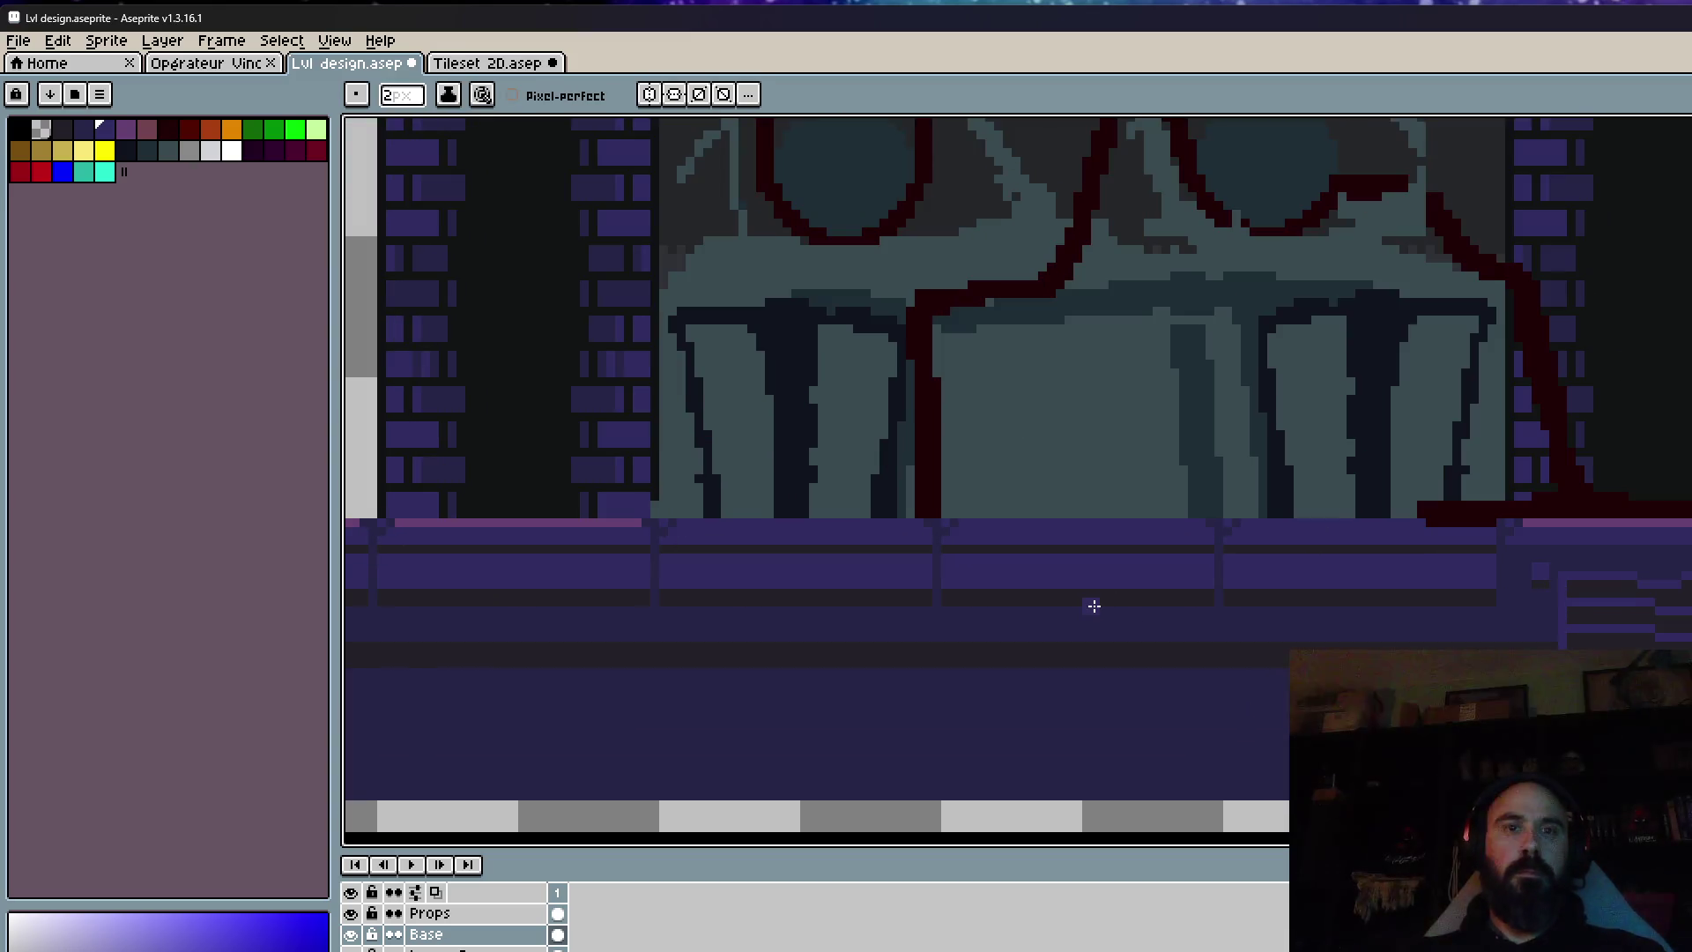
key("alt")
scroll(1080, 588, "up", 1)
left_click_drag(593, 559, 849, 499)
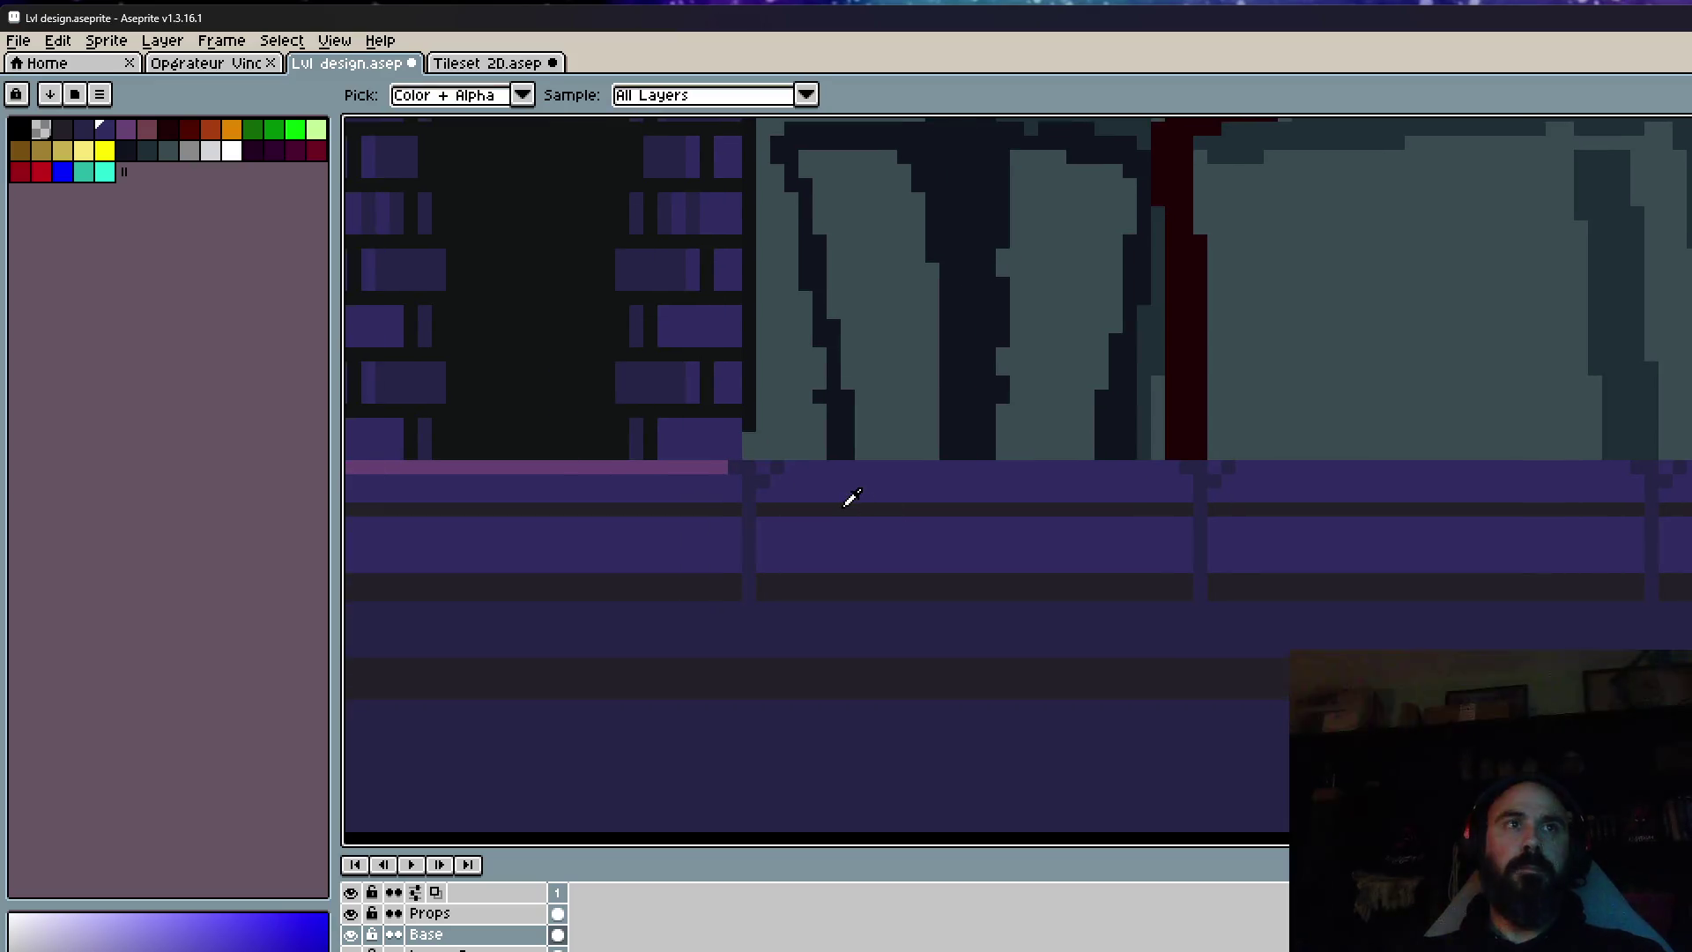
scroll(854, 511, "up", 2)
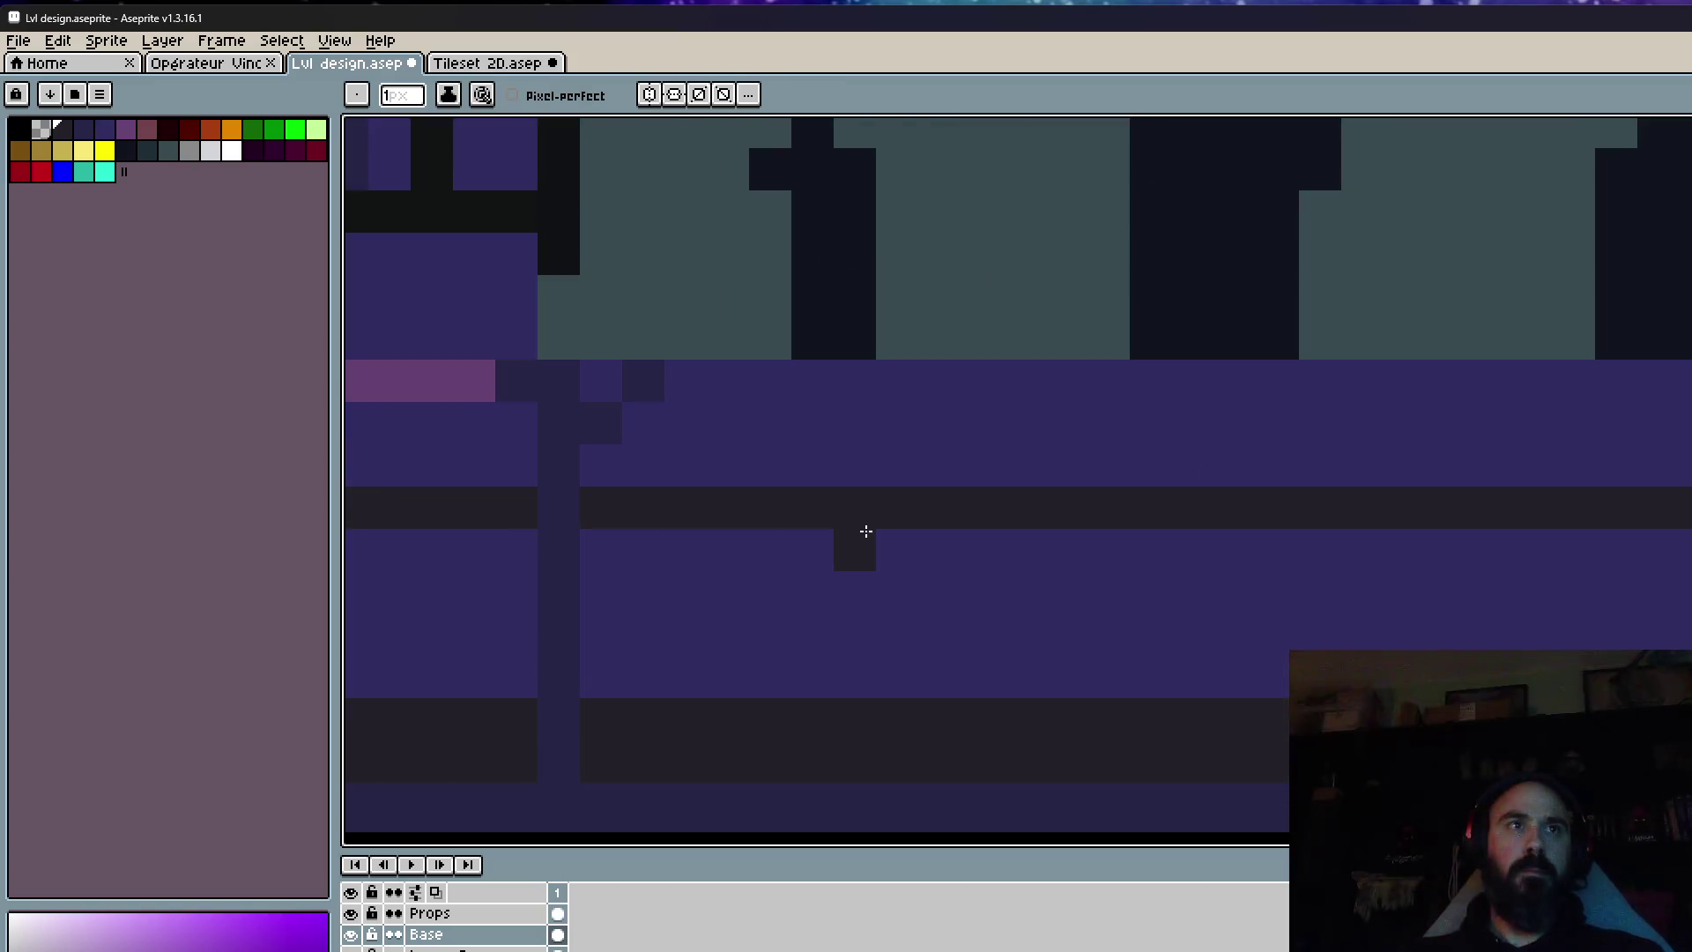
mouse_move(899, 599)
left_mouse_down()
mouse_move(939, 679)
mouse_move(929, 567)
left_mouse_up()
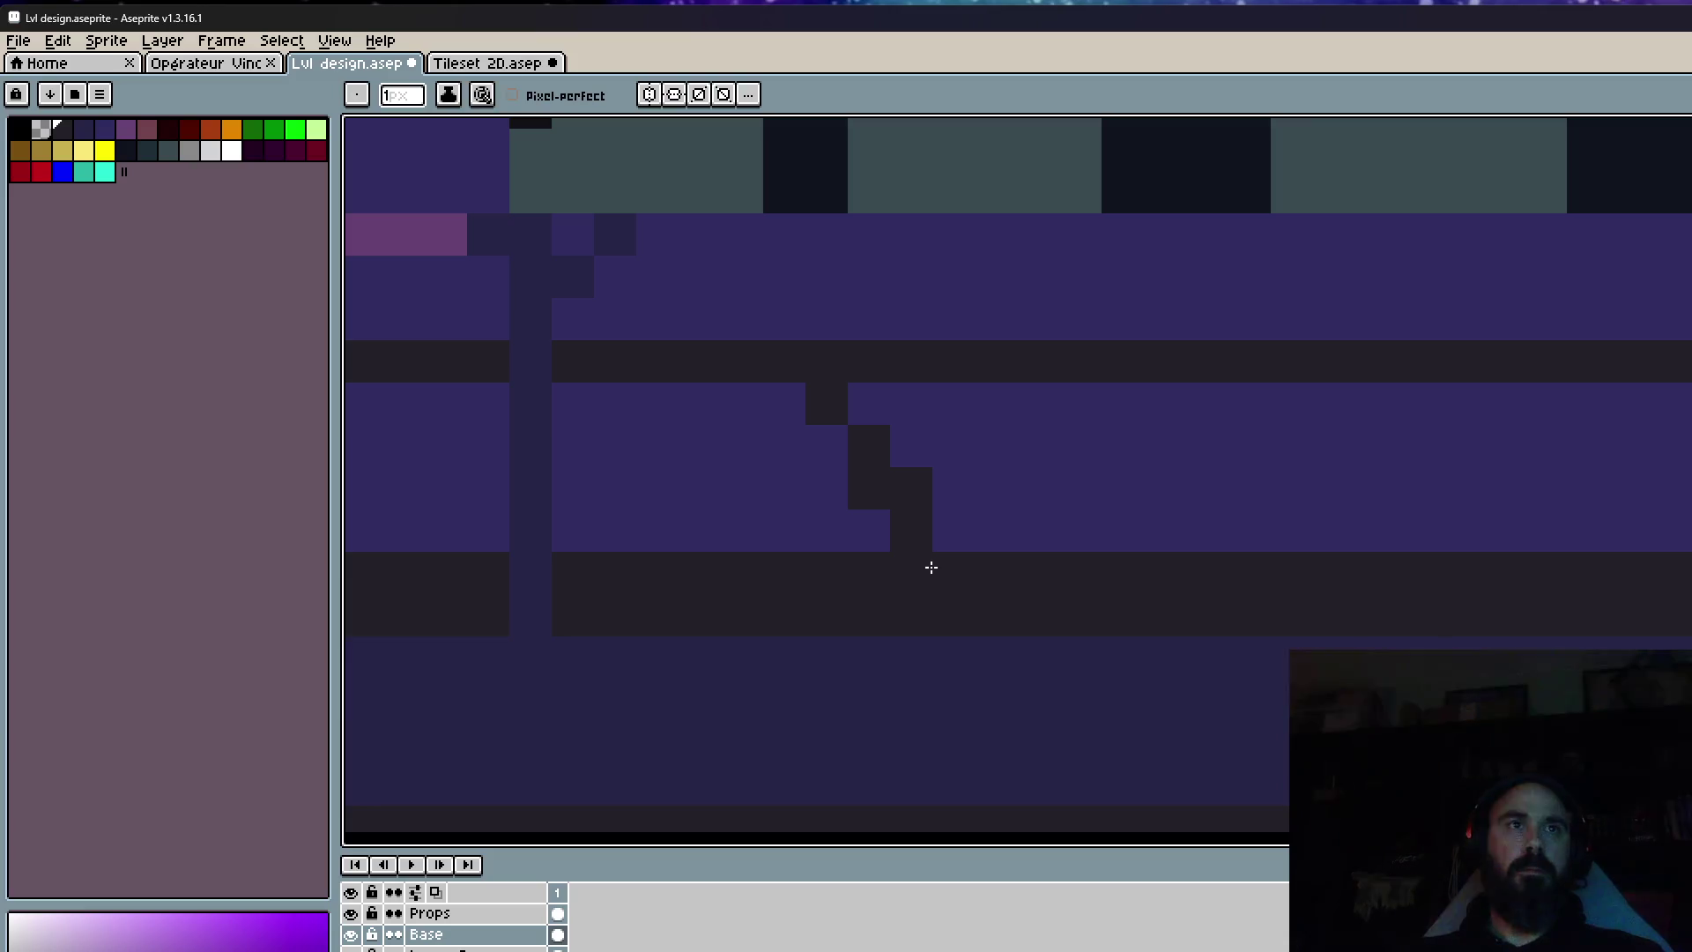
scroll(972, 673, "down", 1)
left_click_drag(972, 674, 914, 389)
scroll(934, 441, "down", 1)
scroll(1013, 484, "down", 1)
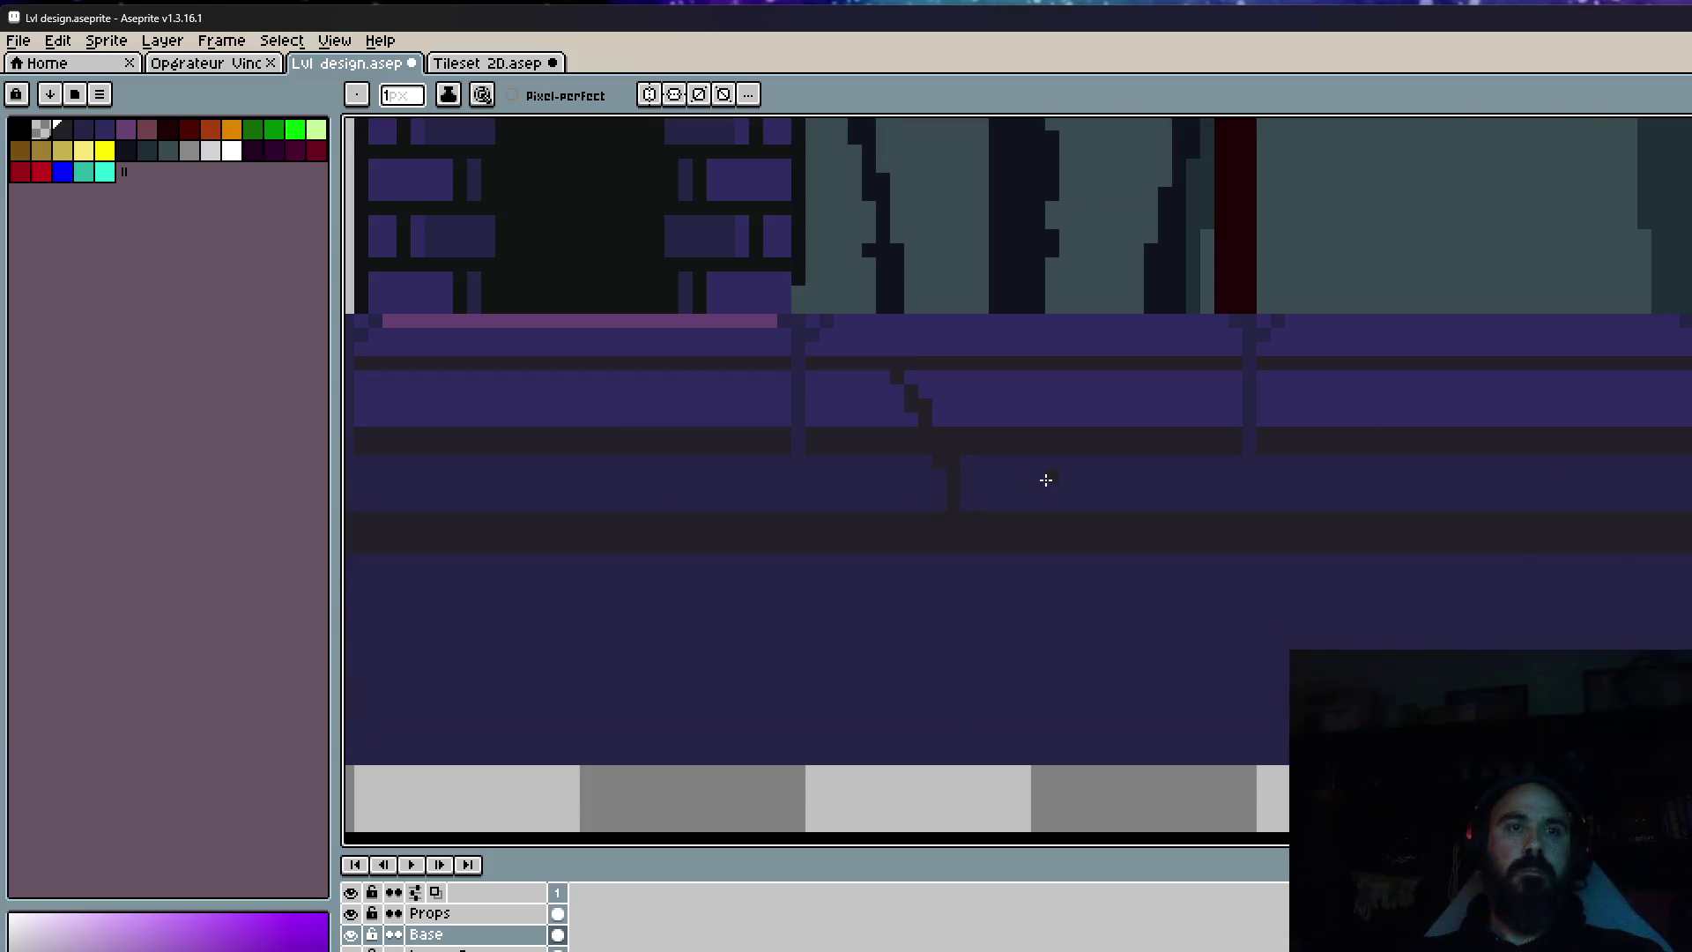
key("m")
scroll(947, 434, "up", 1)
Lower the middle and left floor sections under the machine by one pixel.
left_click_drag(1057, 435, 1343, 551)
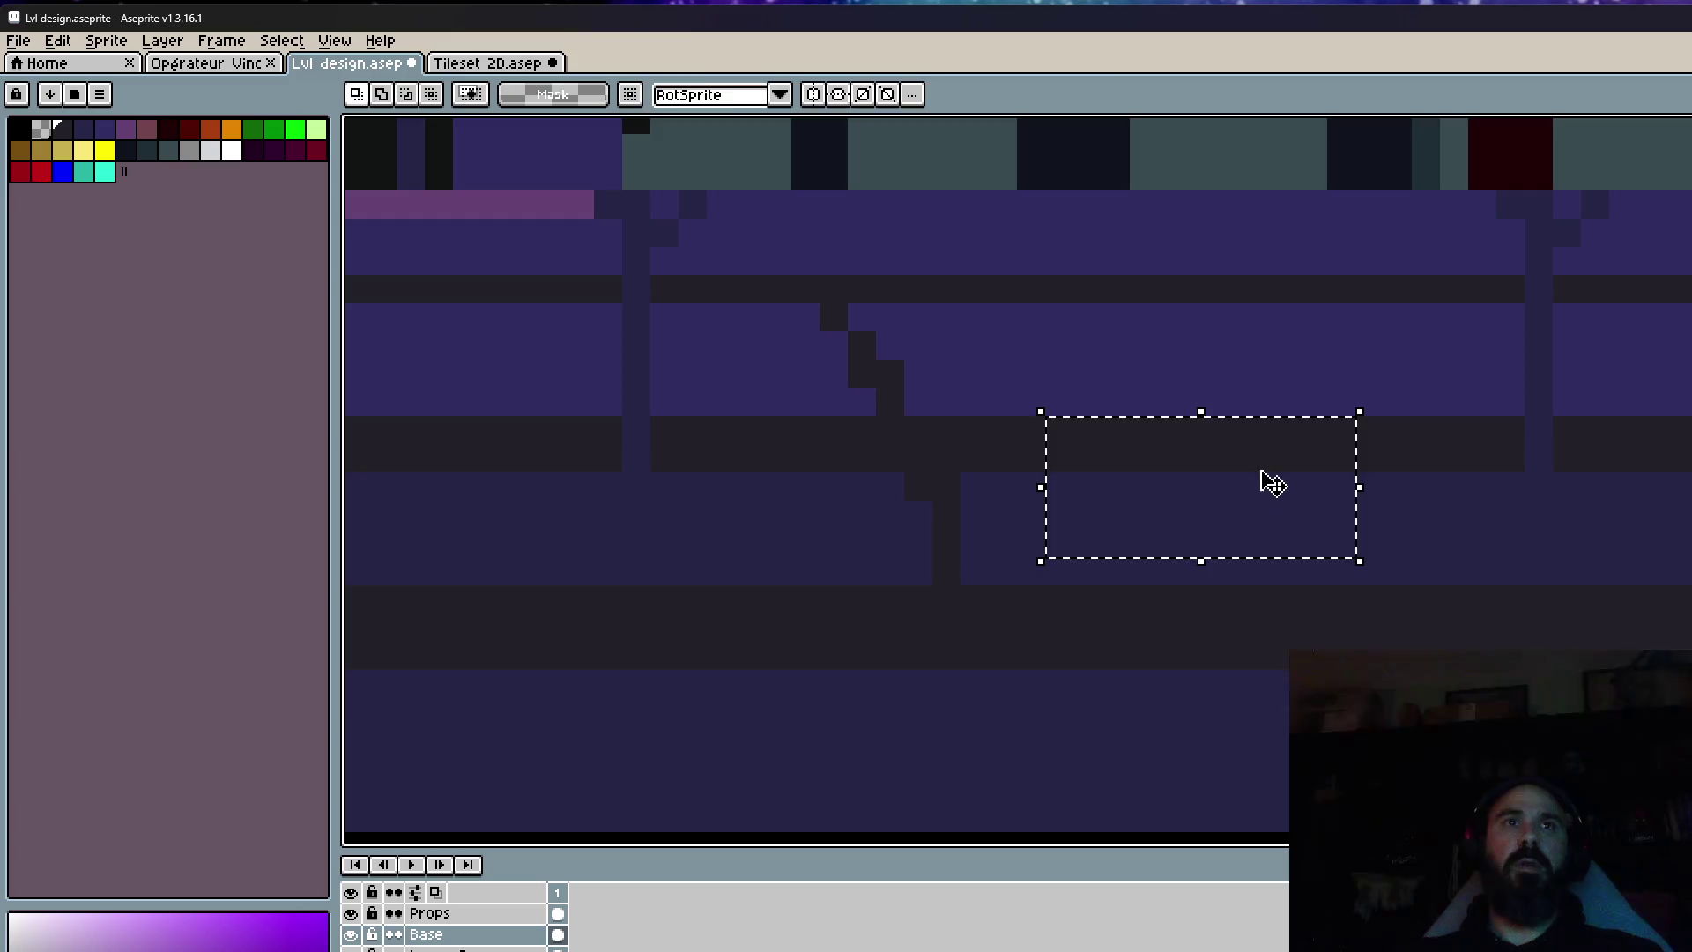
left_click_drag(1269, 479, 1273, 524)
key("ctrl+z")
mouse_move(1131, 445)
left_mouse_down()
mouse_move(1258, 650)
mouse_move(1269, 702)
left_mouse_up()
mouse_move(1239, 634)
left_mouse_down()
mouse_move(1238, 662)
mouse_move(1227, 608)
left_mouse_up()
scroll(1228, 608, "down", 1)
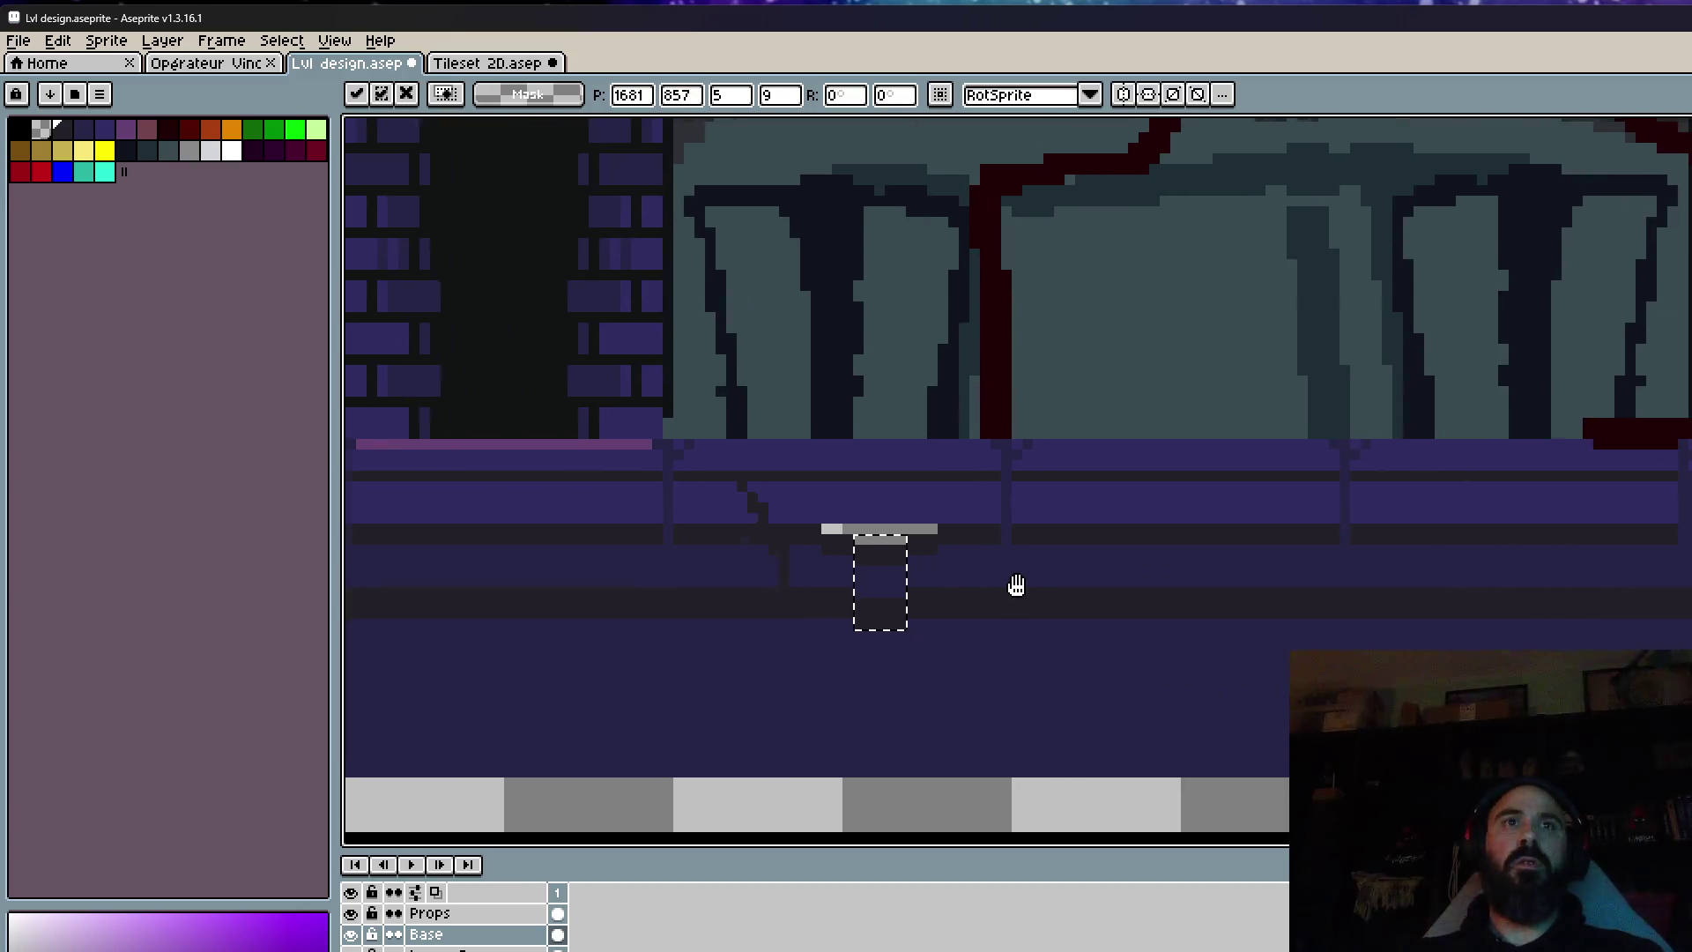
left_click(1004, 581)
scroll(885, 541, "up", 1)
left_click_drag(841, 464, 938, 657)
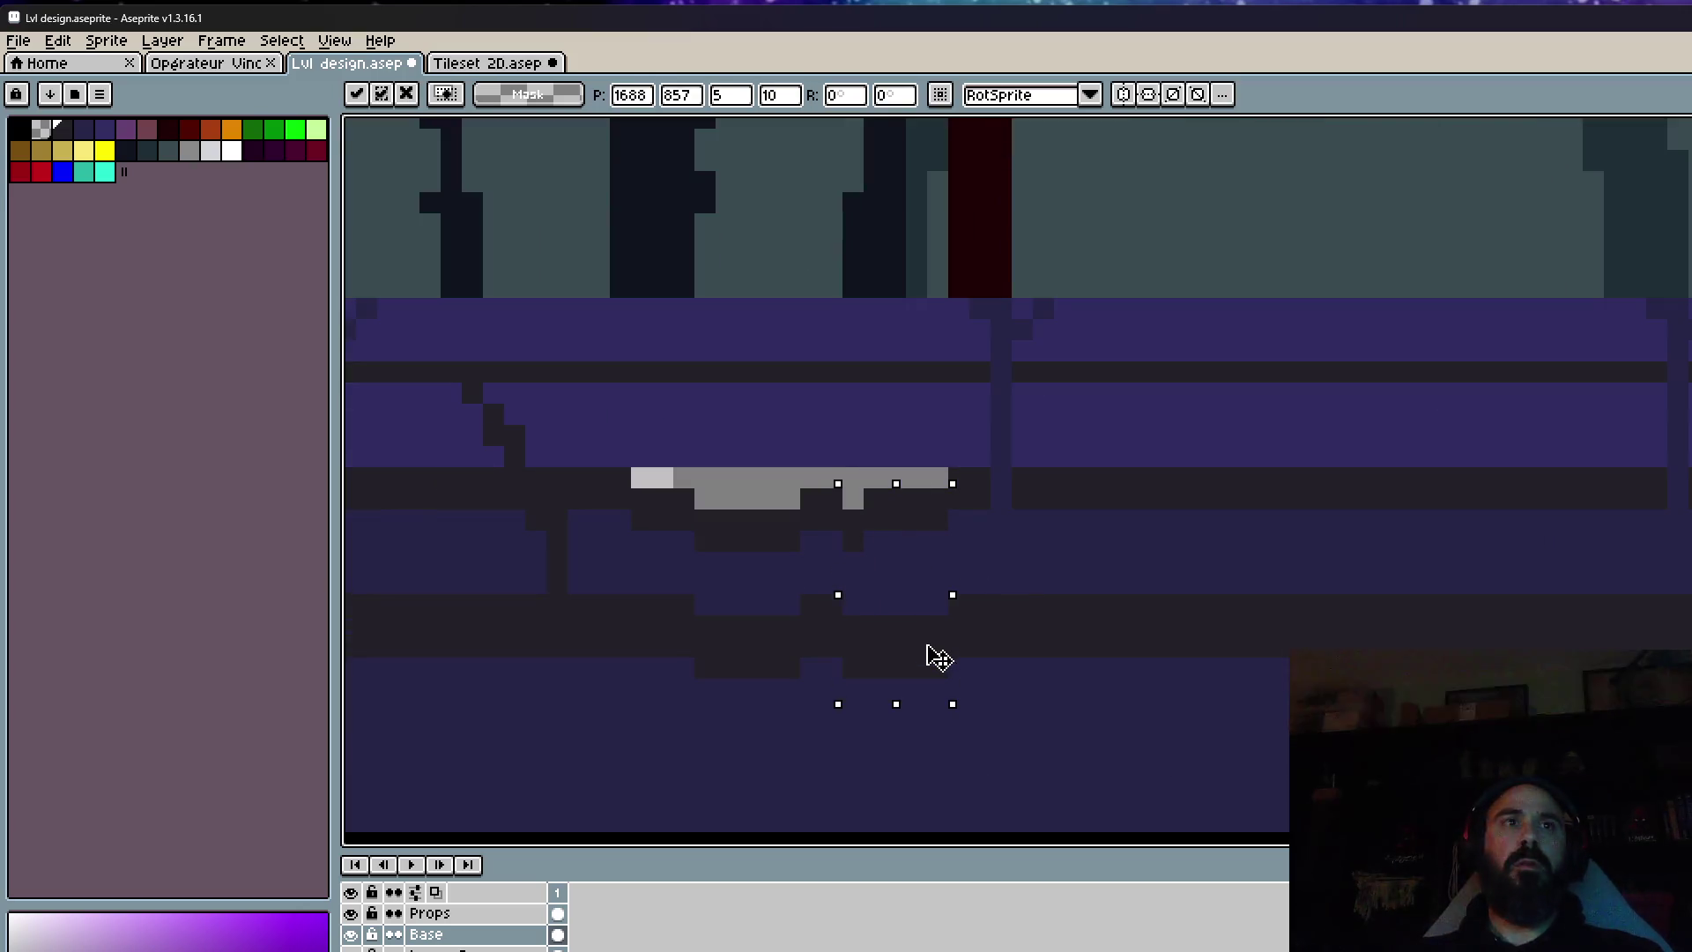
left_click(1019, 585)
Shift the right floor section down one pixel, reverting a misplaced move.
left_click_drag(1054, 447, 1354, 660)
left_click_drag(1317, 604, 1335, 623)
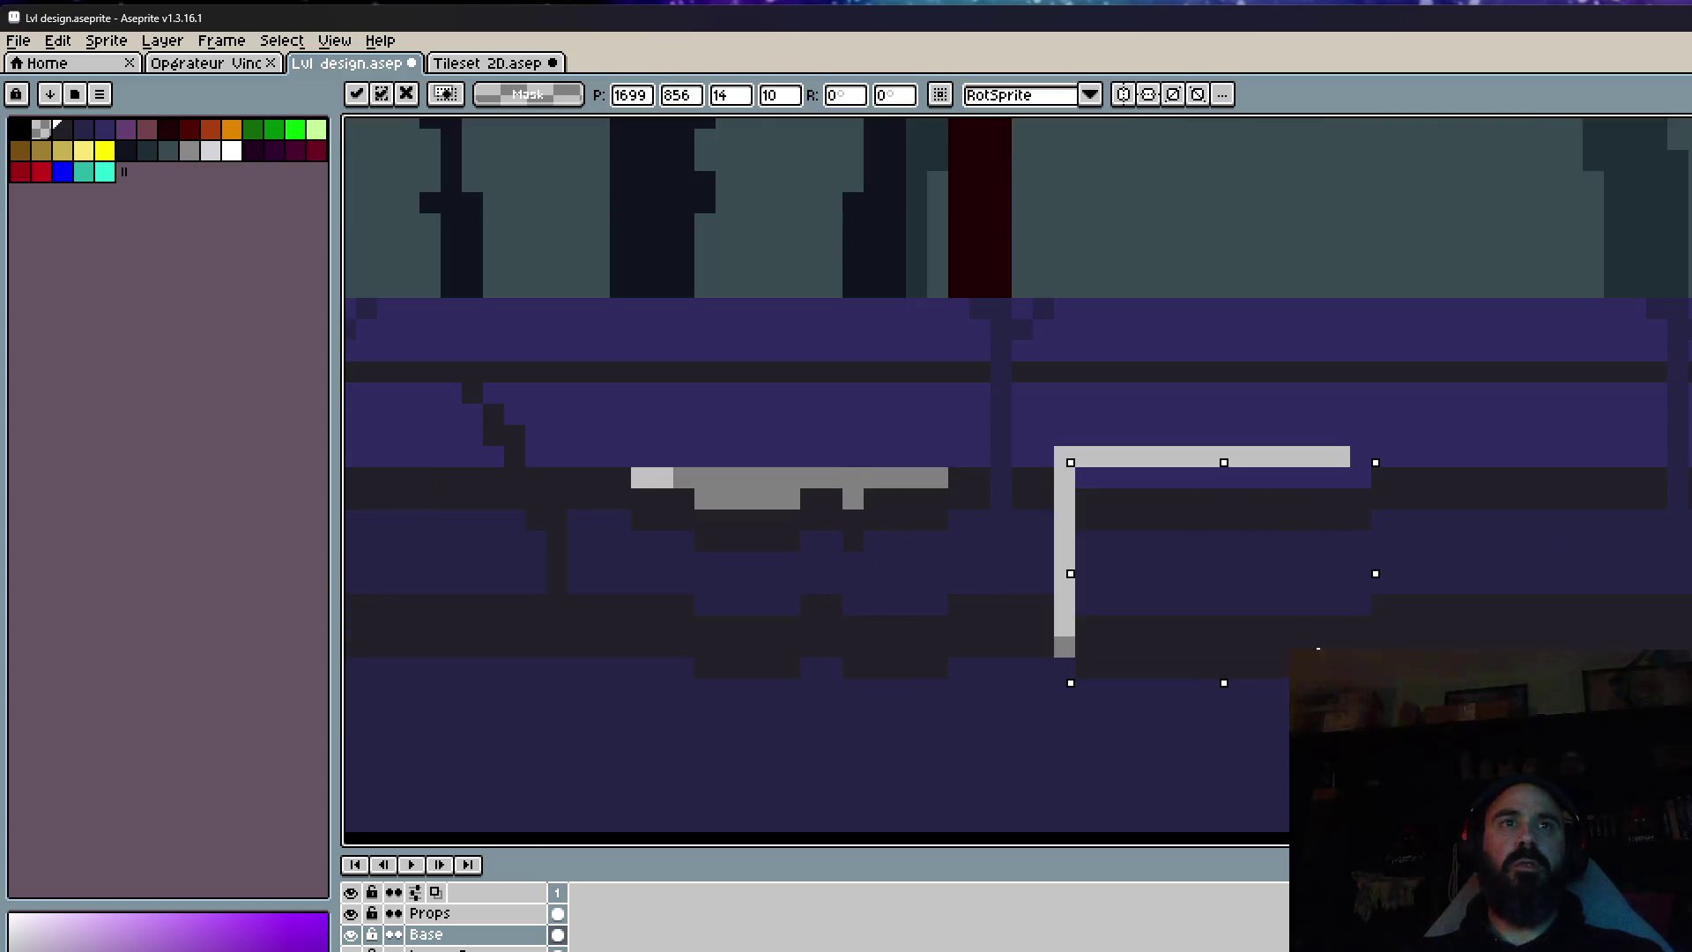
key("Escape")
left_click_drag(1272, 405, 1477, 717)
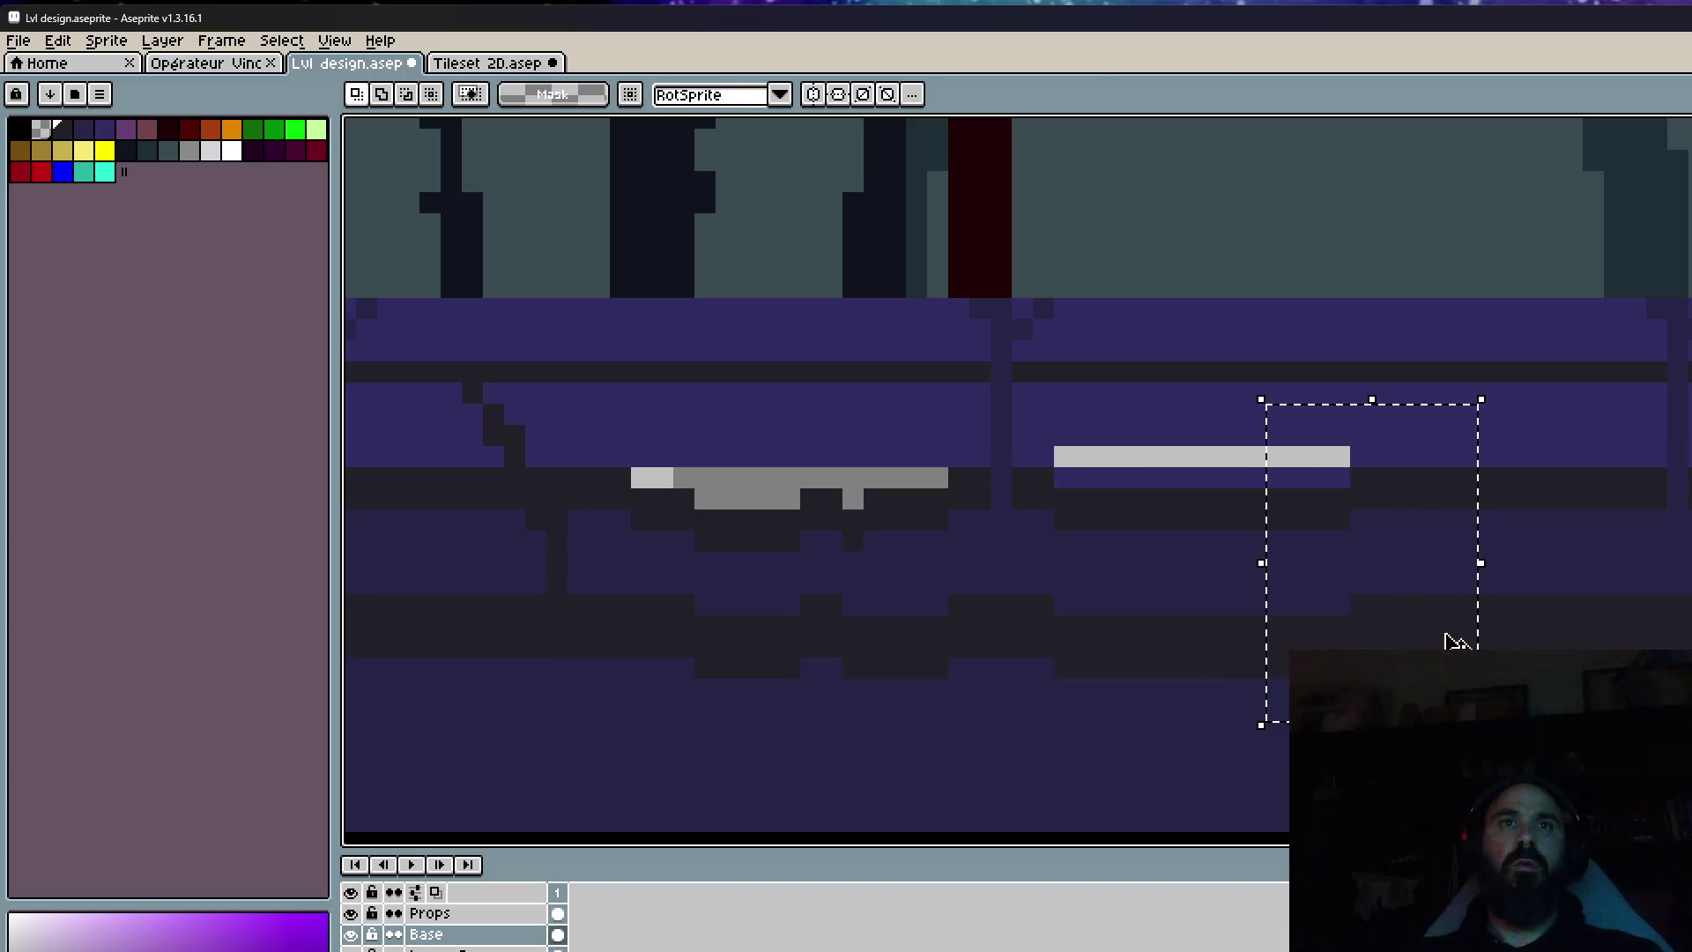
left_click_drag(1457, 643, 1467, 633)
key("Return")
mouse_move(1458, 424)
left_mouse_down()
mouse_move(1578, 649)
mouse_move(1565, 643)
left_mouse_up()
key("Escape")
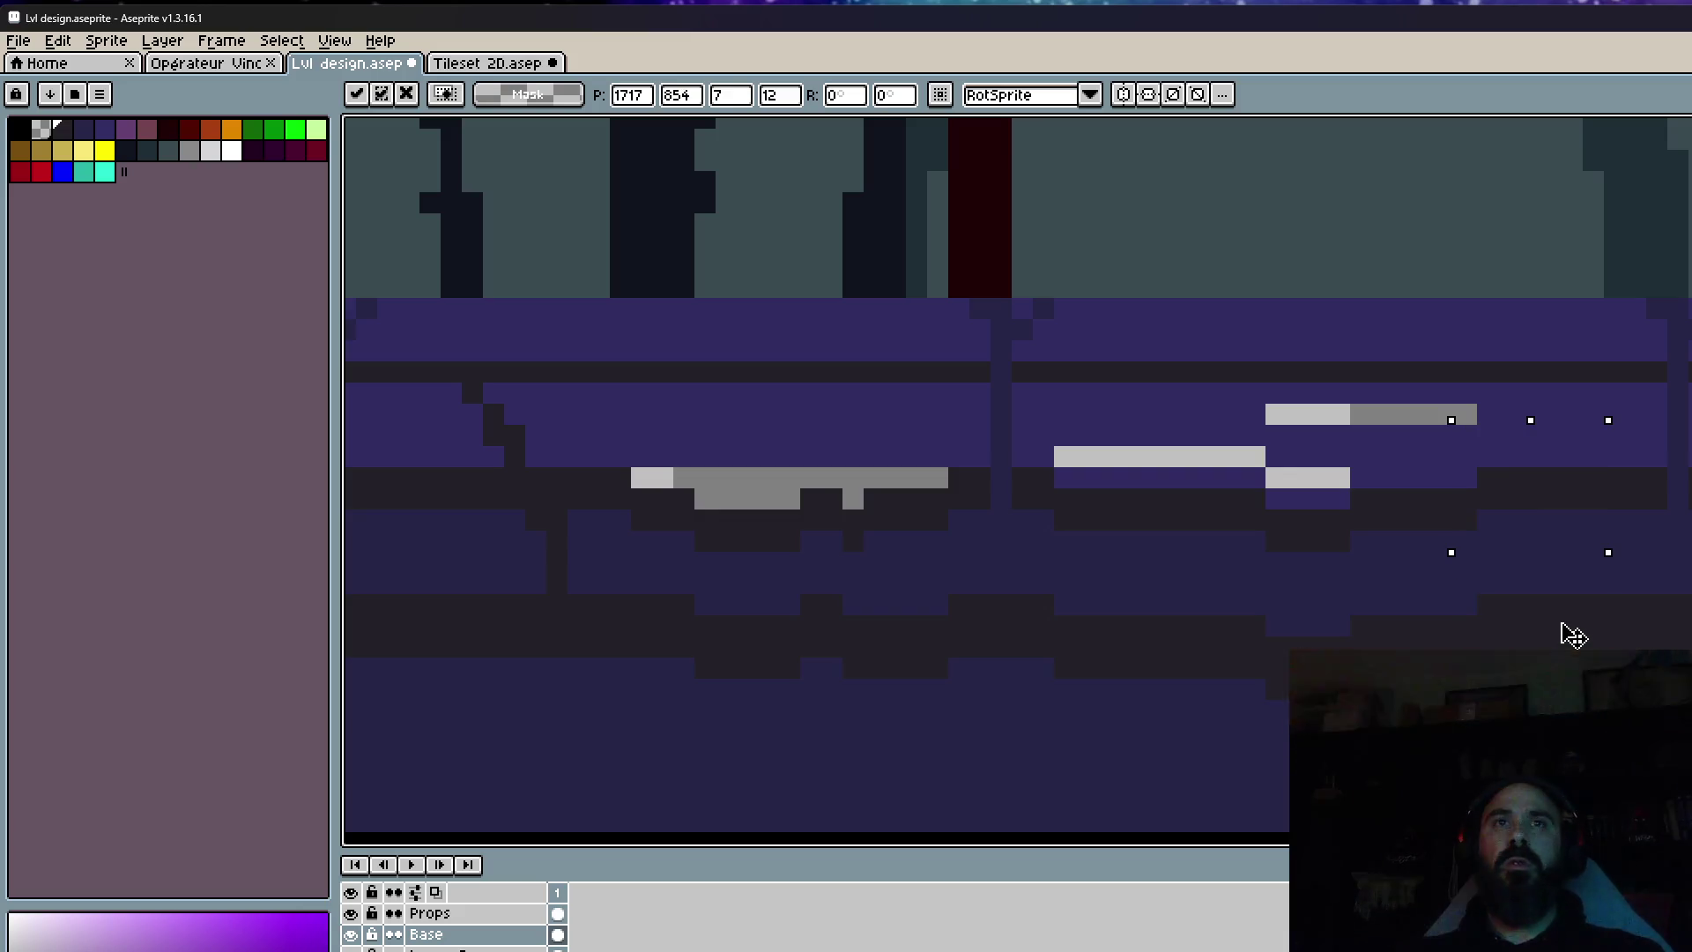
scroll(1568, 635, "down", 3)
scroll(1322, 564, "up", 2)
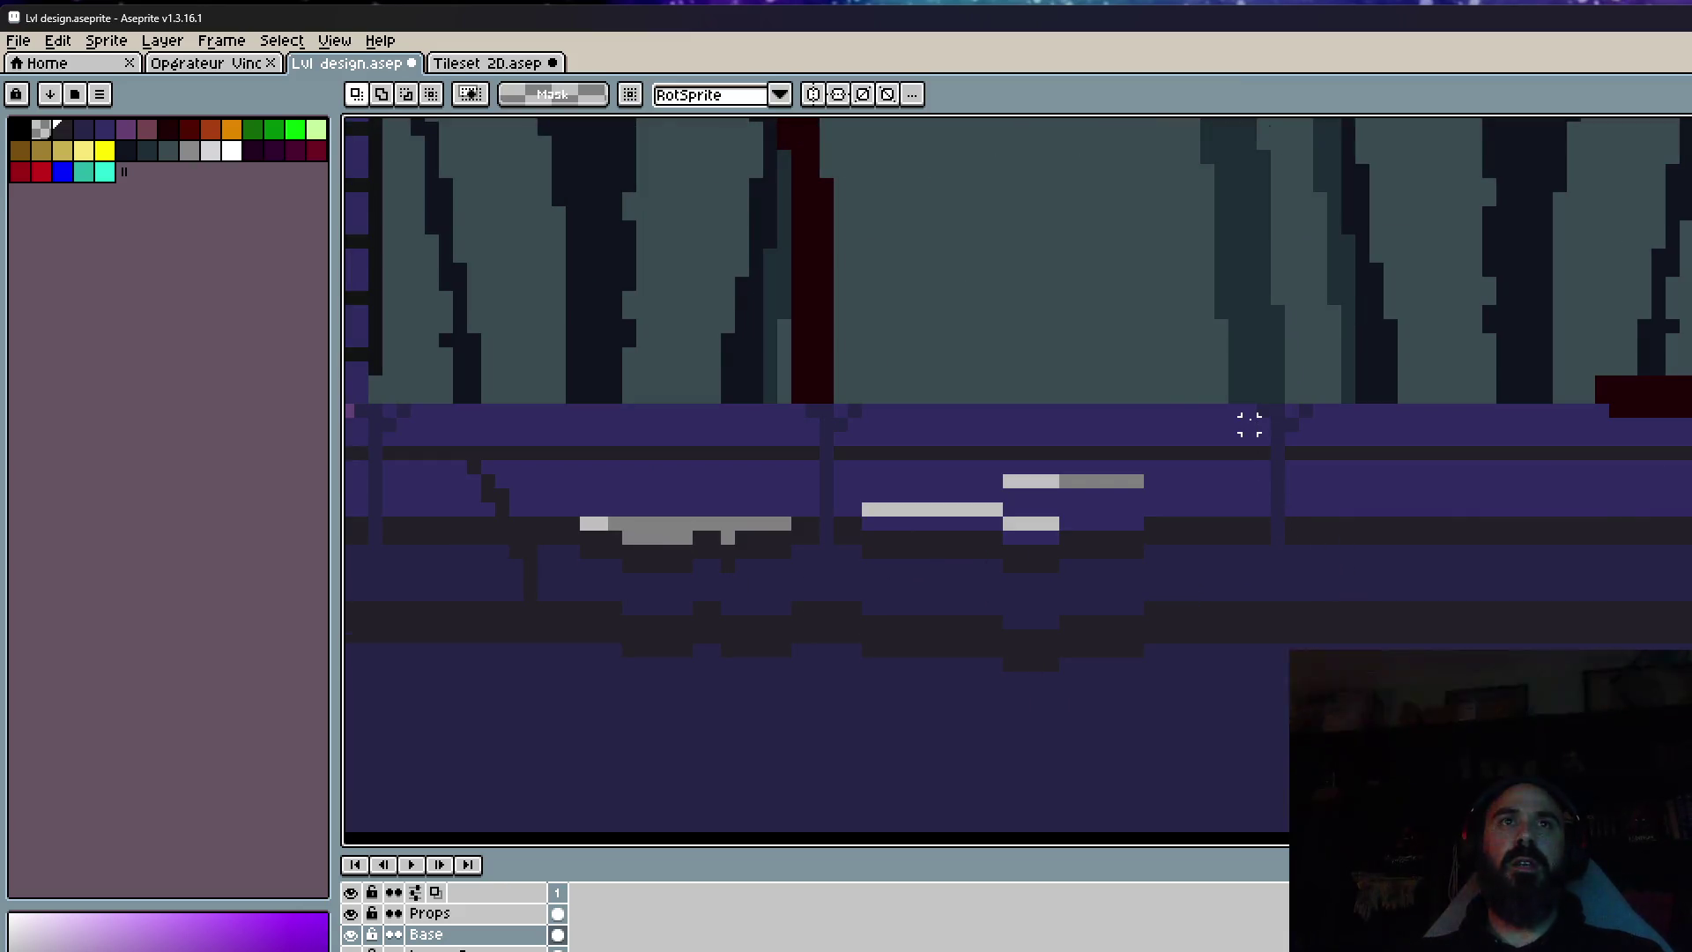
scroll(1262, 442, "up", 1)
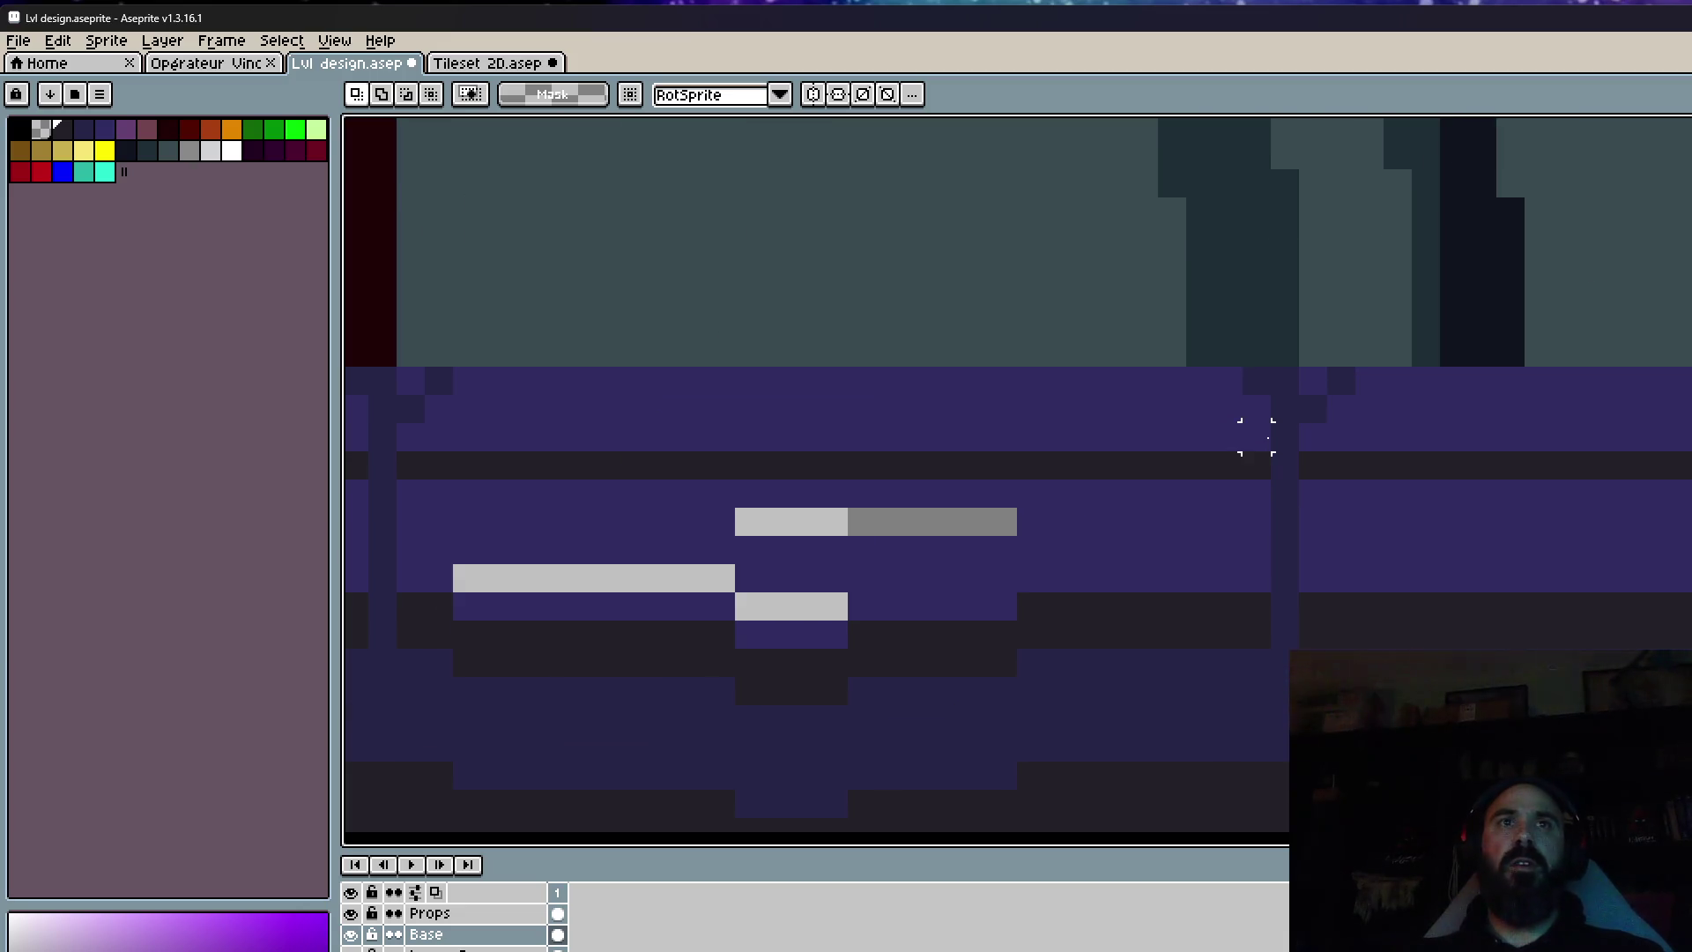
key("i")
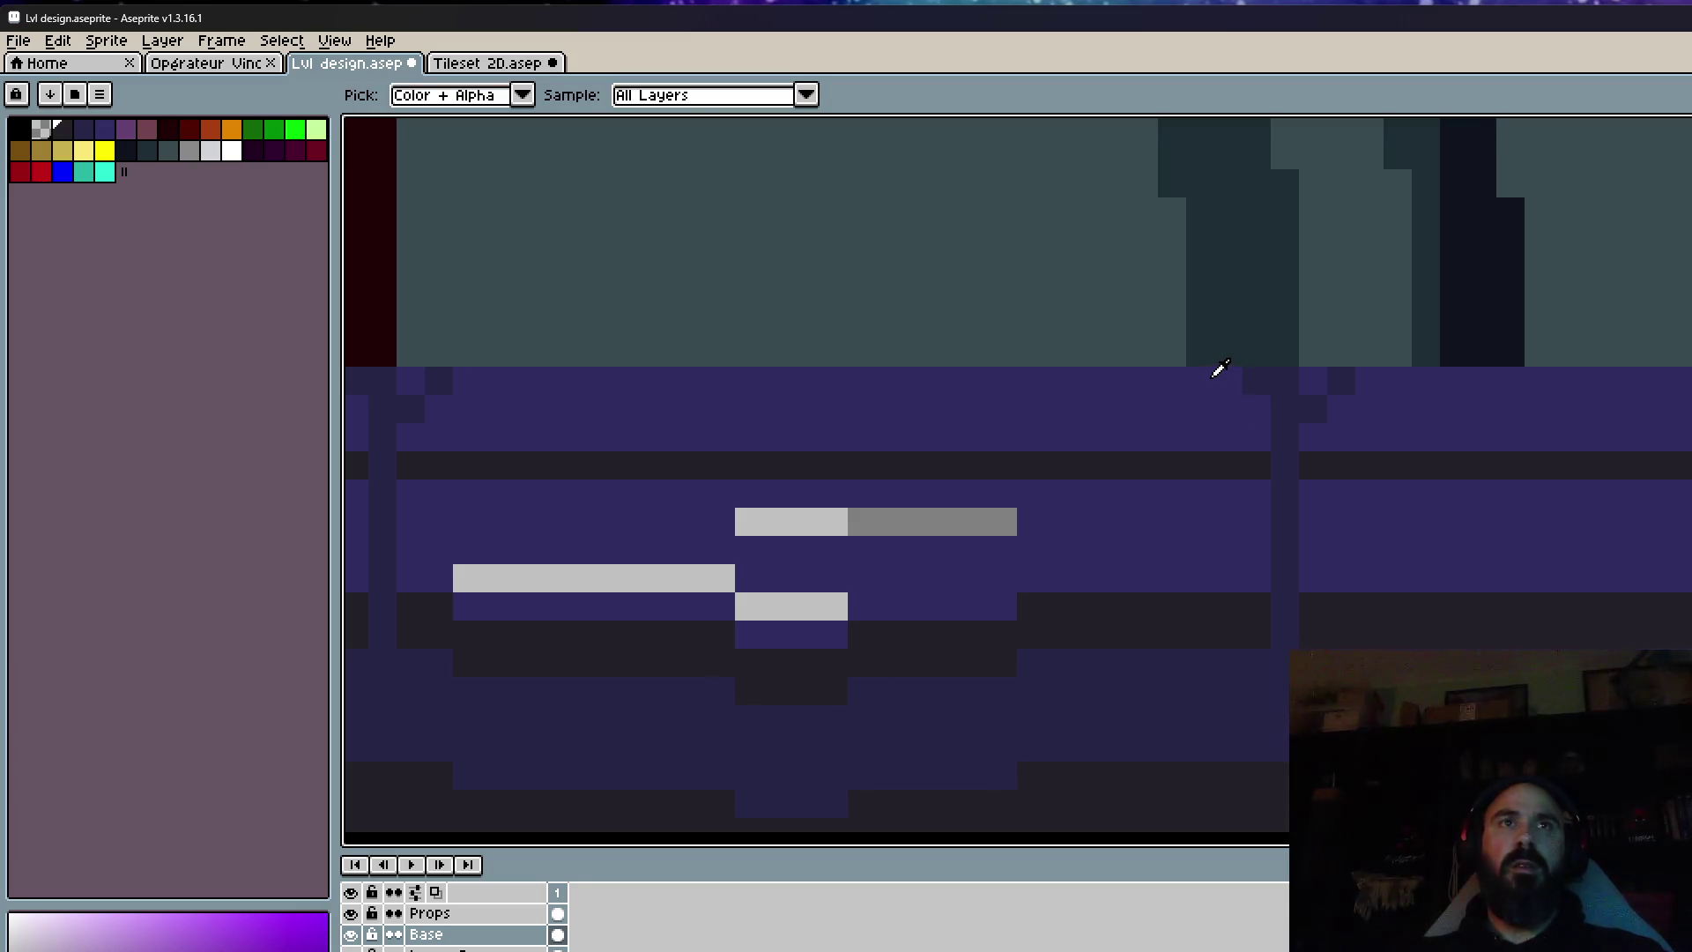
With the Pencil, paint a grey funnel shape below the right tank.
key("b")
left_click_drag(1200, 379, 1326, 379)
left_click_drag(1257, 490, 1257, 527)
mouse_move(1172, 379)
left_mouse_down()
mouse_move(1285, 578)
mouse_move(1375, 388)
left_mouse_up()
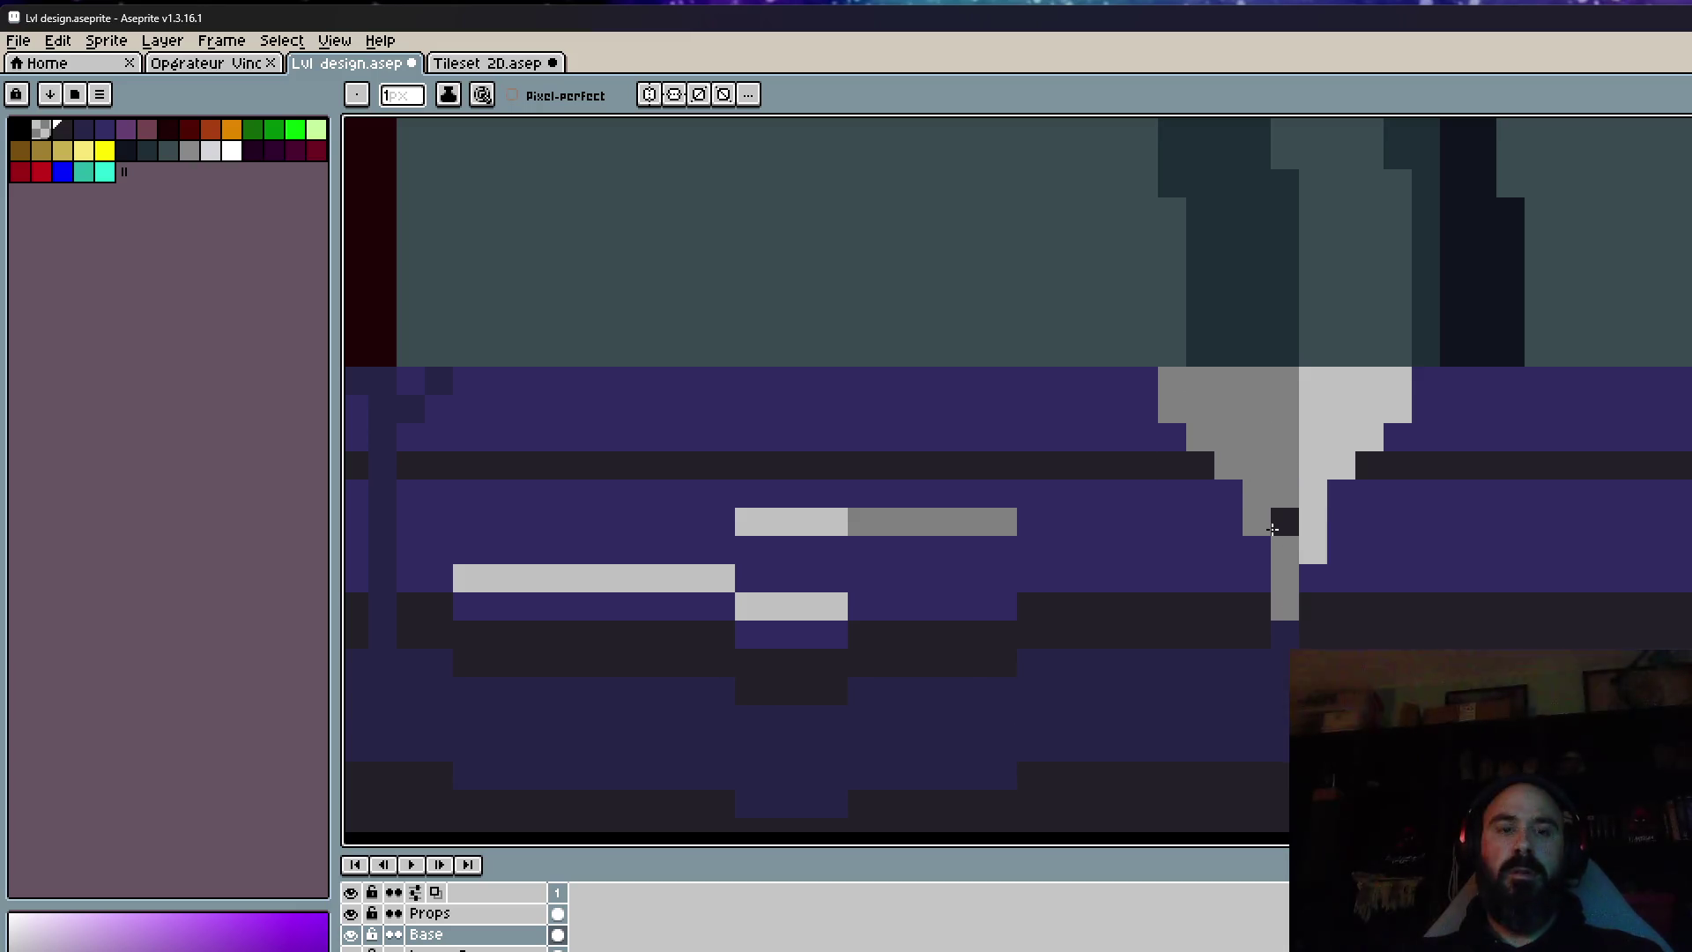
scroll(1365, 490, "up", 2)
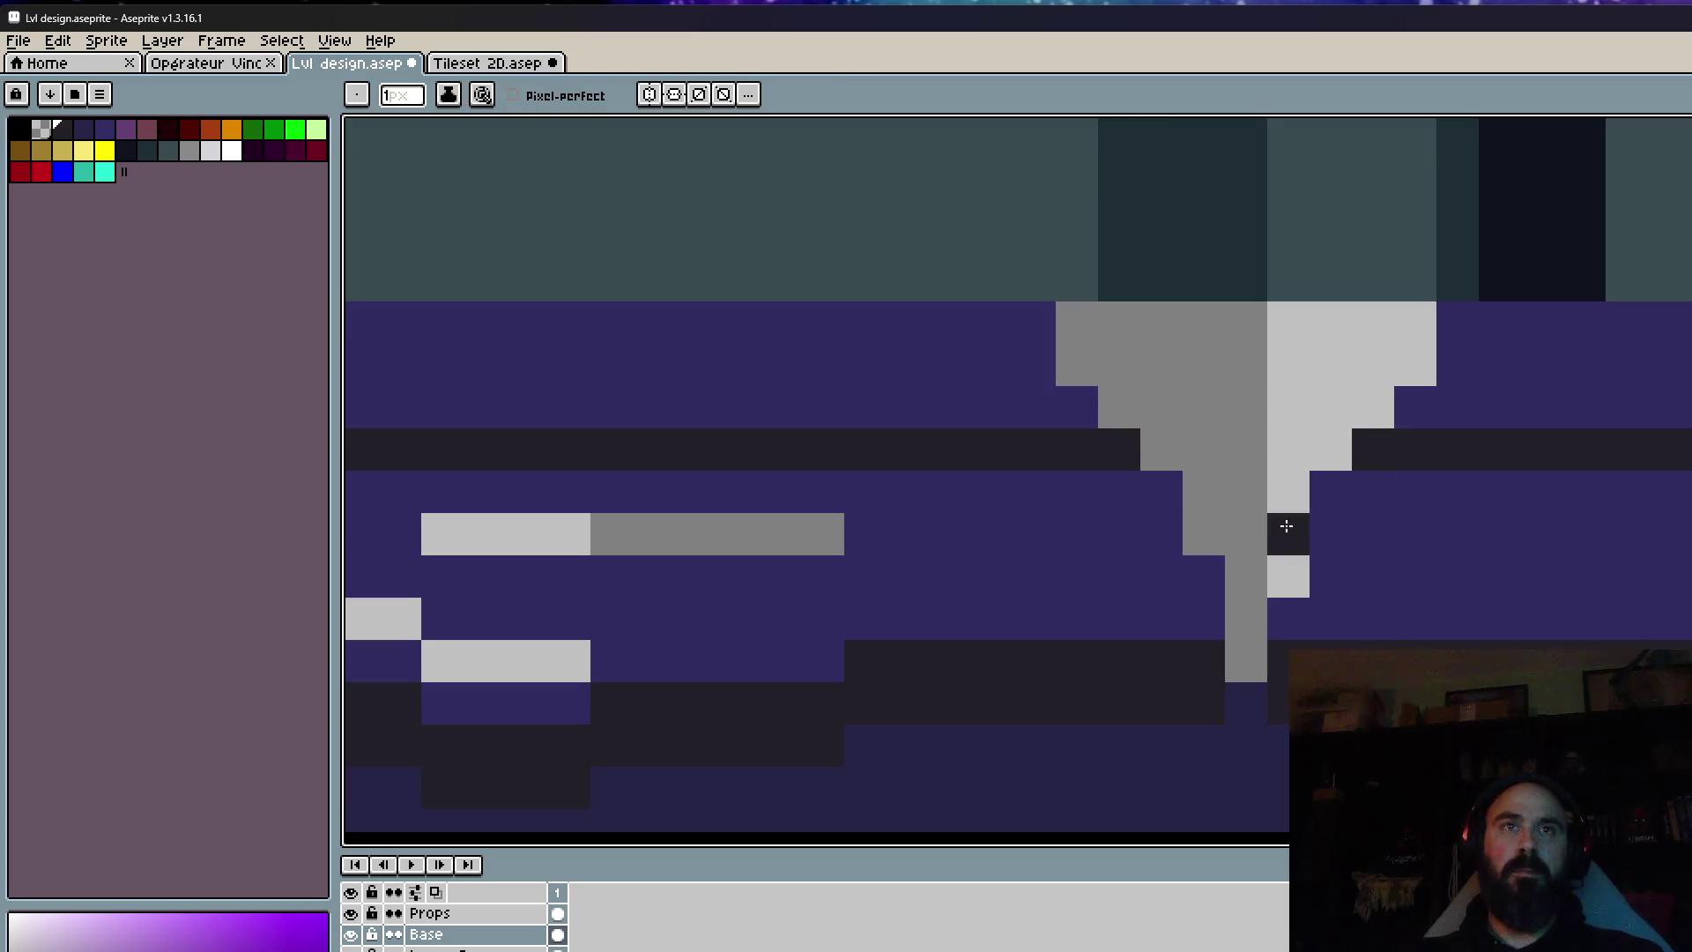
Shade the funnel's edges with a dark pixel staircase outline.
mouse_move(1307, 513)
left_mouse_down()
mouse_move(1246, 538)
mouse_move(1190, 529)
mouse_move(1206, 574)
left_mouse_up()
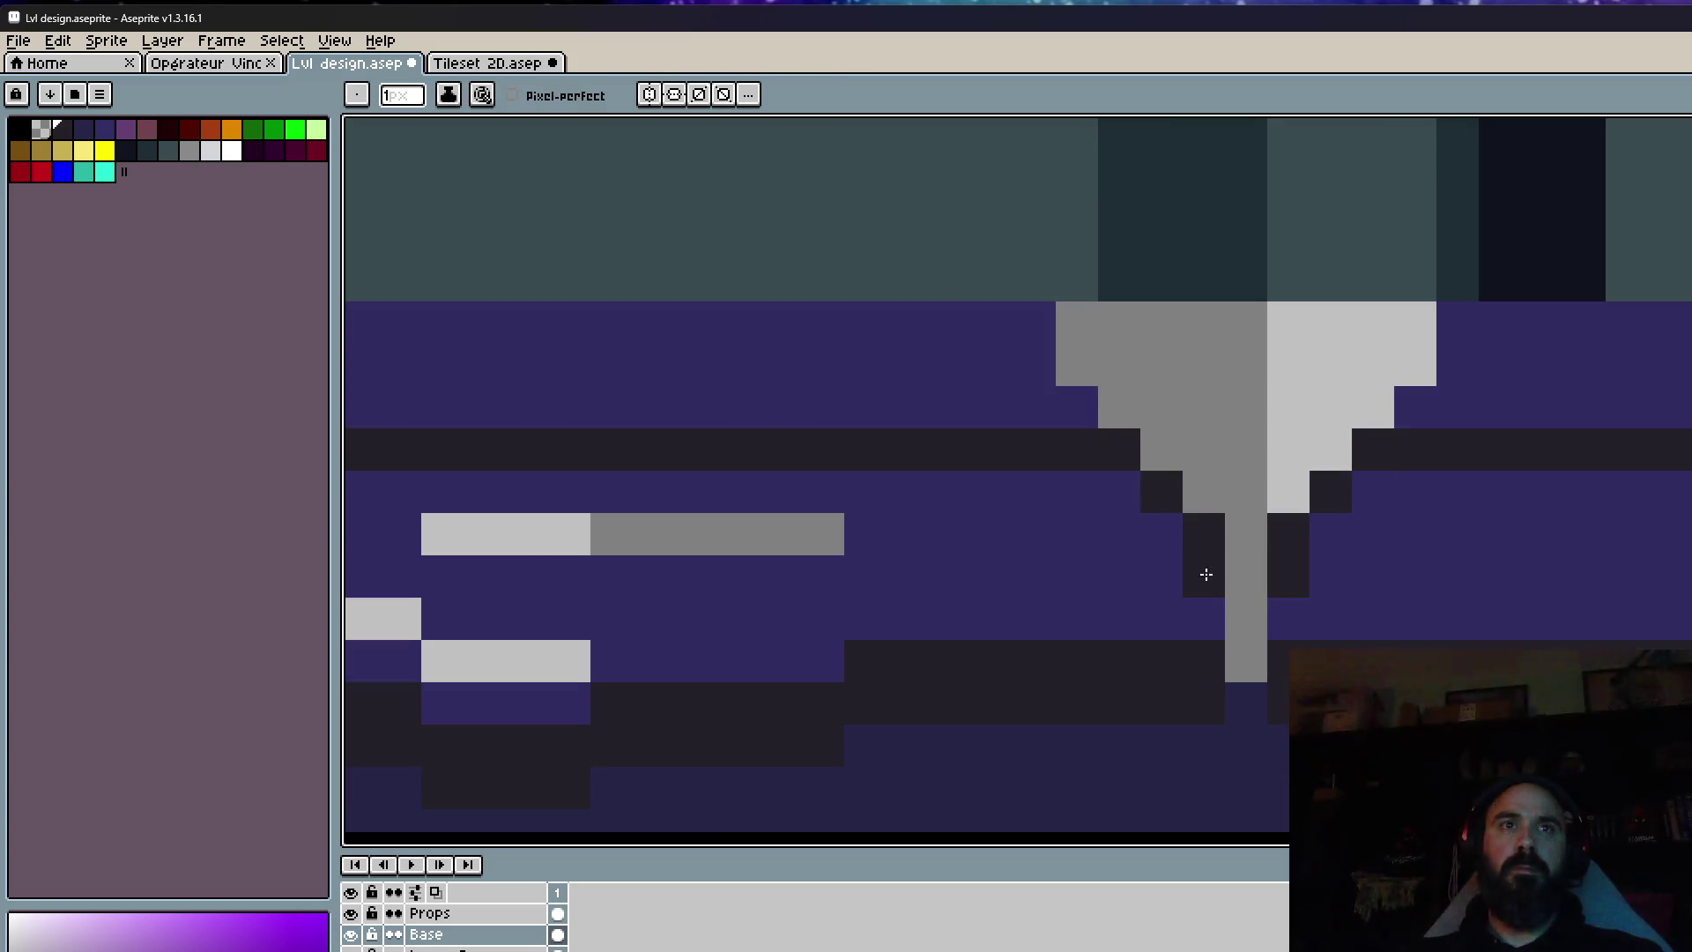
scroll(1240, 680, "down", 4)
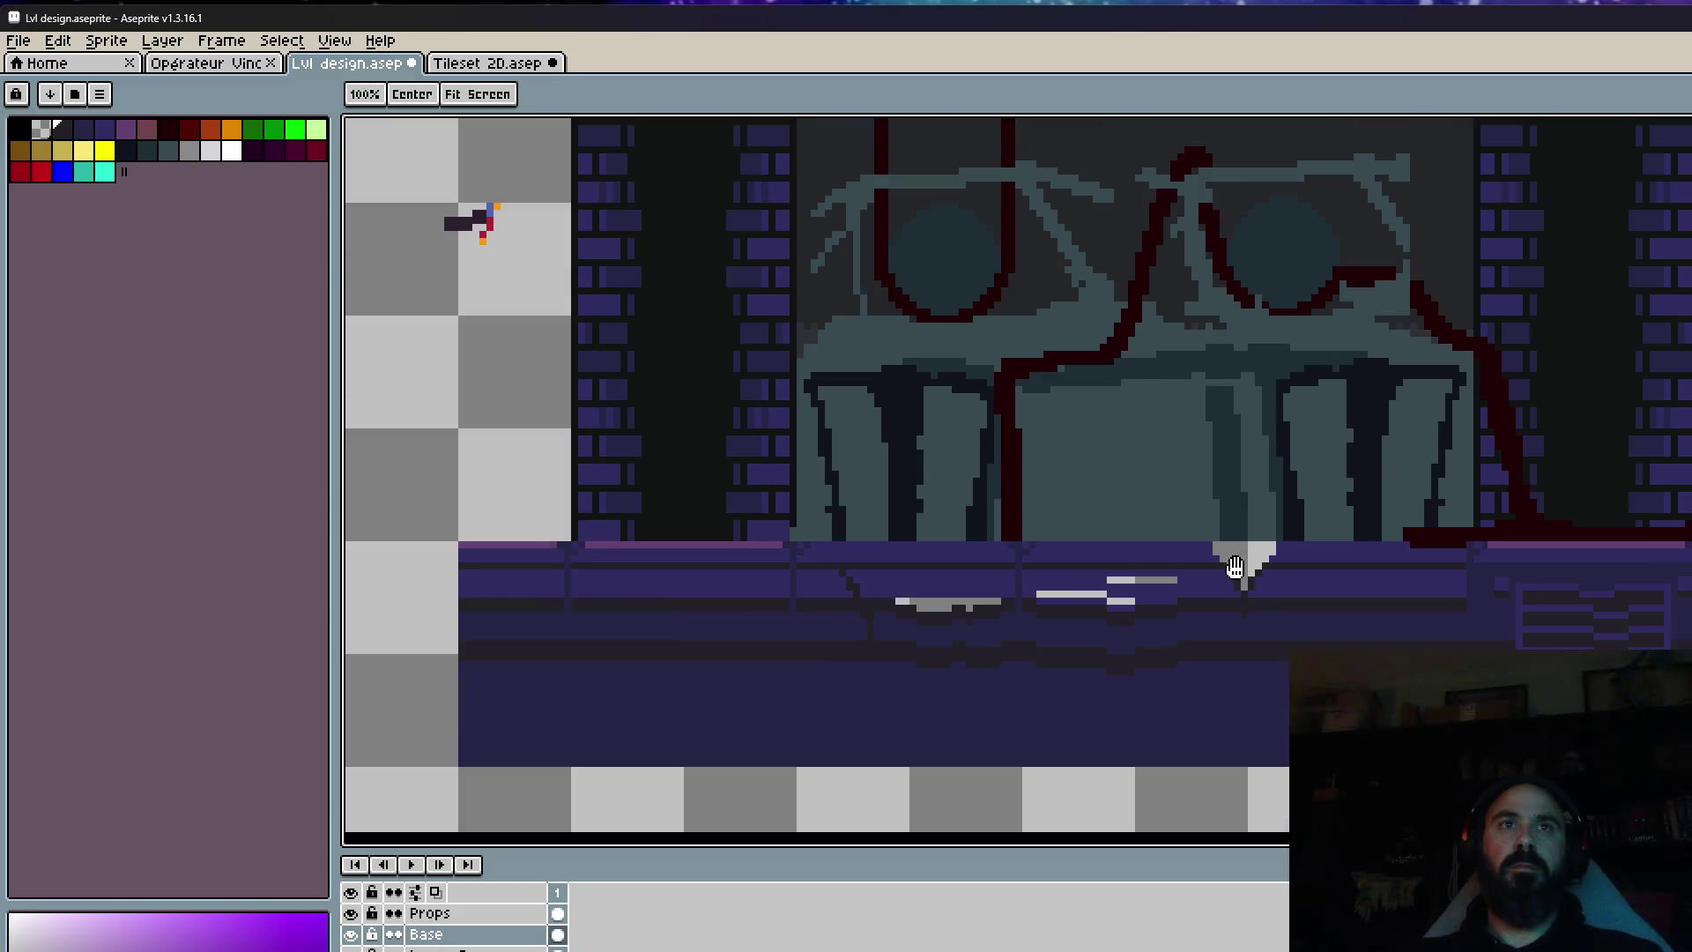
scroll(1231, 566, "up", 3)
left_click(1384, 534)
mouse_move(1386, 513)
left_mouse_down()
mouse_move(1321, 555)
mouse_move(1283, 643)
left_mouse_up()
left_click_drag(1376, 472, 1323, 544)
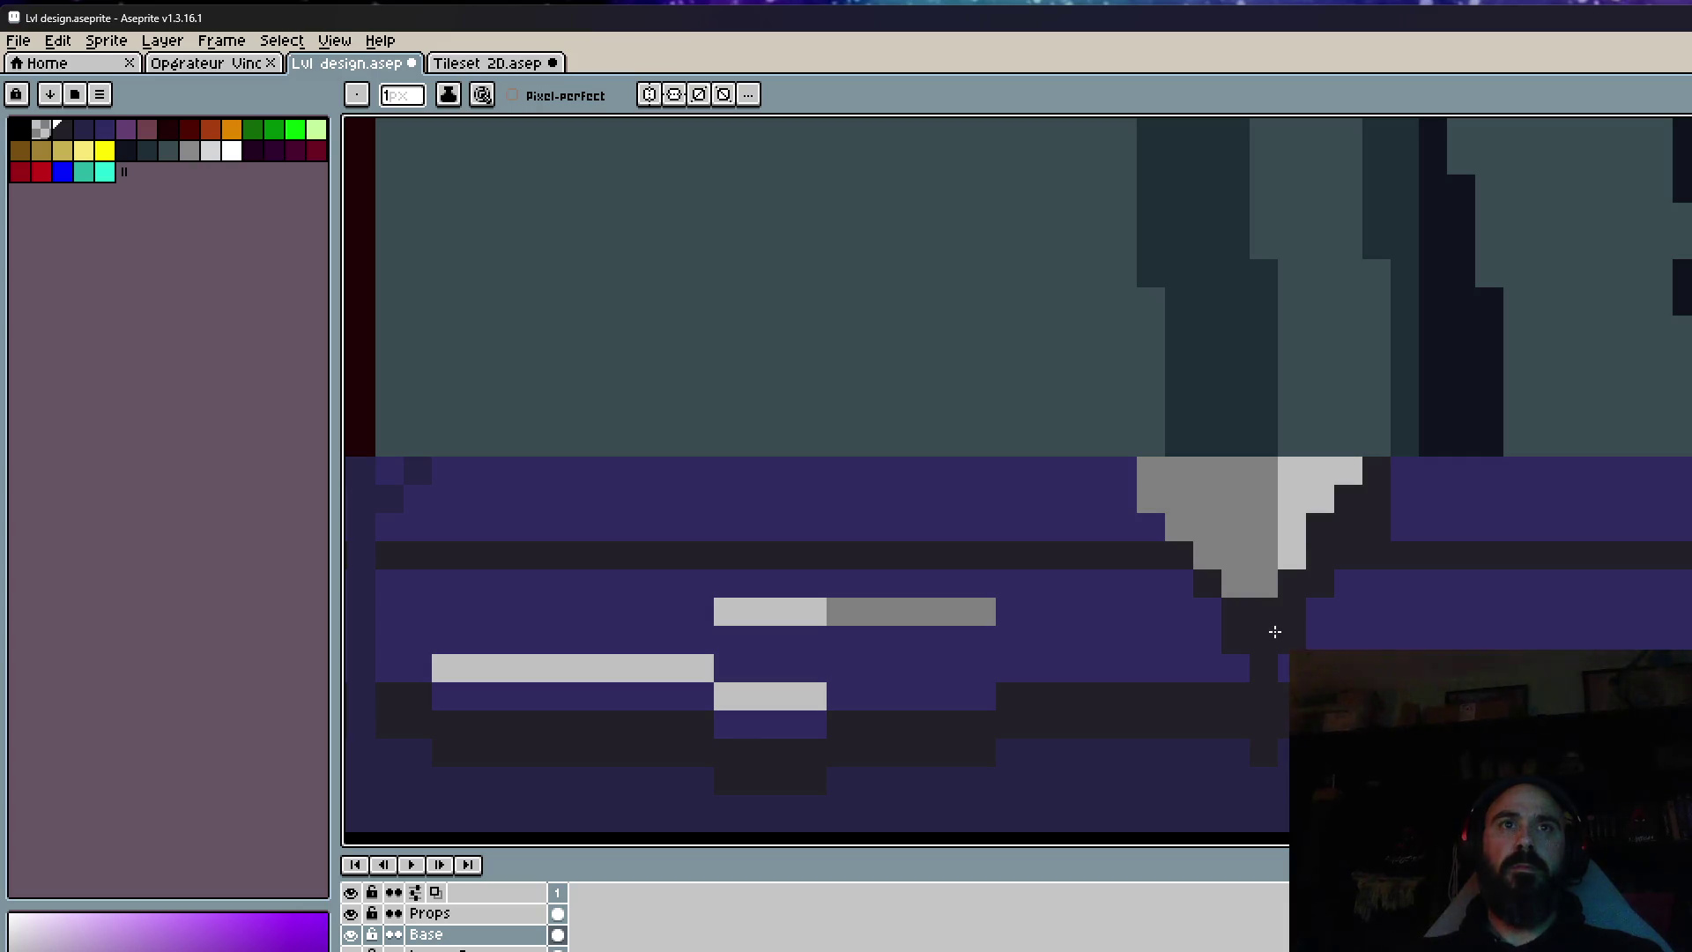
Recolour the funnel's left edge dark purple and darken the grey column.
left_click(1133, 476, "alt")
scroll(1139, 473, "up", 1)
left_click_drag(1154, 497, 1209, 473)
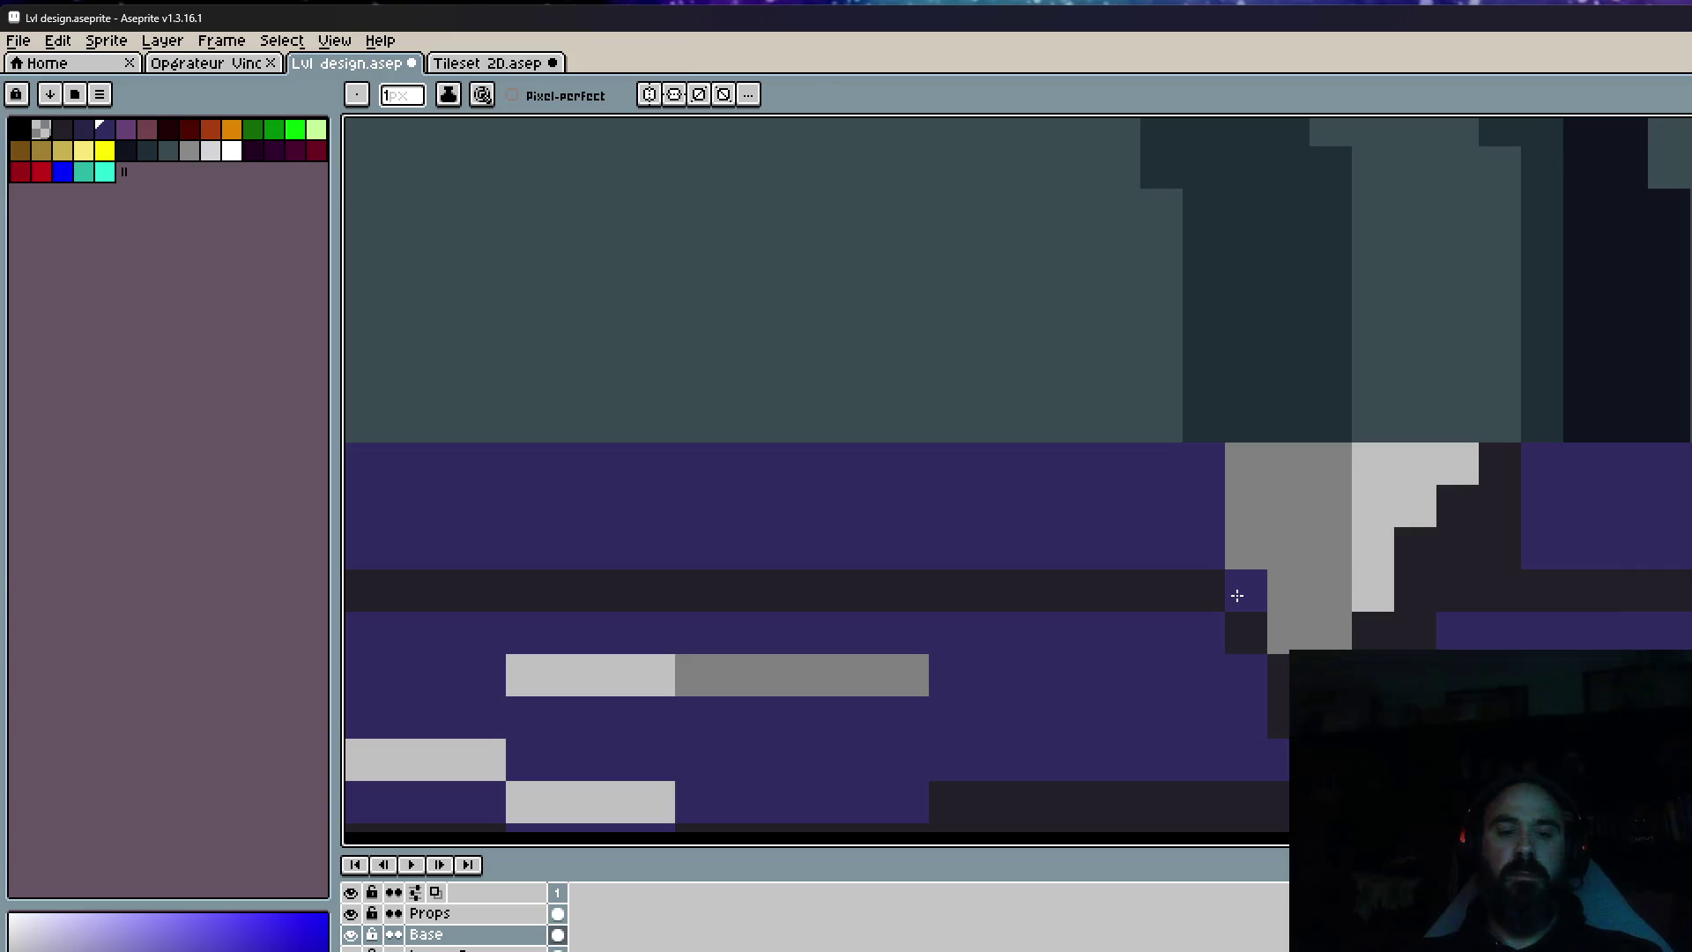
left_click(1161, 588, "alt")
left_click_drag(1245, 454, 1230, 561)
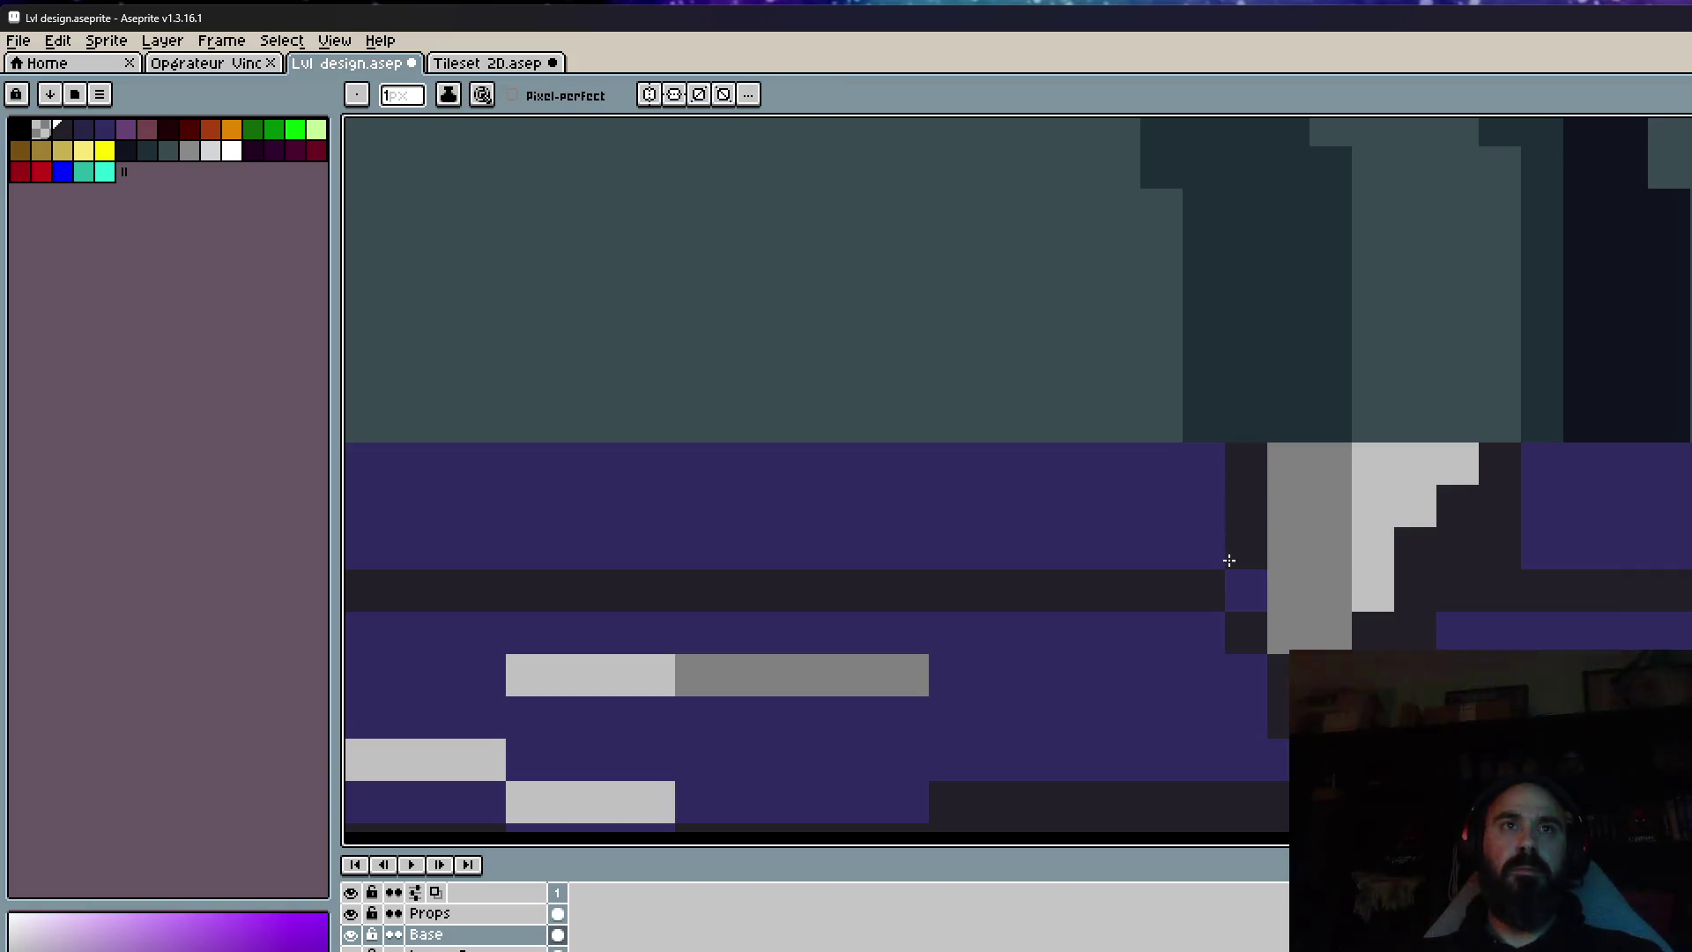
mouse_move(1331, 586)
left_mouse_down()
mouse_move(1273, 586)
mouse_move(1286, 555)
mouse_move(1260, 539)
left_mouse_up()
Paint a grey row along the right tank's base.
scroll(1286, 588, "down", 3)
scroll(1286, 588, "up", 2)
left_click(1357, 540, "alt")
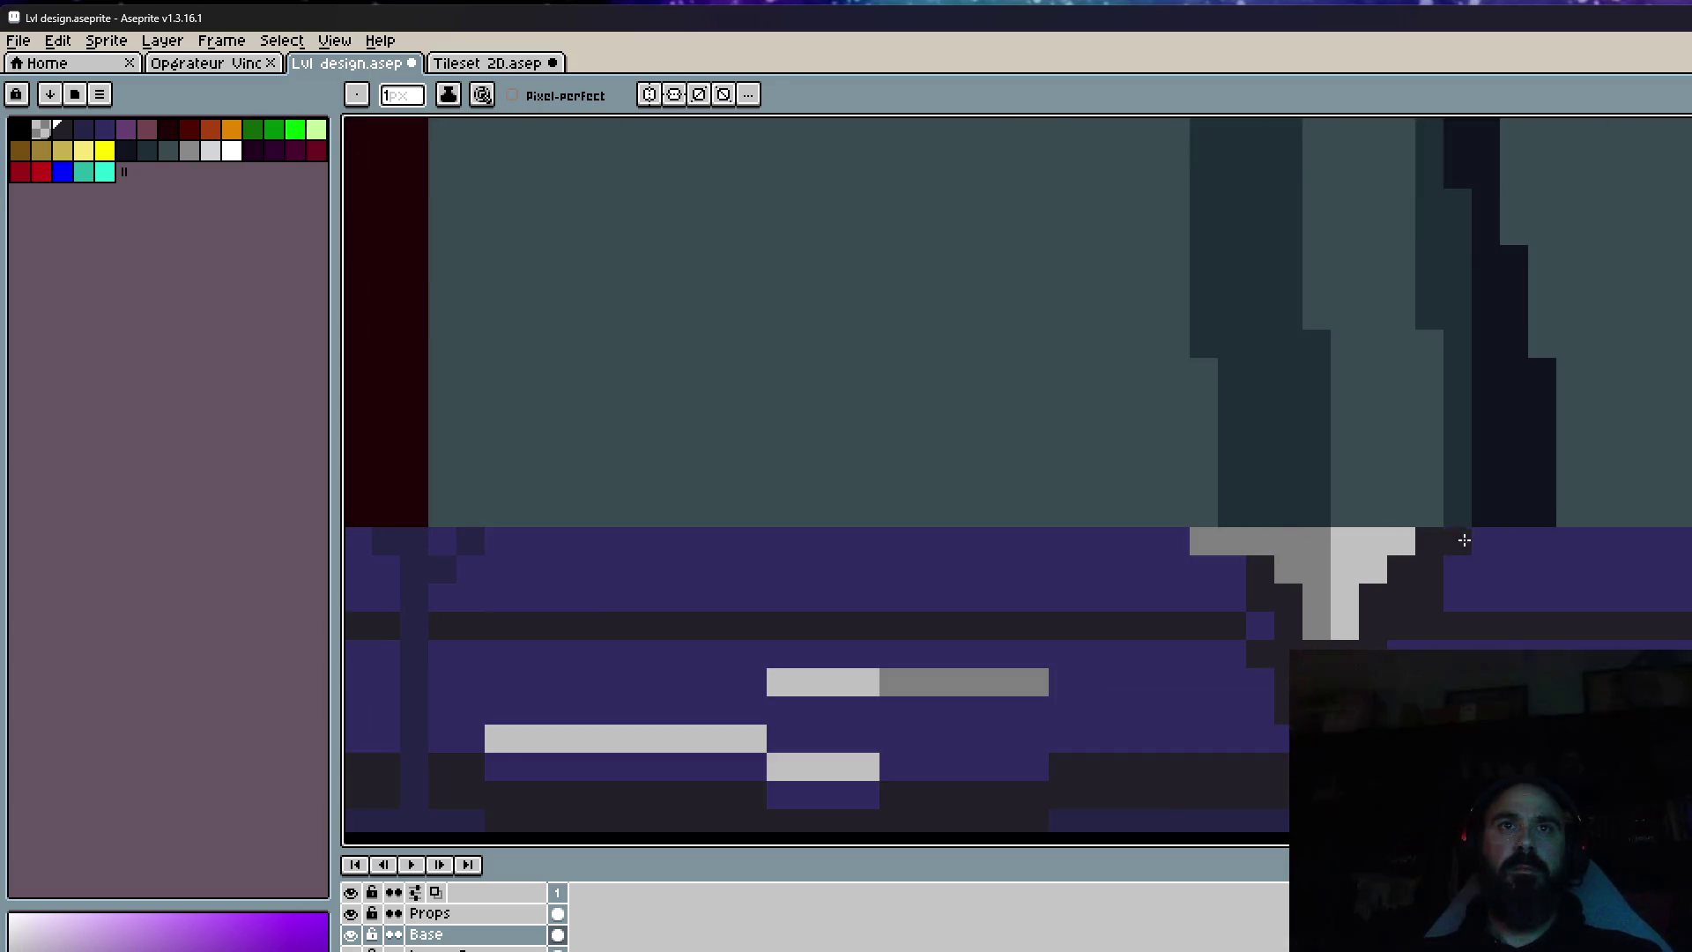
left_click_drag(1459, 536, 1371, 540)
Alt-eyedrop the tank leg's dark teal and paint the grey strip with it.
key("alt")
left_click(1297, 475, "alt")
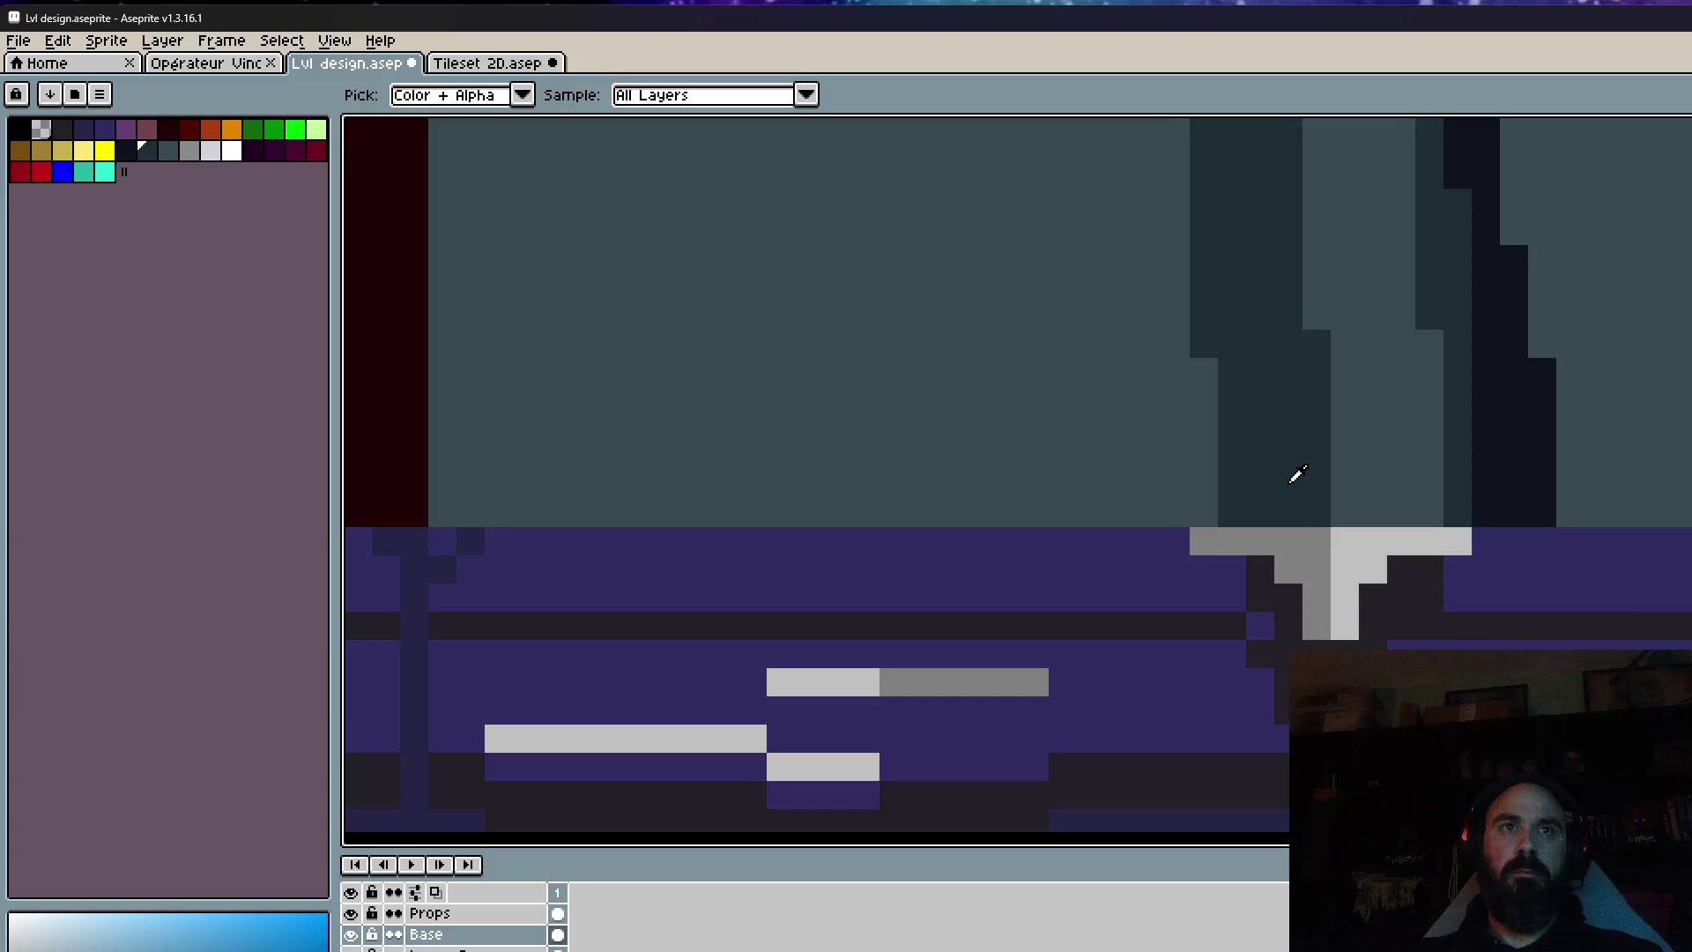
scroll(1293, 472, "up", 1)
mouse_move(1209, 567)
left_mouse_down()
mouse_move(1326, 582)
mouse_move(1326, 652)
left_mouse_up()
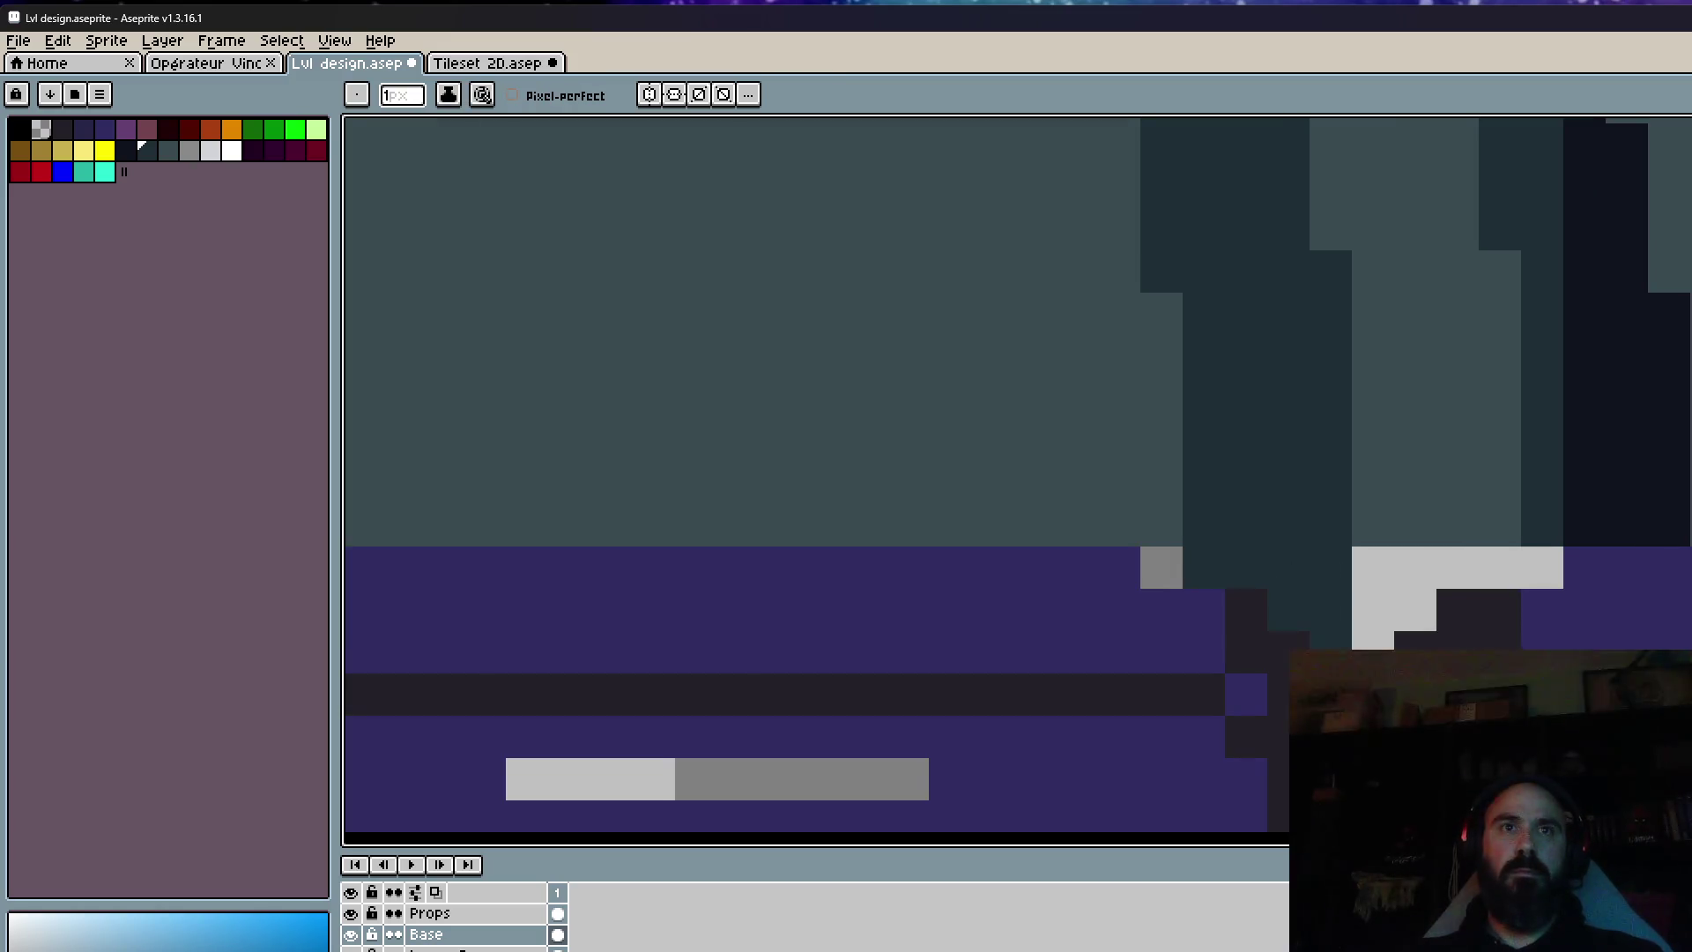
right_click(1364, 593)
Try painting the light-grey base pixels the tank's teal, then undo that stroke.
left_click(1540, 567)
left_click(1498, 520, "alt")
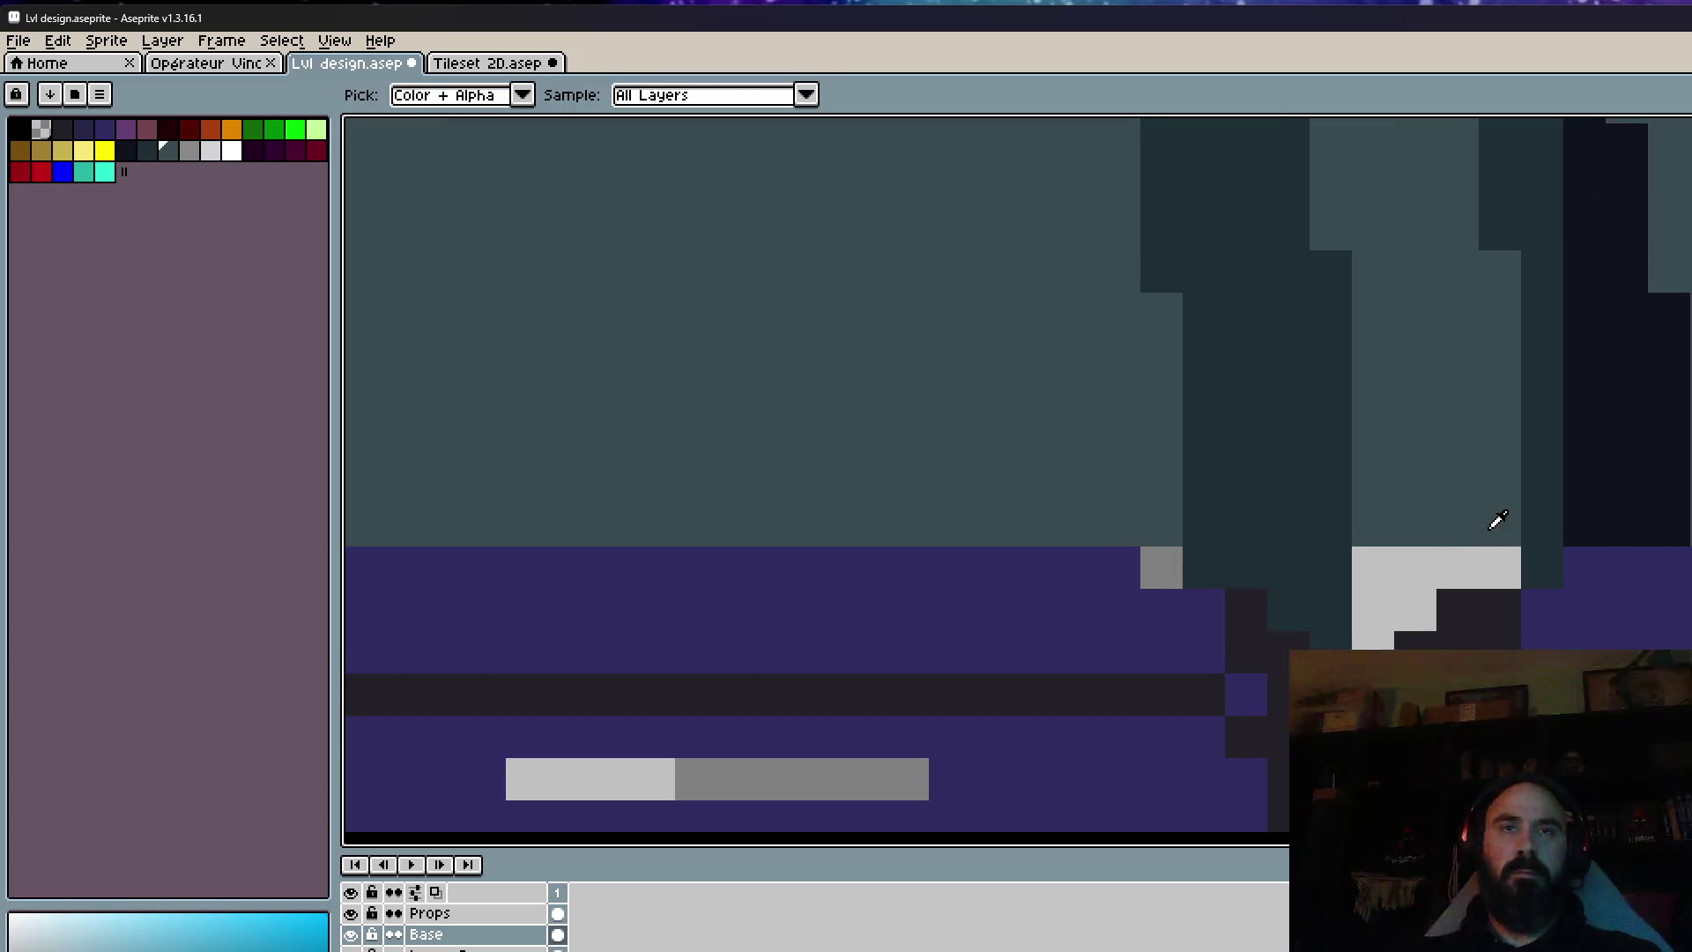
mouse_move(1498, 566)
left_mouse_down()
mouse_move(1365, 569)
mouse_move(1415, 599)
left_mouse_up()
key("ctrl+z")
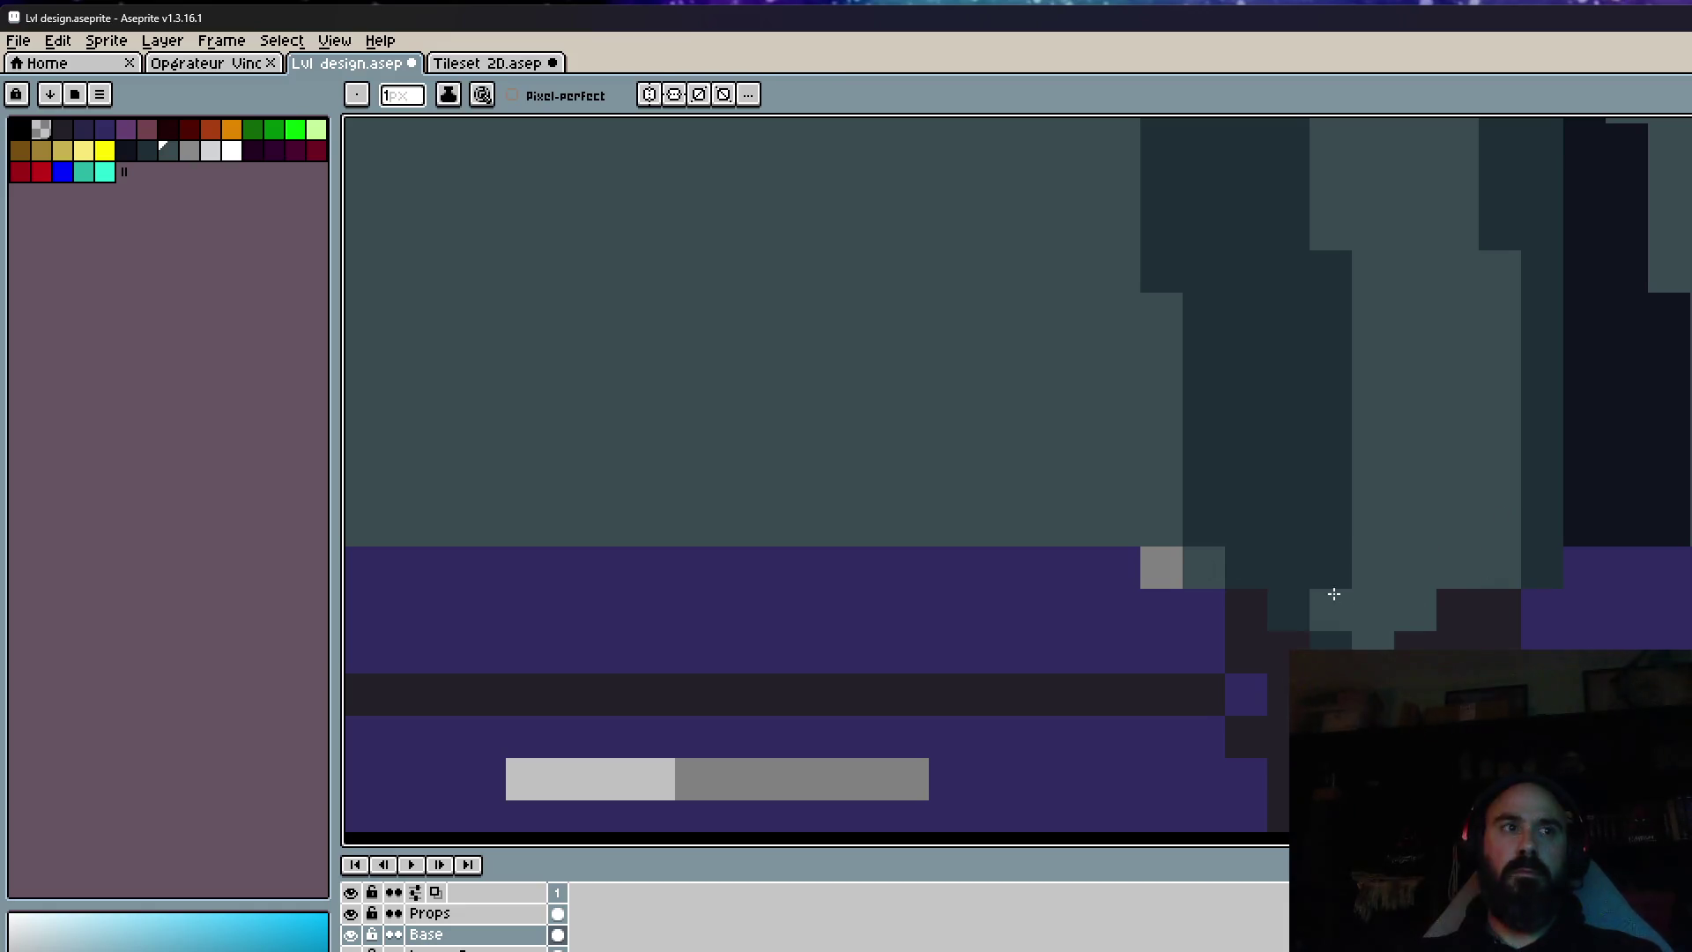
scroll(1318, 548, "down", 5)
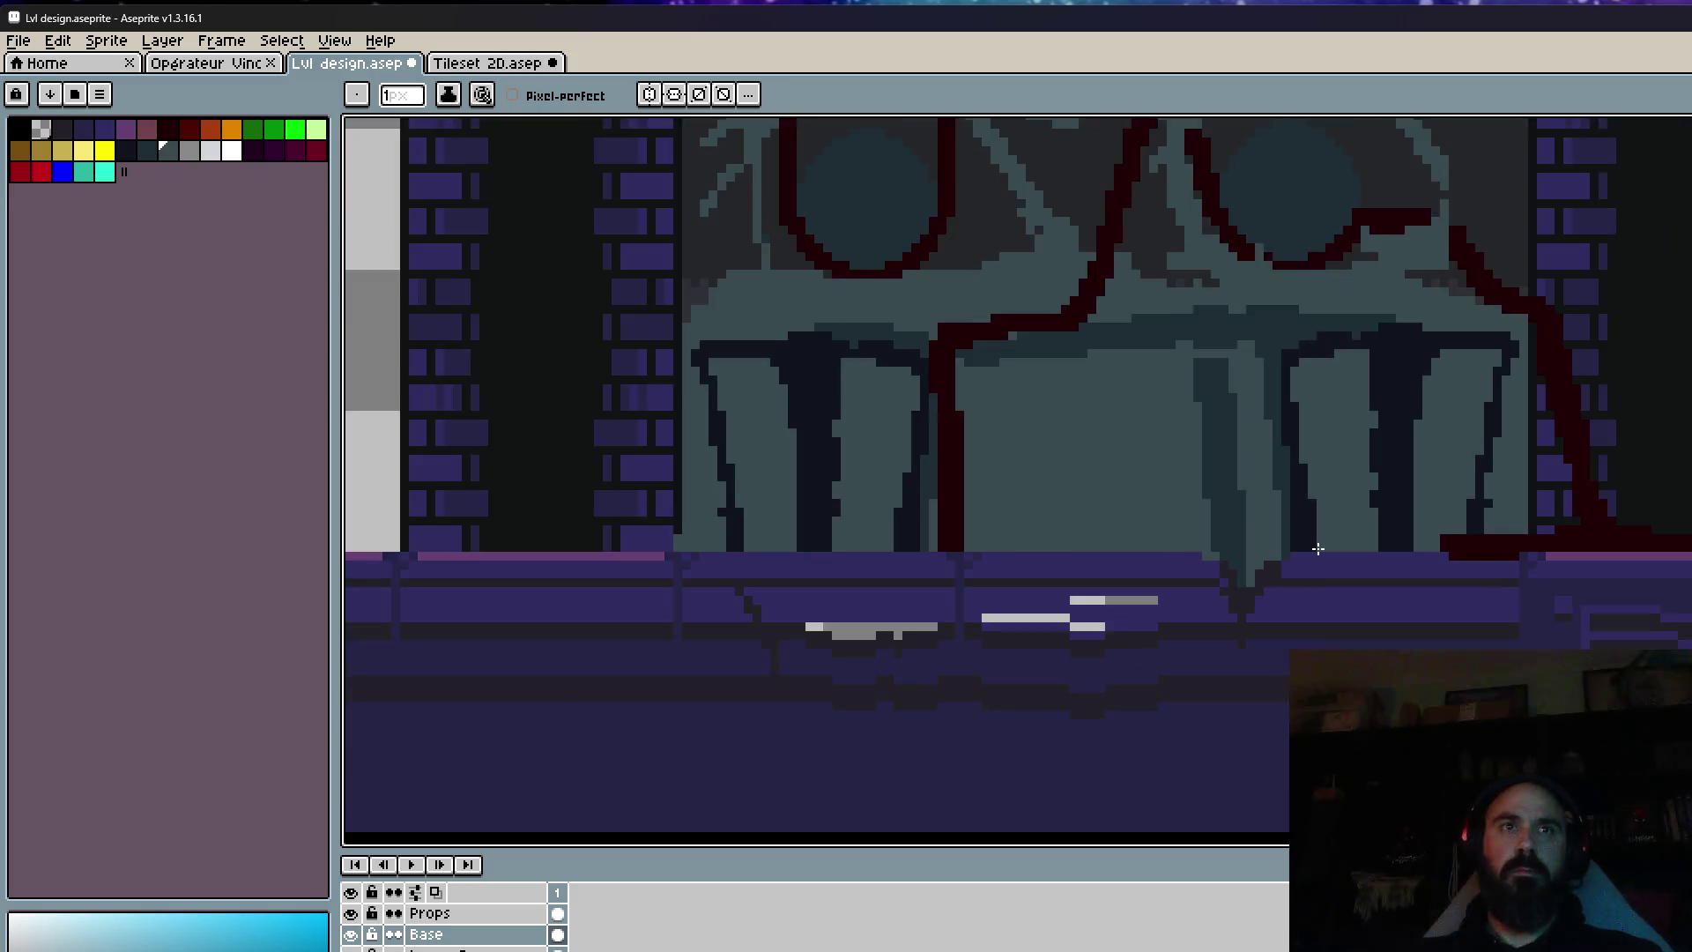
Pick dark navy and paint over the light-grey floor pixels on the left.
scroll(1317, 548, "down", 1)
scroll(1148, 584, "up", 3)
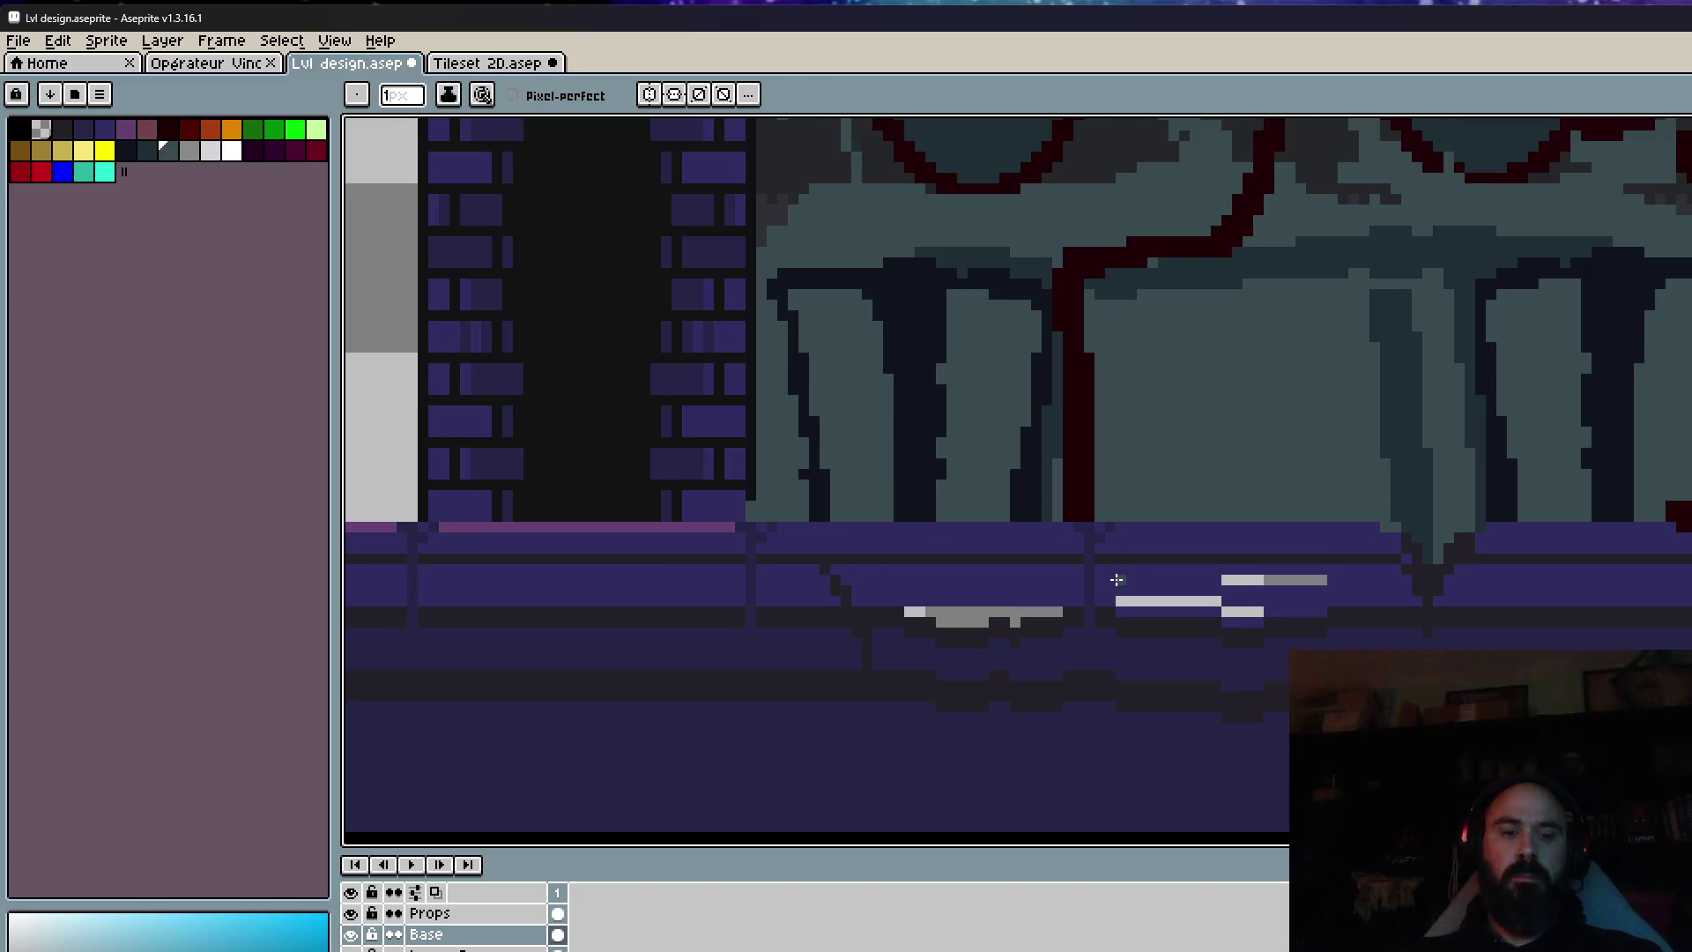
left_click(941, 586, "alt")
scroll(944, 579, "up", 2)
left_click(802, 622)
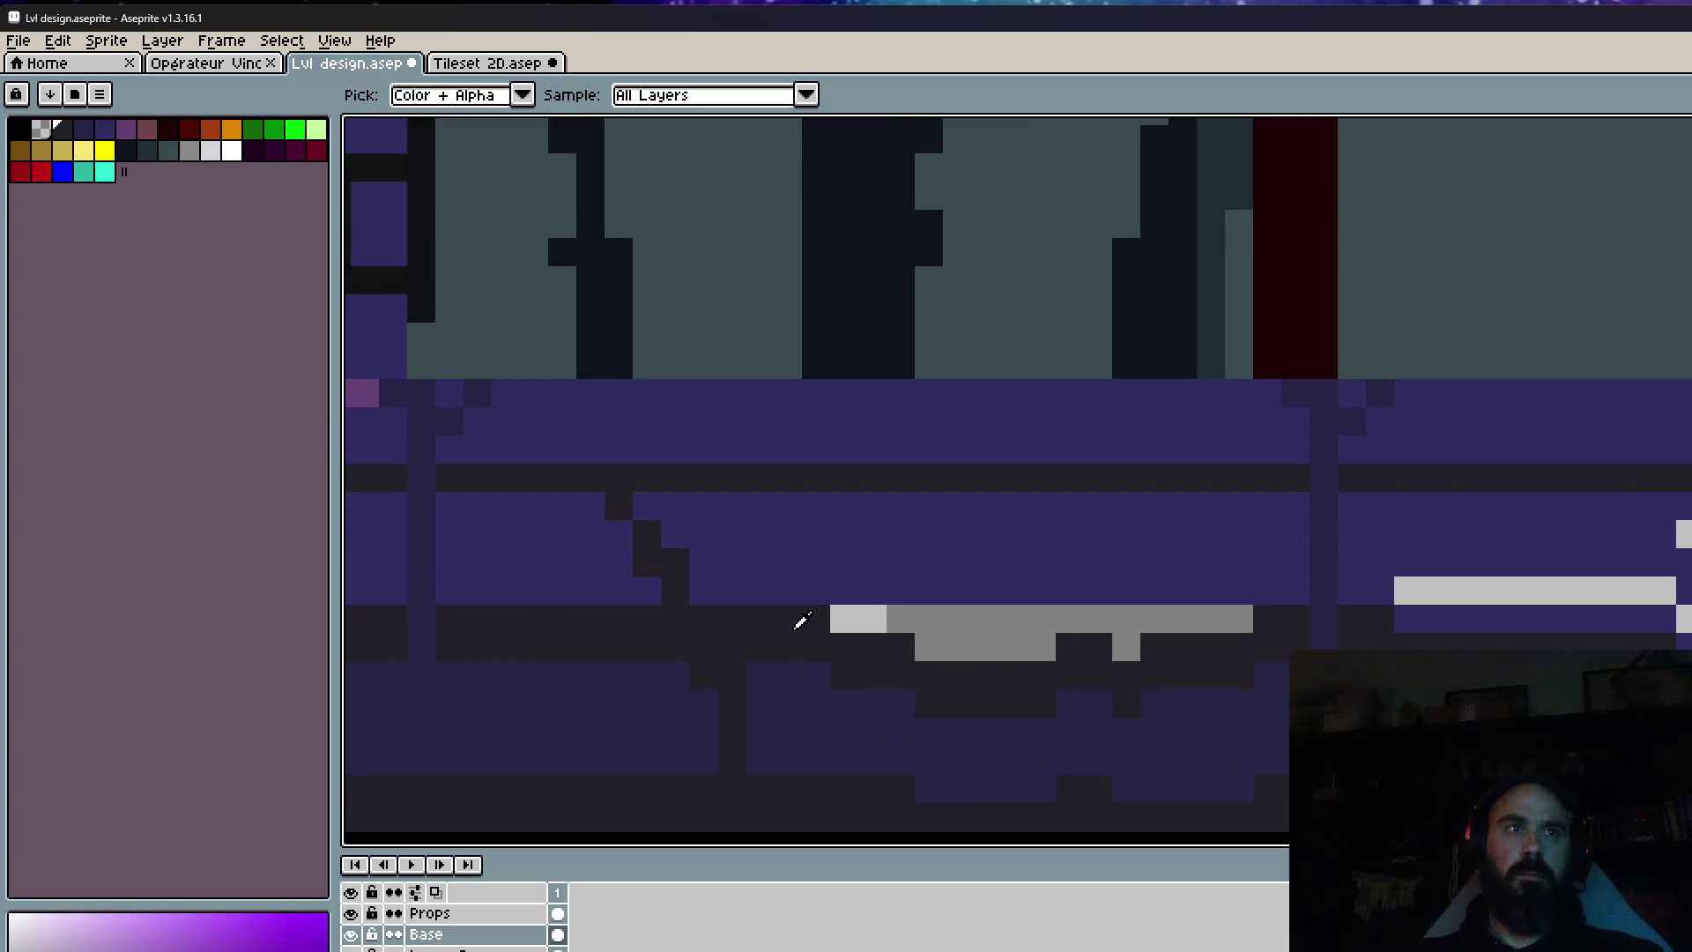
left_click(432, 440, "alt")
mouse_move(837, 619)
left_mouse_down()
mouse_move(1215, 623)
mouse_move(929, 646)
left_mouse_up()
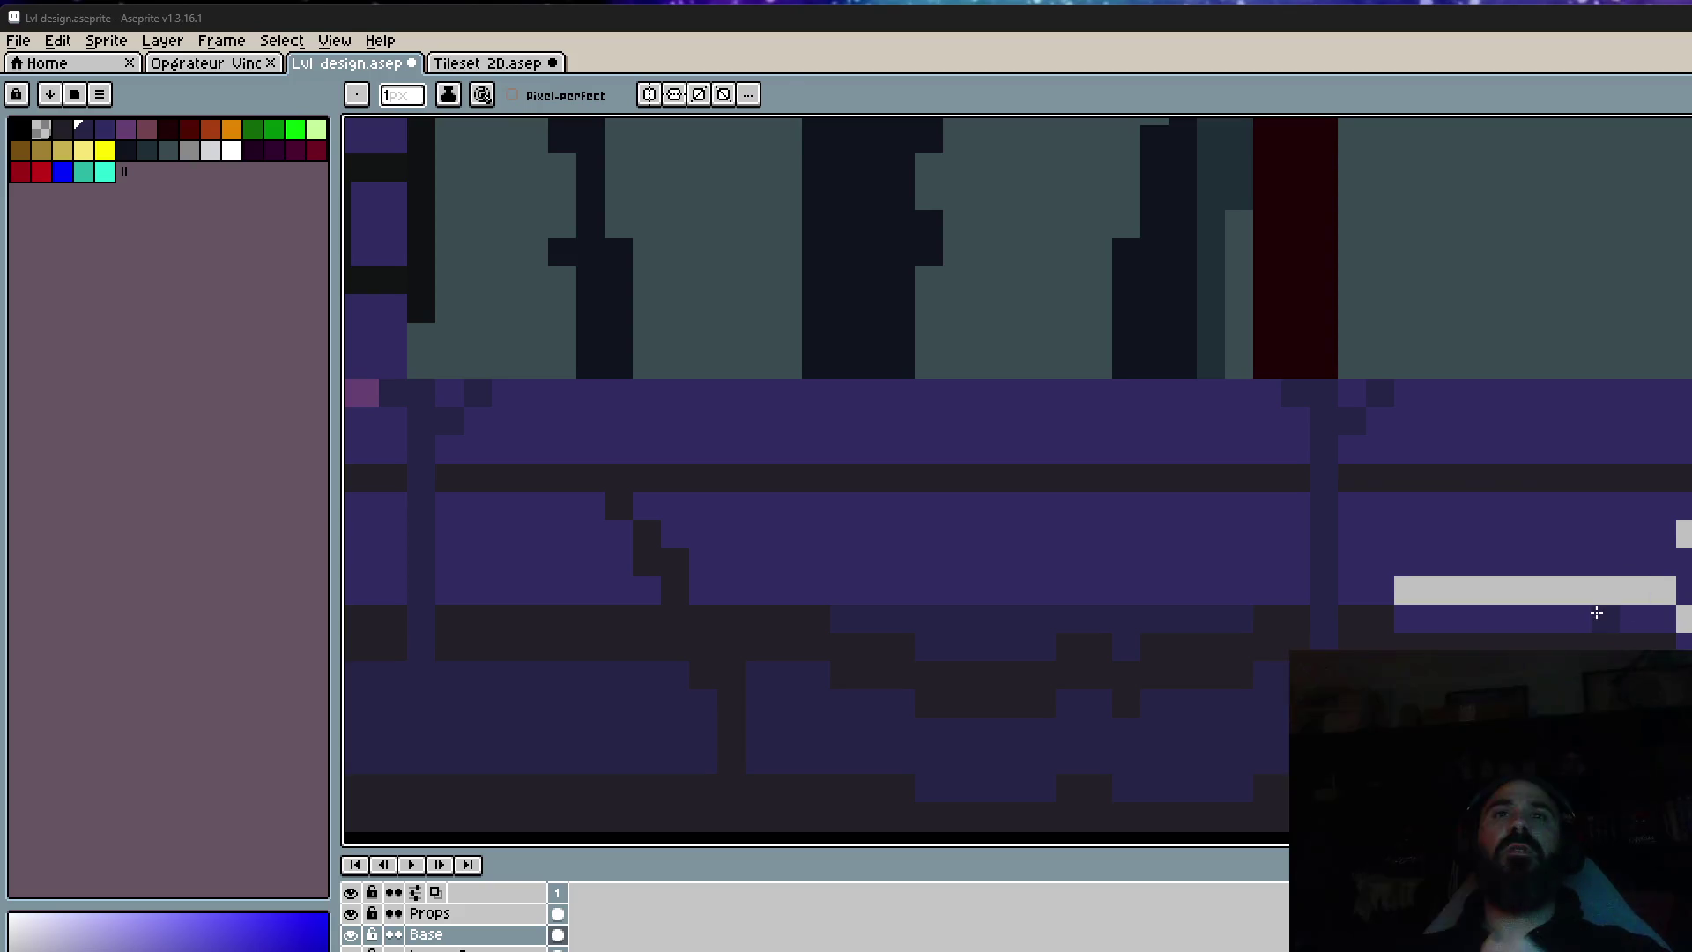
Paint dark over the light-grey floor bar and reshape the floor's dark band.
scroll(1597, 611, "down", 2)
scroll(1597, 612, "up", 2)
mouse_move(1498, 589)
left_mouse_down()
mouse_move(1635, 589)
mouse_move(1427, 585)
mouse_move(1675, 615)
mouse_move(1201, 608)
mouse_move(1104, 574)
mouse_move(1228, 596)
left_mouse_up()
mouse_move(1065, 510)
left_mouse_down()
mouse_move(1273, 525)
mouse_move(1285, 562)
mouse_move(1578, 559)
mouse_move(1424, 544)
mouse_move(1467, 562)
left_mouse_up()
scroll(1578, 555, "down", 3)
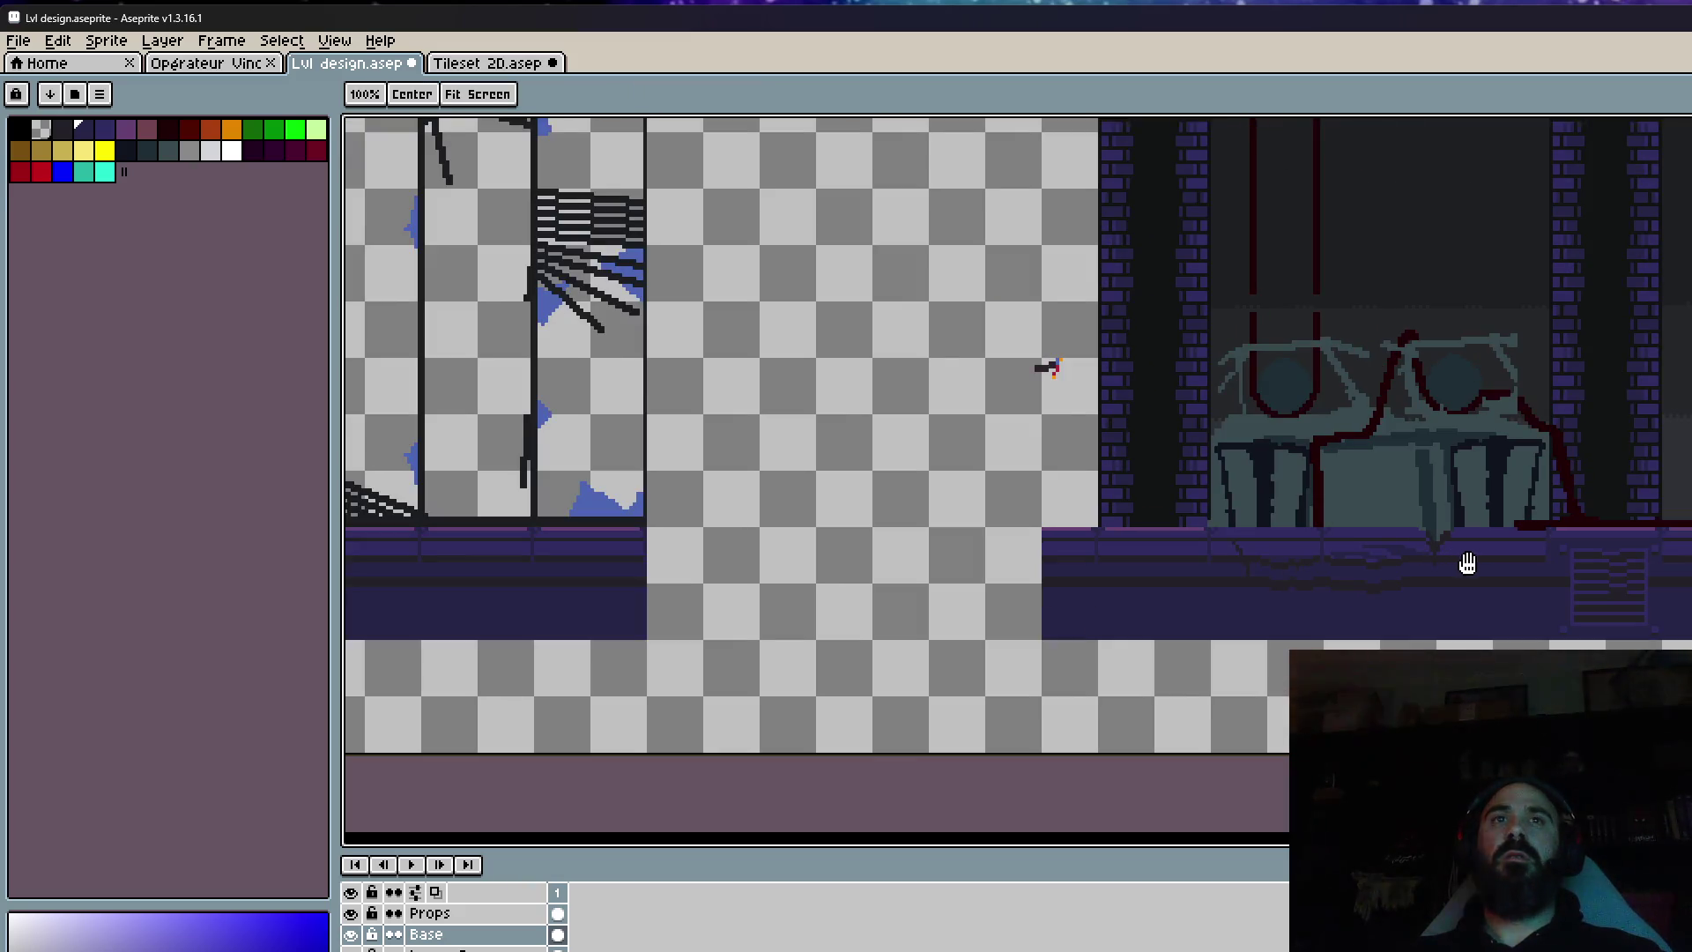
Draw a dark line down along the floor edge under the right tank.
scroll(1468, 562, "up", 1)
scroll(1468, 562, "up", 3)
left_click_drag(1507, 482, 1393, 547)
scroll(1443, 506, "down", 1)
scroll(1484, 491, "up", 1)
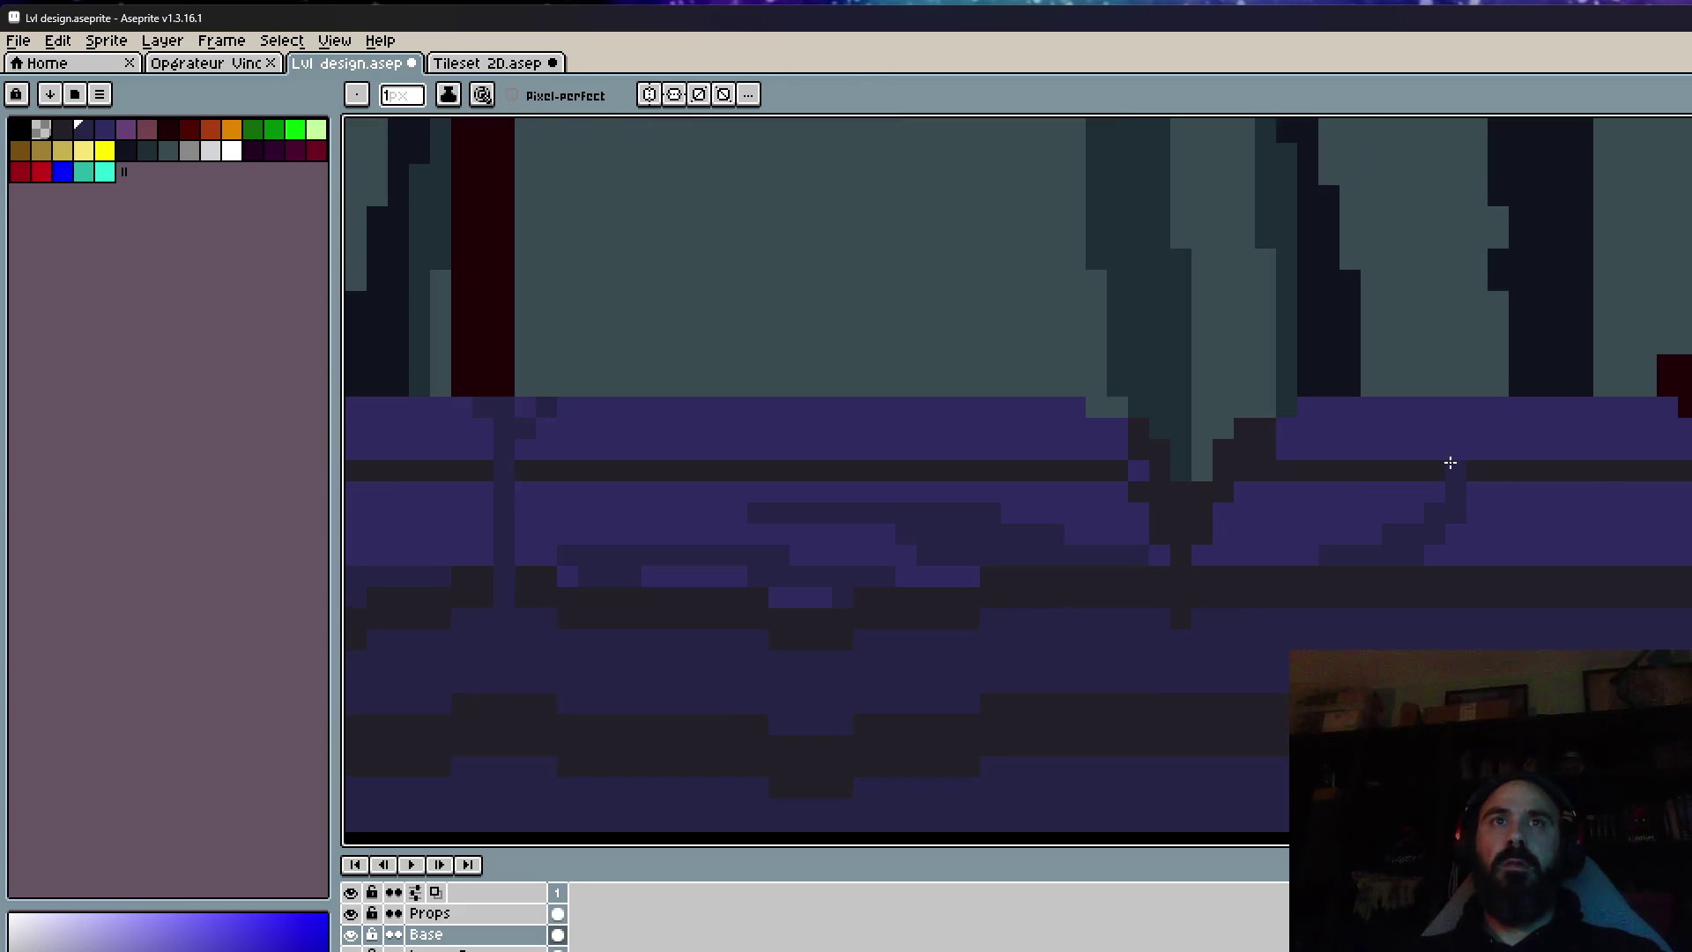
Marquee a small block of floor pixels and try moving it, then undo.
key("m")
mouse_move(1424, 446)
left_mouse_down()
mouse_move(1522, 493)
mouse_move(1530, 524)
left_mouse_up()
key("Return")
scroll(1448, 418, "up", 1)
mouse_move(1432, 406)
left_mouse_down()
mouse_move(1529, 476)
mouse_move(1519, 457)
left_mouse_up()
key("ctrl+z")
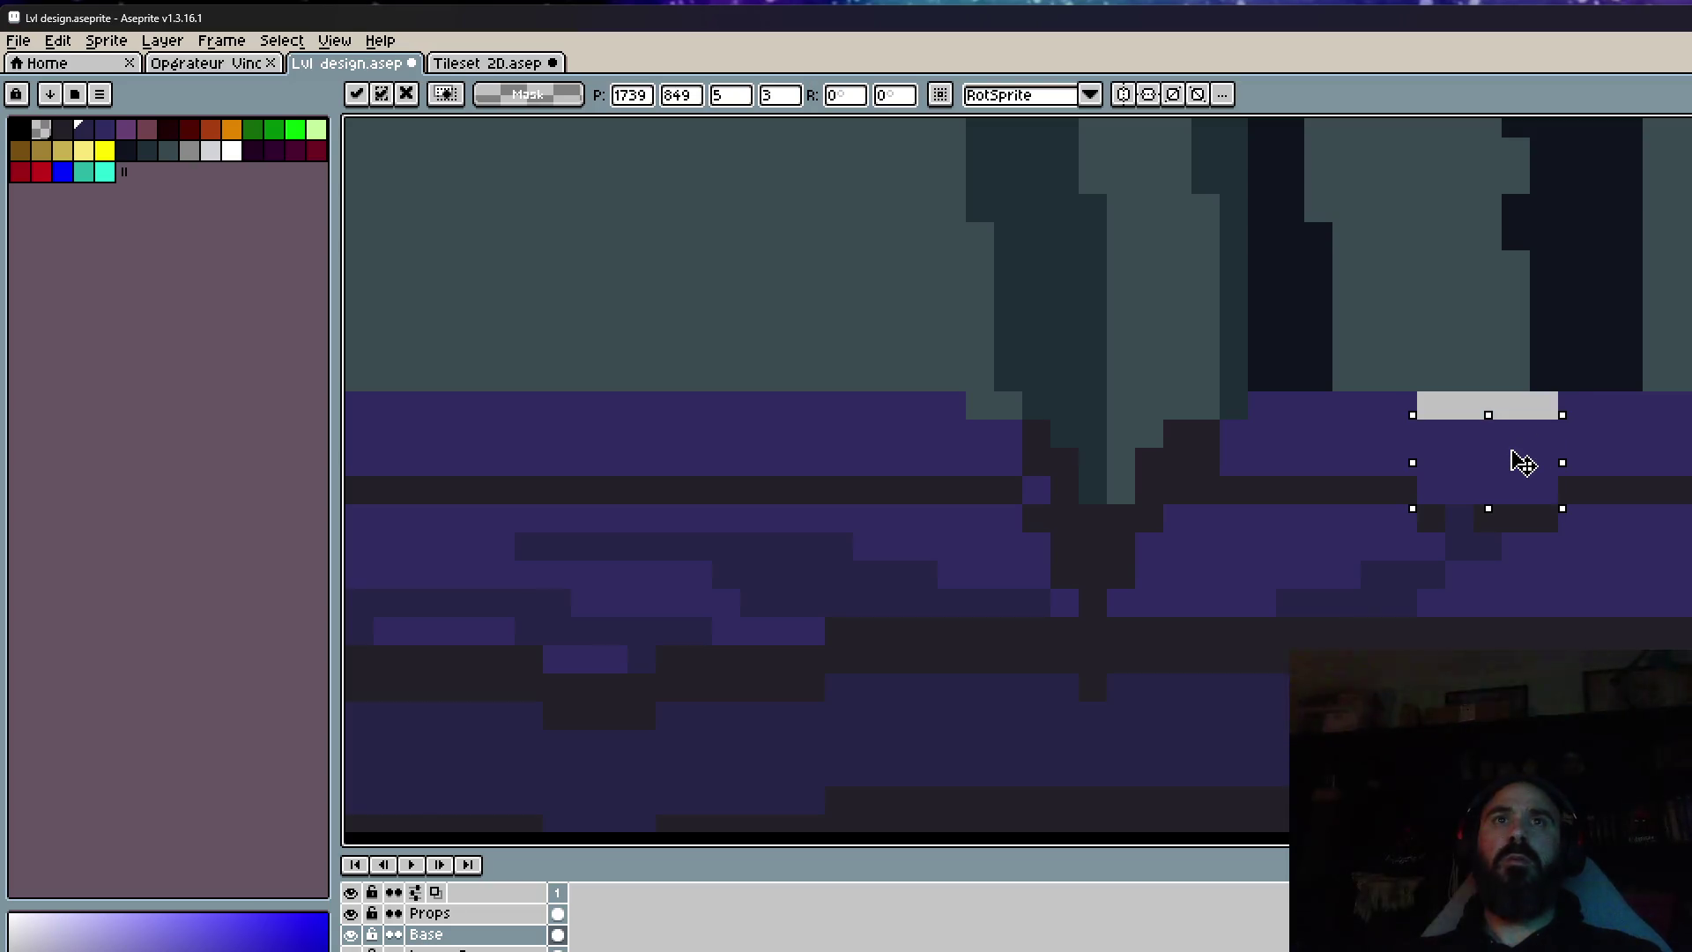
scroll(1549, 468, "down", 4)
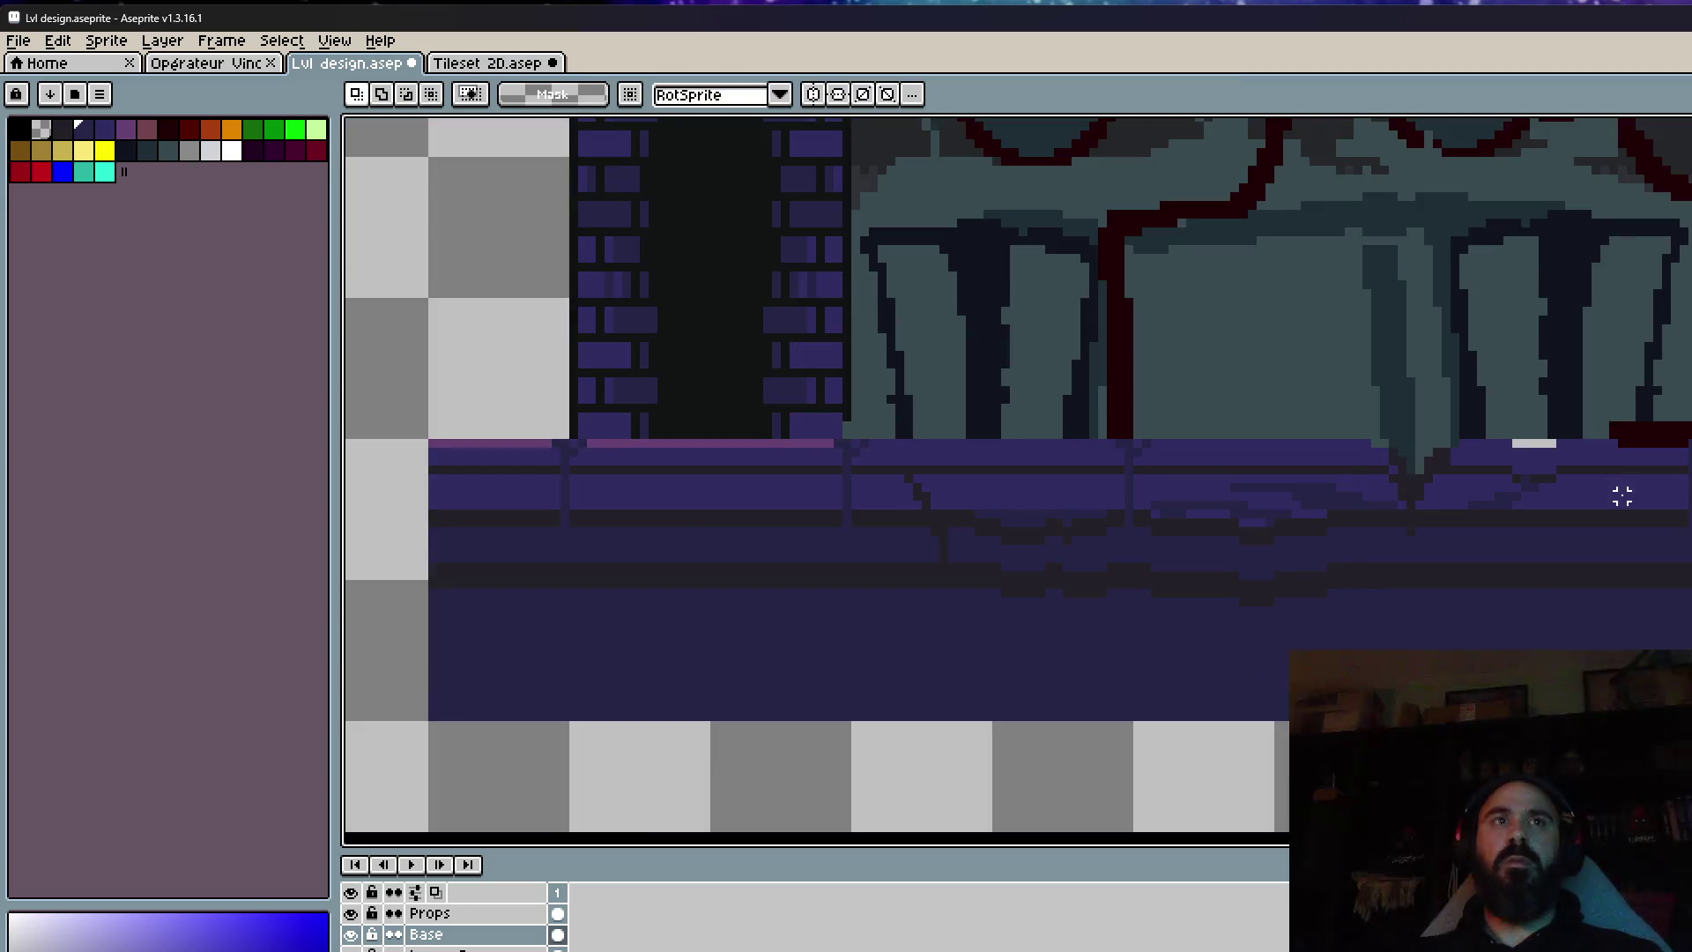
scroll(1027, 470, "up", 2)
Select a wider strip of the floor edge and shift it down one pixel.
left_click_drag(1004, 453, 1174, 476)
left_click_drag(965, 370, 1239, 511)
left_click_drag(1238, 511, 1234, 519)
left_click(1099, 357)
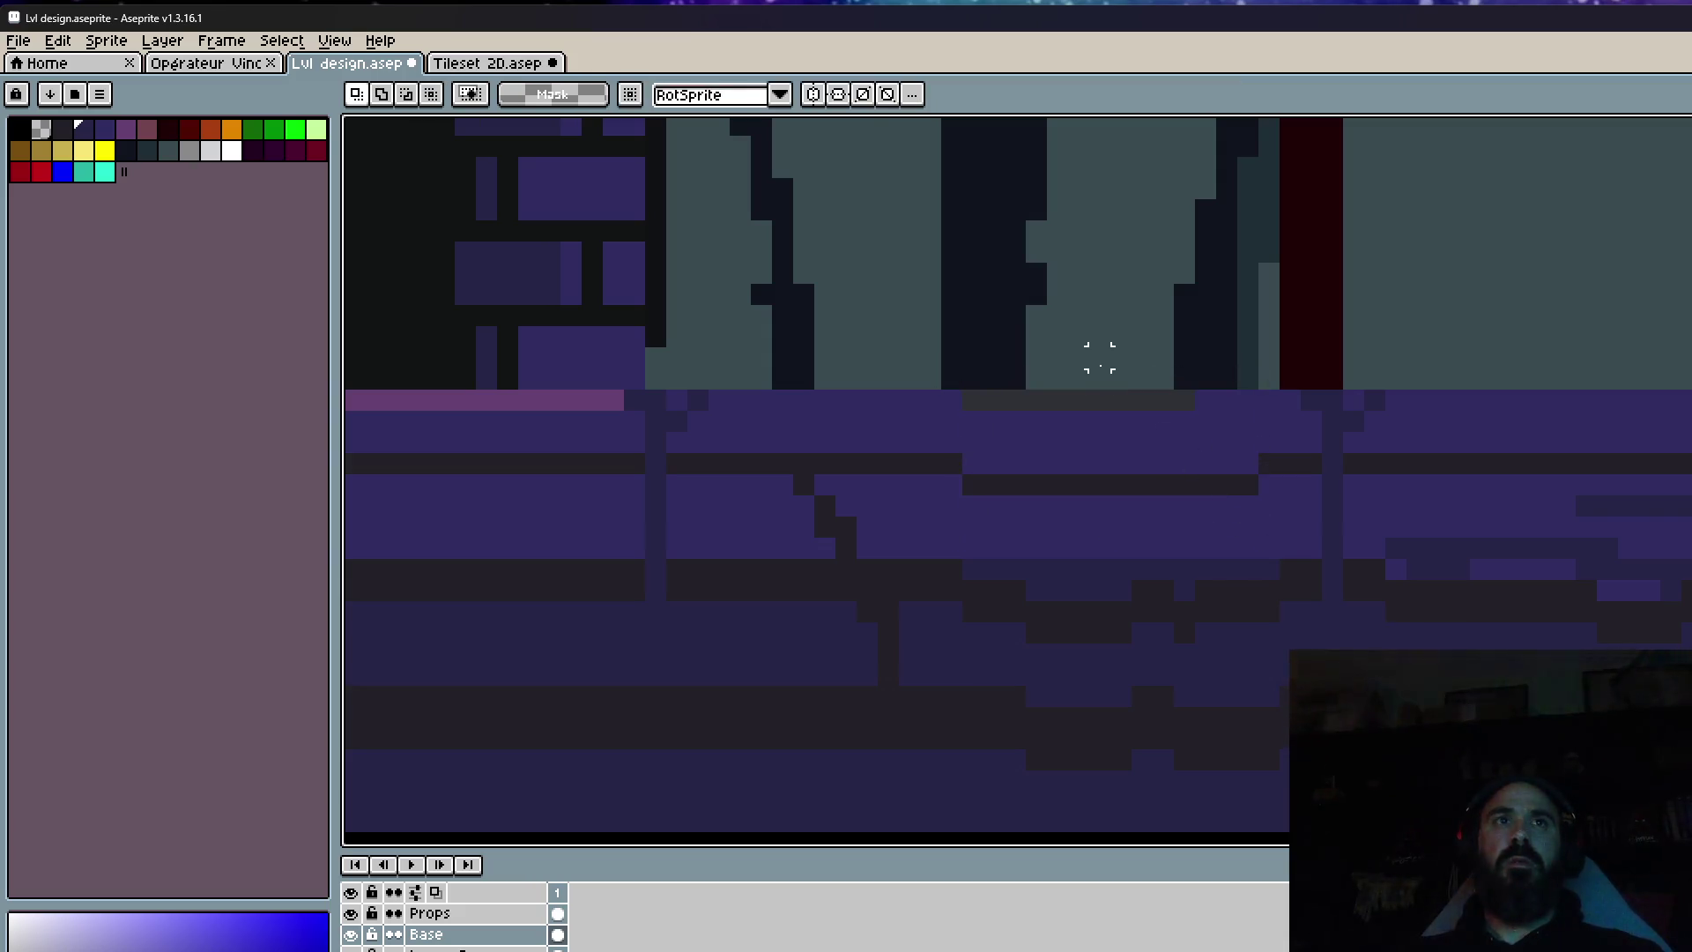
Eyedrop the floor's dark colour and paint the top floor row dark.
key("i")
left_click(954, 335)
scroll(1009, 351, "up", 3)
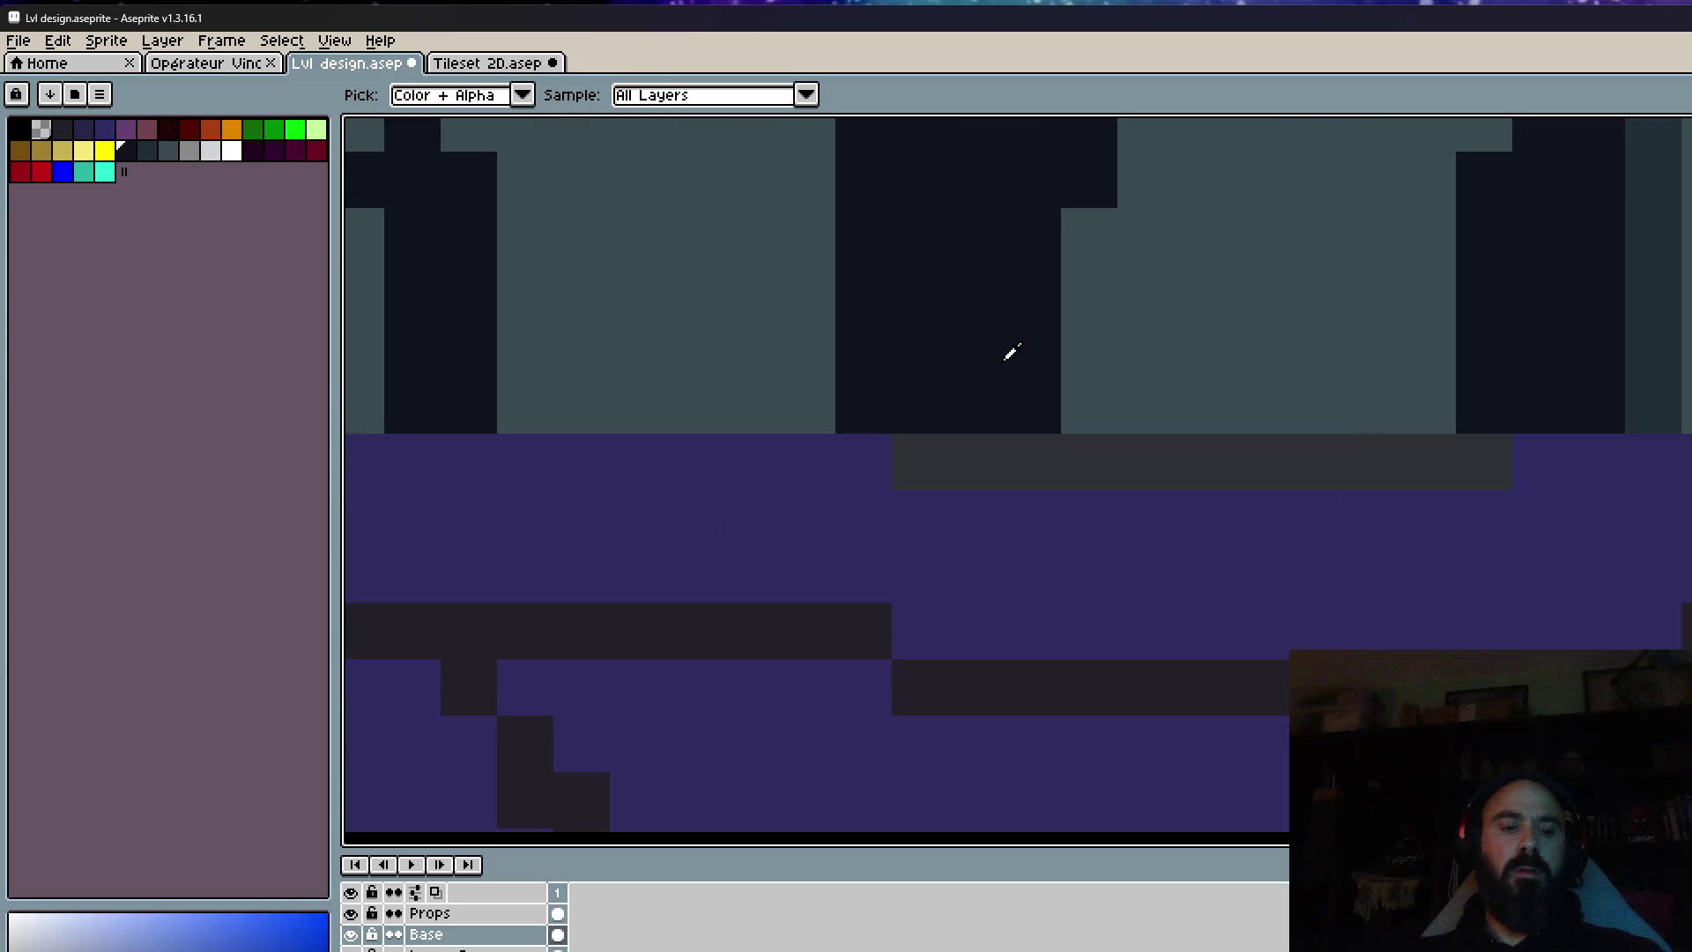
key("b")
left_click_drag(1031, 463, 937, 457)
left_click(1484, 467)
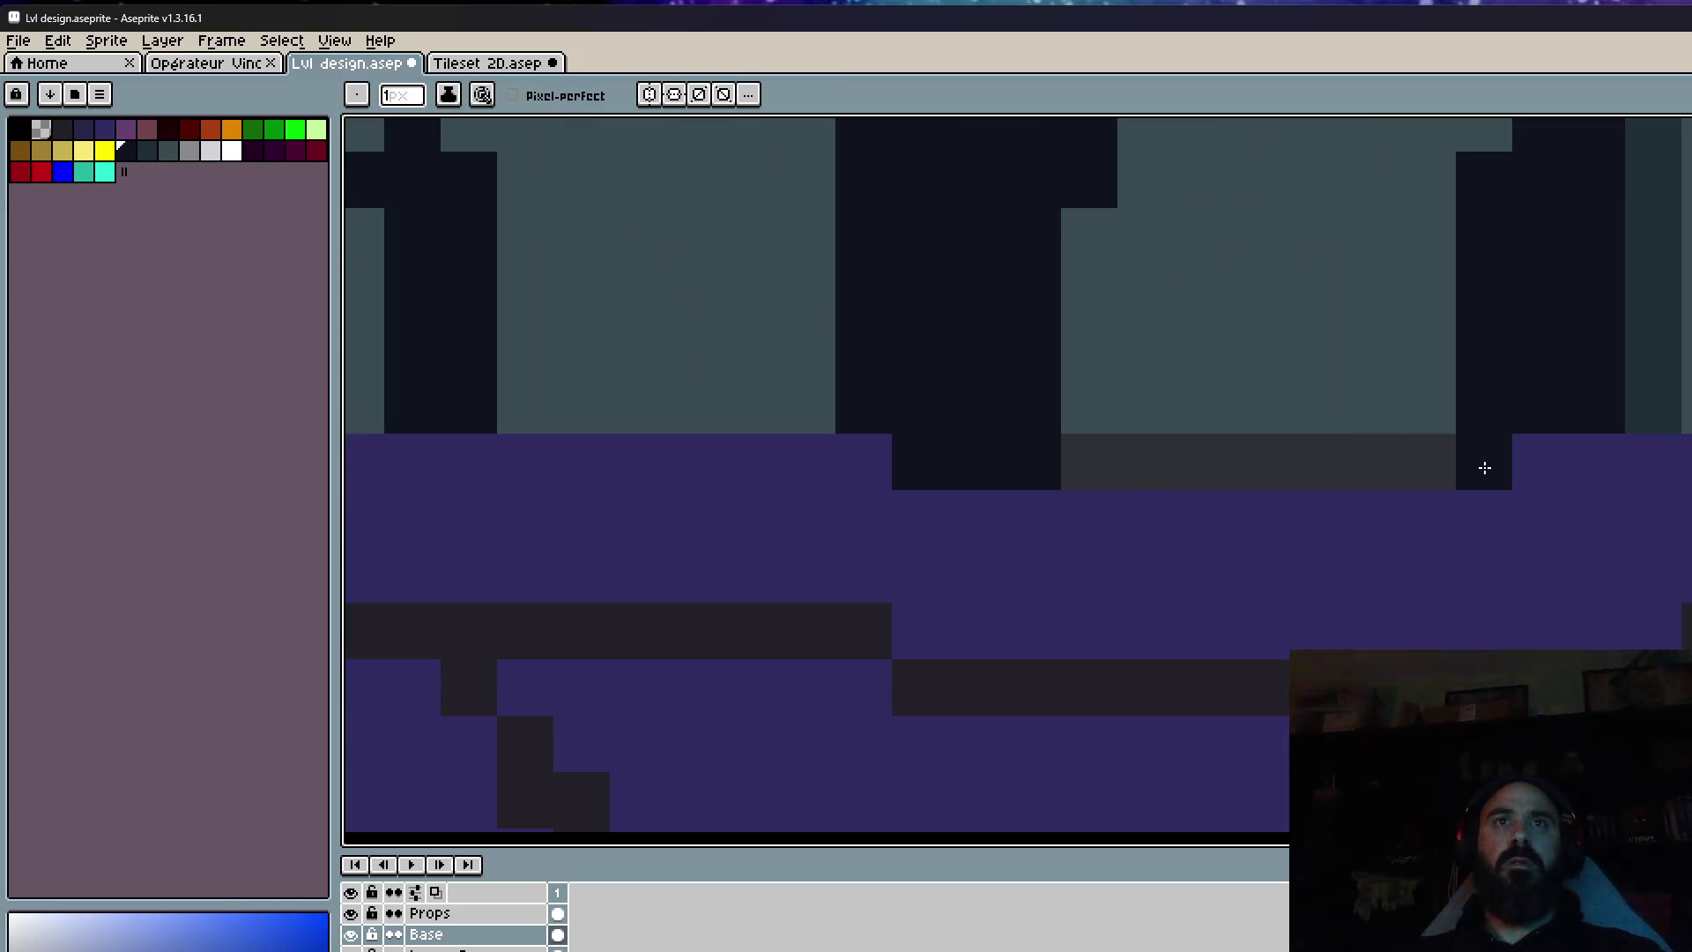
Eyedrop the machine's grey-teal and repaint the dark floor row with it.
key("i")
left_click(1279, 377)
key("b")
left_click_drag(1089, 460, 1428, 467)
scroll(1420, 450, "down", 4)
scroll(1410, 476, "up", 5)
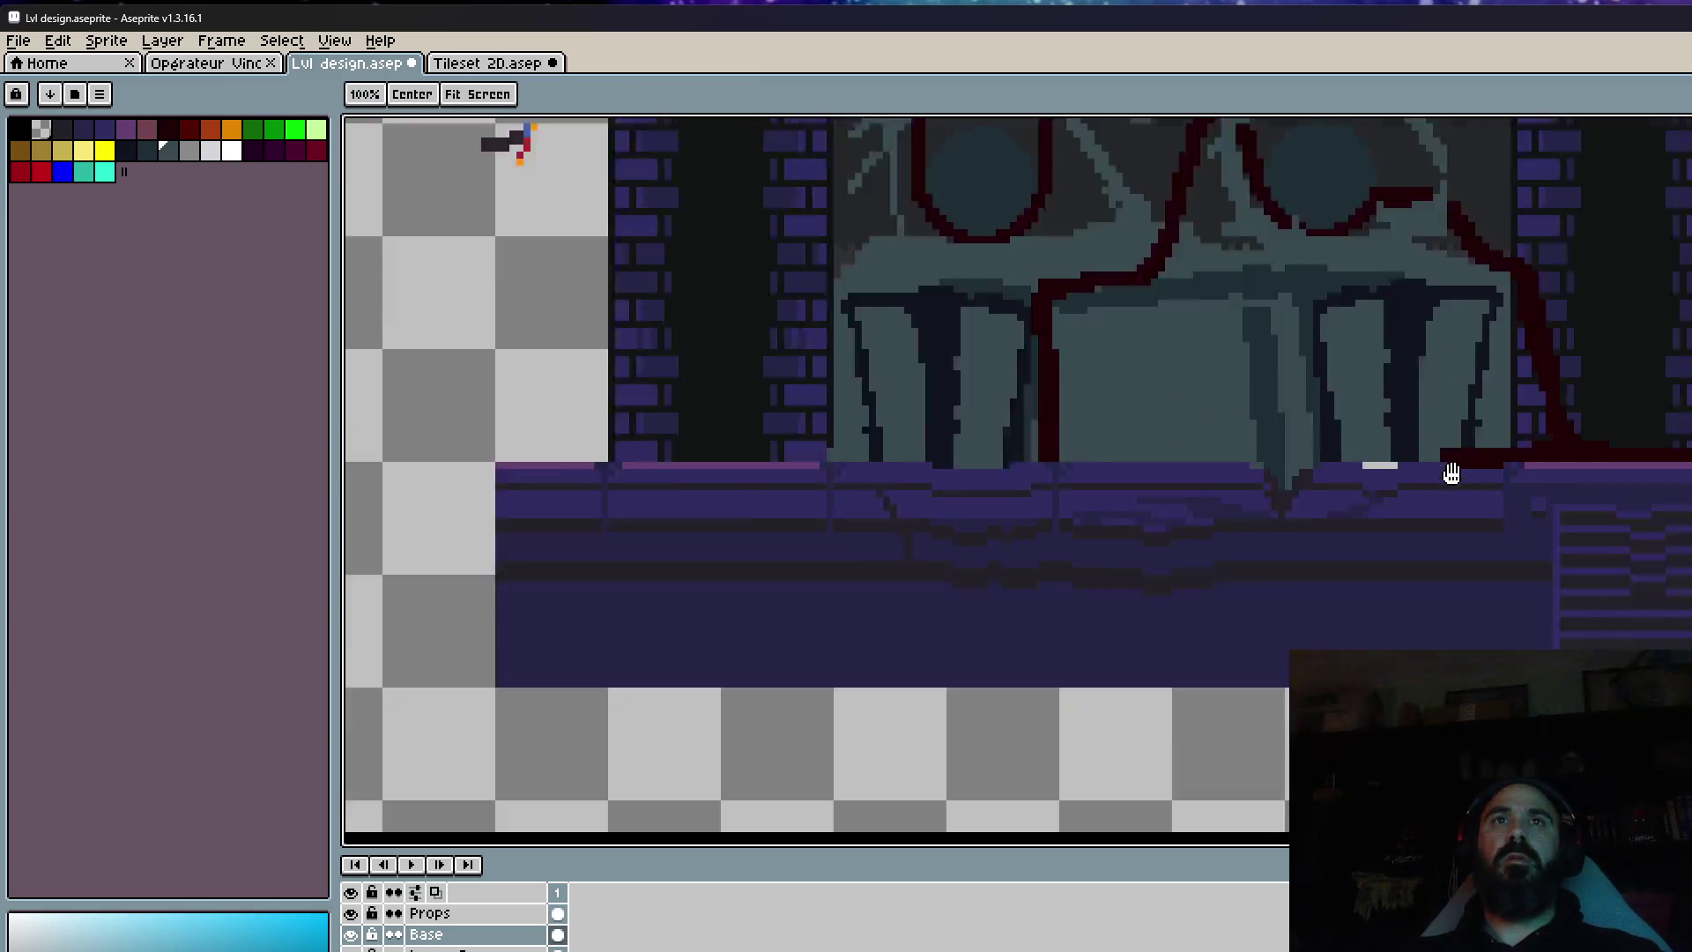
Paint the leftover light floor strip grey-teal.
mouse_move(1296, 462)
left_mouse_down()
mouse_move(1437, 469)
mouse_move(1277, 465)
left_mouse_up()
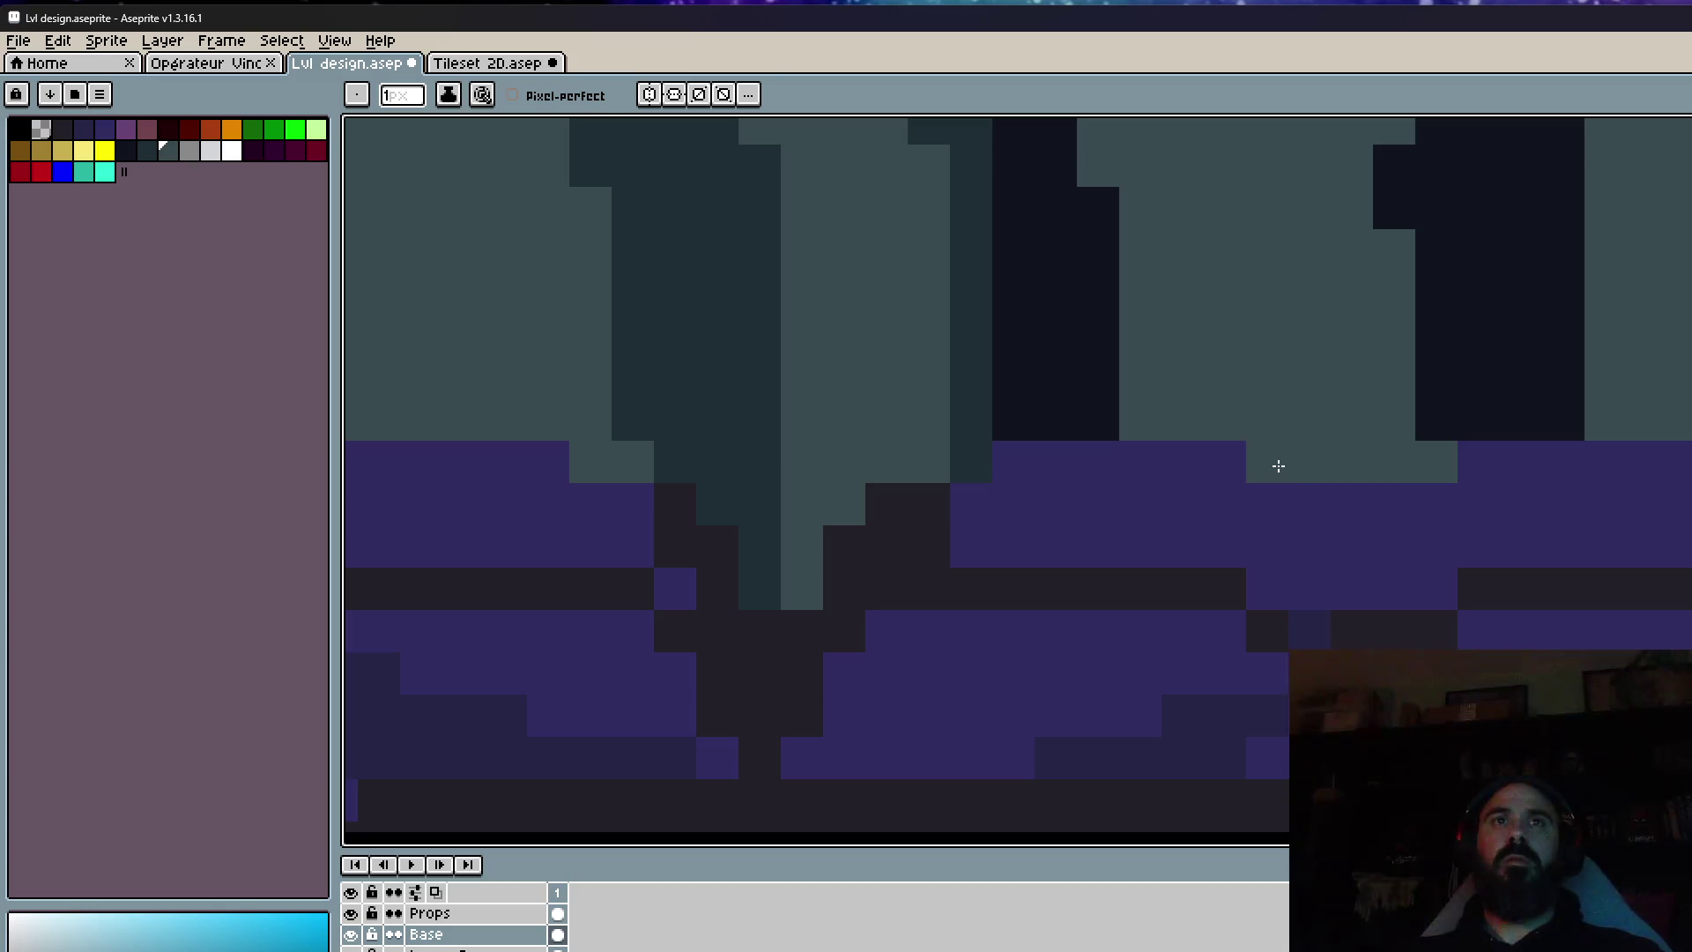
scroll(1322, 464, "down", 5)
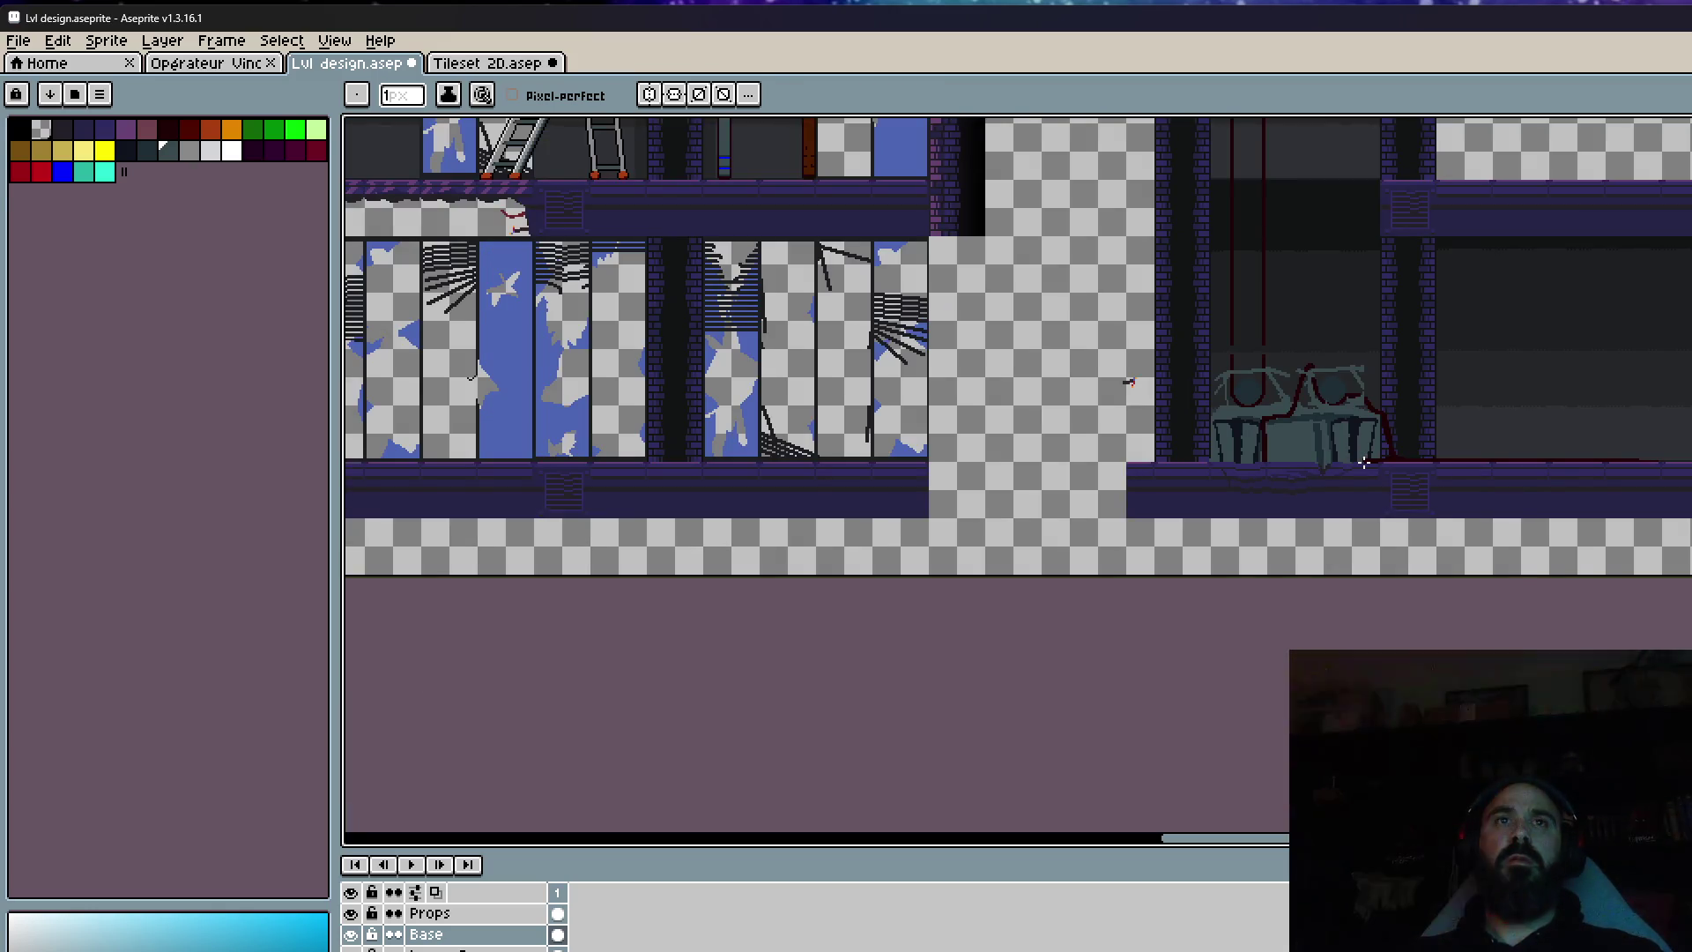
scroll(1363, 462, "up", 2)
scroll(1314, 506, "up", 1)
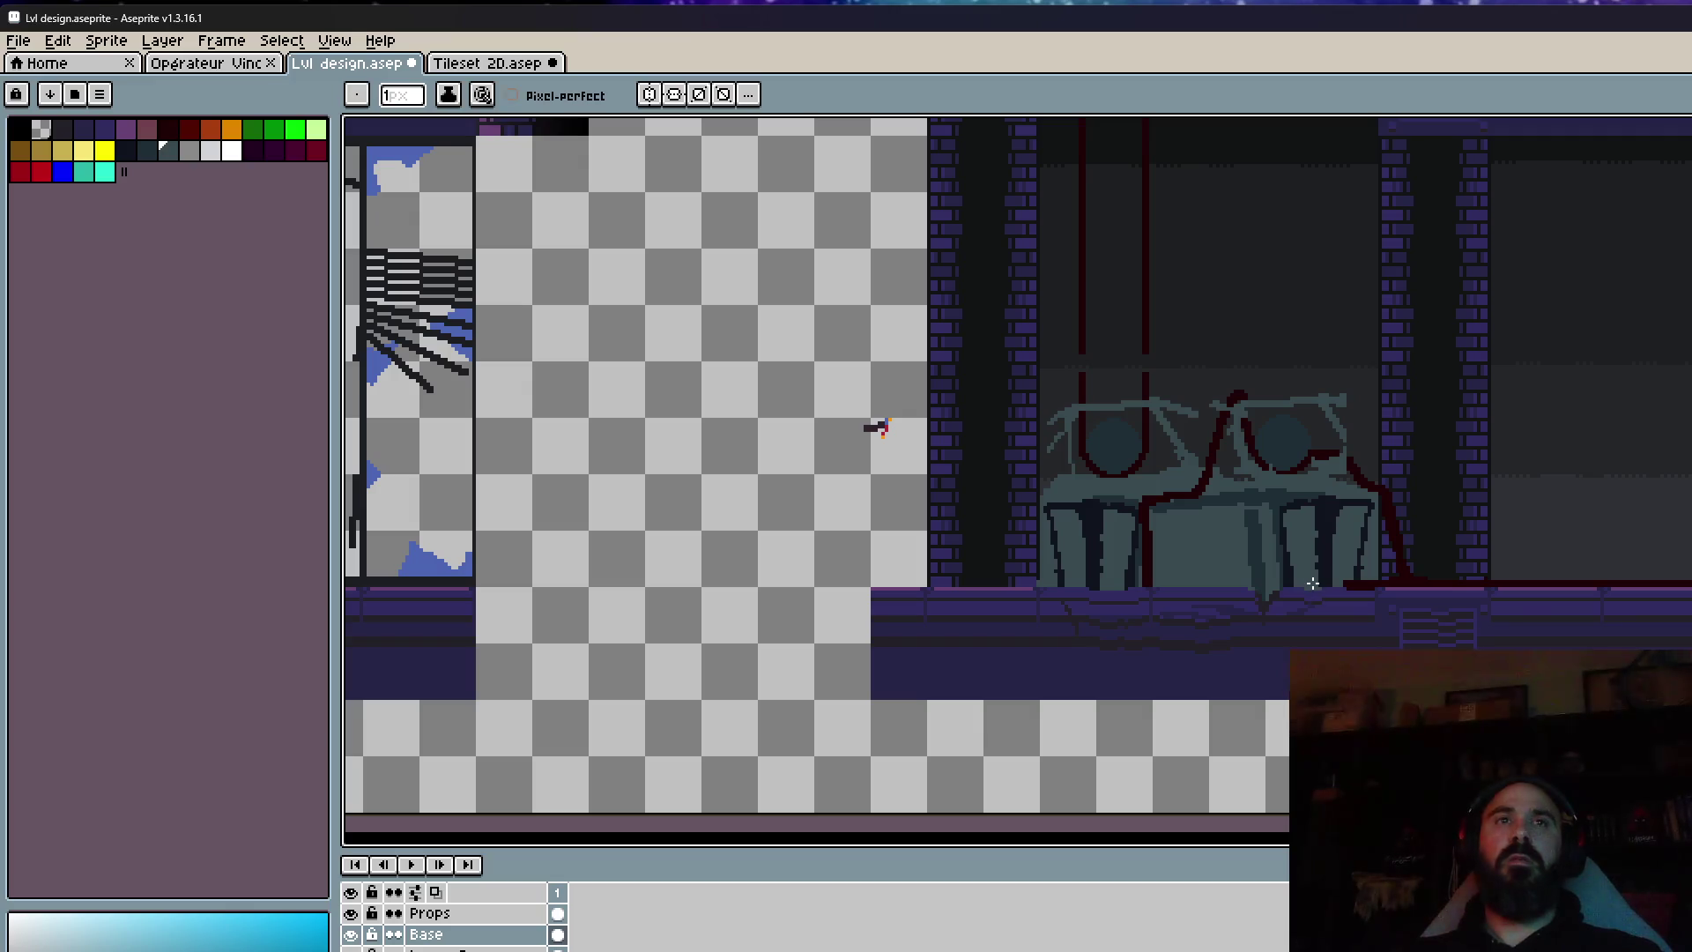
scroll(1313, 583, "down", 2)
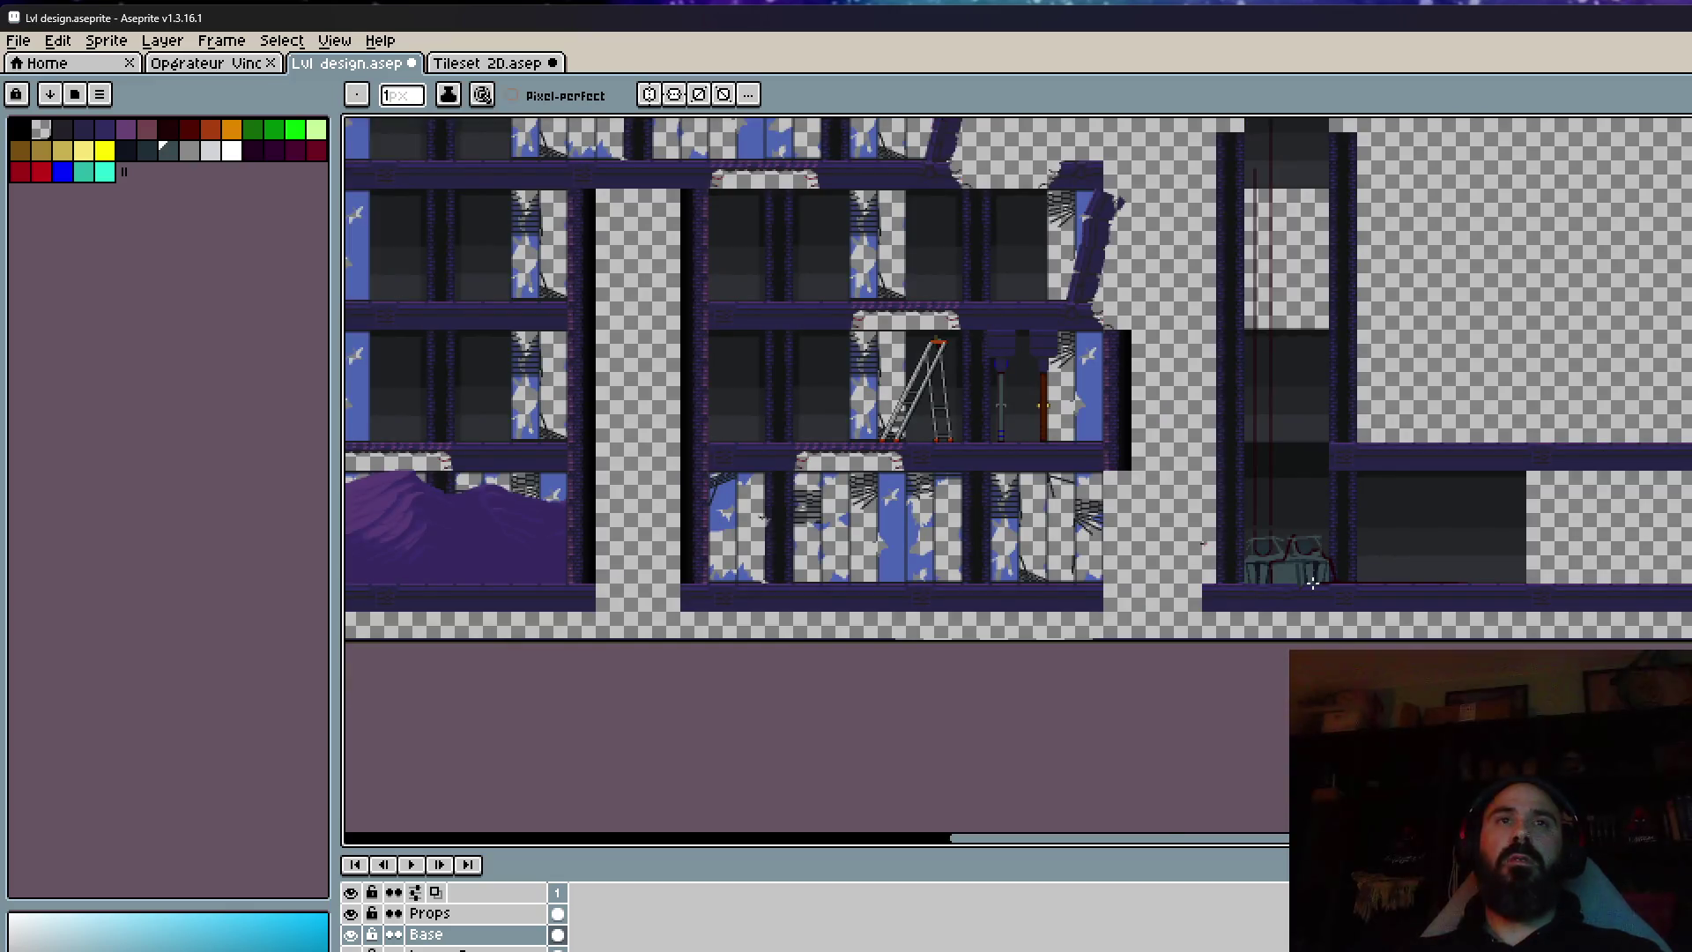
scroll(1313, 583, "up", 2)
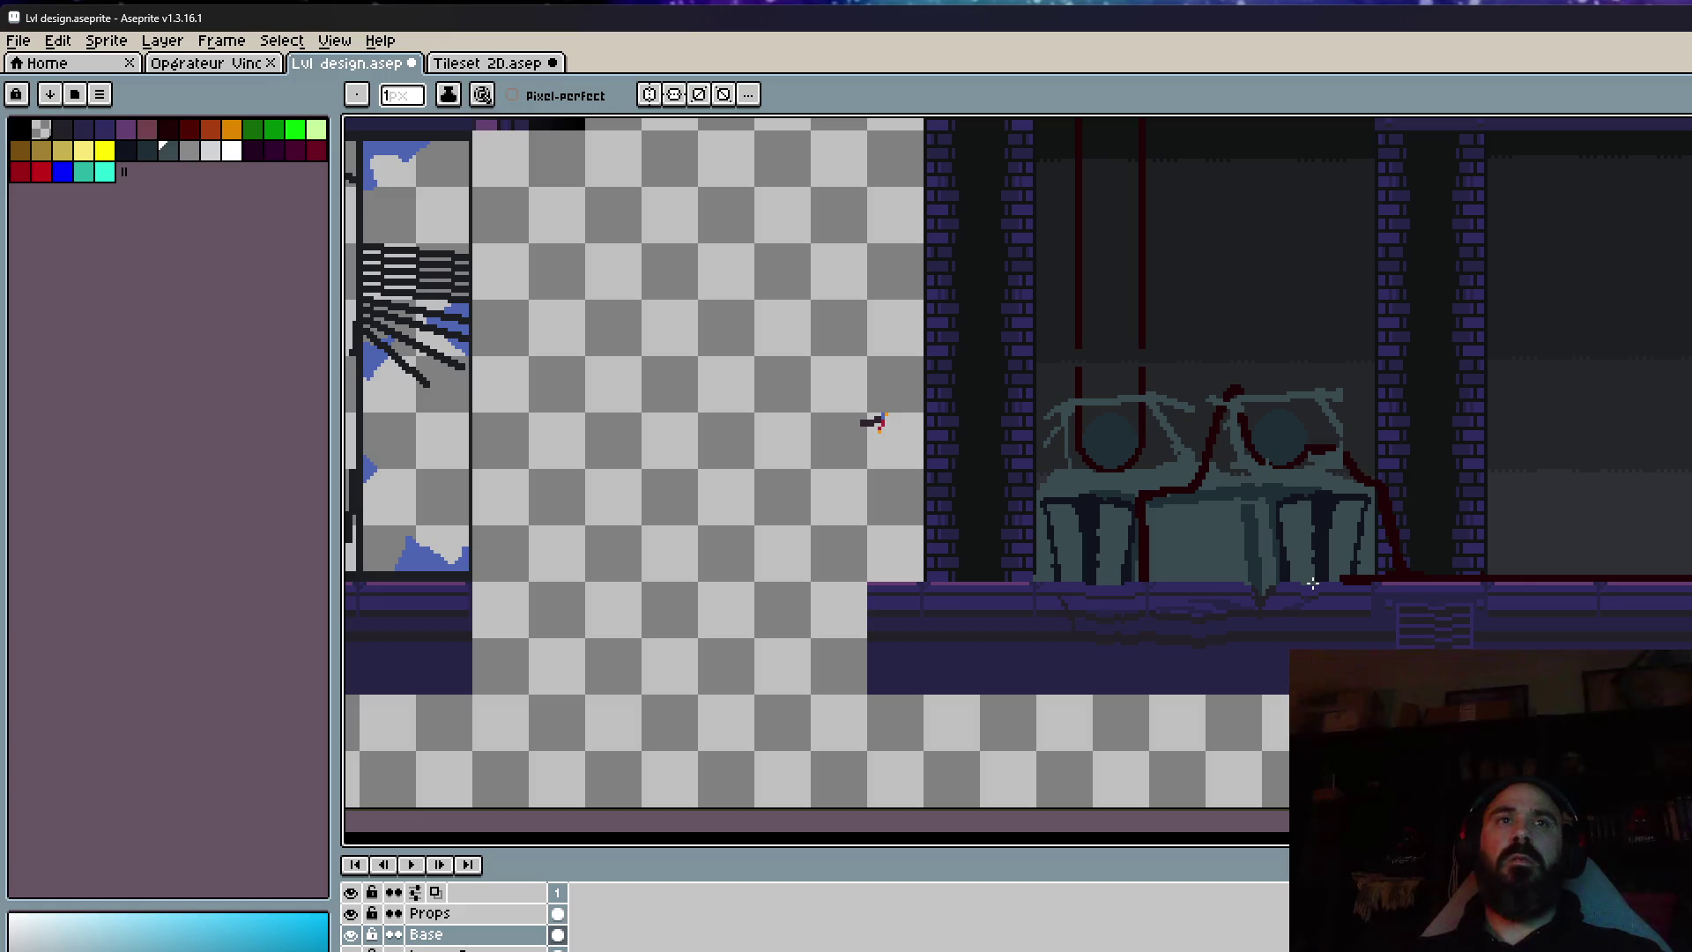
scroll(1250, 490, "up", 1)
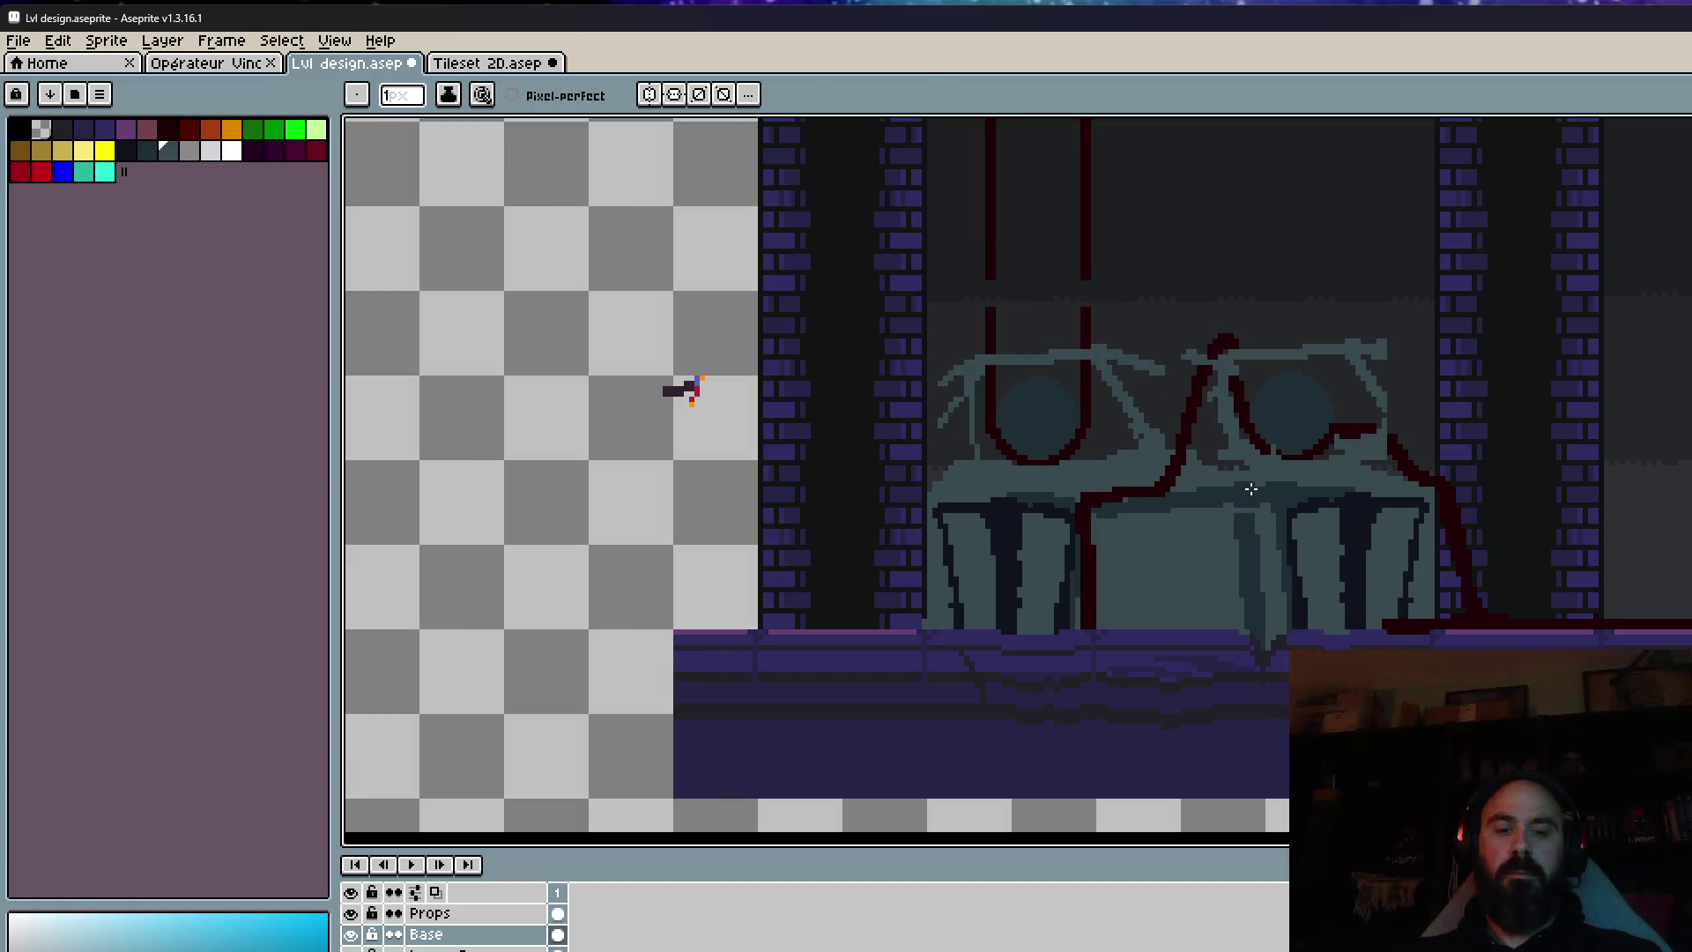
Pick the dark navy colour from the level with the Eyedropper.
key("i")
scroll(1194, 540, "up", 1)
left_click(1399, 646)
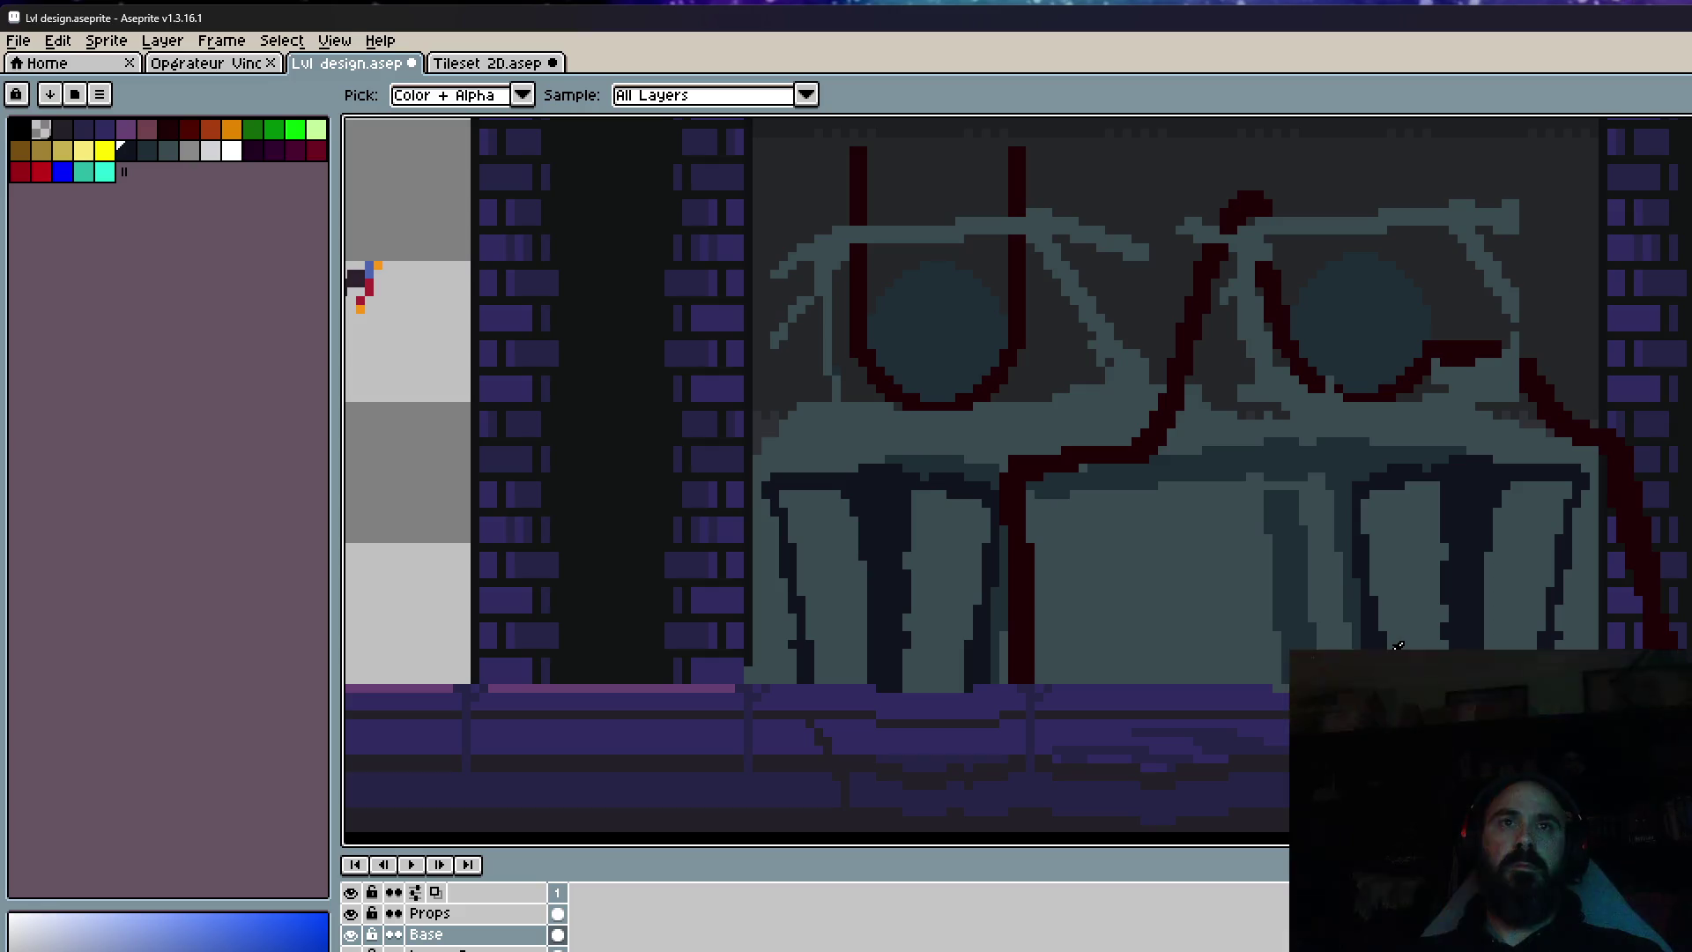
scroll(1258, 650, "down", 1)
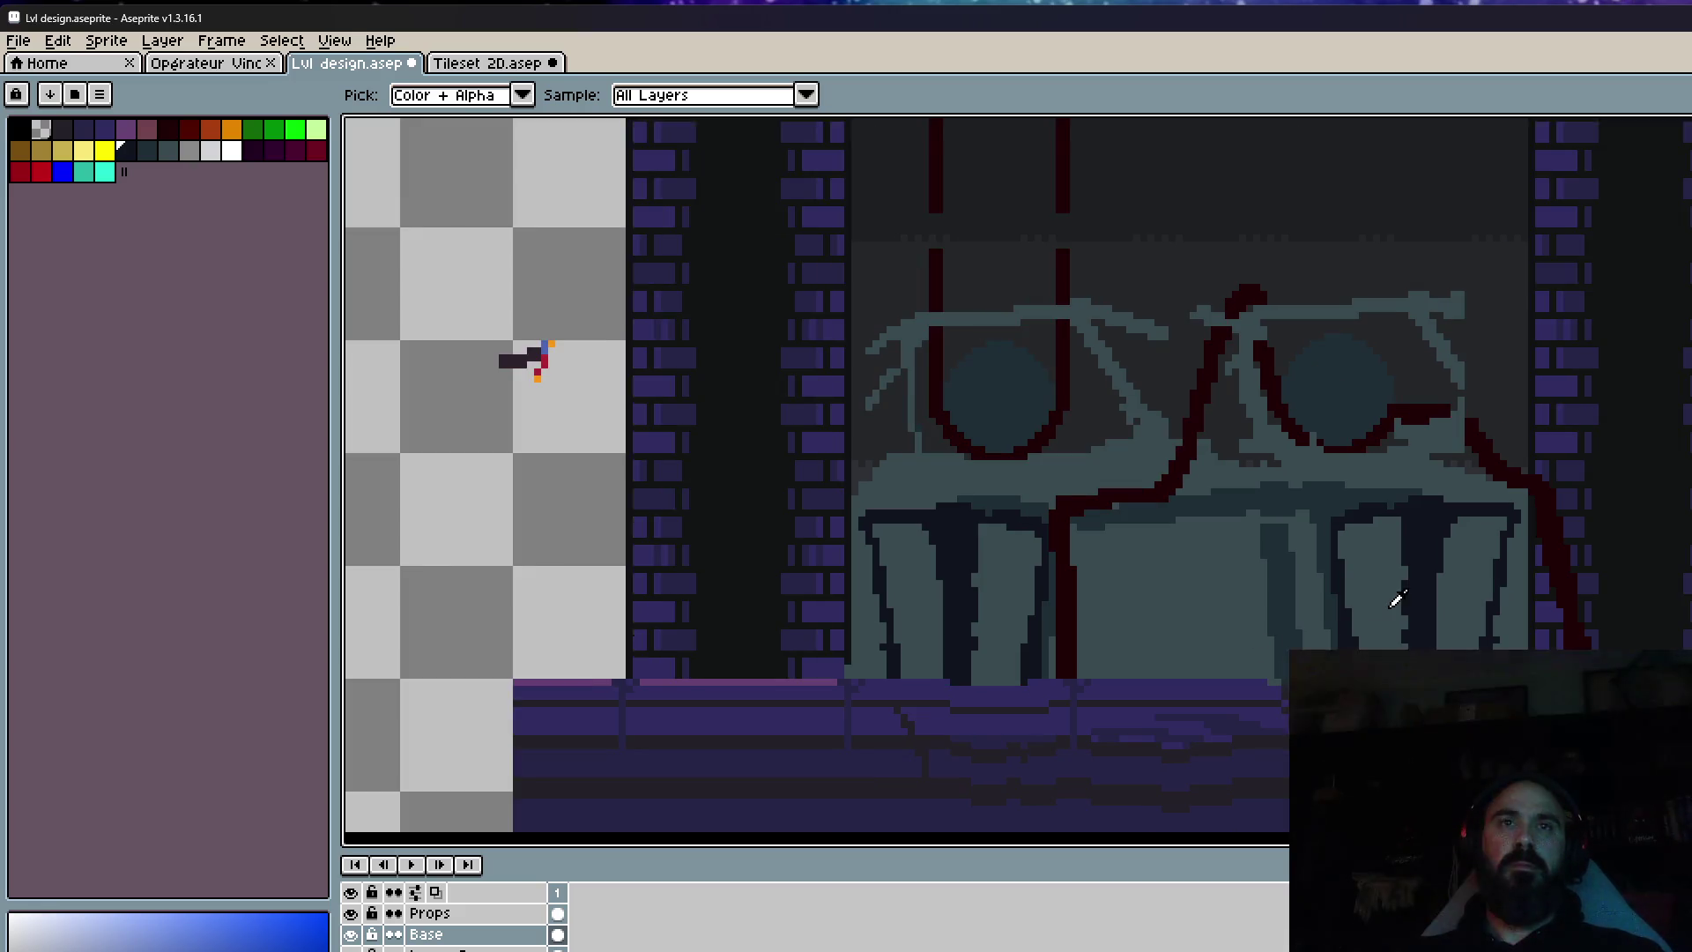
scroll(1397, 599, "down", 1)
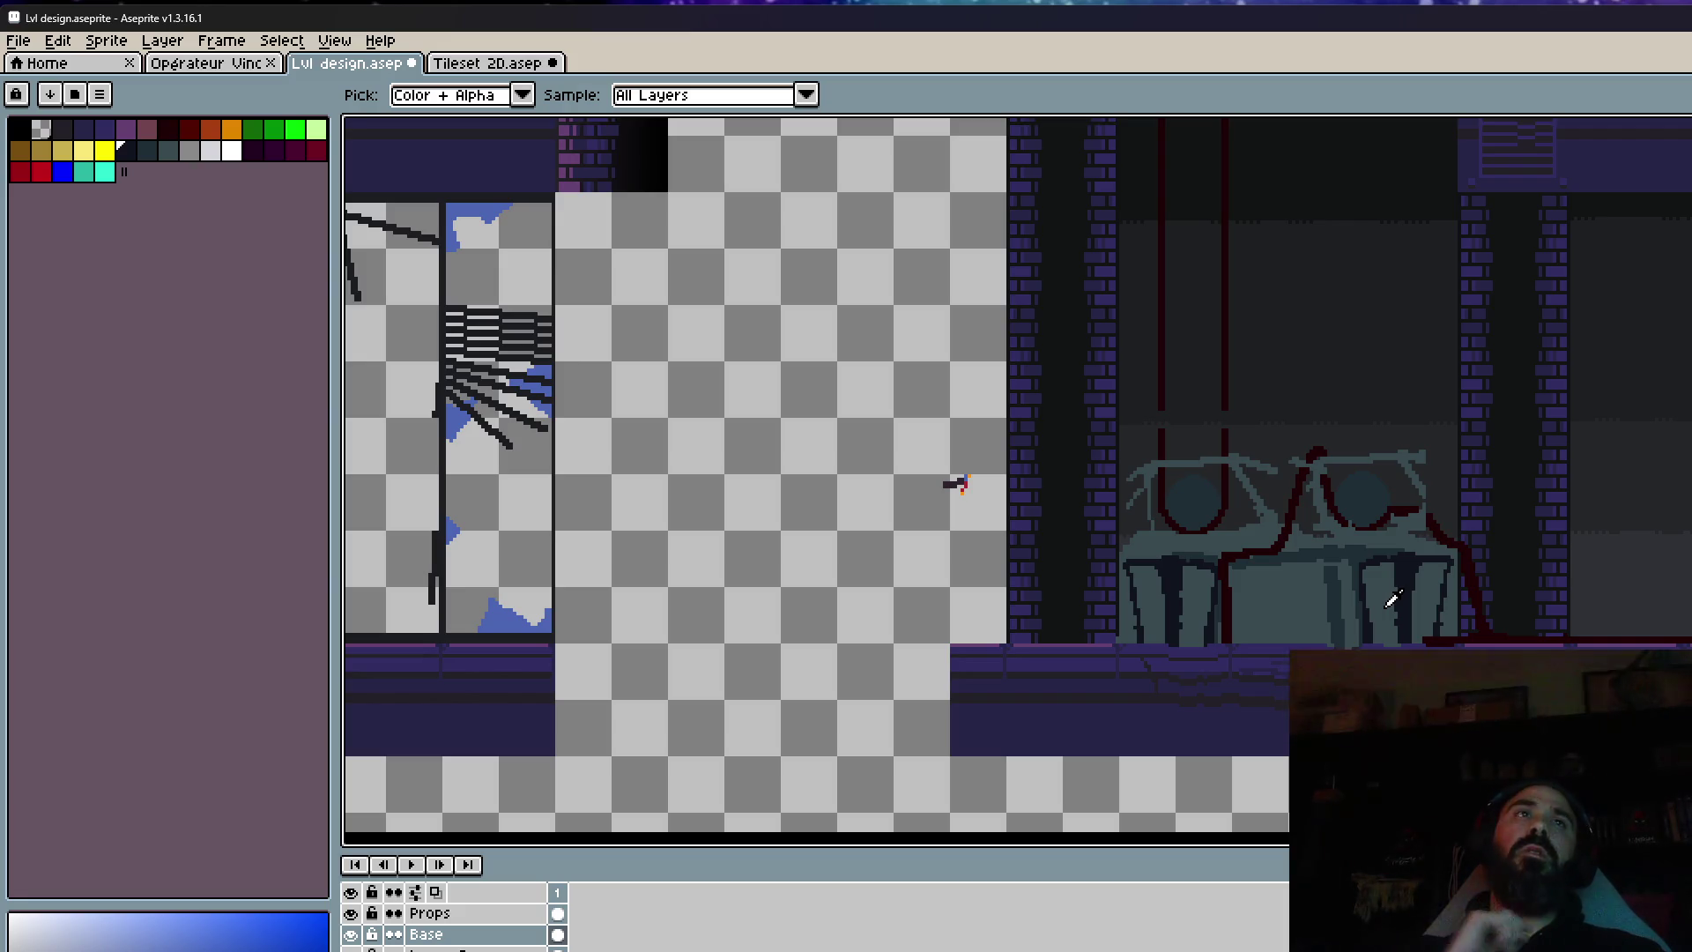
scroll(1393, 600, "down", 4)
scroll(1340, 555, "up", 1)
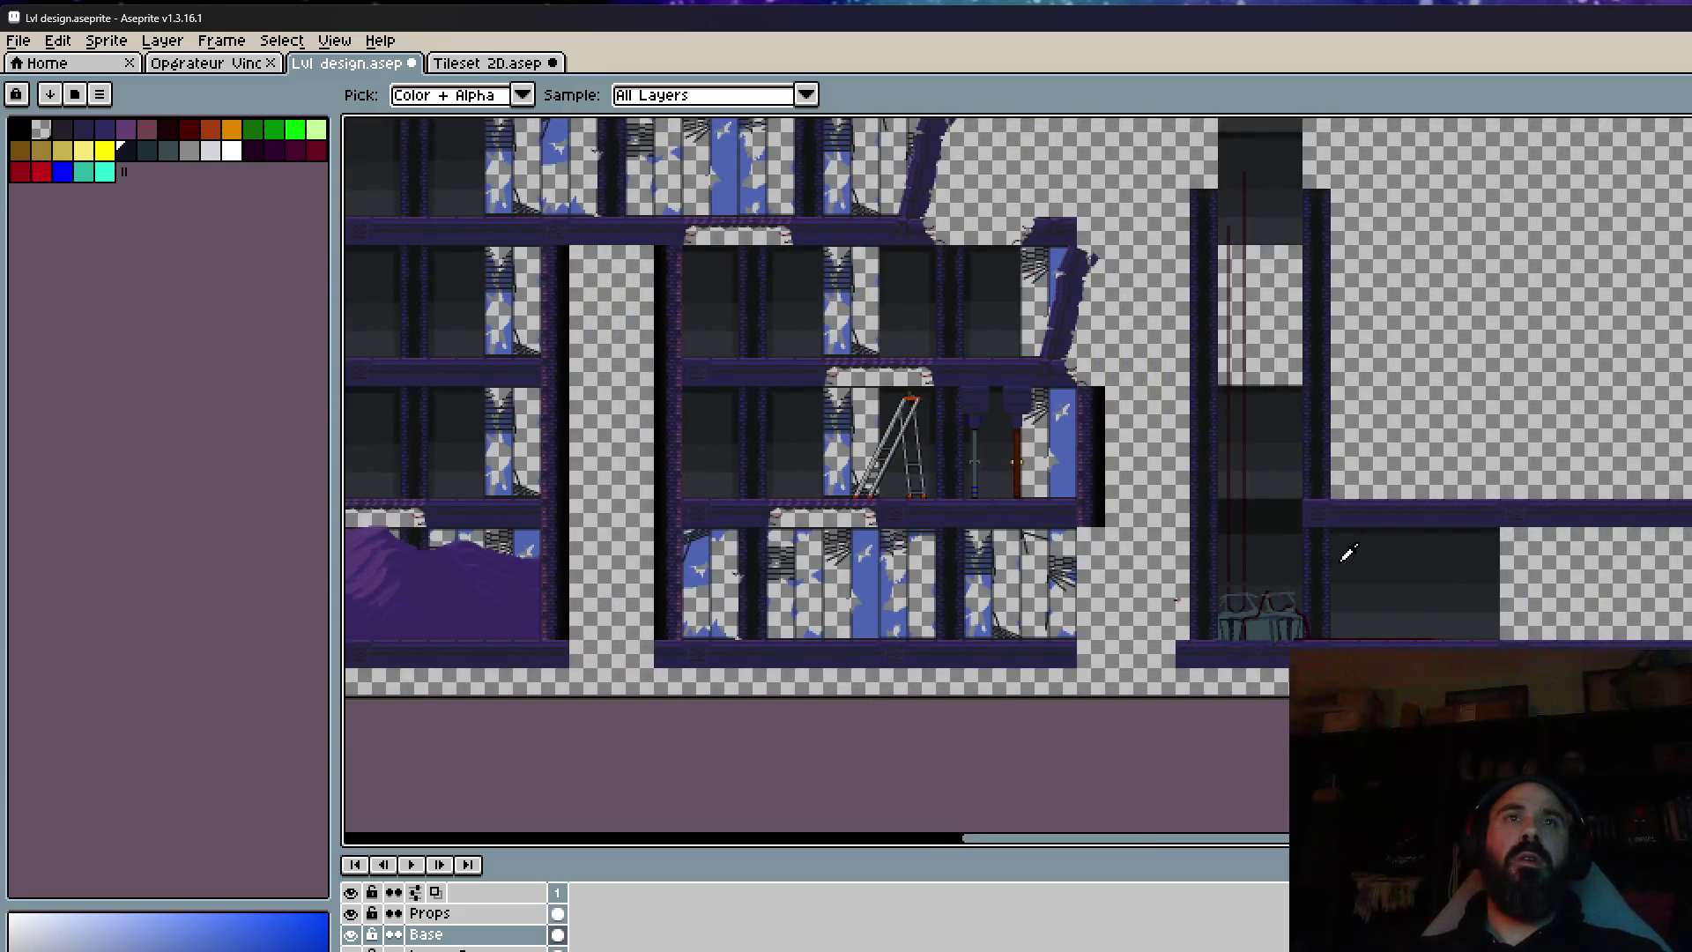
scroll(1131, 508, "up", 1)
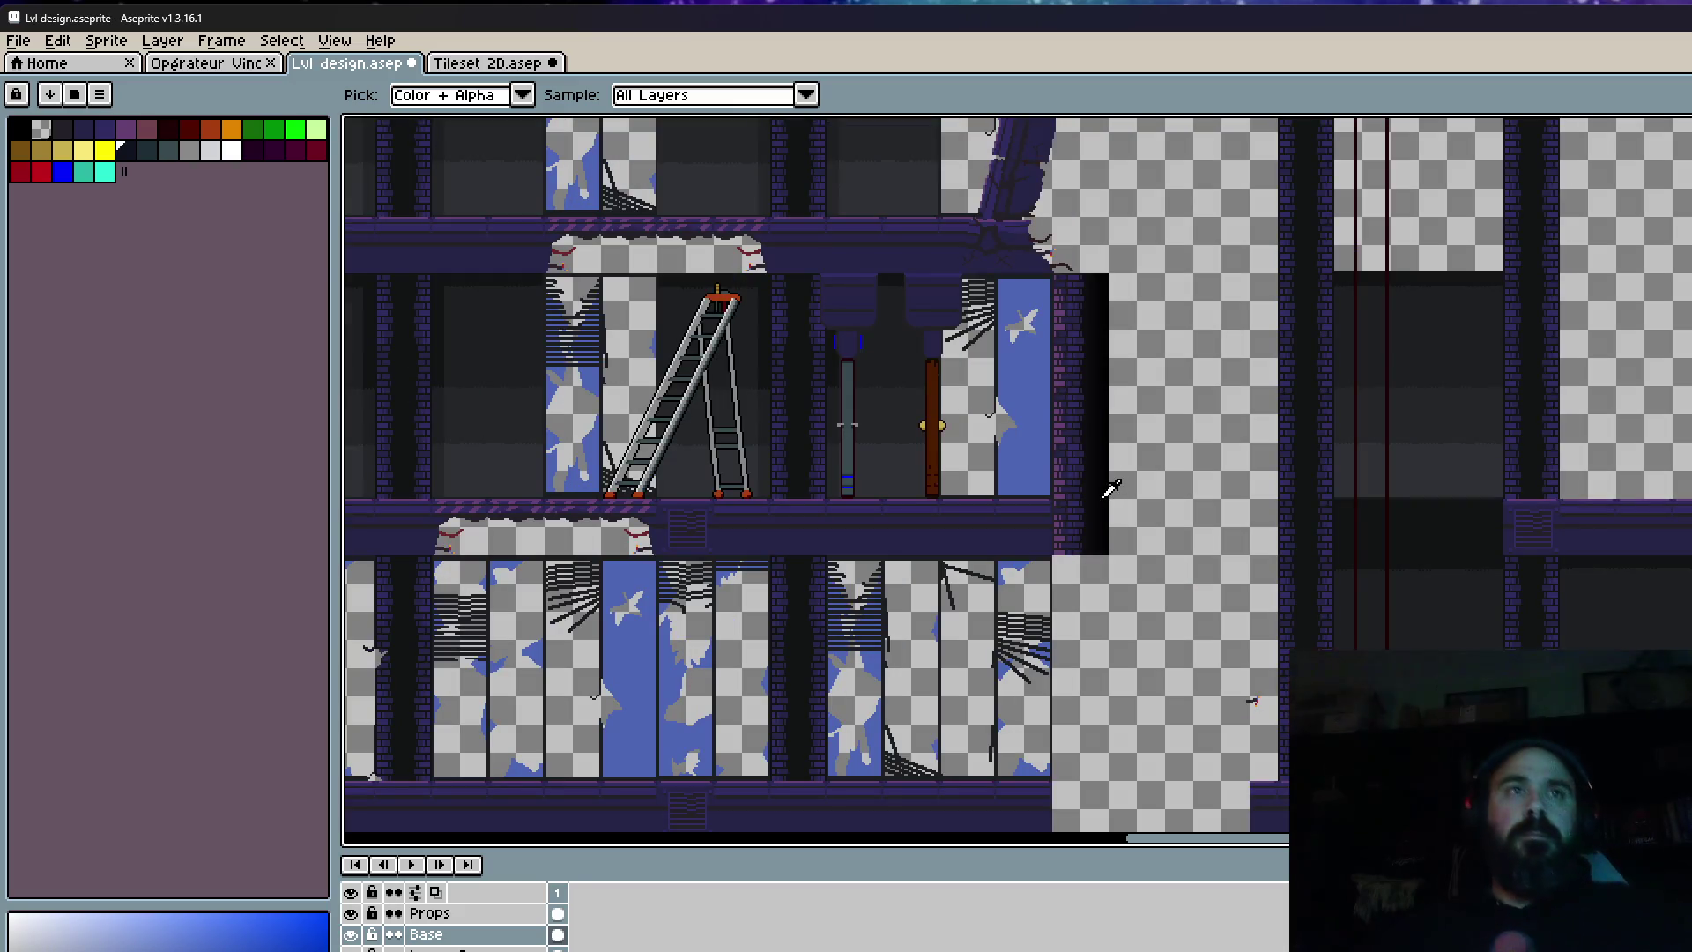
Marquee the small red sprite on the wrong layer, then deselect it.
scroll(1271, 690, "up", 2)
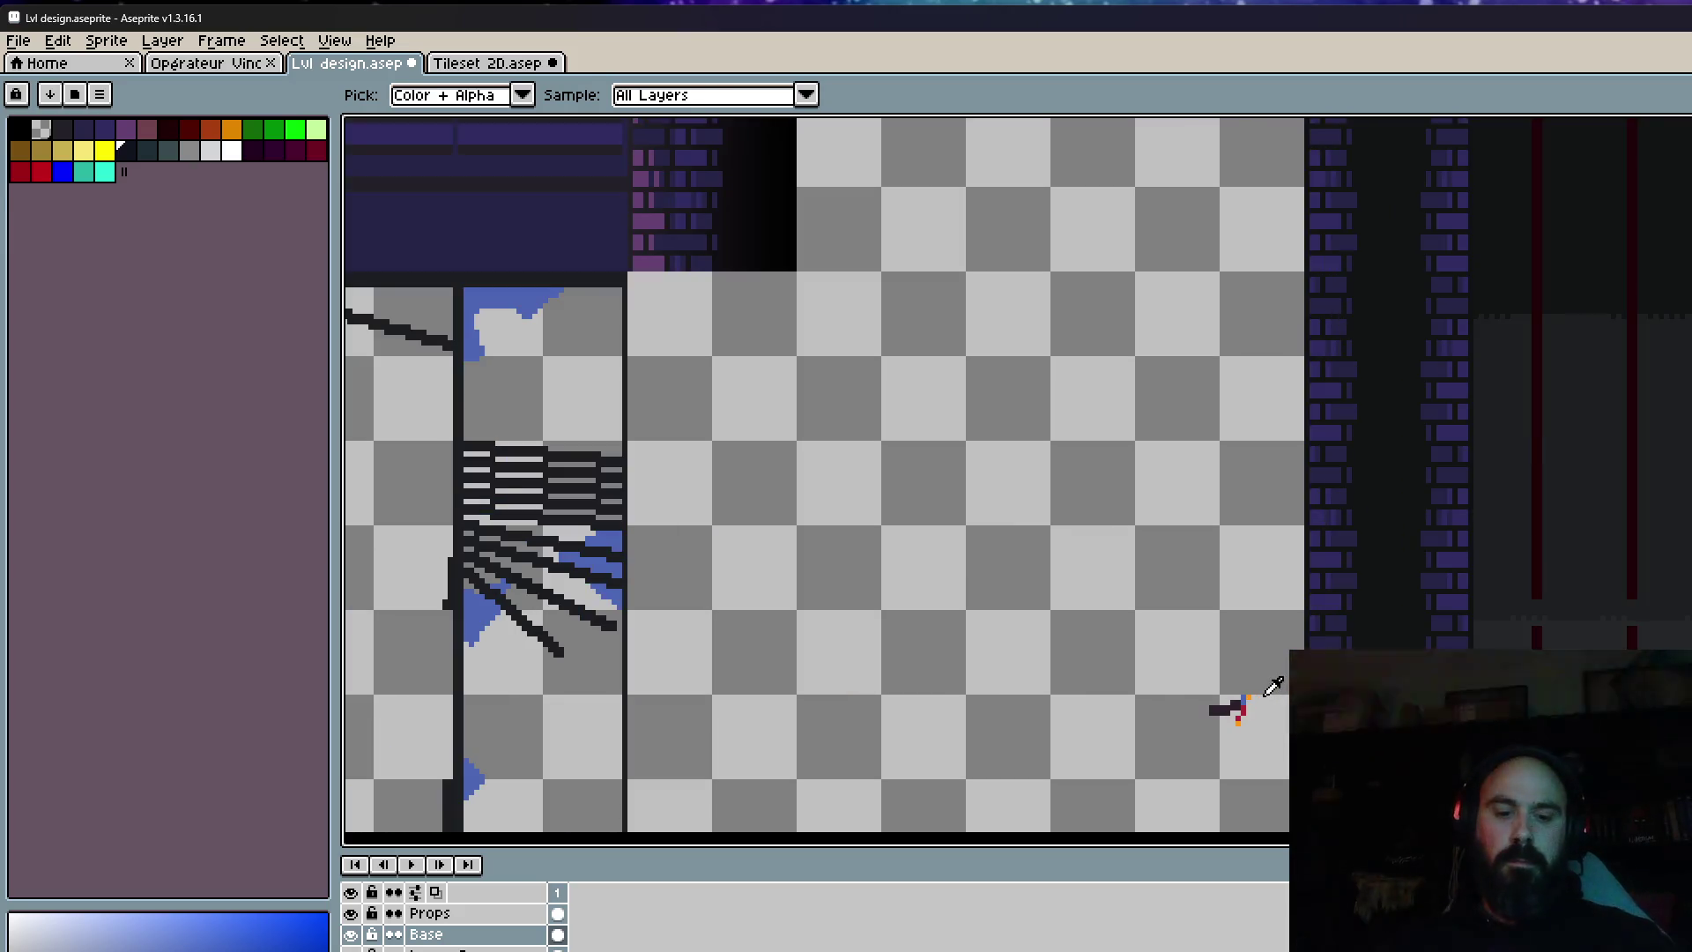
scroll(1272, 687, "up", 1)
key("m")
mouse_move(1114, 653)
left_mouse_down()
mouse_move(1246, 737)
mouse_move(1466, 608)
mouse_move(1210, 737)
left_mouse_up()
scroll(1246, 737, "down", 1)
key("ctrl+d")
On the Props layer, move the small red sprite to its new spot.
left_click(556, 913)
left_click_drag(1177, 632, 1269, 804)
left_click_drag(1225, 723, 1386, 566)
scroll(1386, 566, "down", 2)
scroll(1387, 566, "up", 2)
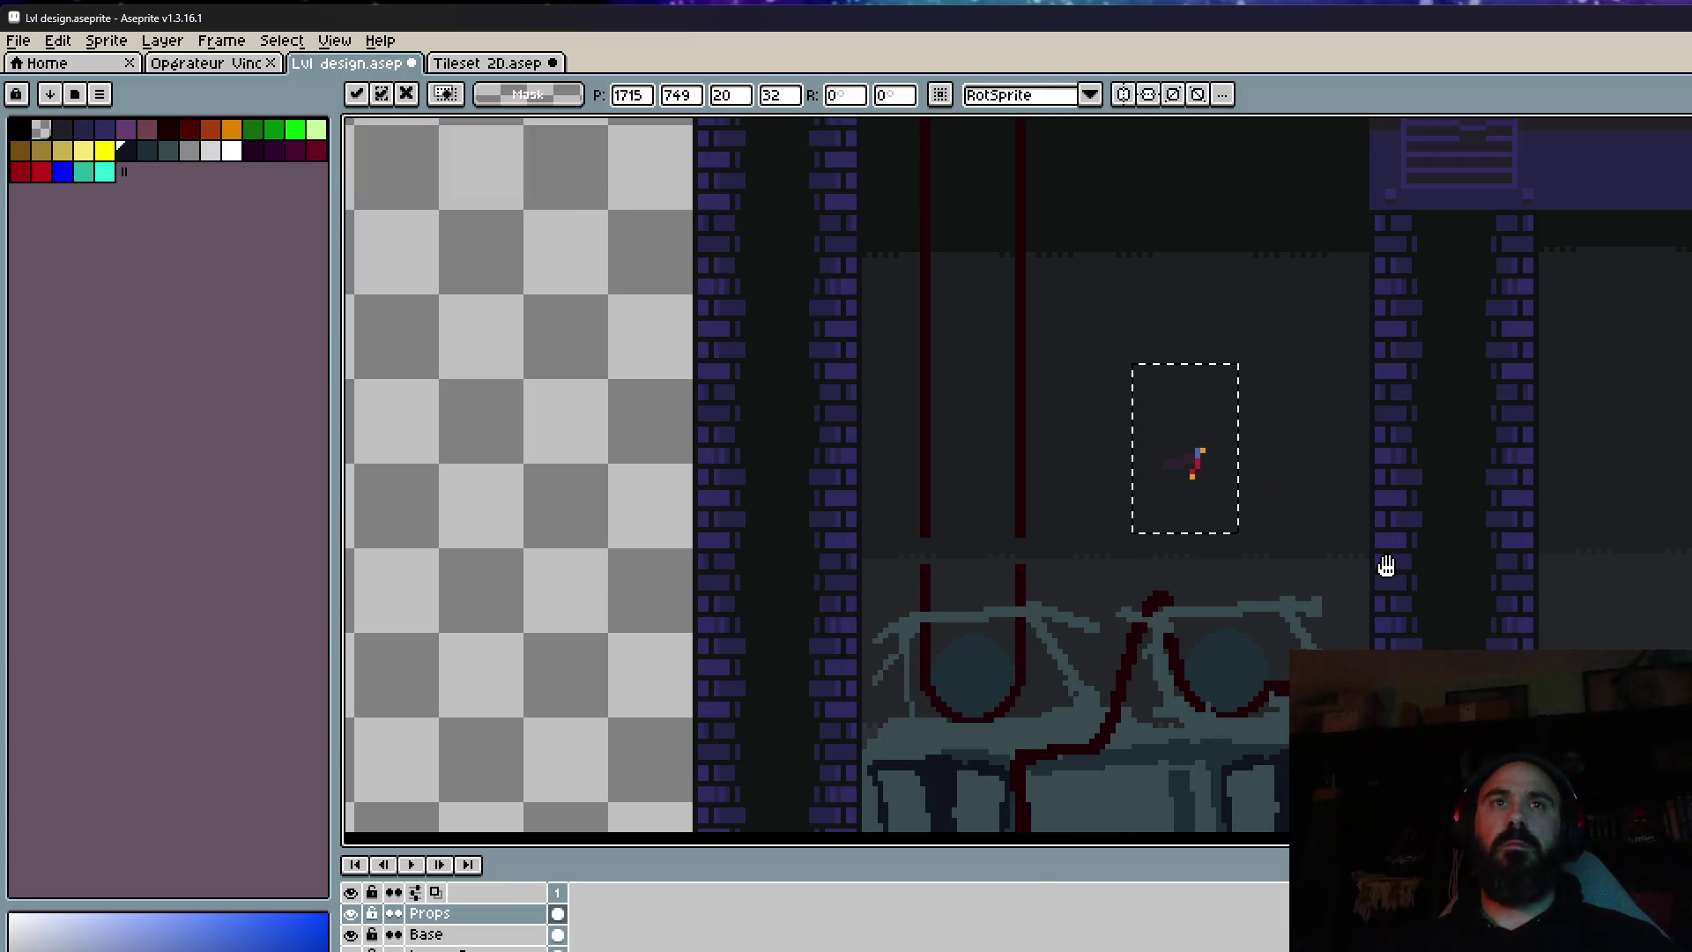
scroll(1392, 511, "down", 2)
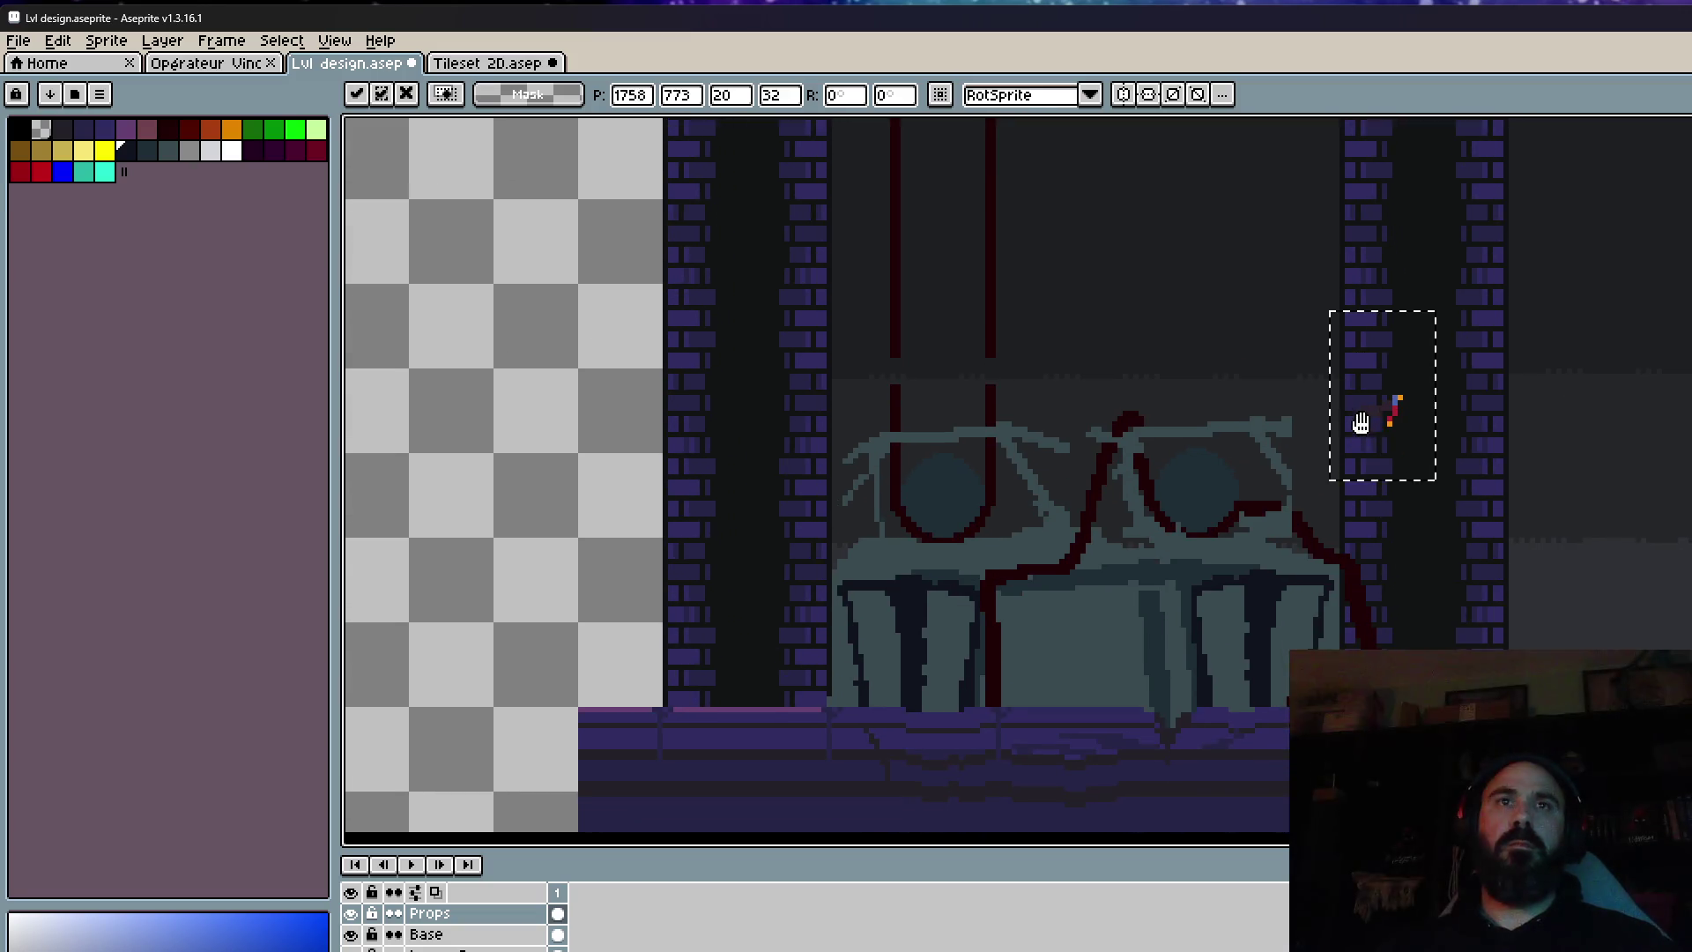
mouse_move(1390, 427)
left_mouse_down()
mouse_move(907, 396)
mouse_move(528, 484)
mouse_move(547, 492)
left_mouse_up()
key("Return")
Pan the view to bring the ladder room into sight.
scroll(547, 491, "down", 3)
left_click_drag(888, 582, 1145, 709)
scroll(1144, 709, "up", 5)
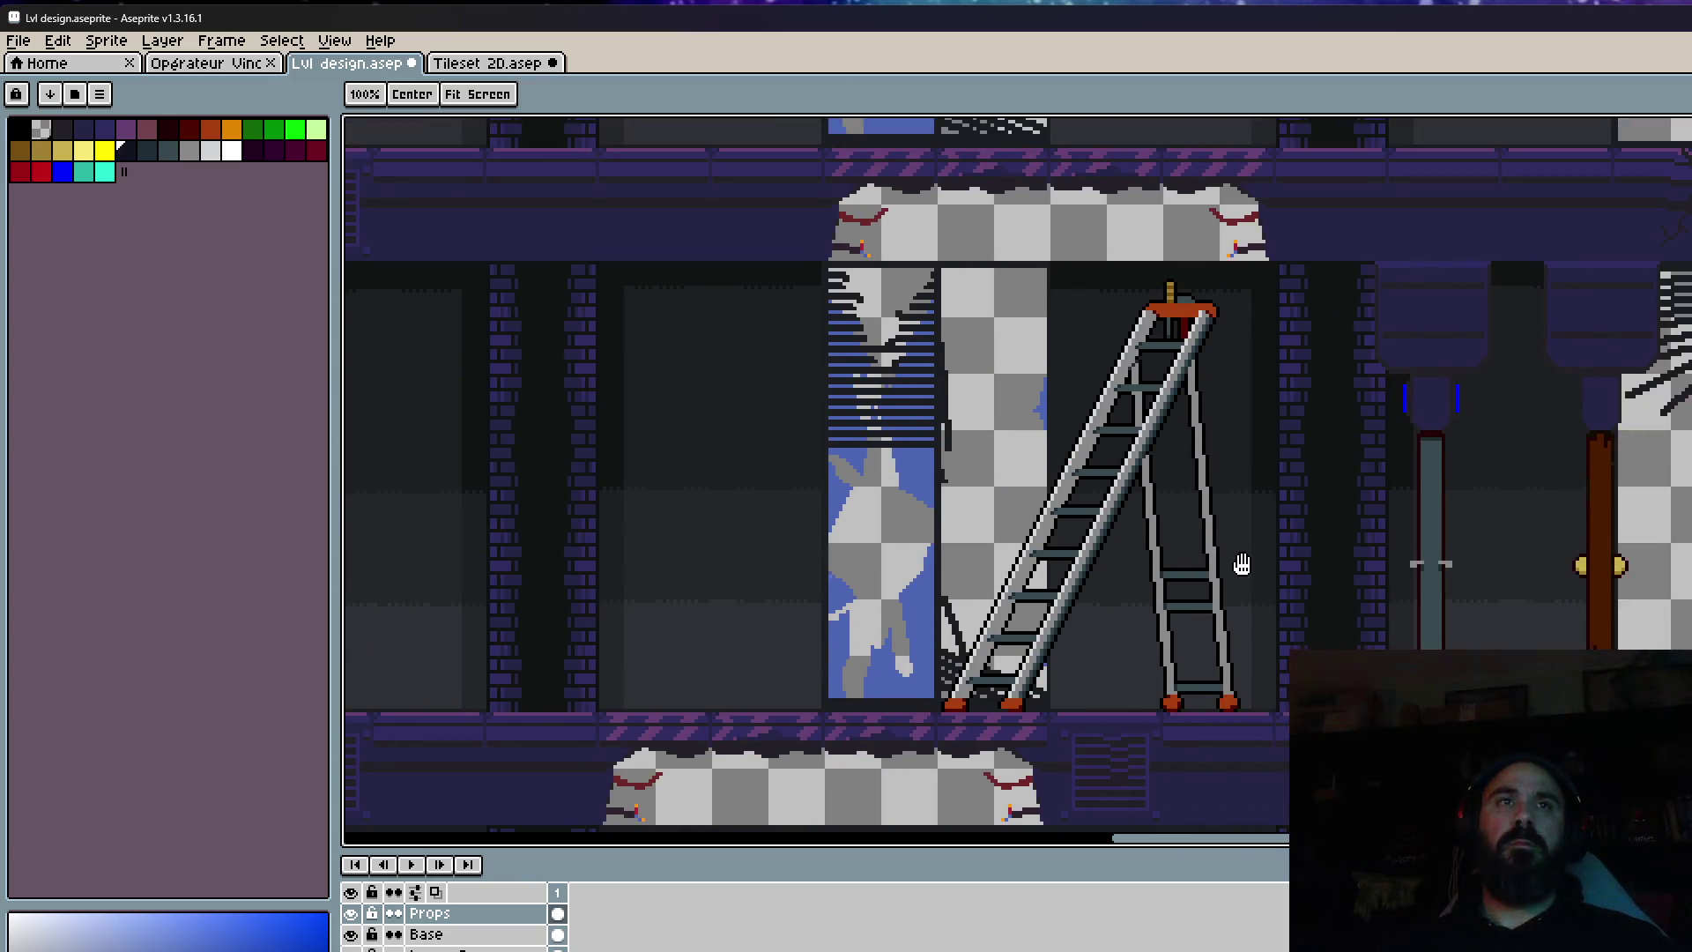
key("space")
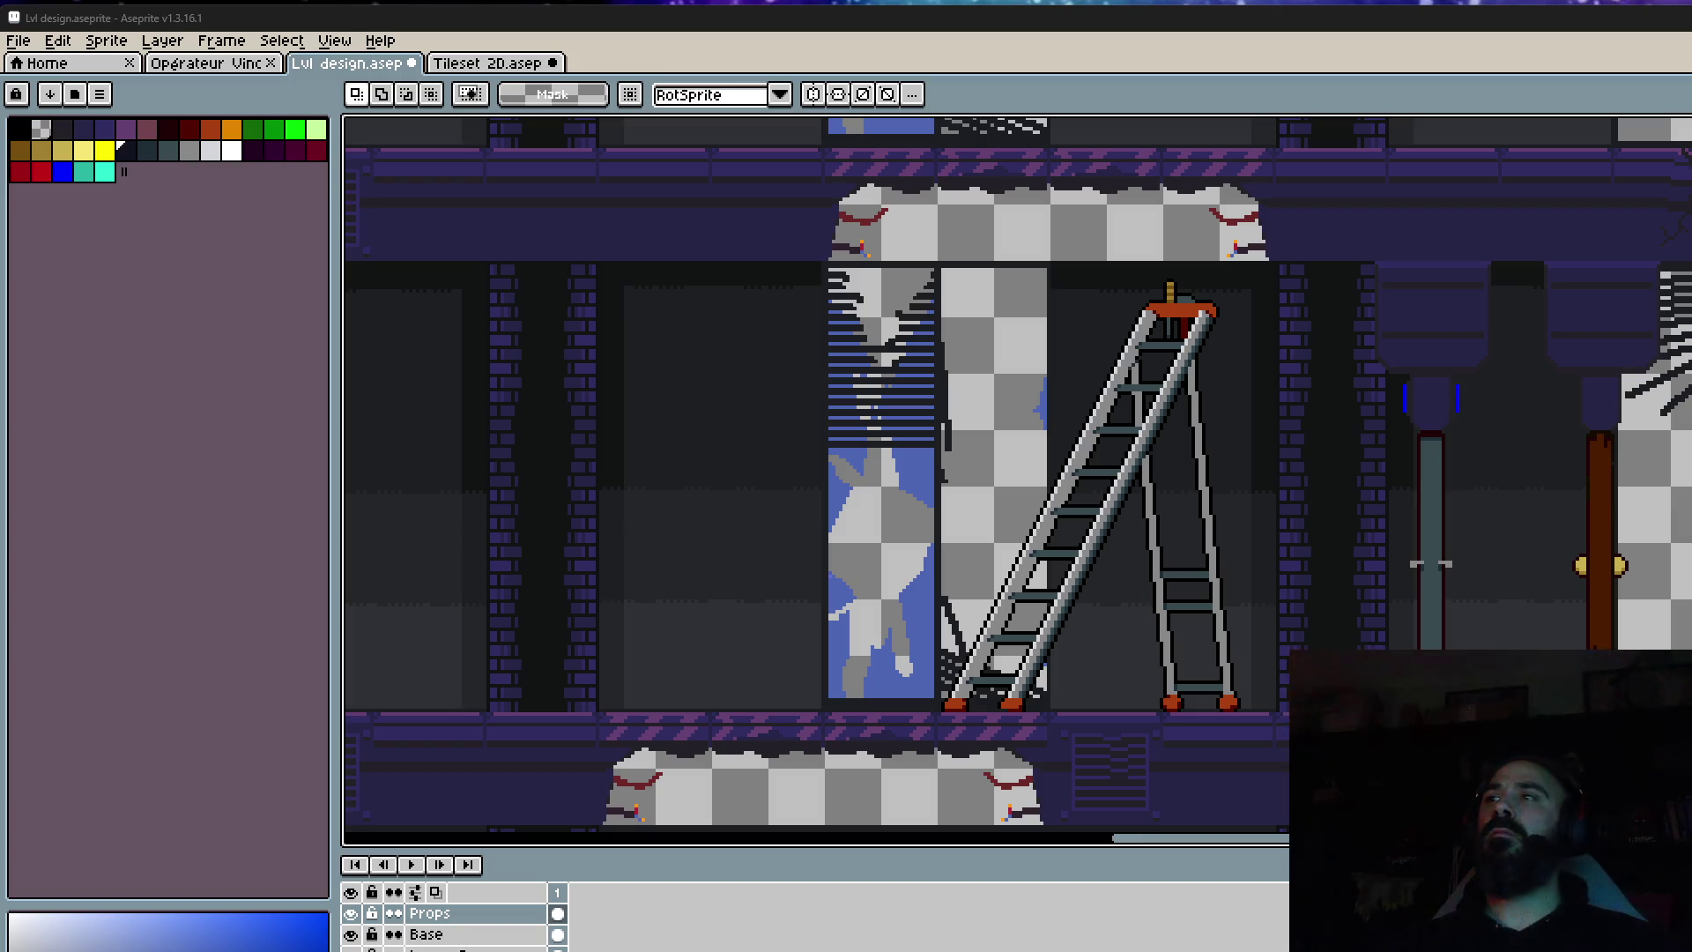
Zoom around the level and select the Move tool (V).
scroll(1234, 254, "down", 2)
scroll(1234, 254, "up", 2)
scroll(1235, 254, "down", 2)
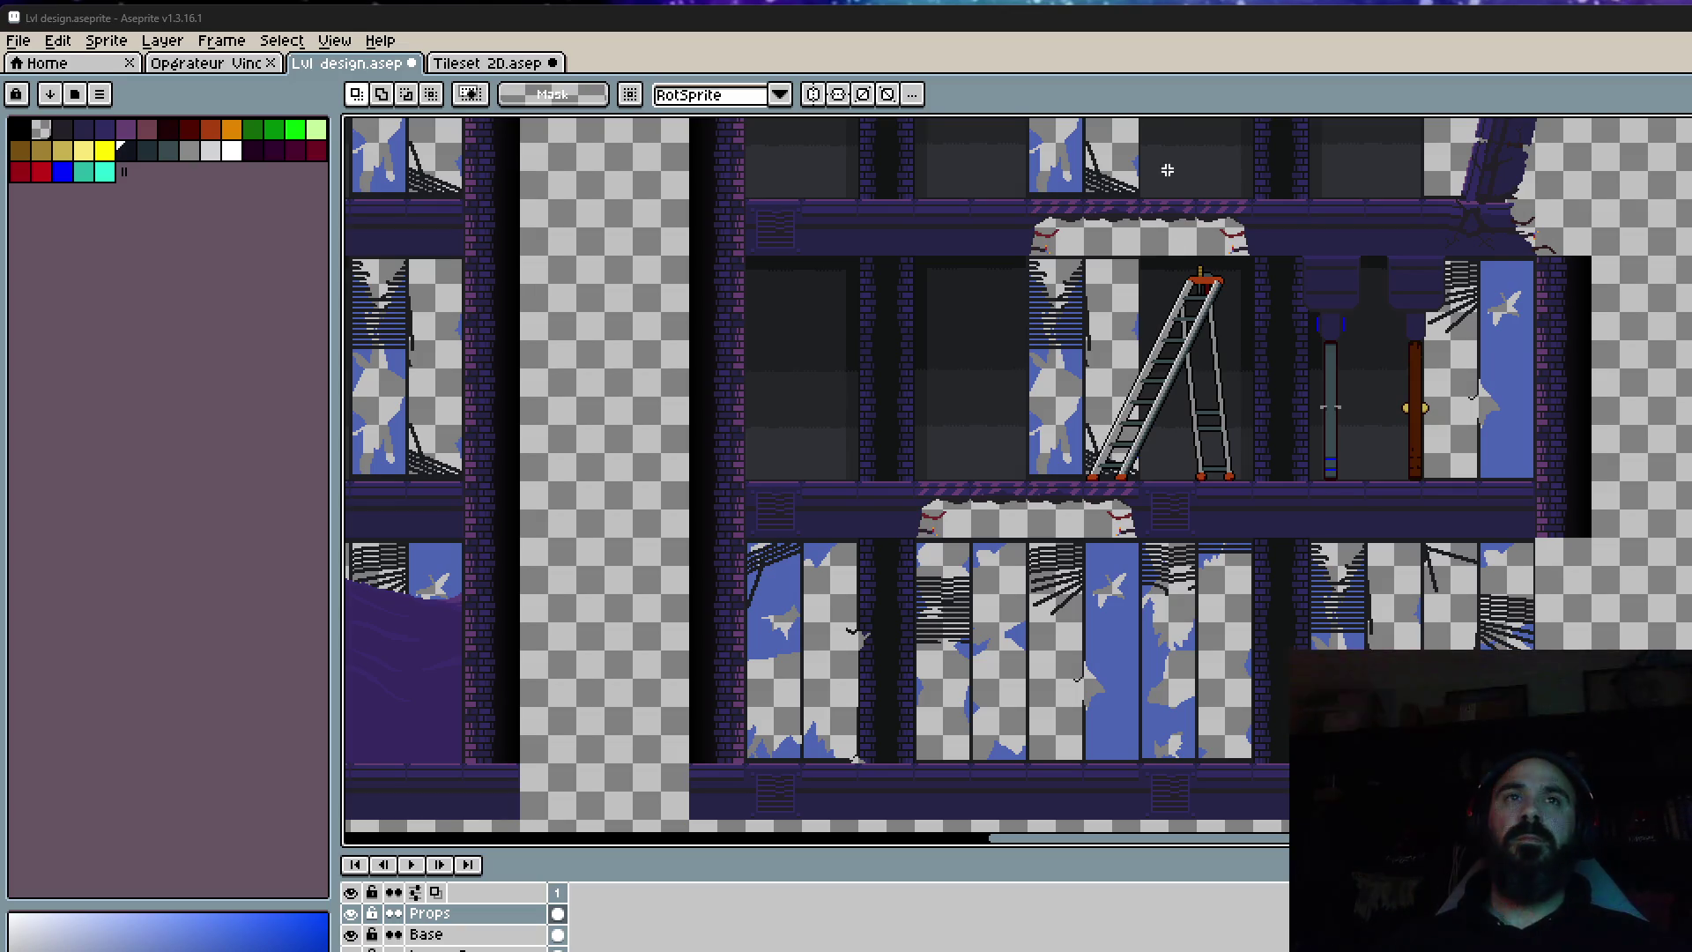
scroll(1234, 226, "down", 3)
scroll(1319, 533, "up", 4)
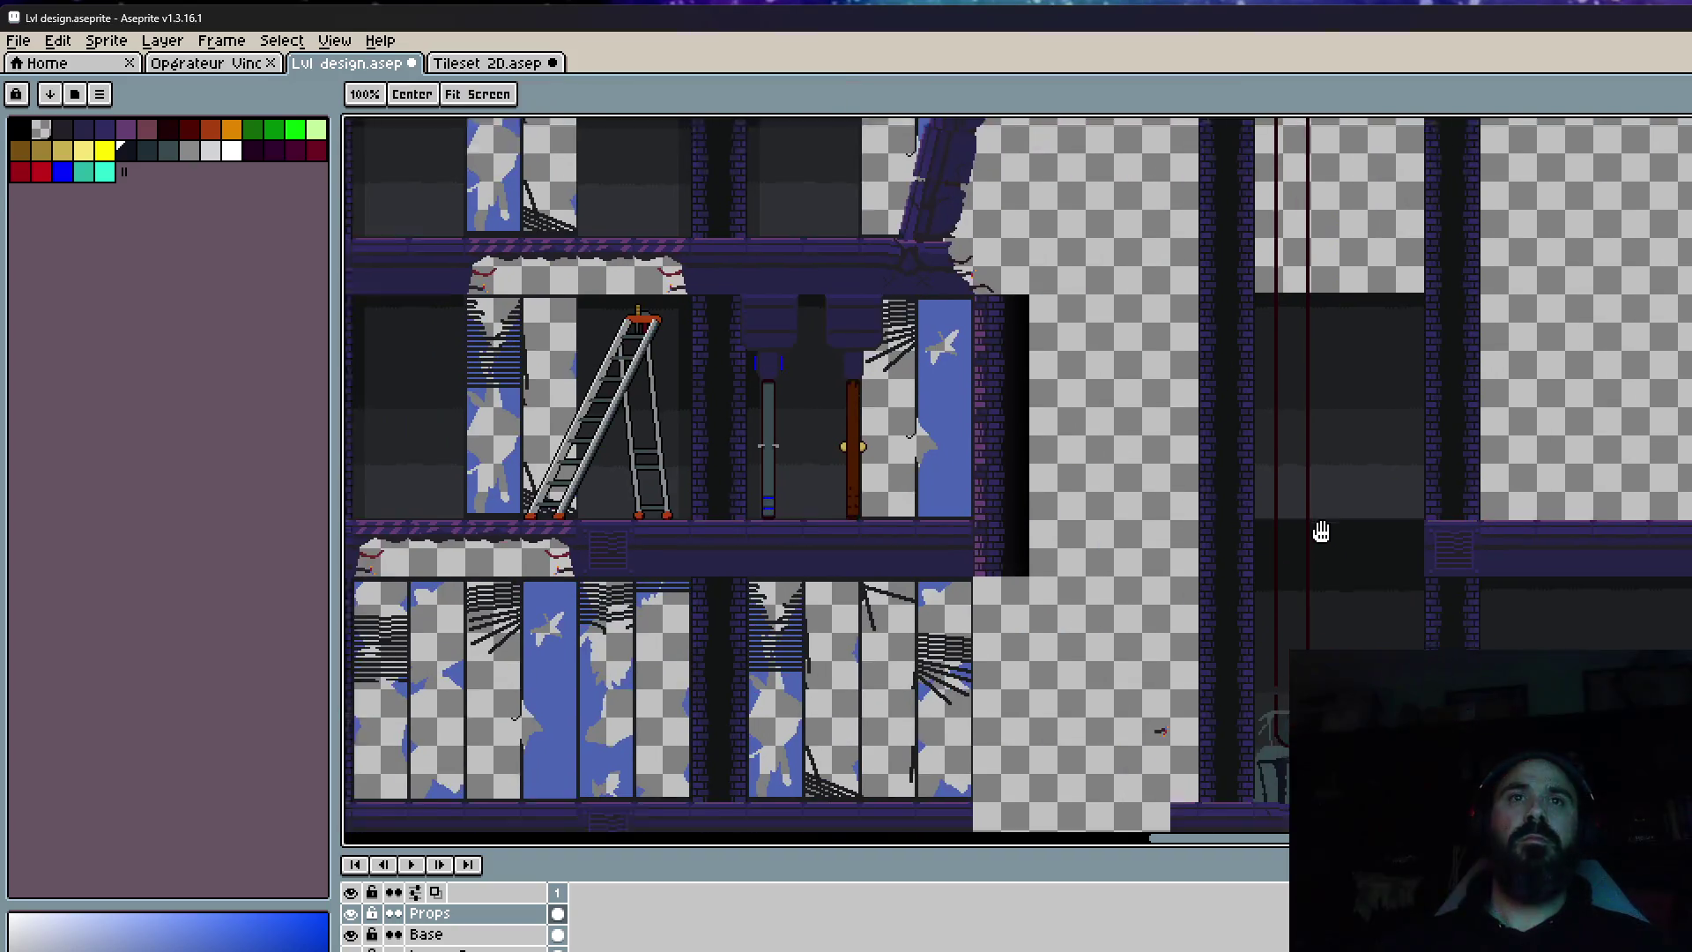
scroll(1243, 656, "up", 2)
scroll(1220, 684, "down", 3)
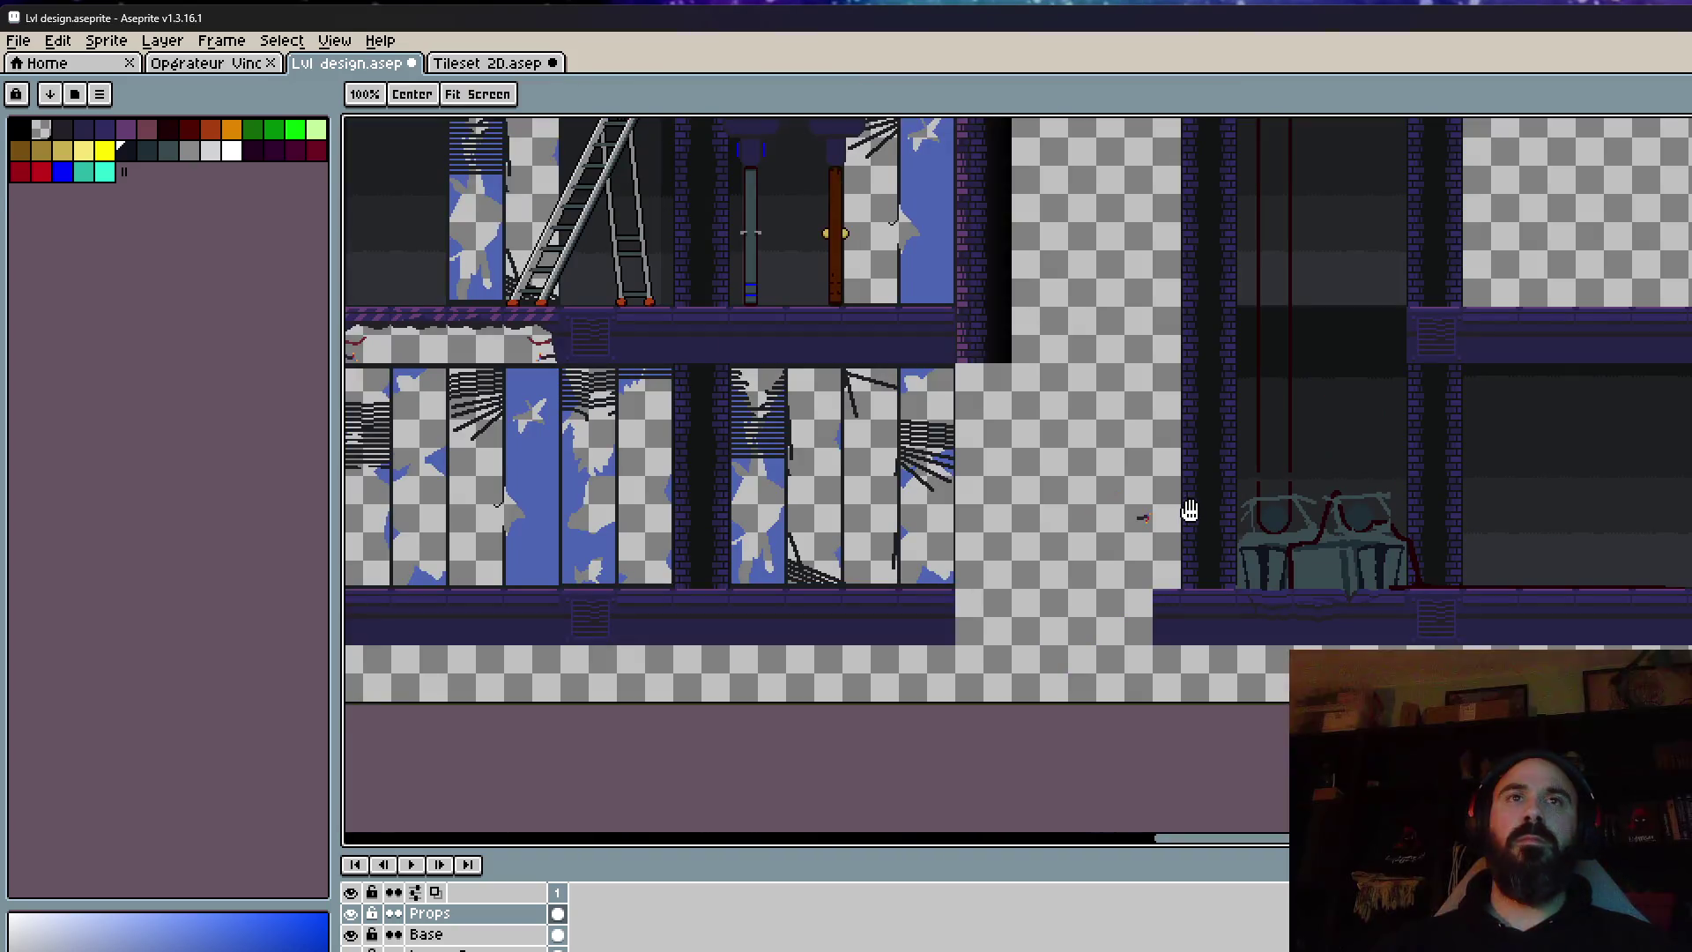
scroll(1189, 573, "up", 1)
key("v")
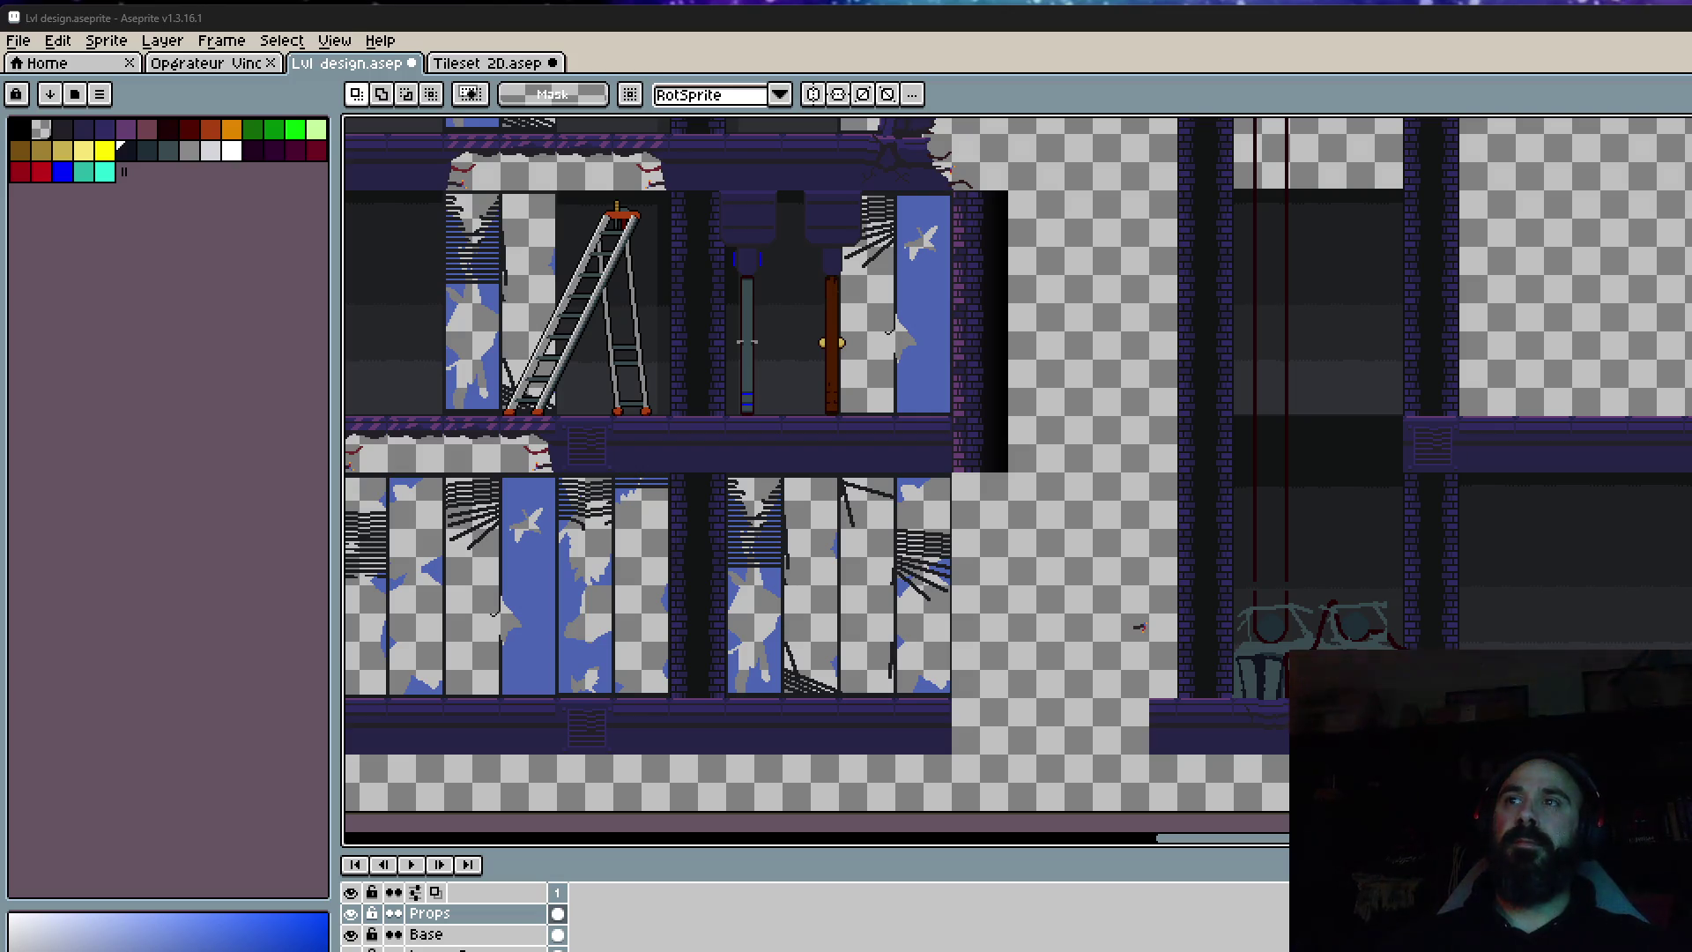
Switch to the Tileset 2D.aseprite document.
scroll(1604, 578, "down", 3)
scroll(1119, 552, "up", 2)
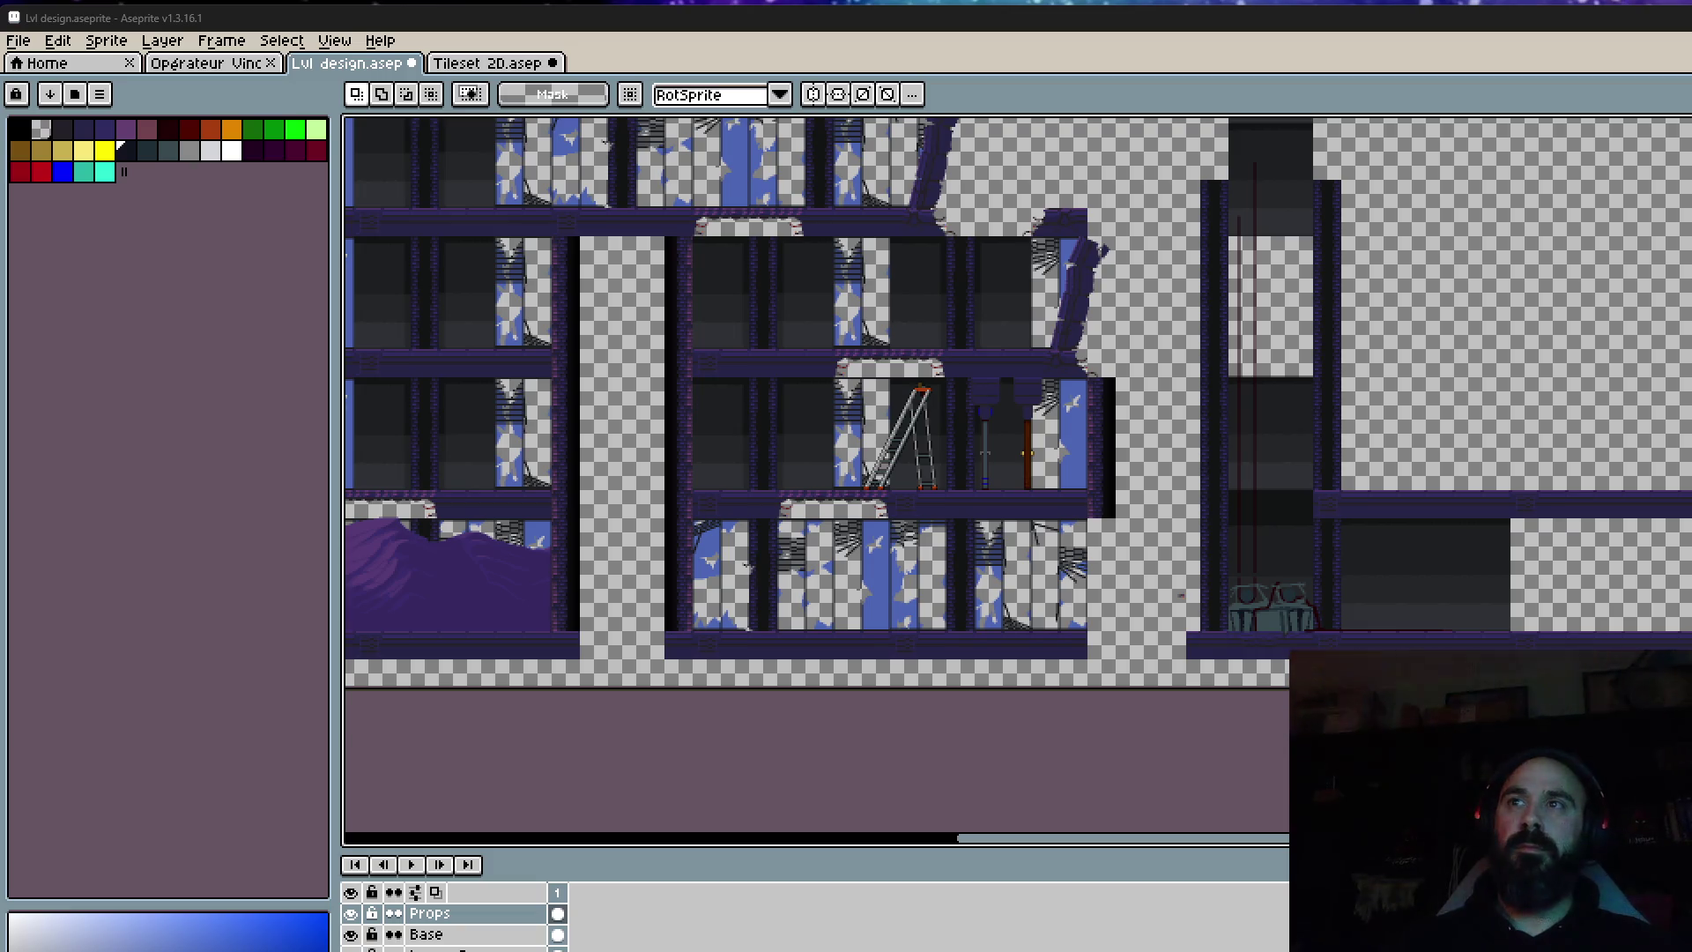
scroll(1388, 351, "up", 2)
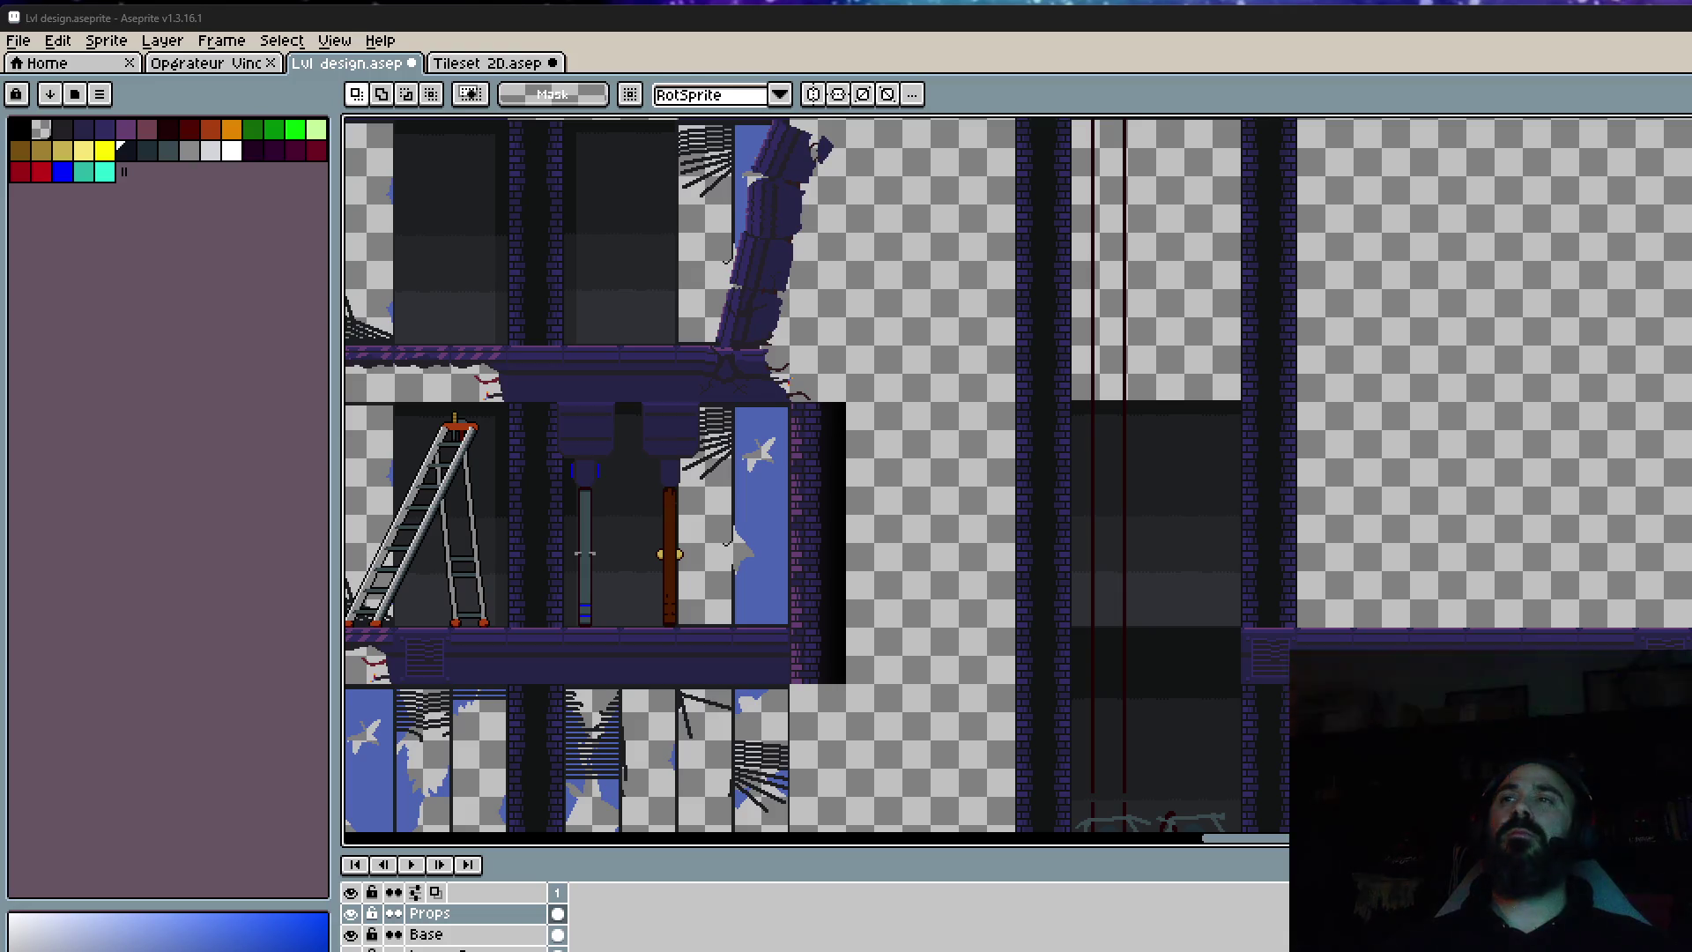
scroll(1366, 249, "down", 2)
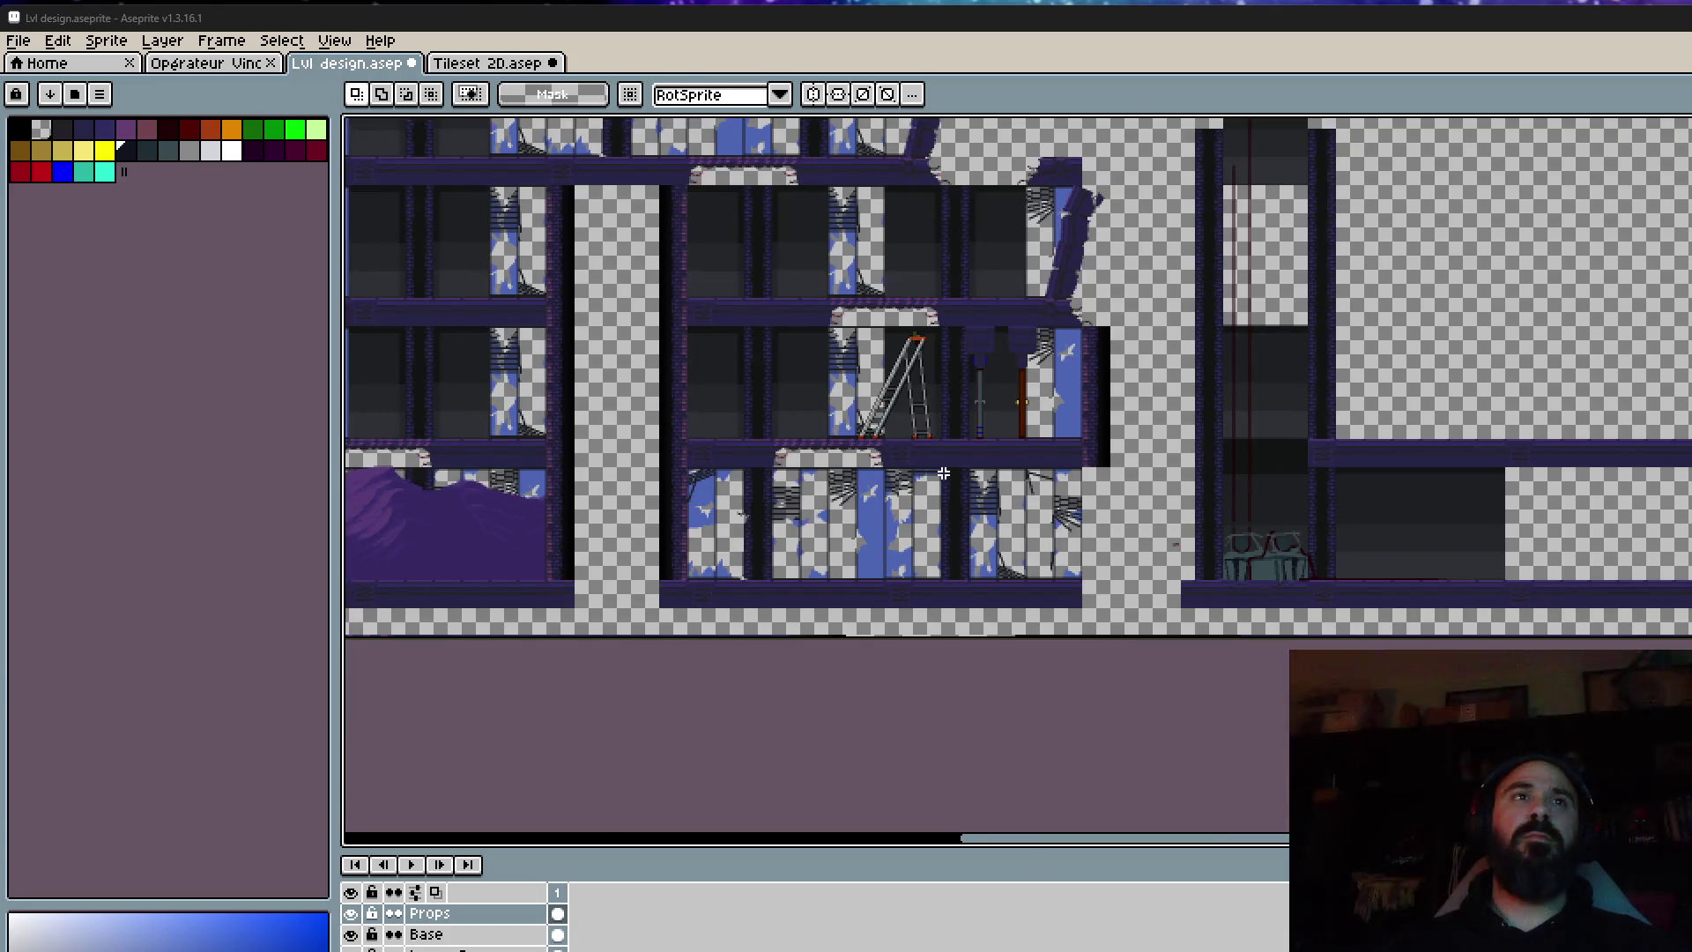
scroll(934, 470, "up", 2)
left_click(436, 69)
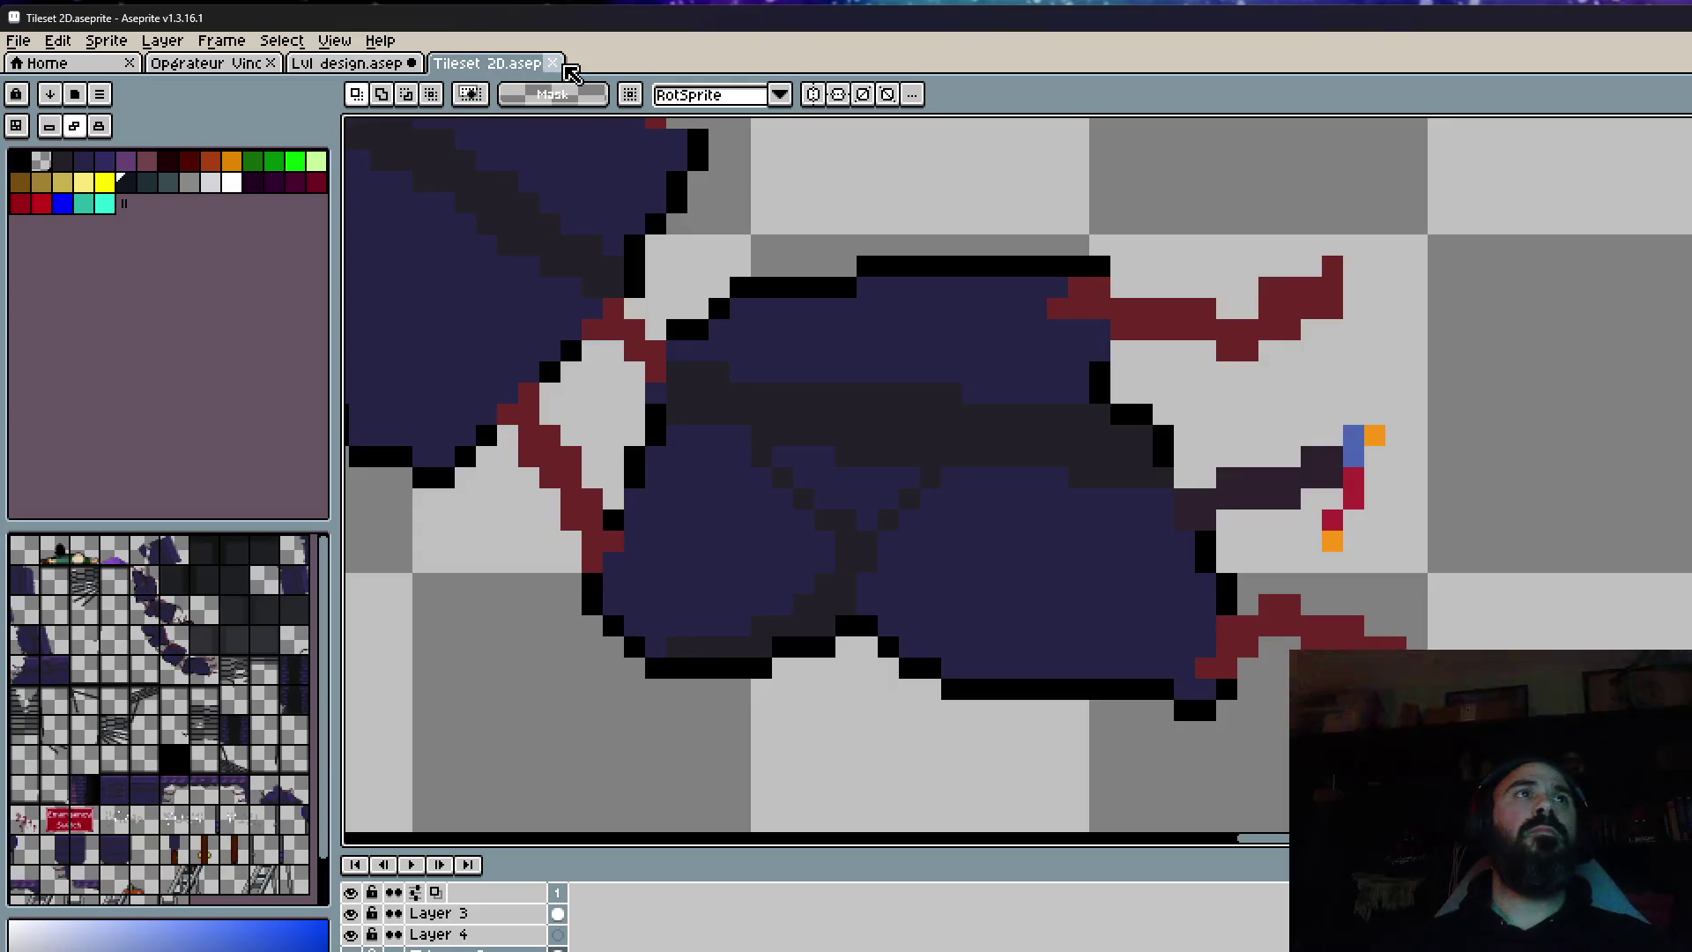
Zoom around the tileset sheet, then switch to the Opérateur character sprite file.
scroll(1008, 445, "down", 5)
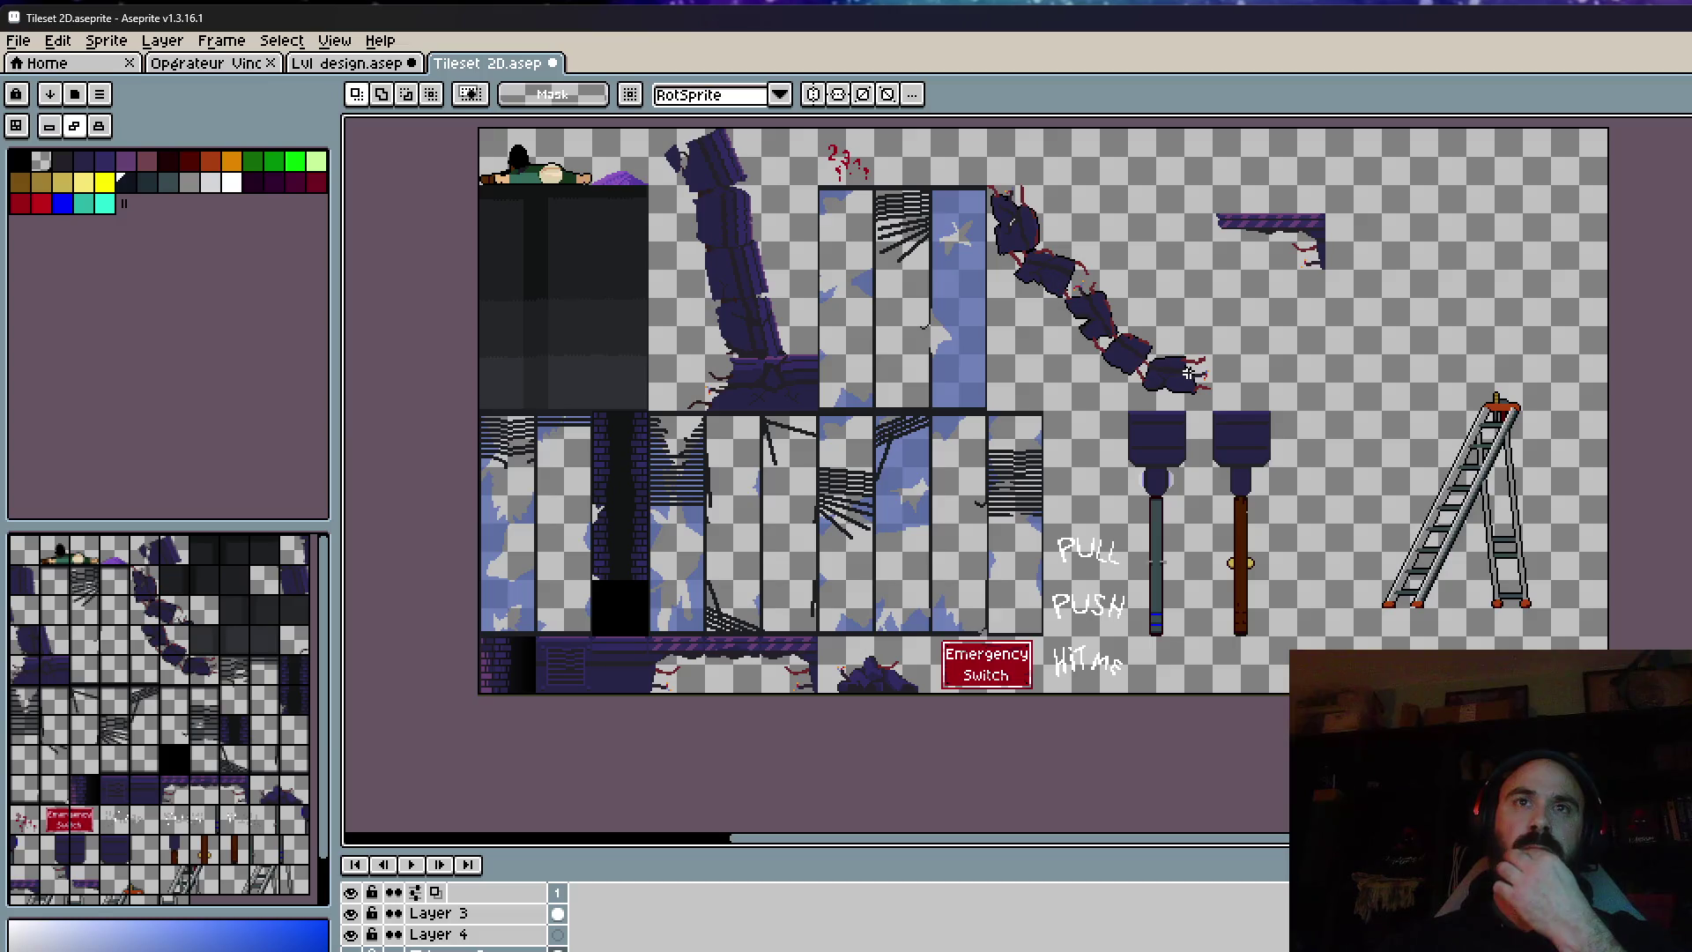
scroll(1285, 428, "up", 2)
scroll(1284, 428, "down", 2)
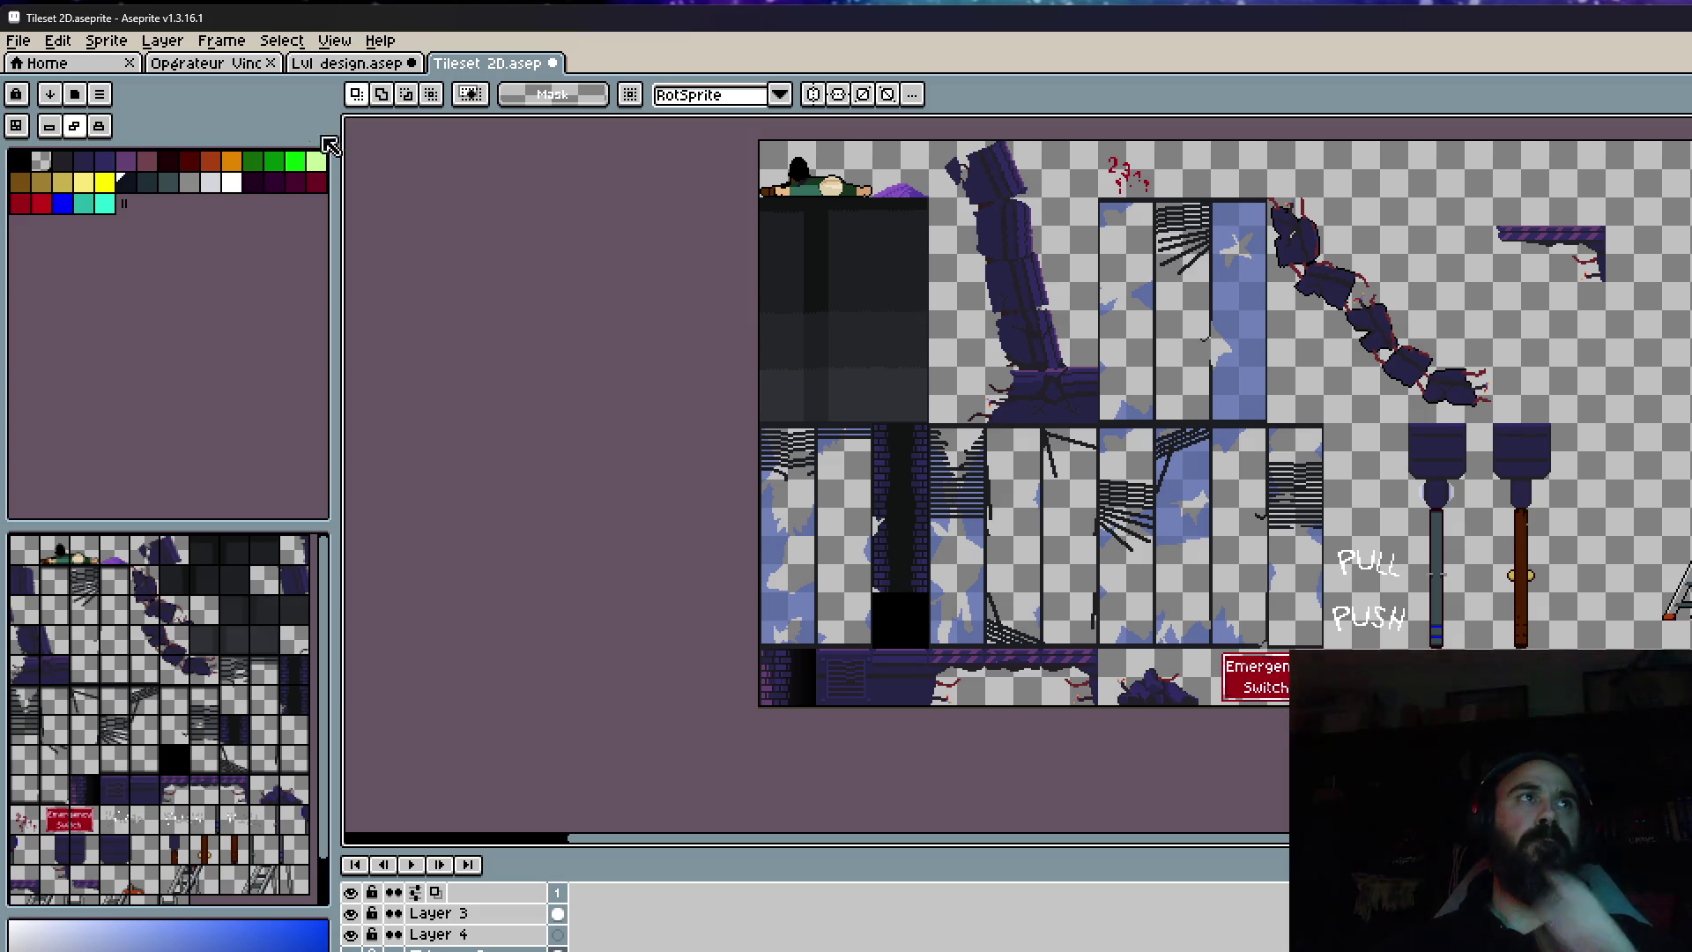
left_click(208, 64)
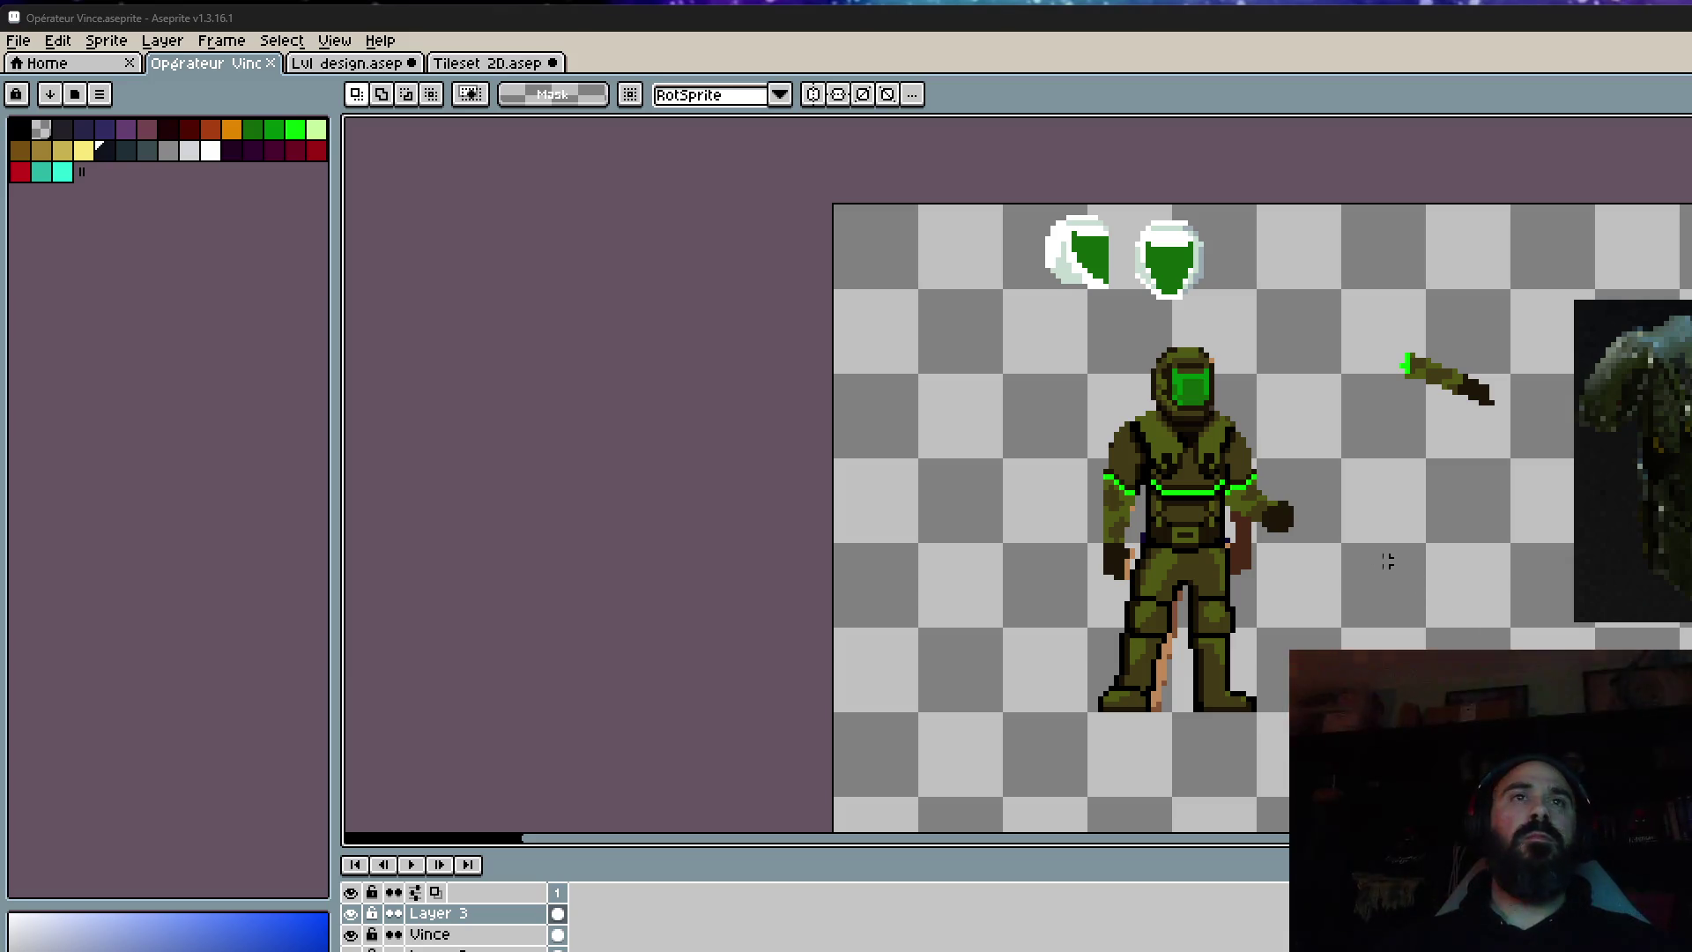
Hide the brown skin layer beneath Vince's armour.
scroll(1226, 471, "up", 1)
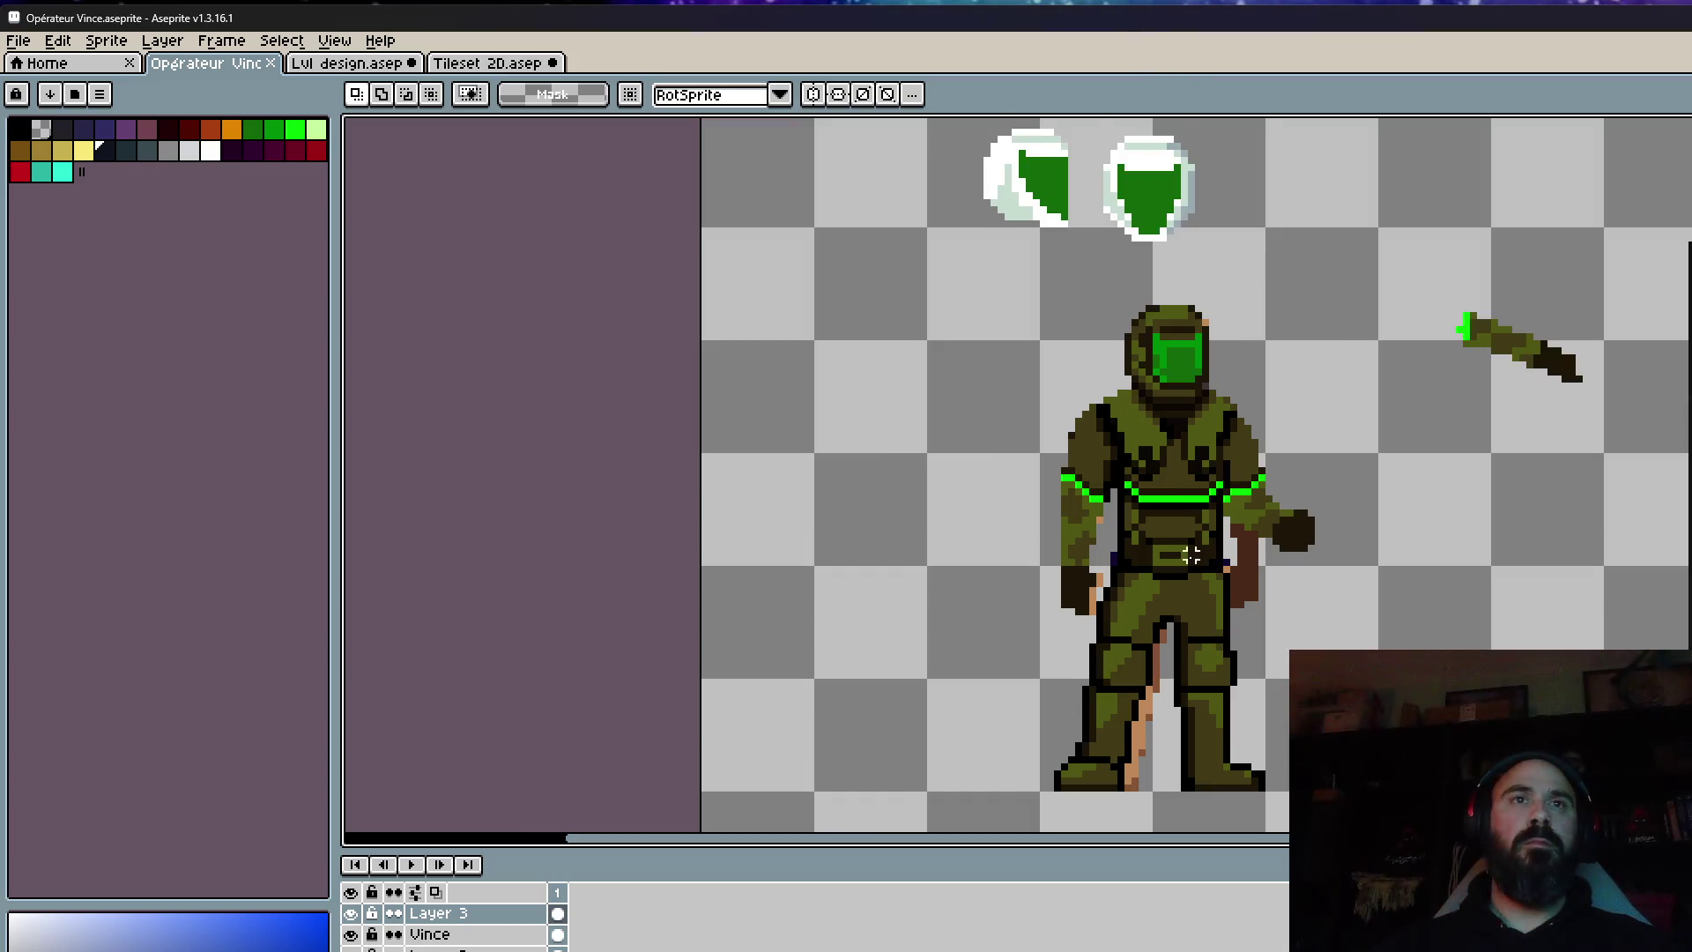
scroll(1191, 553, "up", 1)
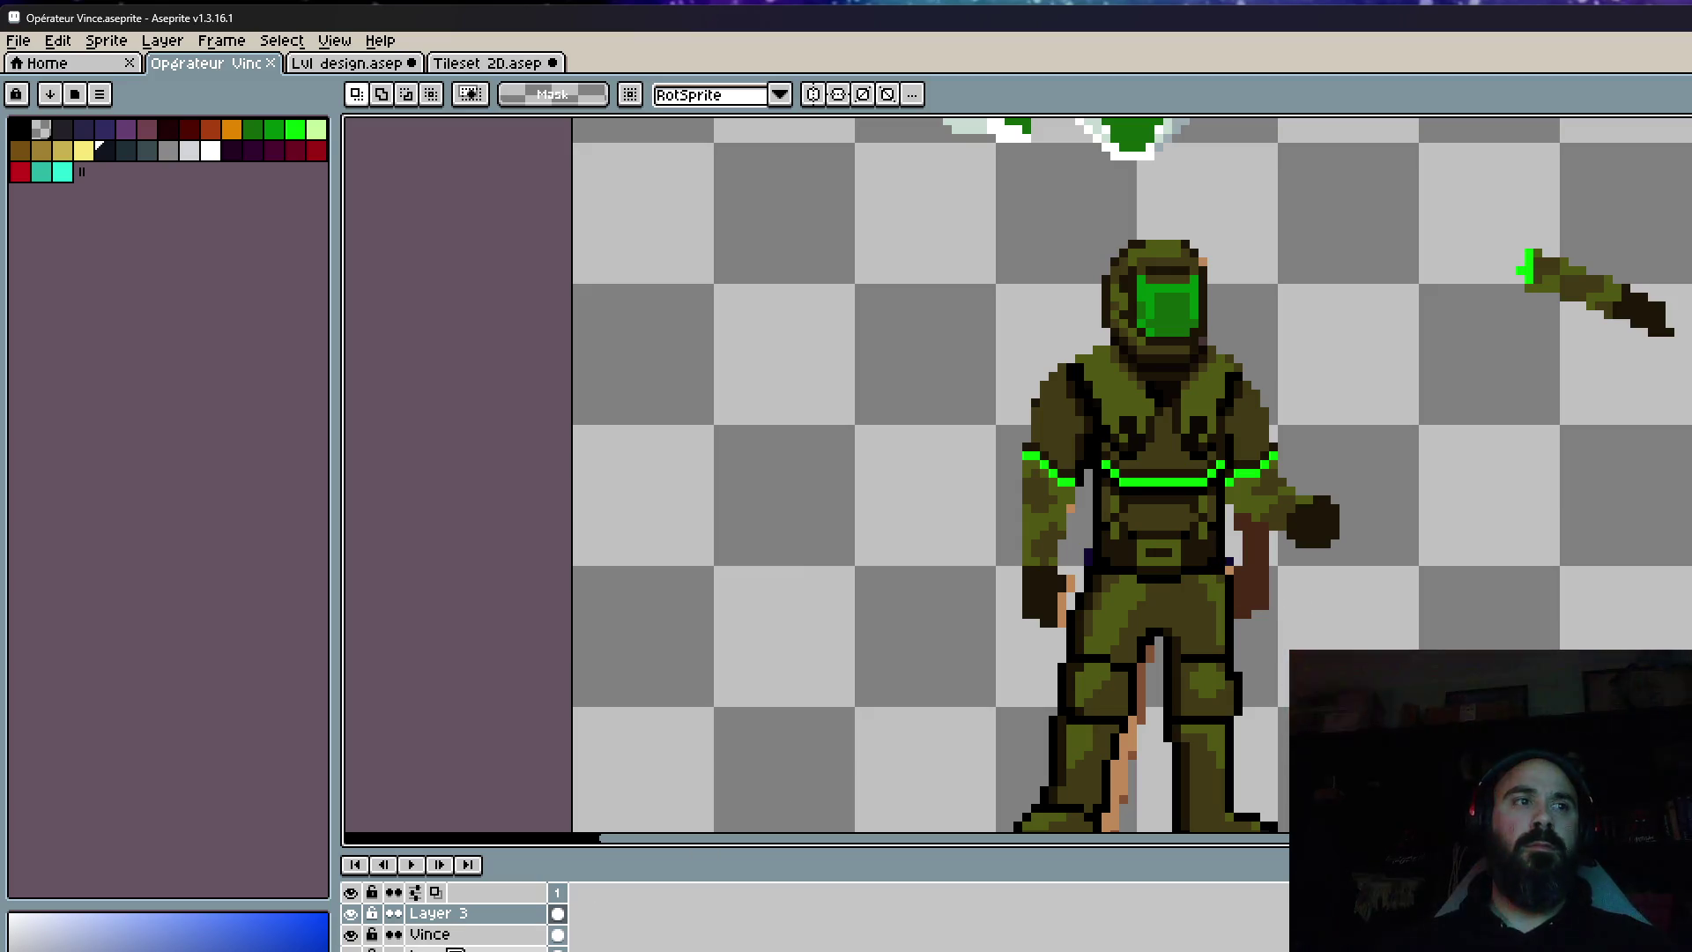
left_click(352, 945)
scroll(1186, 526, "down", 2)
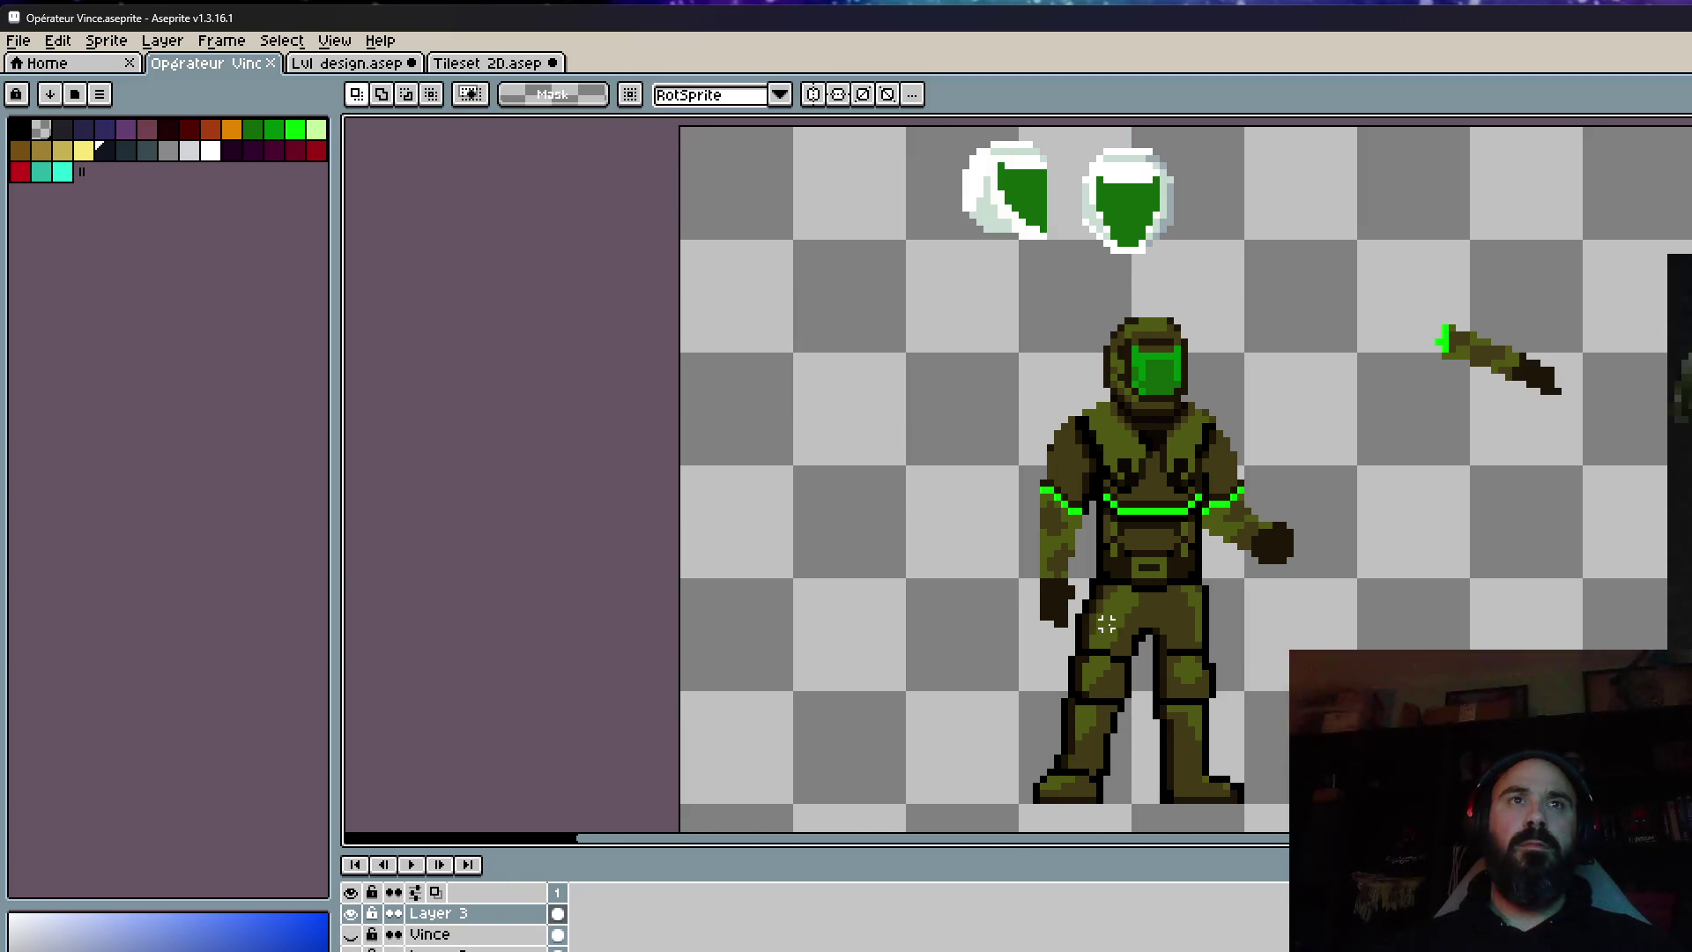
scroll(1145, 538, "up", 6)
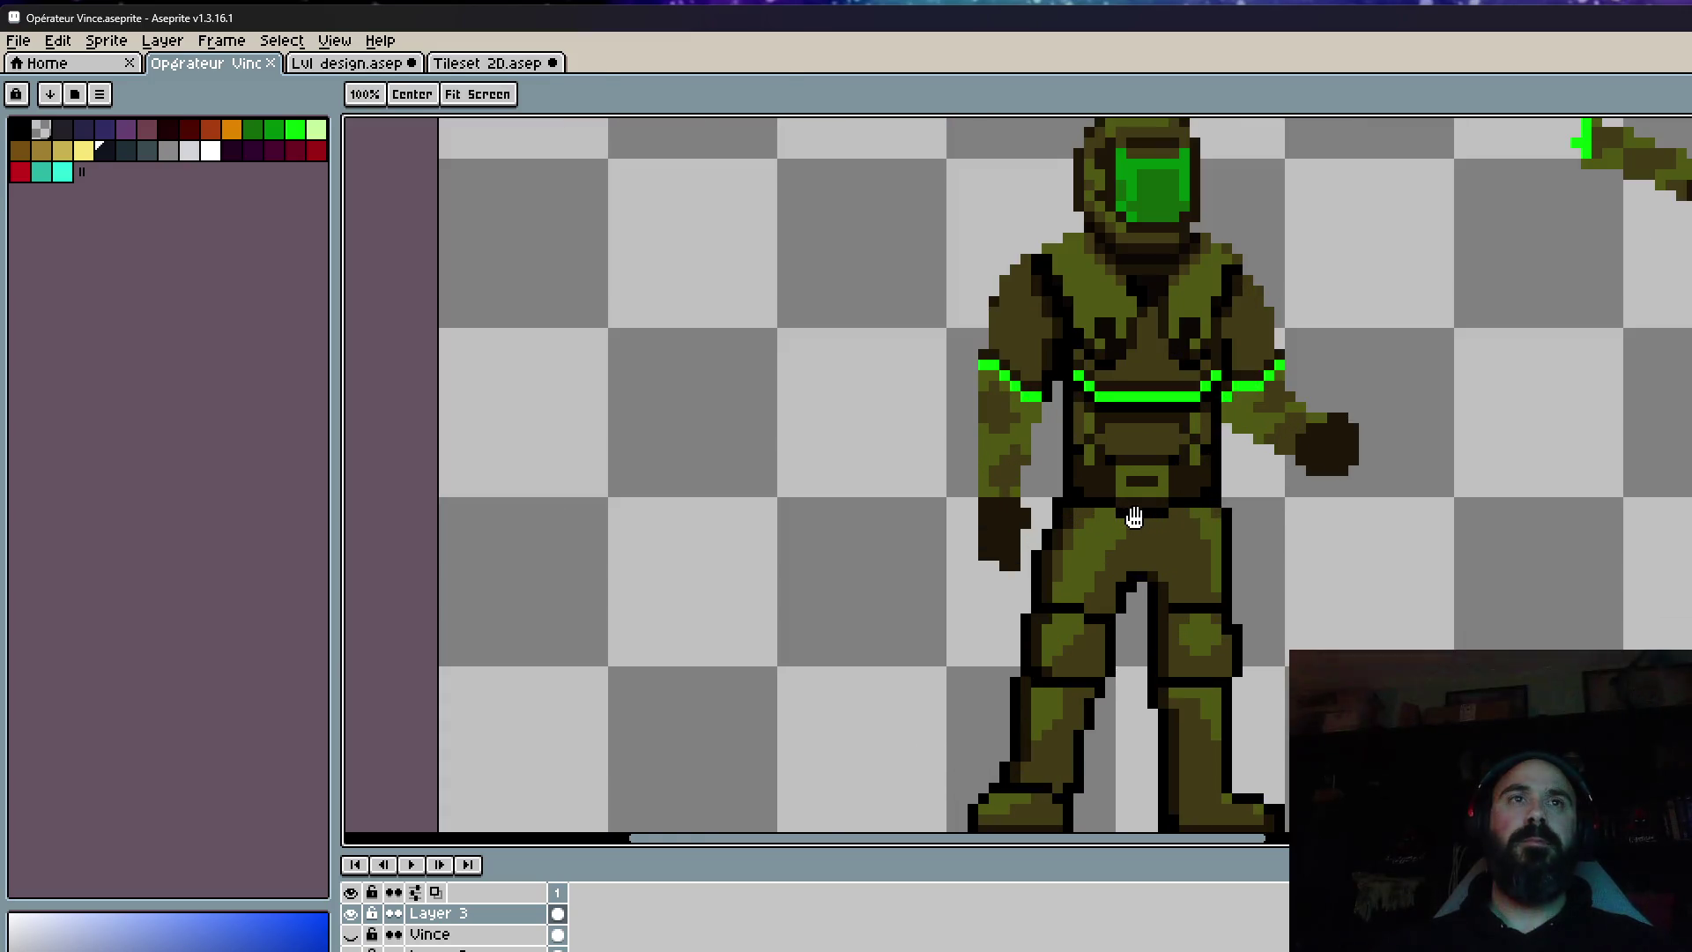
Erase the pixels between the operator's legs to open a transparent crotch gap.
key("i")
scroll(1141, 511, "down", 4)
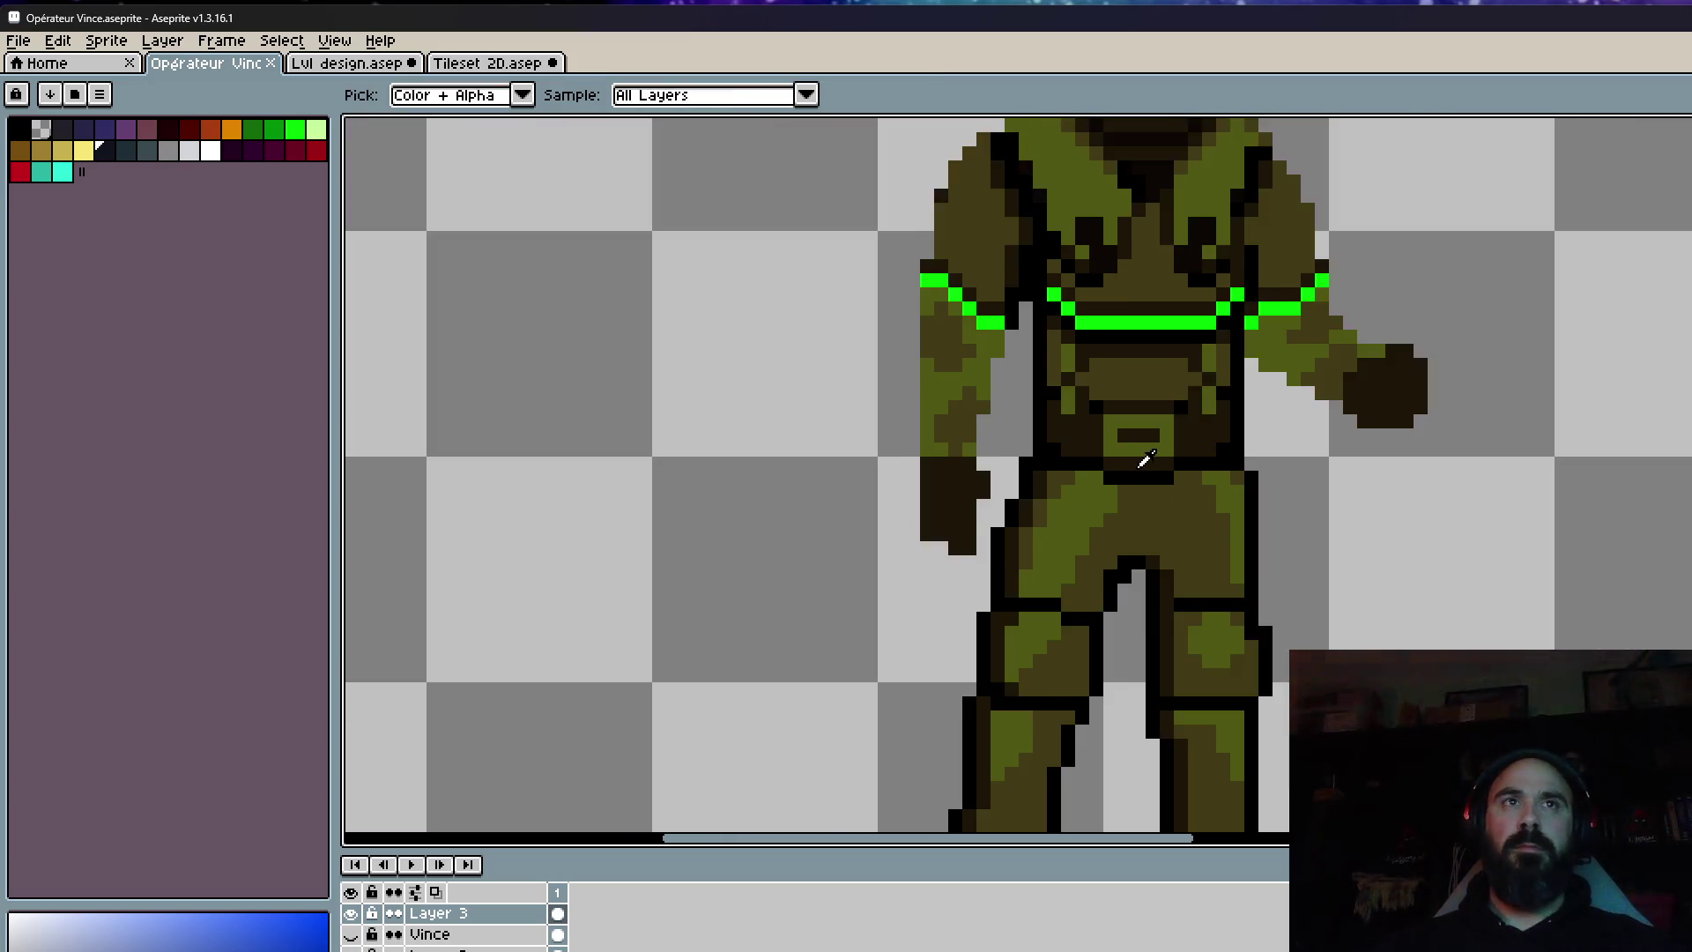
scroll(1145, 457, "up", 1)
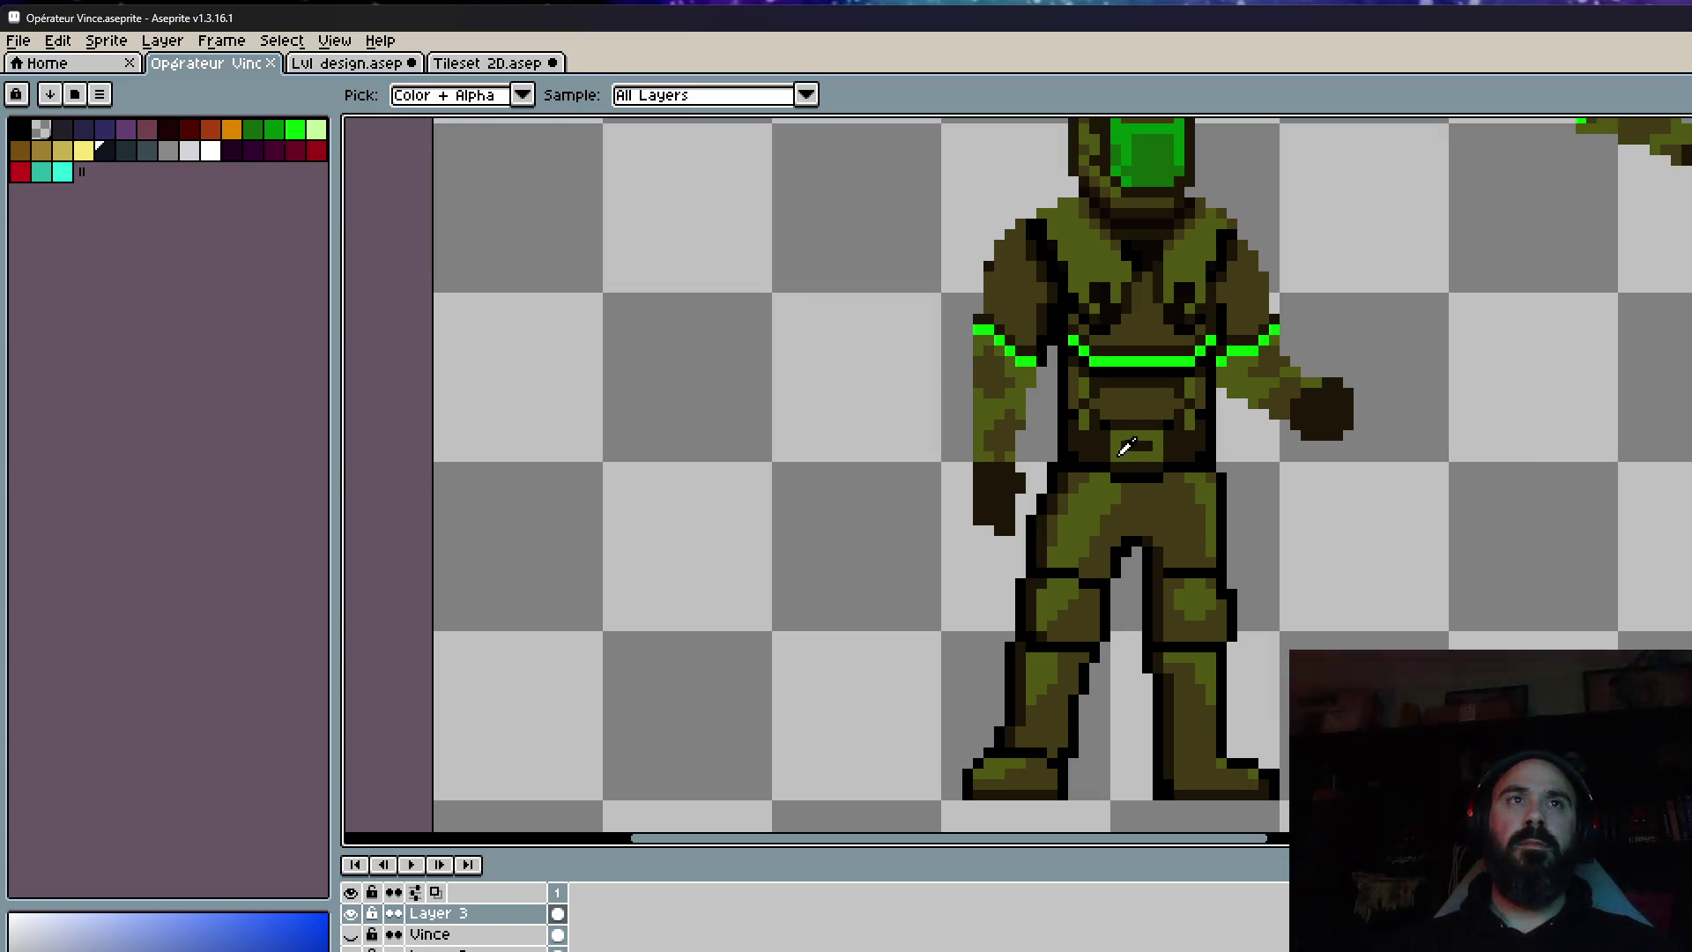
left_click(1138, 528)
scroll(1143, 523, "up", 1)
scroll(1134, 537, "up", 2)
key("e")
mouse_move(1133, 507)
left_mouse_down()
mouse_move(1106, 564)
mouse_move(1161, 551)
mouse_move(1162, 600)
left_mouse_up()
scroll(1146, 564, "down", 5)
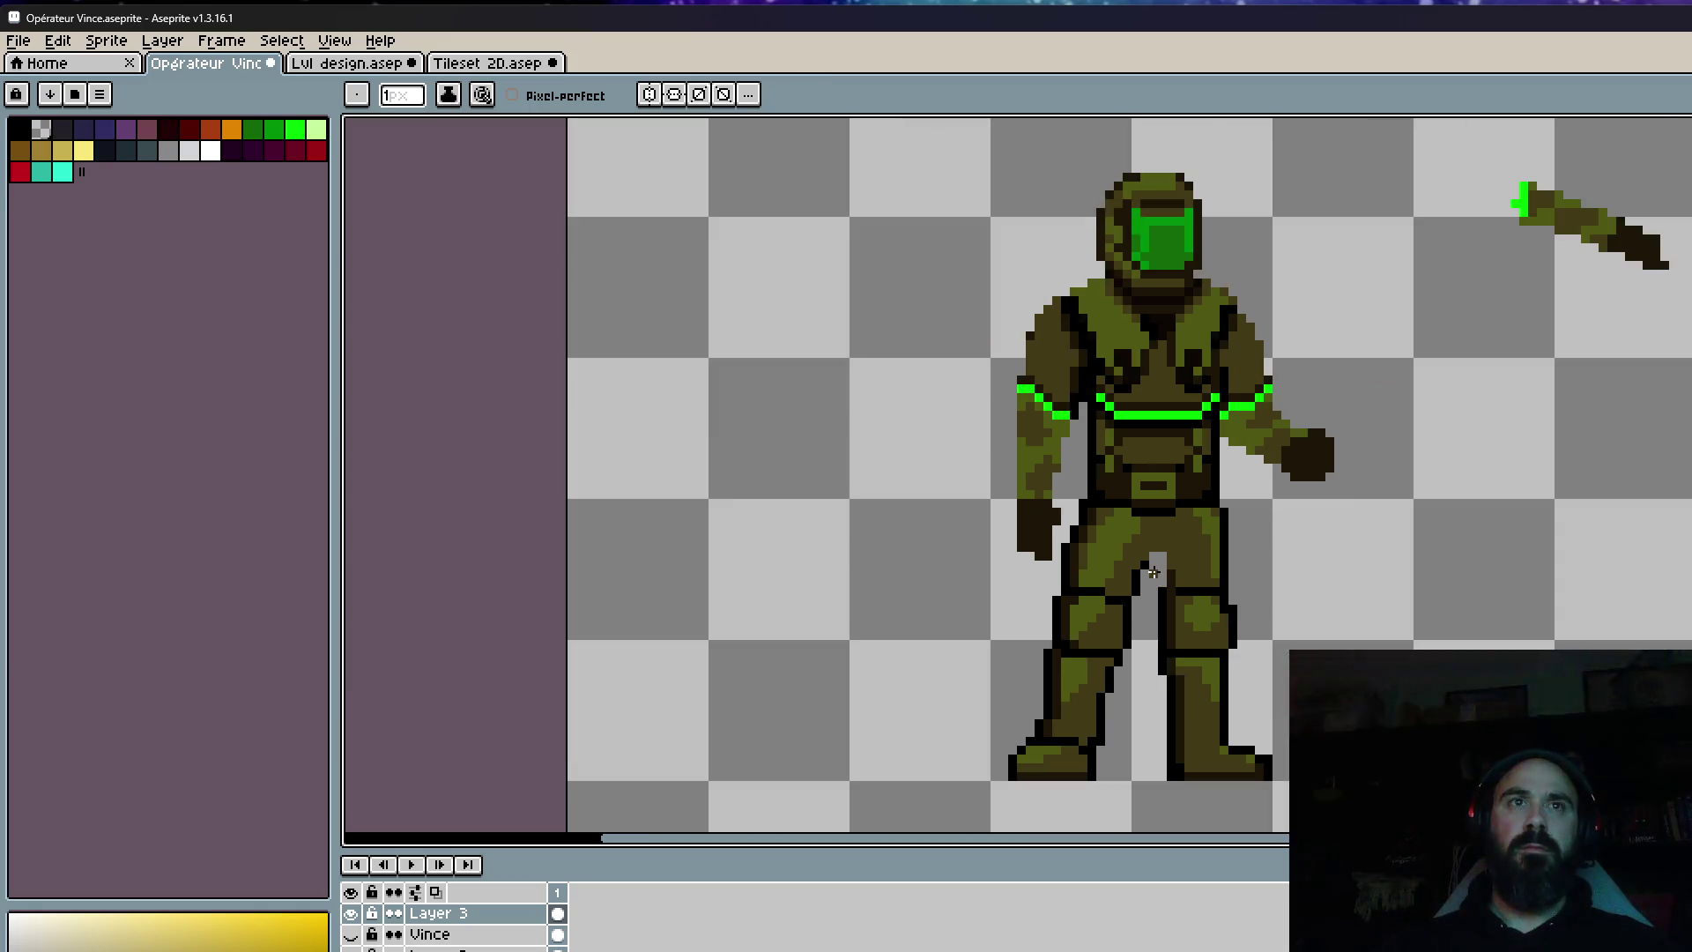
scroll(1144, 565, "up", 3)
scroll(1144, 565, "up", 2)
Outline the crotch gap and inner leg in black with the Pencil.
key("i")
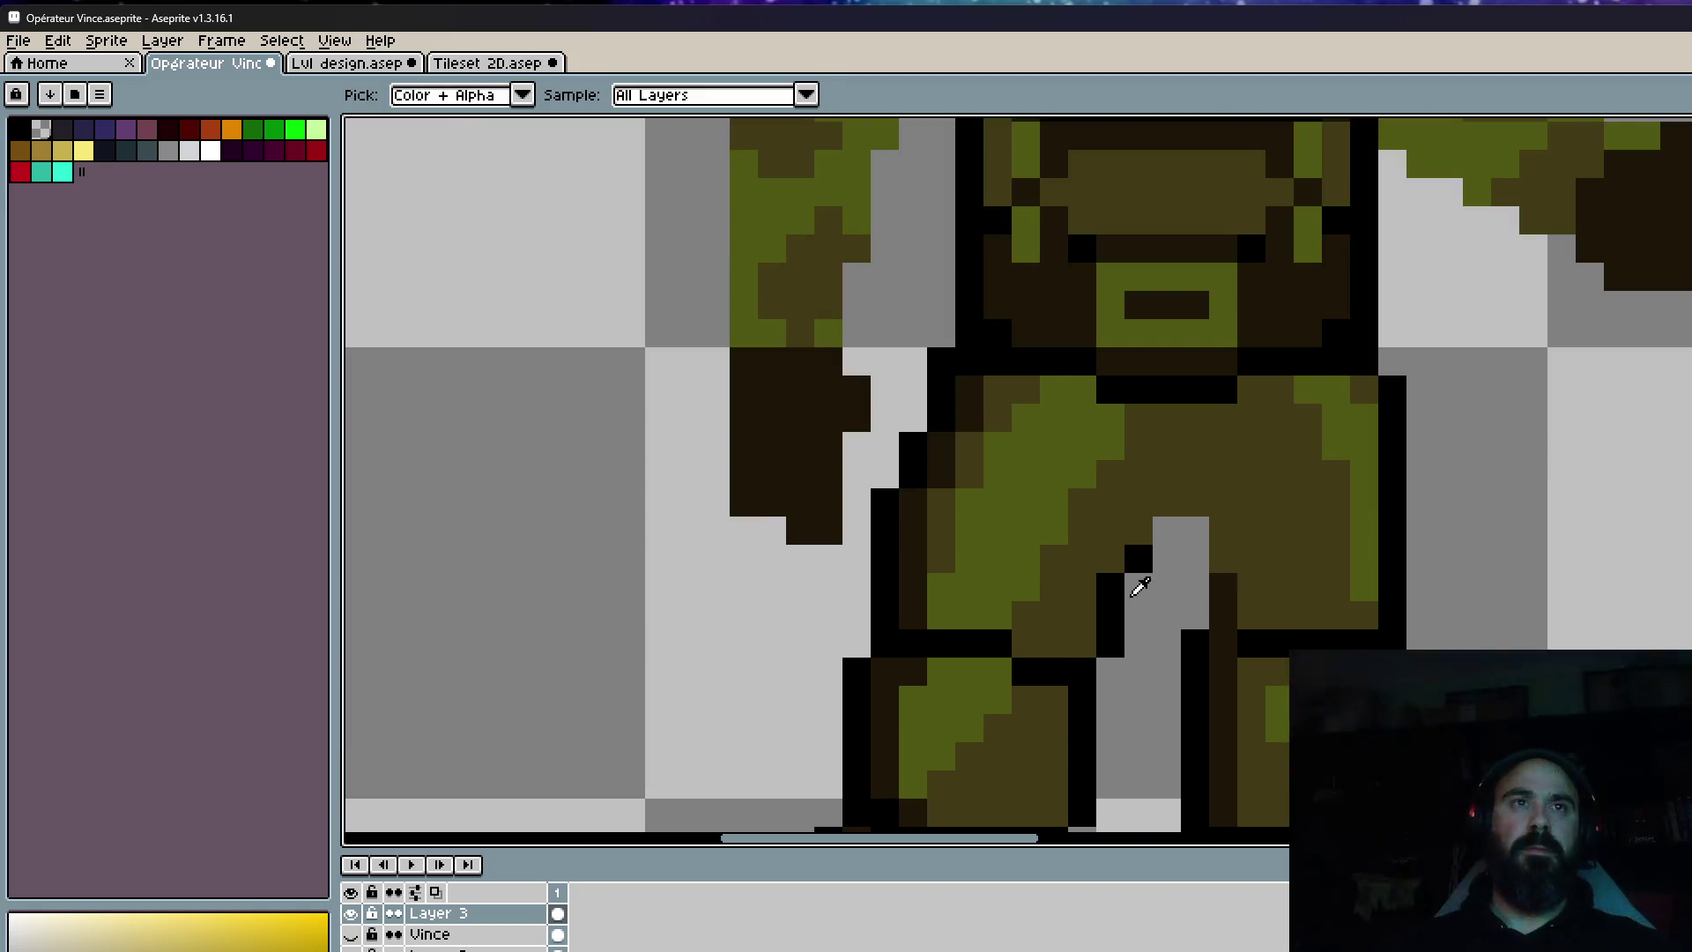
left_click(1126, 583)
key("b")
left_click(1137, 533)
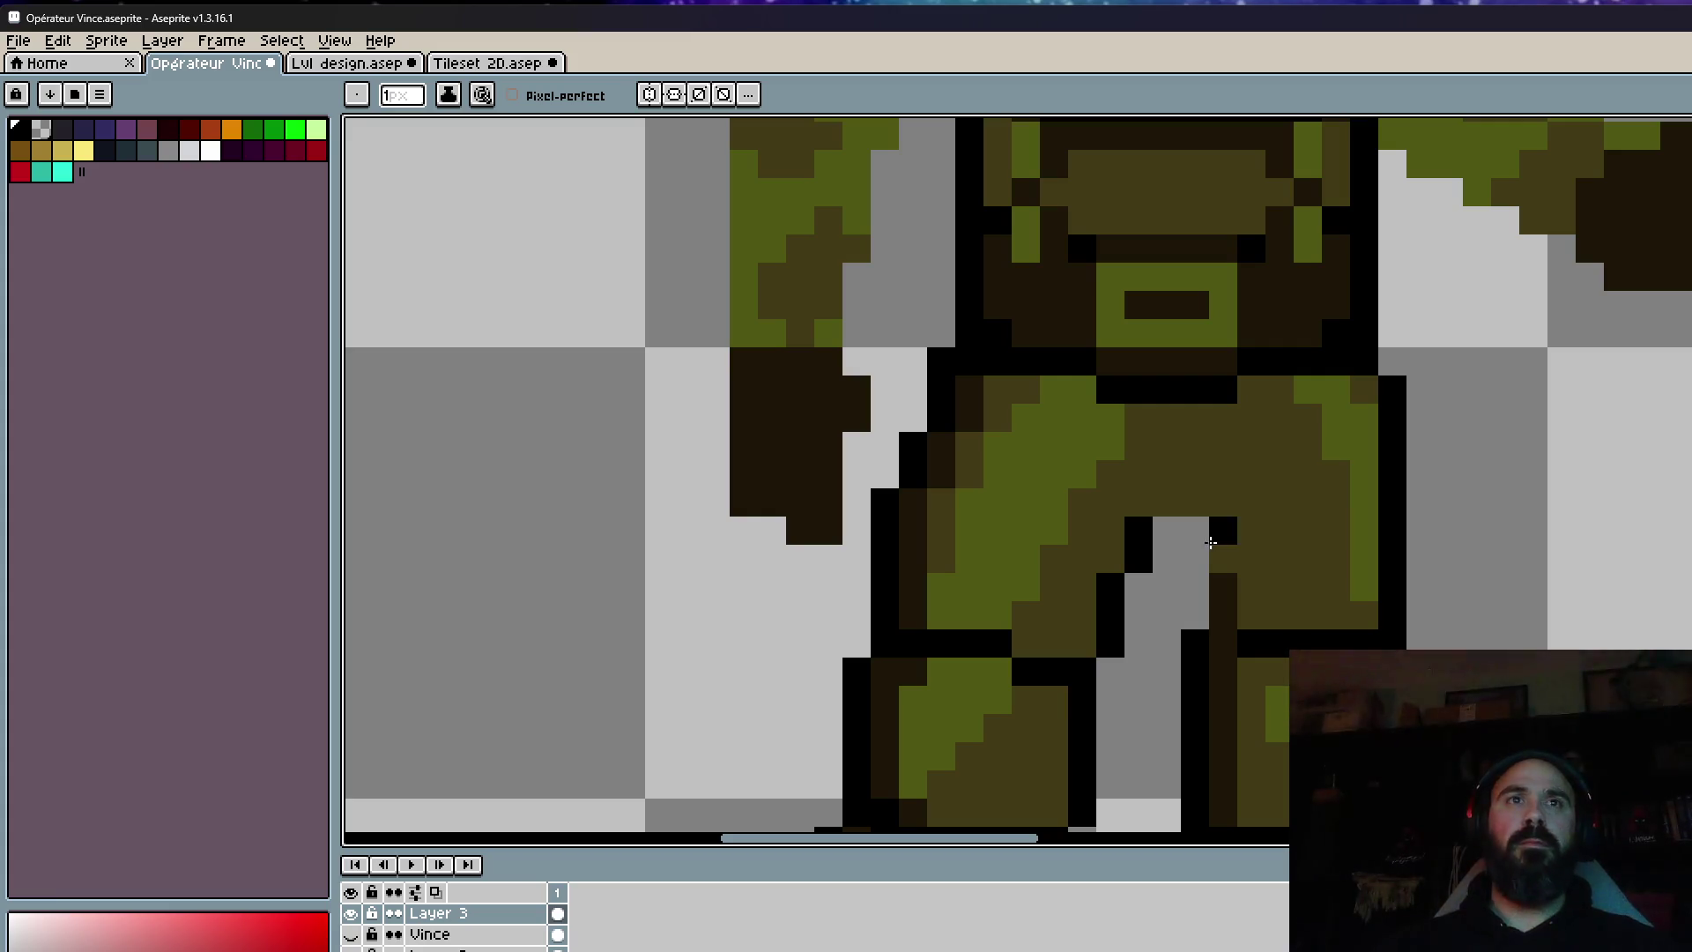
left_click_drag(1197, 589, 1182, 496)
left_click(1167, 502)
left_click(1167, 474)
left_click(1223, 559)
left_click(1183, 441)
scroll(1184, 442, "down", 5)
scroll(1199, 434, "up", 3)
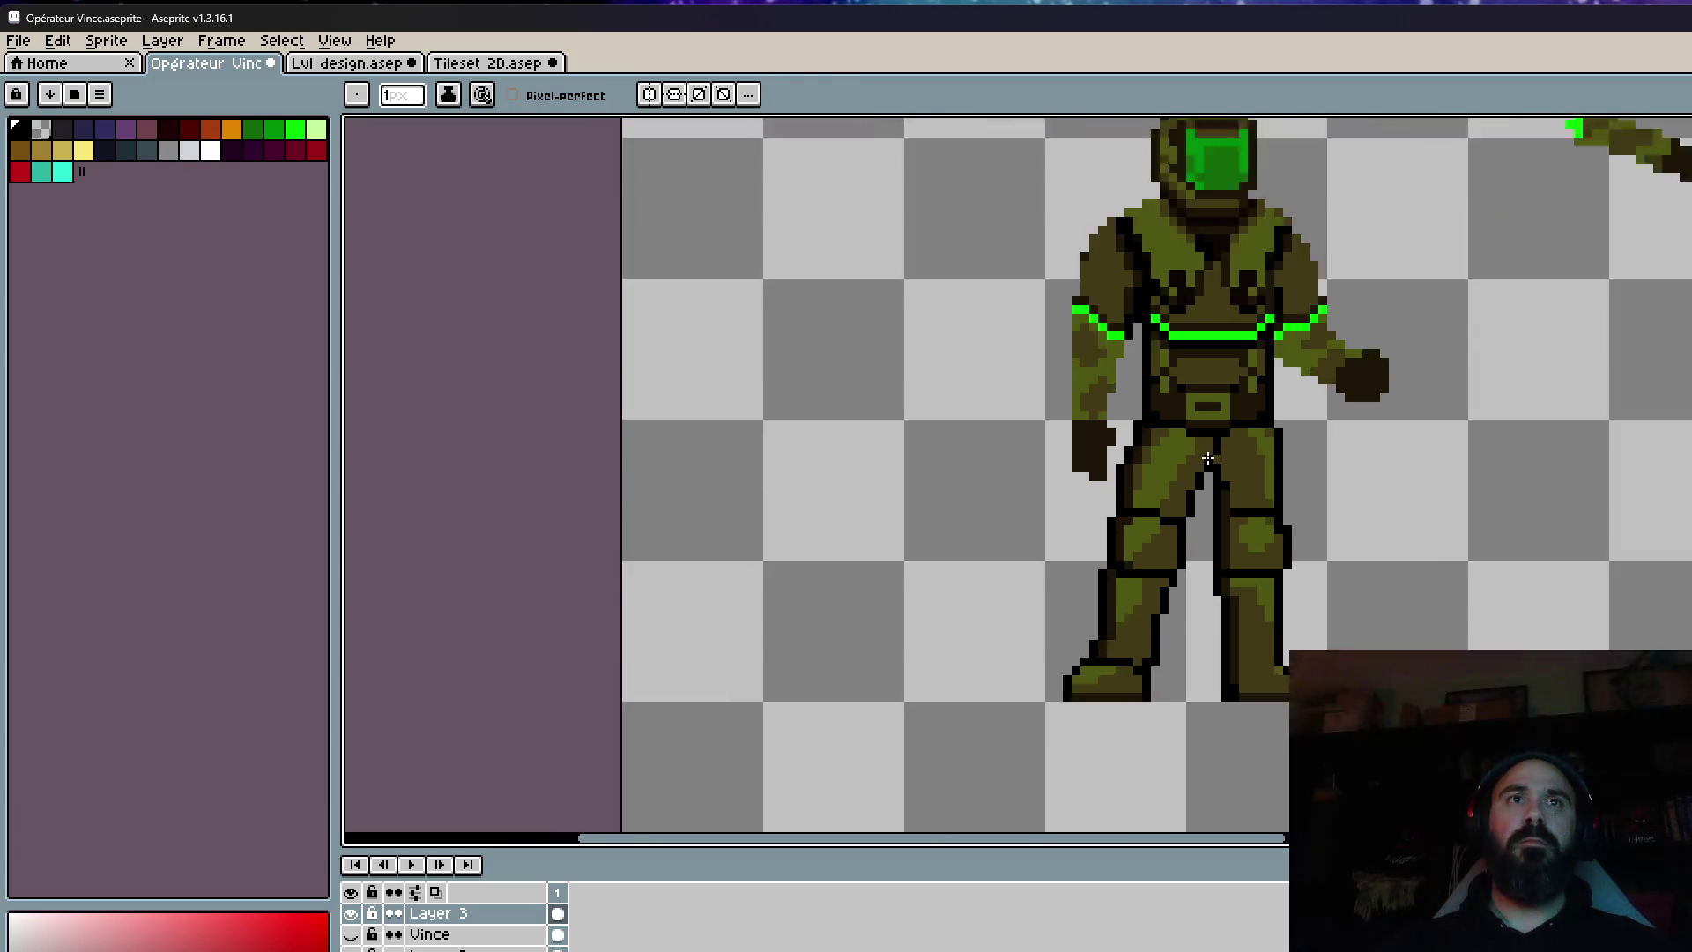
scroll(1203, 440, "down", 2)
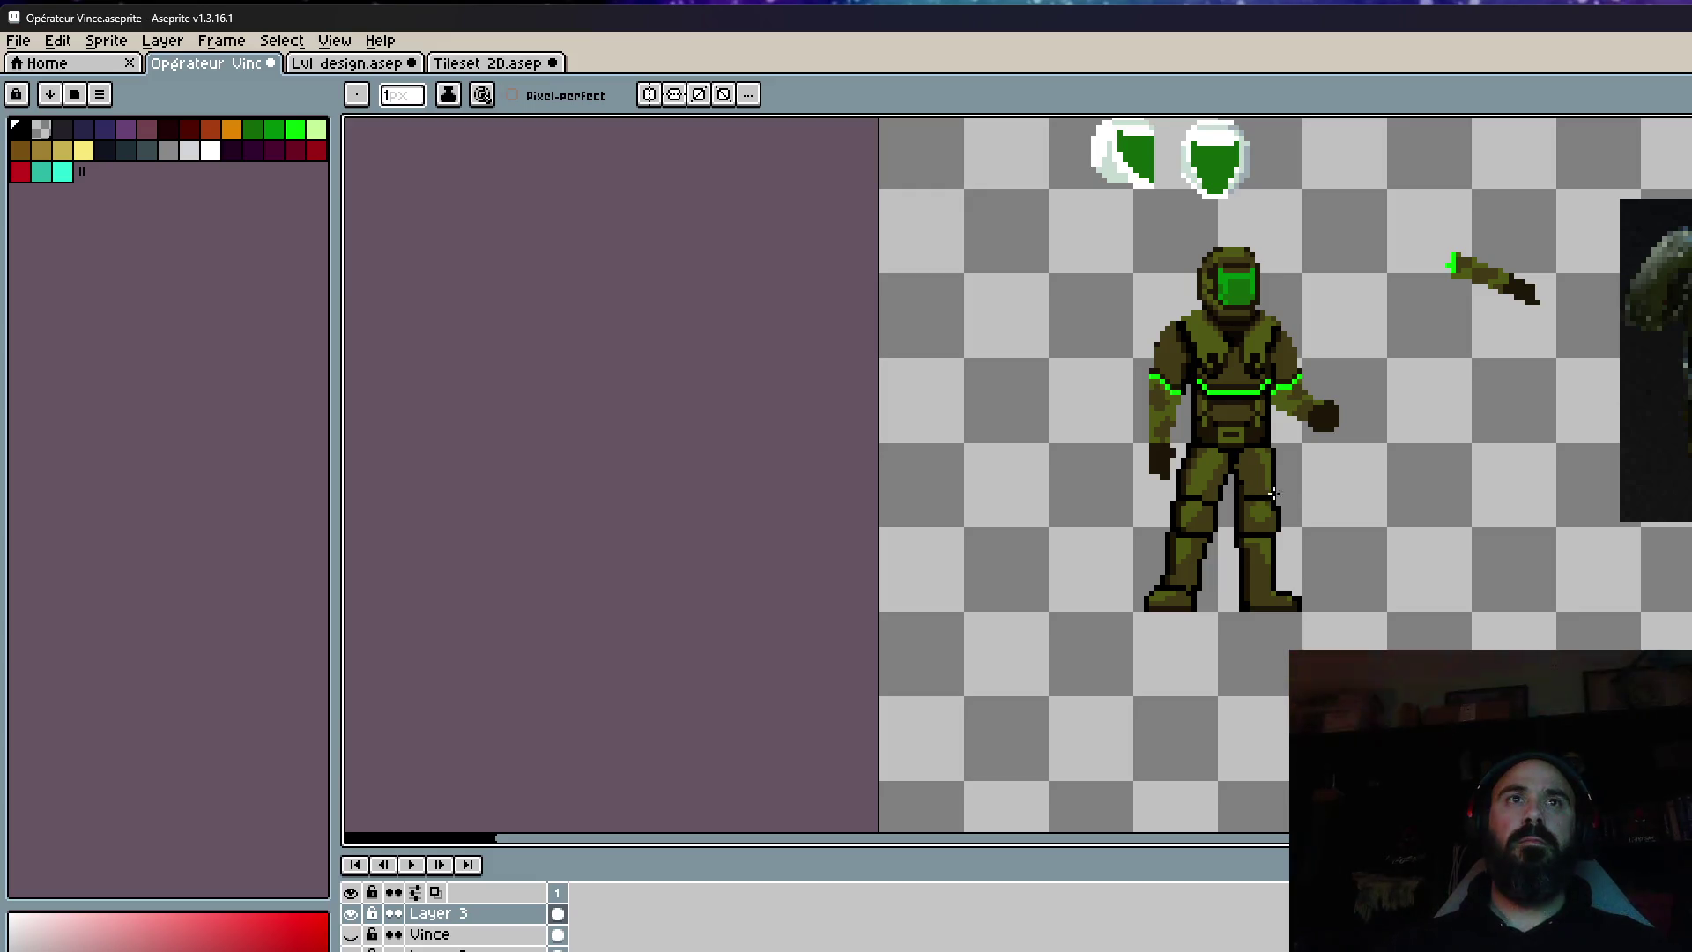
scroll(1291, 490, "up", 2)
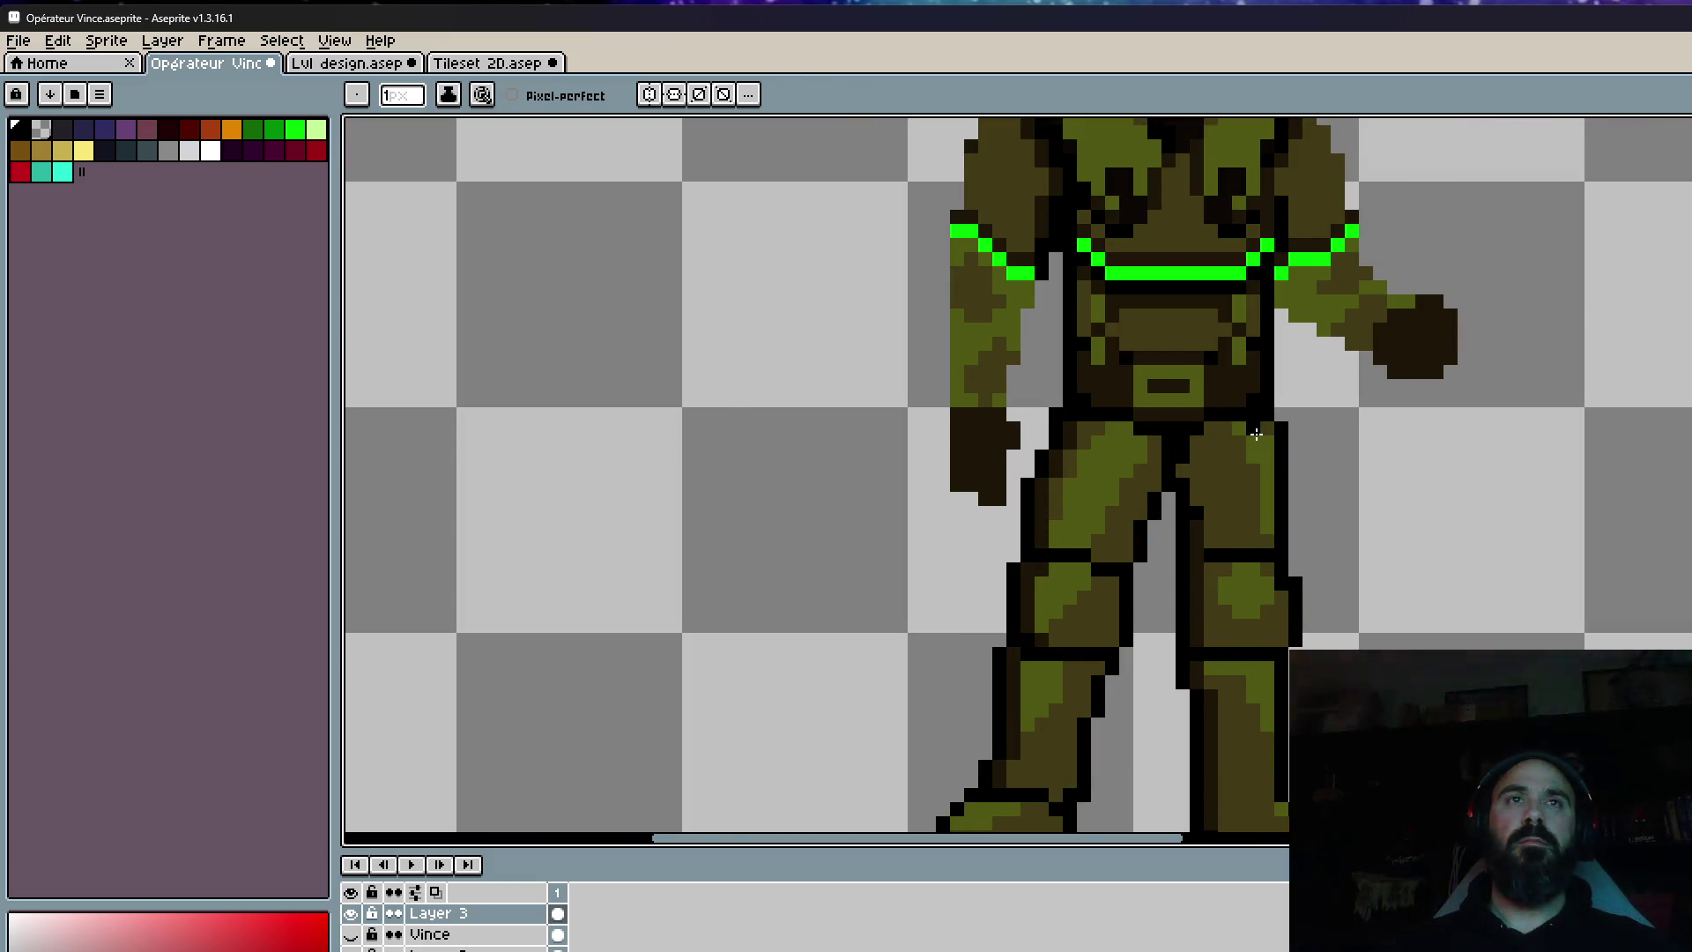
scroll(1251, 427, "up", 2)
scroll(1233, 386, "down", 1)
scroll(1476, 566, "down", 2)
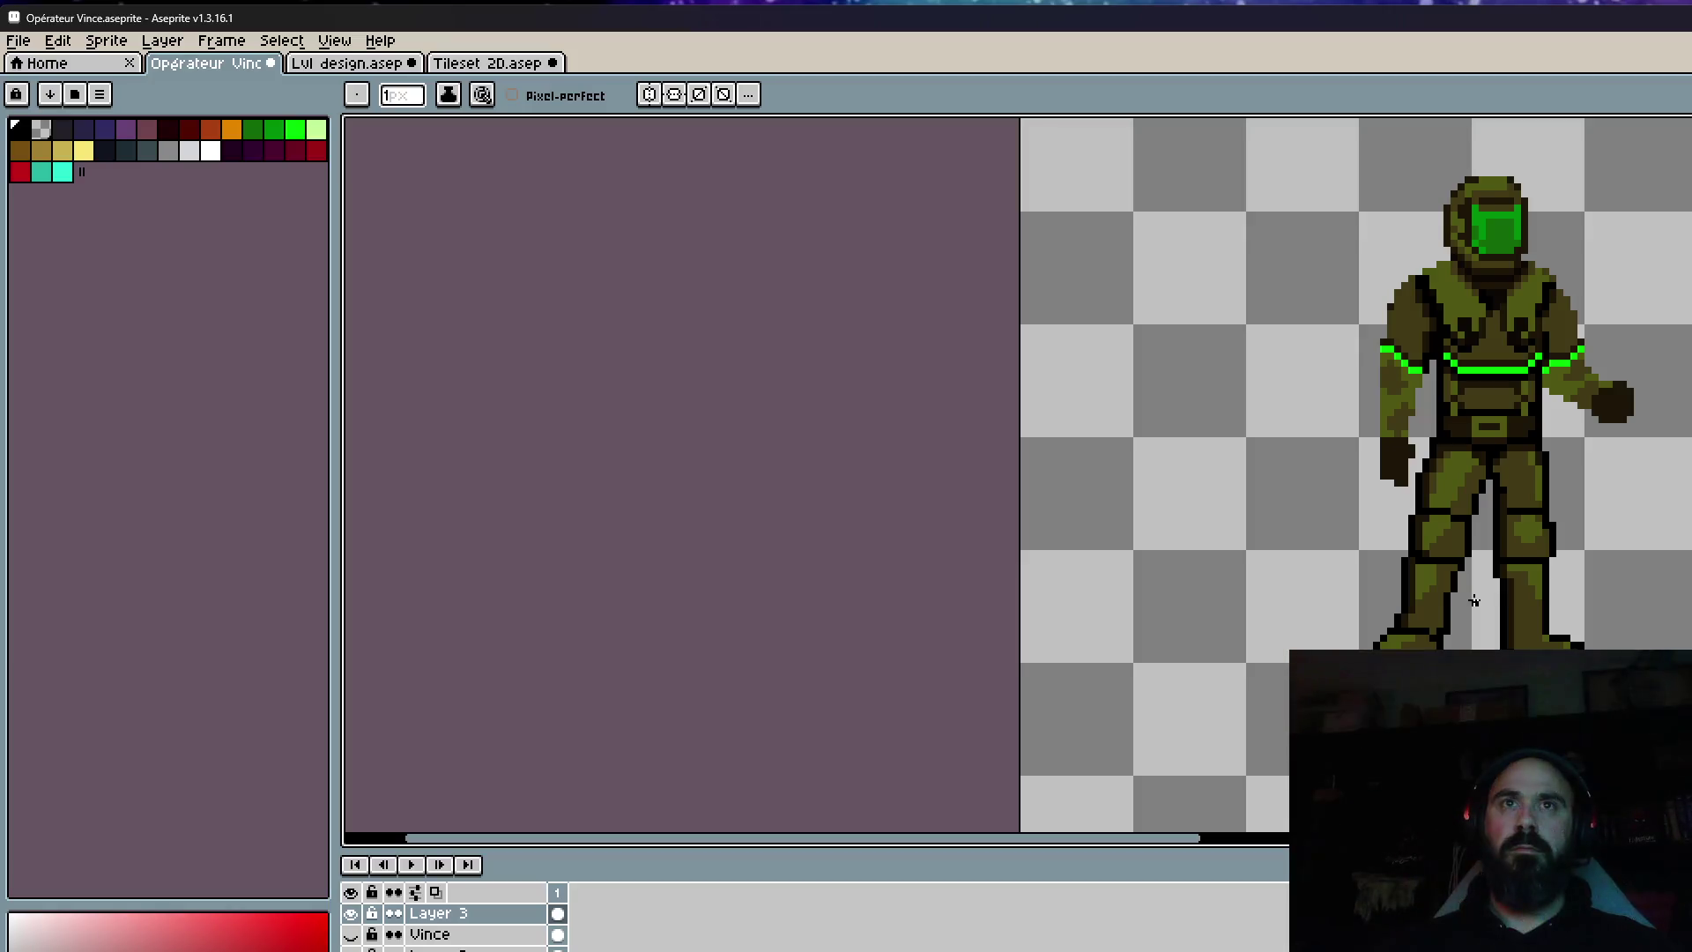
scroll(1476, 566, "up", 3)
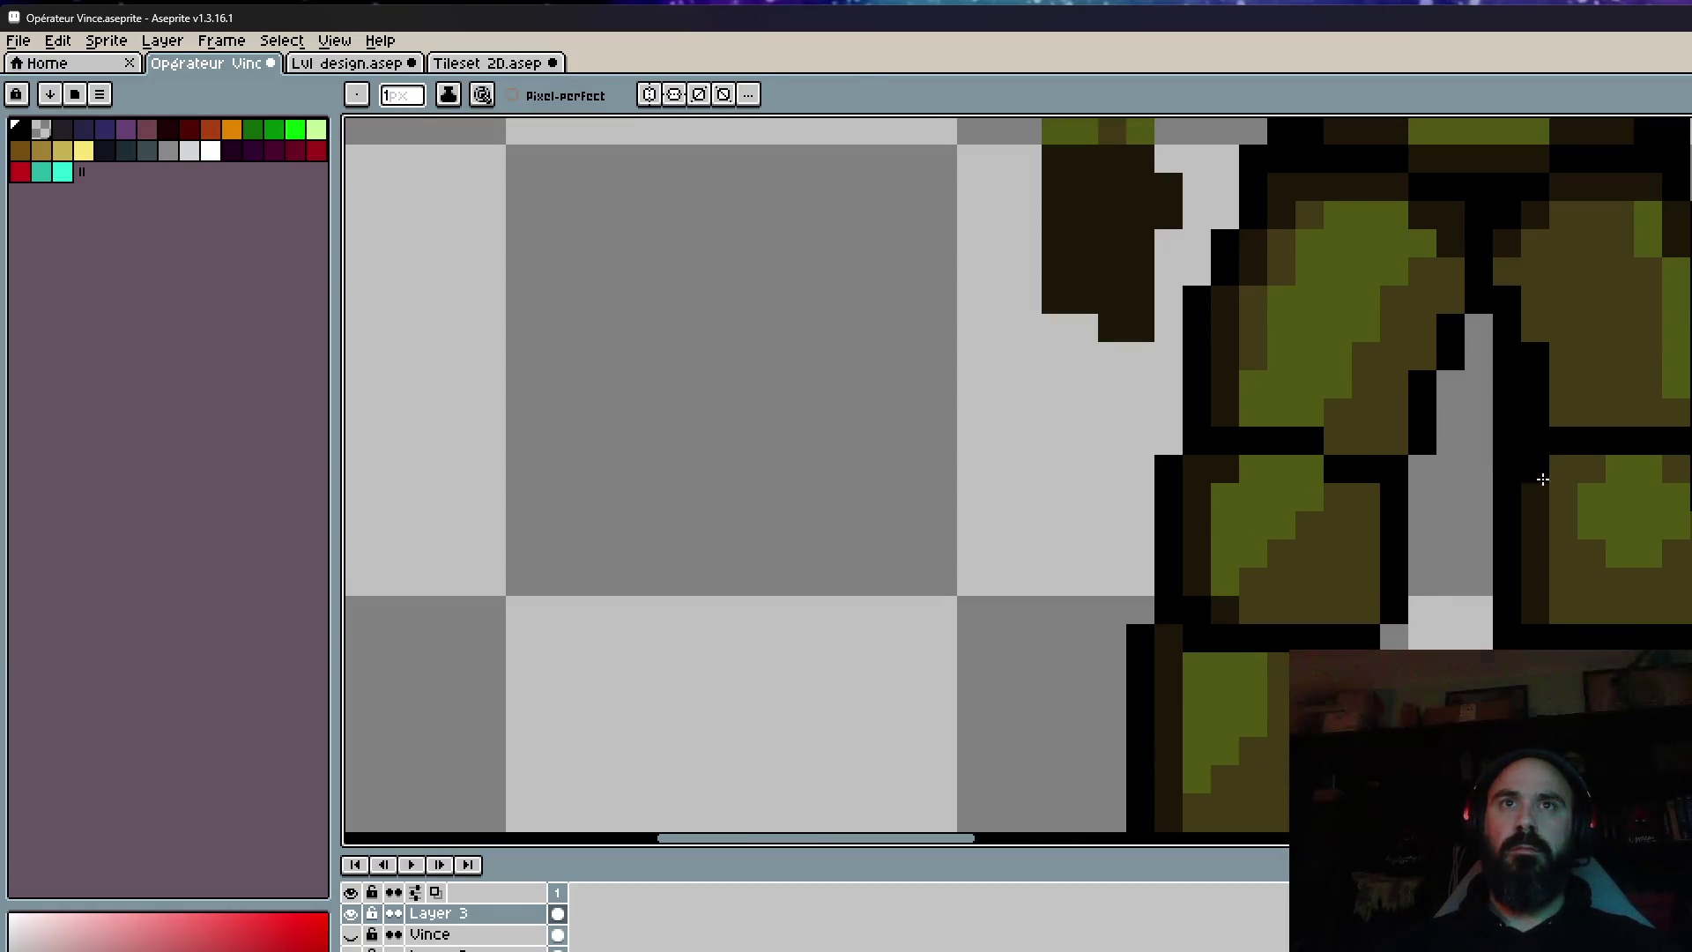
scroll(1531, 642, "down", 2)
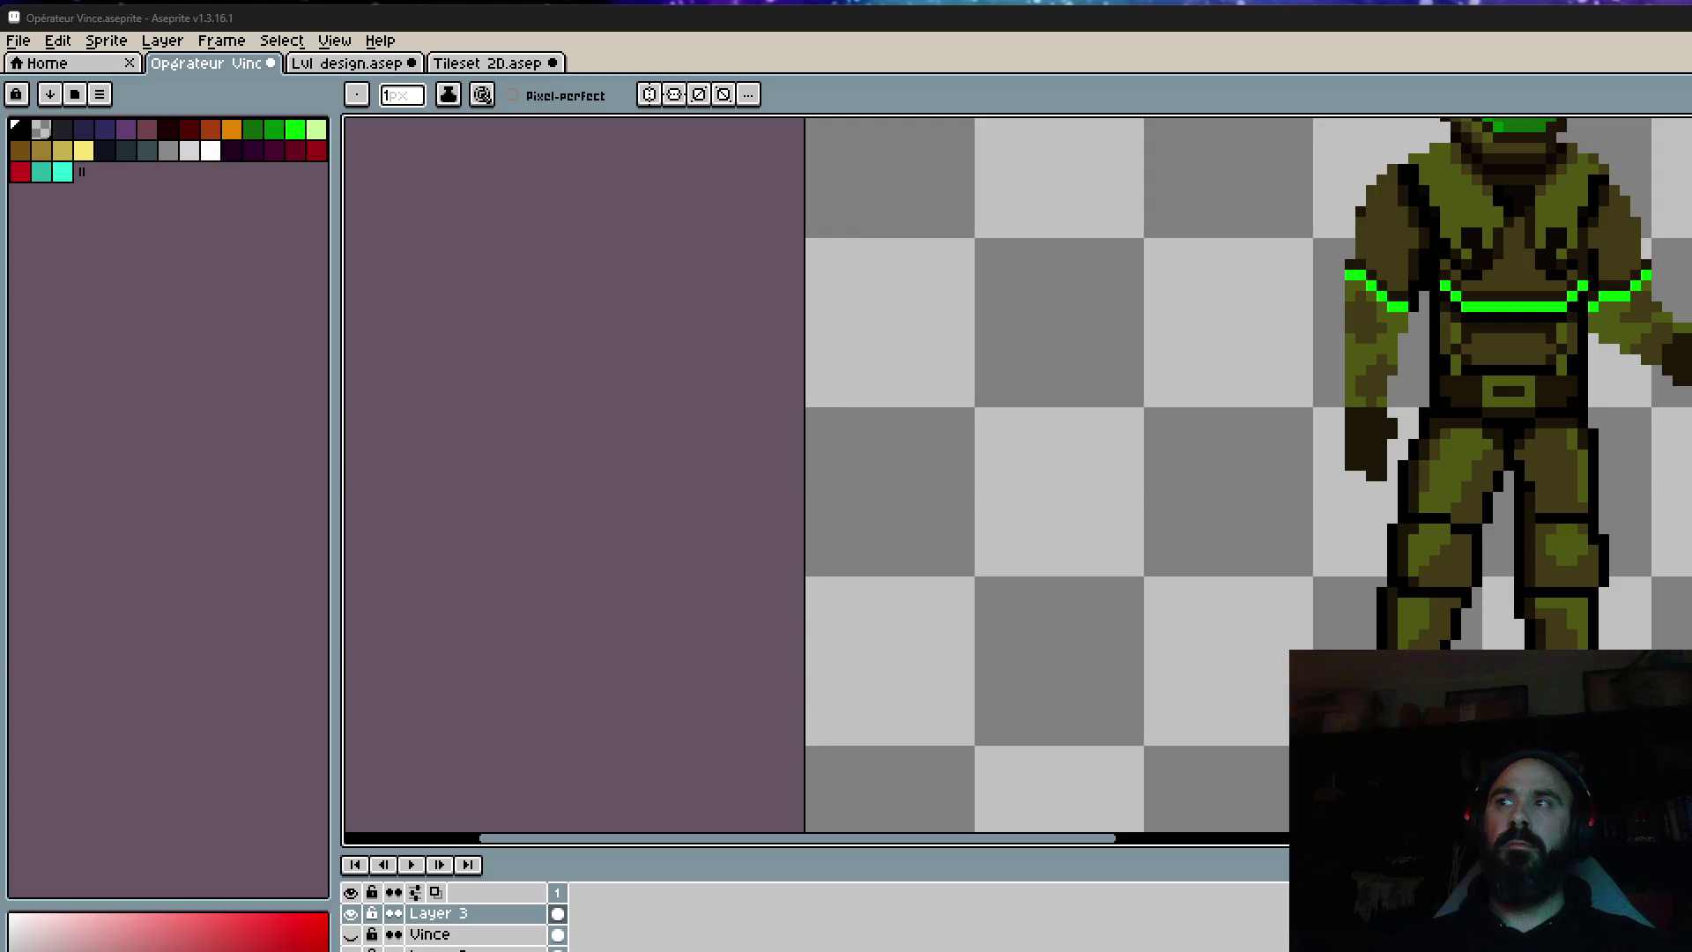
Sample the olive tone from the torso and the greener olive from the chest.
scroll(1645, 481, "down", 2)
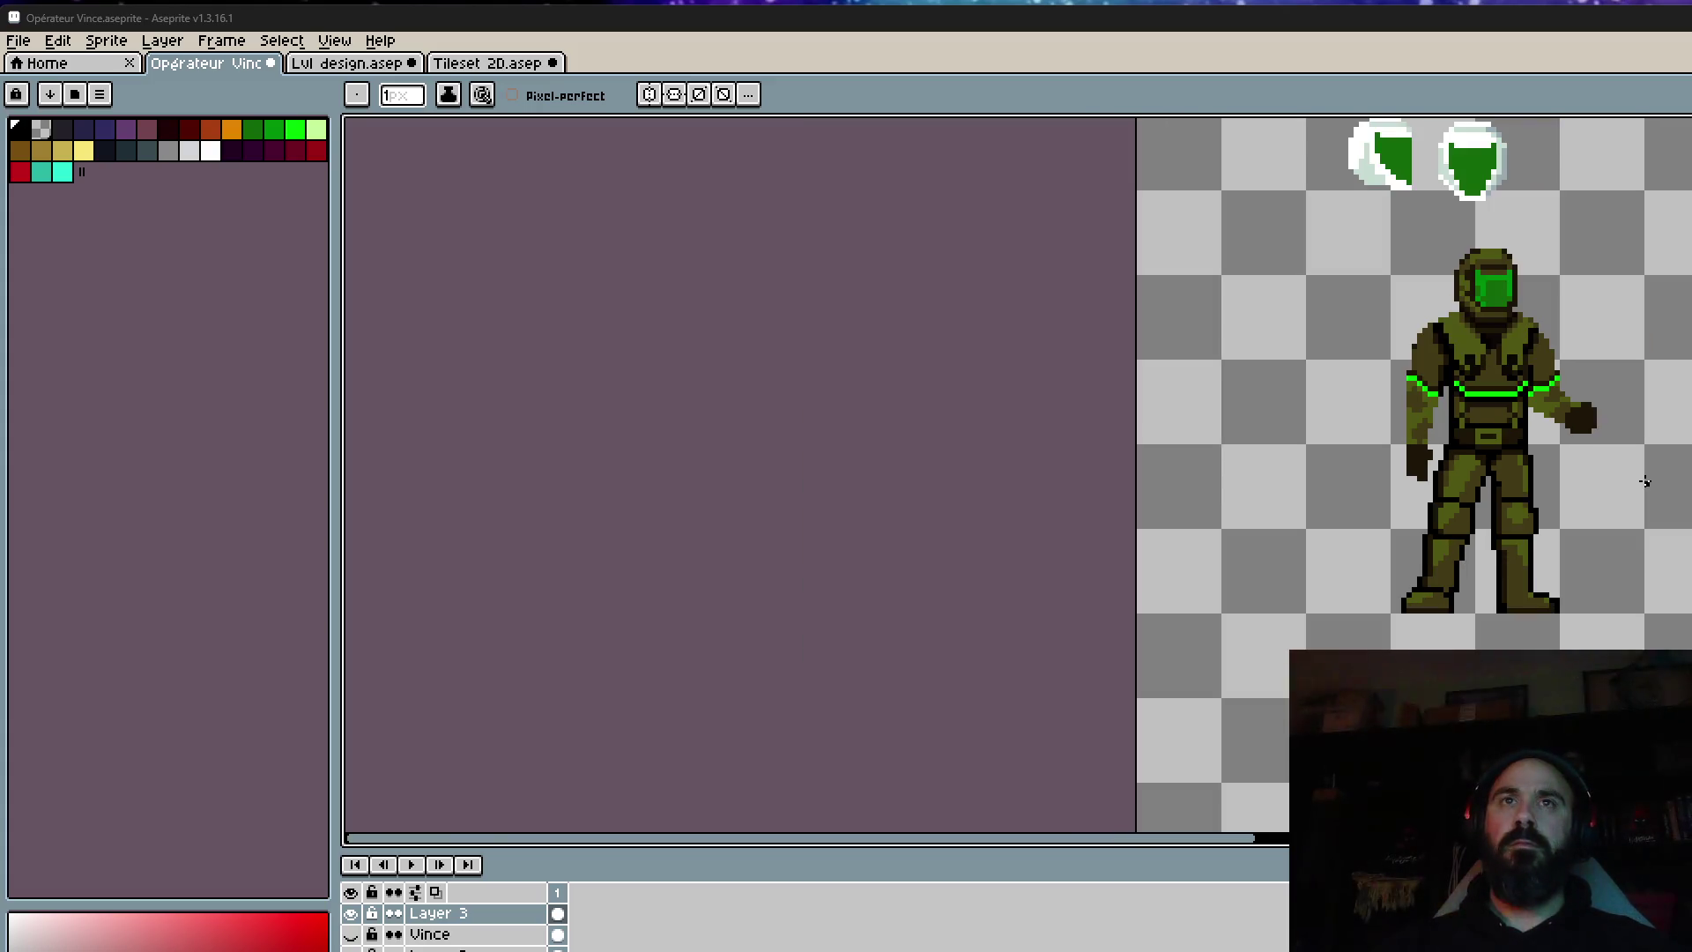
scroll(1542, 592, "up", 2)
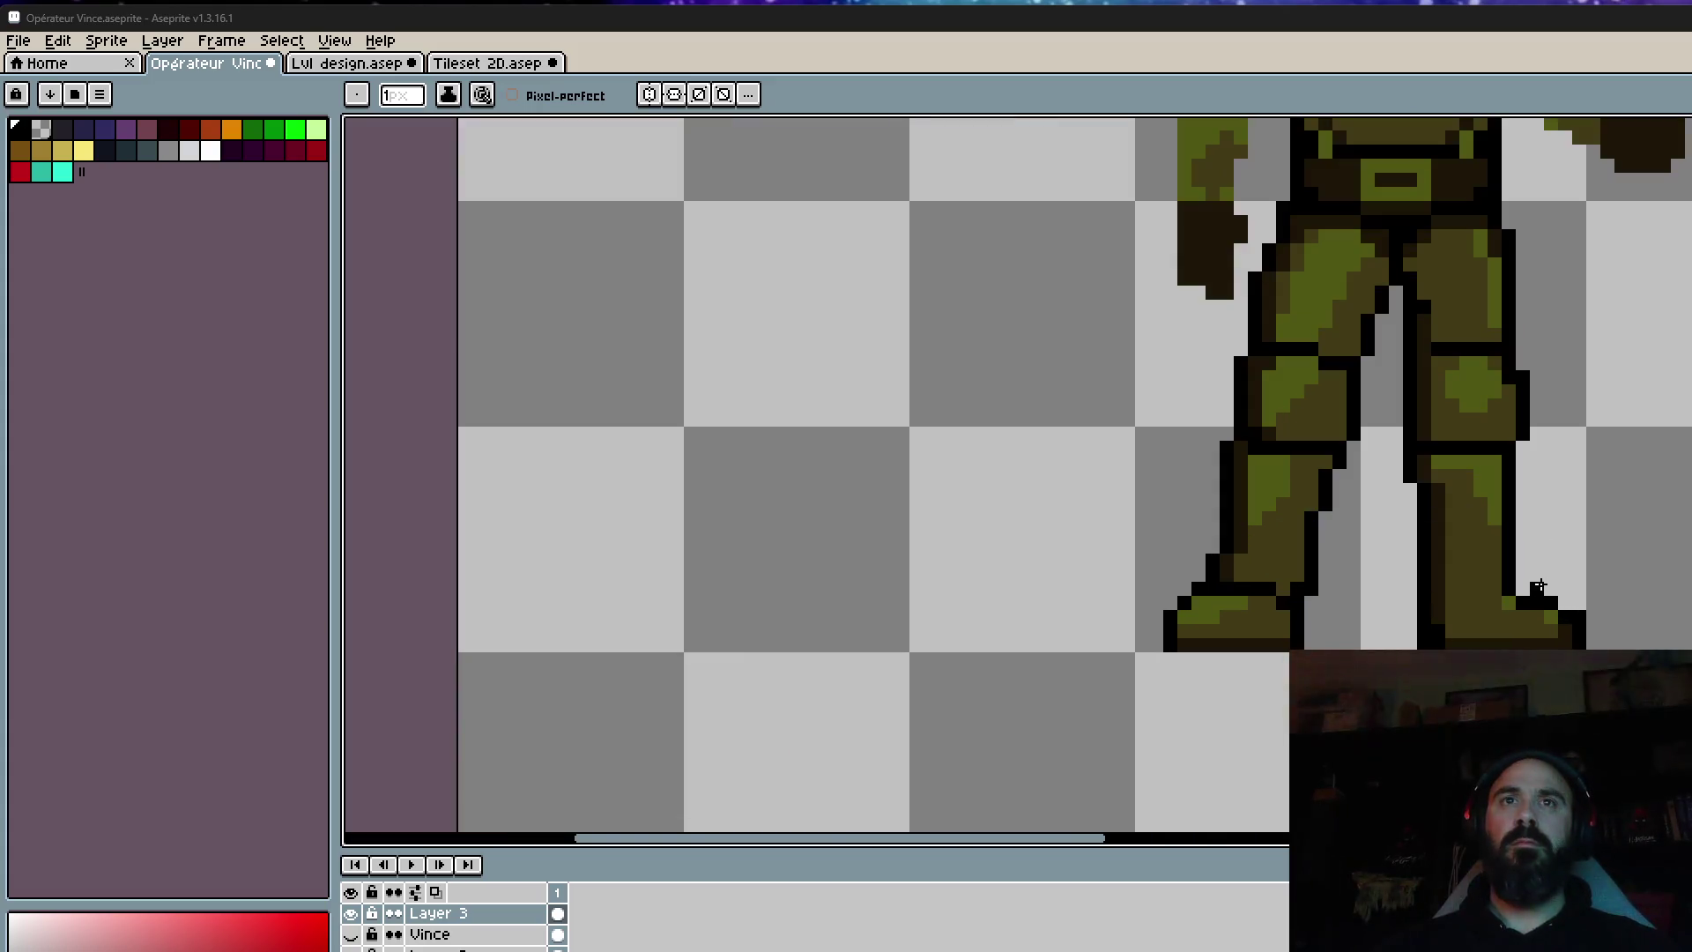
scroll(1559, 619, "up", 2)
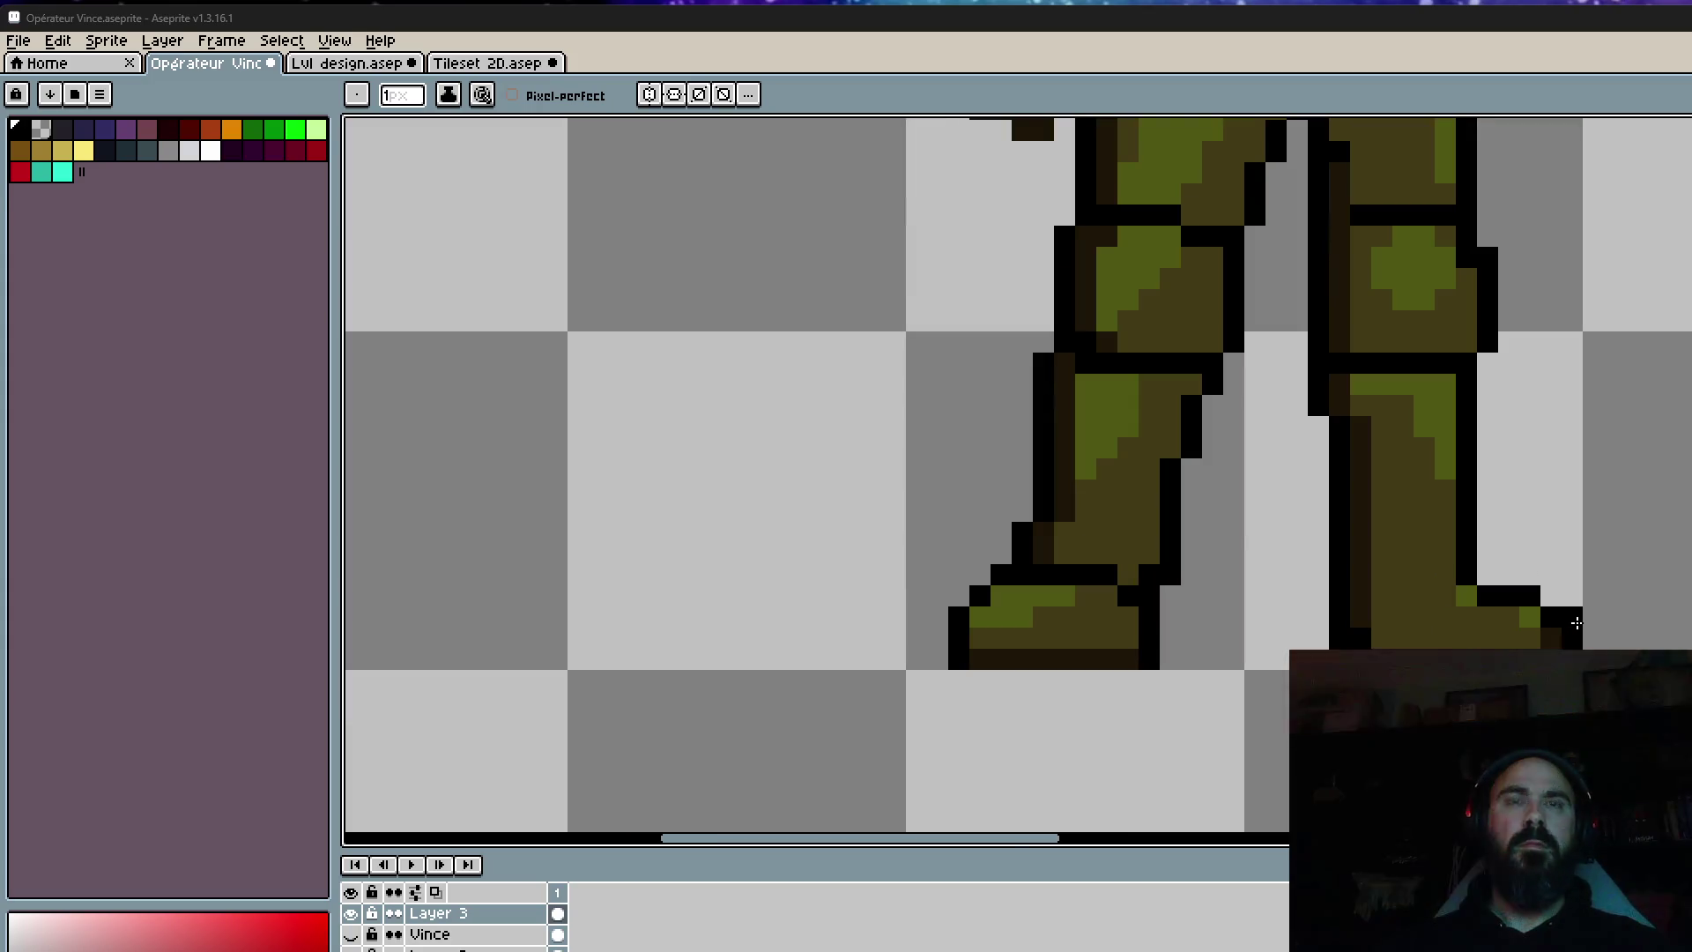
scroll(1575, 623, "down", 5)
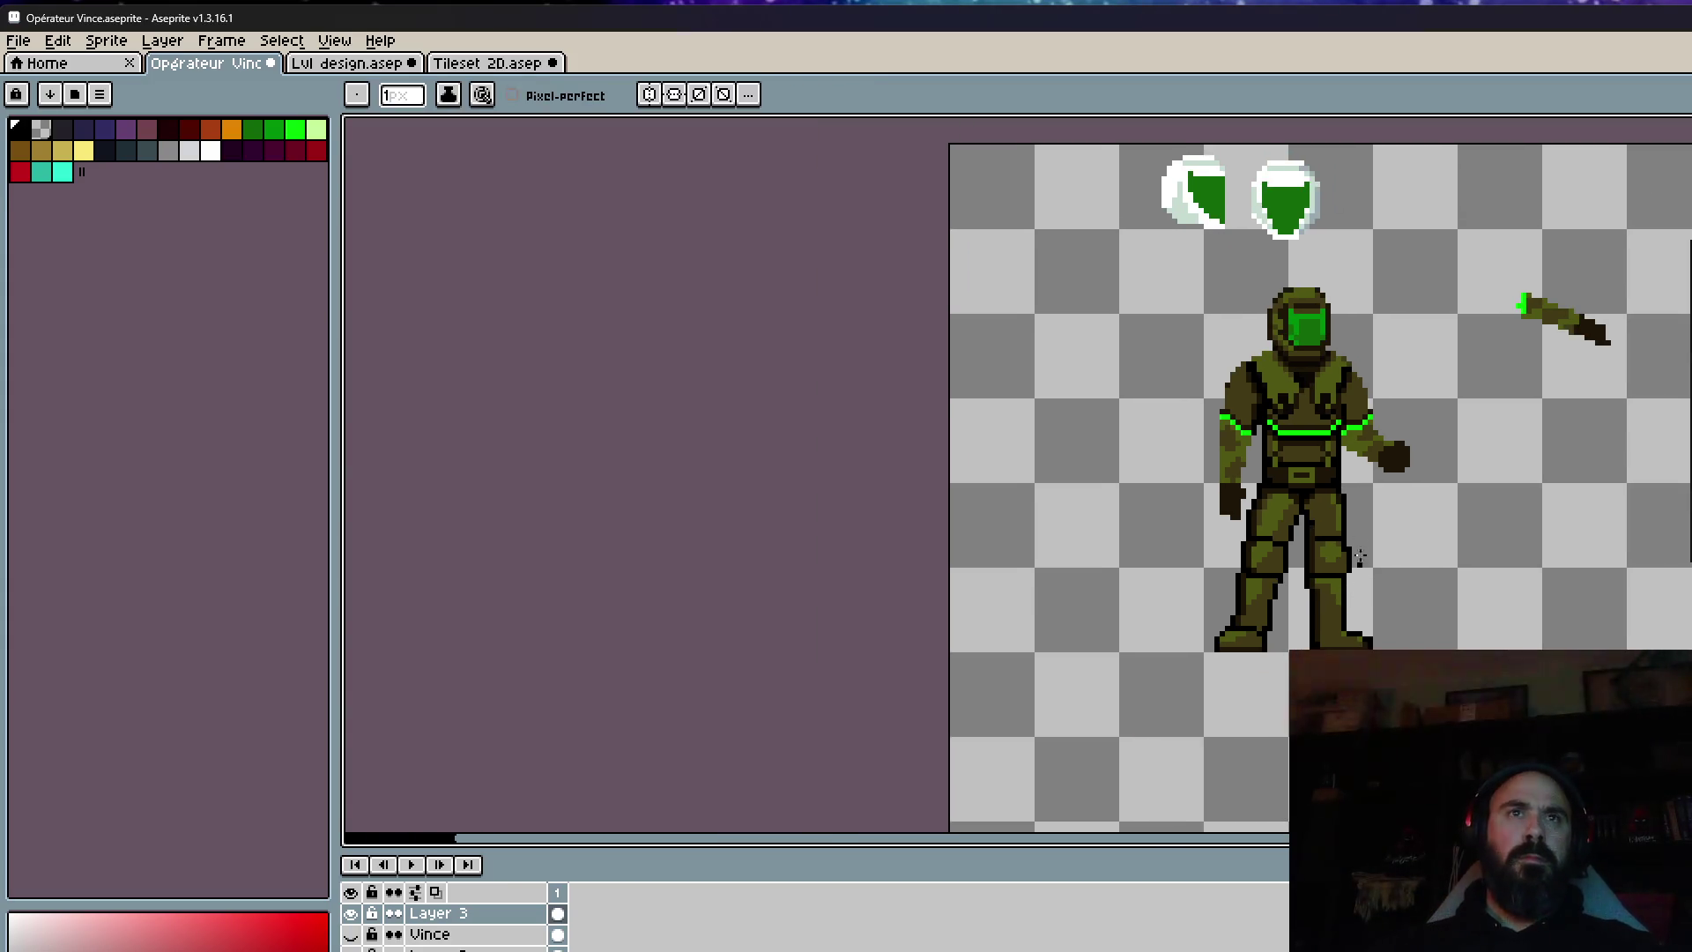
scroll(1358, 557, "up", 3)
scroll(1348, 453, "up", 4)
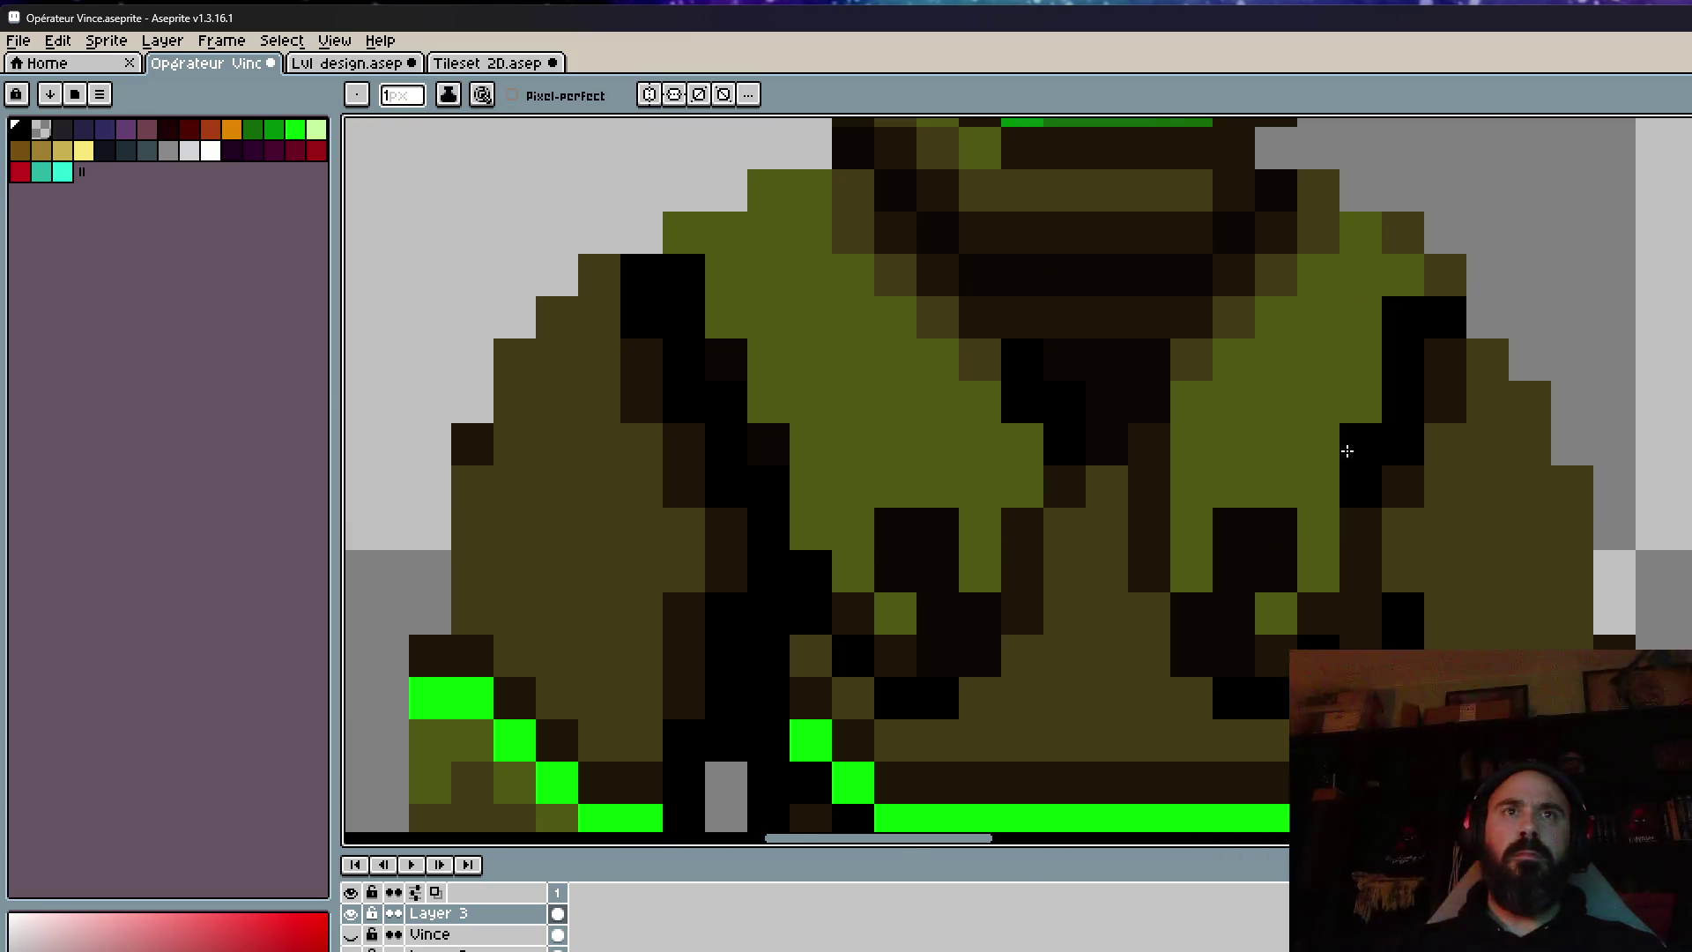
key("i")
left_click(1195, 356)
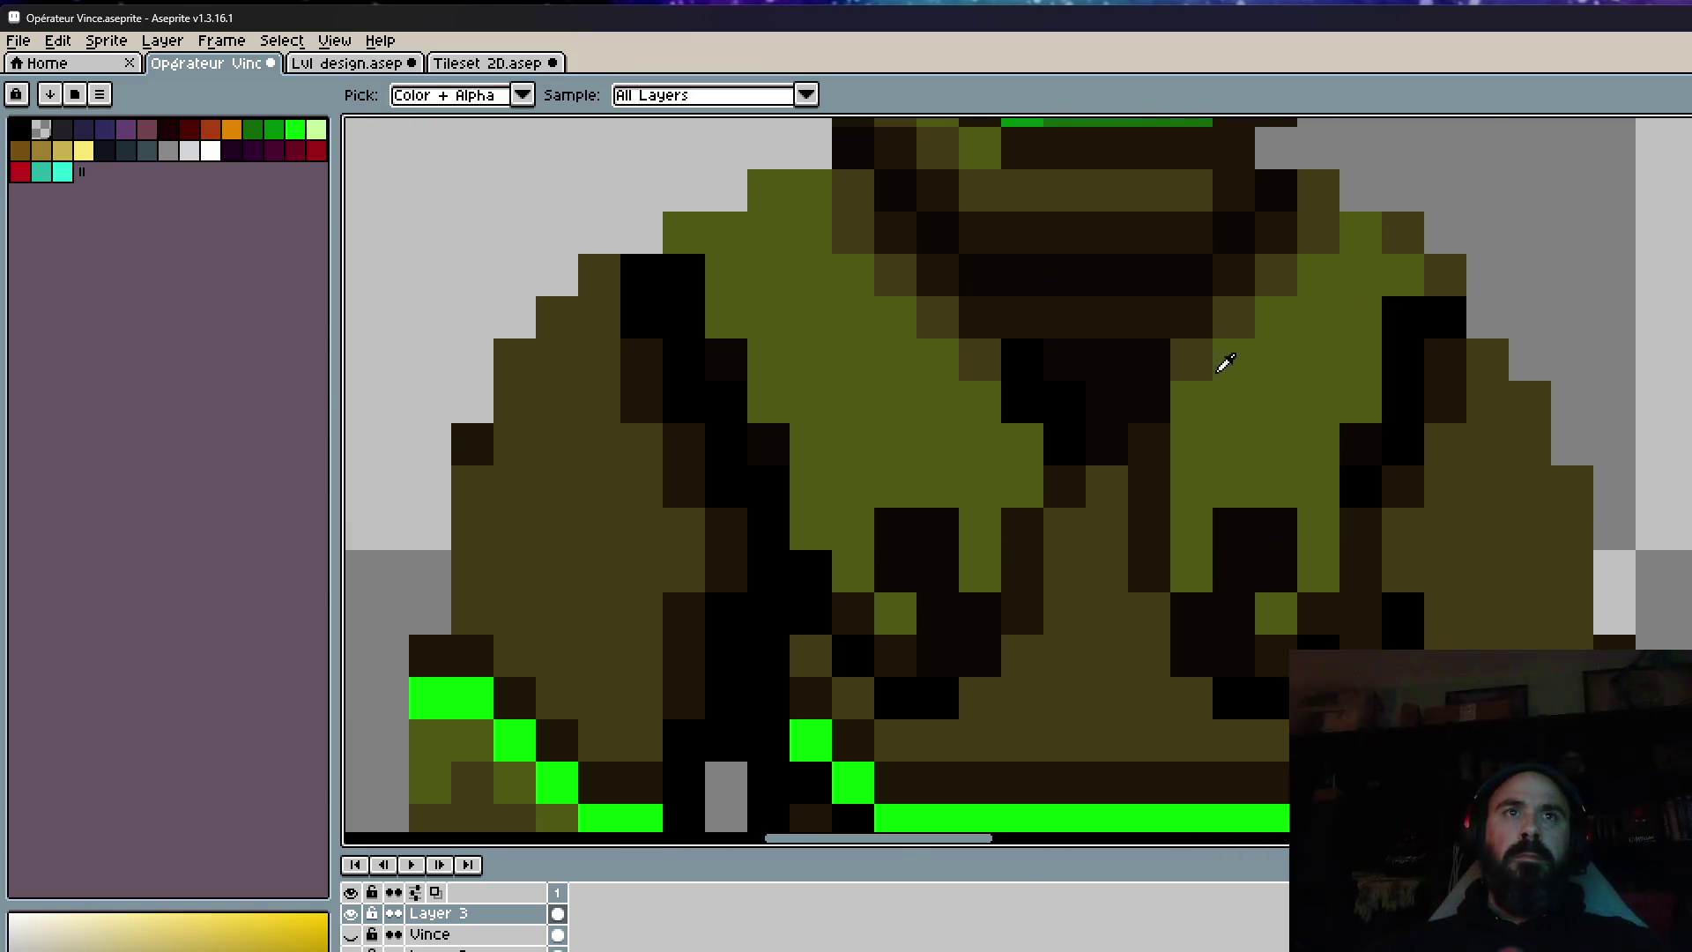
left_click(1288, 426)
scroll(1288, 426, "down", 5)
scroll(1258, 442, "up", 3)
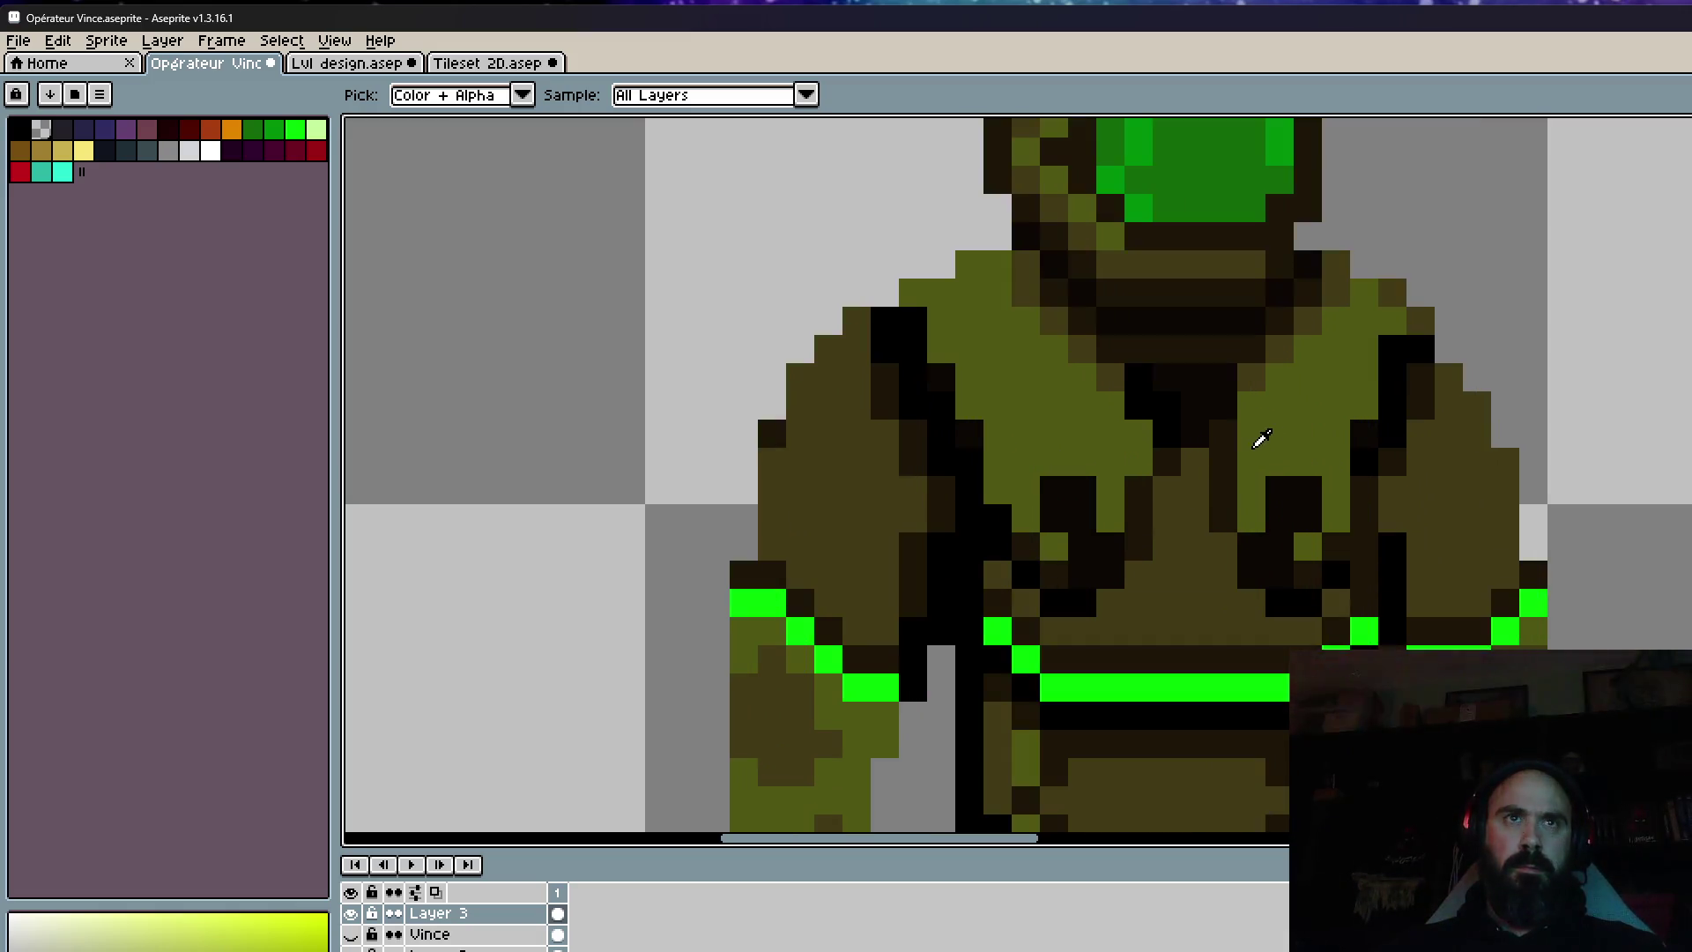
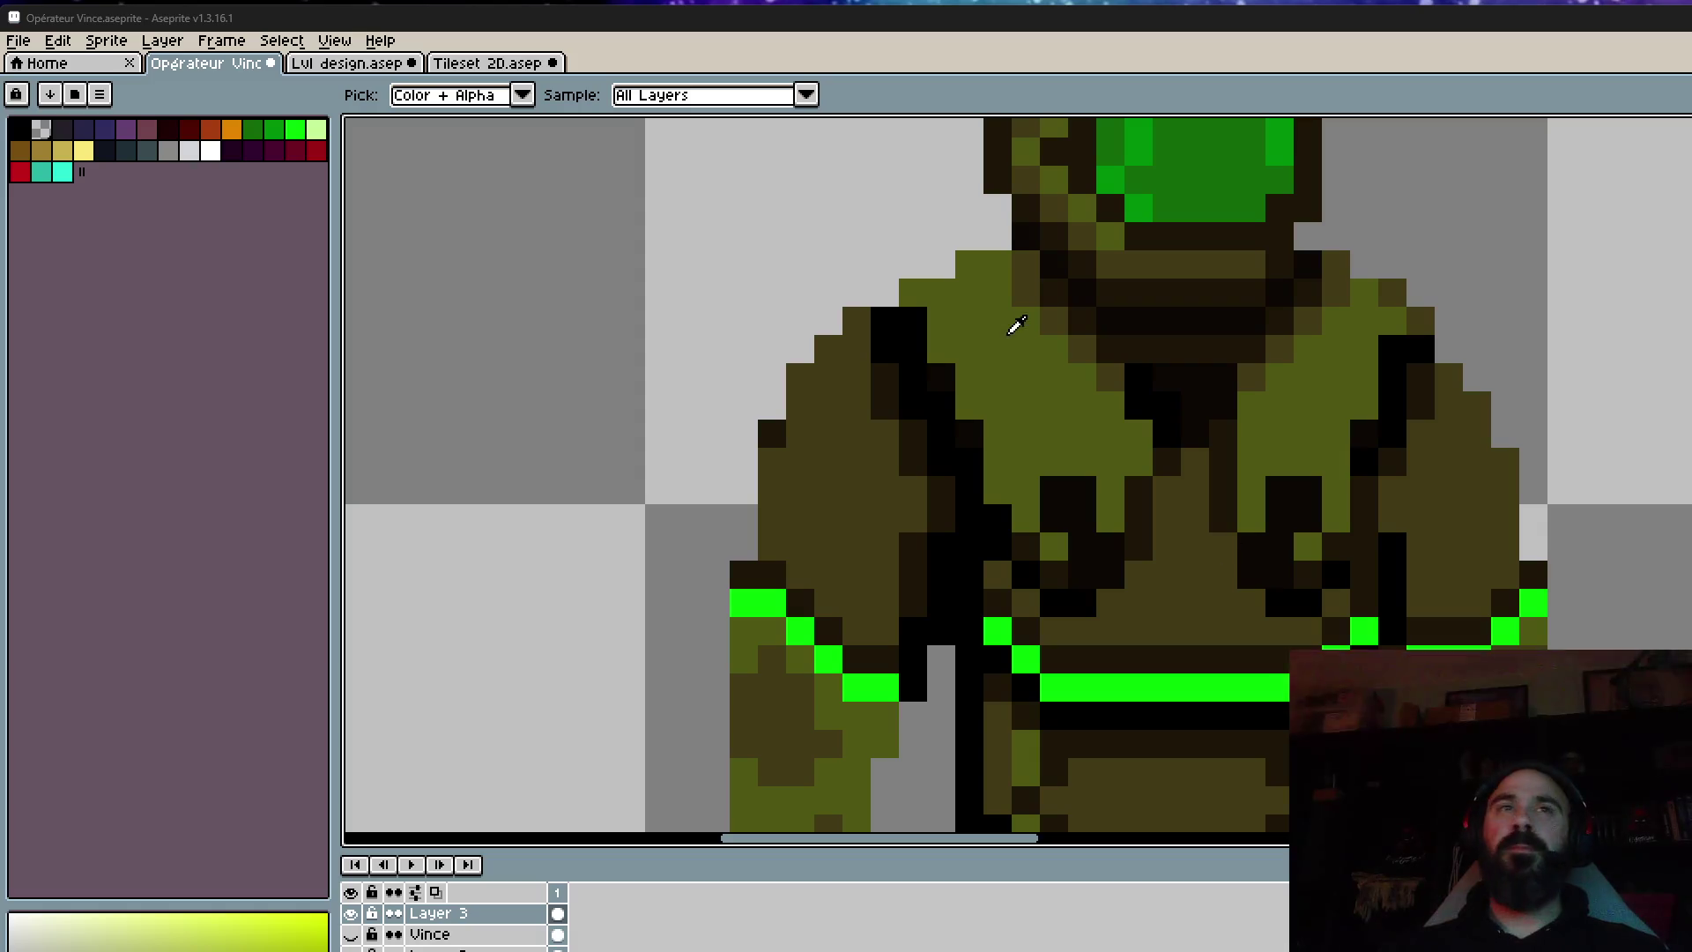
Eyedrop the dark olive-brown chest shade and switch back to the pencil.
scroll(1233, 172, "down", 2)
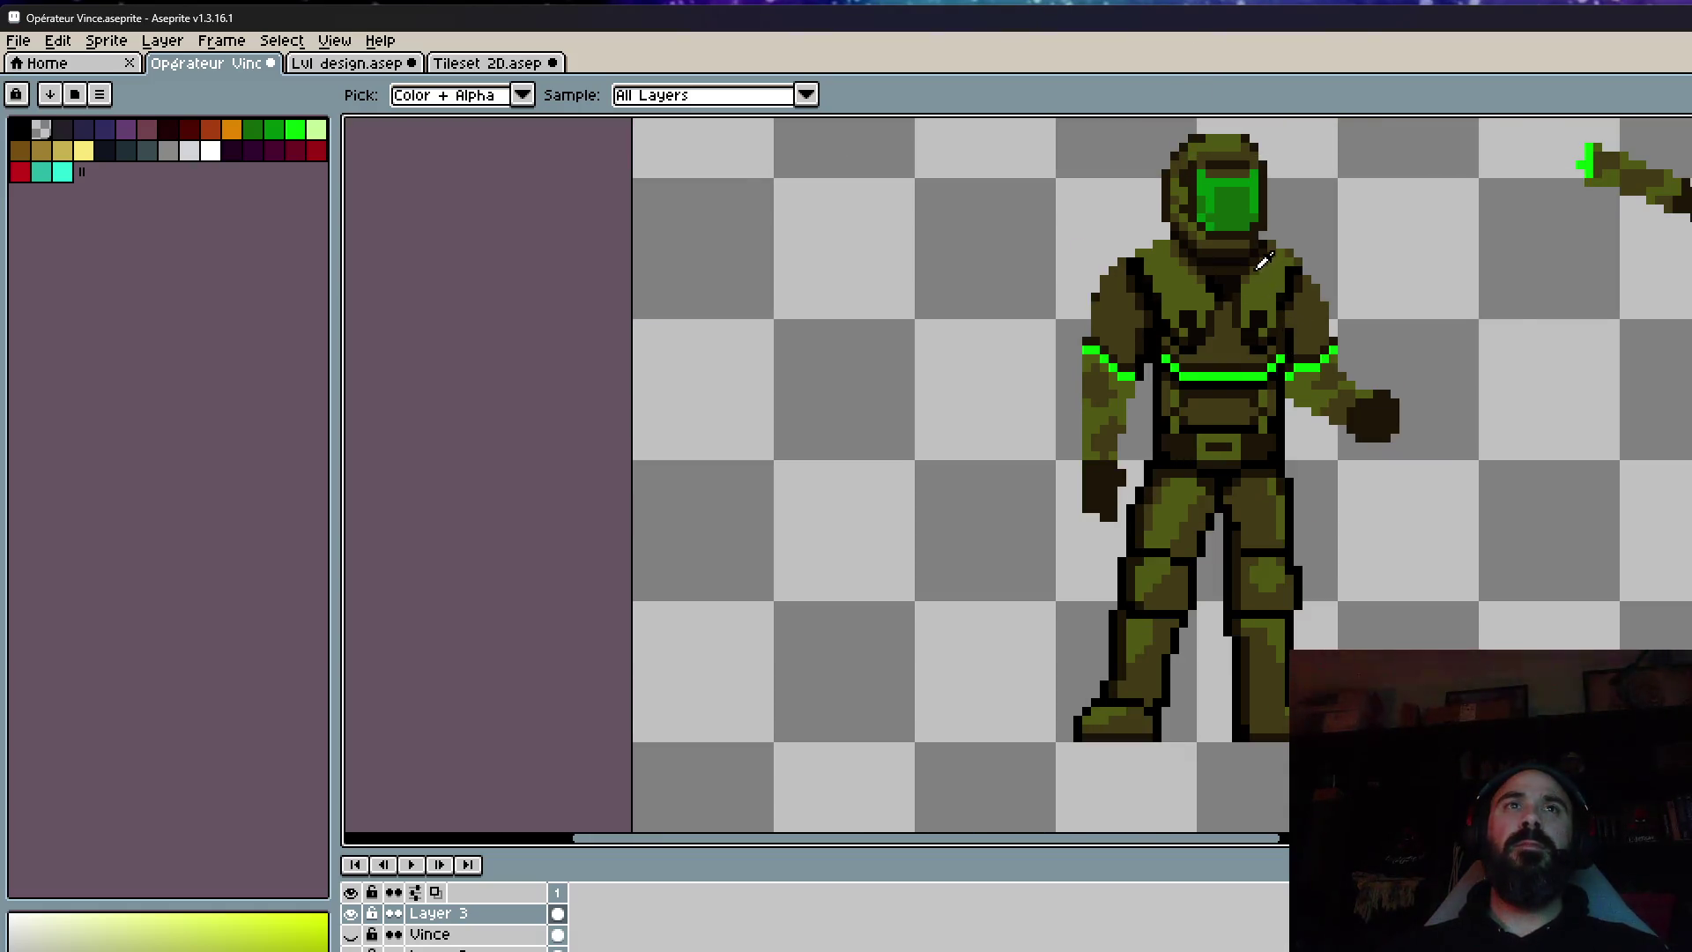
scroll(1258, 281, "up", 2)
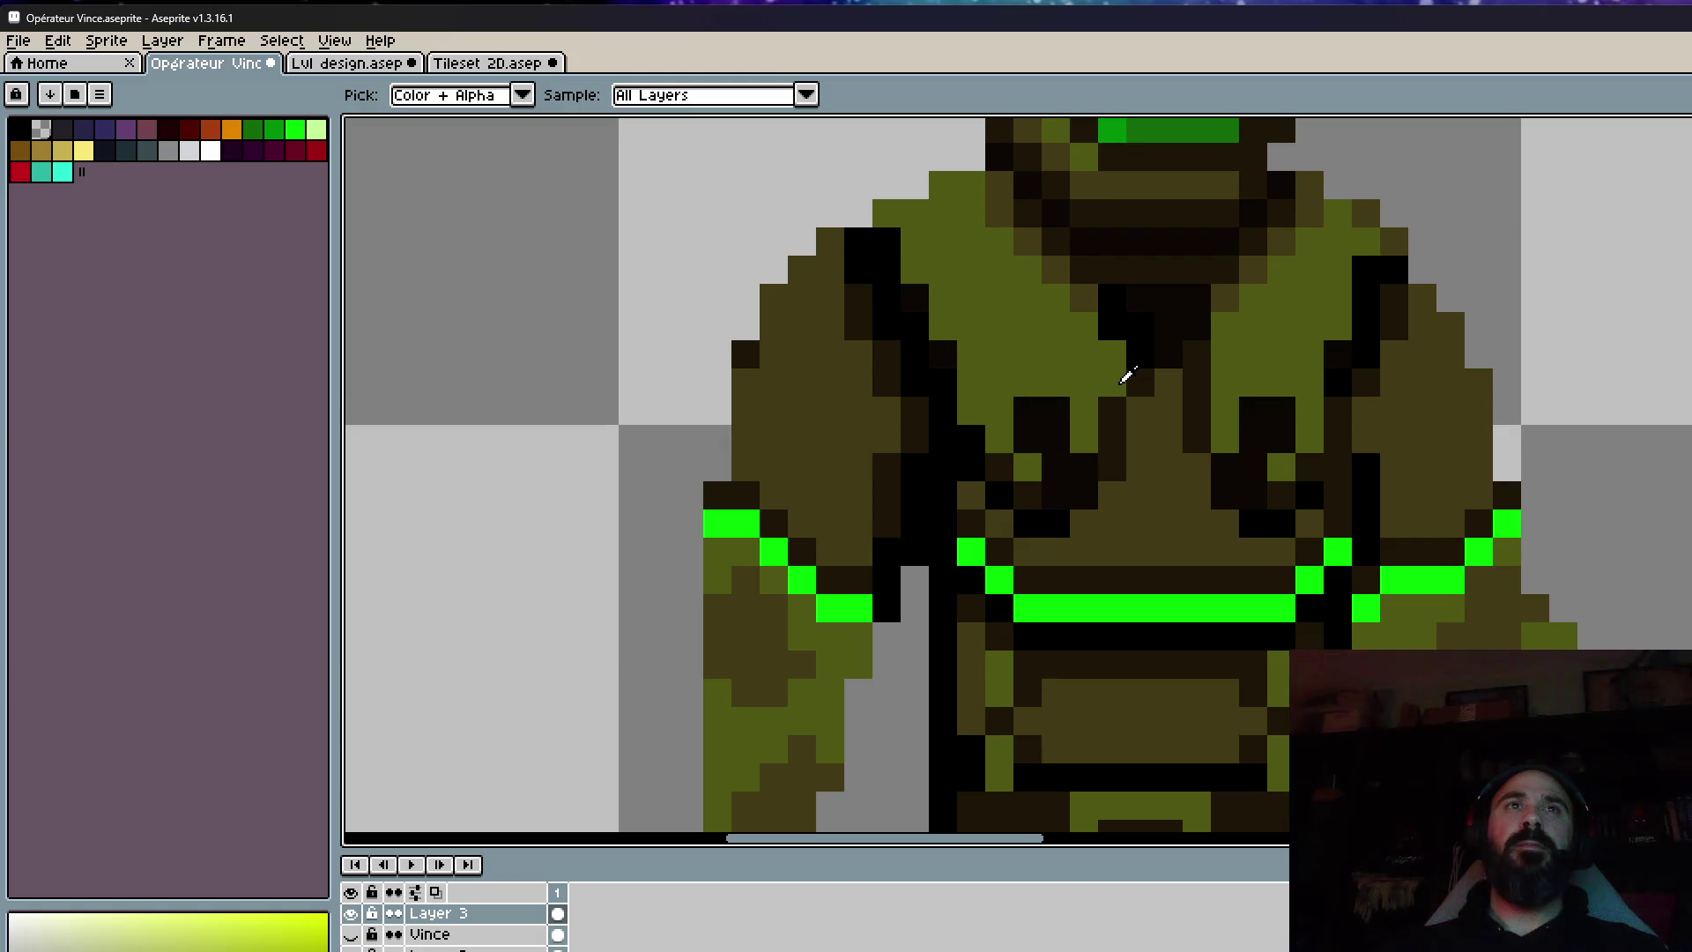
scroll(1128, 375, "down", 2)
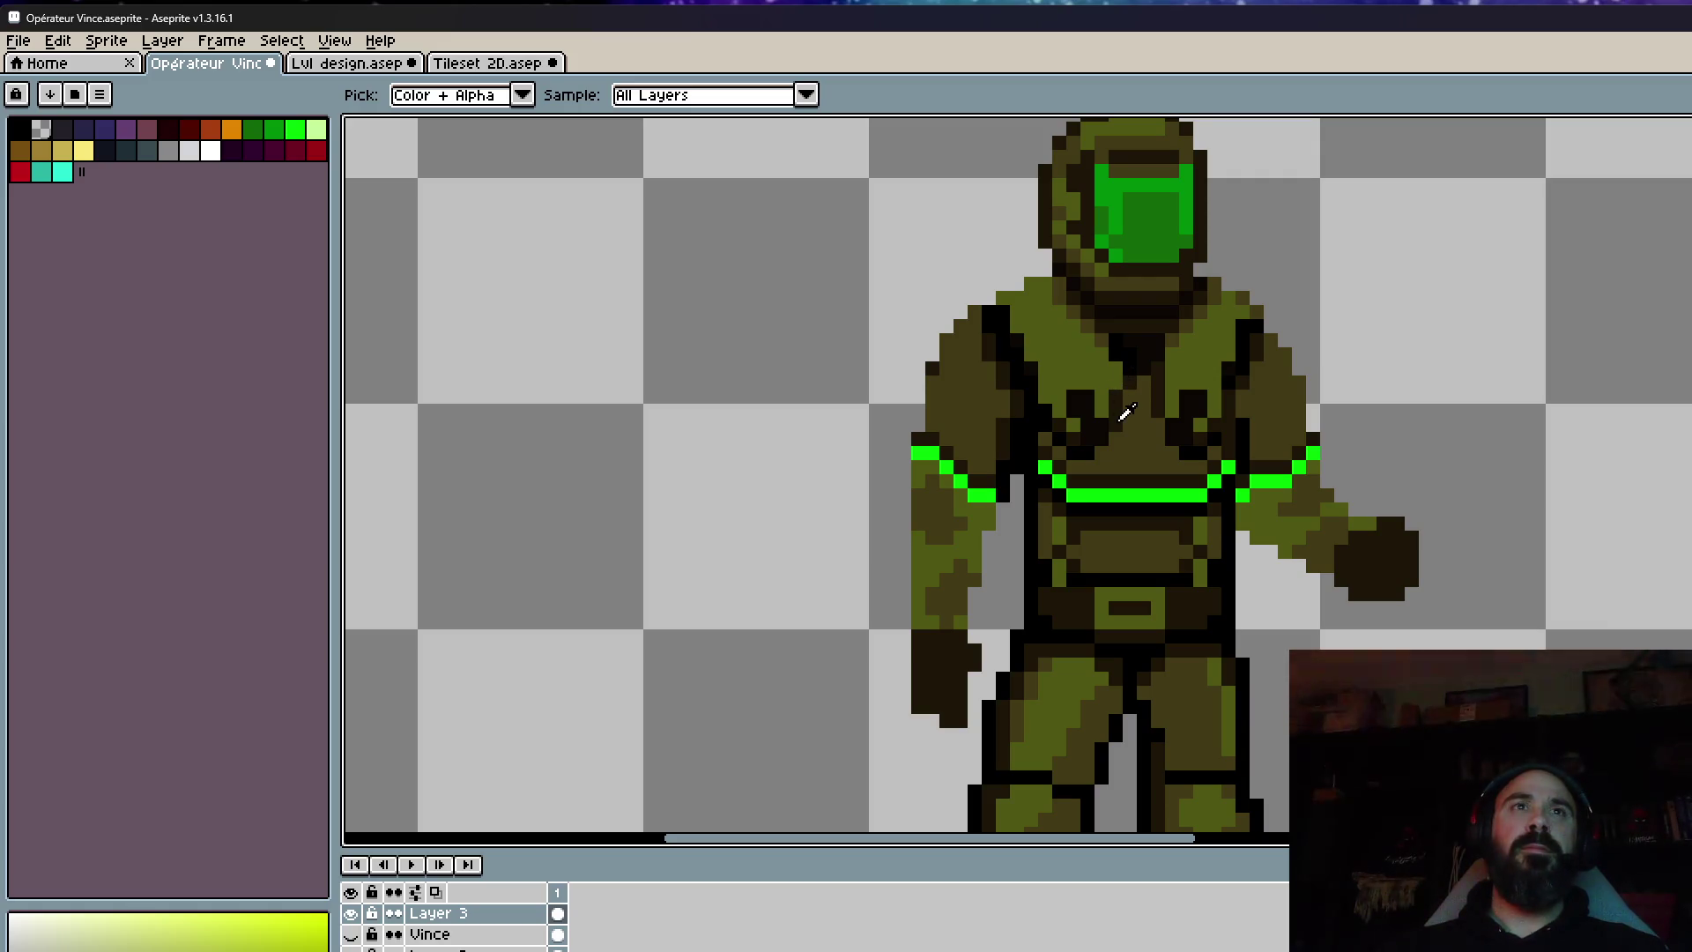
left_click(1172, 398)
scroll(1172, 398, "up", 2)
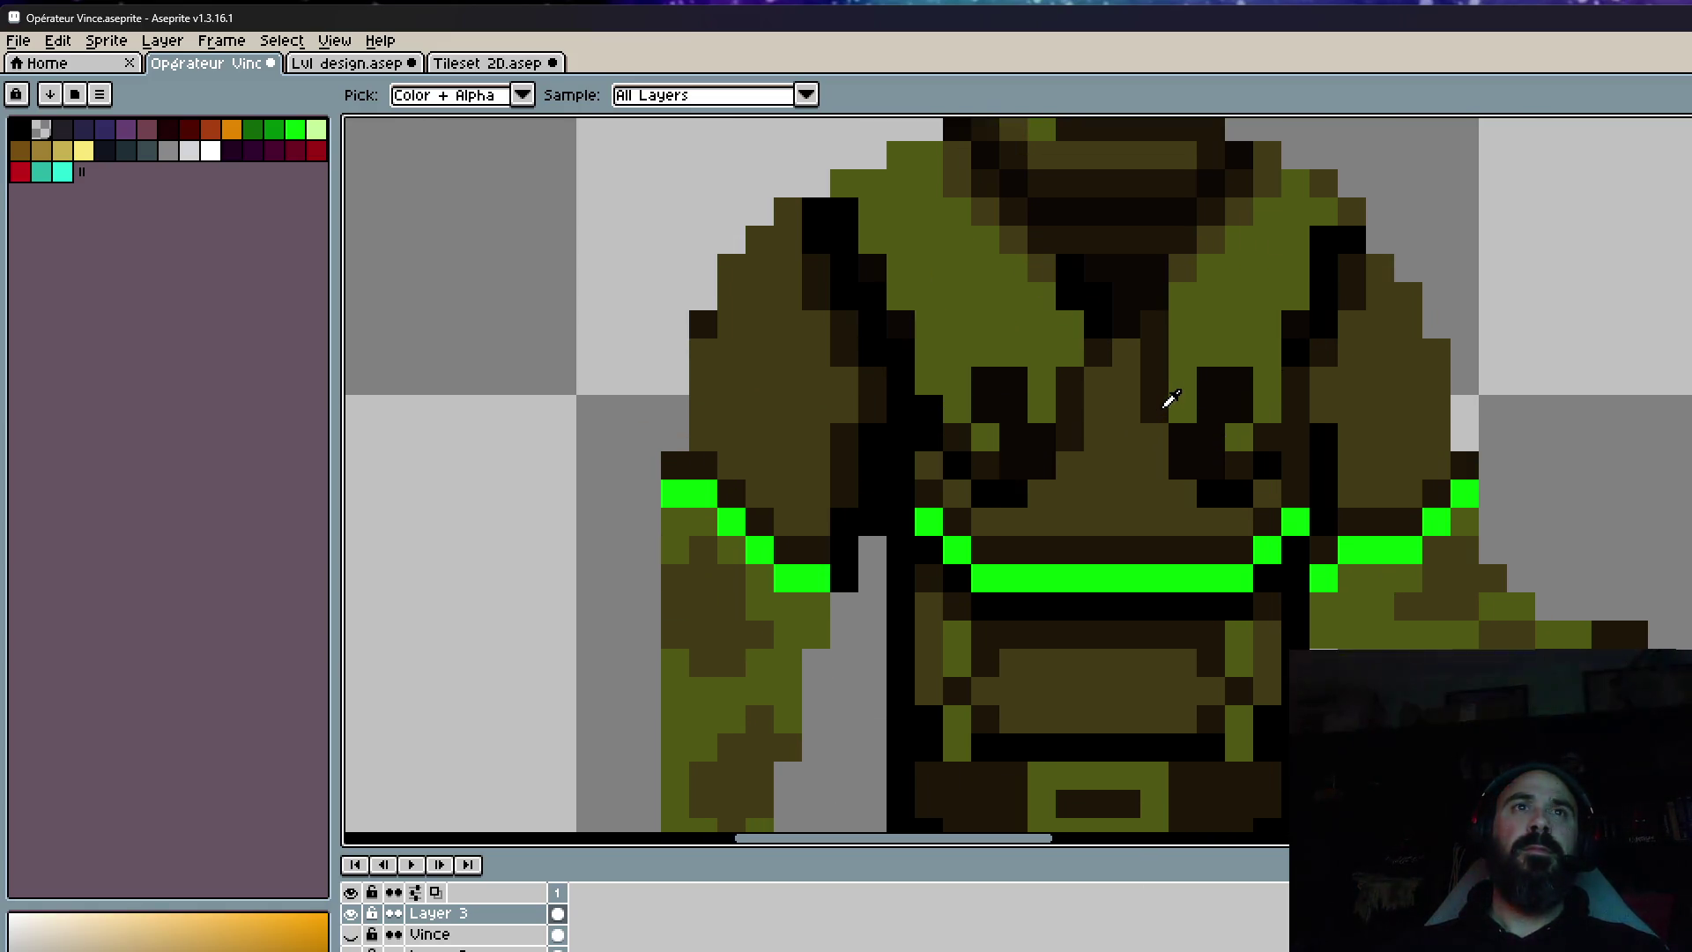
key("b")
scroll(1164, 423, "down", 3)
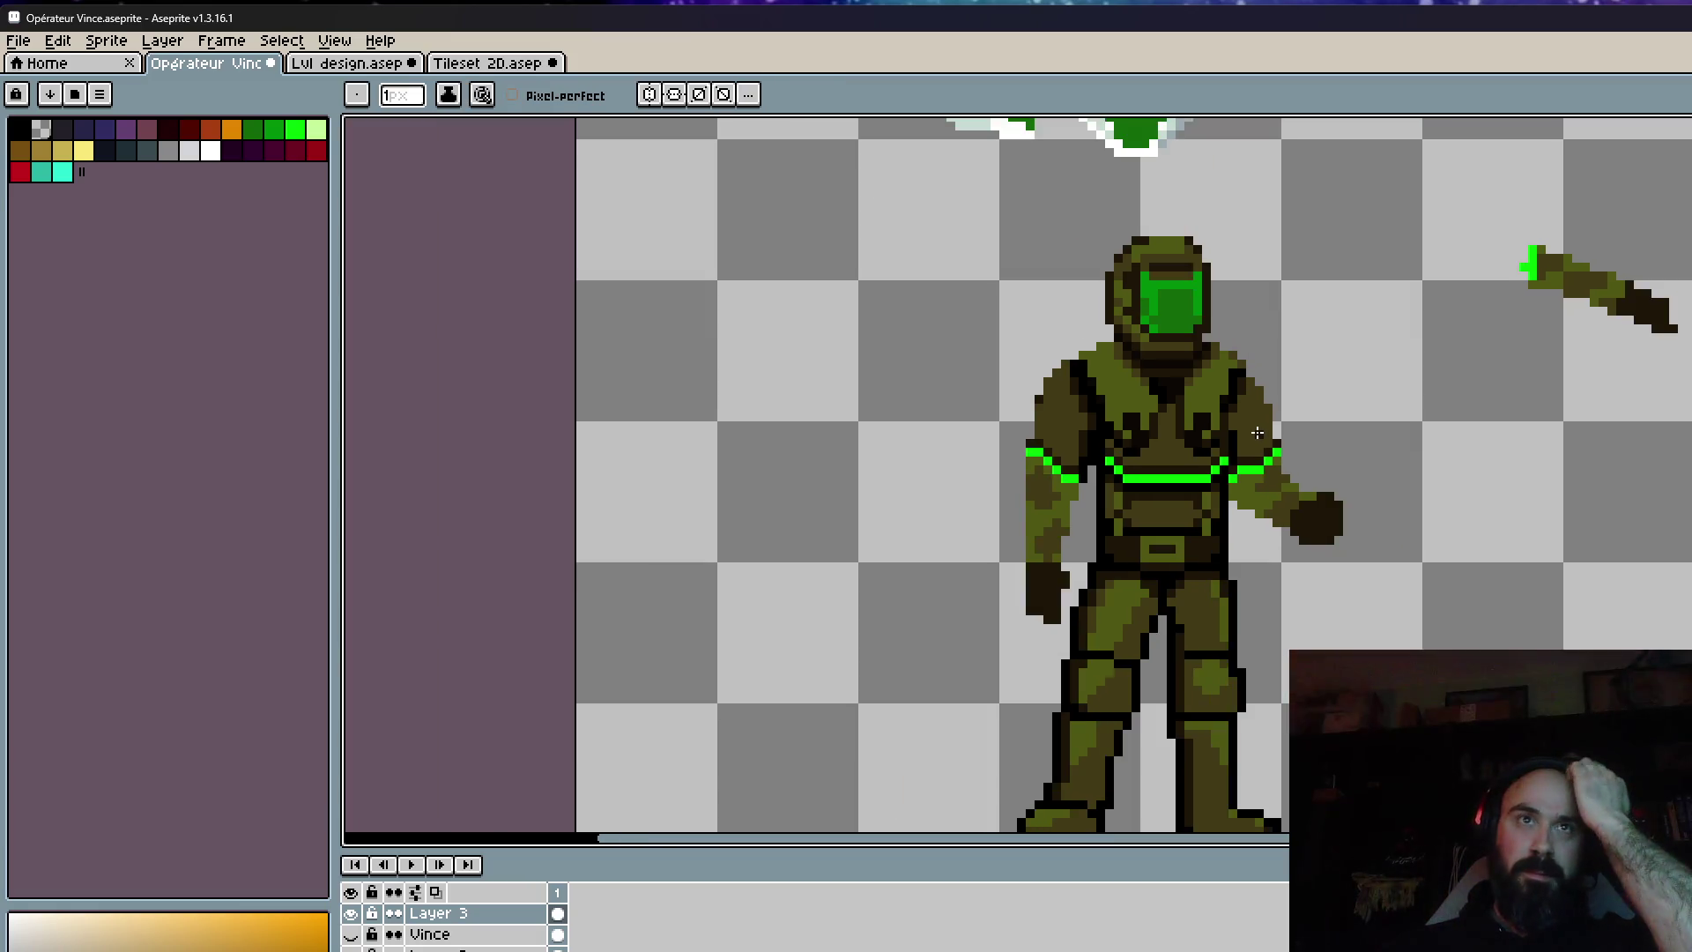
scroll(1221, 401, "up", 3)
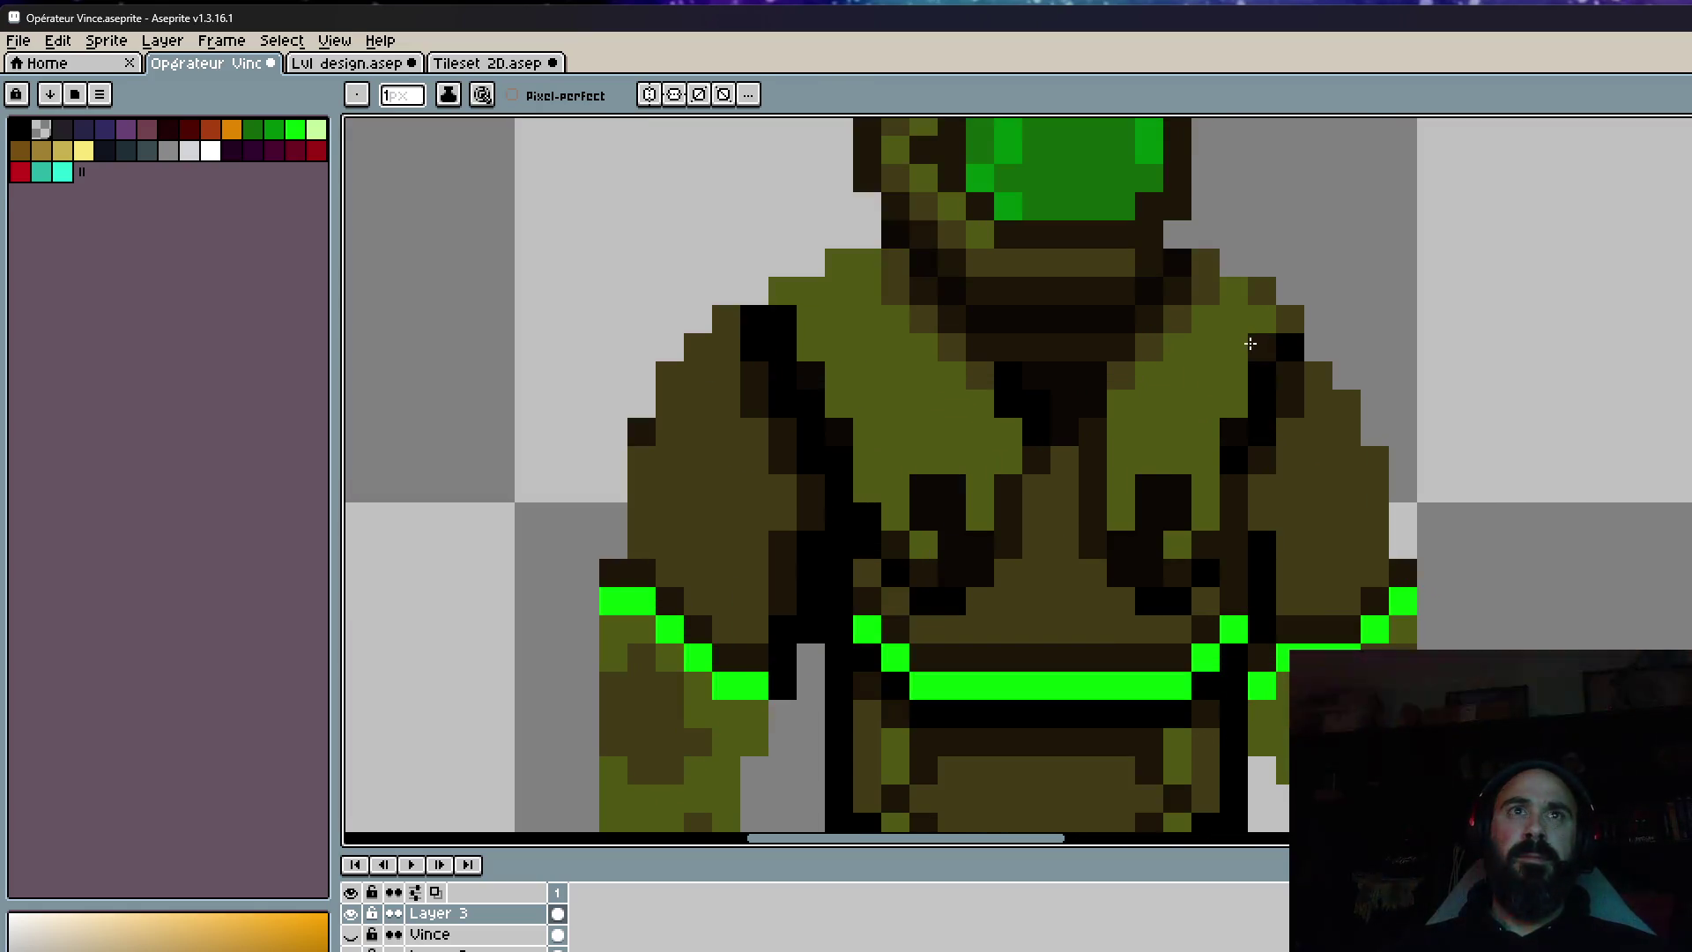
scroll(1236, 430, "down", 3)
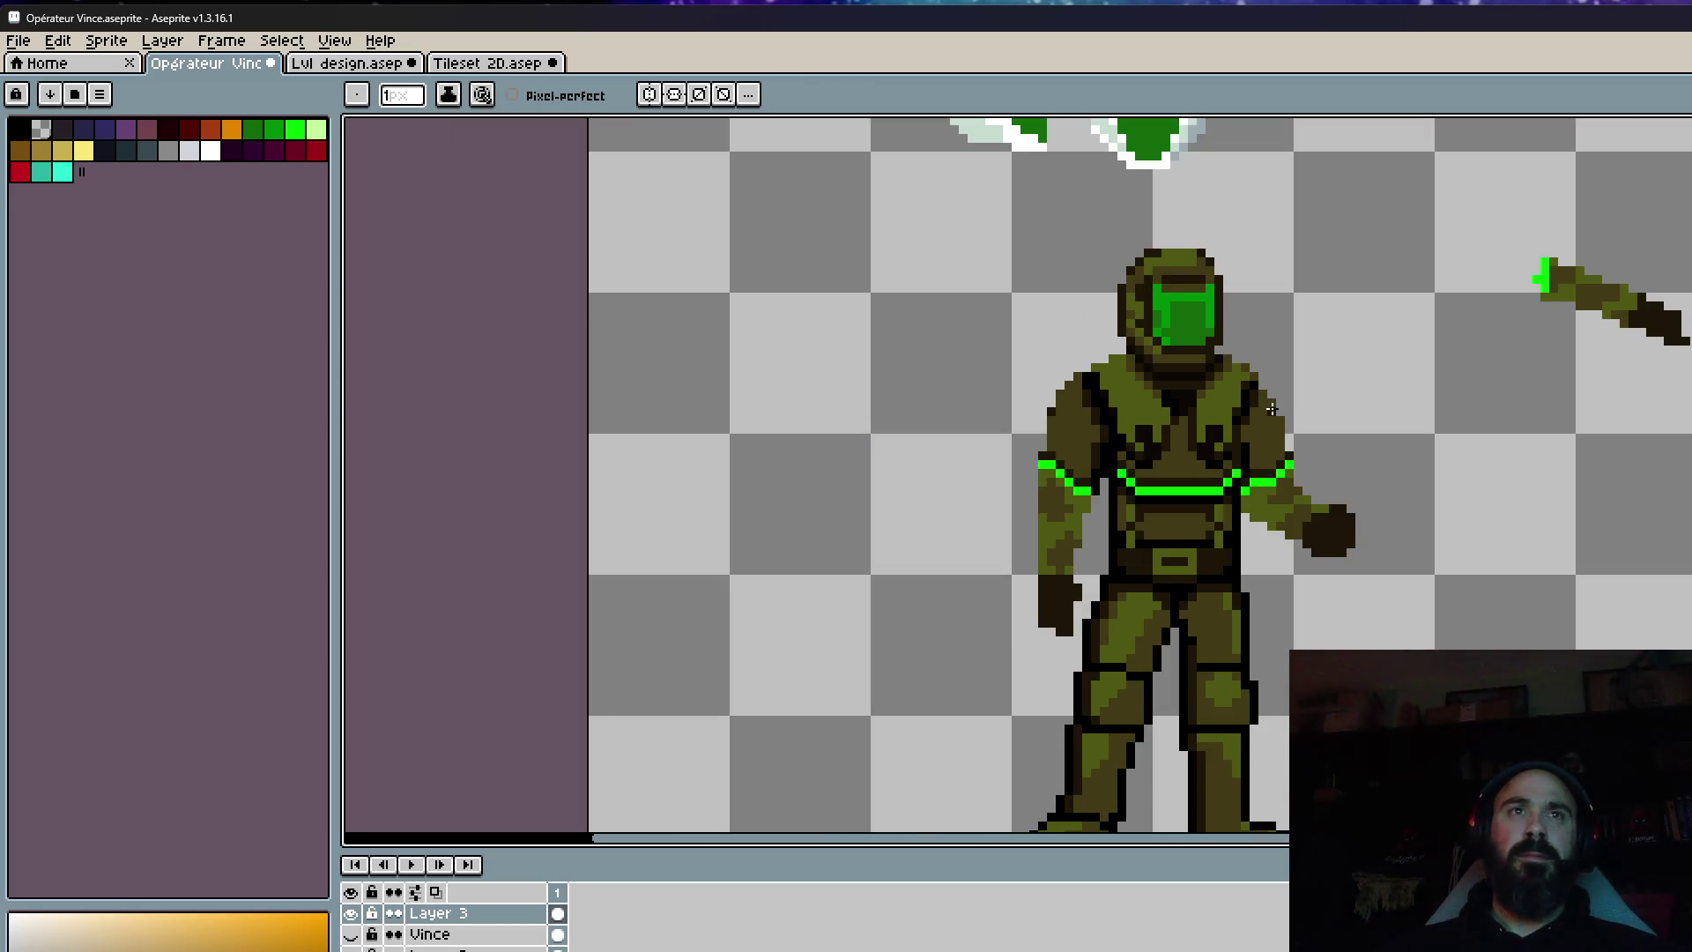
scroll(1267, 425, "up", 3)
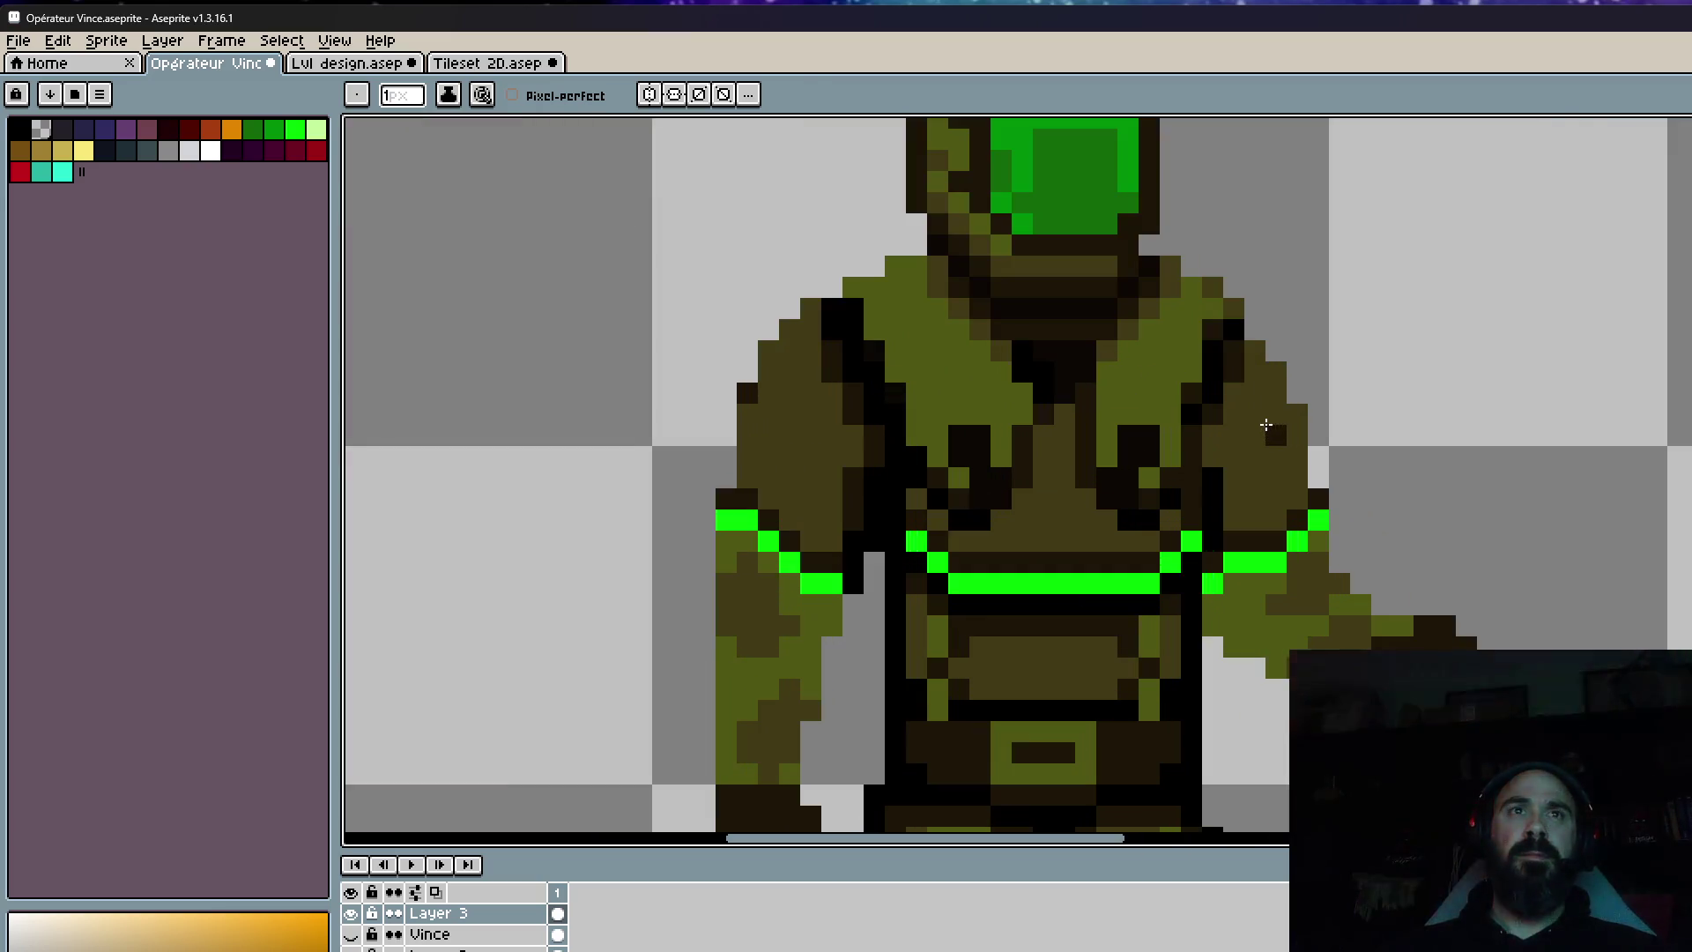
scroll(1234, 432, "up", 1)
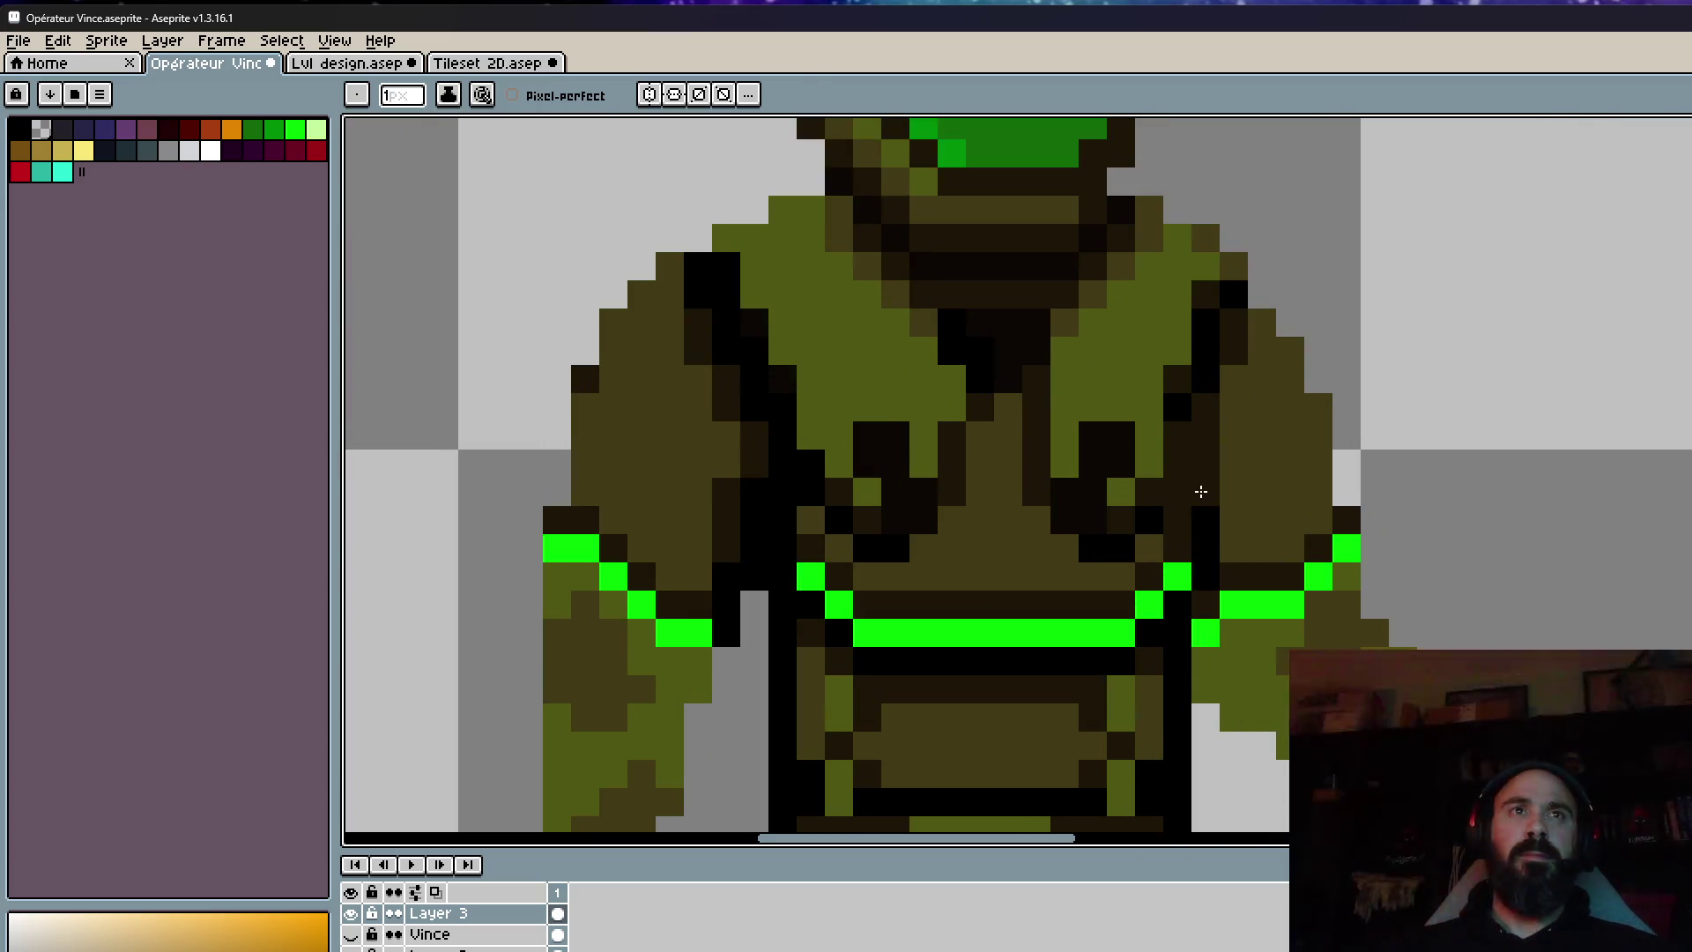
scroll(1201, 491, "down", 3)
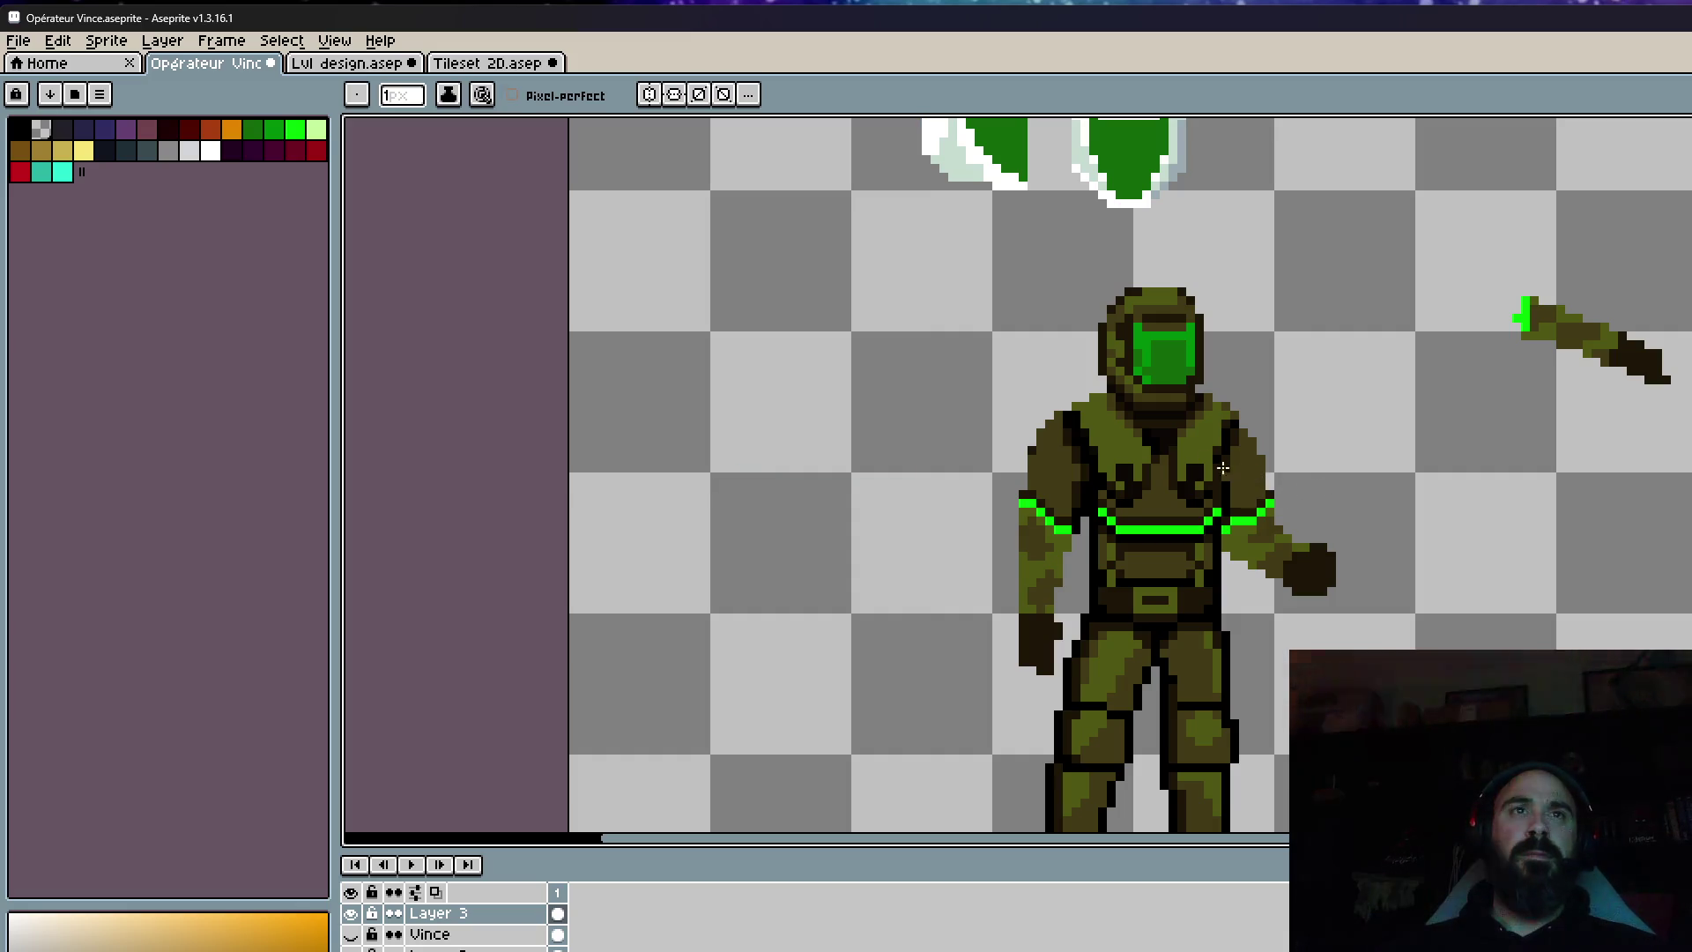
scroll(1223, 467, "up", 5)
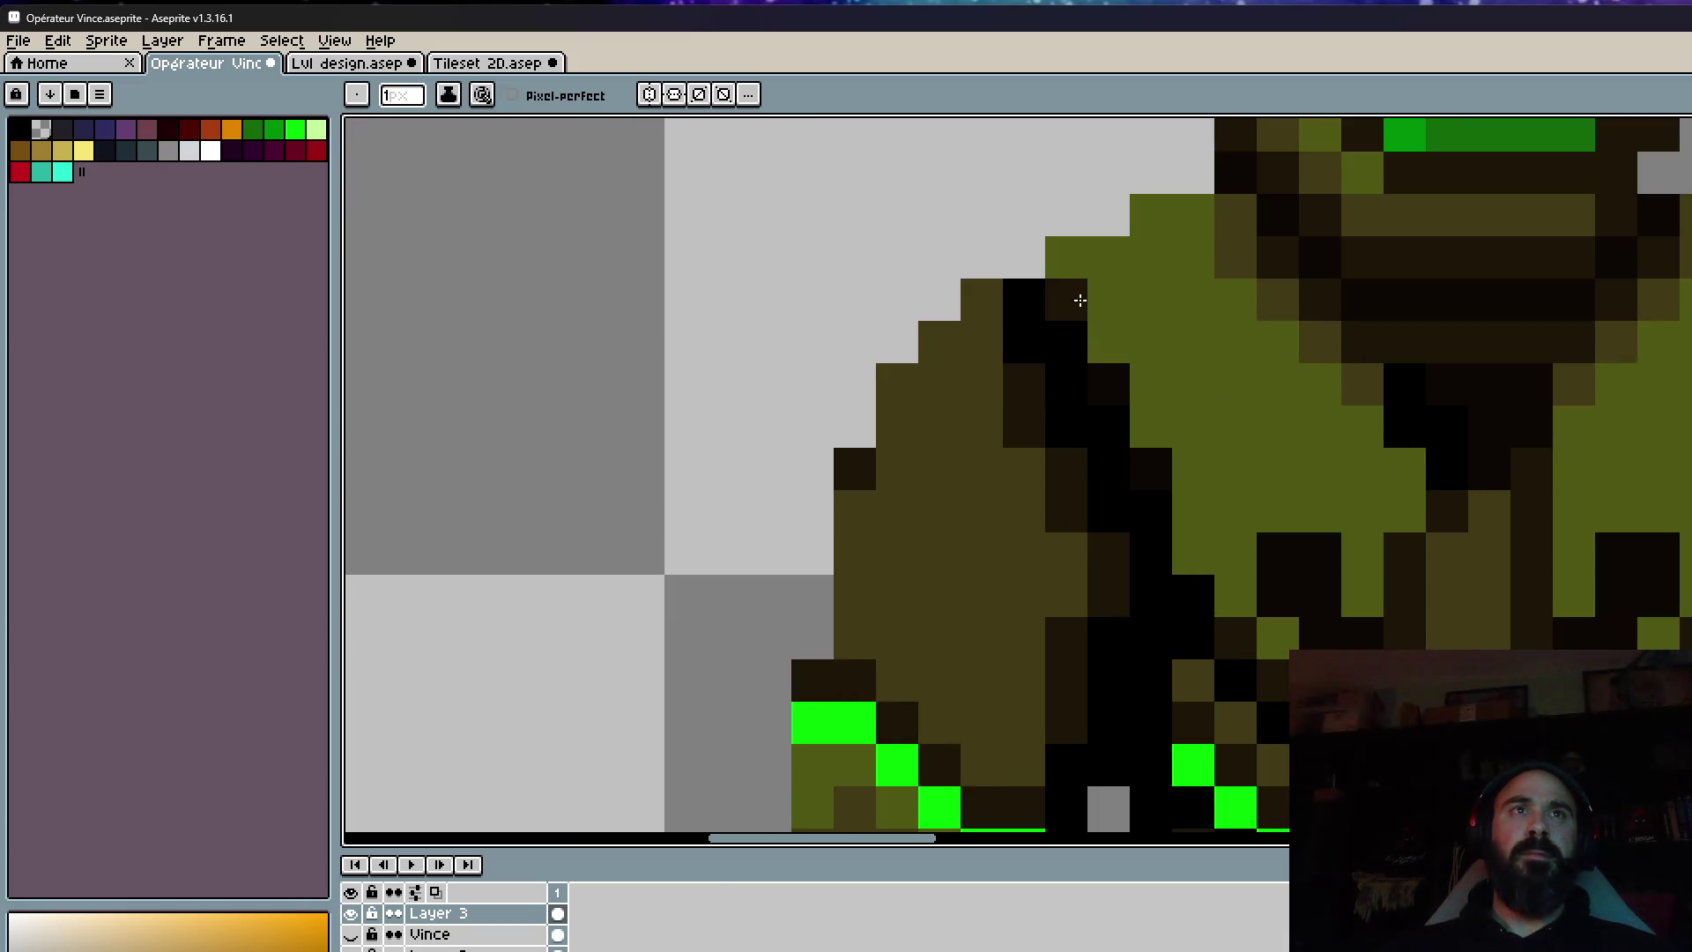
scroll(1216, 573, "down", 5)
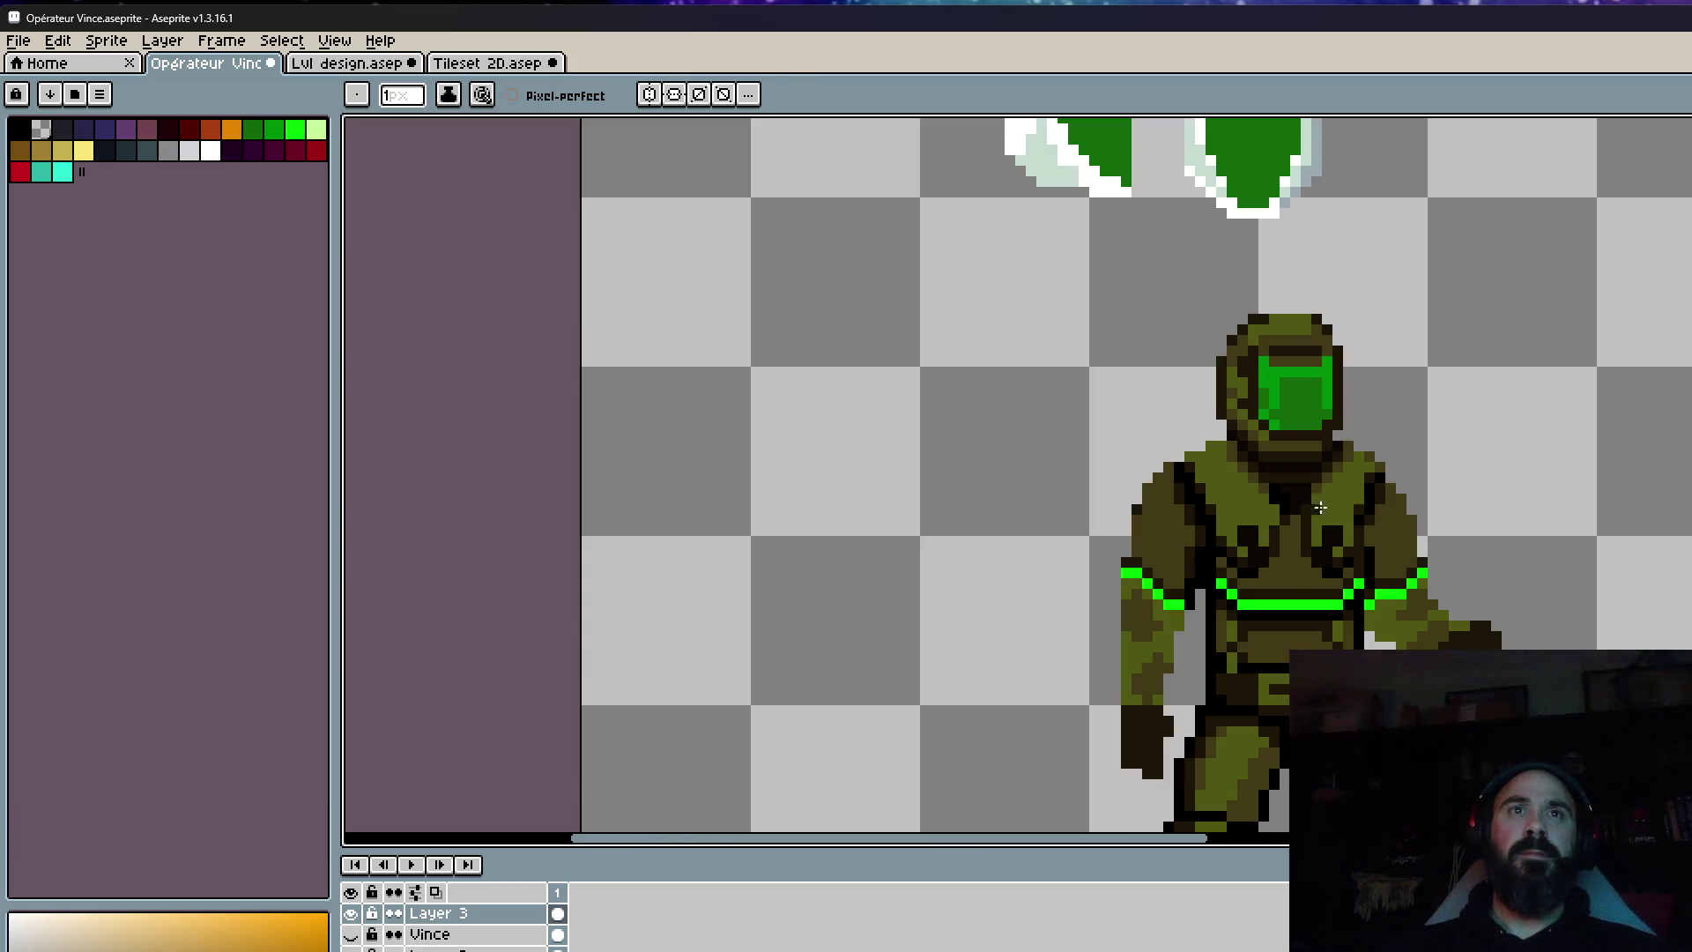
scroll(1320, 507, "up", 3)
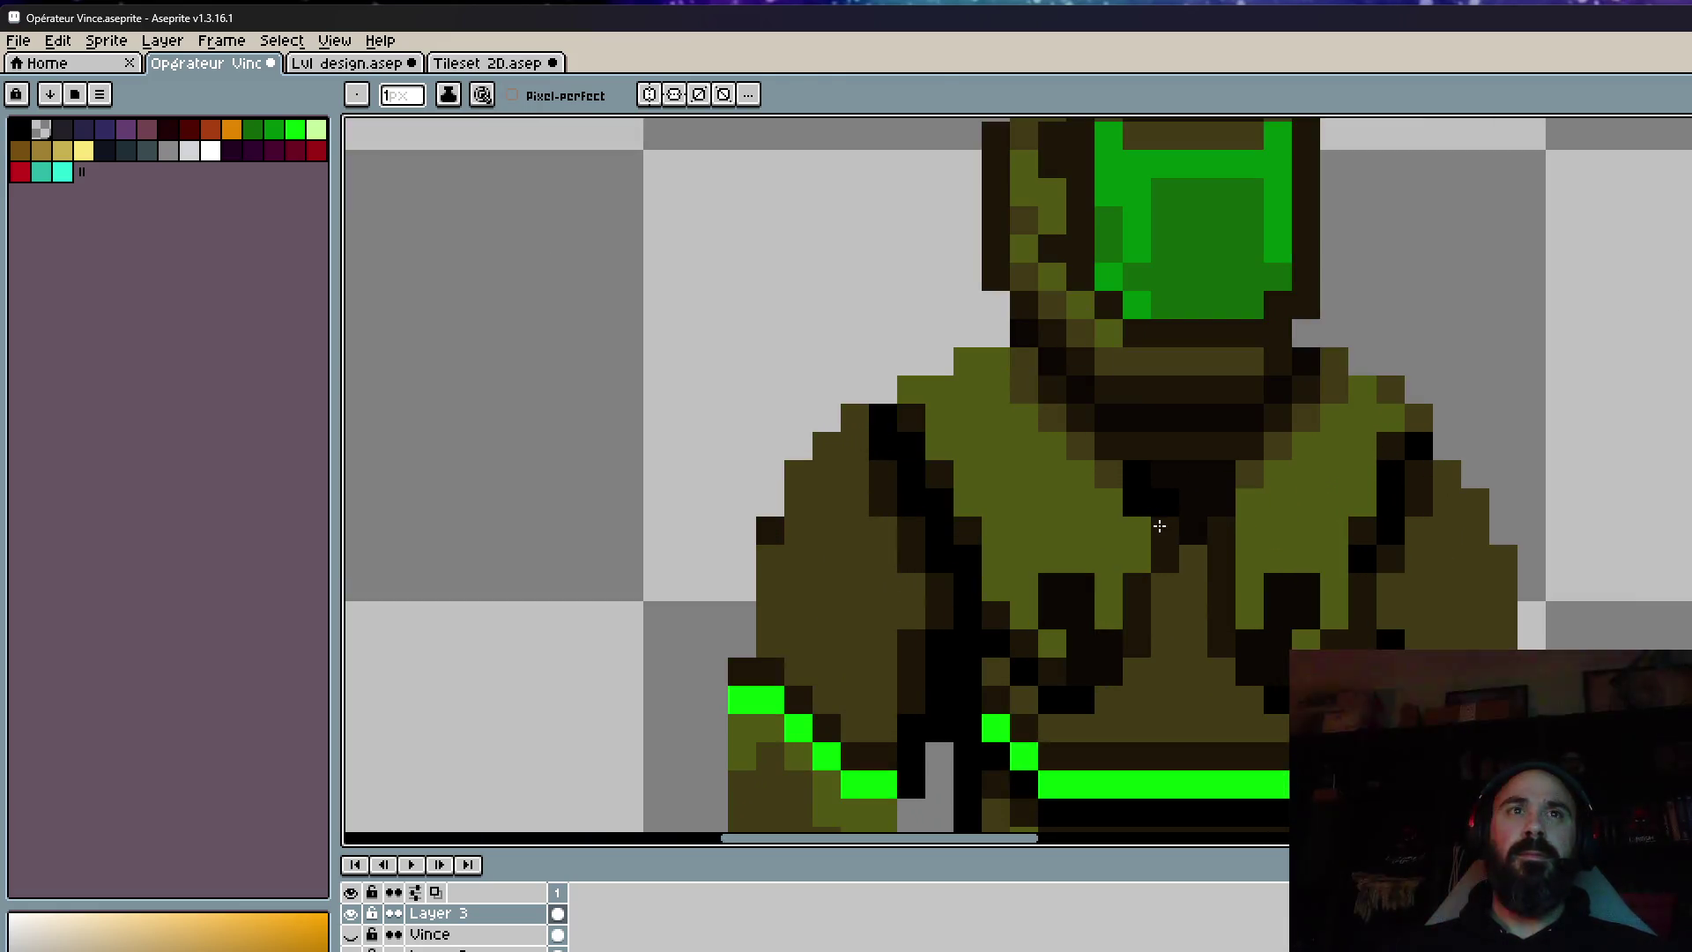
scroll(1172, 573, "down", 3)
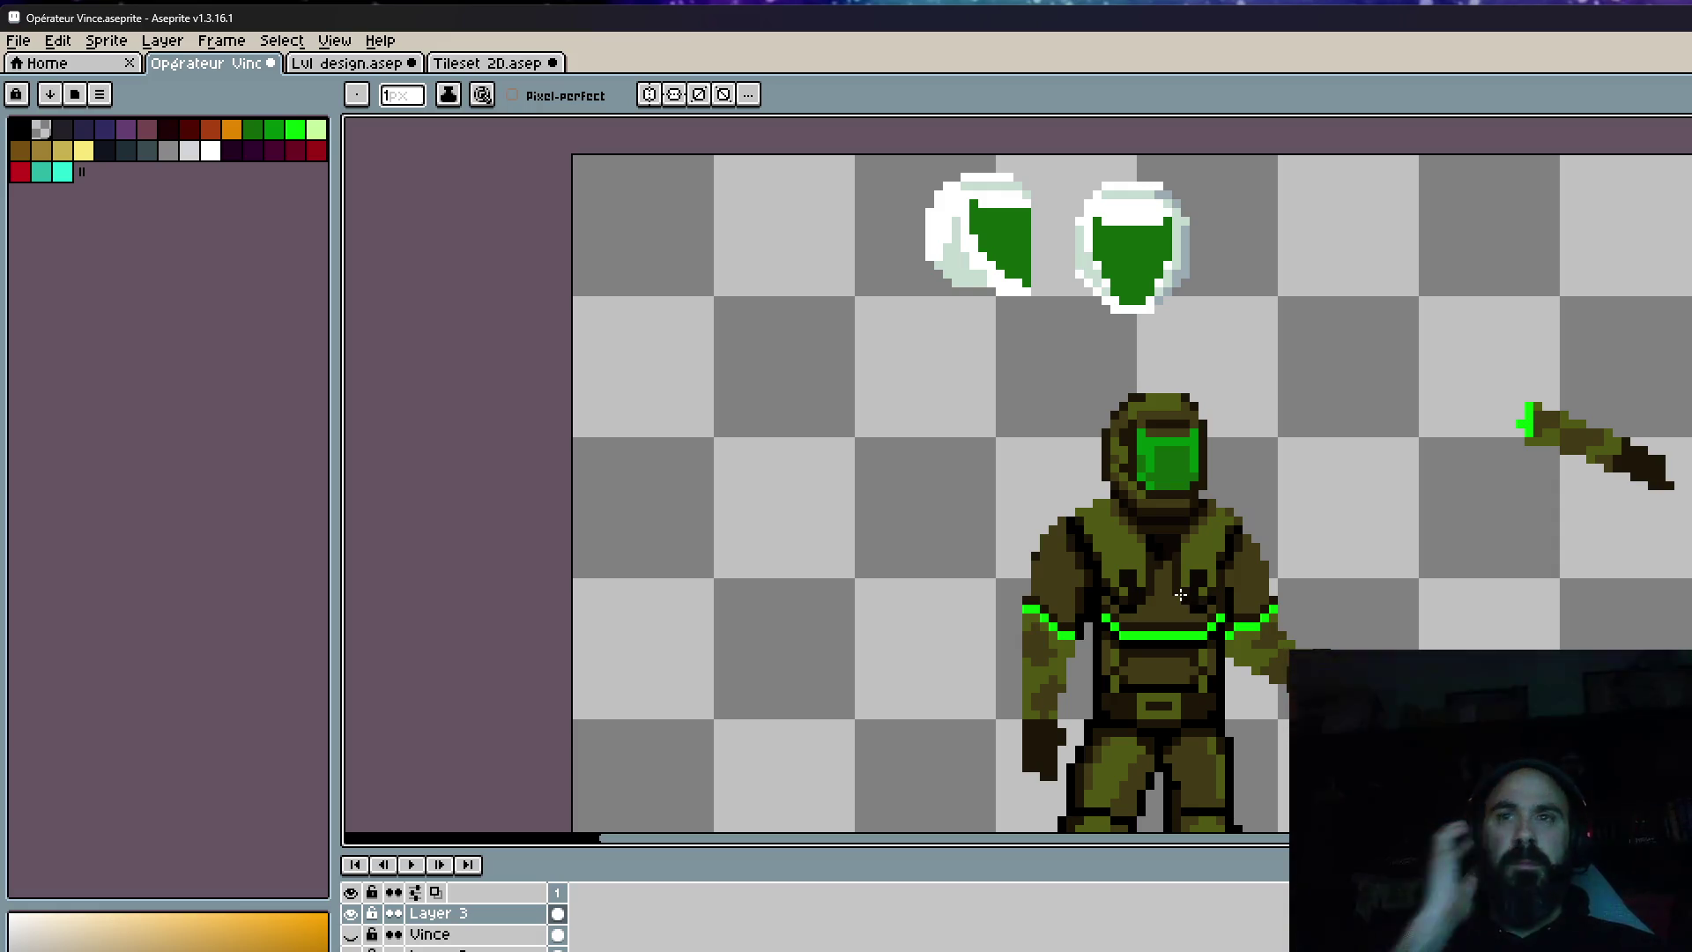
scroll(1181, 595, "up", 3)
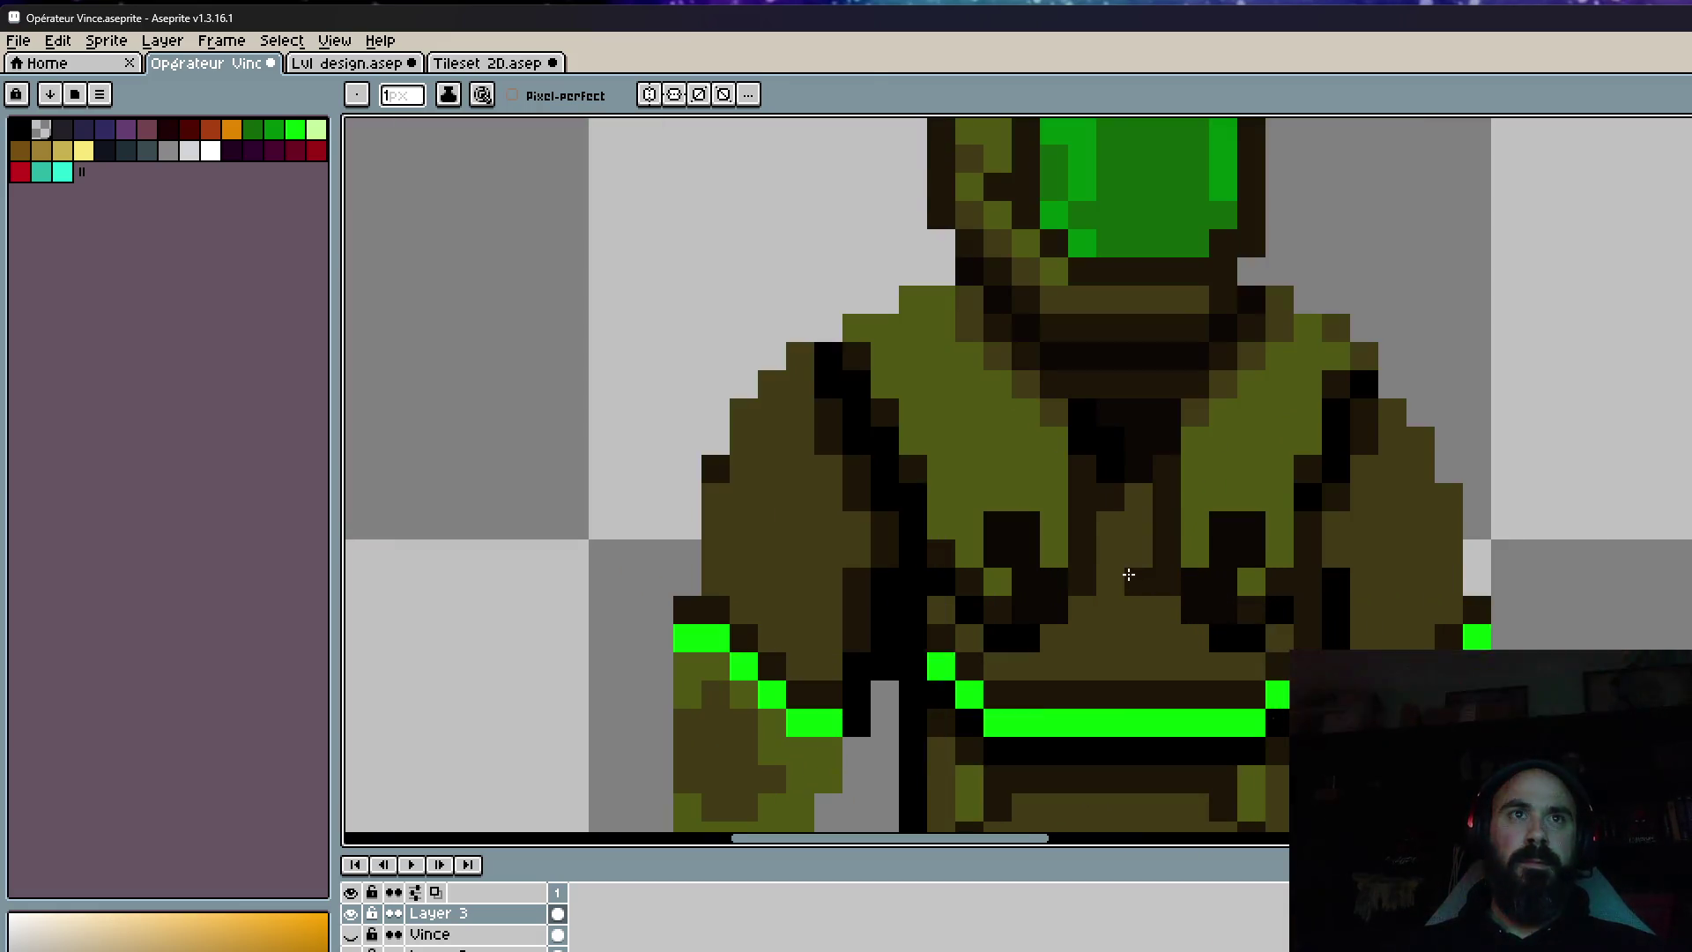
scroll(1128, 574, "up", 1)
left_click(1109, 659)
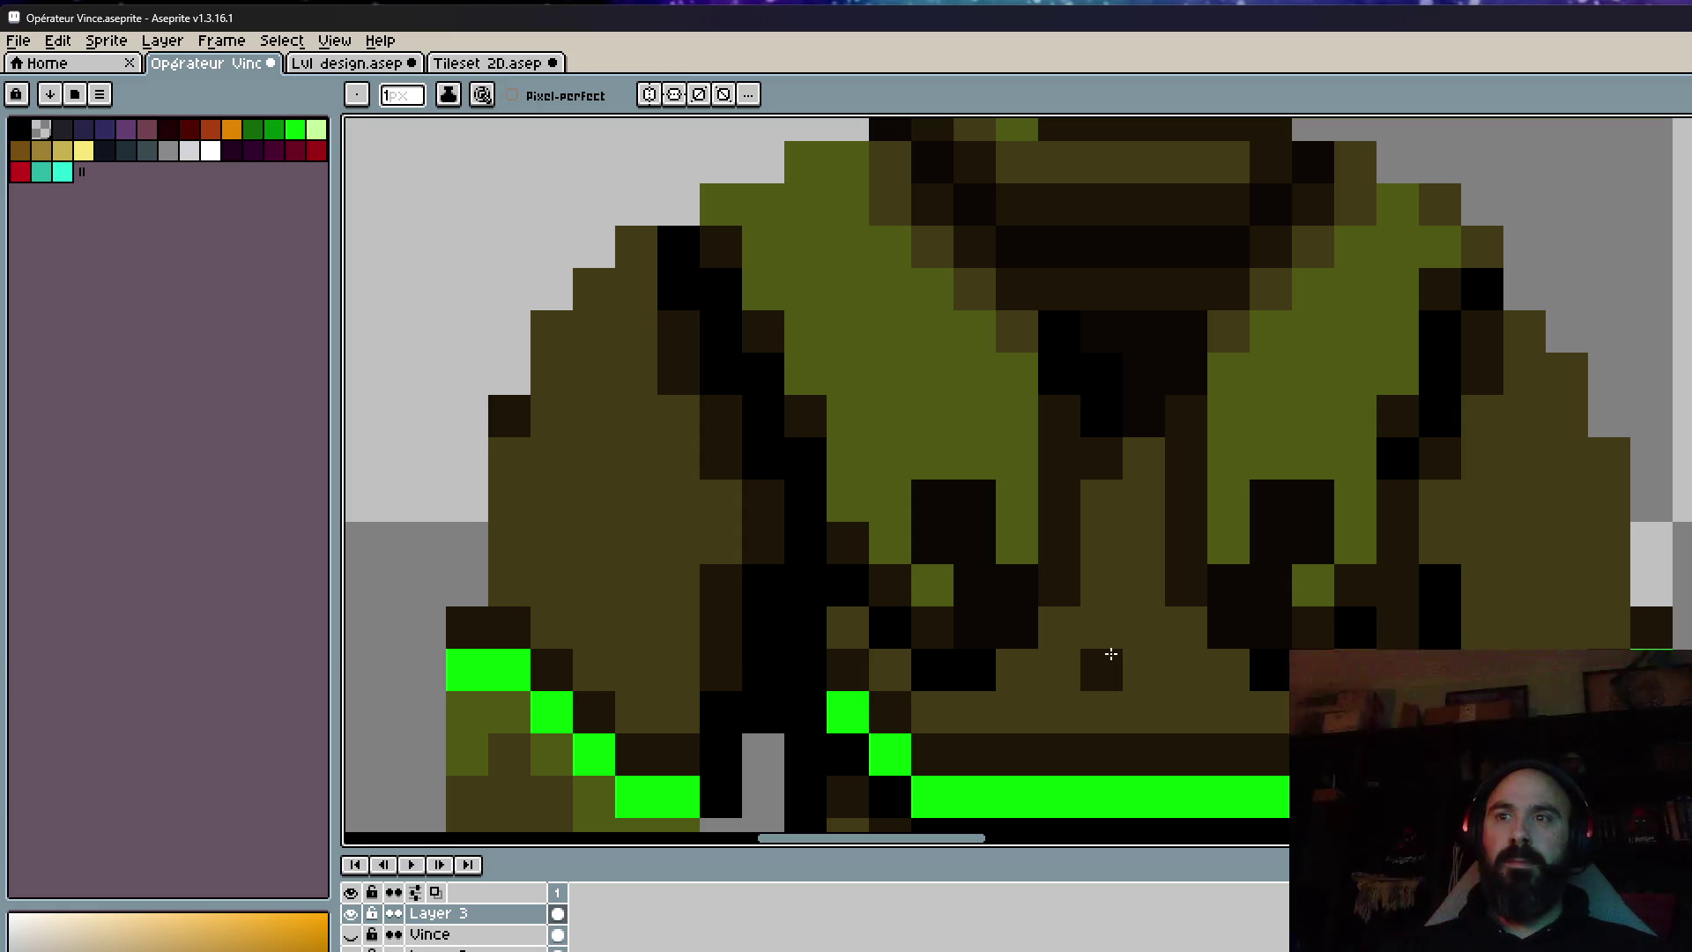
left_click(1107, 643, "alt")
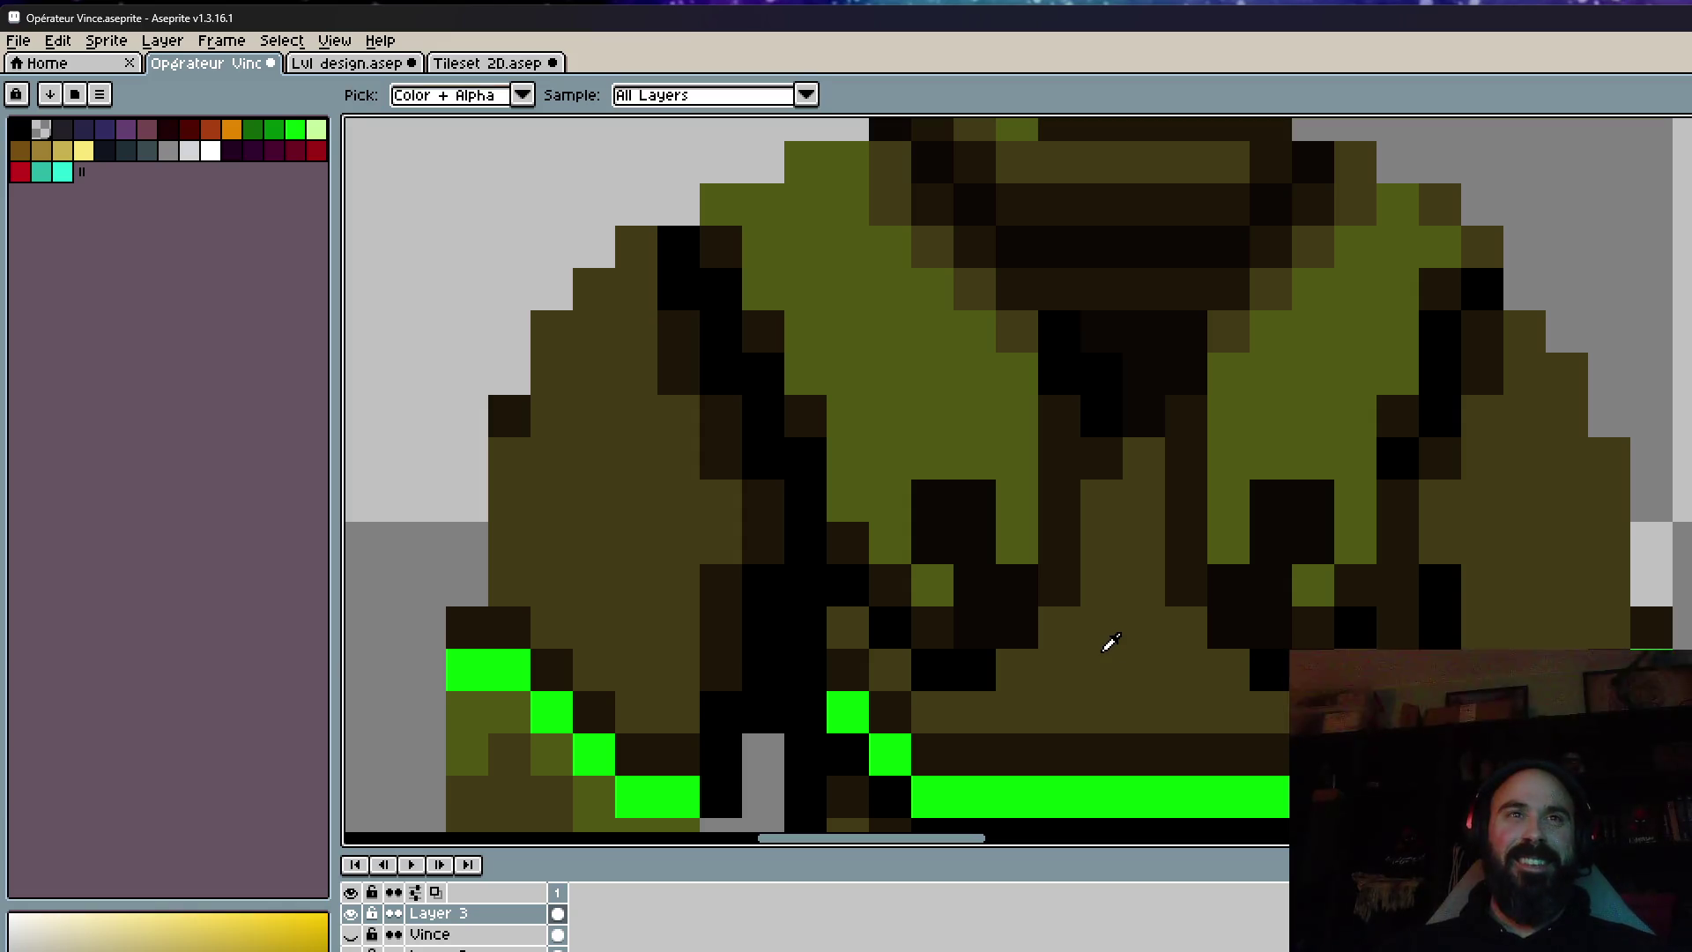
left_click(1103, 668)
scroll(1121, 482, "down", 2)
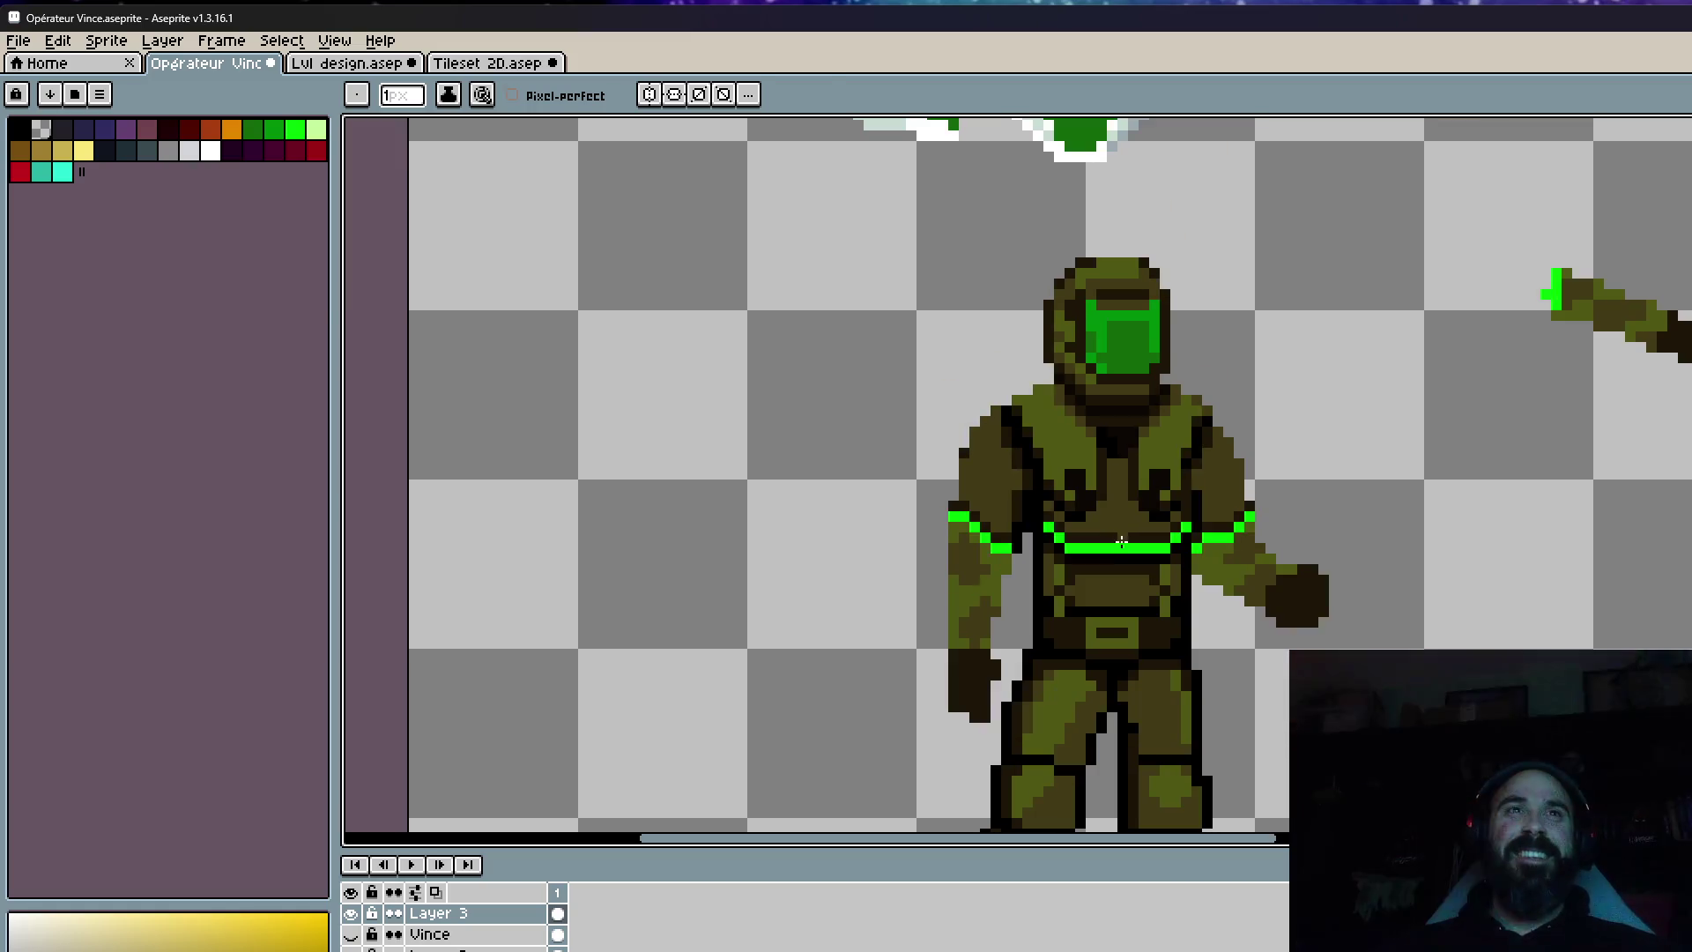
scroll(1115, 521, "down", 1)
scroll(1115, 521, "up", 2)
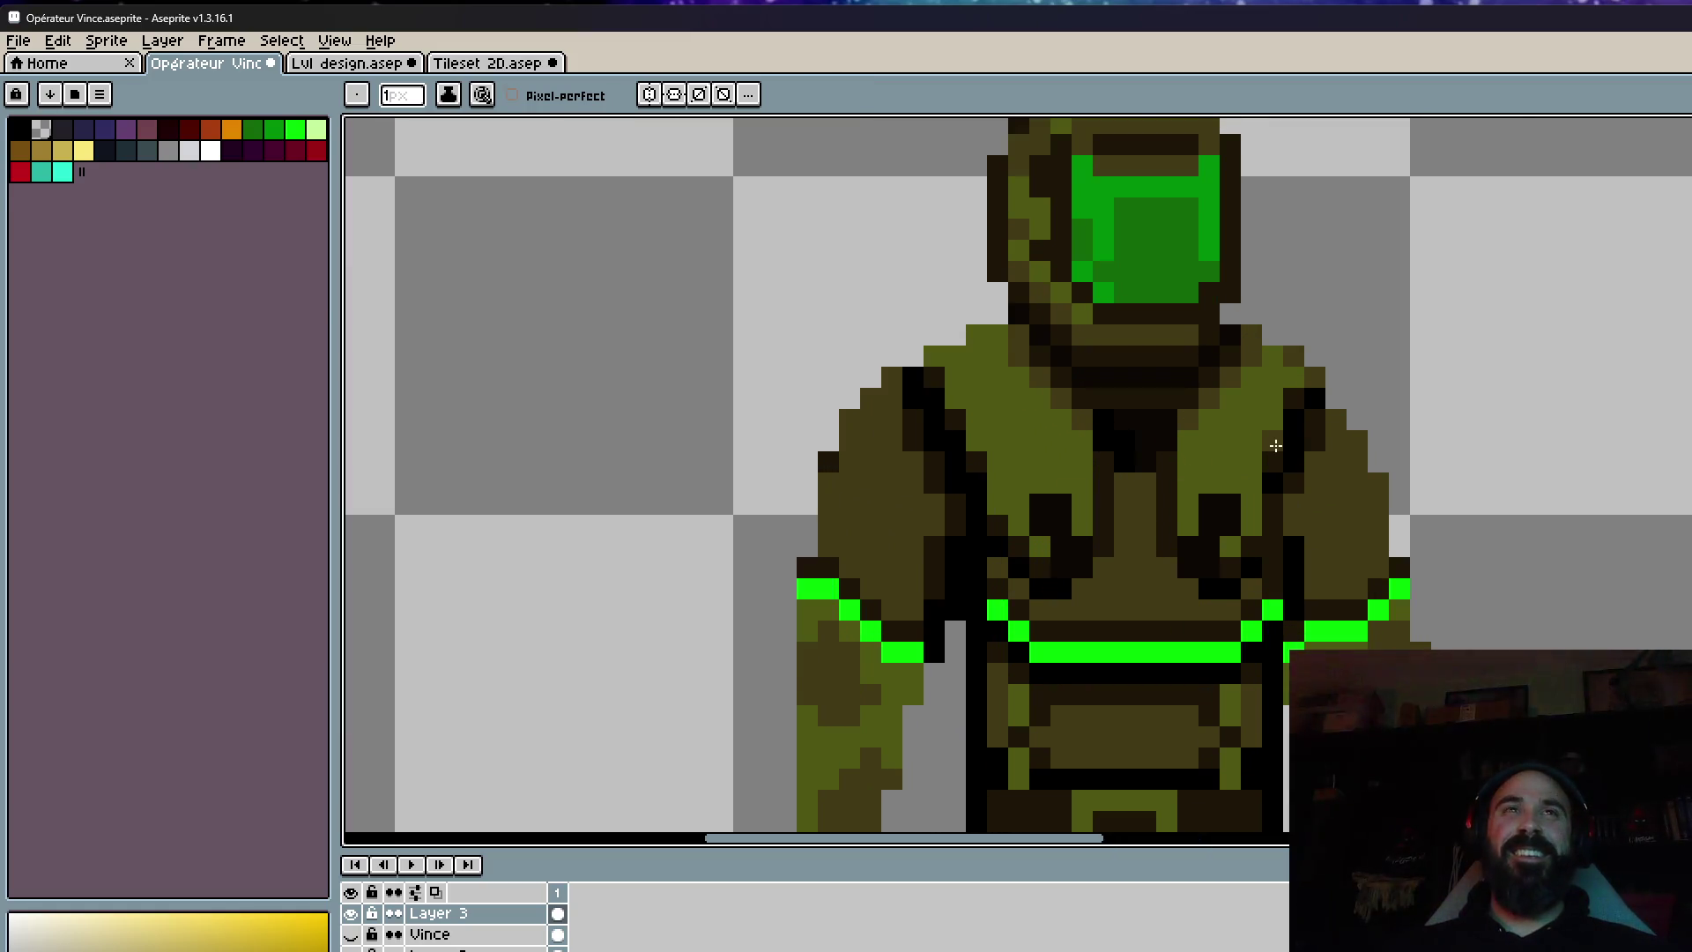
scroll(1114, 521, "up", 1)
scroll(1303, 474, "down", 2)
scroll(1302, 474, "down", 1)
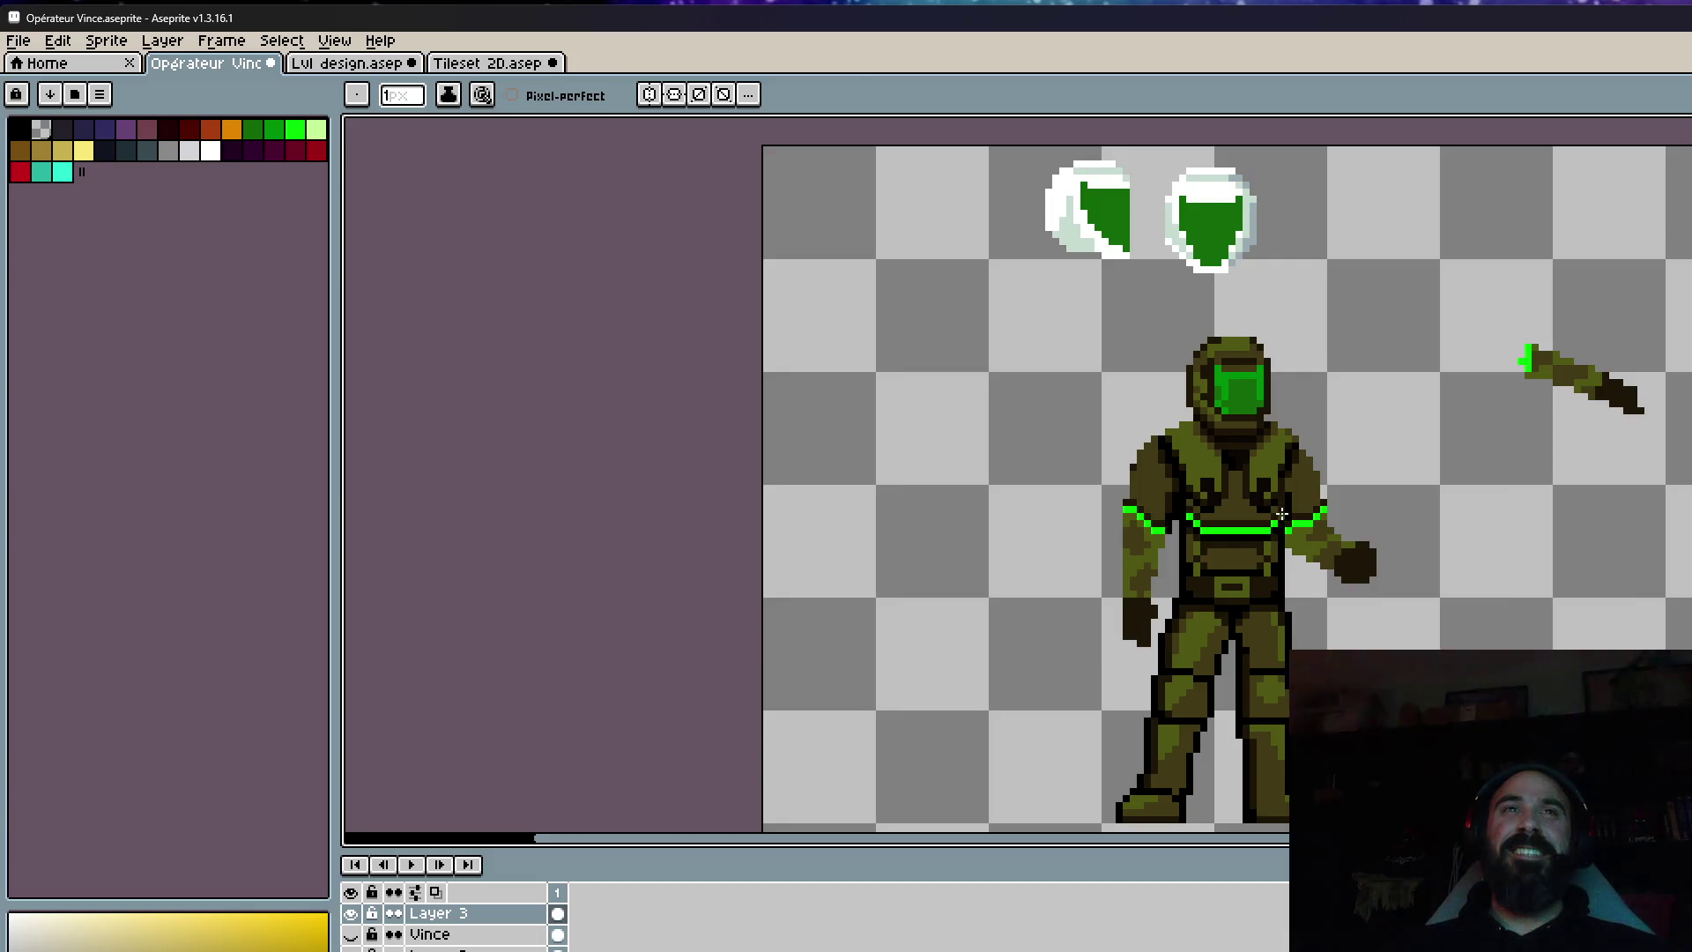
scroll(1280, 513, "up", 2)
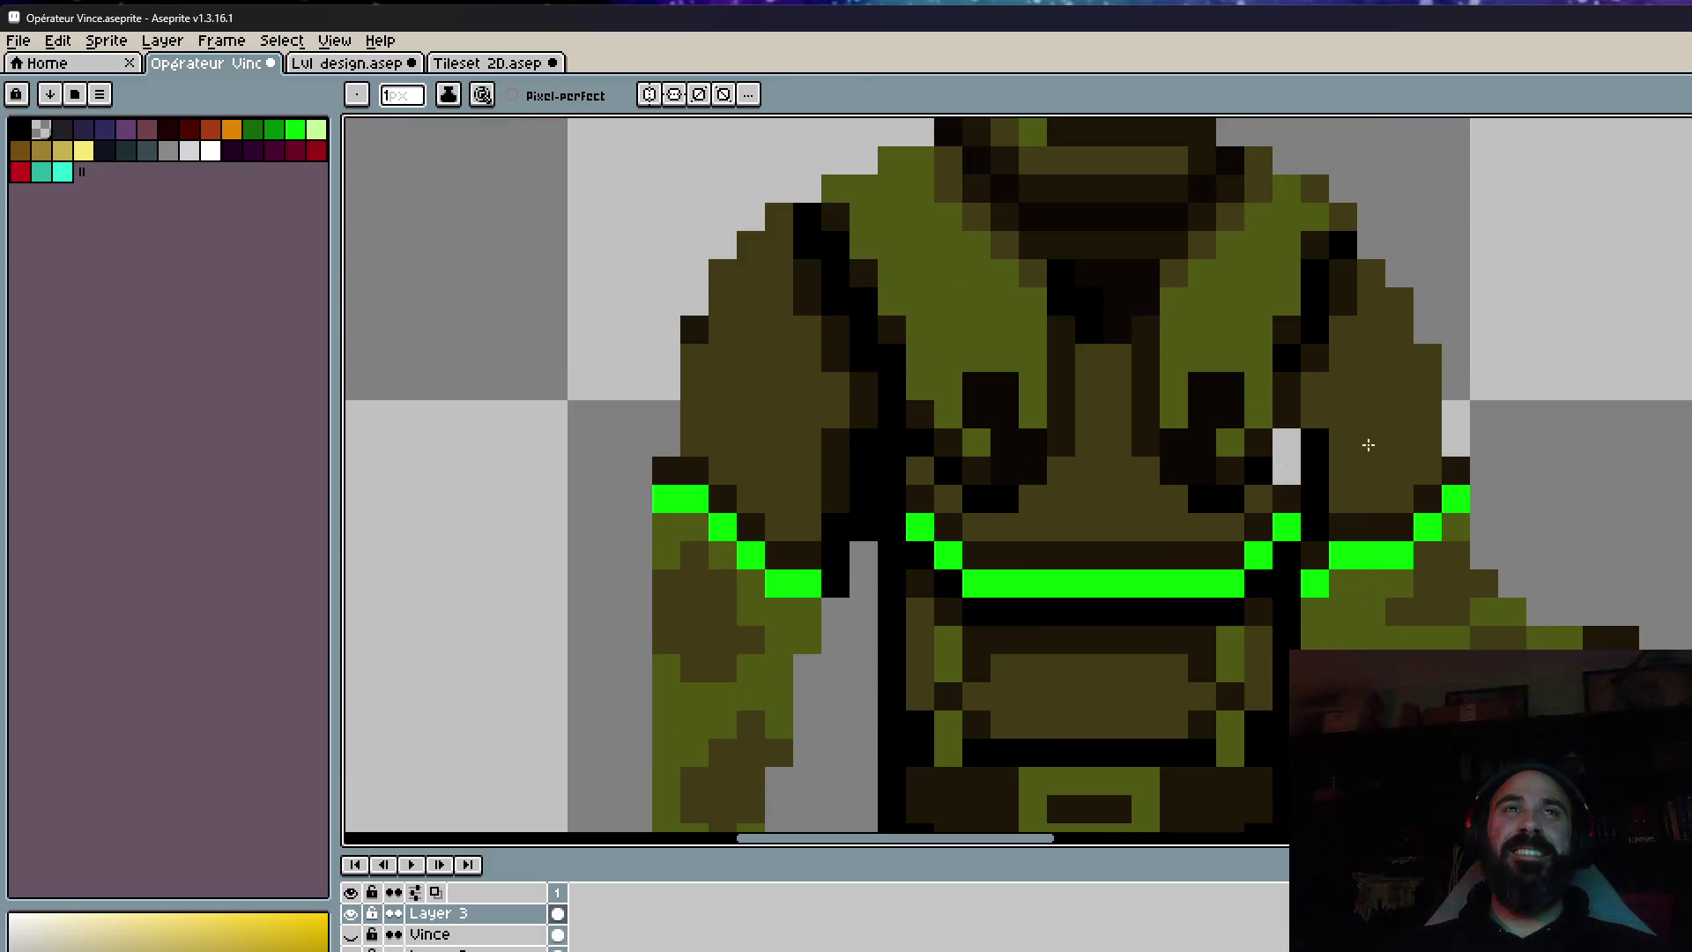
scroll(1296, 454, "down", 2)
scroll(1313, 463, "up", 2)
scroll(1323, 469, "down", 2)
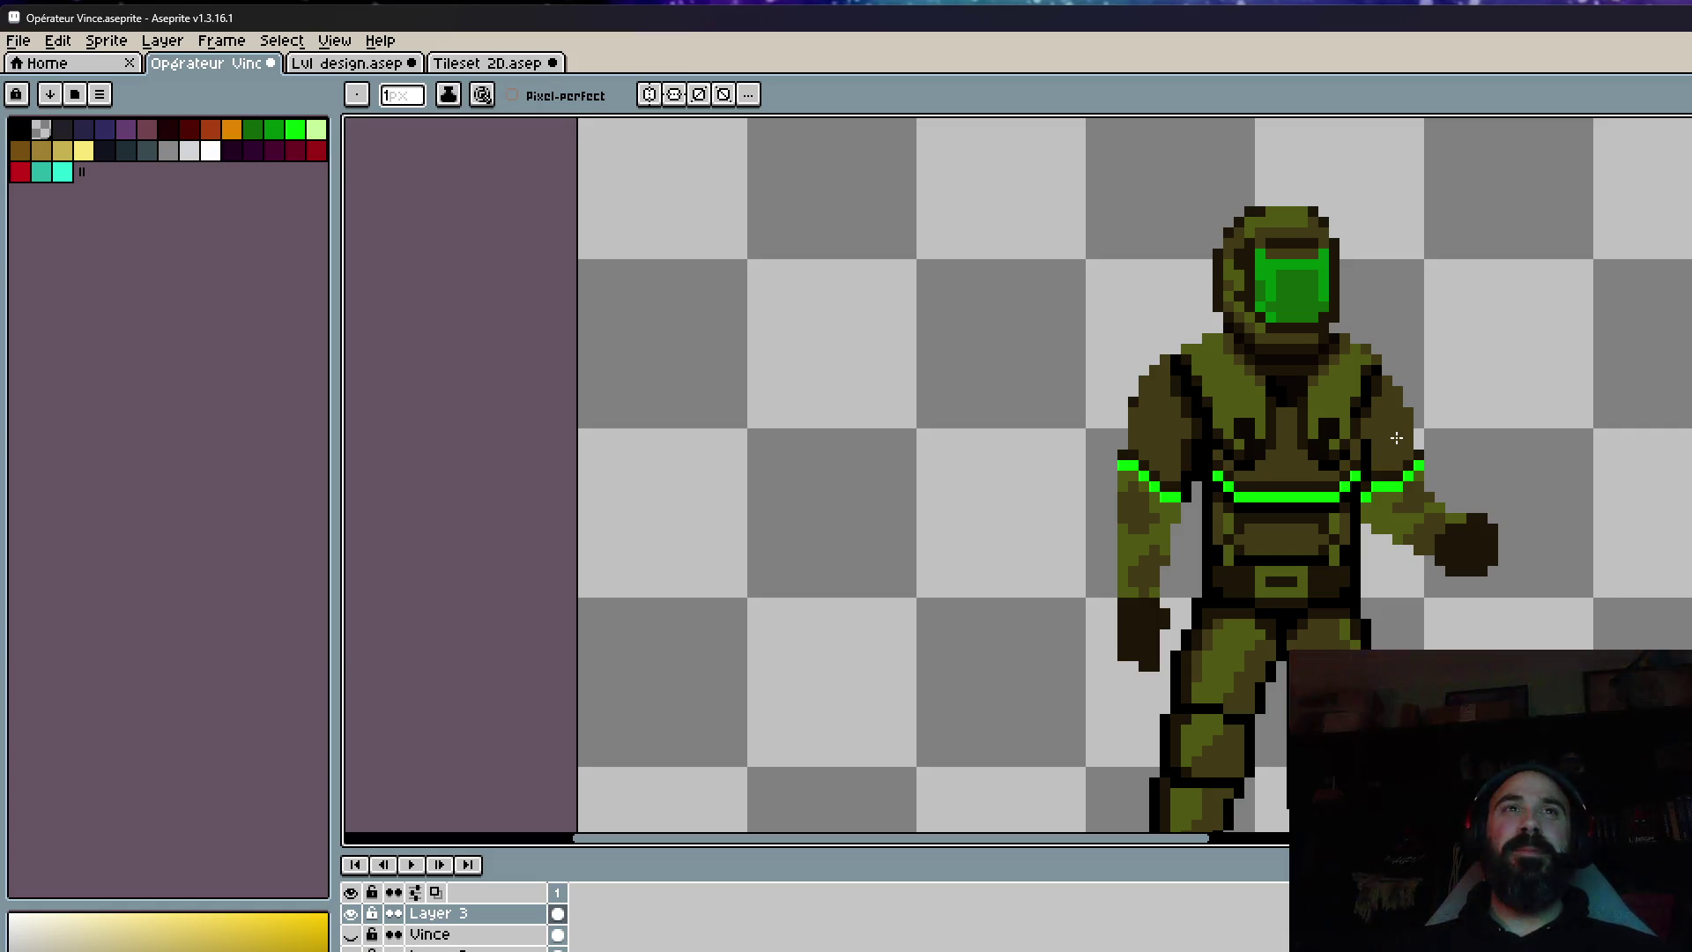
scroll(1396, 438, "down", 1)
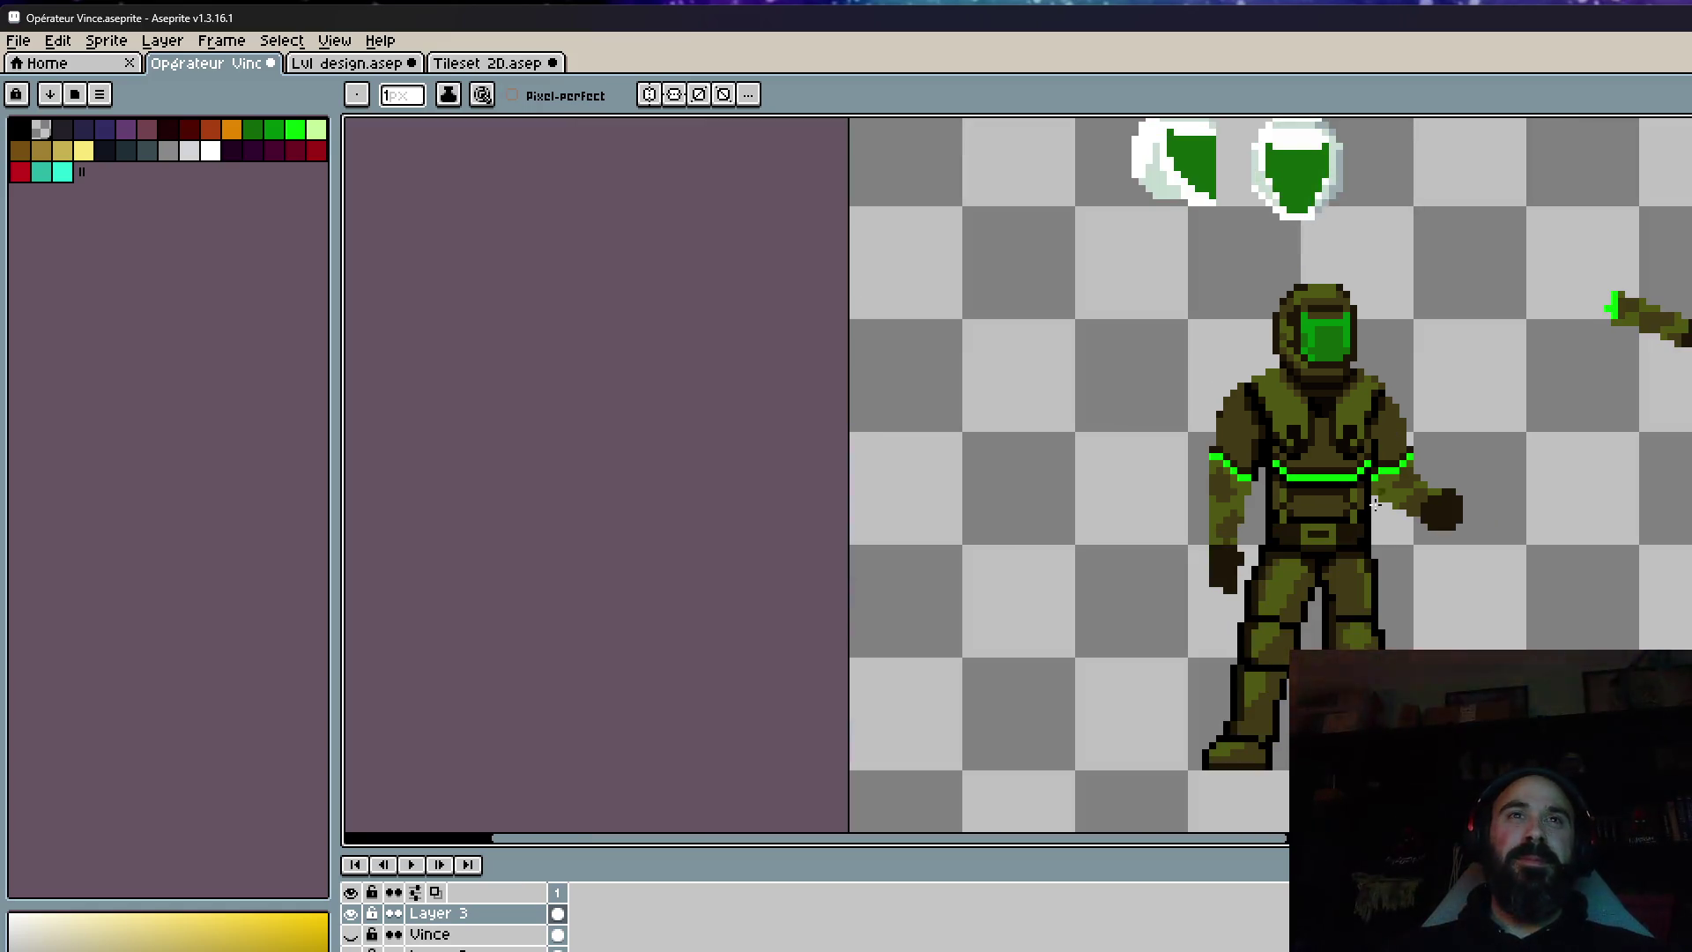
scroll(1318, 566, "up", 2)
scroll(1317, 566, "down", 2)
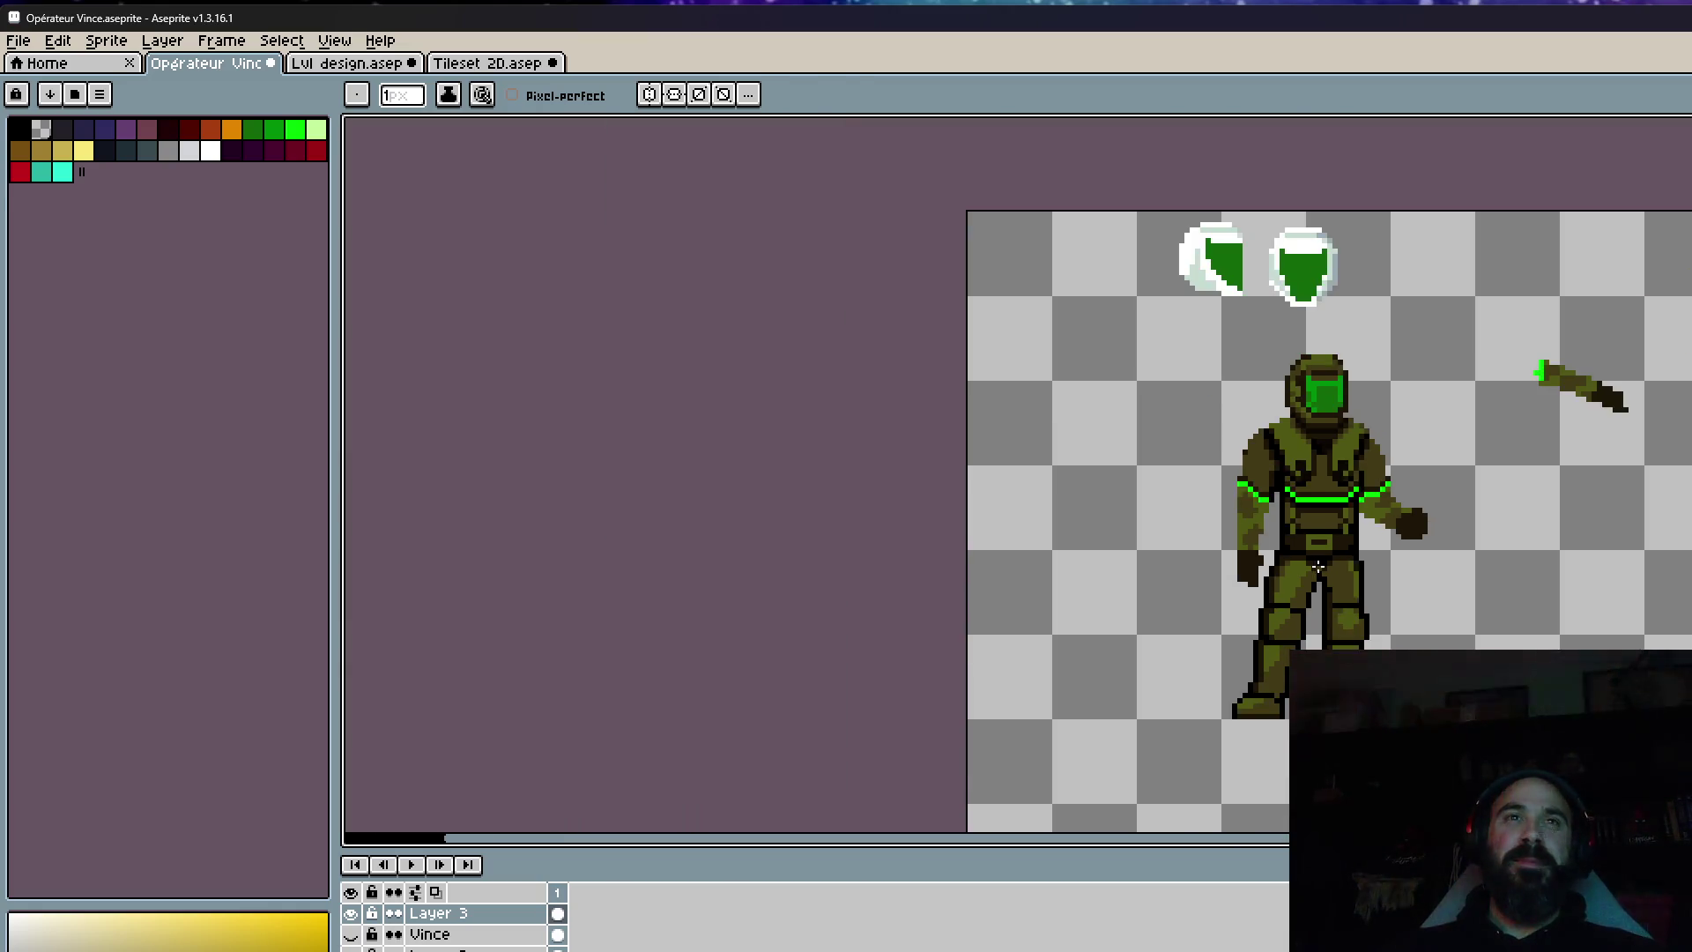
scroll(1316, 586, "up", 1)
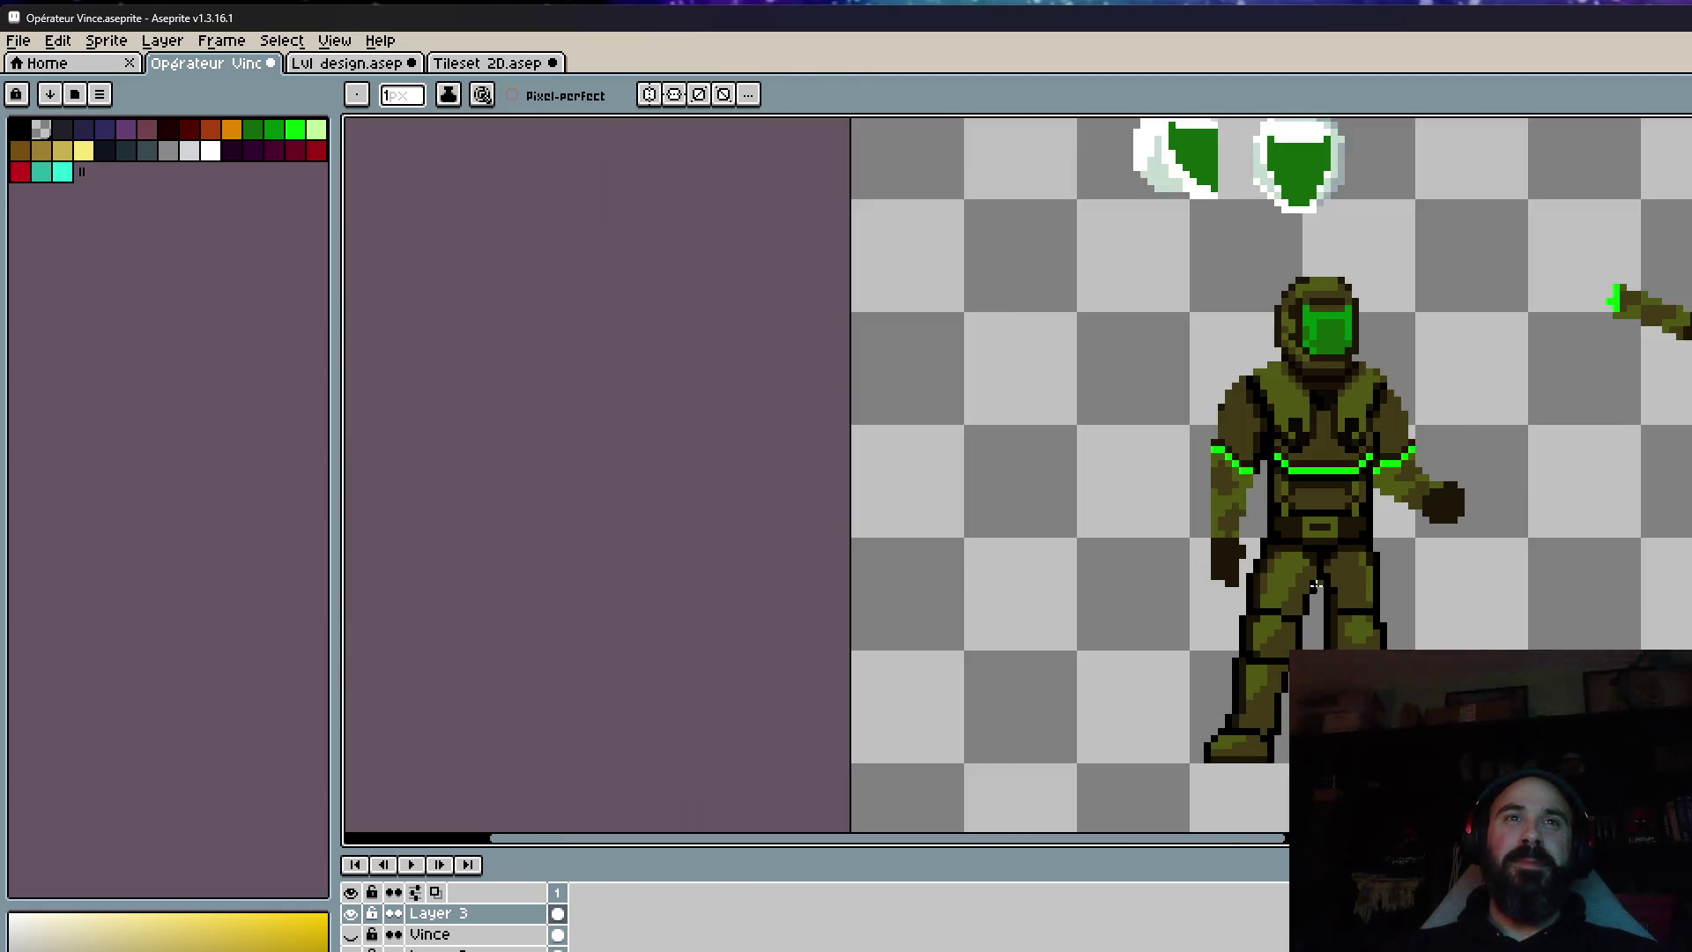
scroll(1322, 608, "up", 5)
scroll(1335, 616, "down", 4)
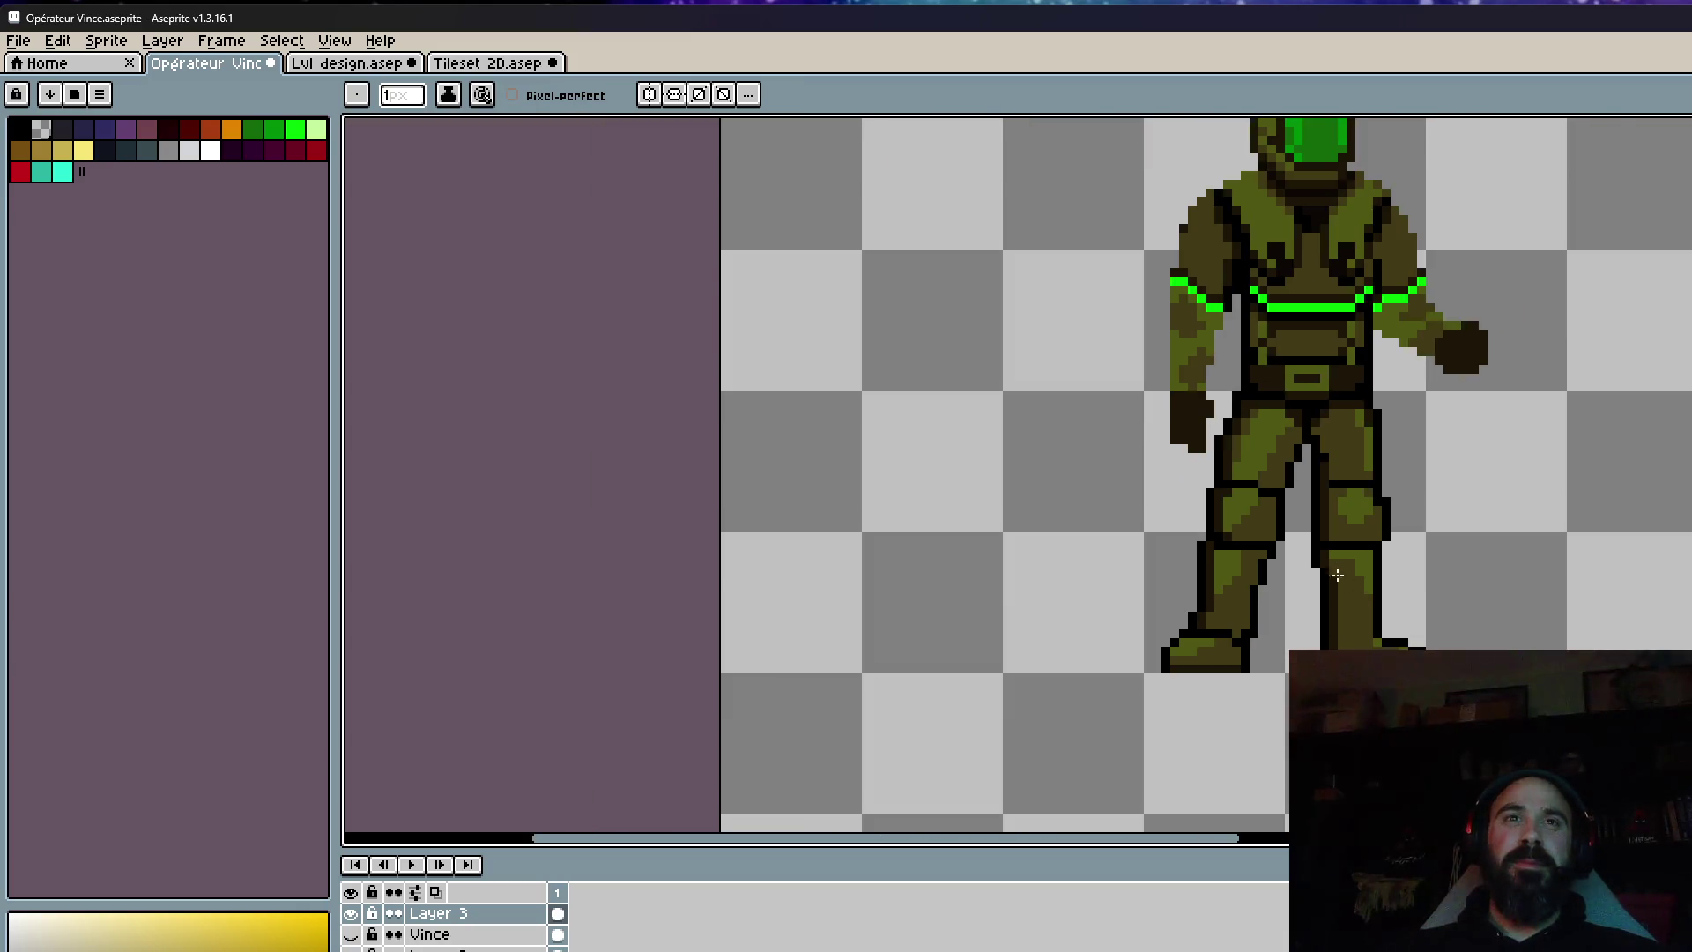
Darken two boot-toe pixels, then sample black and outline the boot toe.
scroll(1406, 627, "up", 5)
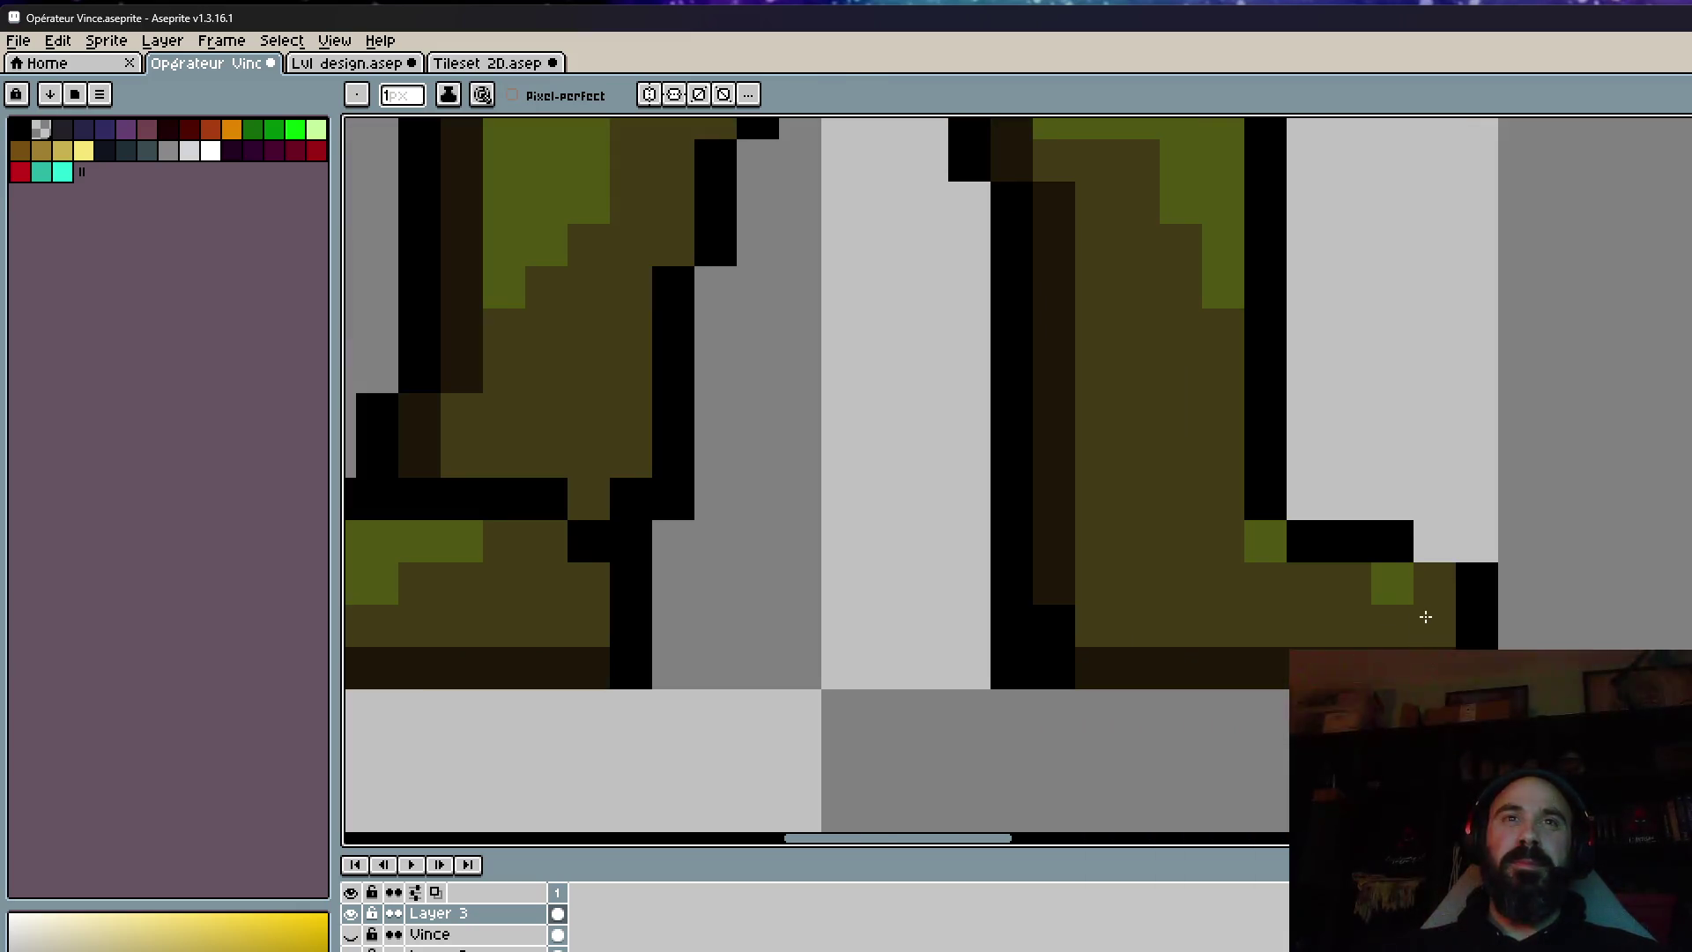
scroll(1483, 631, "down", 2)
scroll(1461, 612, "up", 2)
left_click(1406, 591)
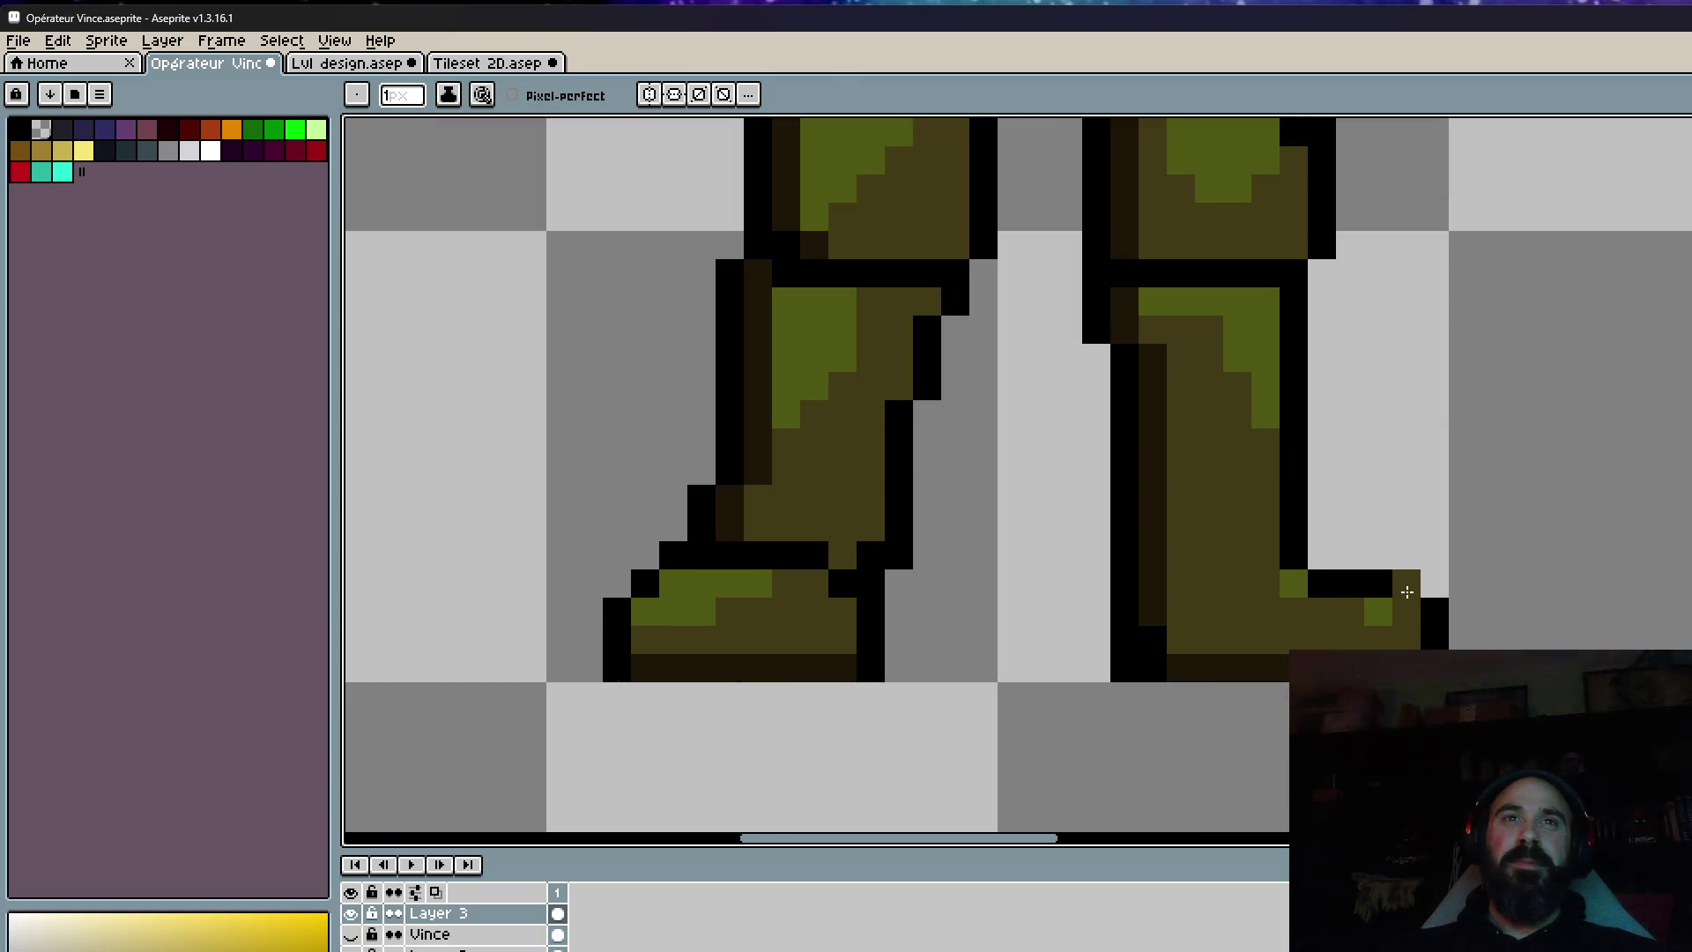
left_click(1424, 594)
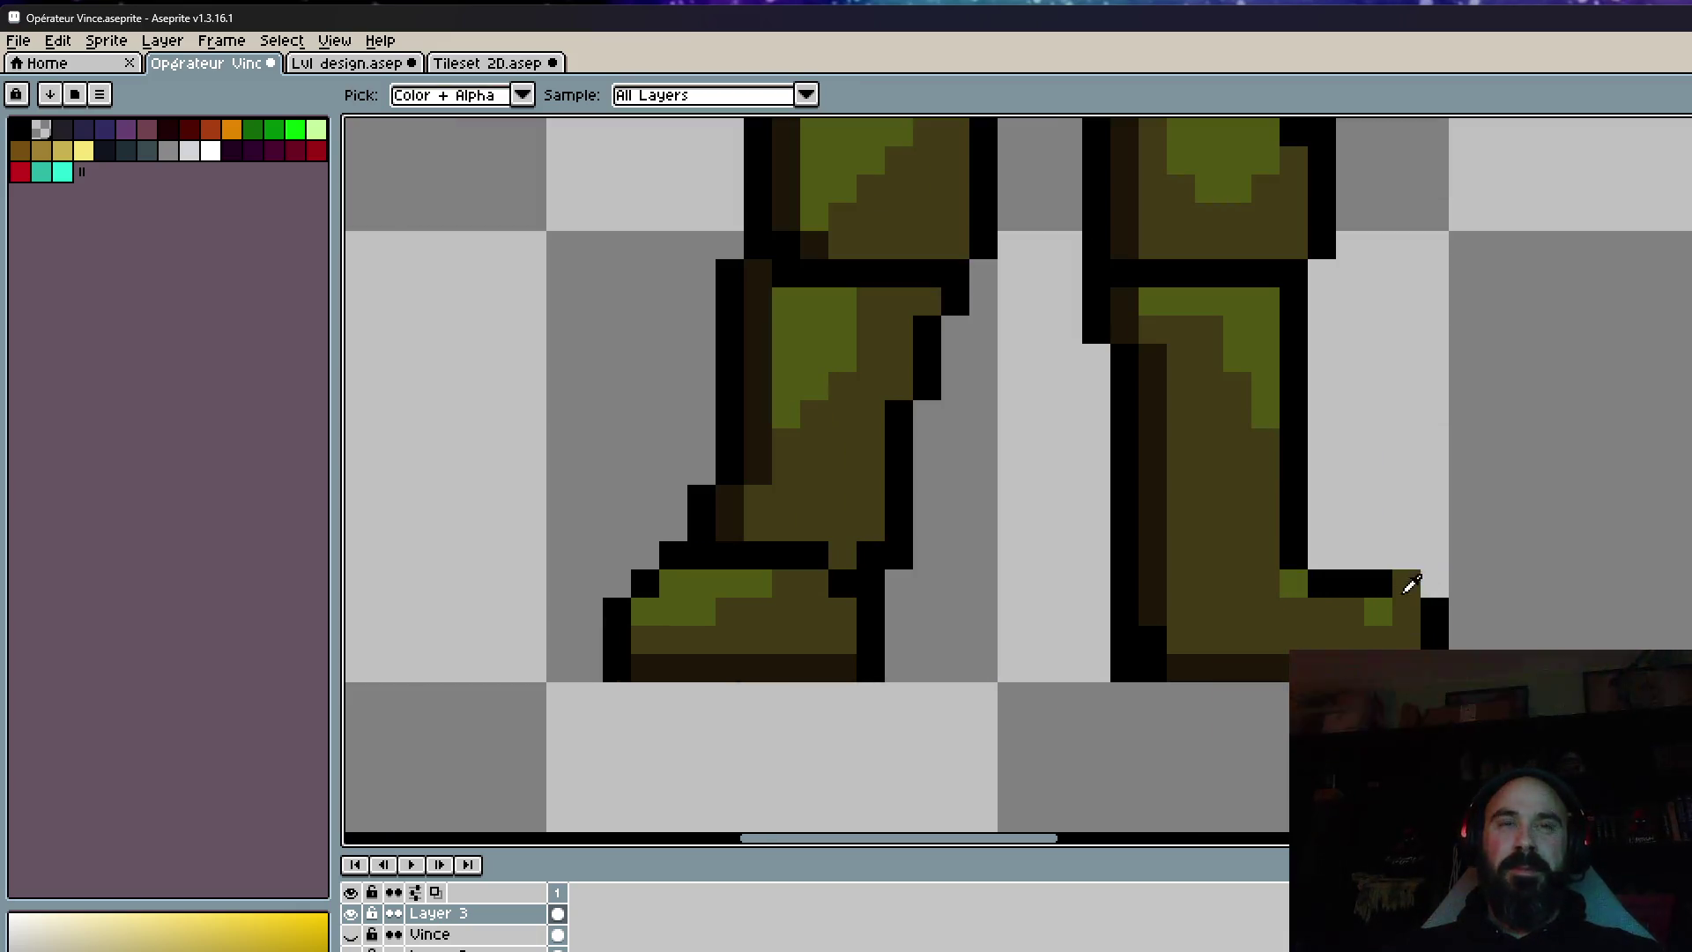
left_click(1387, 582, "alt")
scroll(1410, 585, "down", 4)
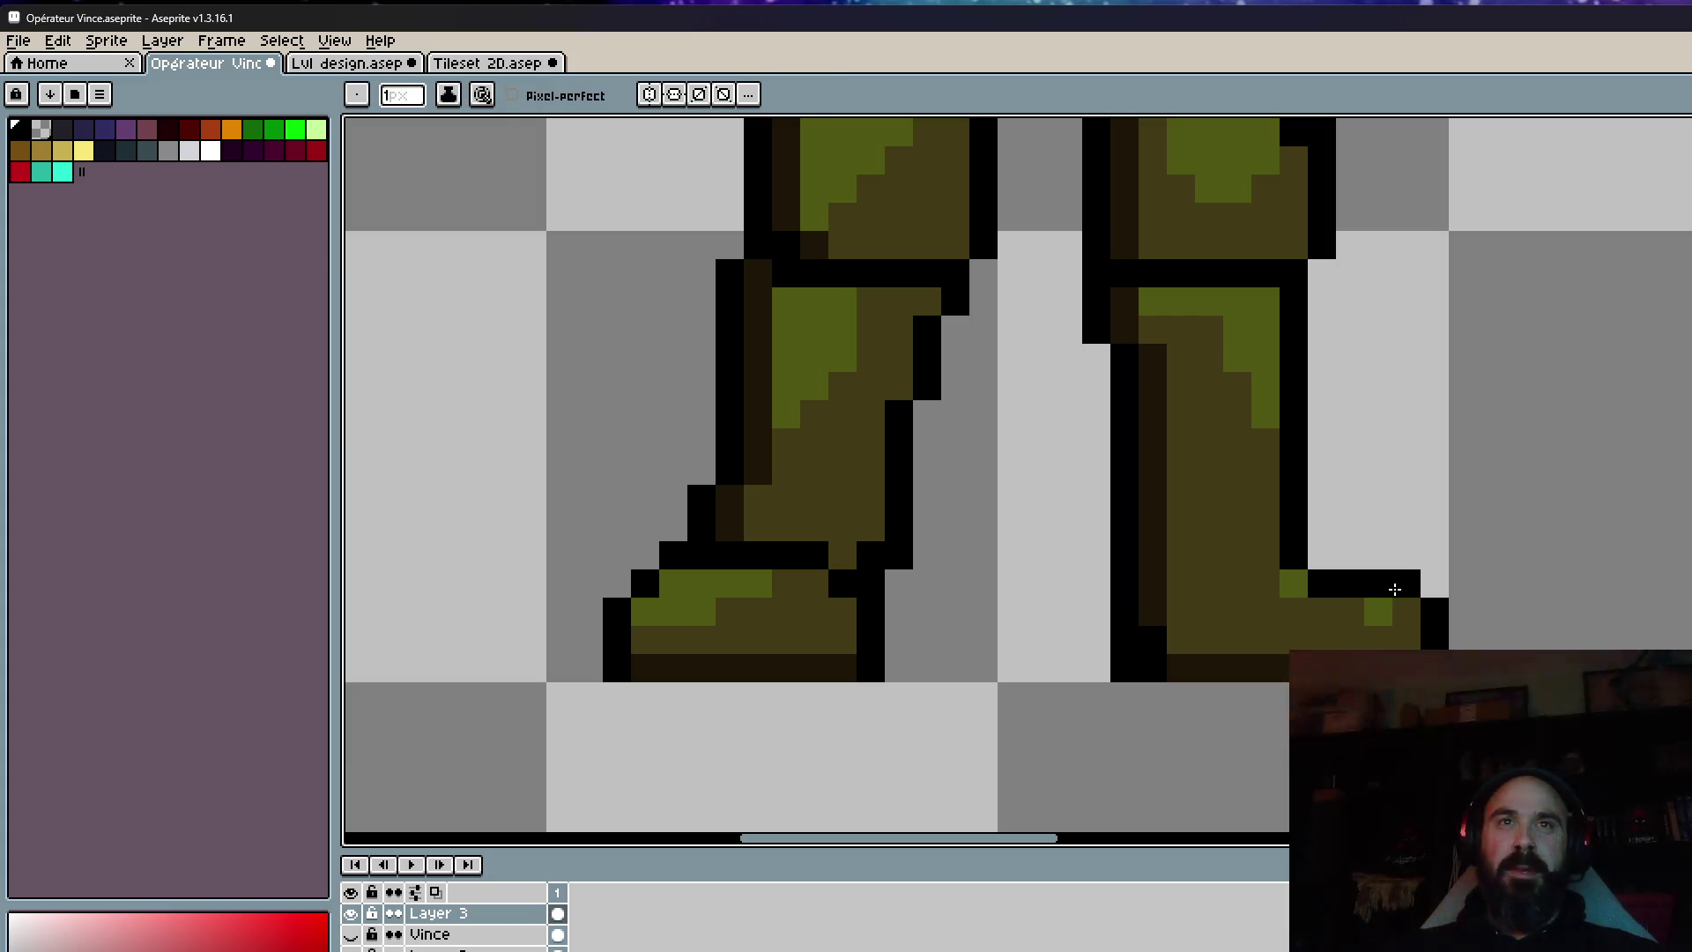
scroll(1447, 593, "up", 3)
left_click(1322, 539)
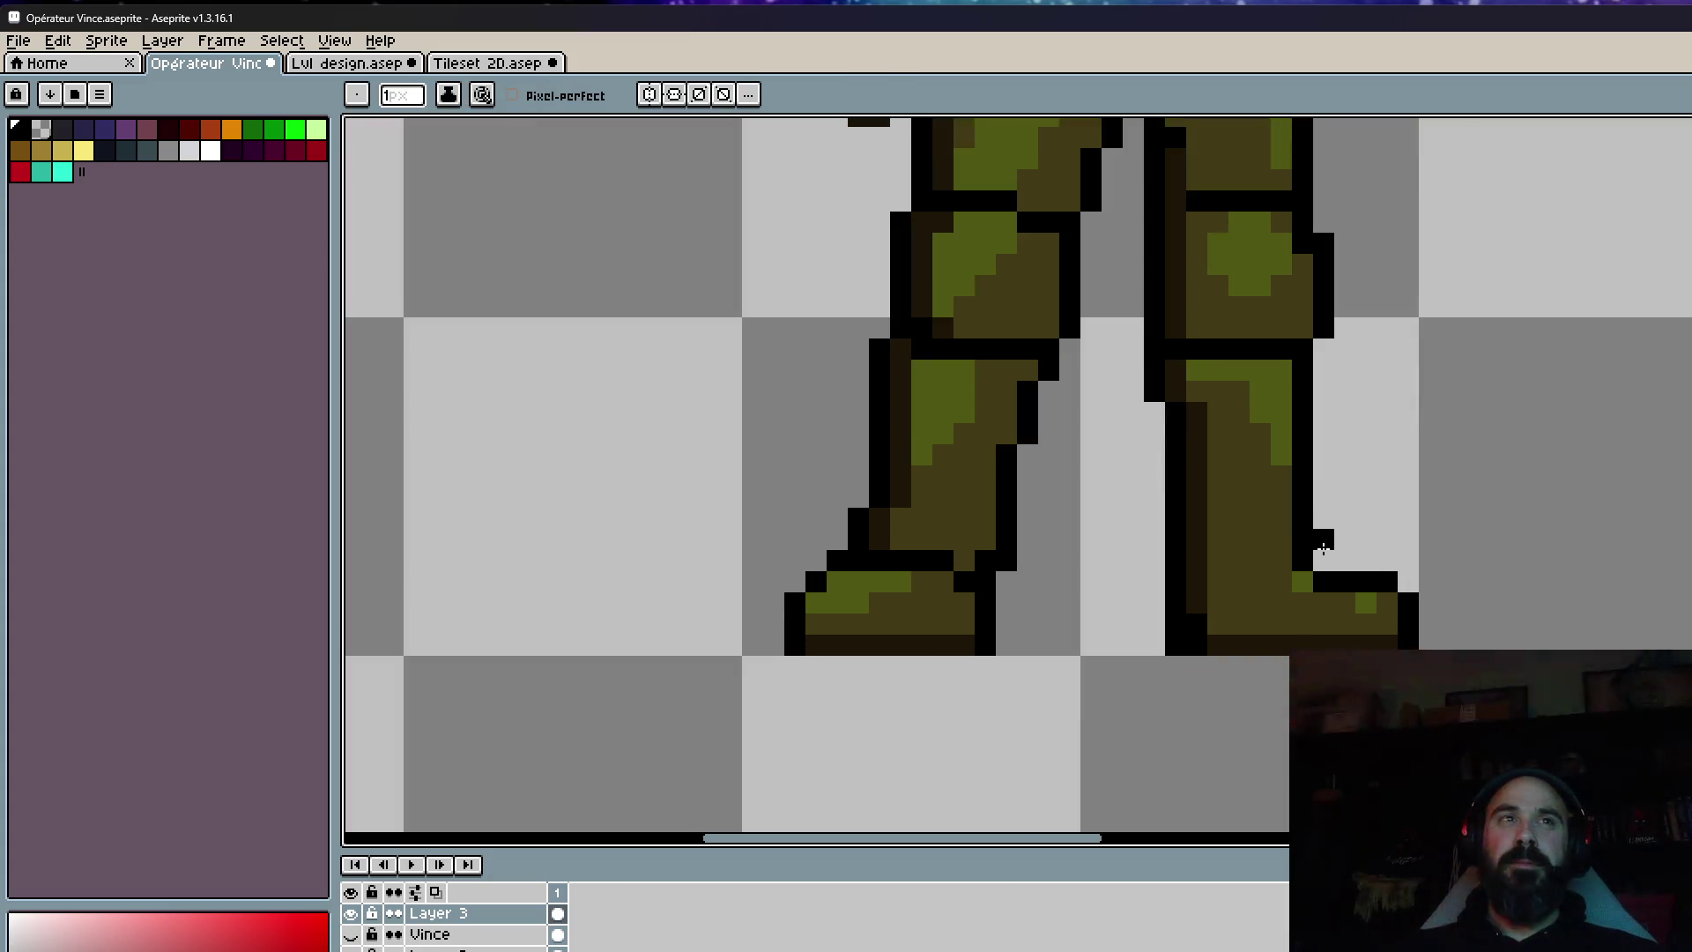
left_click_drag(1326, 554, 1370, 560)
scroll(1371, 564, "down", 4)
scroll(1340, 573, "up", 2)
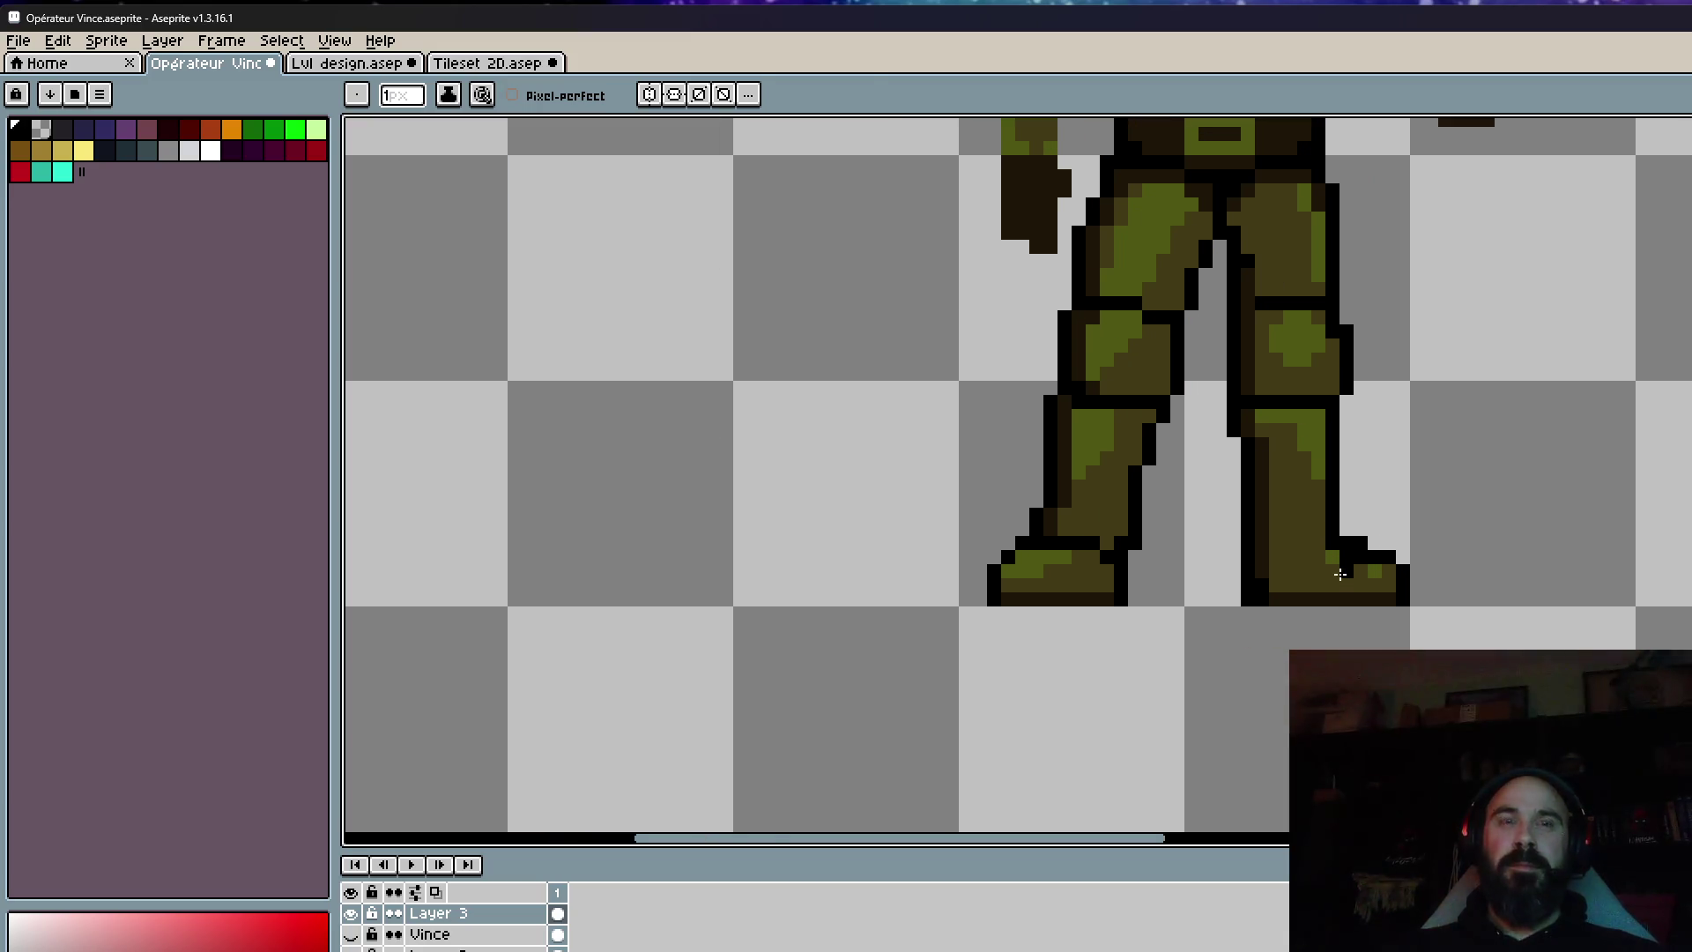
scroll(1341, 574, "up", 3)
Pick dark brown and repaint five toe-tip pixels, replacing the green highlights.
left_click(1103, 525, "alt")
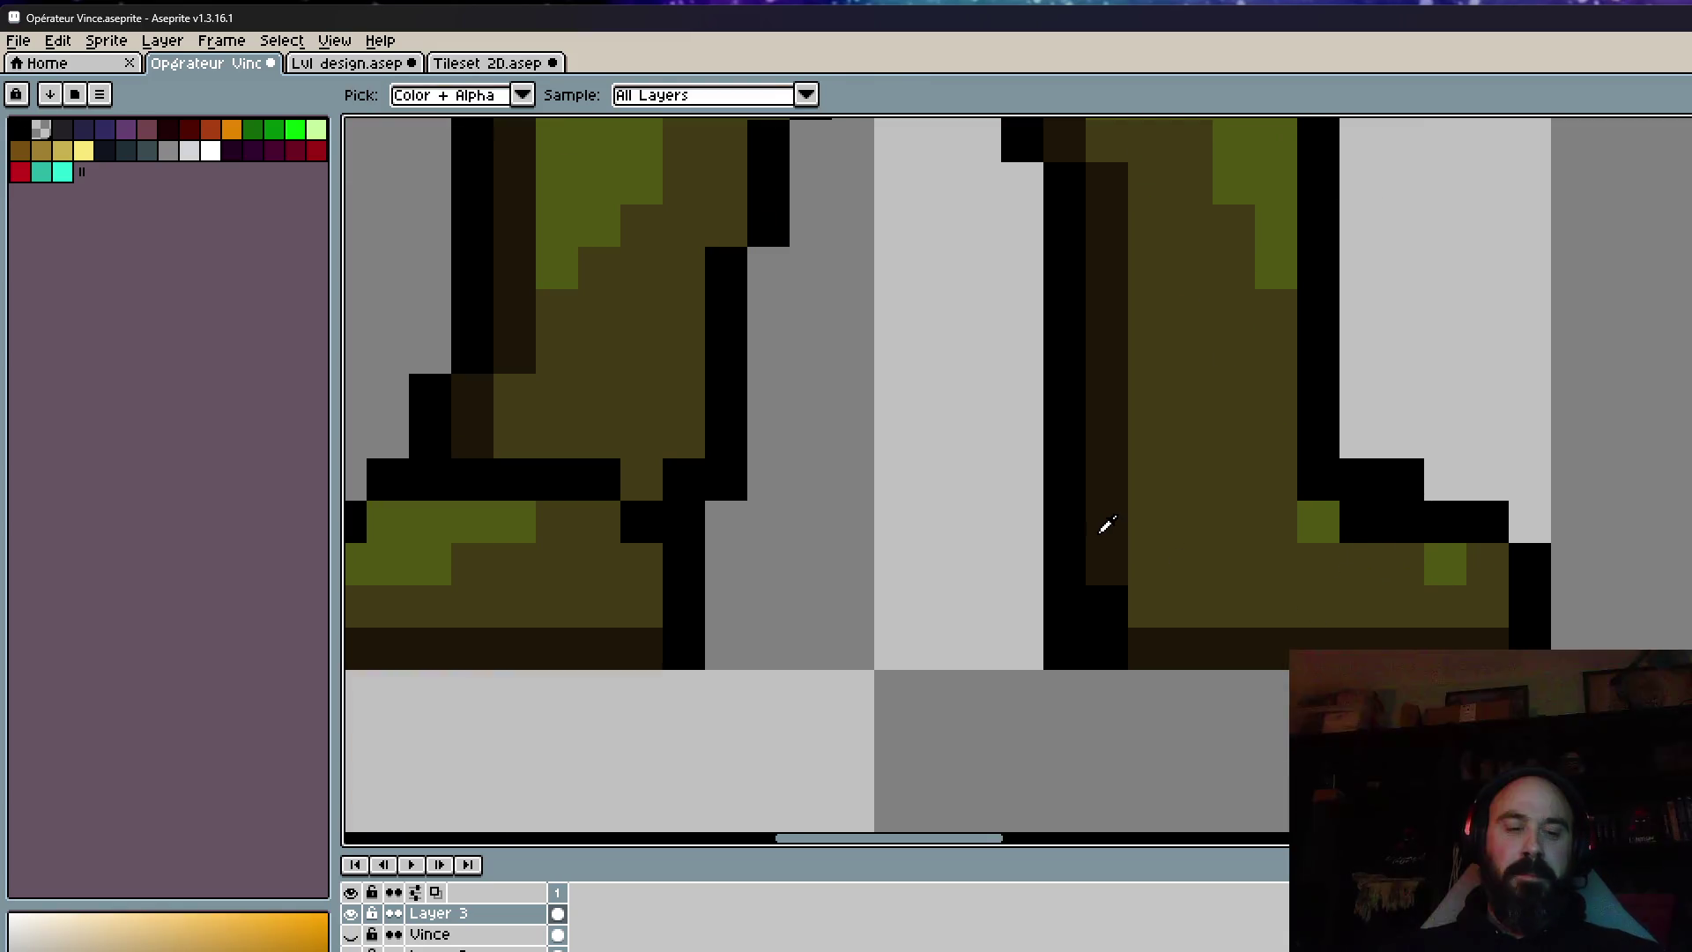
left_click(1313, 529)
left_click(1359, 529)
left_click(1403, 524)
left_click(1447, 562)
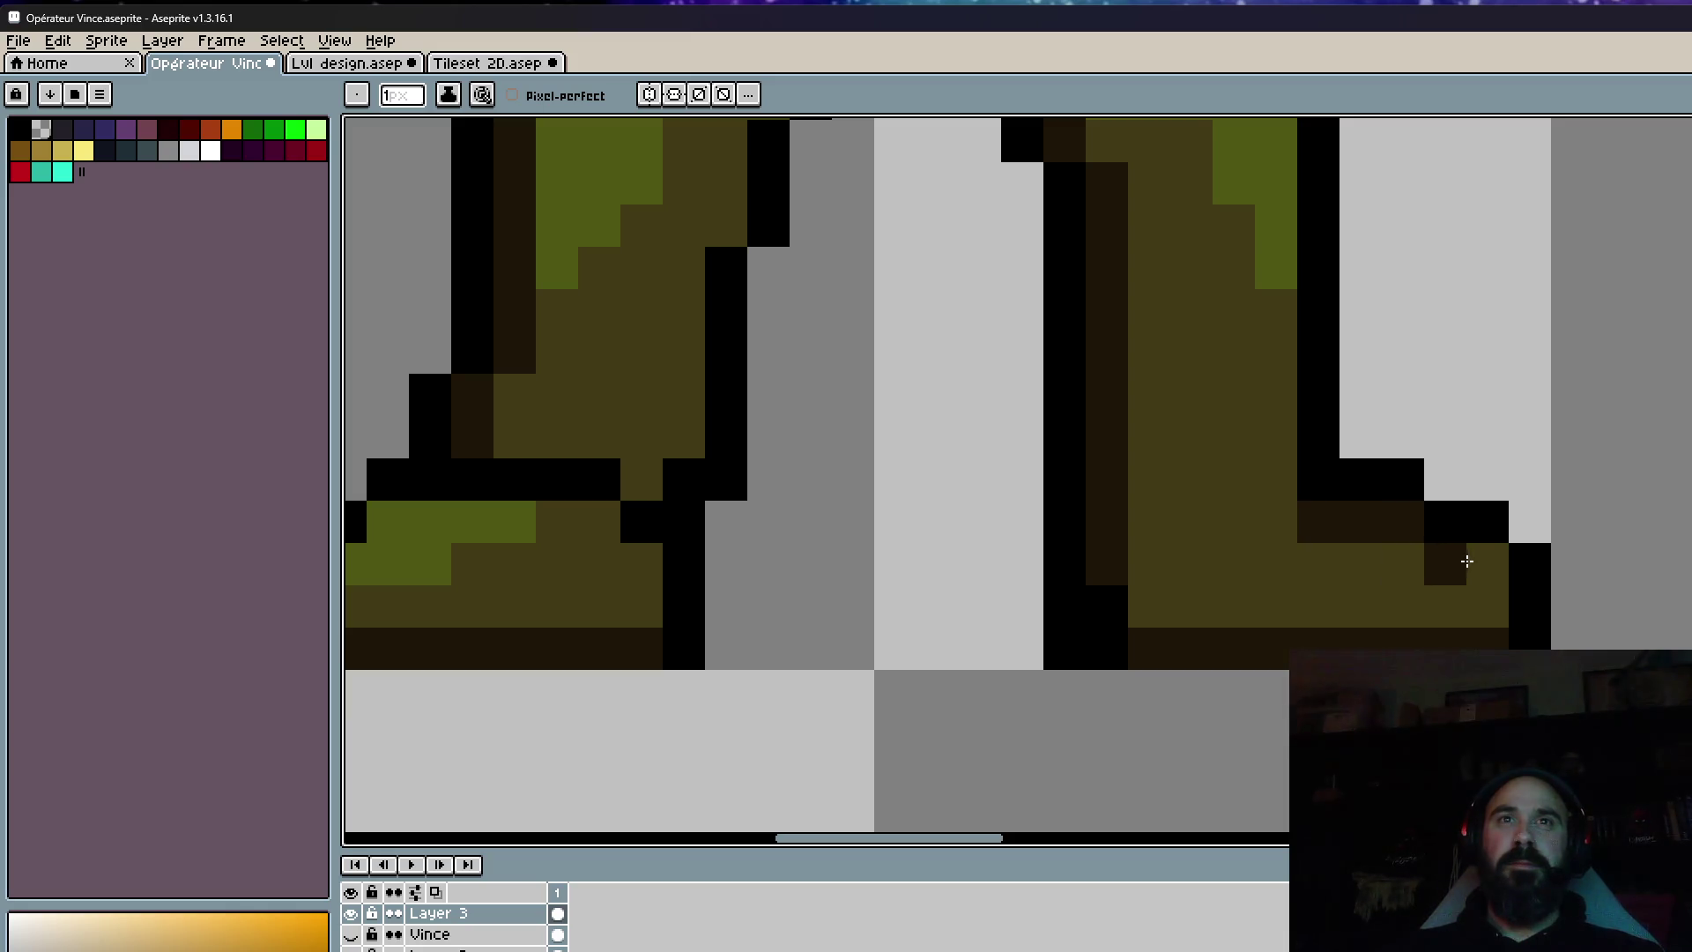
left_click(1467, 562)
scroll(1498, 581, "down", 5)
scroll(1514, 599, "up", 4)
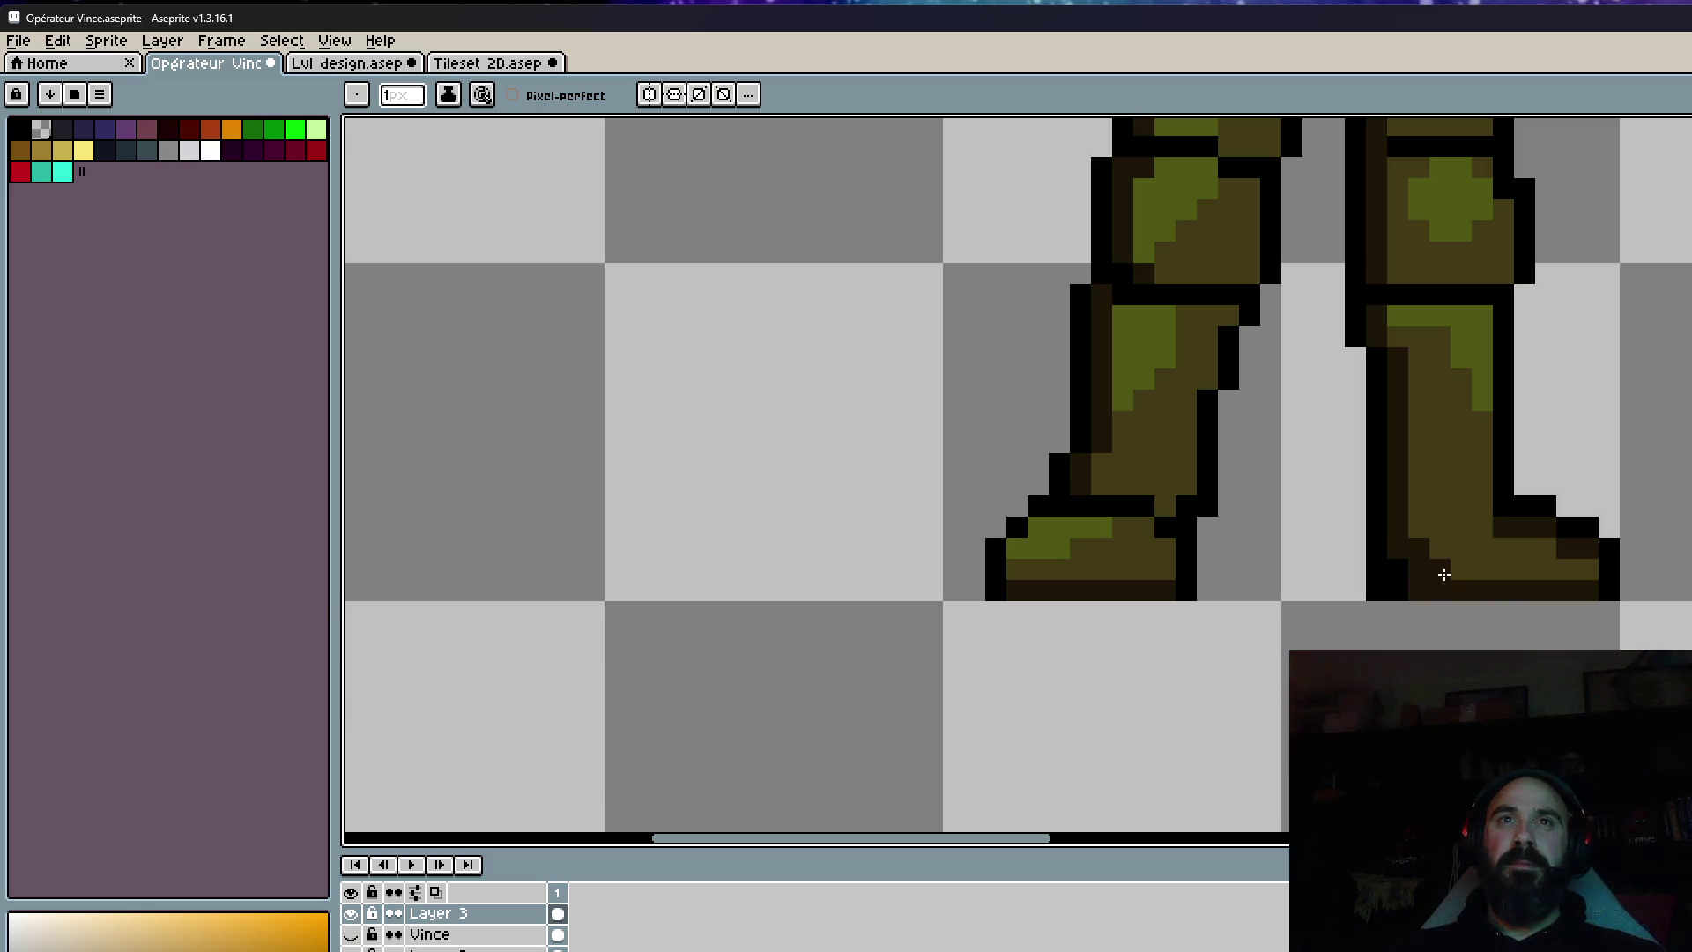
scroll(1515, 581, "down", 5)
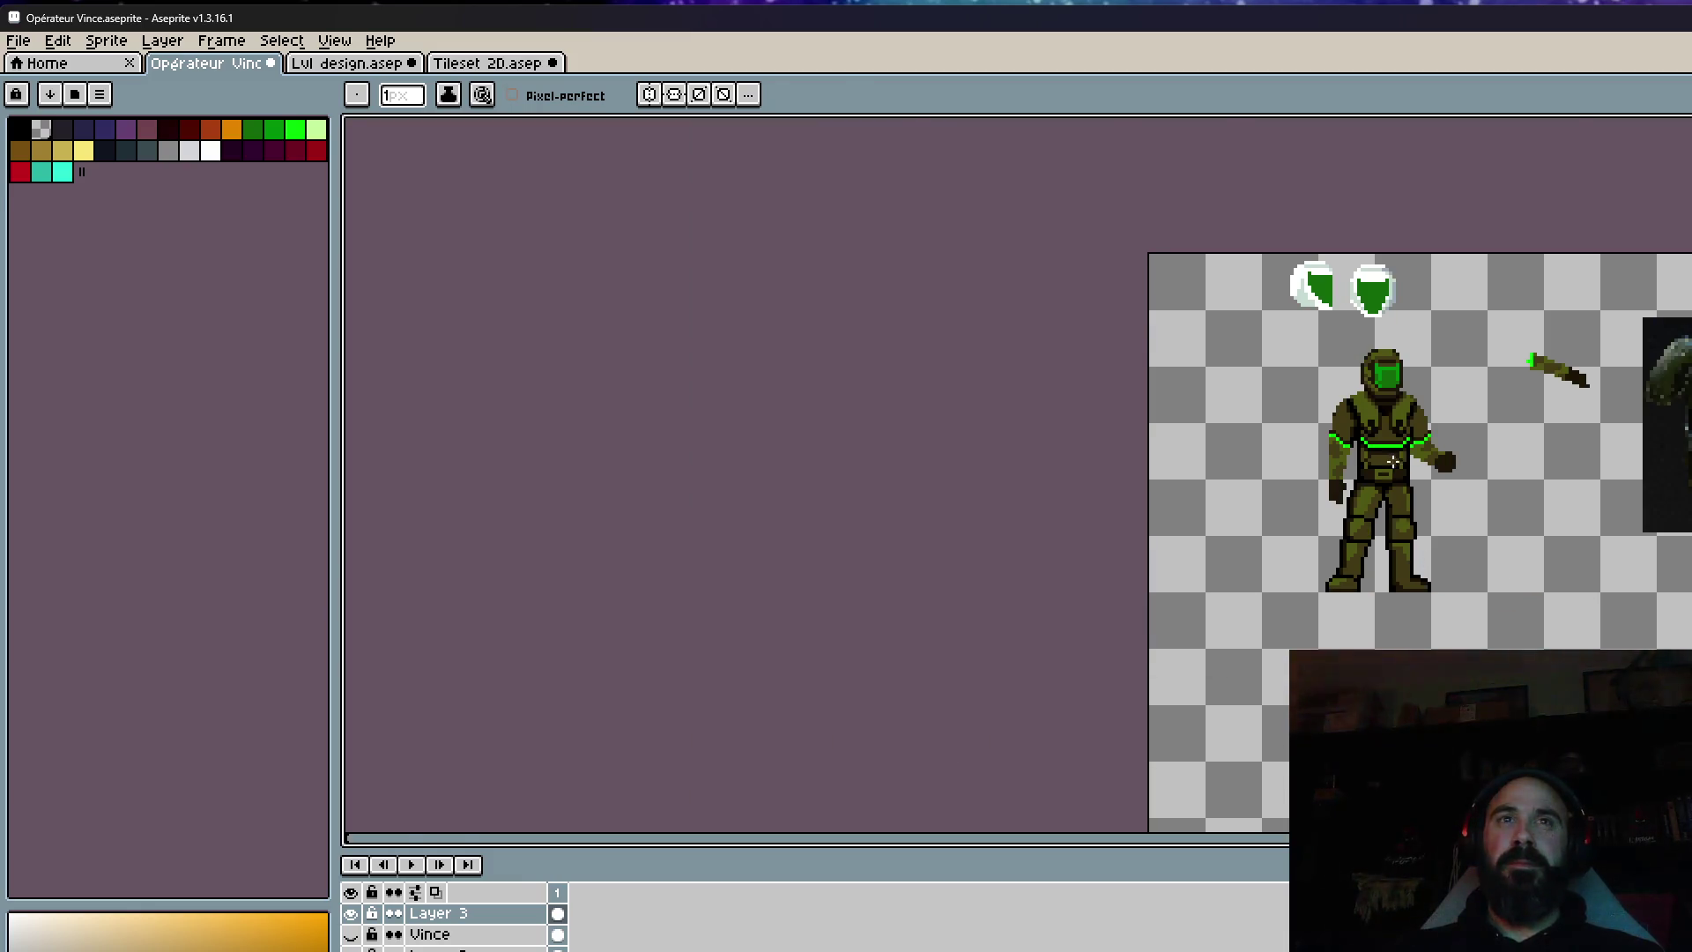
scroll(1392, 460, "up", 2)
scroll(1392, 316, "up", 2)
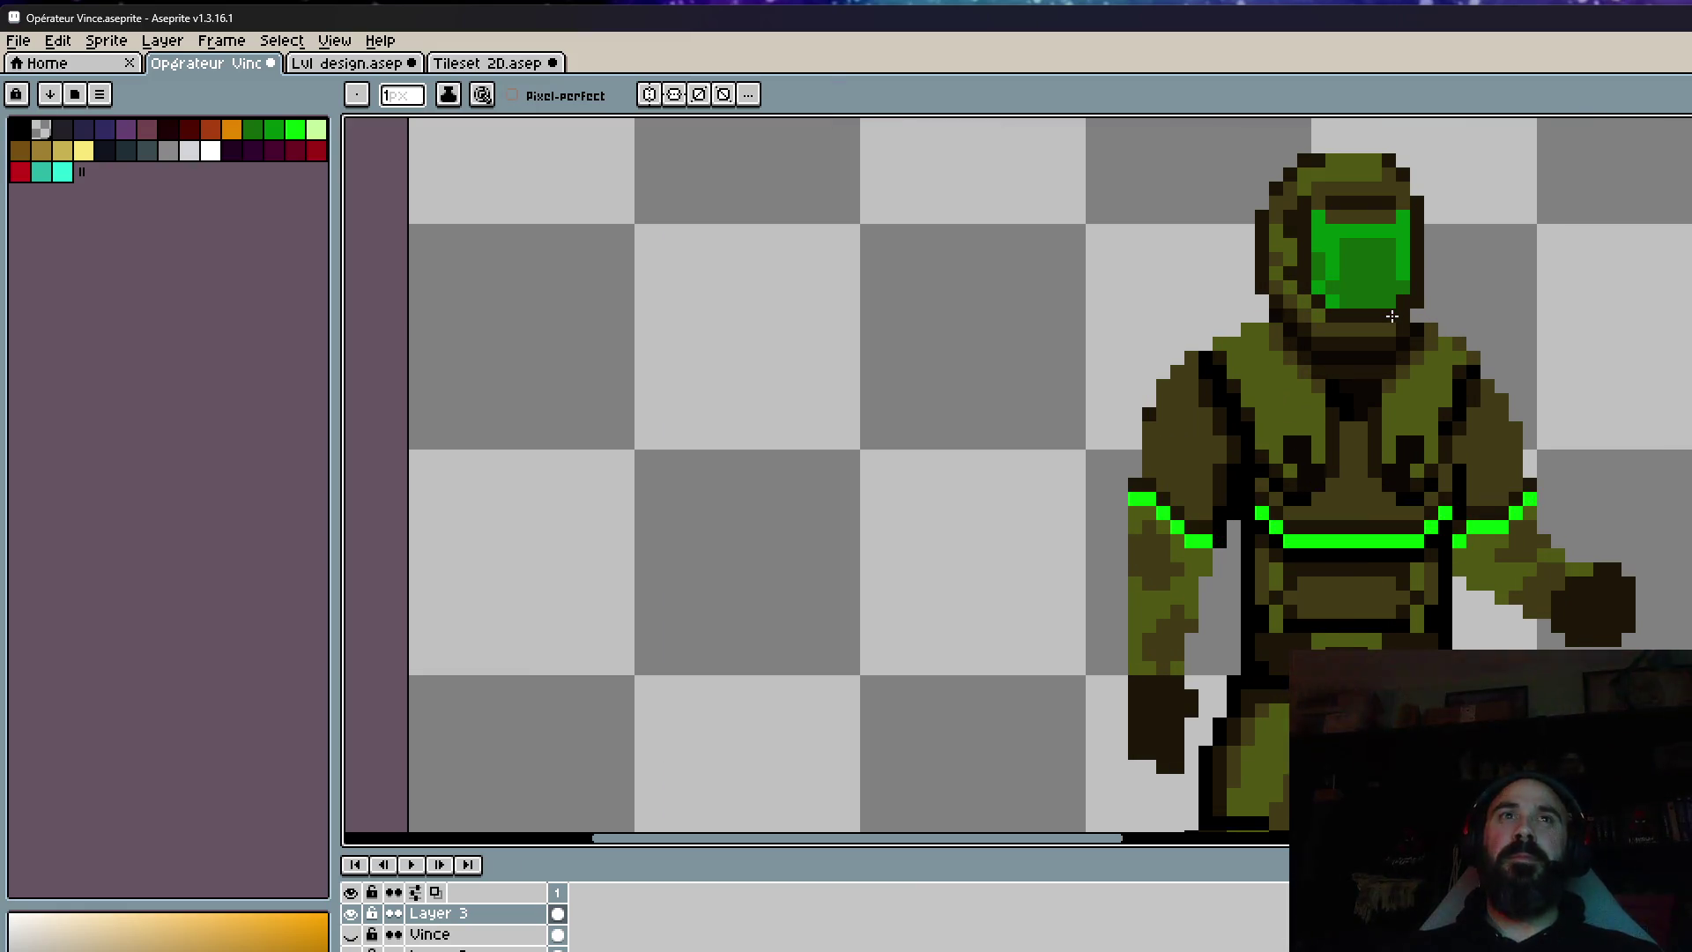
scroll(1484, 381, "up", 2)
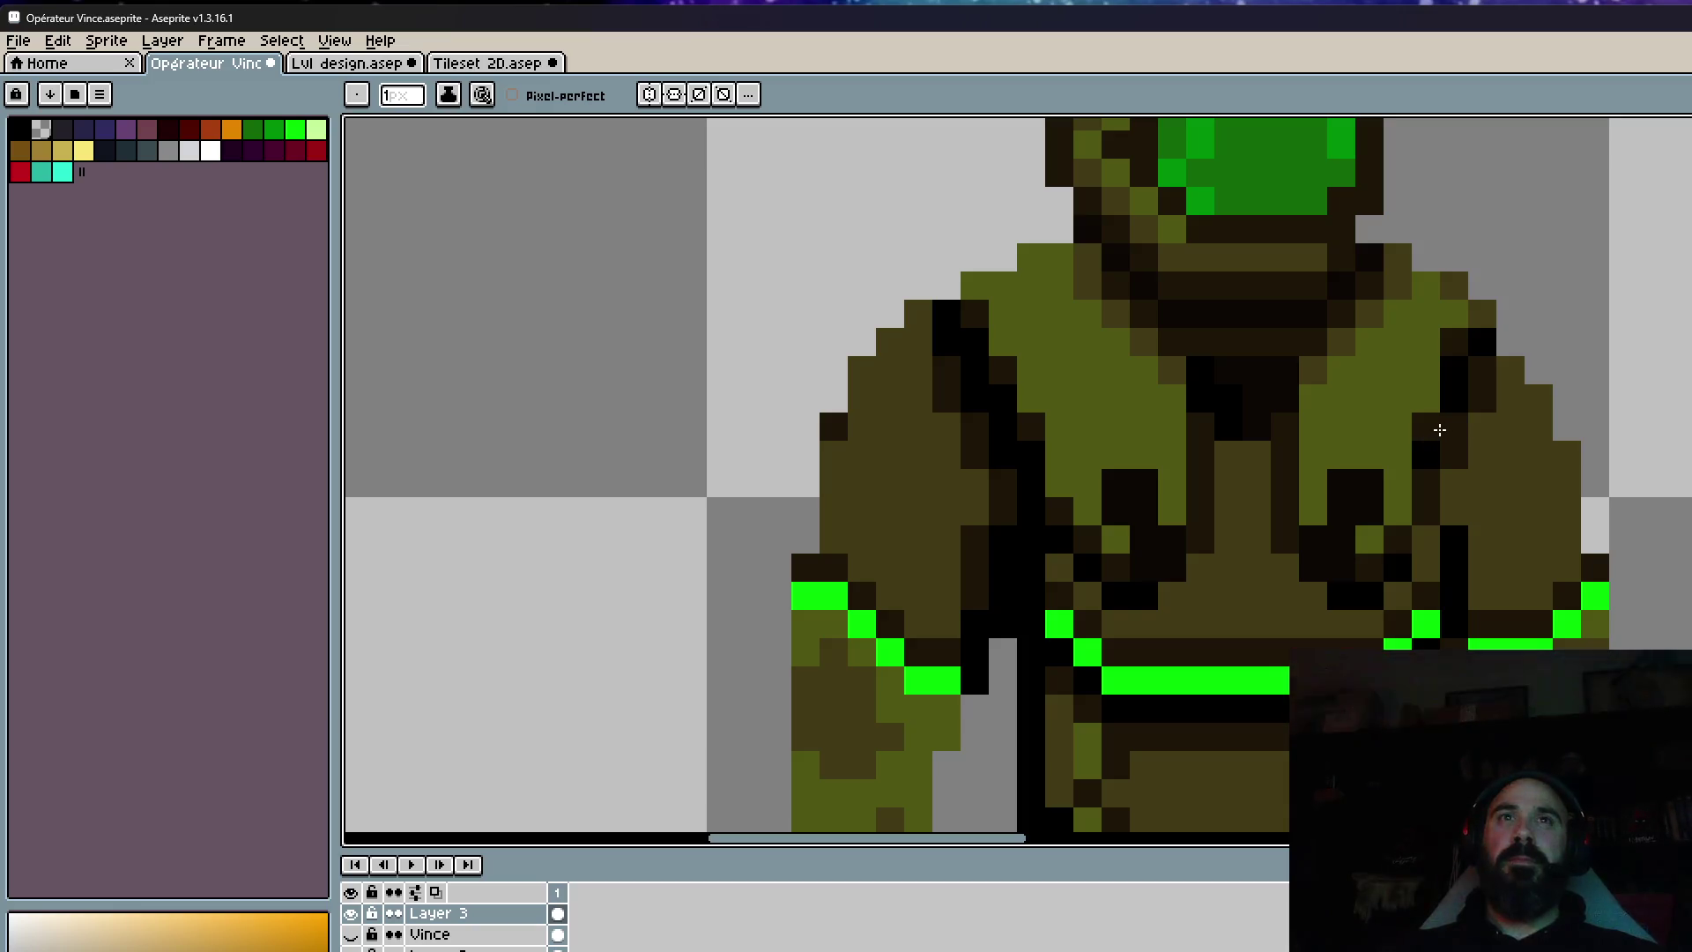
left_click(1394, 371, "alt")
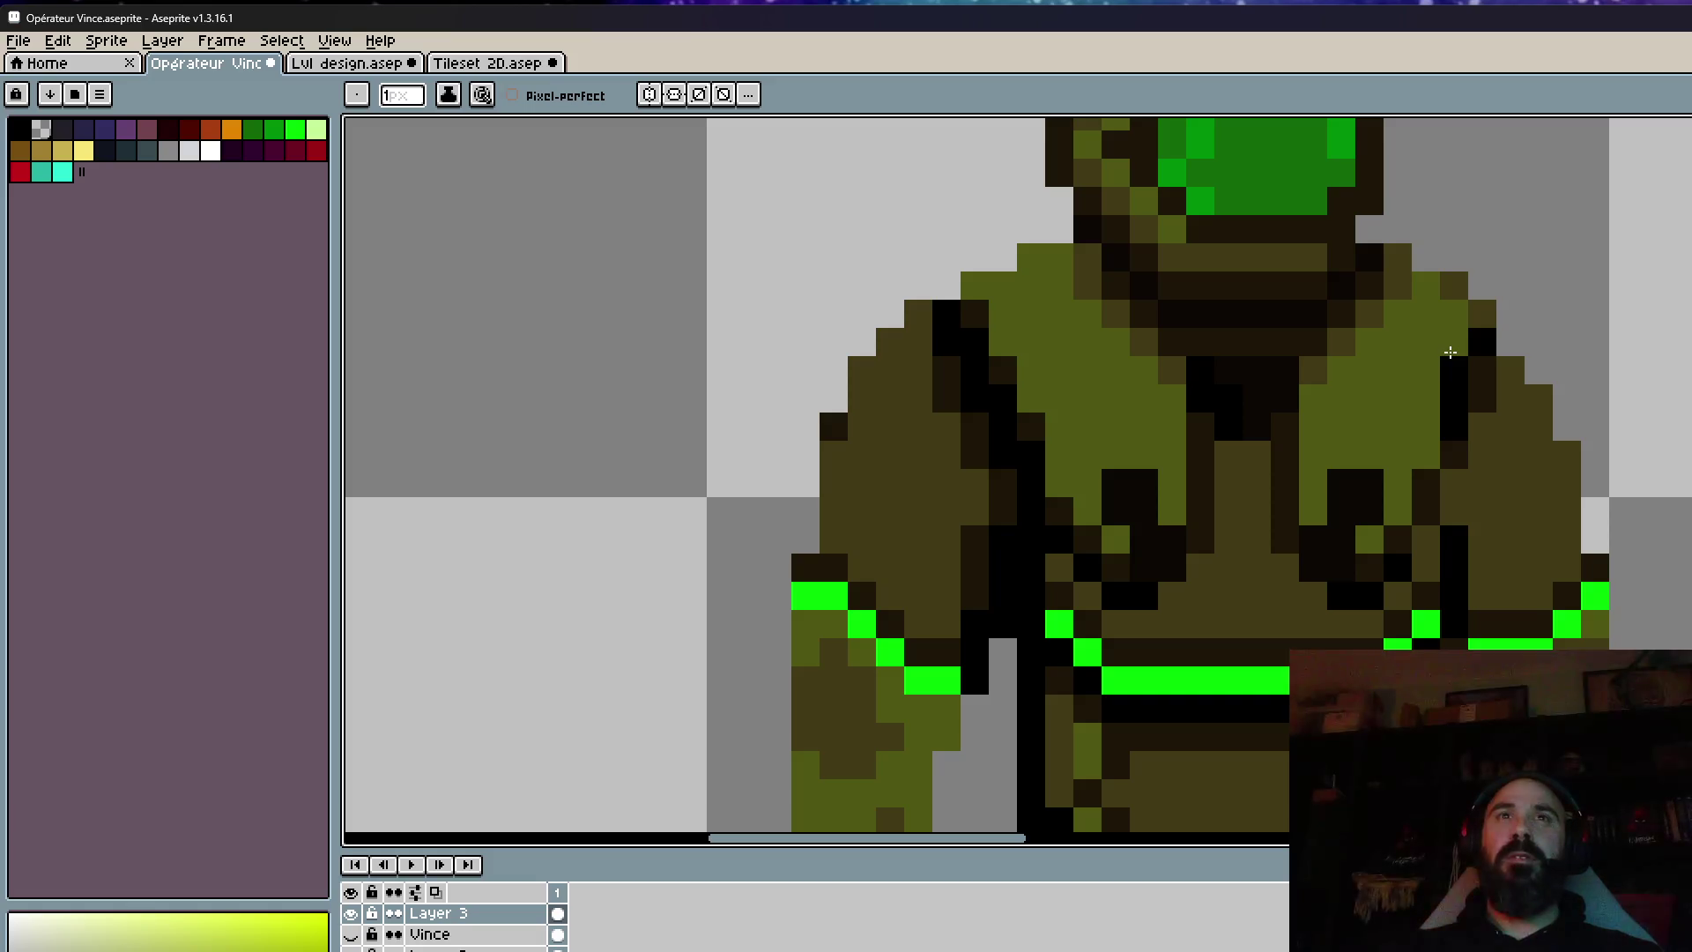
scroll(1489, 367, "down", 3)
scroll(1426, 371, "up", 2)
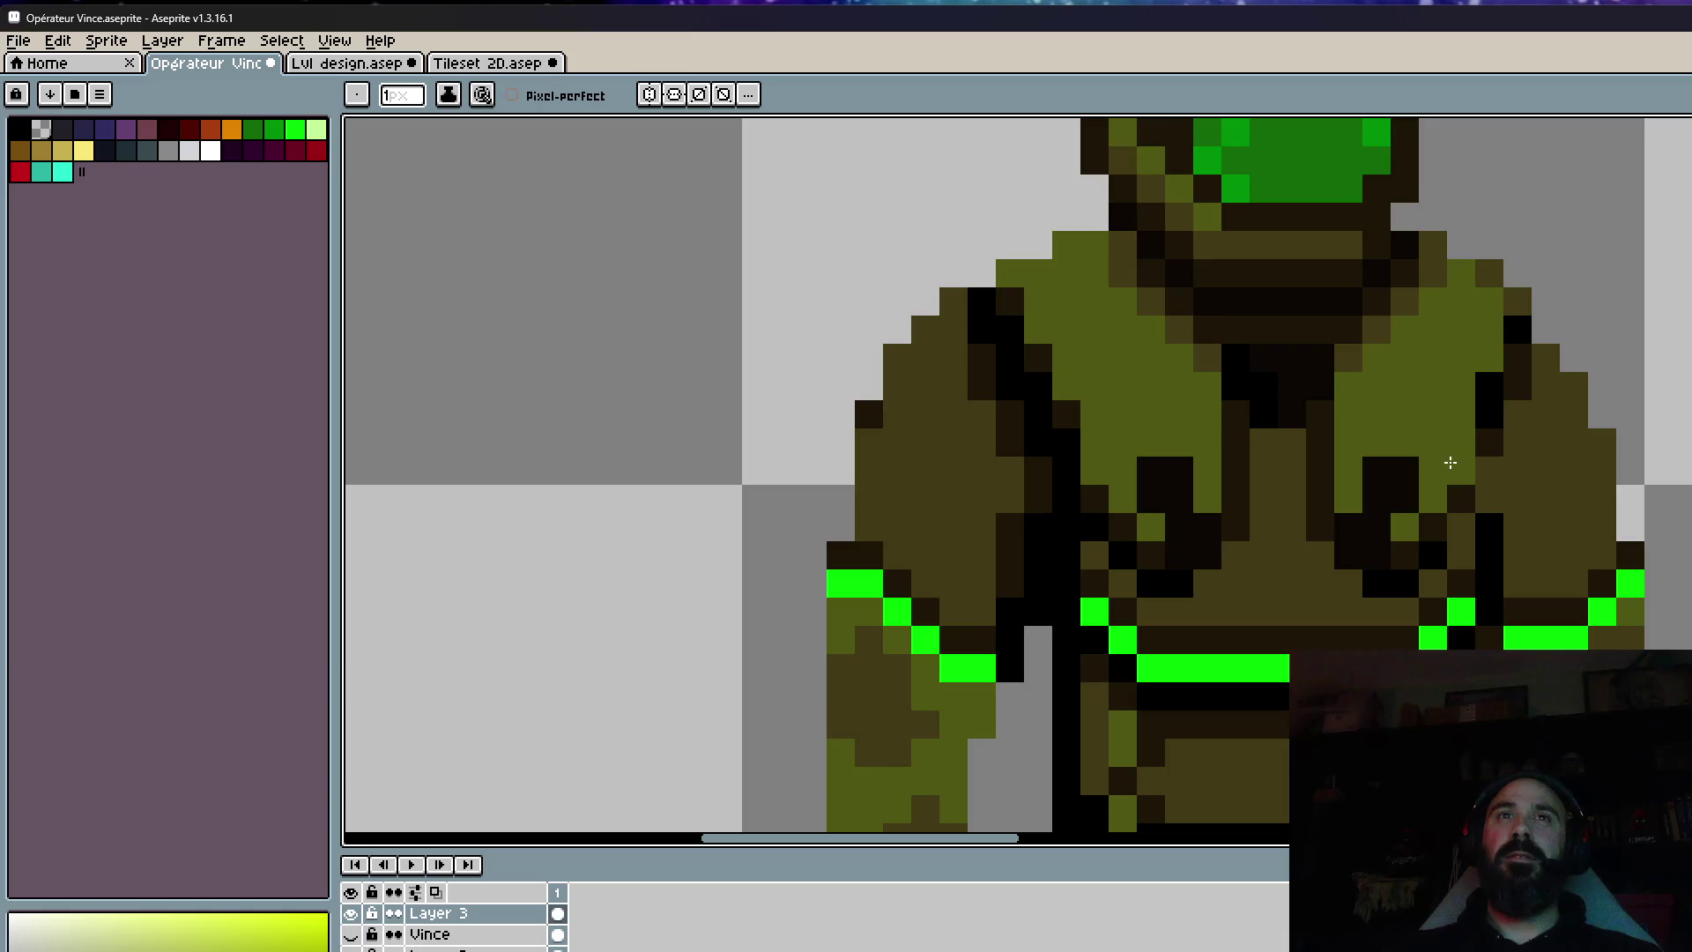
scroll(1498, 423, "down", 2)
scroll(1513, 418, "down", 2)
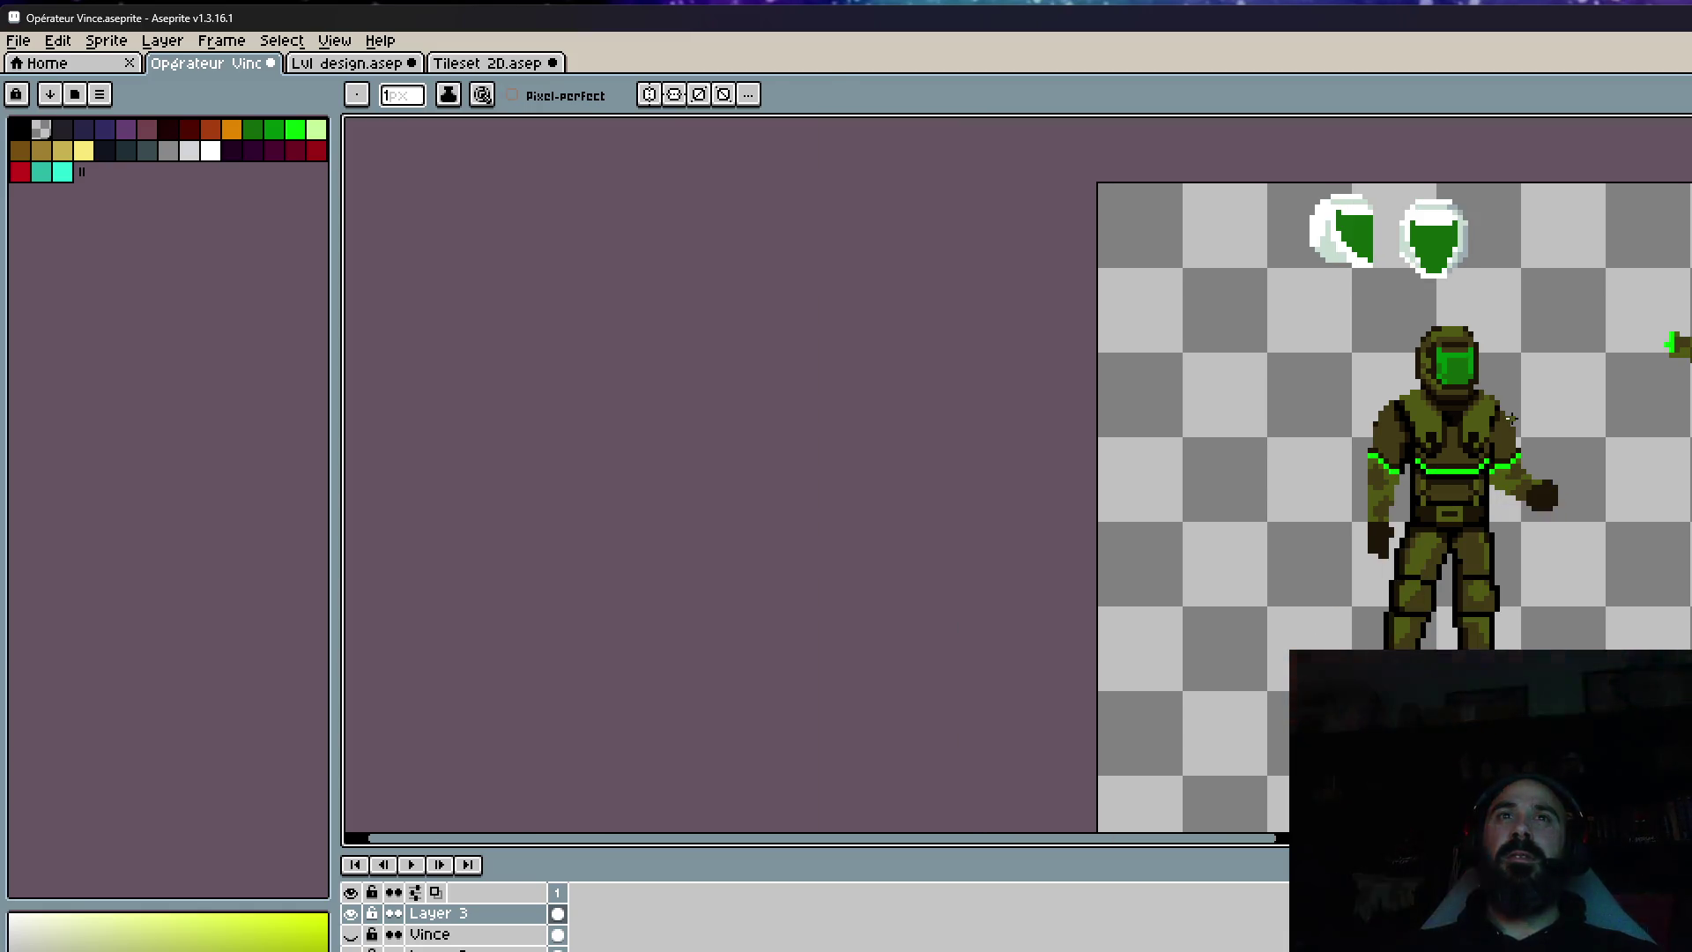
scroll(1512, 417, "up", 2)
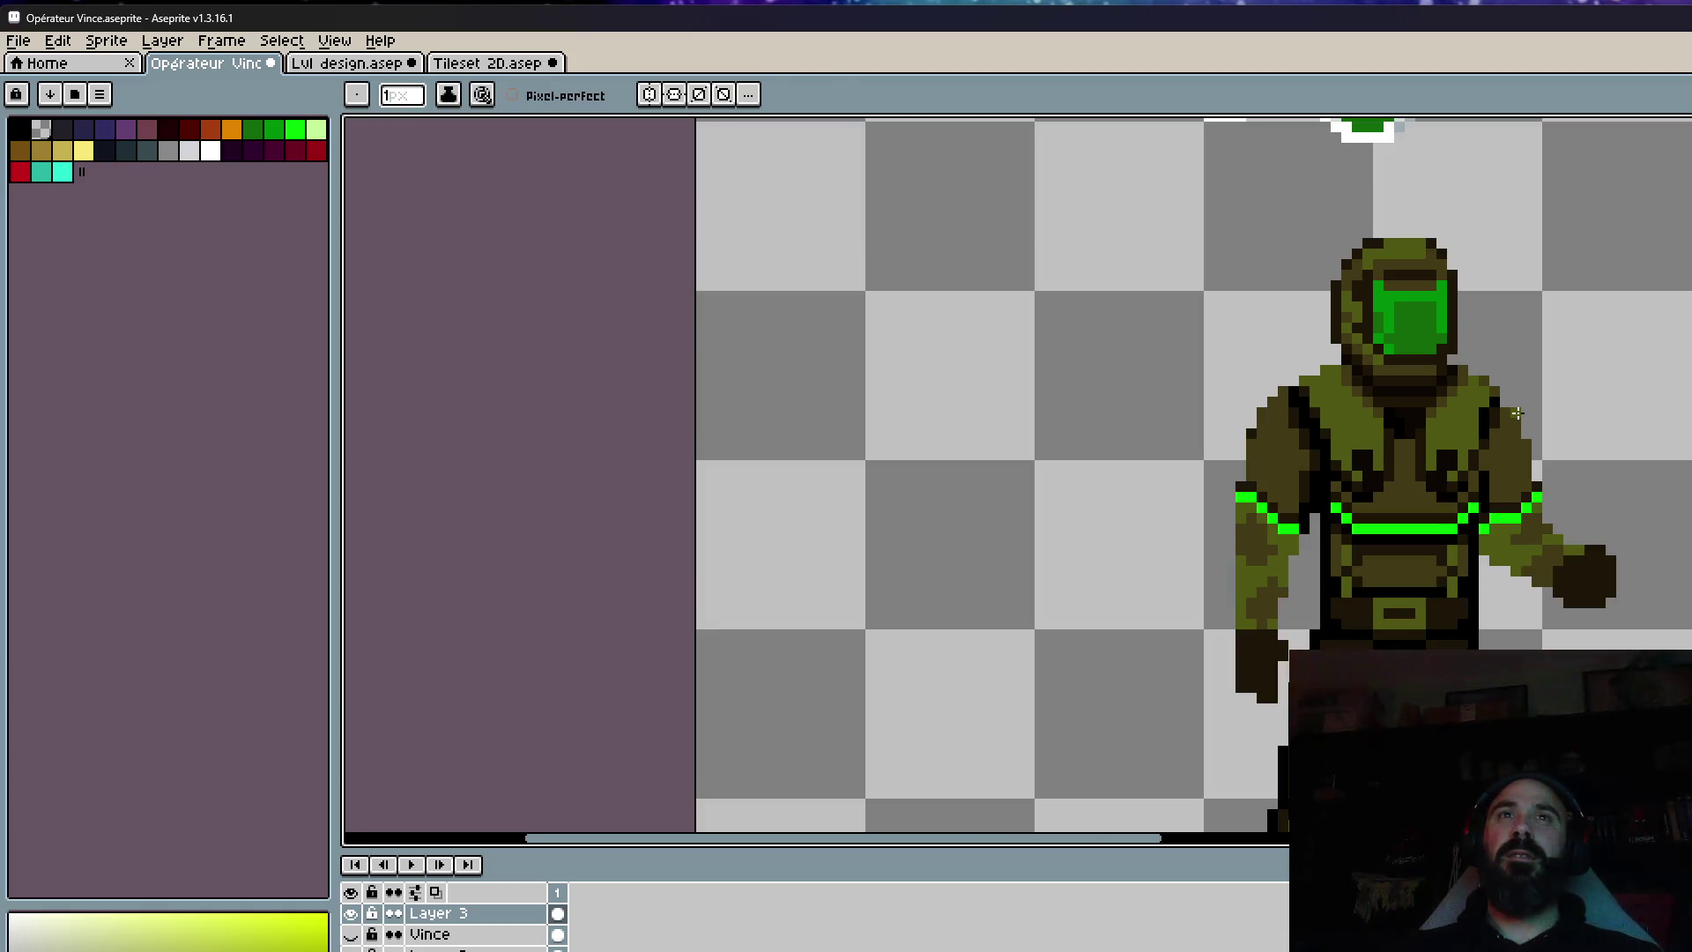
scroll(1514, 410, "up", 2)
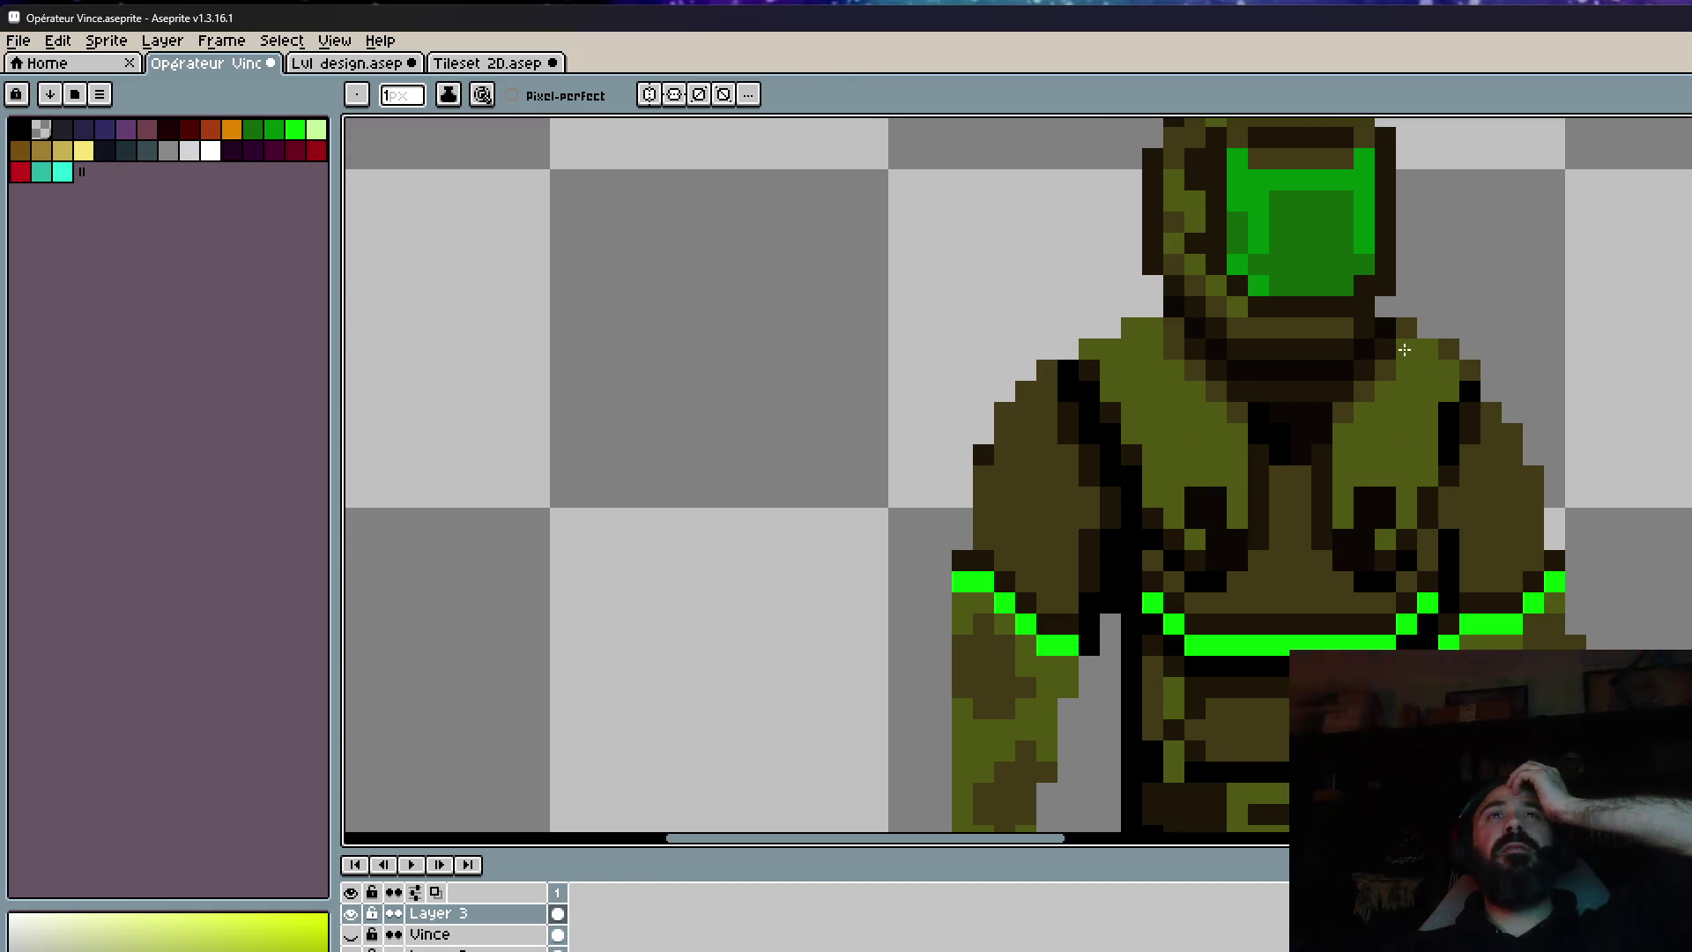
scroll(1450, 374, "down", 1)
scroll(1450, 373, "down", 1)
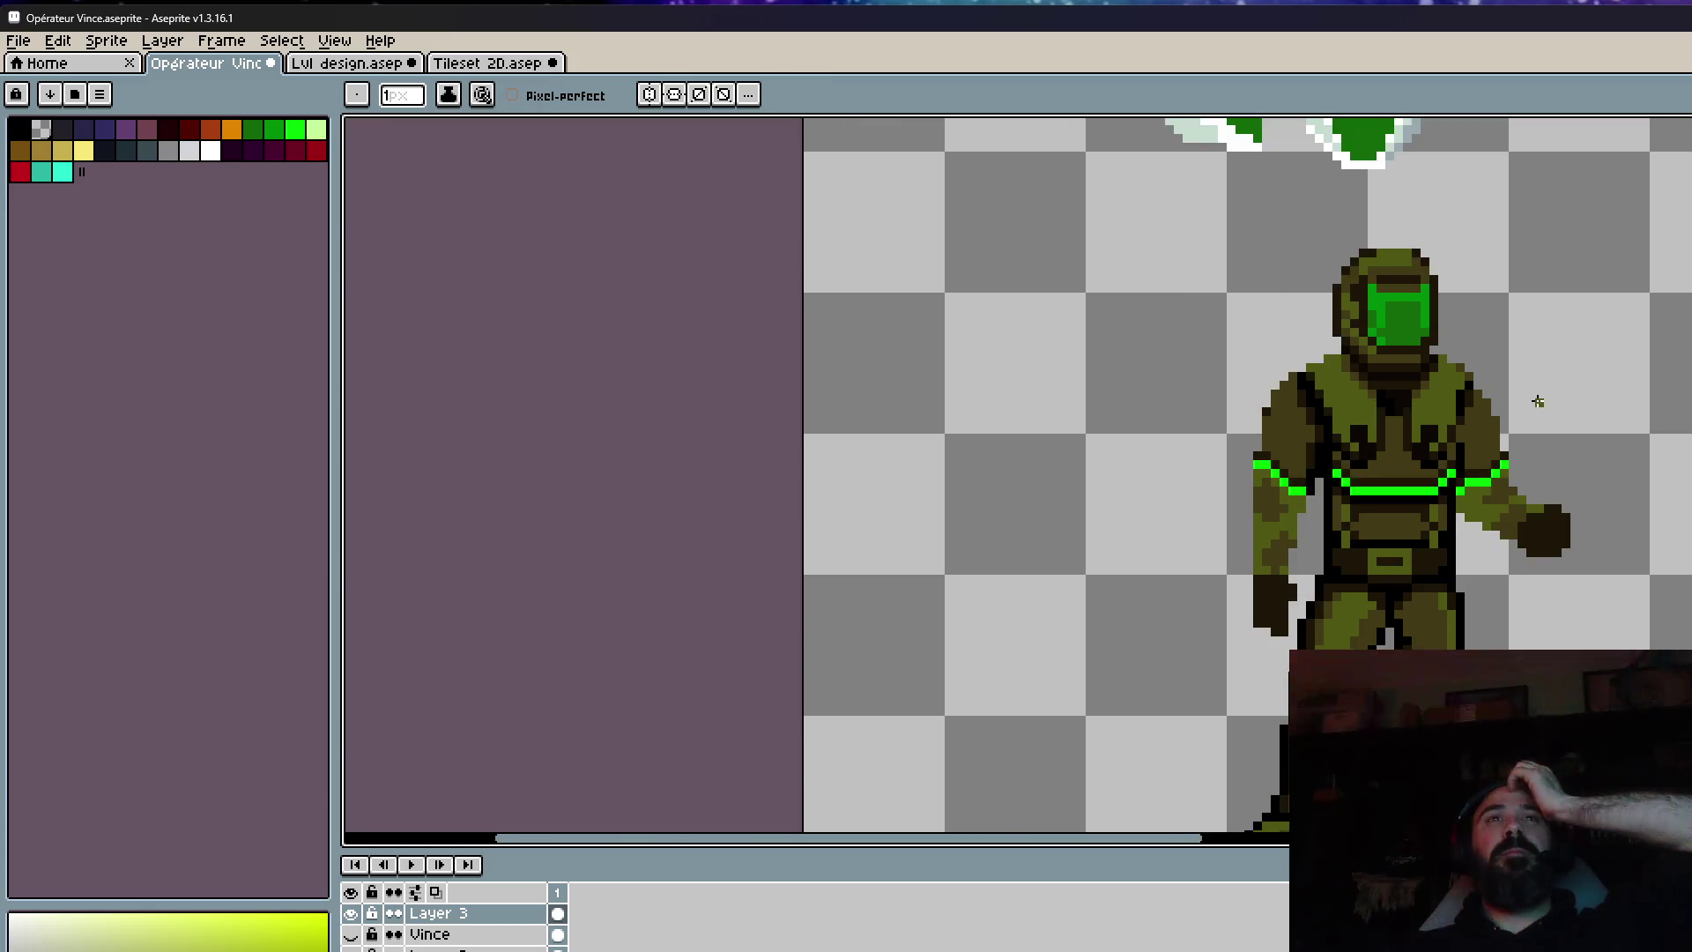
scroll(1465, 375, "up", 1)
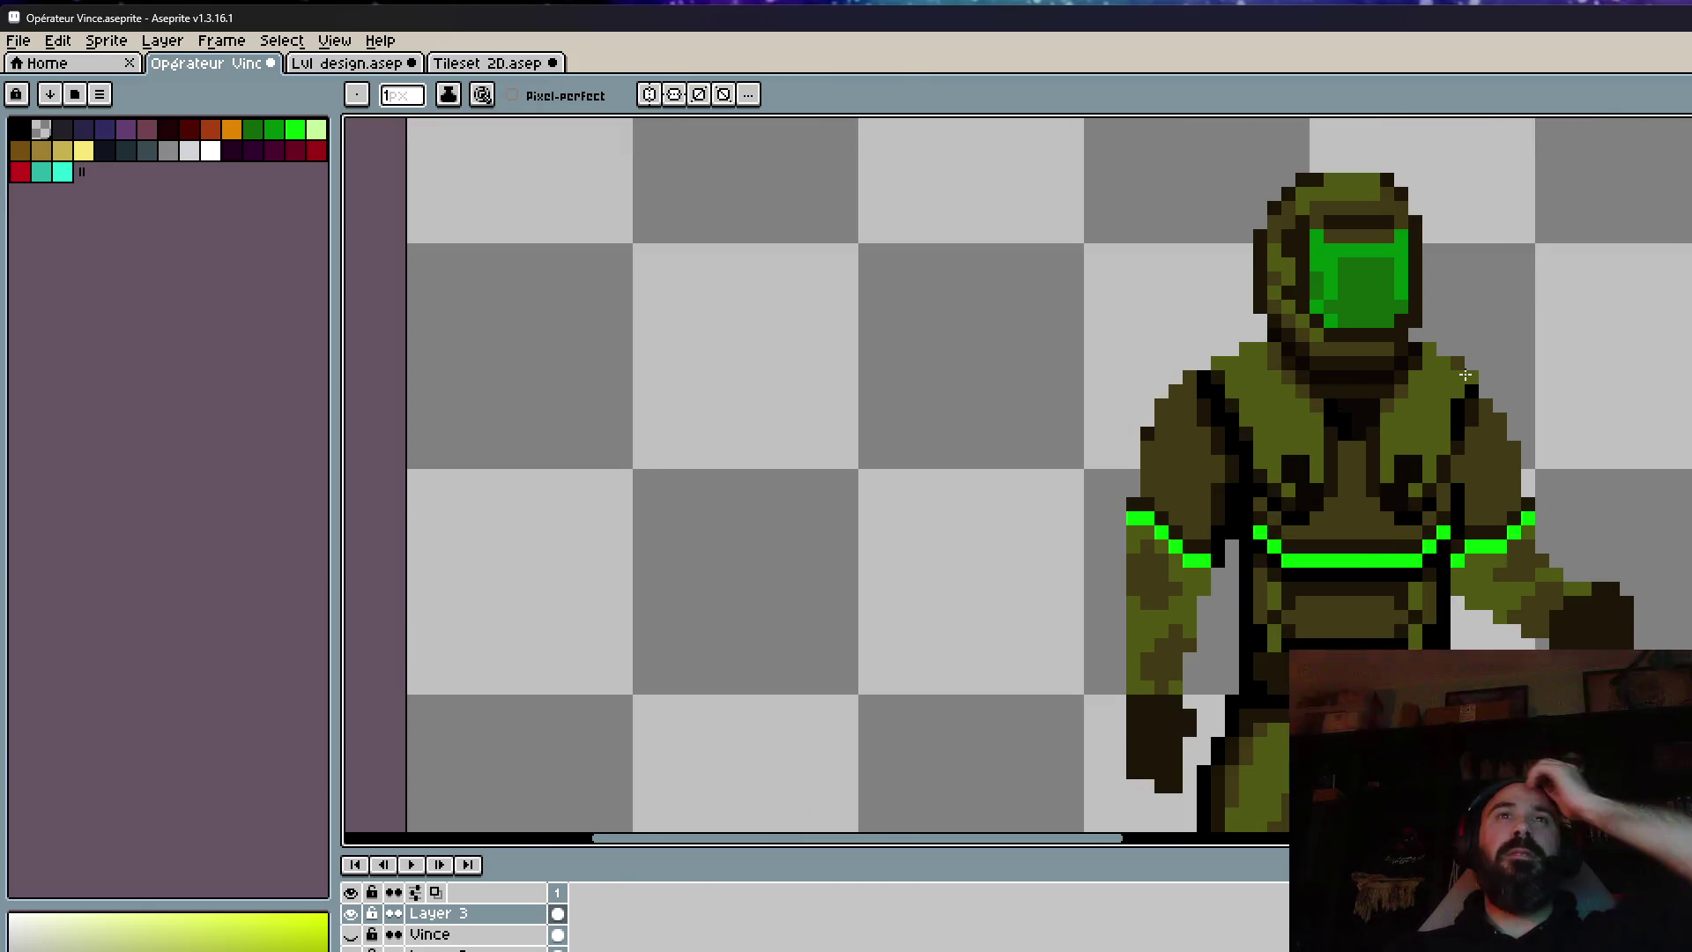
scroll(1348, 396, "up", 1)
key("i")
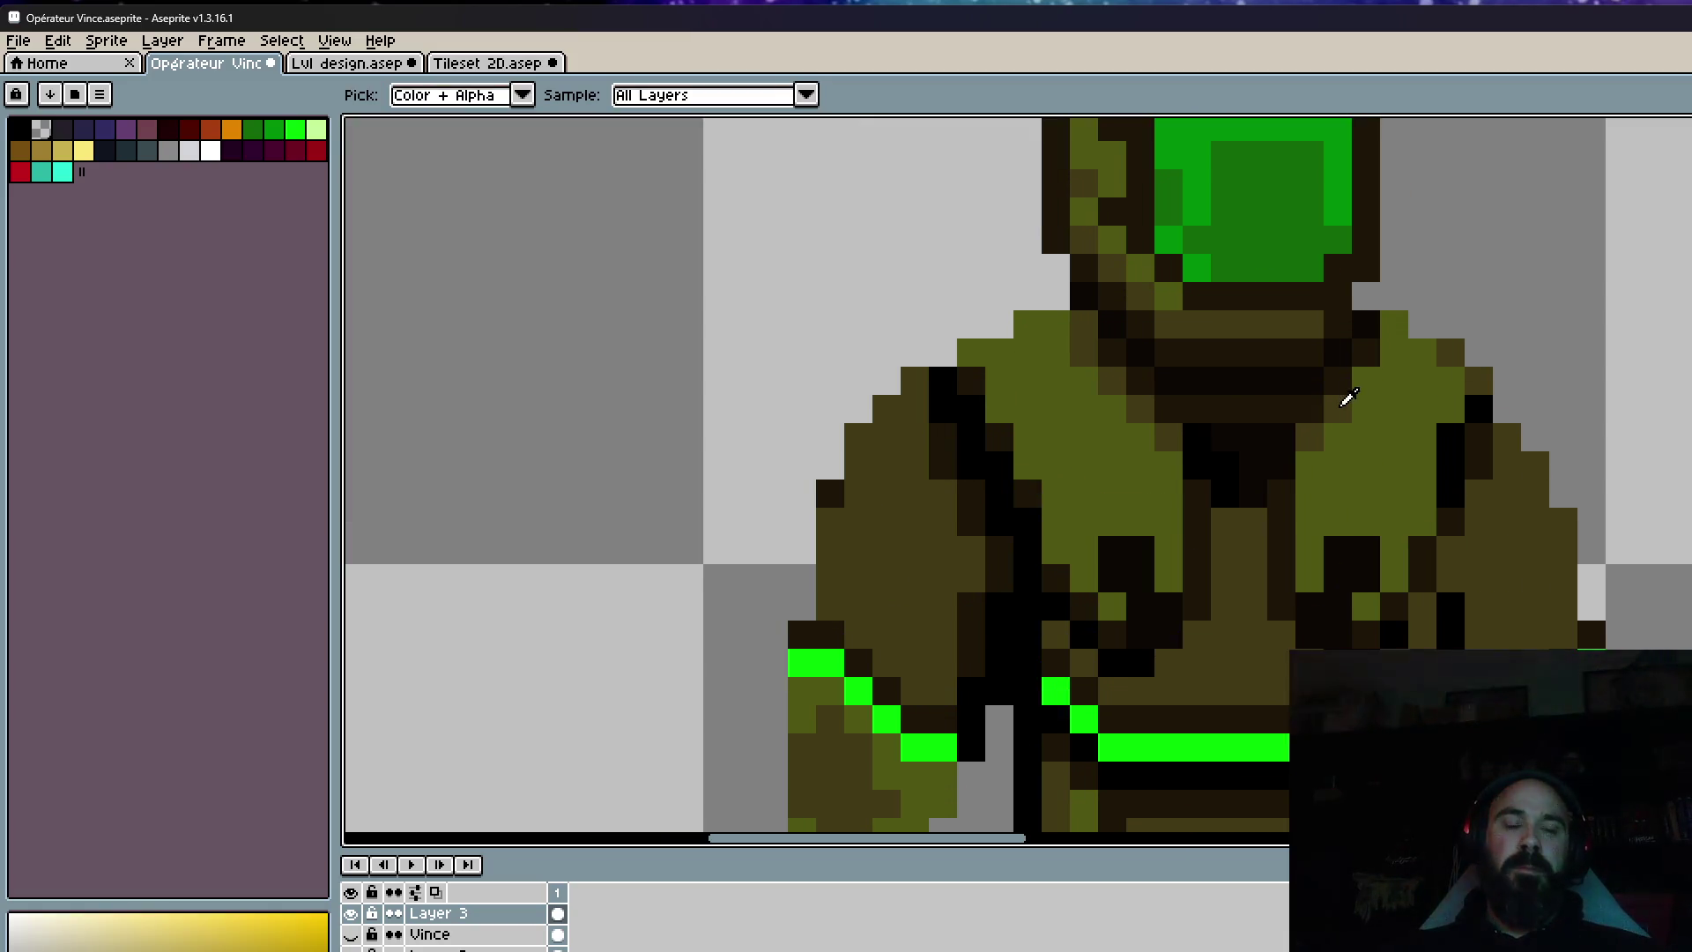
key("b")
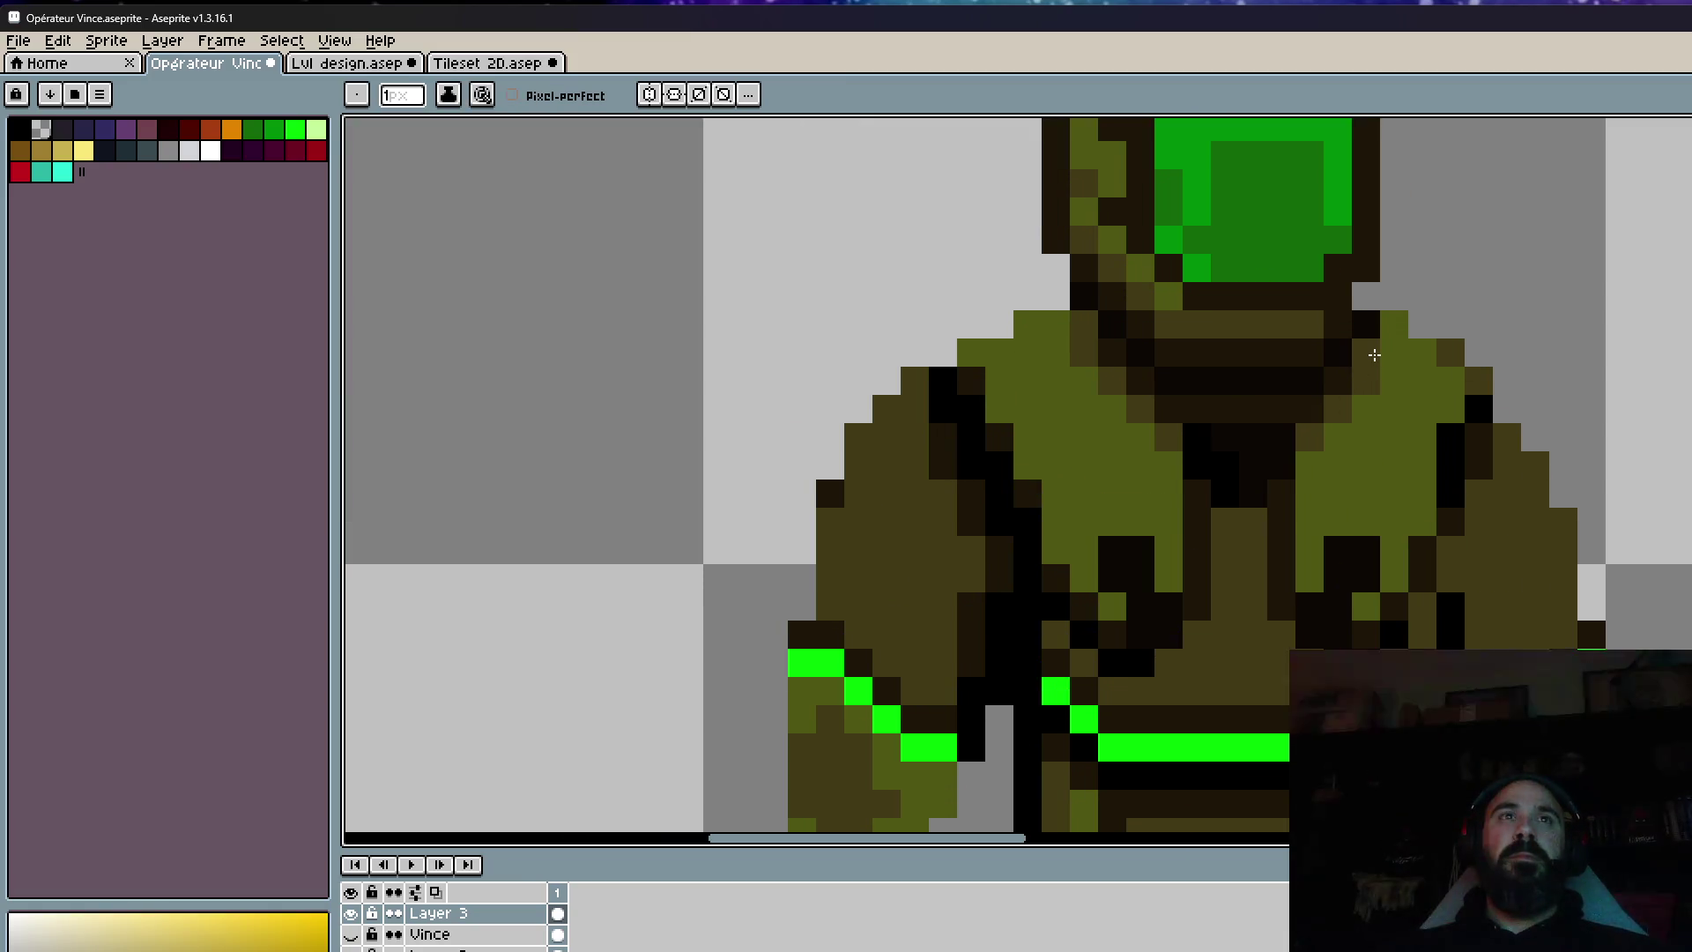
scroll(1476, 310, "down", 4)
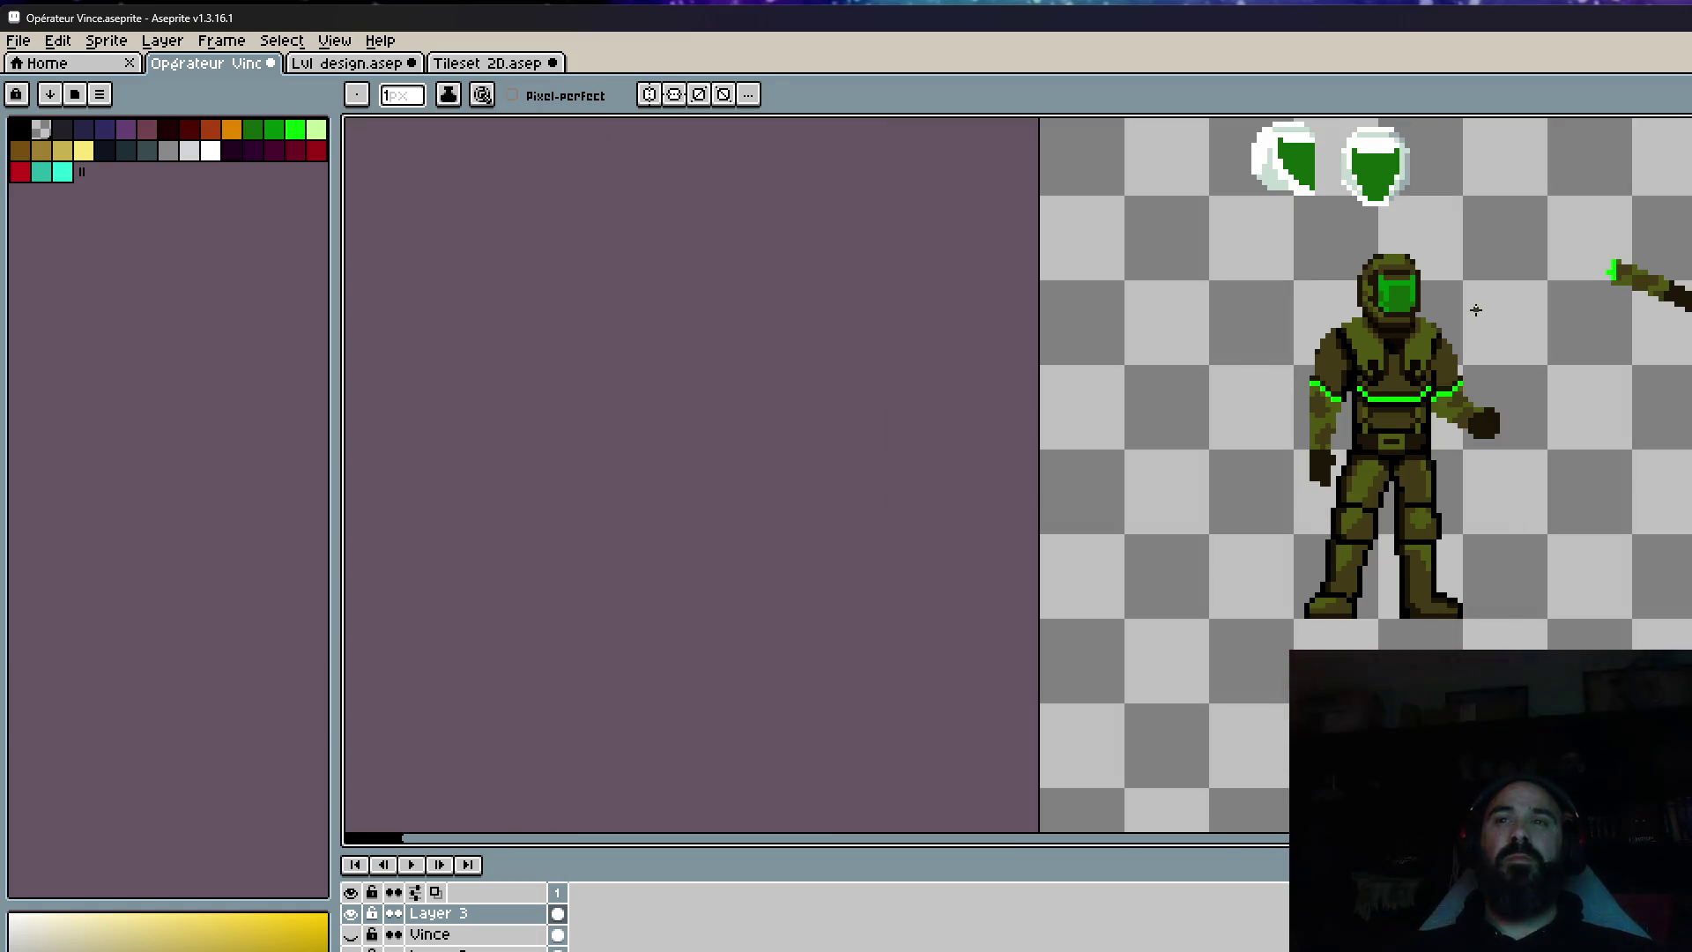
scroll(1463, 374, "up", 3)
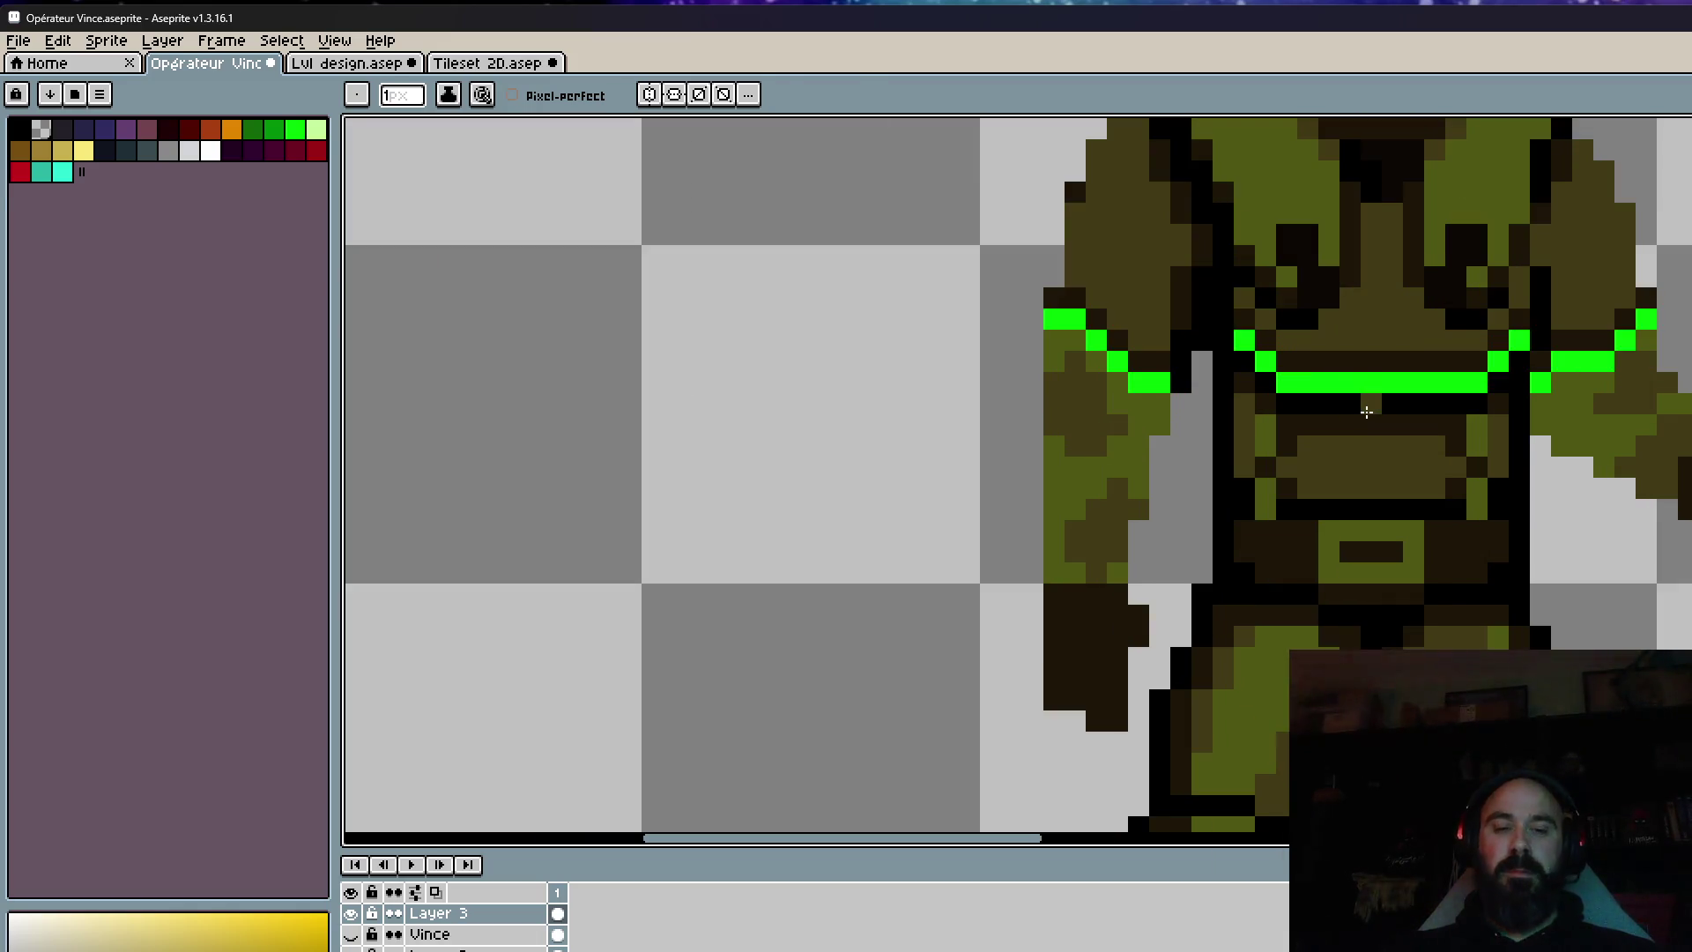
key("m")
scroll(1366, 412, "up", 3)
mouse_move(1066, 185)
left_mouse_down()
mouse_move(1238, 529)
mouse_move(1687, 700)
left_mouse_up()
Nudge the selected lower-torso block one pixel up and right, then commit.
mouse_move(1683, 635)
left_mouse_down()
mouse_move(1688, 577)
mouse_move(1636, 543)
left_mouse_up()
scroll(1666, 559, "down", 3)
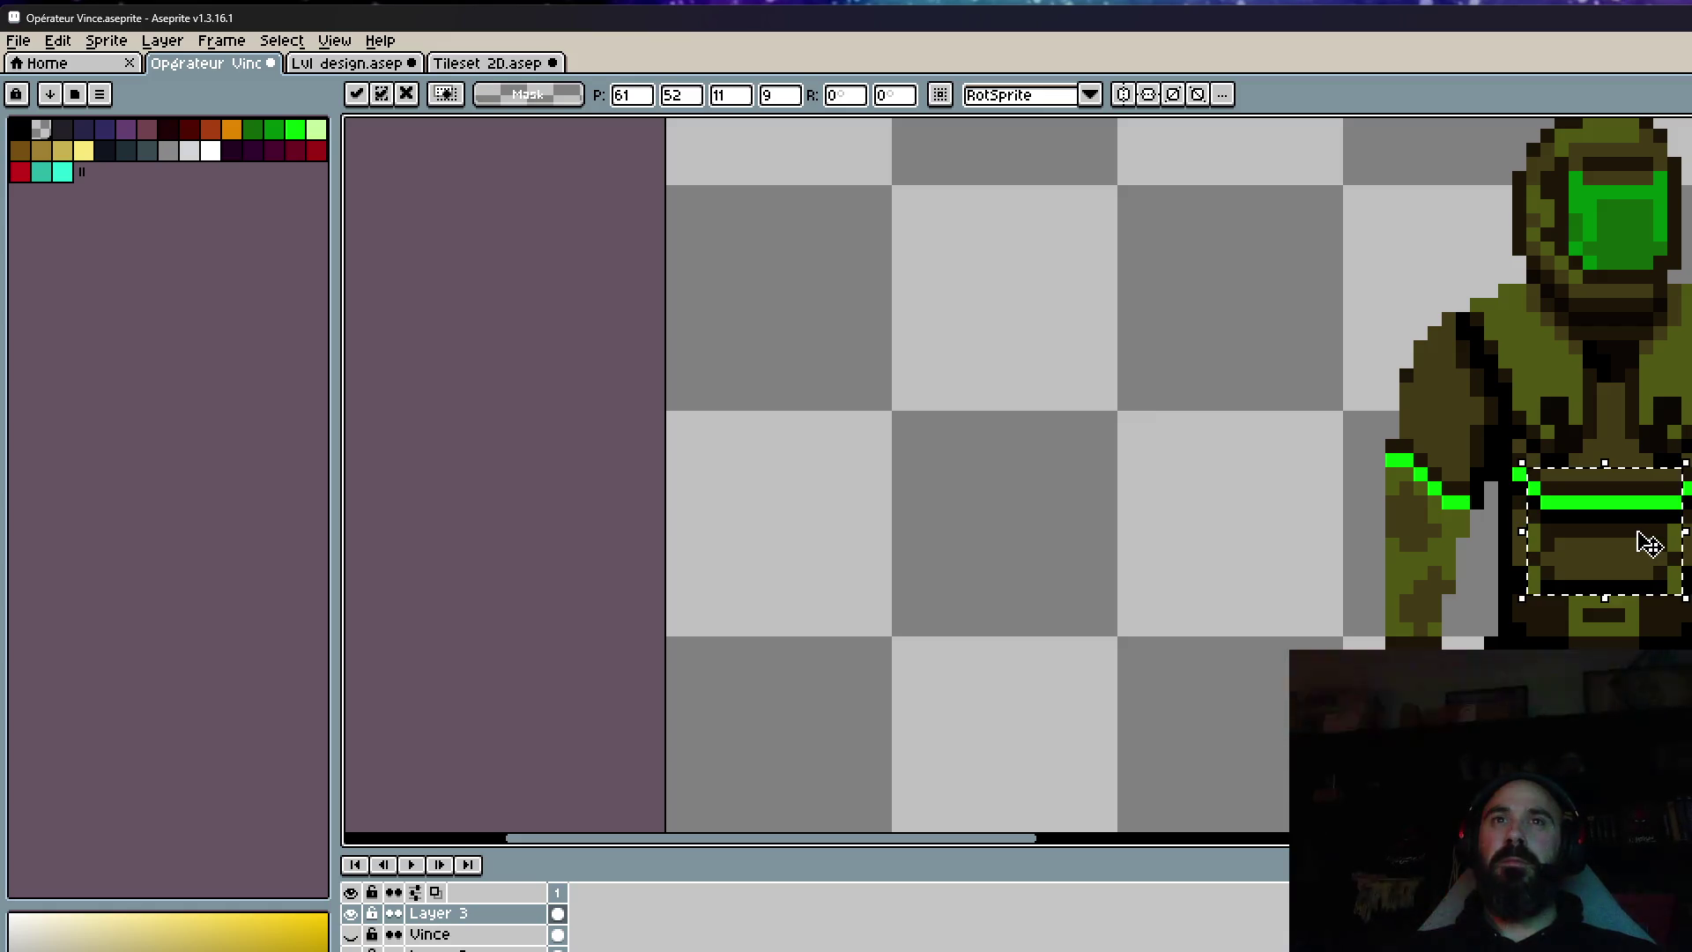
left_click(1490, 491)
left_click_drag(1504, 459, 1689, 617)
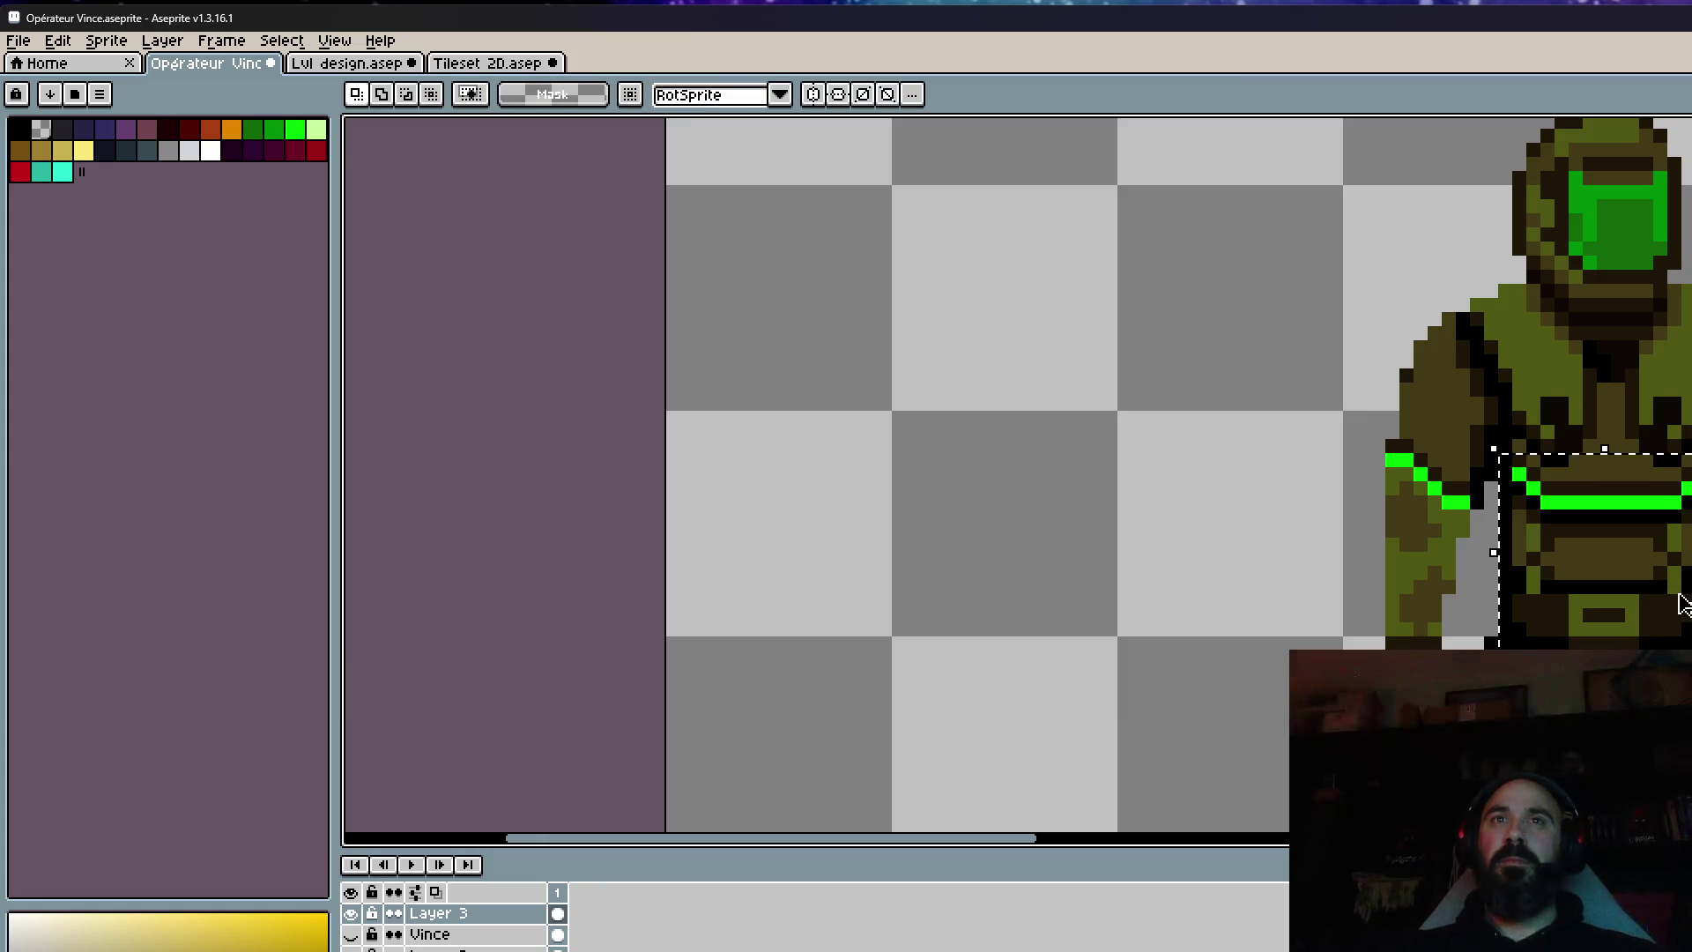
scroll(1673, 586, "down", 3)
scroll(1616, 408, "up", 2)
scroll(1536, 476, "up", 1)
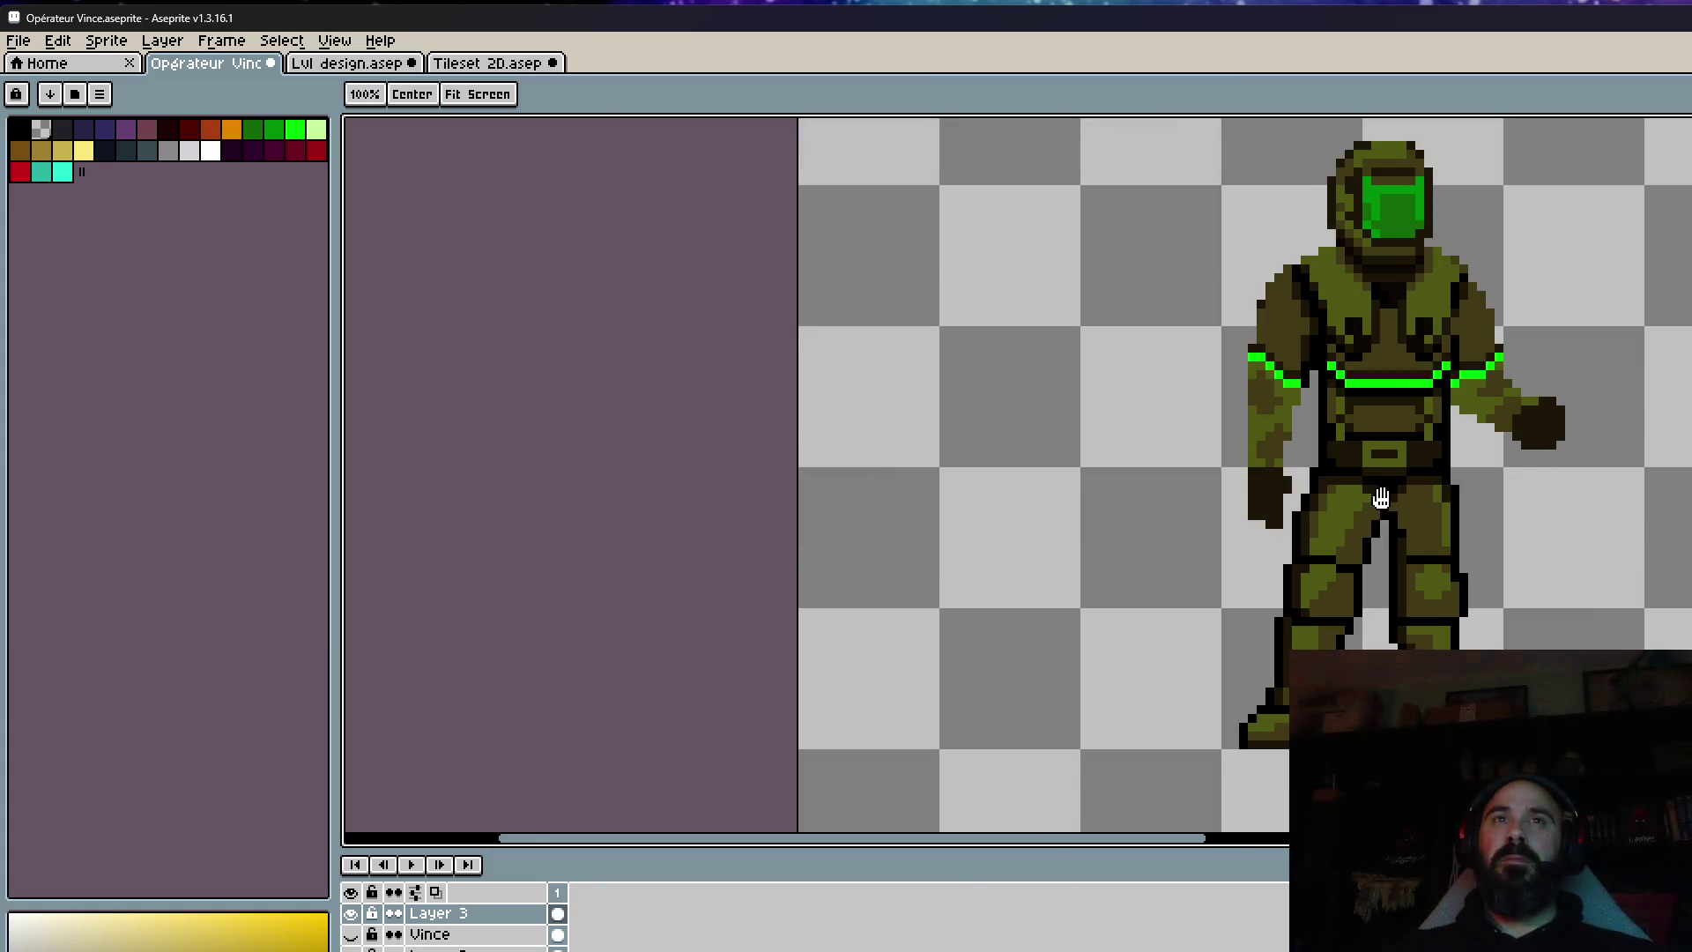
scroll(1372, 480, "up", 2)
scroll(1372, 474, "up", 1)
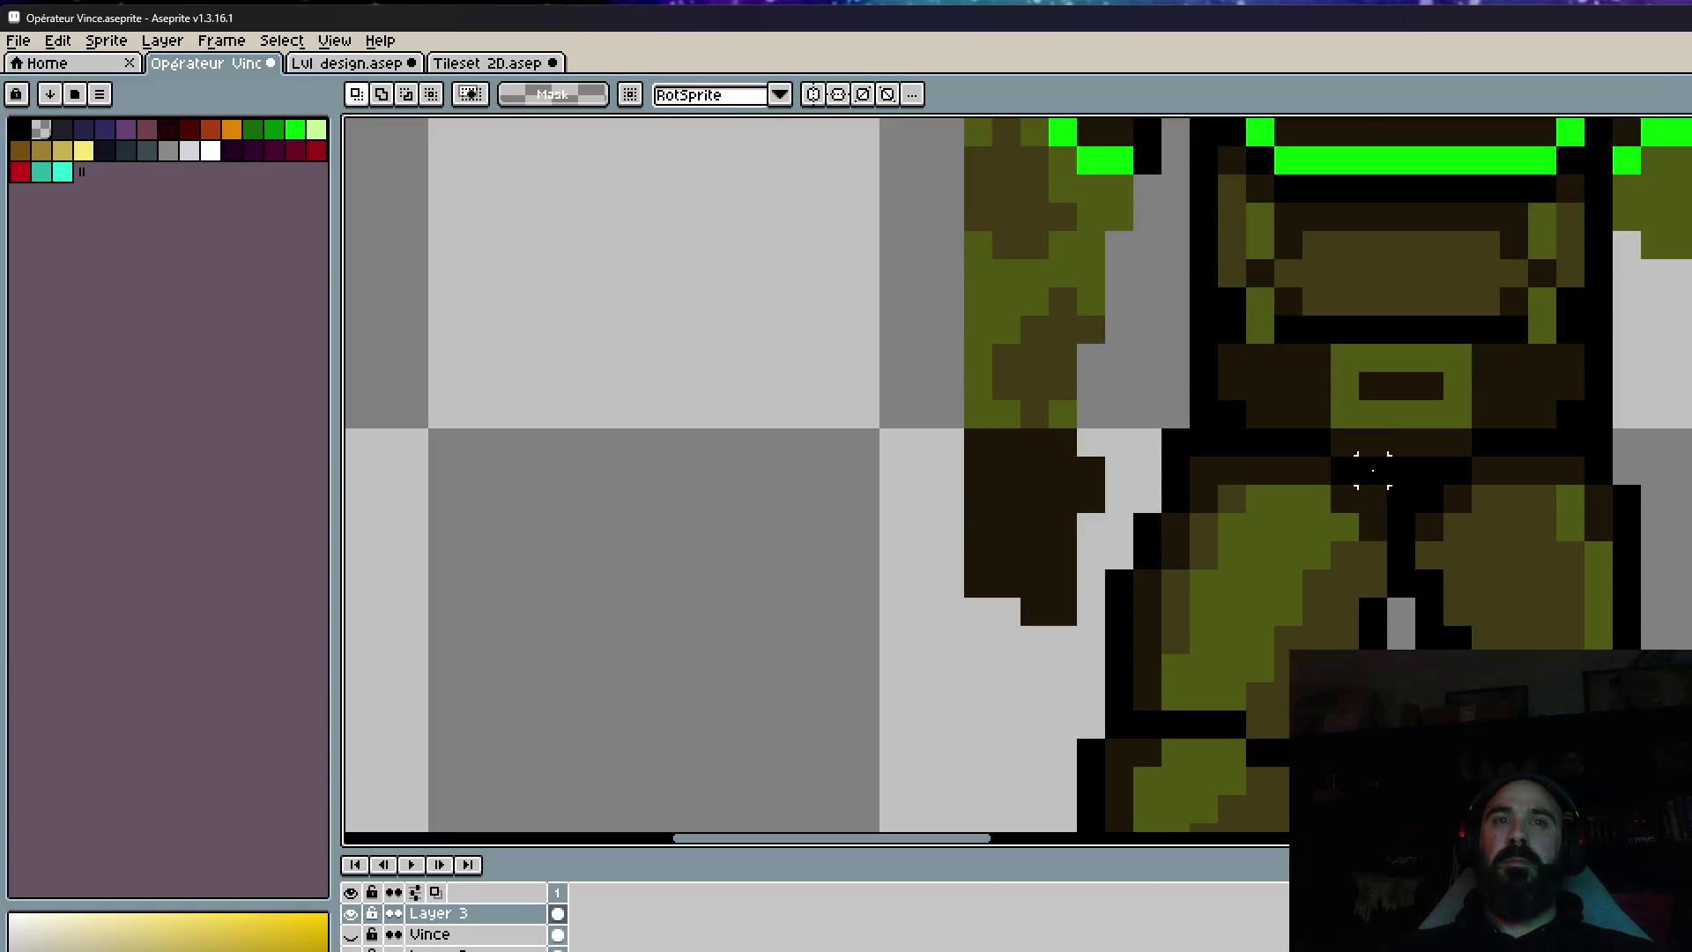
Repaint the belt outline dark brown and draw a black diagonal toward the legs.
left_click(1294, 383, "alt")
mouse_move(1317, 443)
left_mouse_down()
mouse_move(1405, 564)
mouse_move(1371, 481)
mouse_move(1408, 521)
mouse_move(1489, 460)
left_mouse_up()
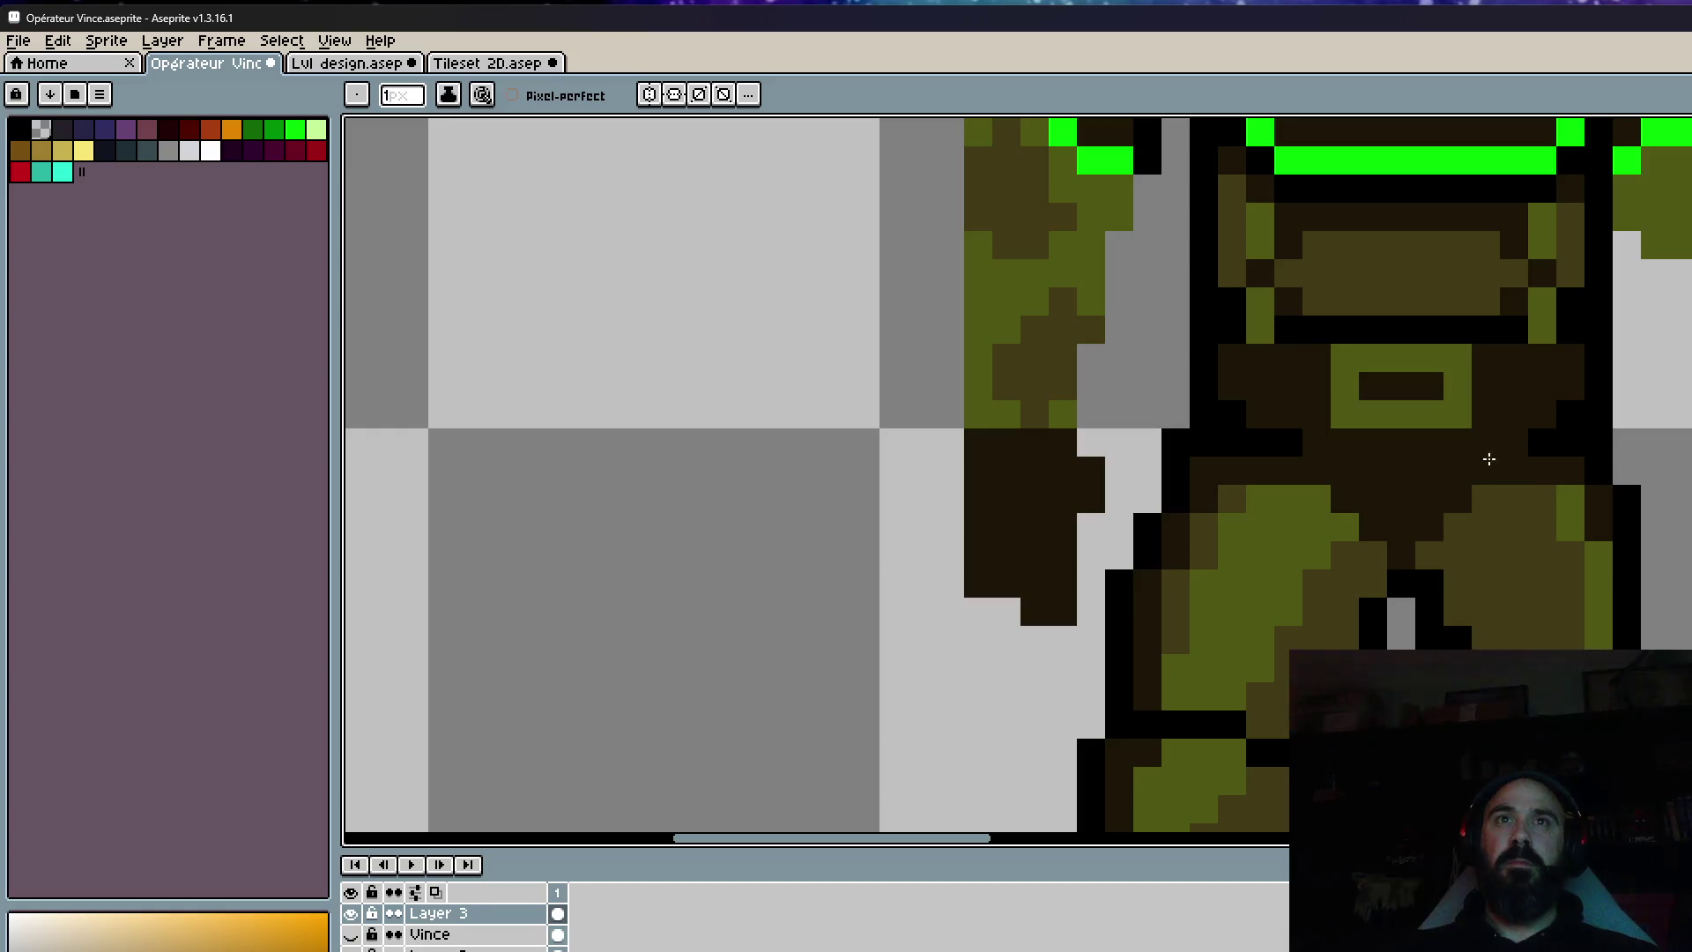
key("alt")
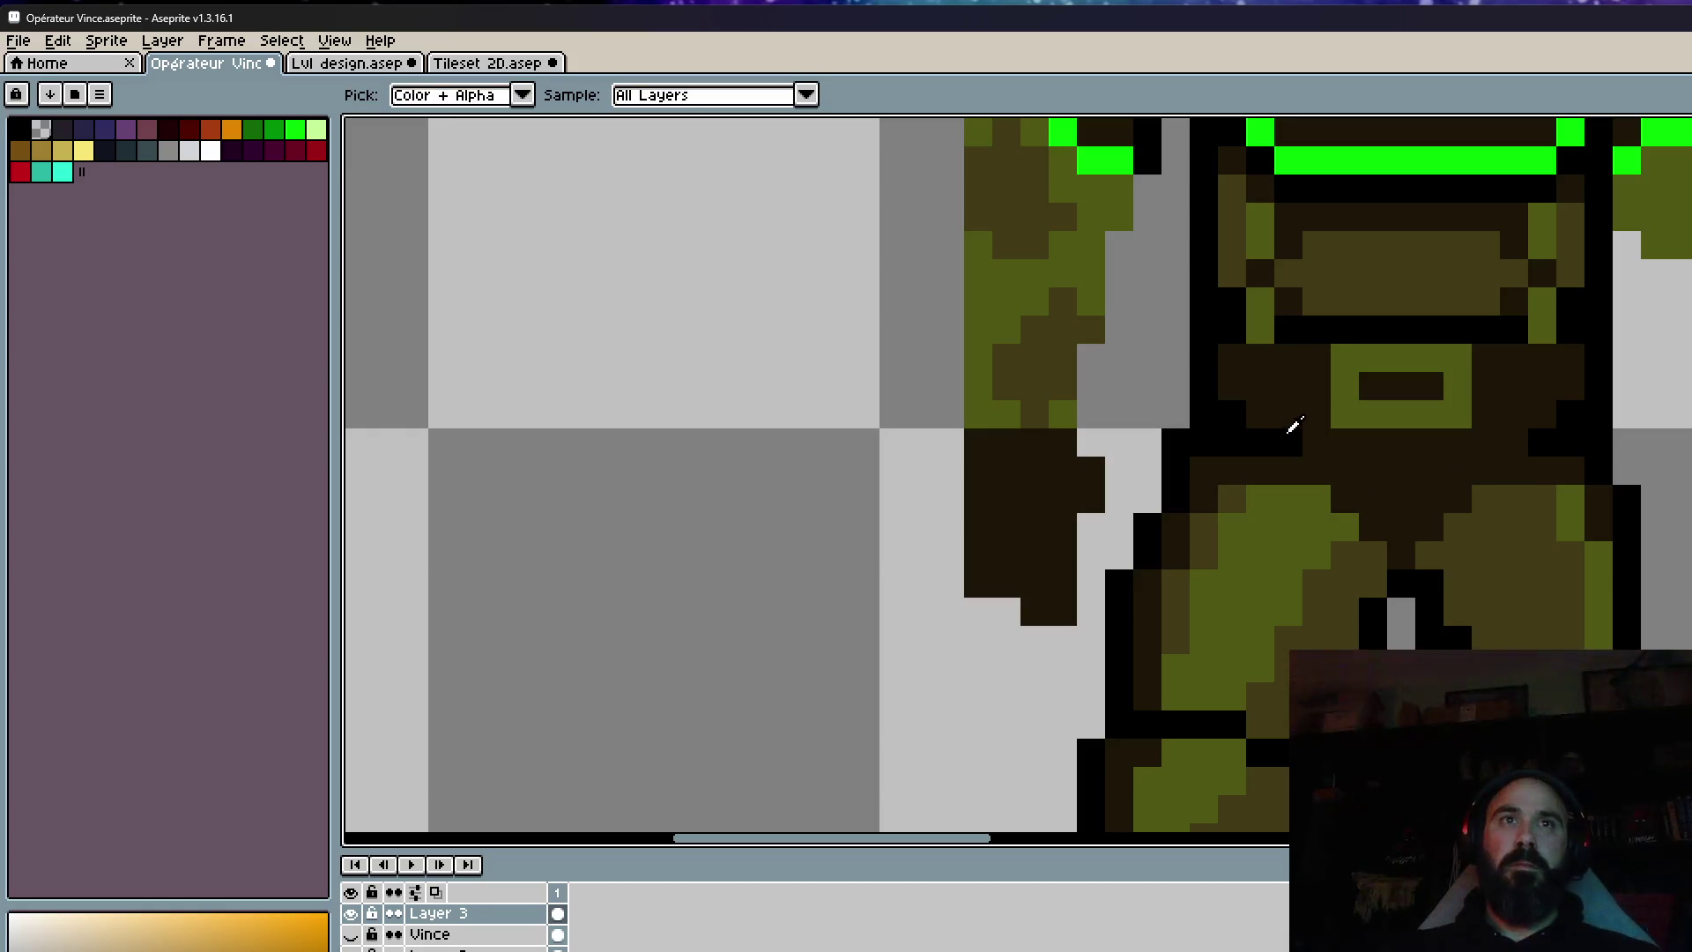
left_click(1292, 427)
mouse_move(1300, 460)
left_mouse_down()
mouse_move(1355, 530)
mouse_move(1428, 558)
mouse_move(1484, 494)
left_mouse_up()
scroll(1571, 463, "down", 3)
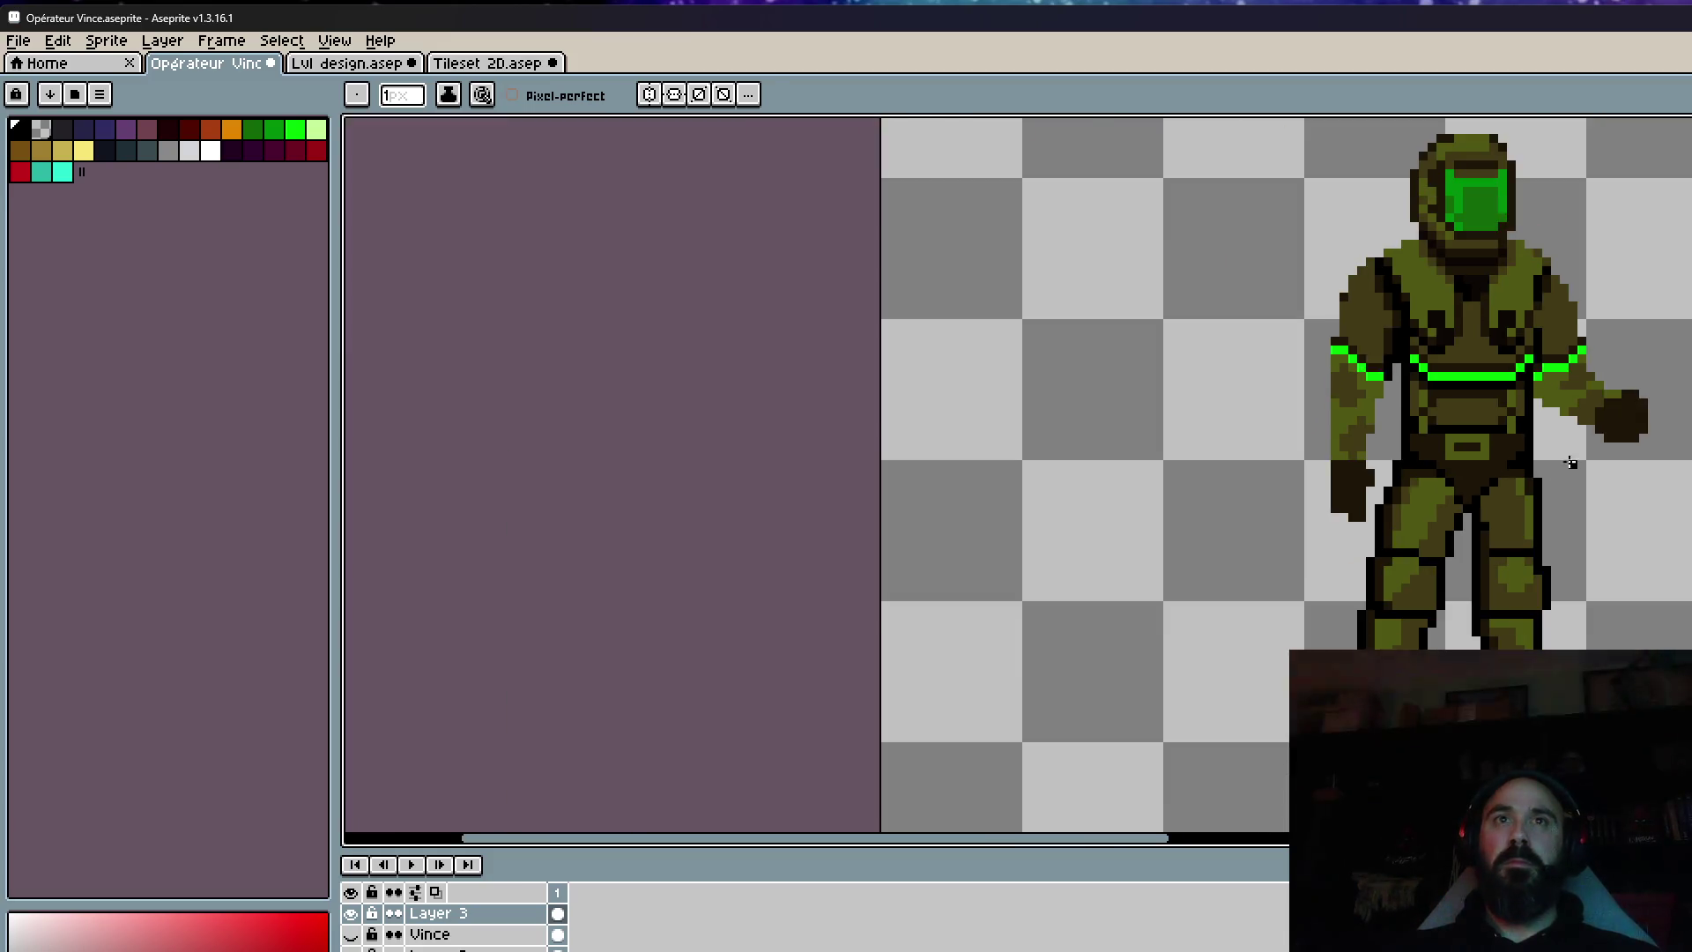
Sample the dark brown and shade the jaw edge with a stroke and two pixels.
scroll(1532, 482, "up", 3)
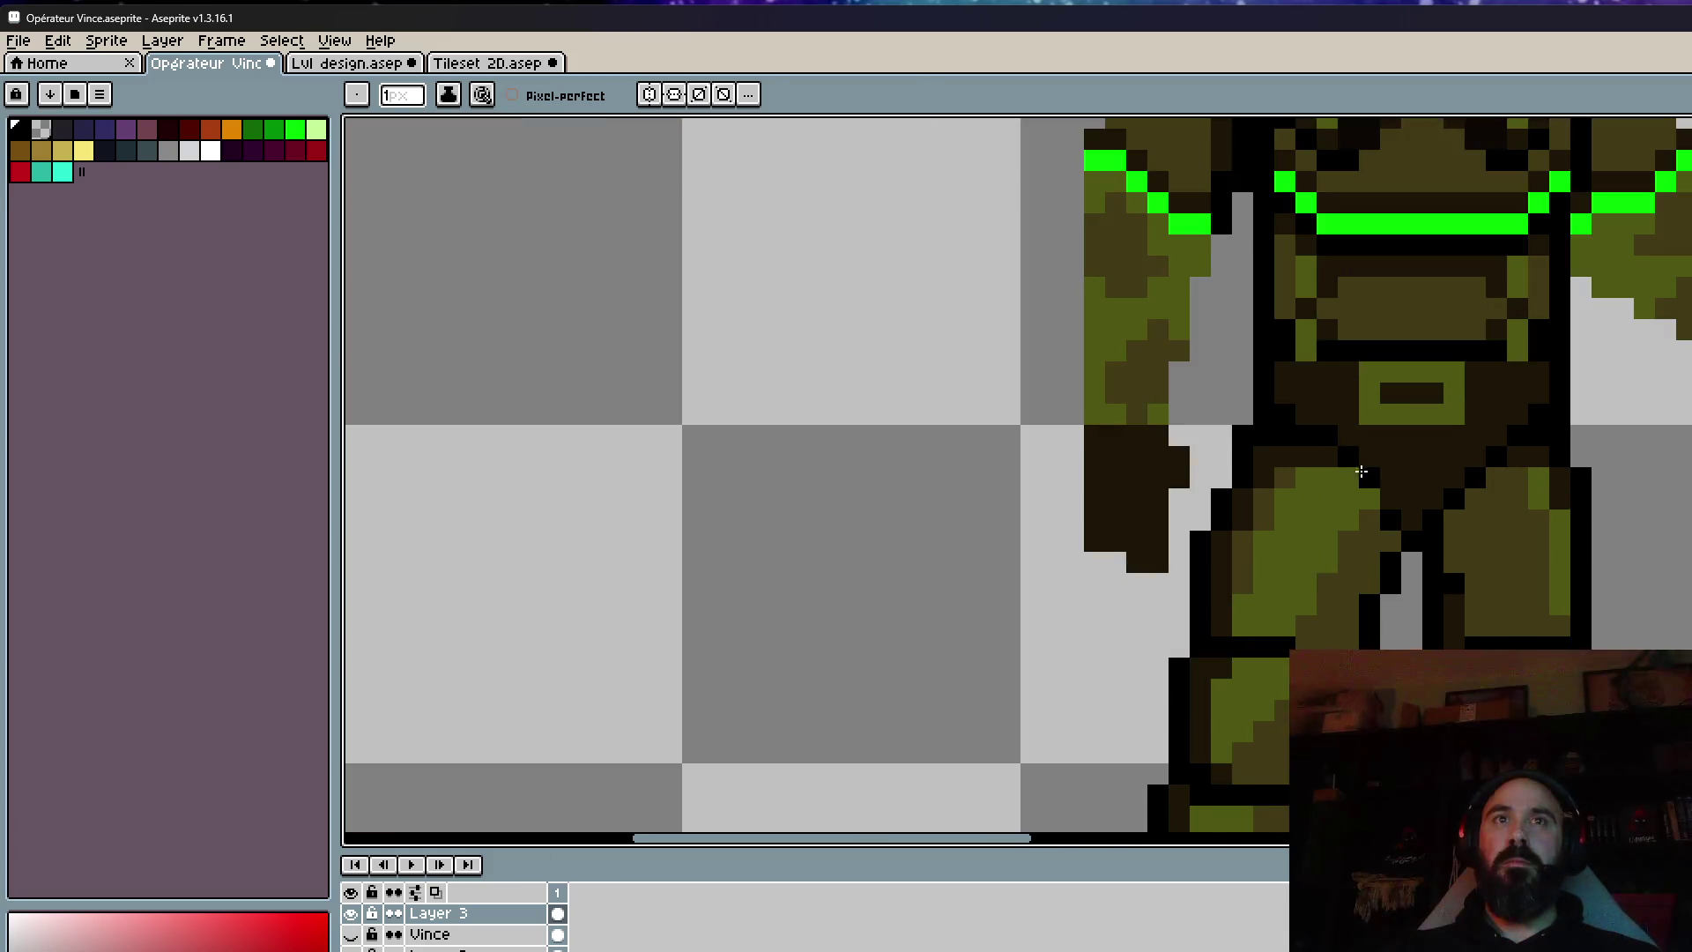
scroll(1517, 505, "down", 3)
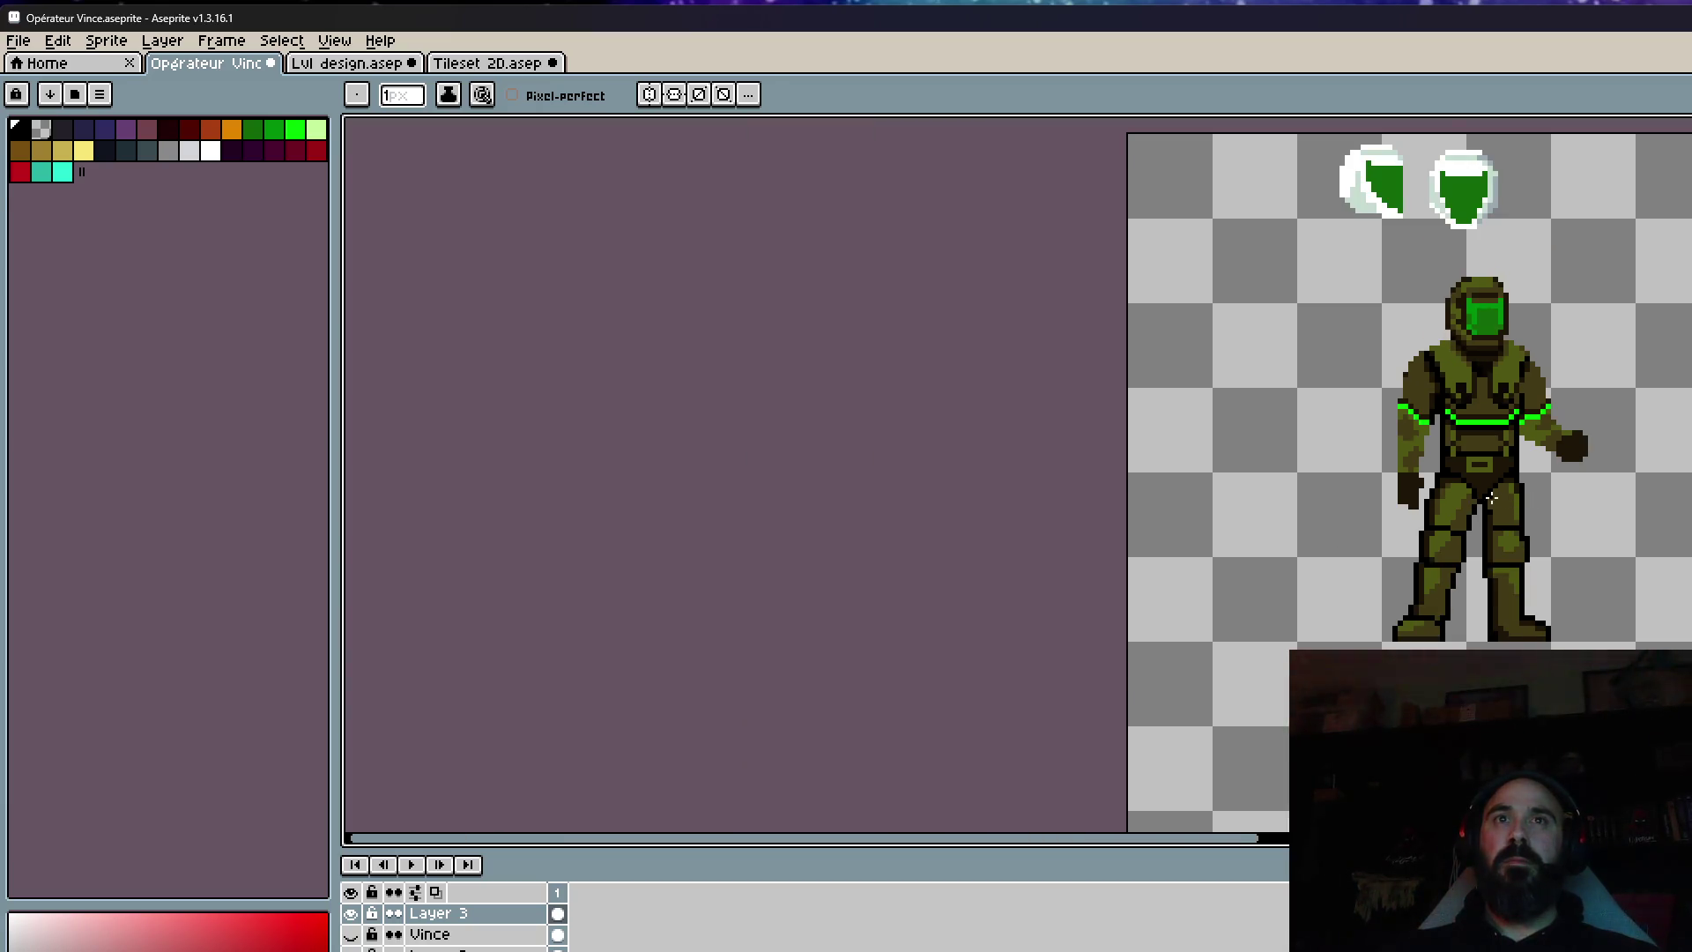
scroll(1498, 496, "up", 4)
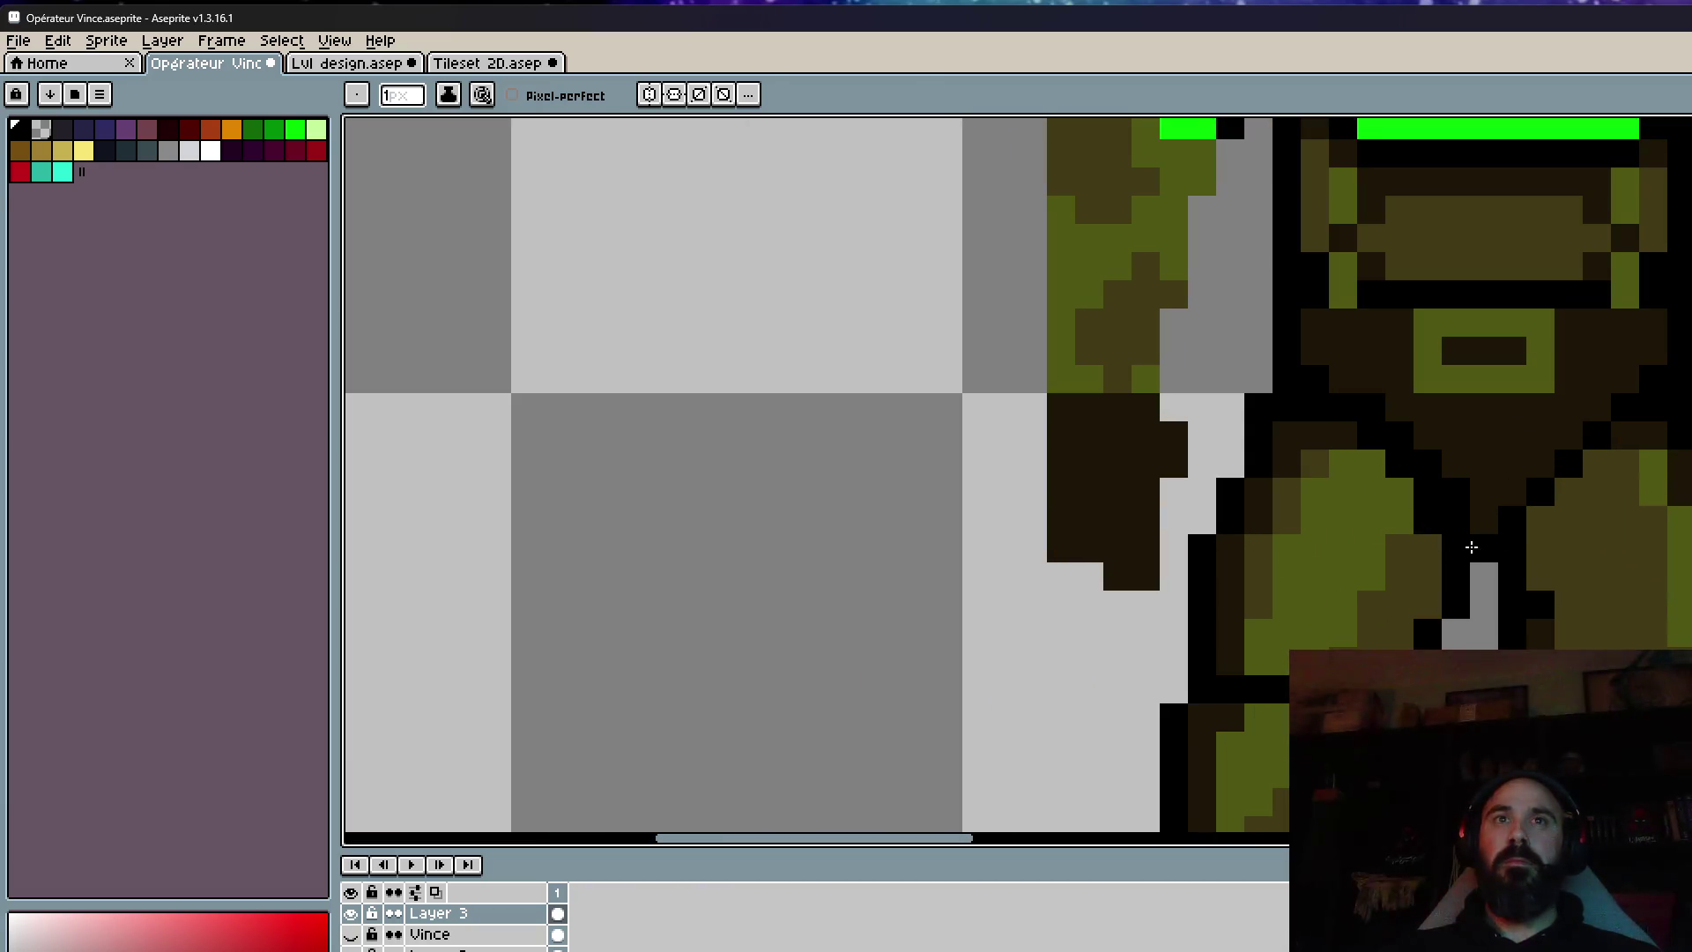
scroll(1540, 505, "down", 4)
scroll(1540, 505, "down", 1)
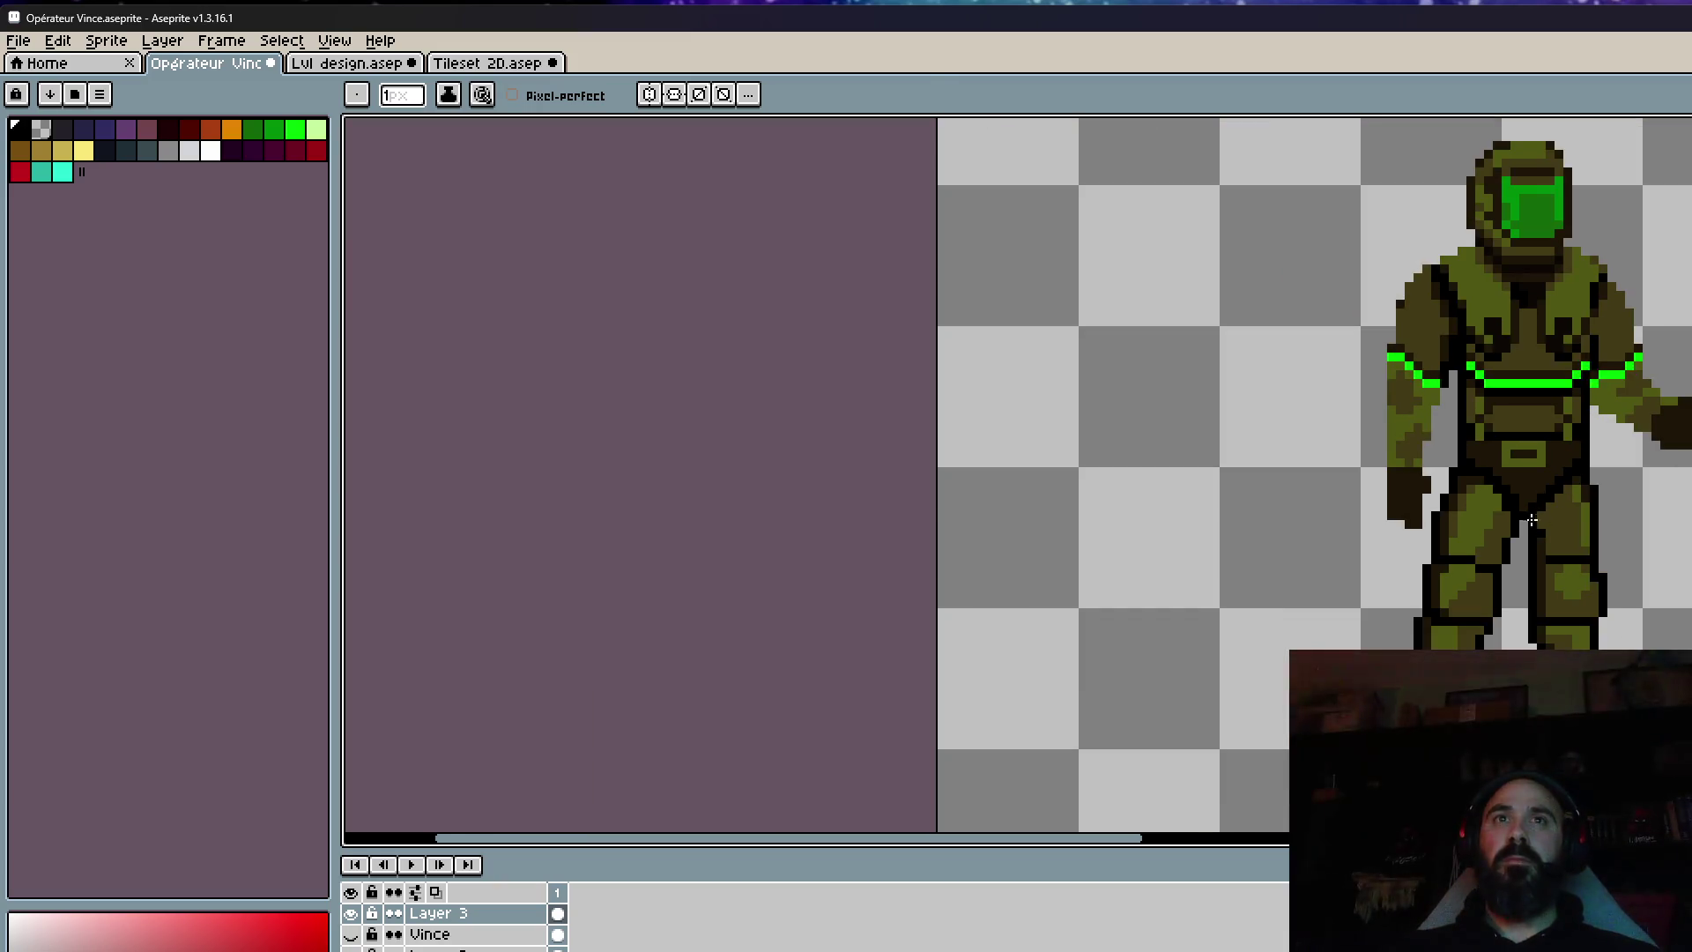
scroll(1525, 502, "up", 2)
scroll(1578, 501, "down", 3)
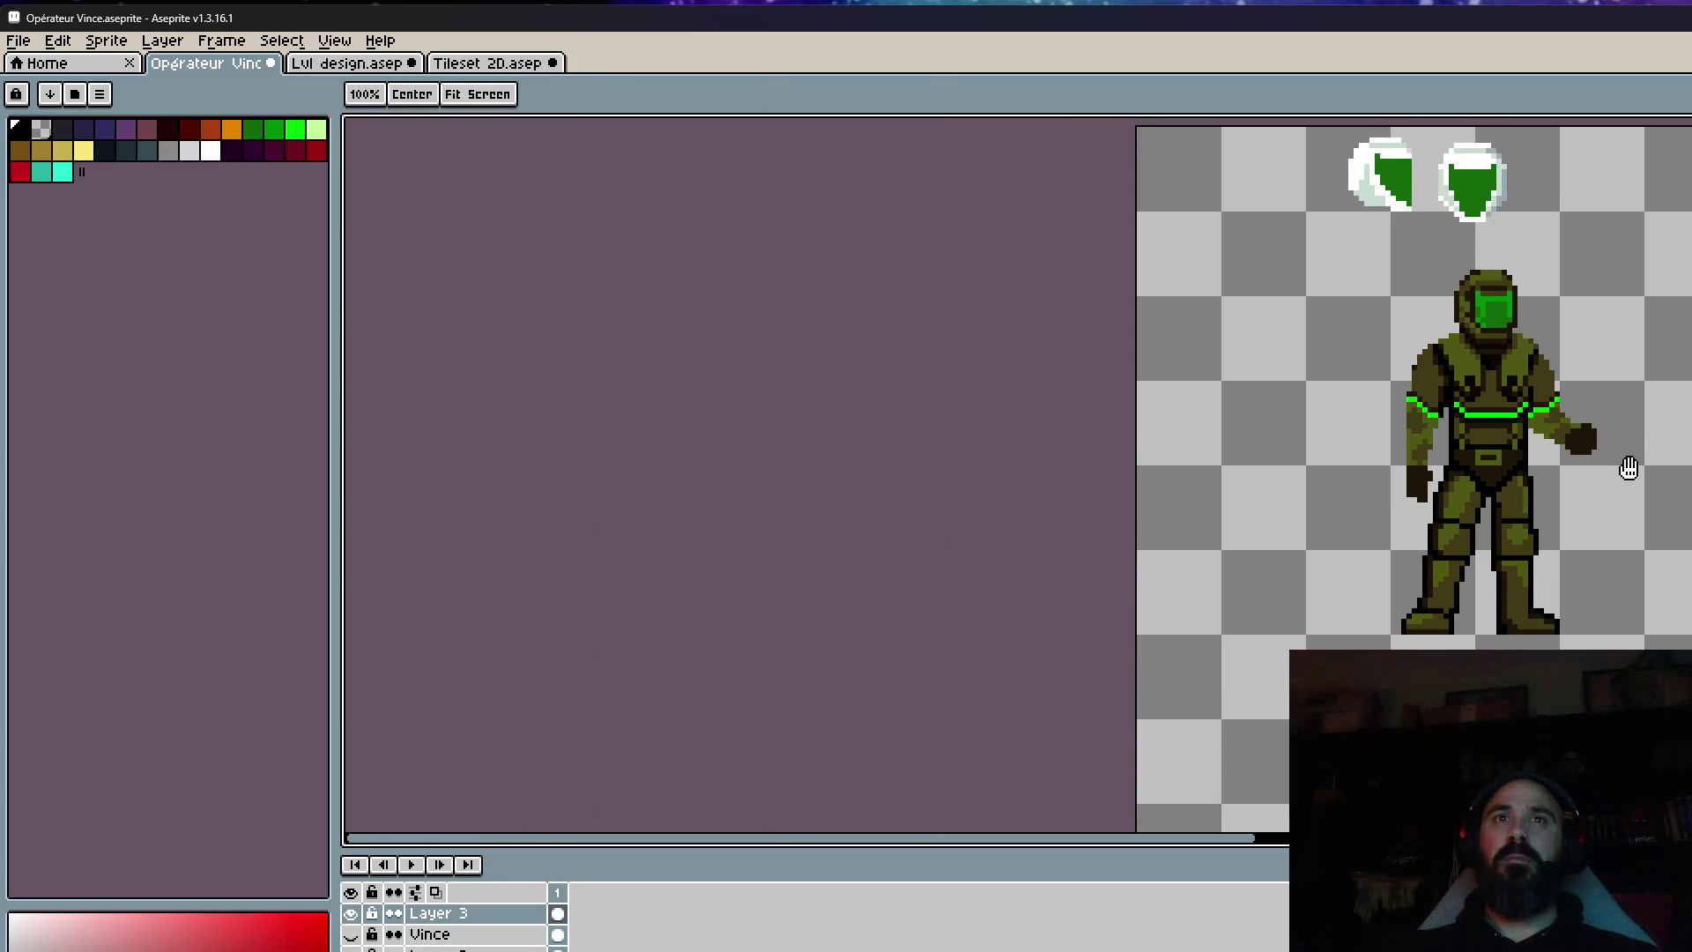
scroll(1621, 470, "up", 4)
scroll(1384, 491, "down", 4)
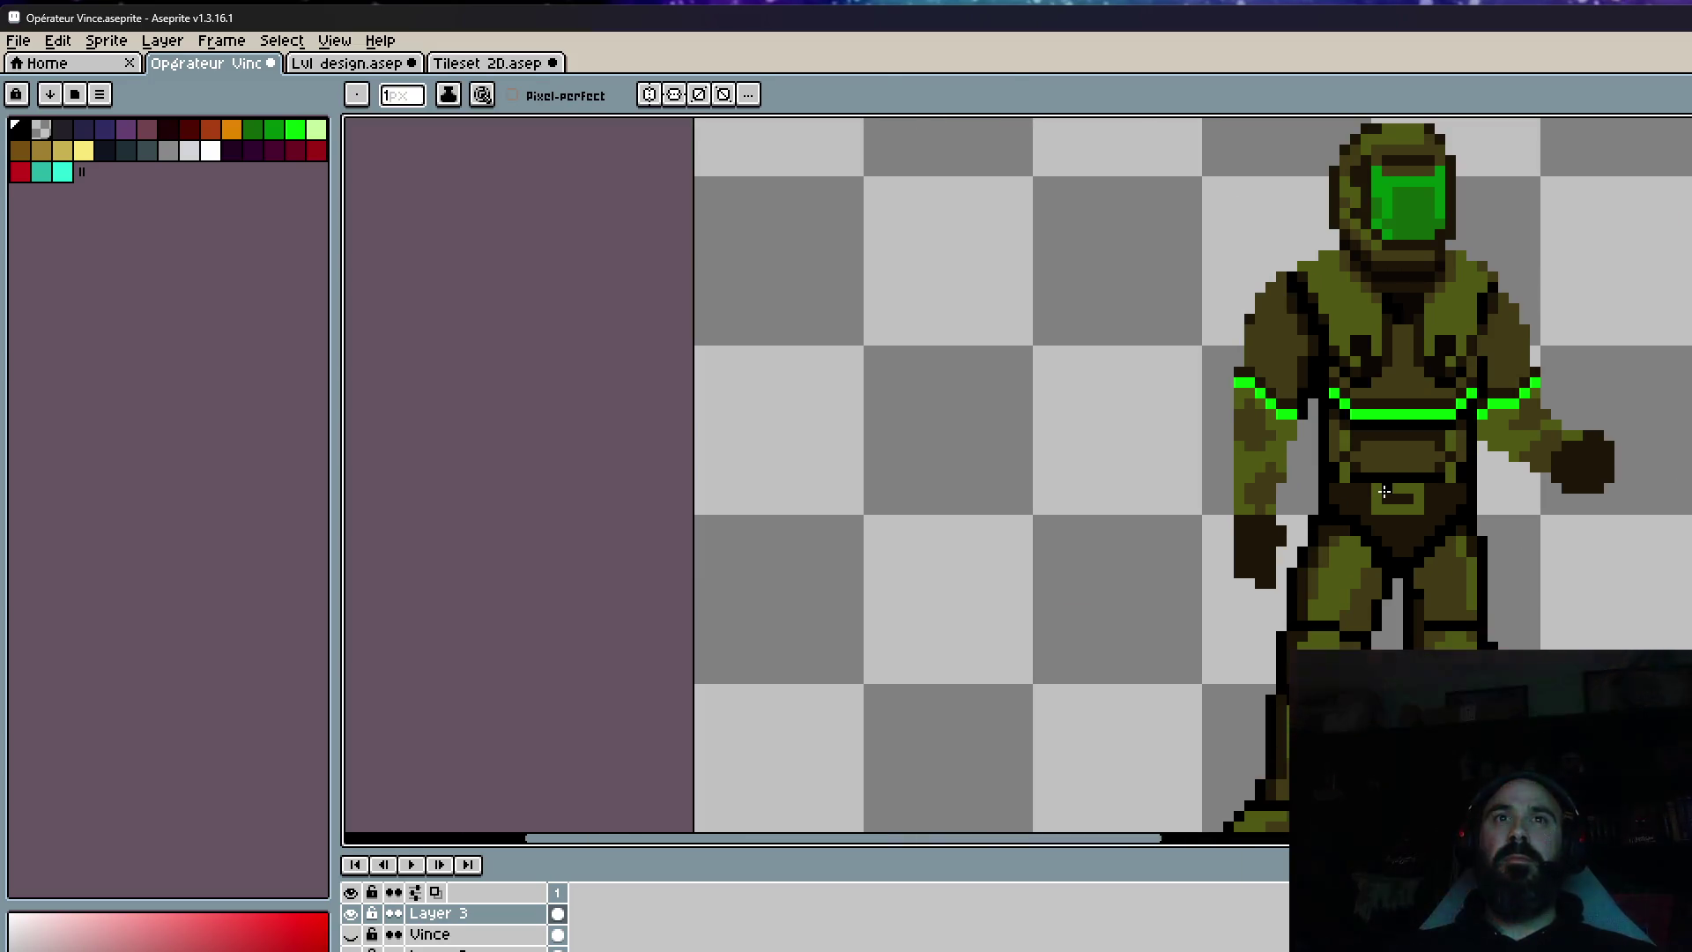
scroll(1480, 548, "up", 4)
key("alt")
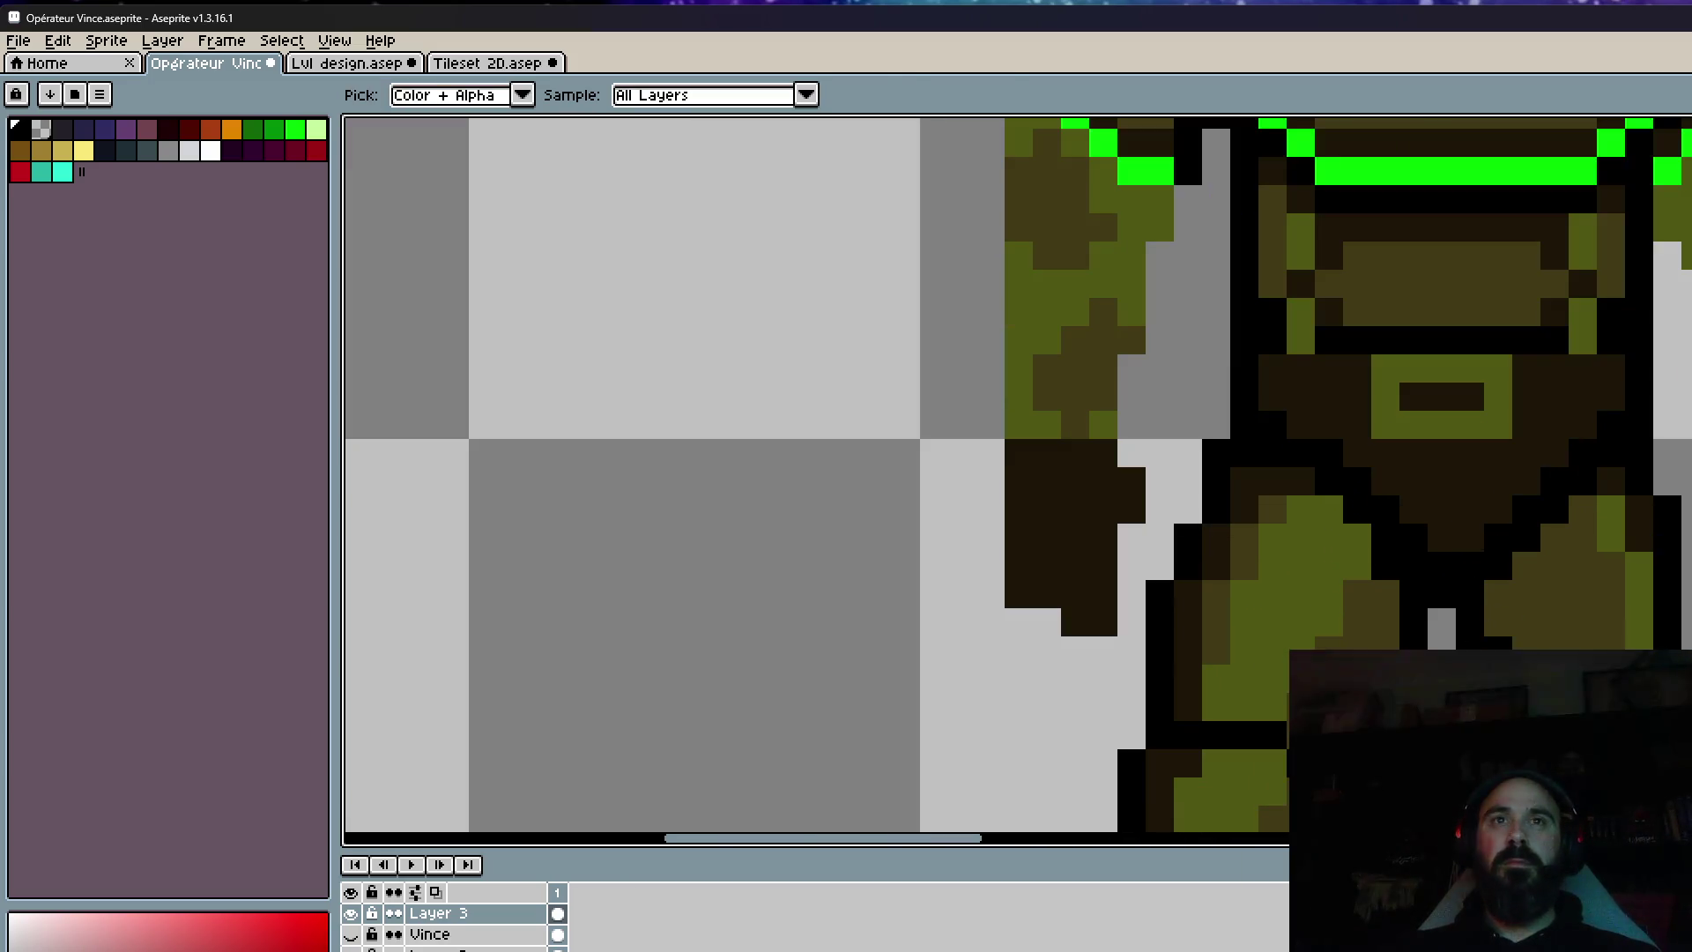
left_click(1481, 548, "alt")
scroll(1297, 492, "up", 1)
left_click_drag(1335, 507, 1423, 609)
left_click(1598, 603)
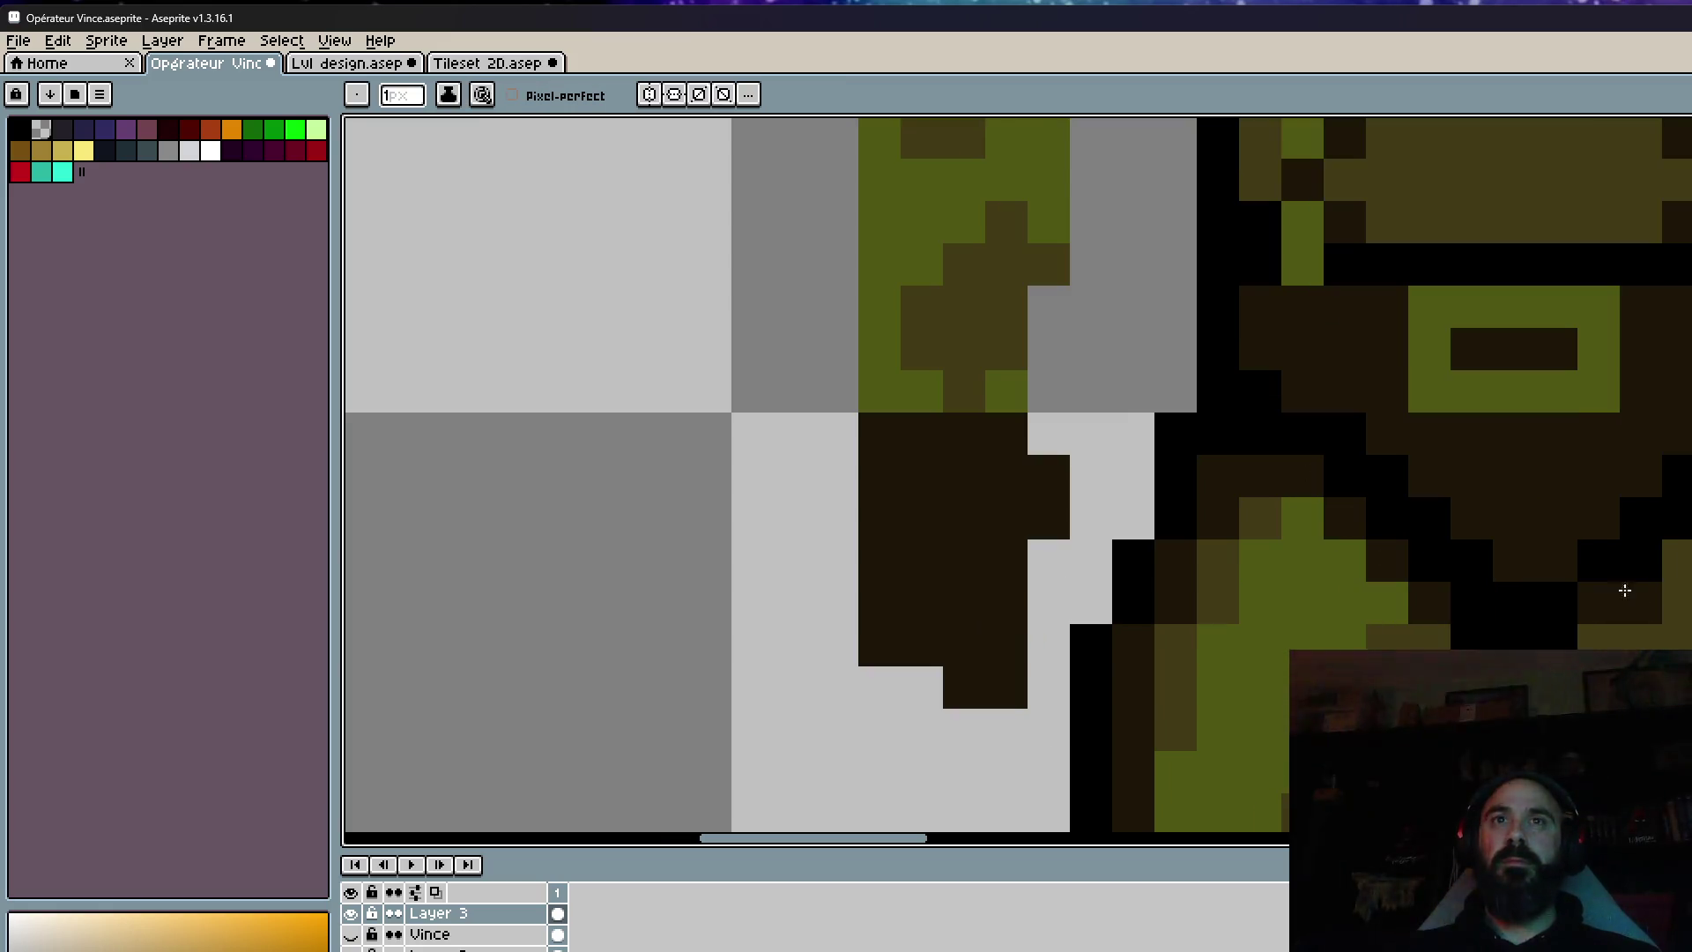
left_click(1639, 560)
Return to the pencil and hide the armor layer to reveal the base figure.
scroll(1602, 441, "down", 2)
scroll(1602, 441, "up", 1)
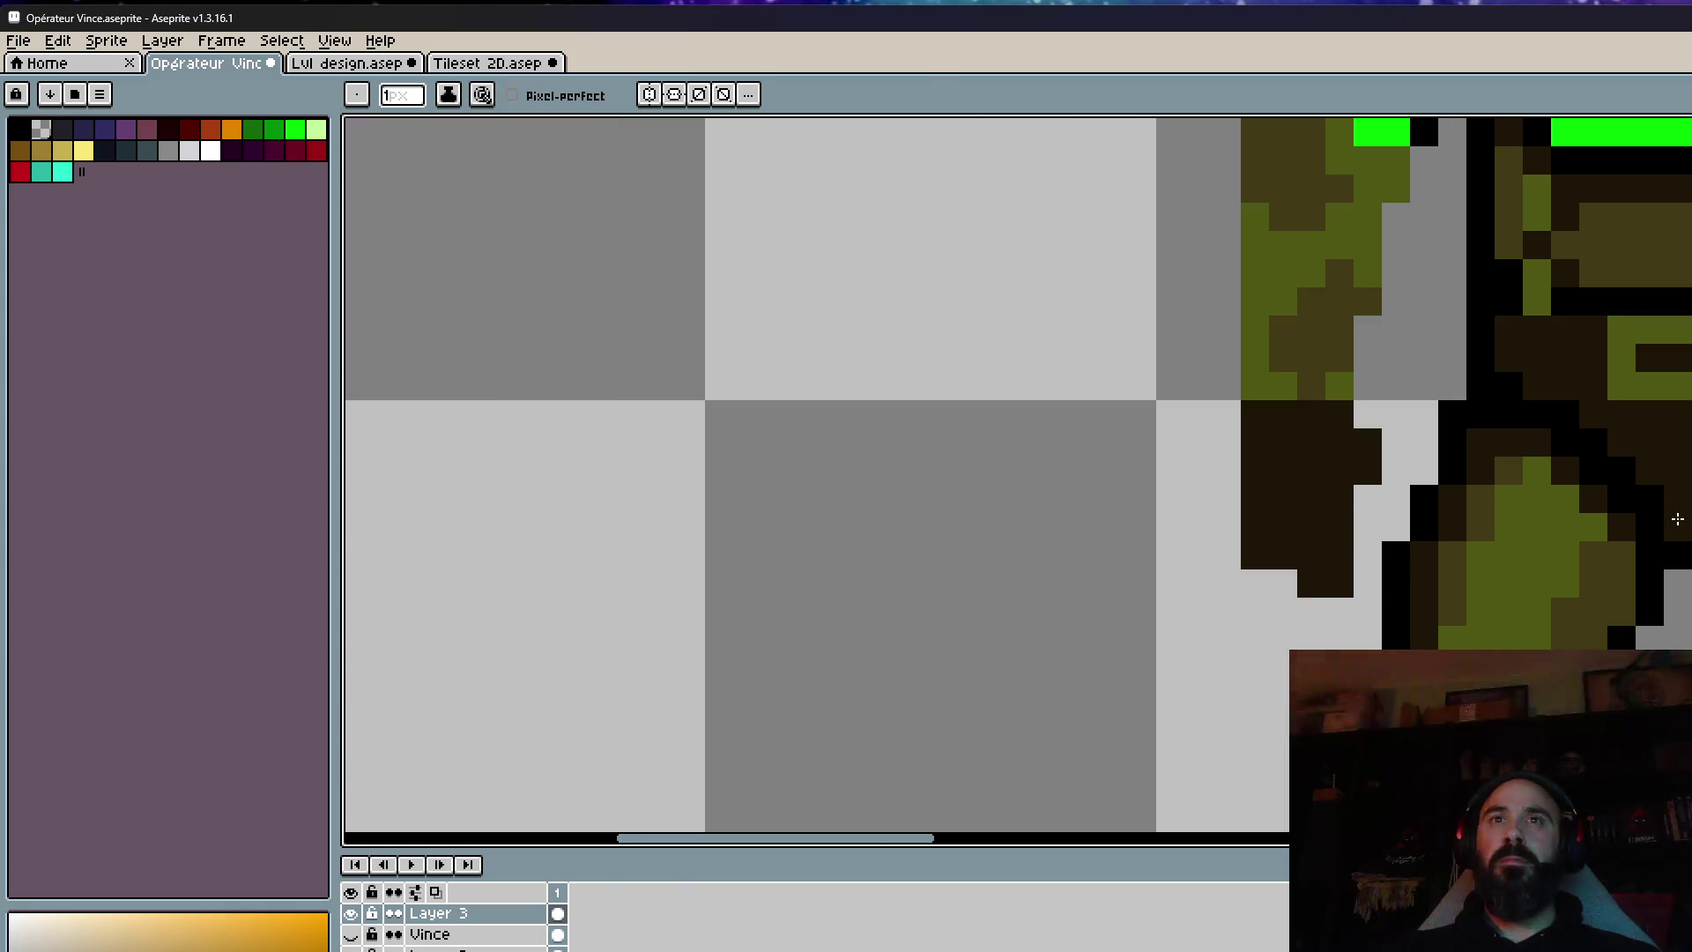
scroll(1602, 440, "down", 3)
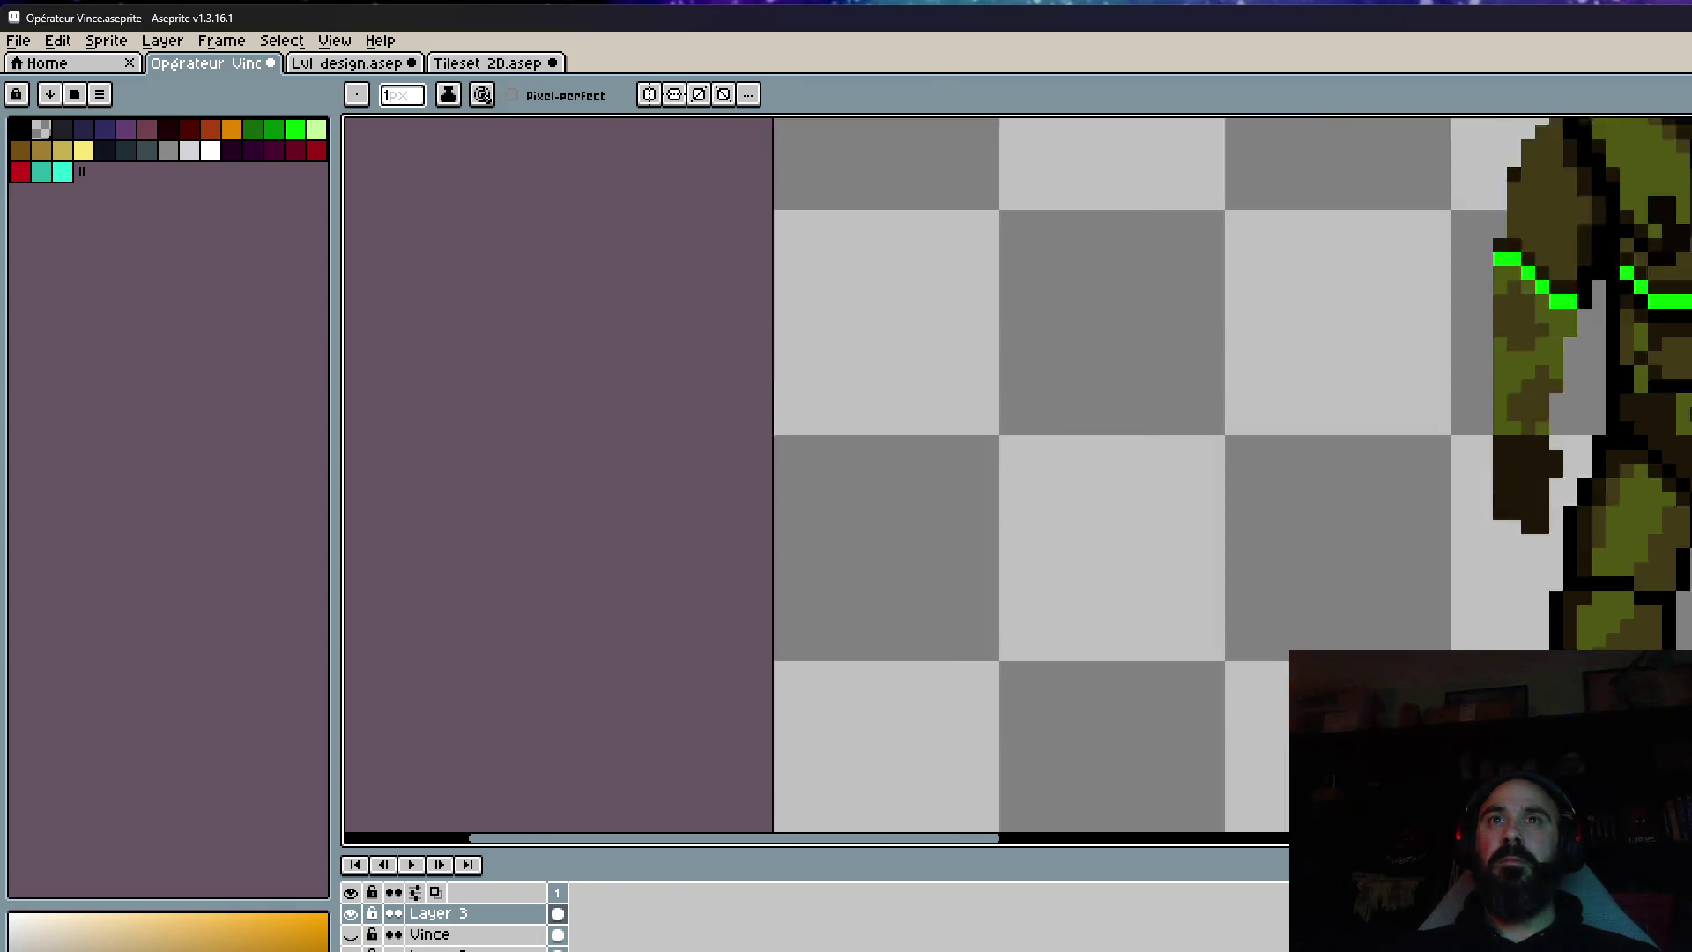
left_click_drag(1600, 460, 1522, 459)
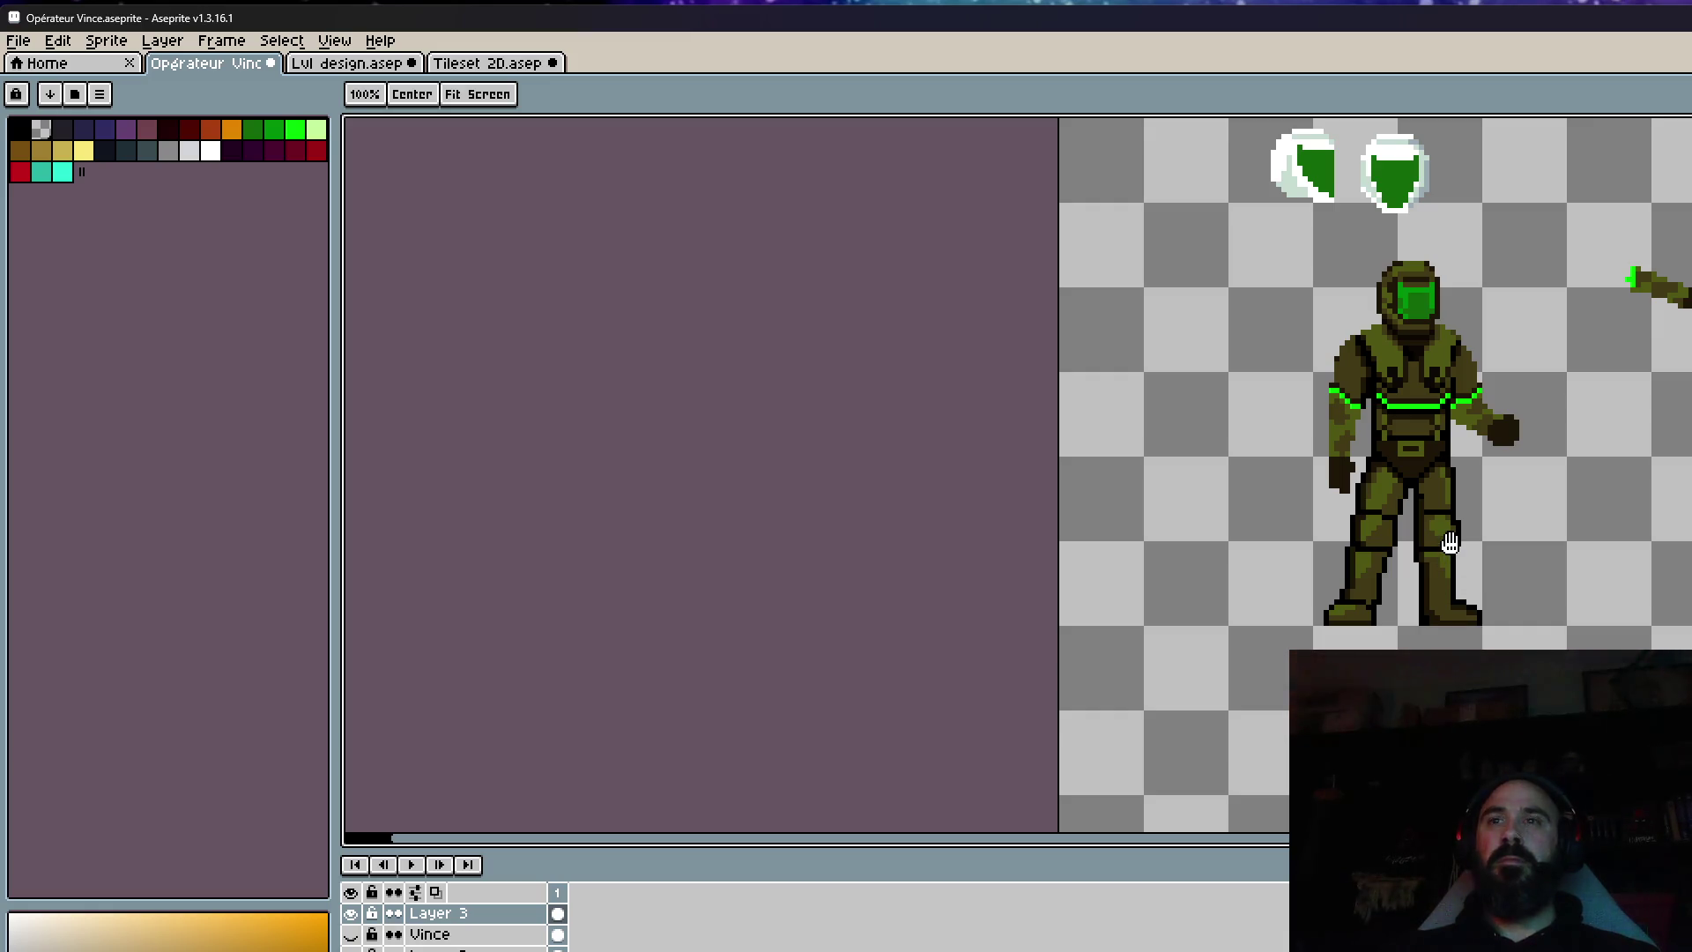
scroll(1449, 542, "up", 4)
key("b")
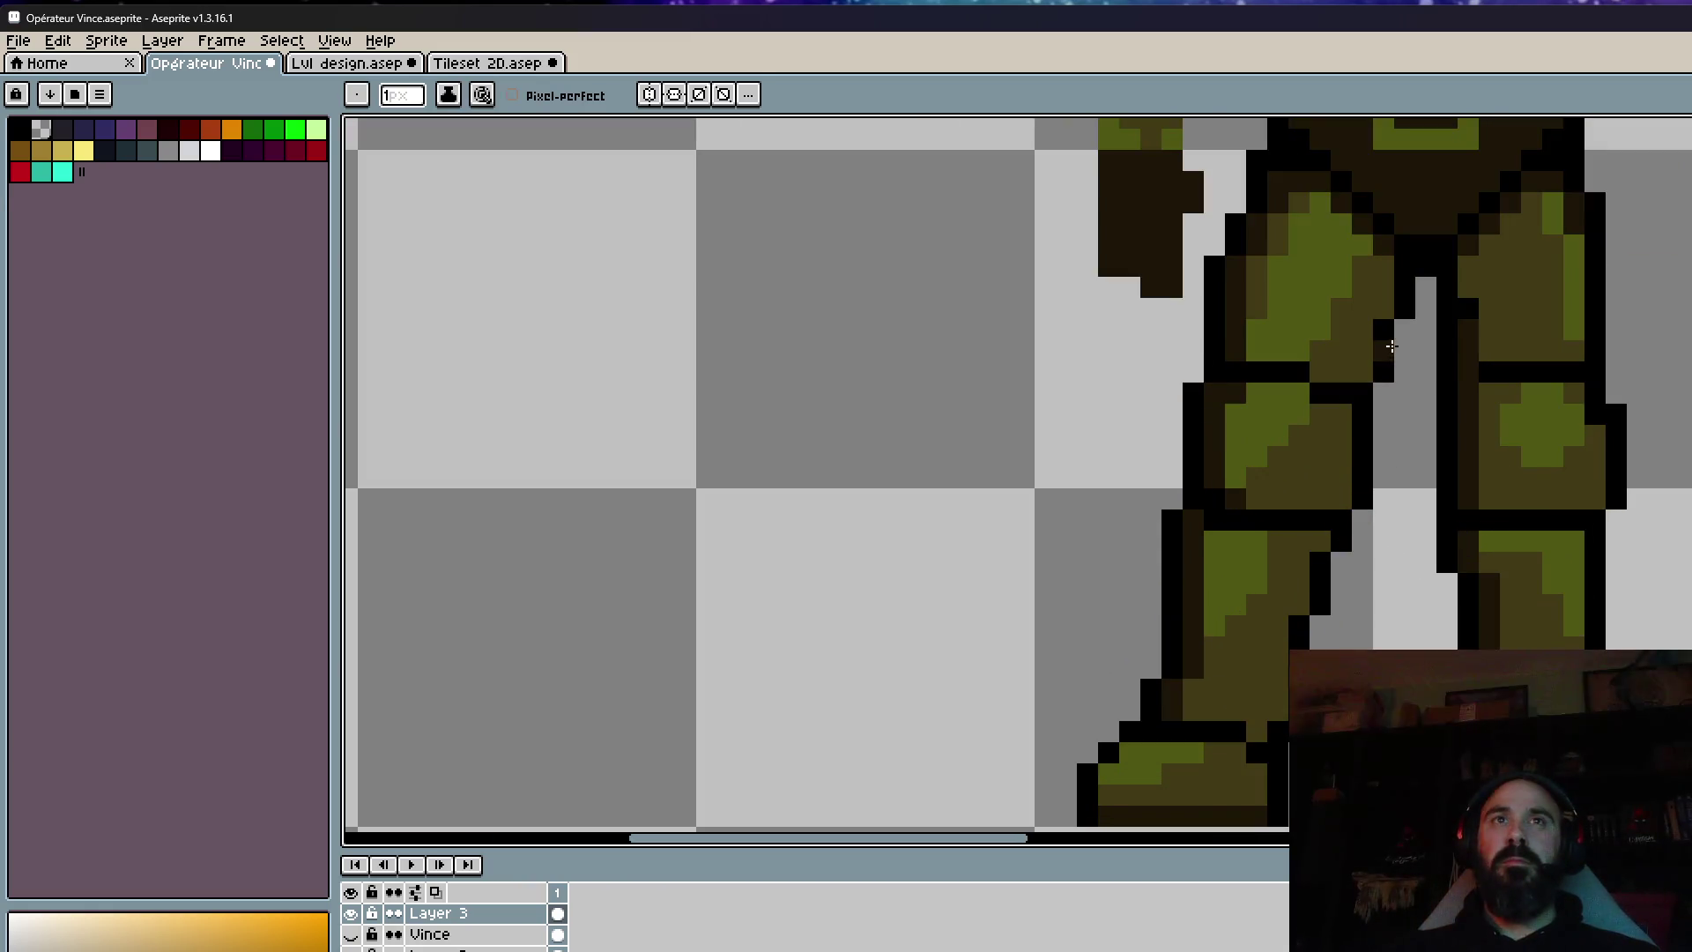
scroll(1345, 588, "down", 3)
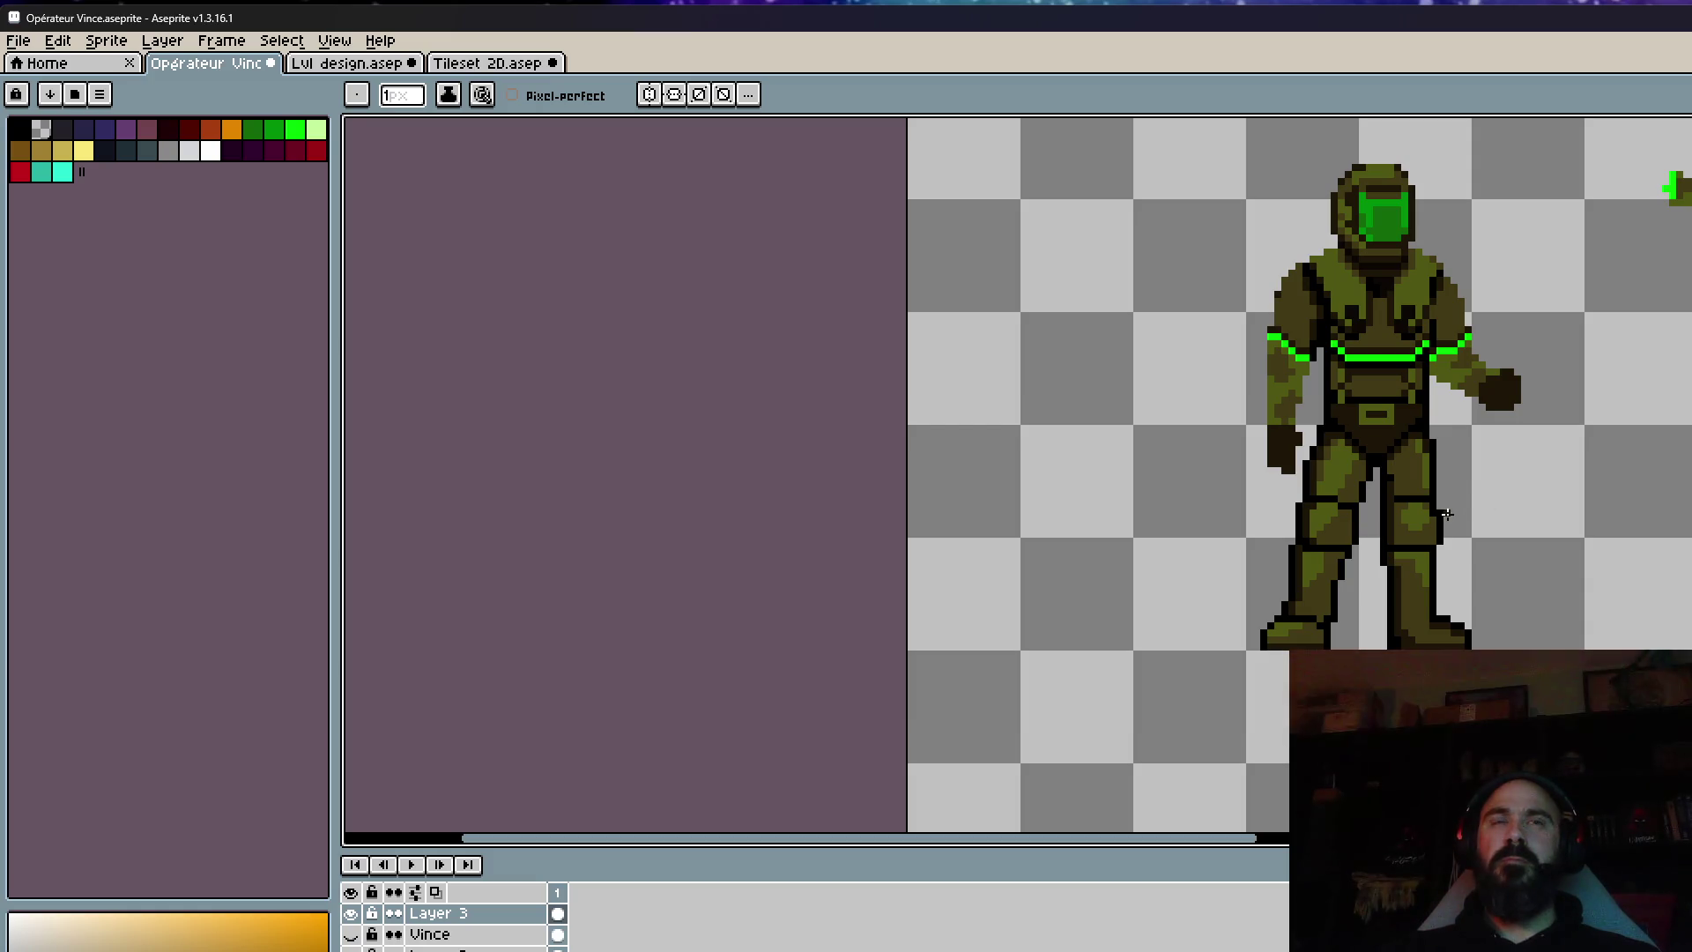
scroll(1571, 394, "down", 1)
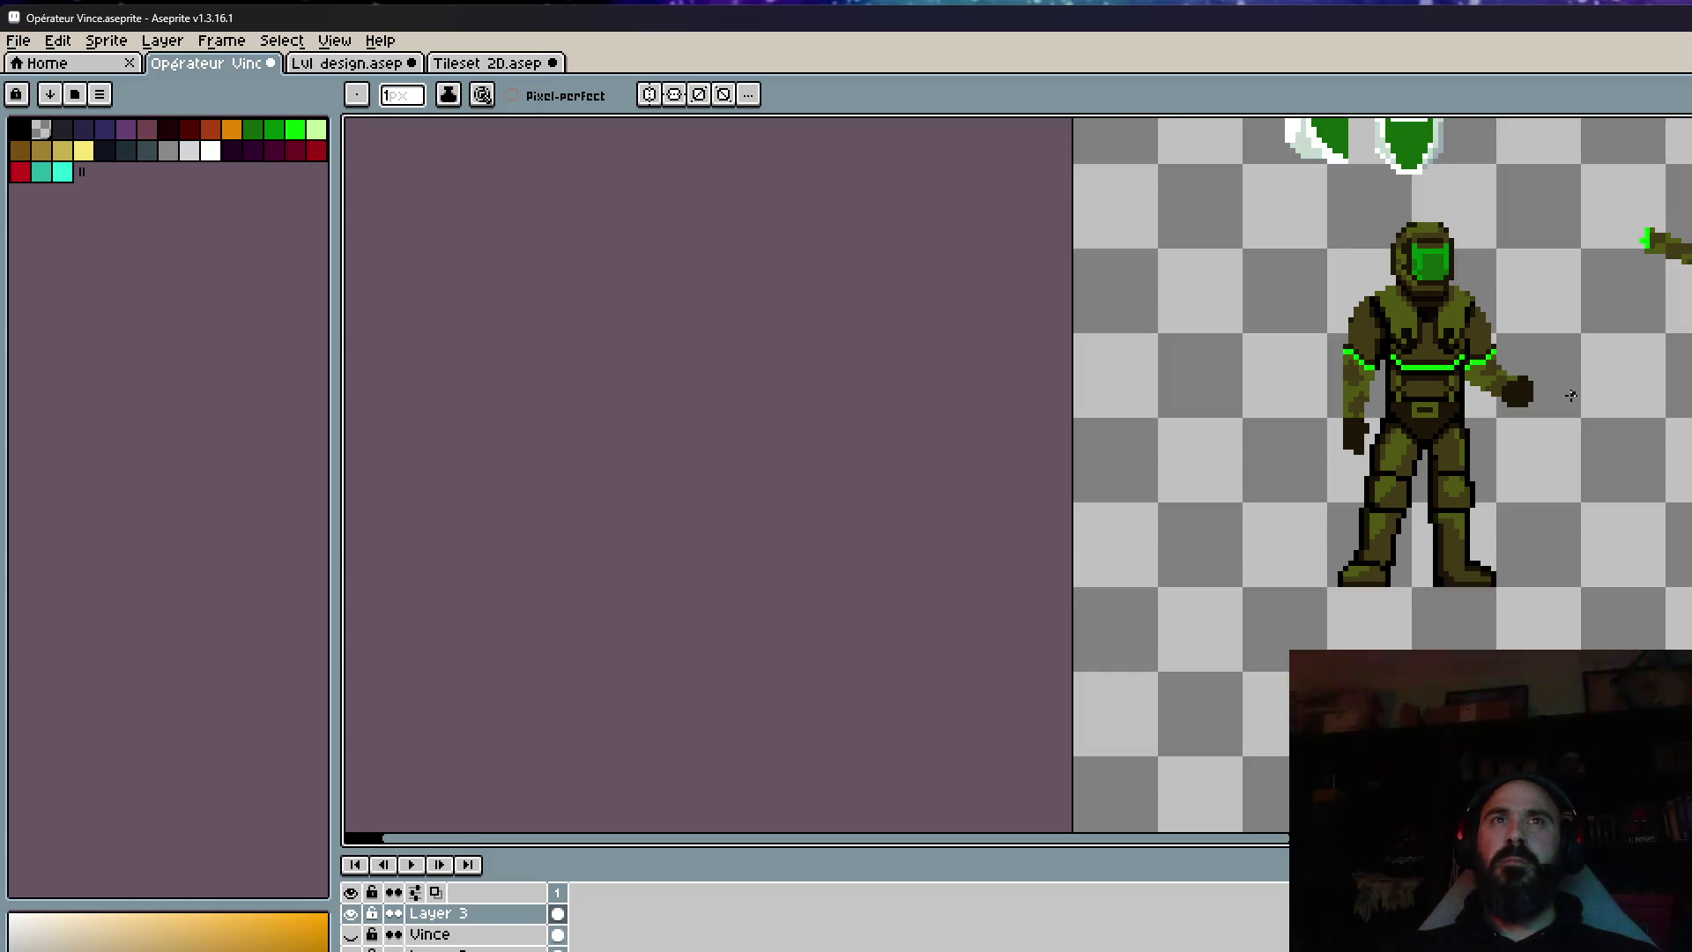
left_click_drag(1572, 394, 1394, 537)
scroll(1395, 538, "up", 1)
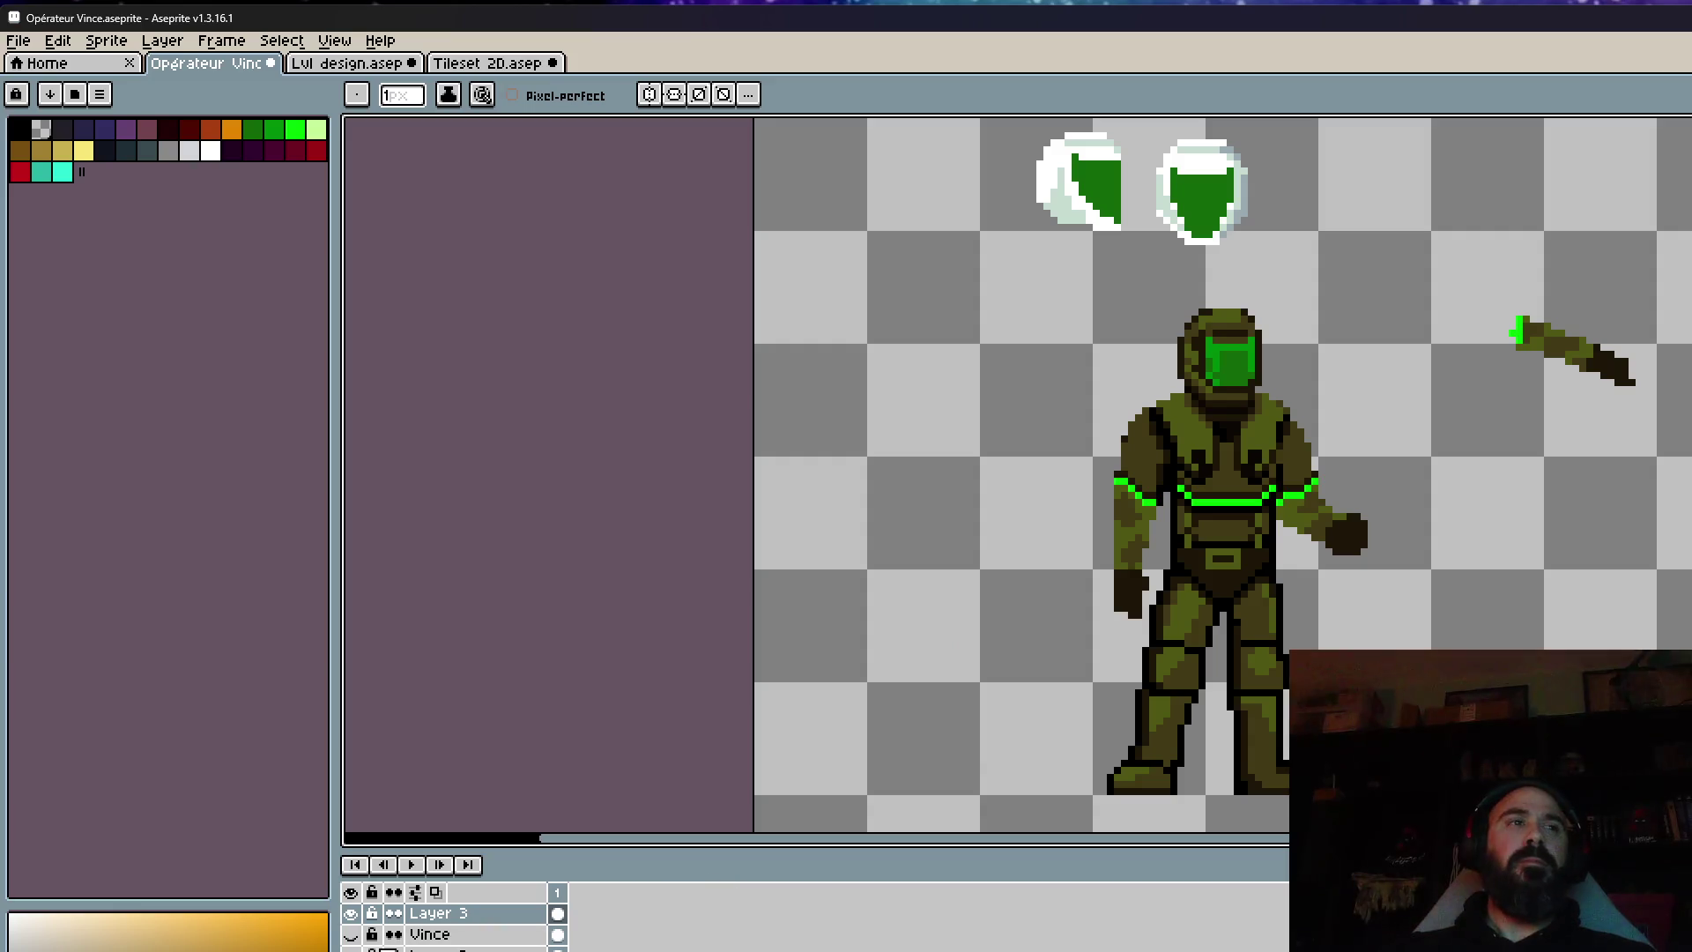
left_click(351, 914)
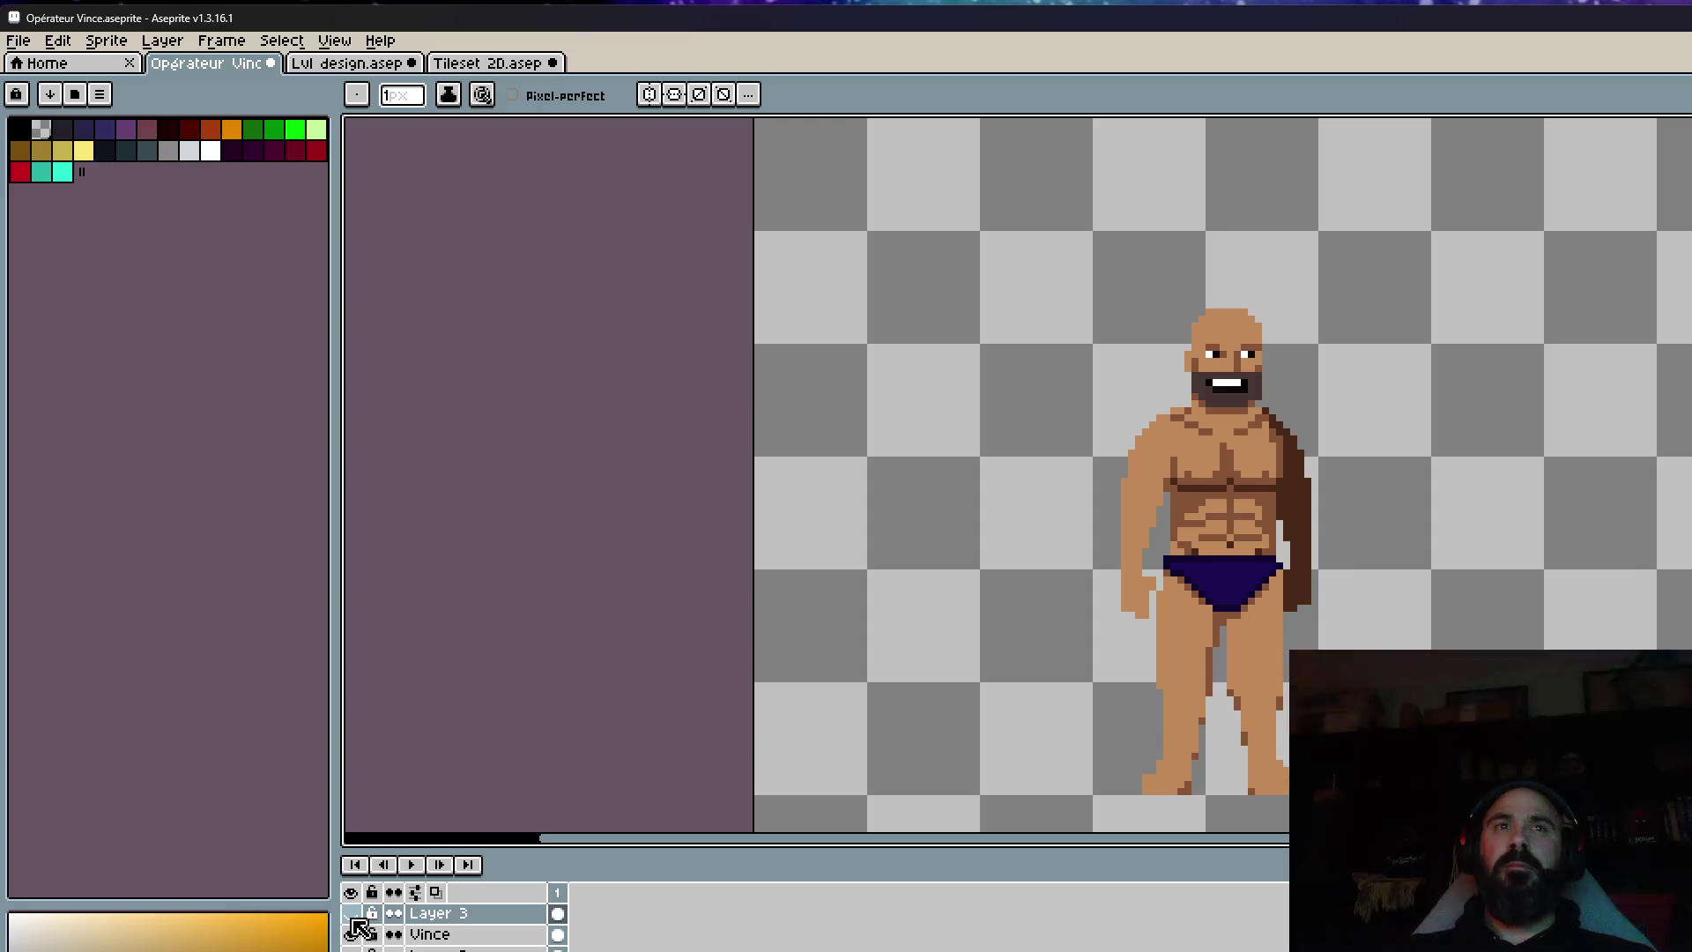
Show the armor layer again and reveal the orange armored gunners' layer.
left_click(351, 915)
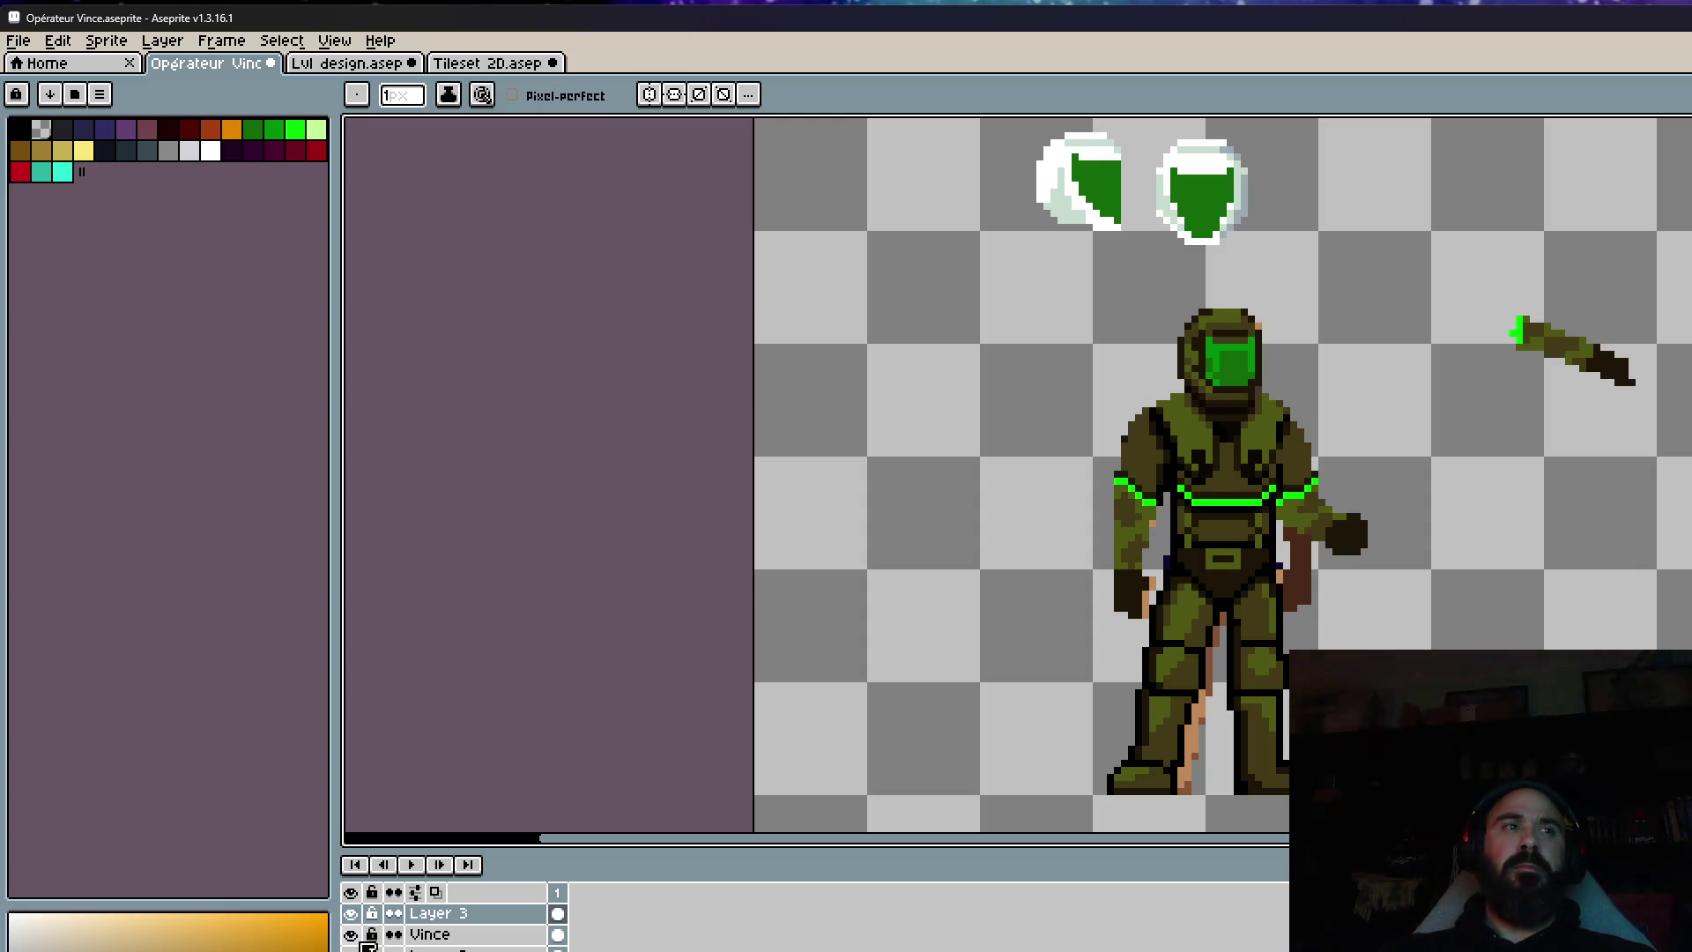
left_click(351, 949)
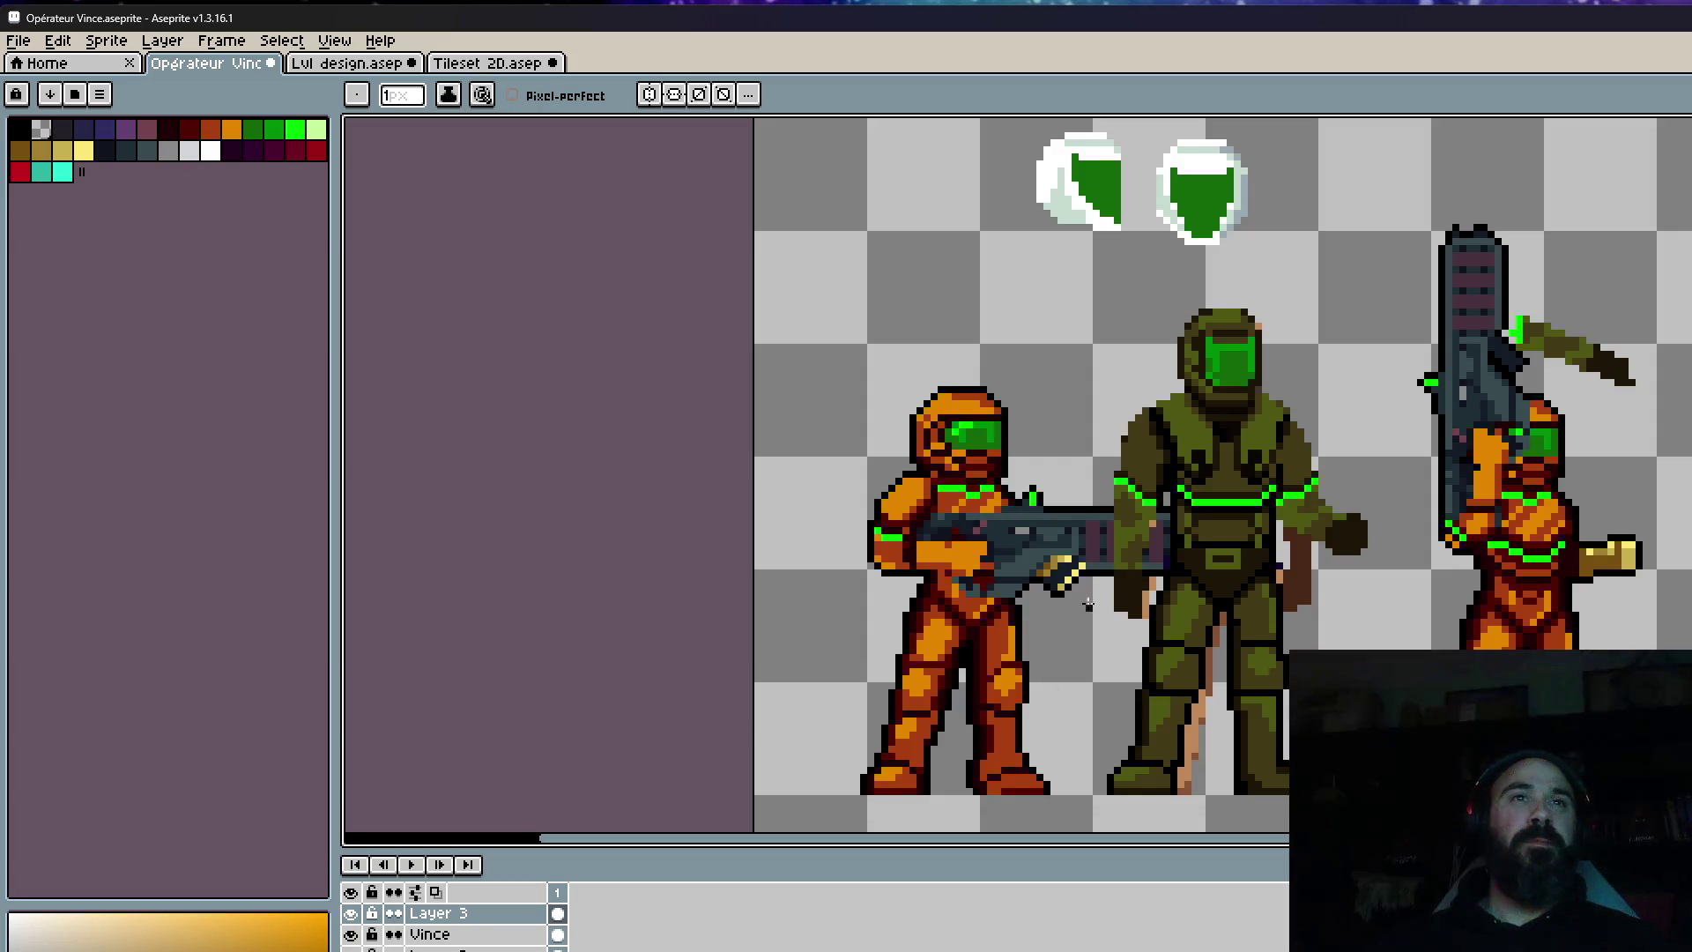
scroll(1089, 603, "down", 1)
scroll(1146, 573, "up", 2)
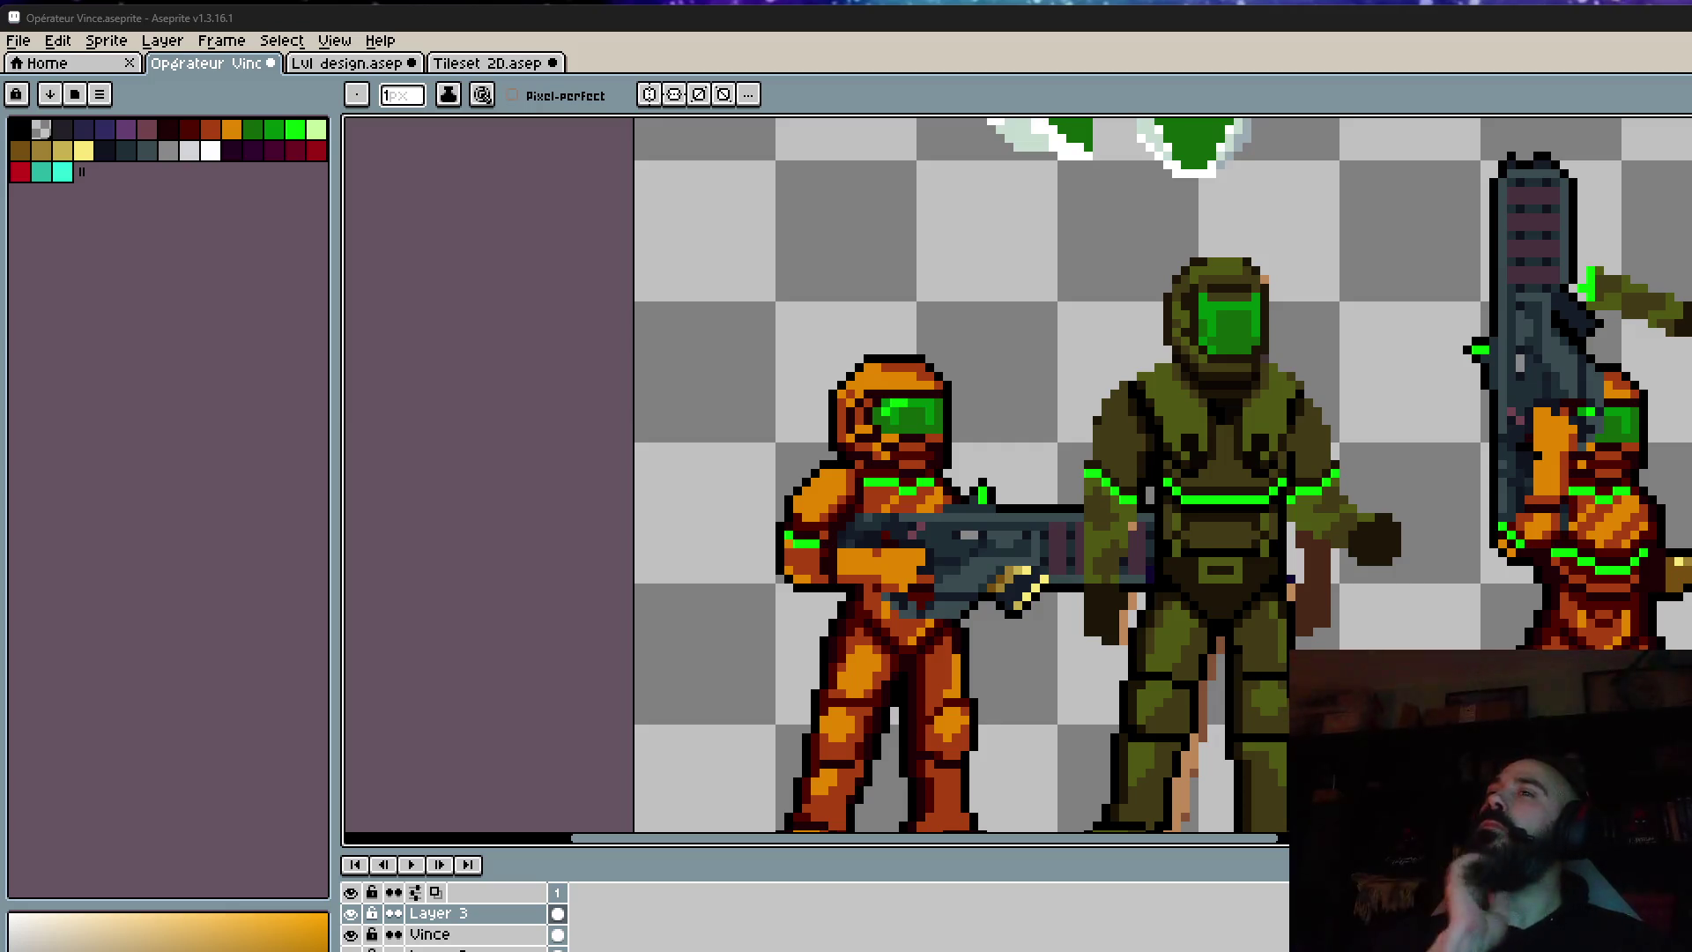
scroll(1325, 494, "down", 2)
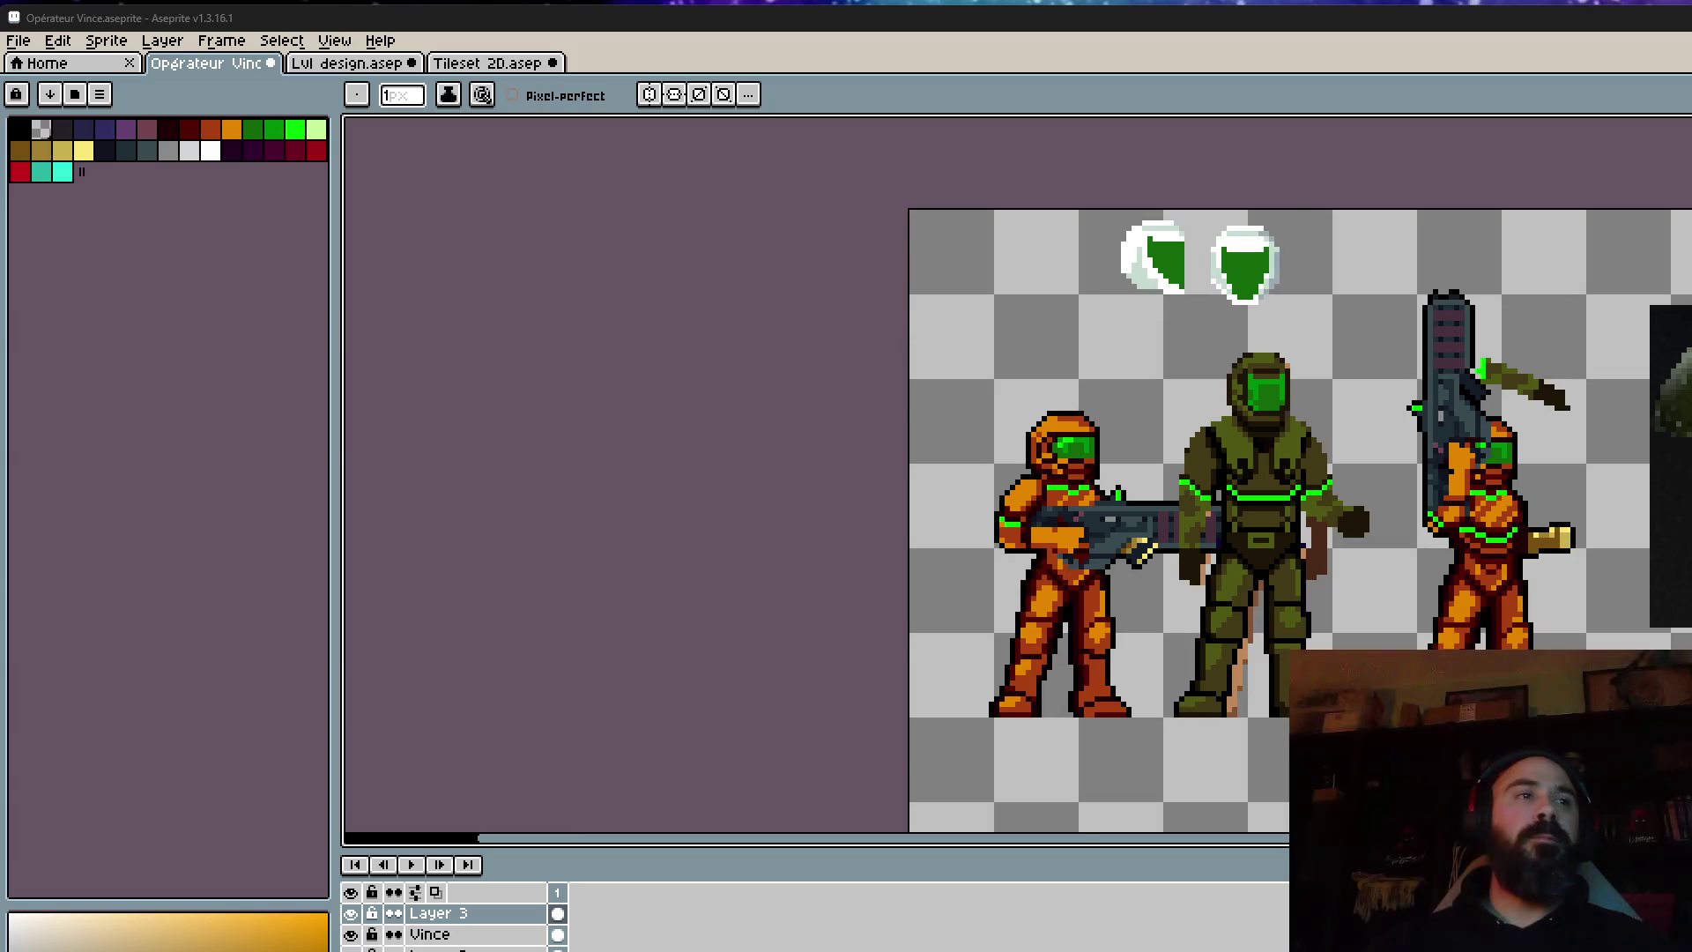
Hide the orange characters' layer and zoom in on the soldier's chest.
left_click(350, 949)
scroll(1285, 479, "up", 1)
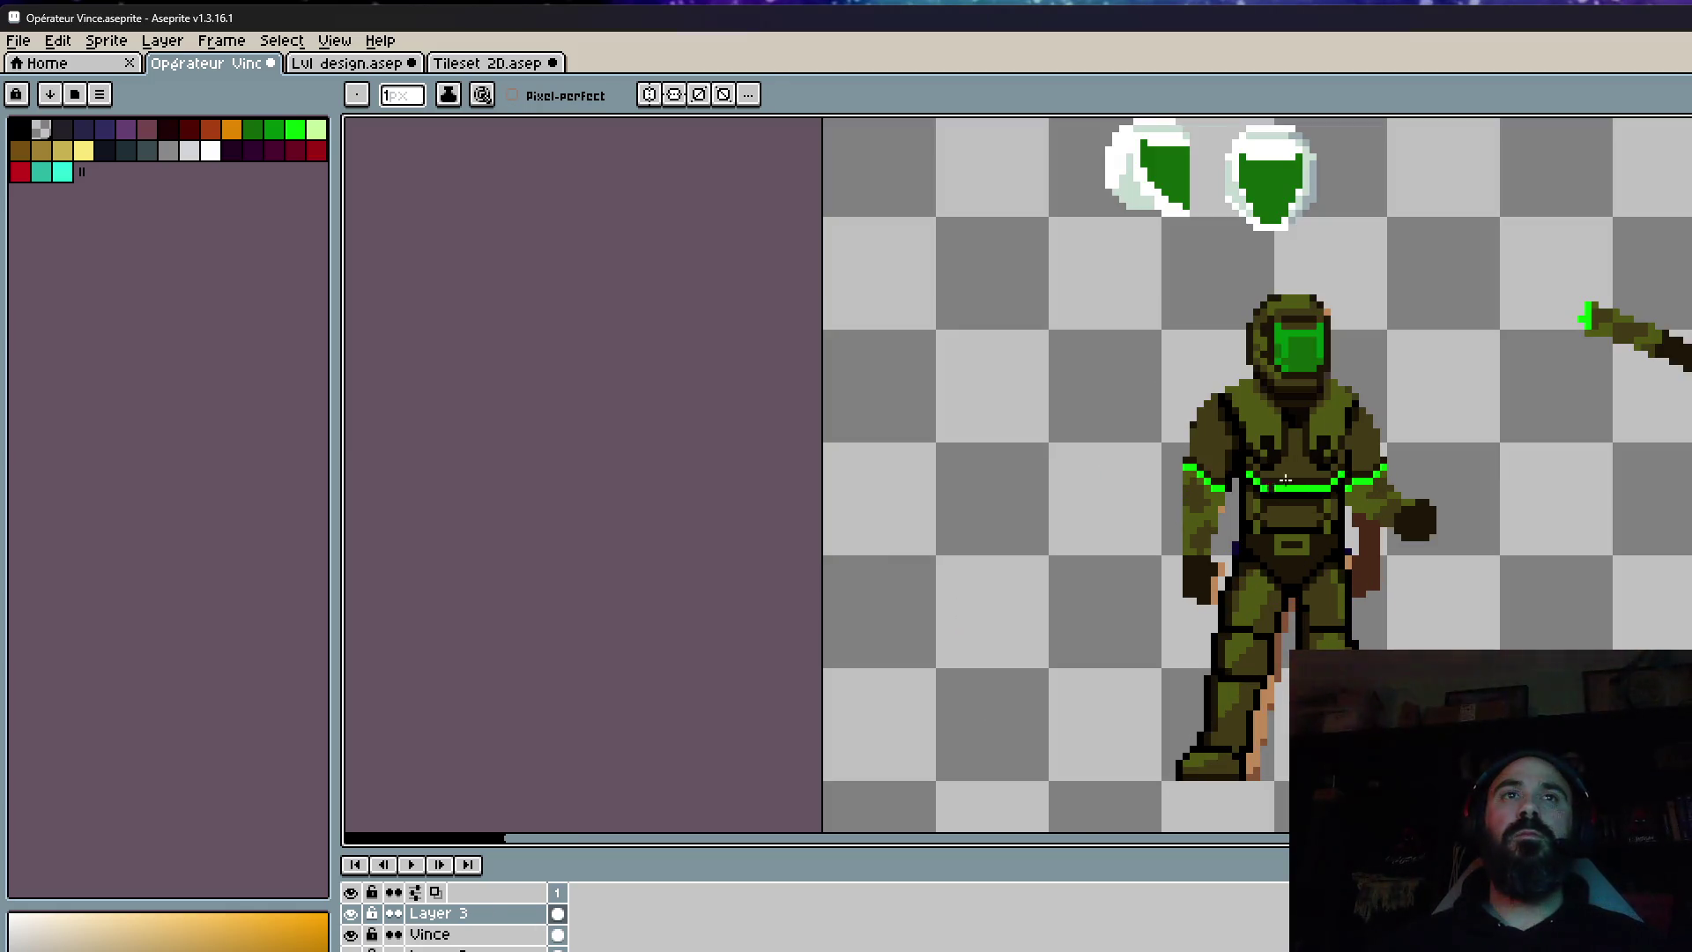
scroll(1371, 460, "up", 1)
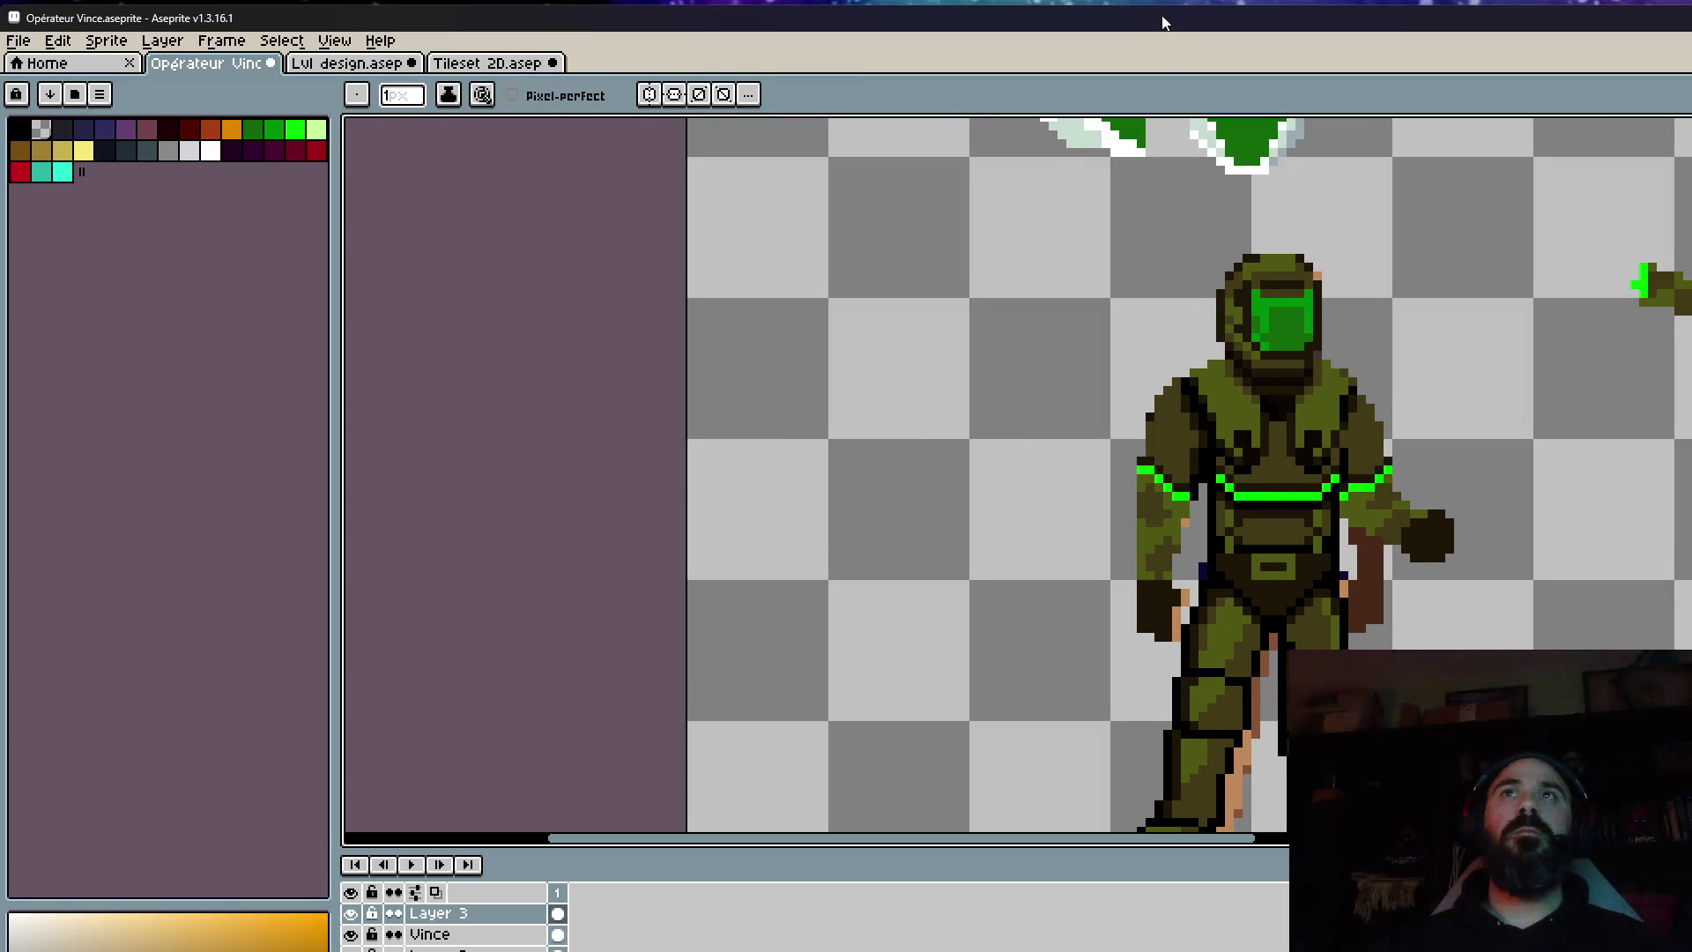
left_click_drag(1163, 23, 1174, 19)
scroll(1266, 493, "up", 1)
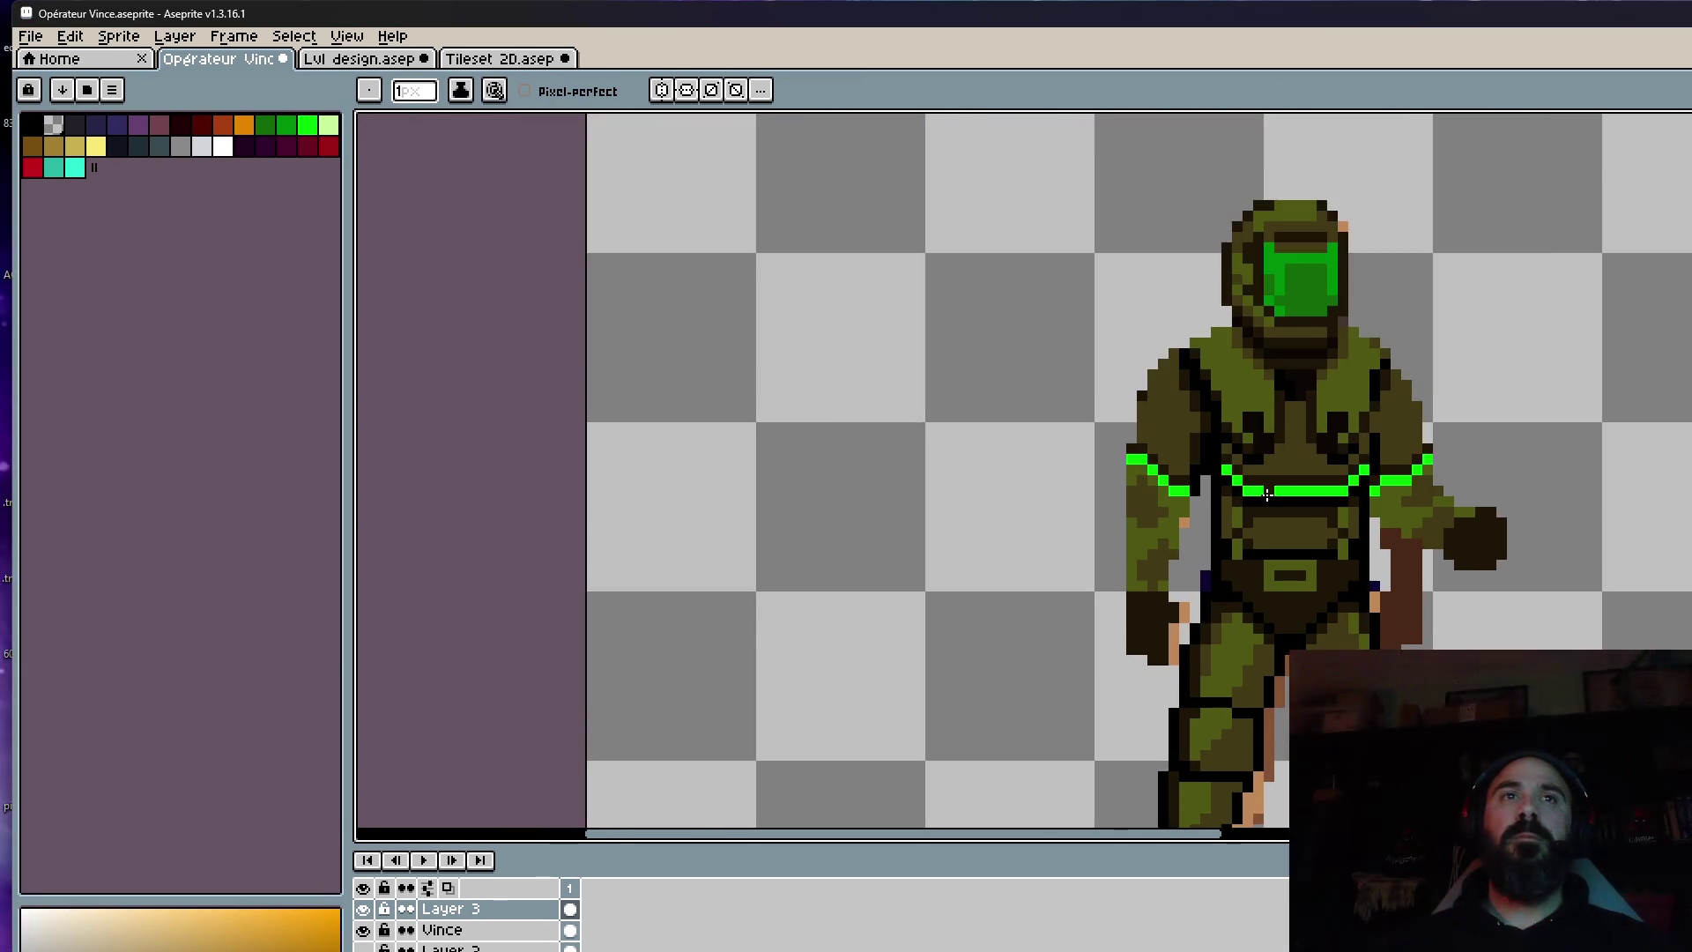
scroll(1265, 493, "up", 1)
scroll(1337, 559, "up", 1)
scroll(1395, 502, "down", 1)
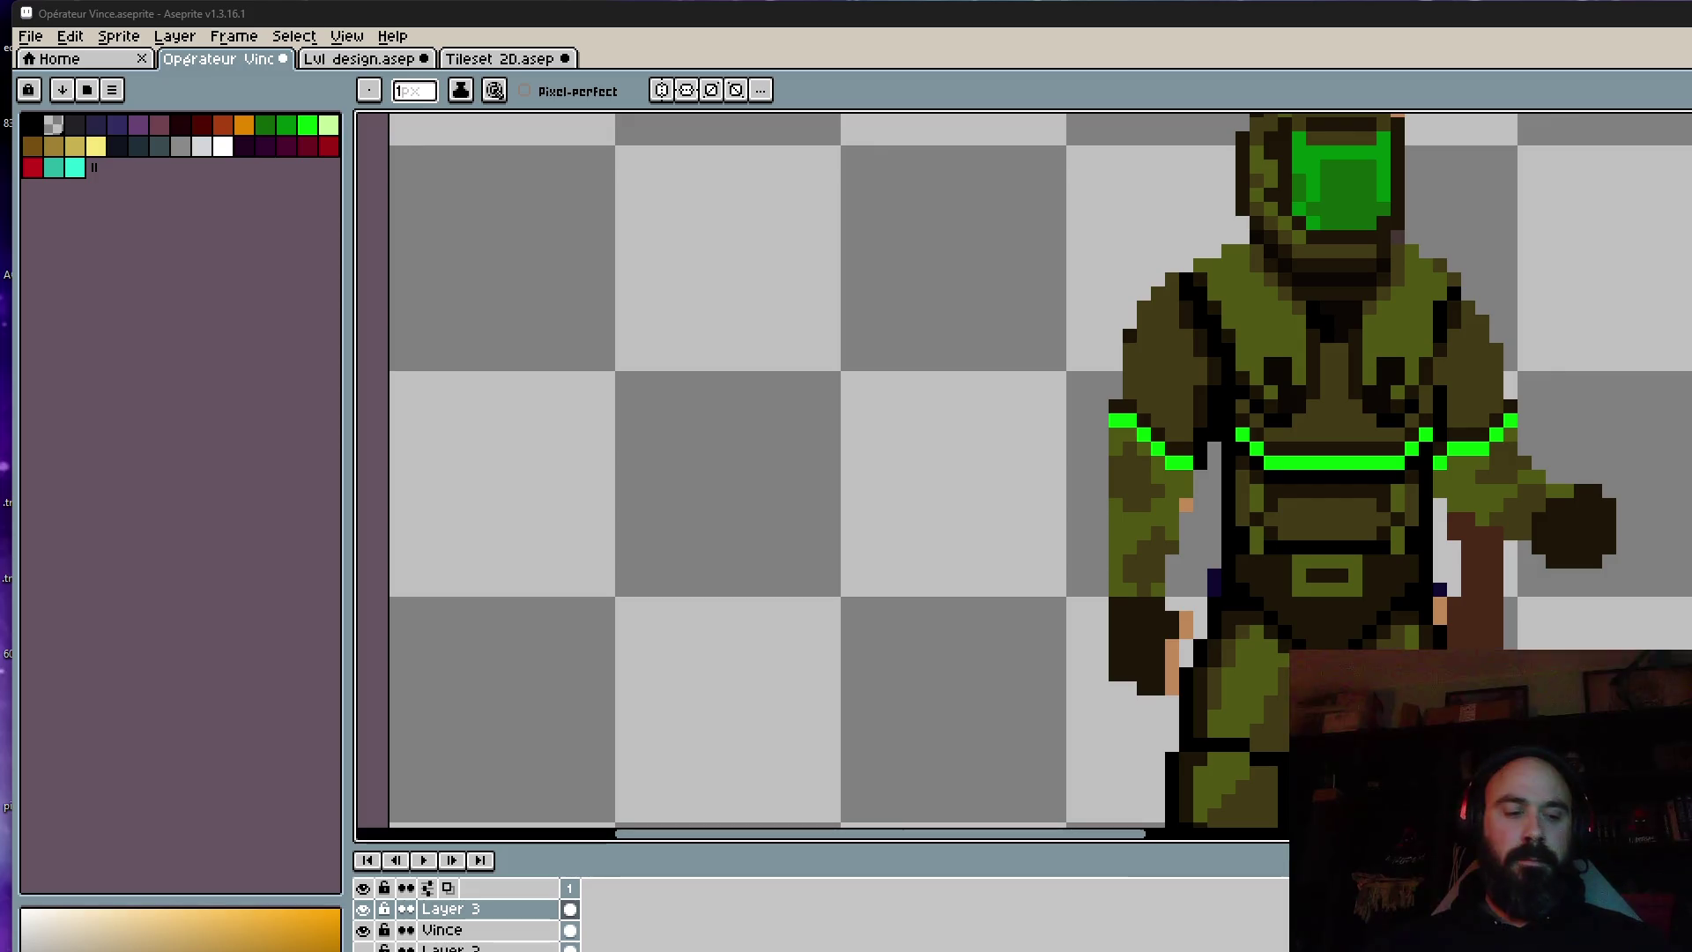
key("super+shift+s")
key("Escape")
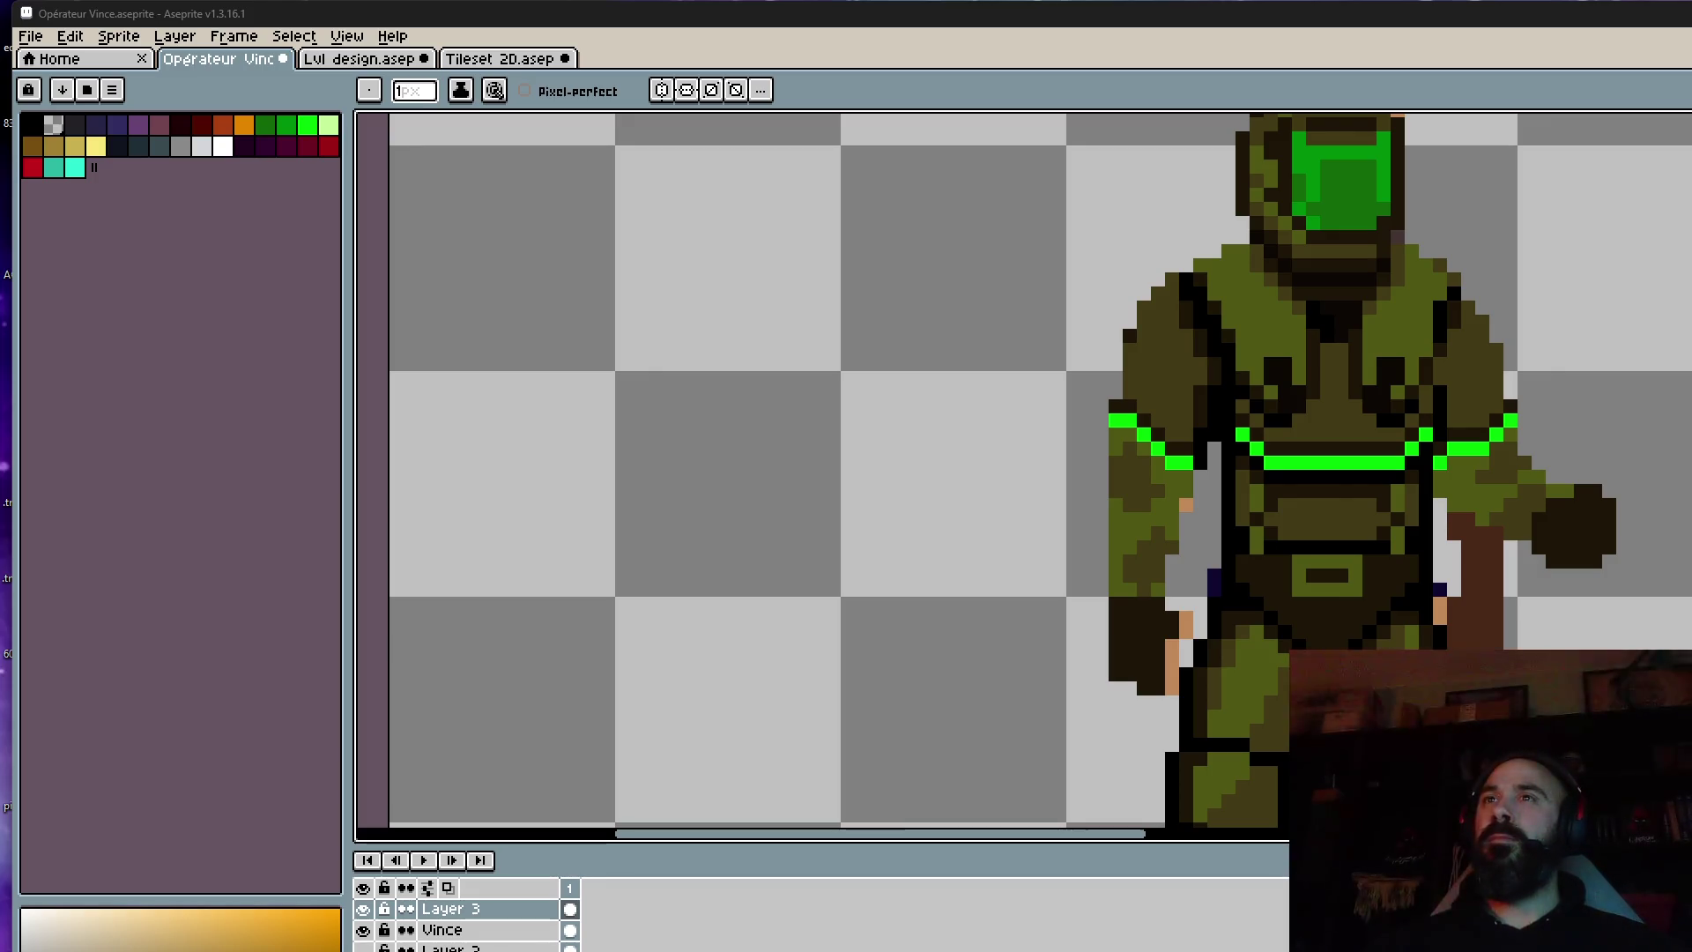
Hide the skin-toned body layer and zoom out over the sheet.
scroll(1453, 301, "down", 3)
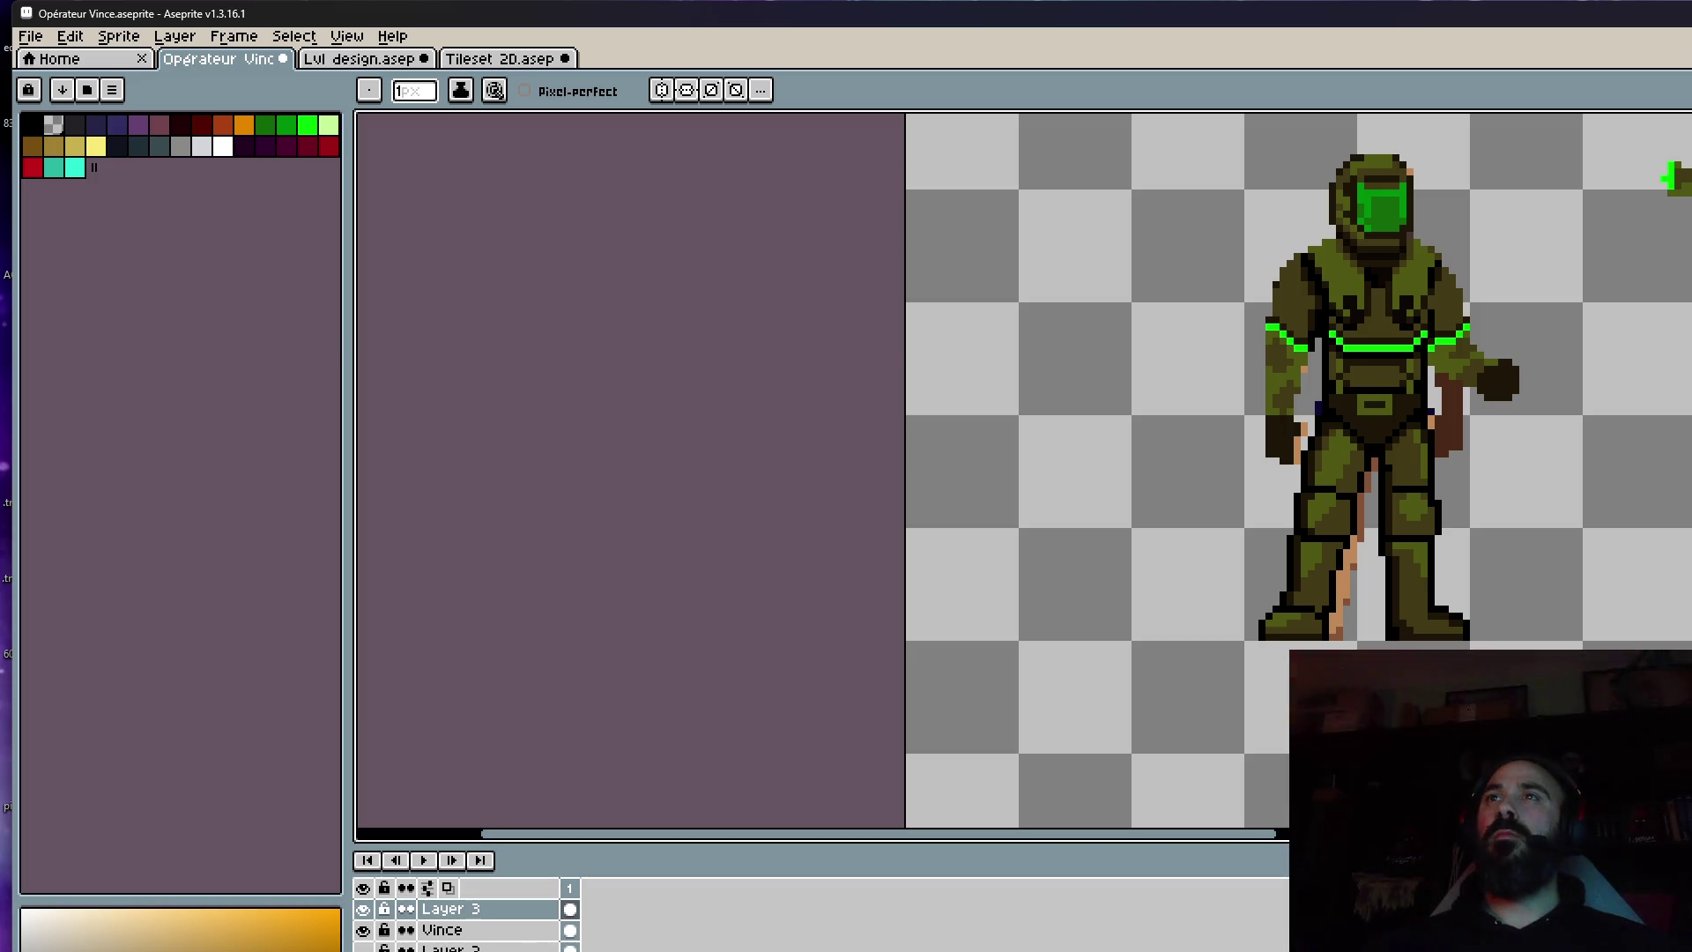
scroll(1478, 437, "up", 1)
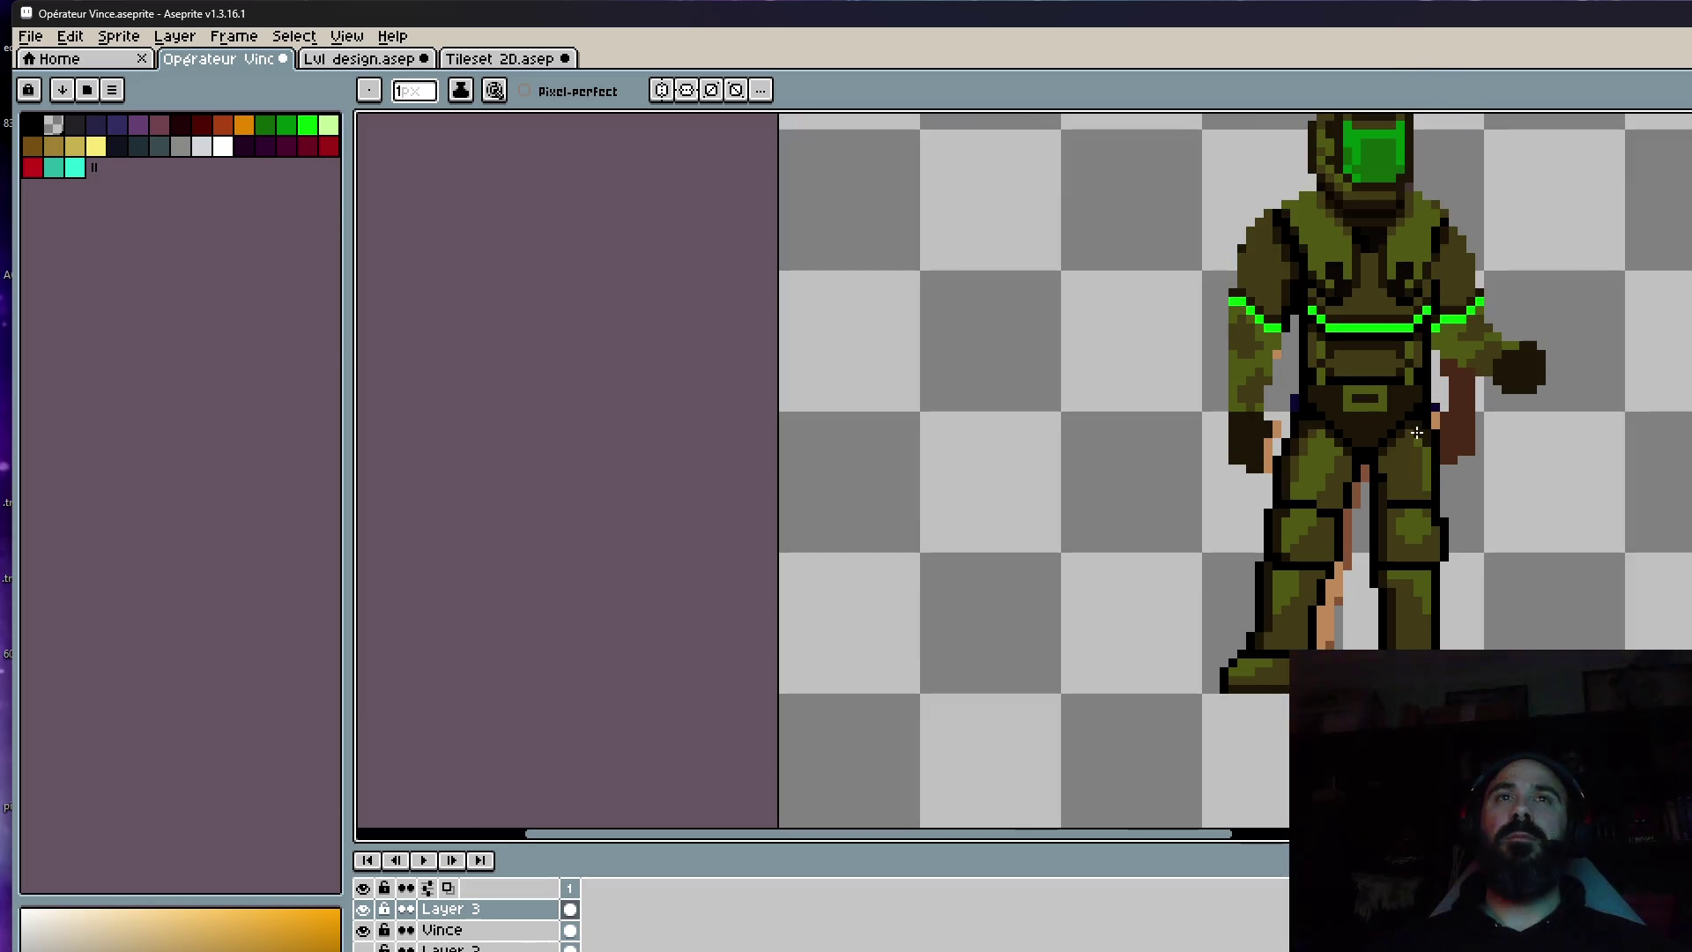
scroll(1345, 518, "up", 1)
scroll(1343, 515, "down", 2)
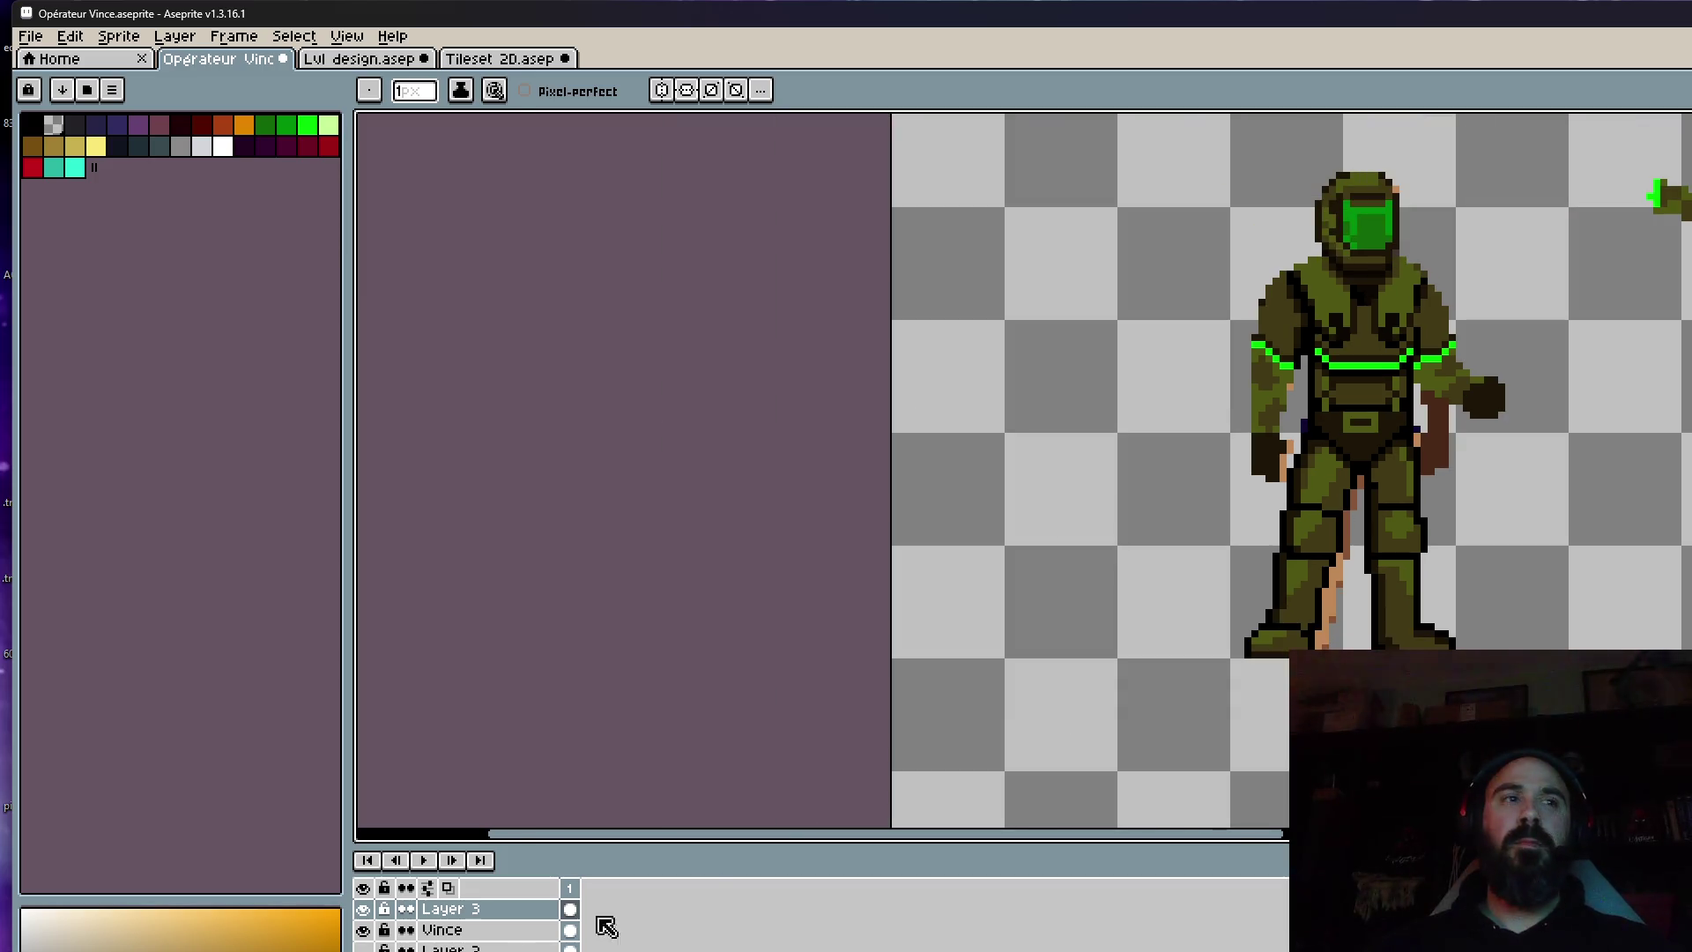
left_click(363, 930)
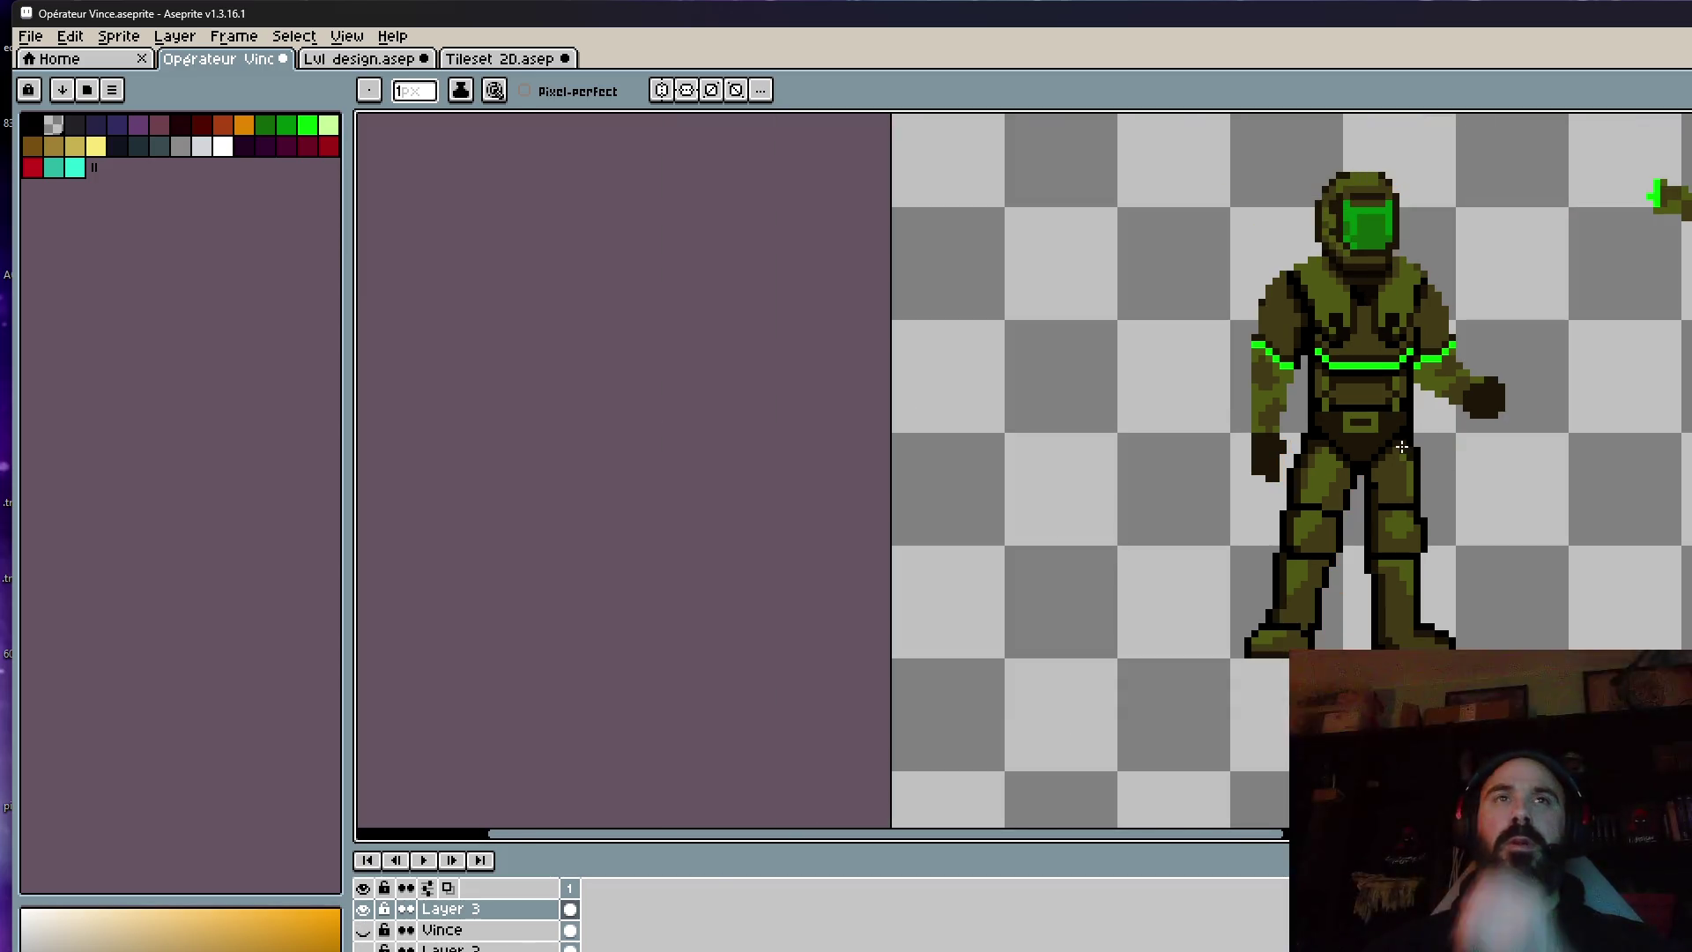
scroll(1410, 423, "down", 1)
scroll(1509, 332, "down", 1)
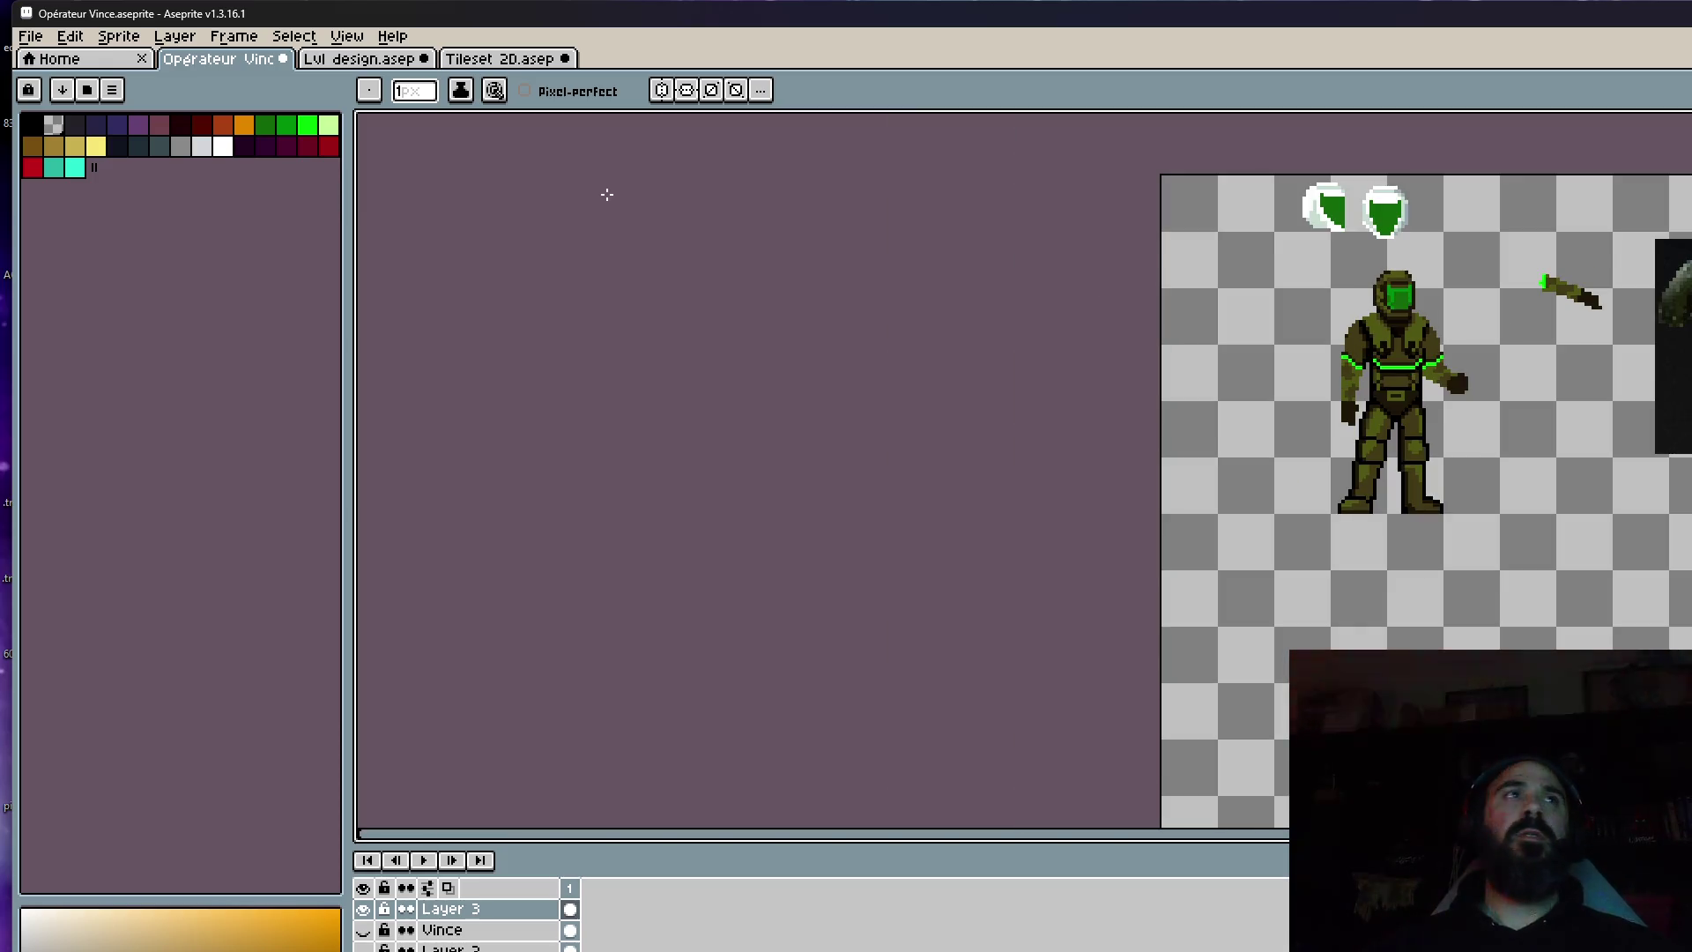
Select and copy the orange character's rifle from the reference layer.
left_click(364, 947)
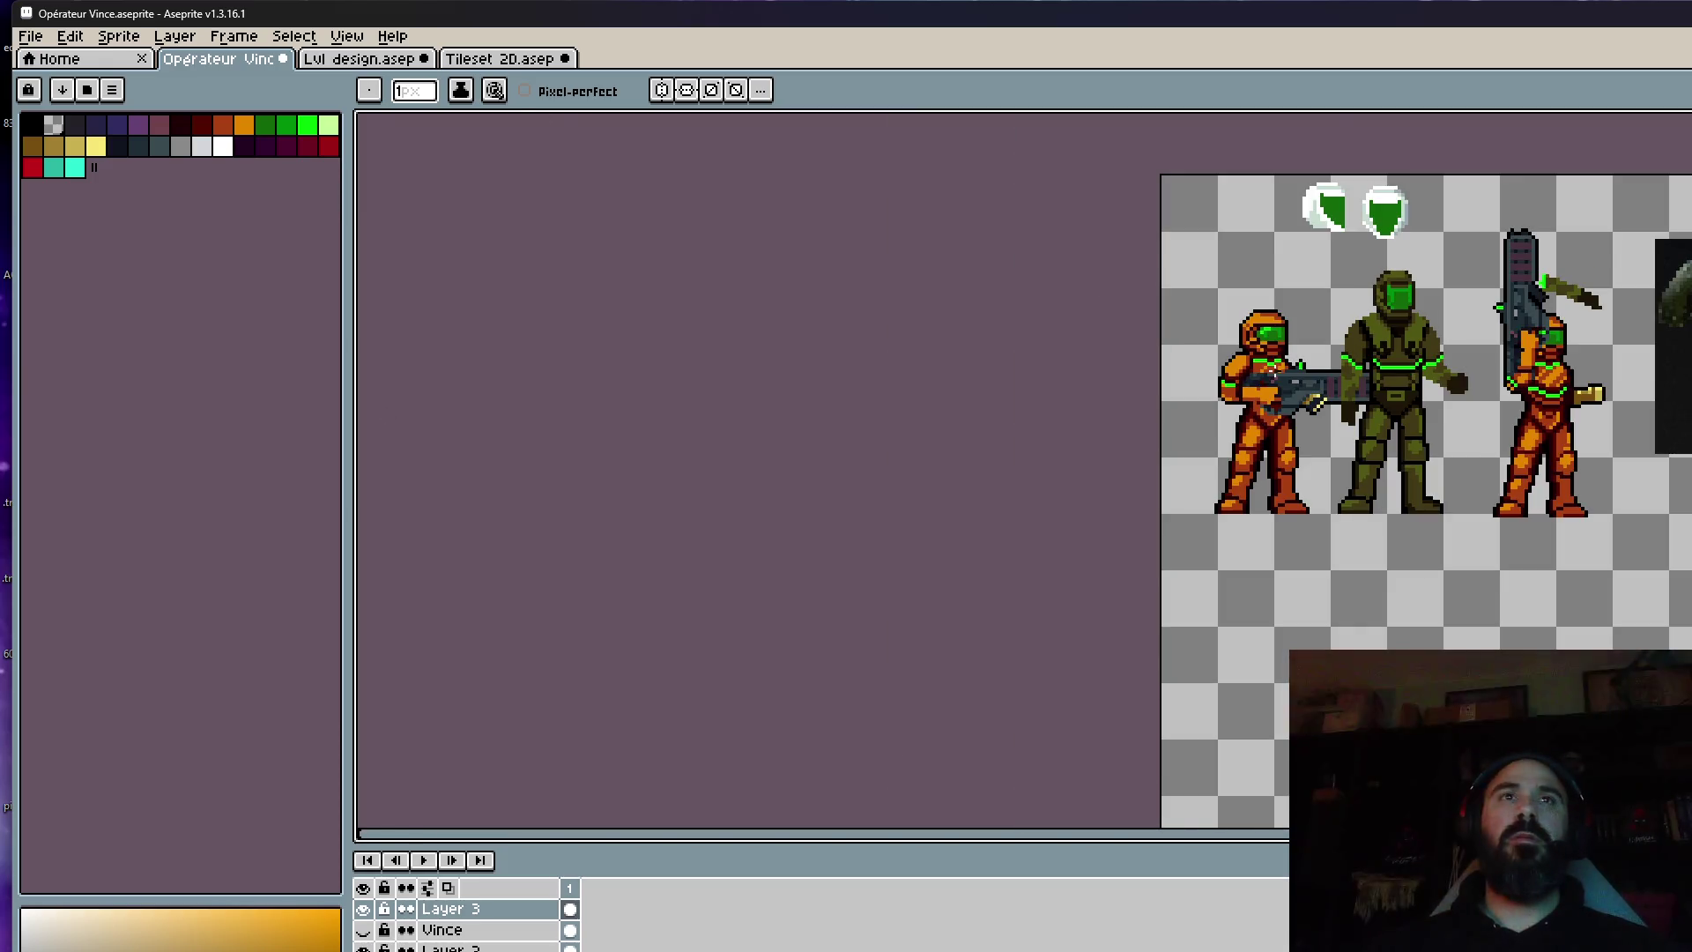
scroll(1296, 370, "up", 1)
left_click_drag(1550, 467, 1413, 467)
key("b")
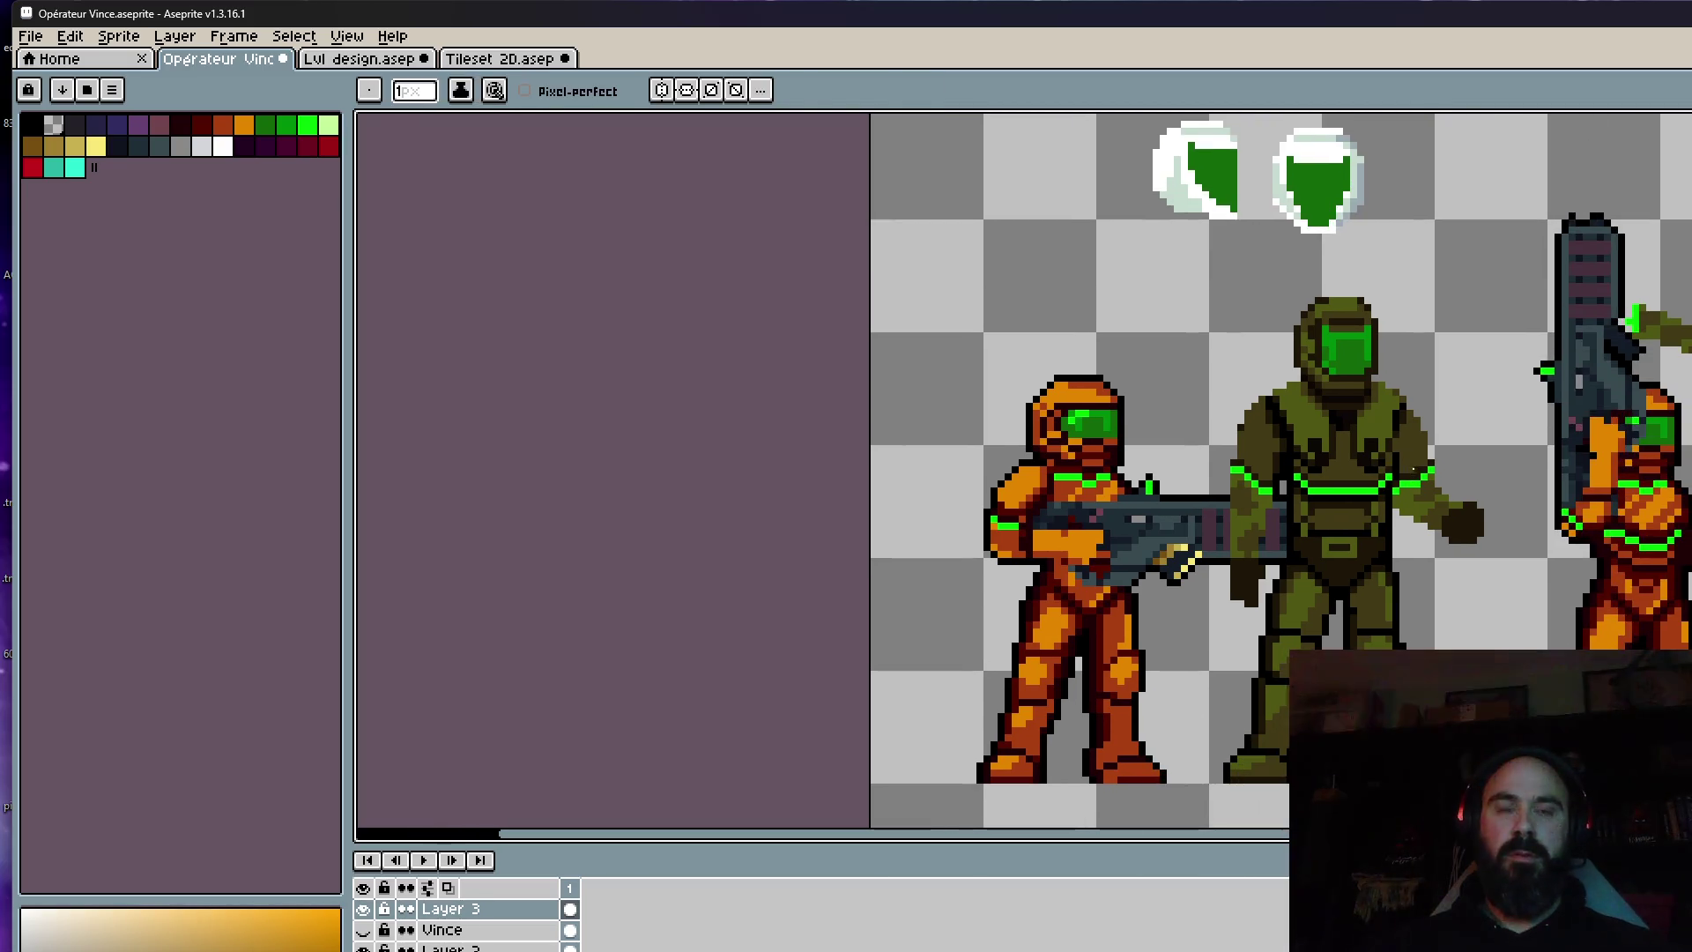
key("m")
left_click_drag(1020, 483, 1362, 624)
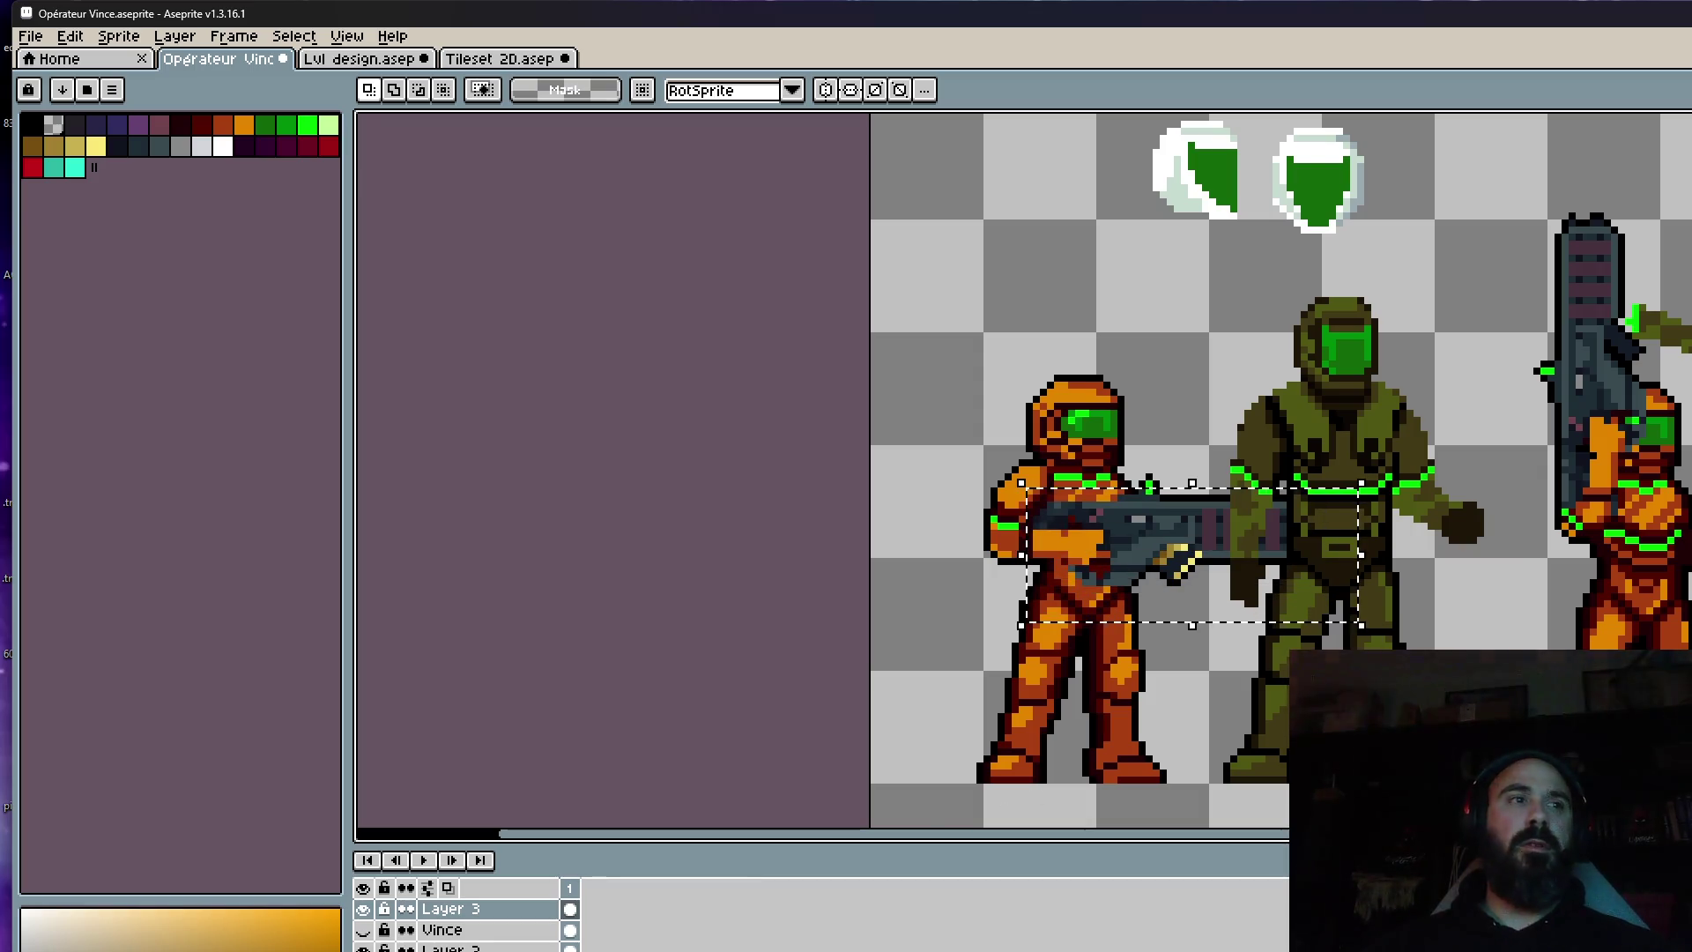
key("ctrl+d")
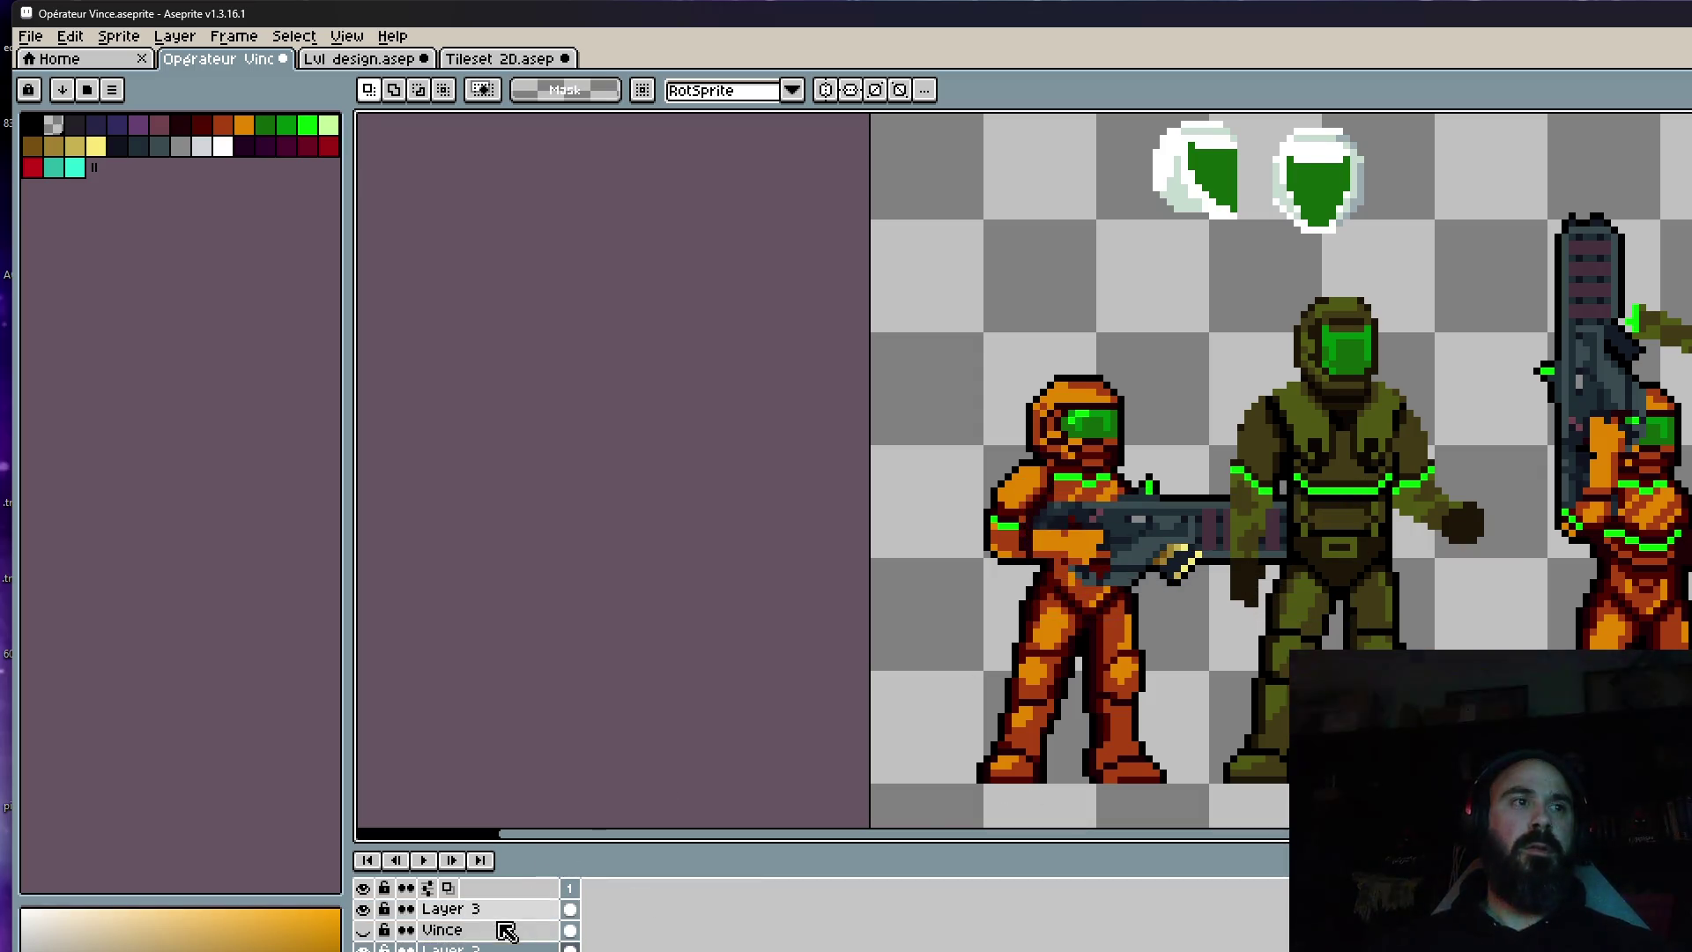
left_click(363, 948)
left_click(453, 908)
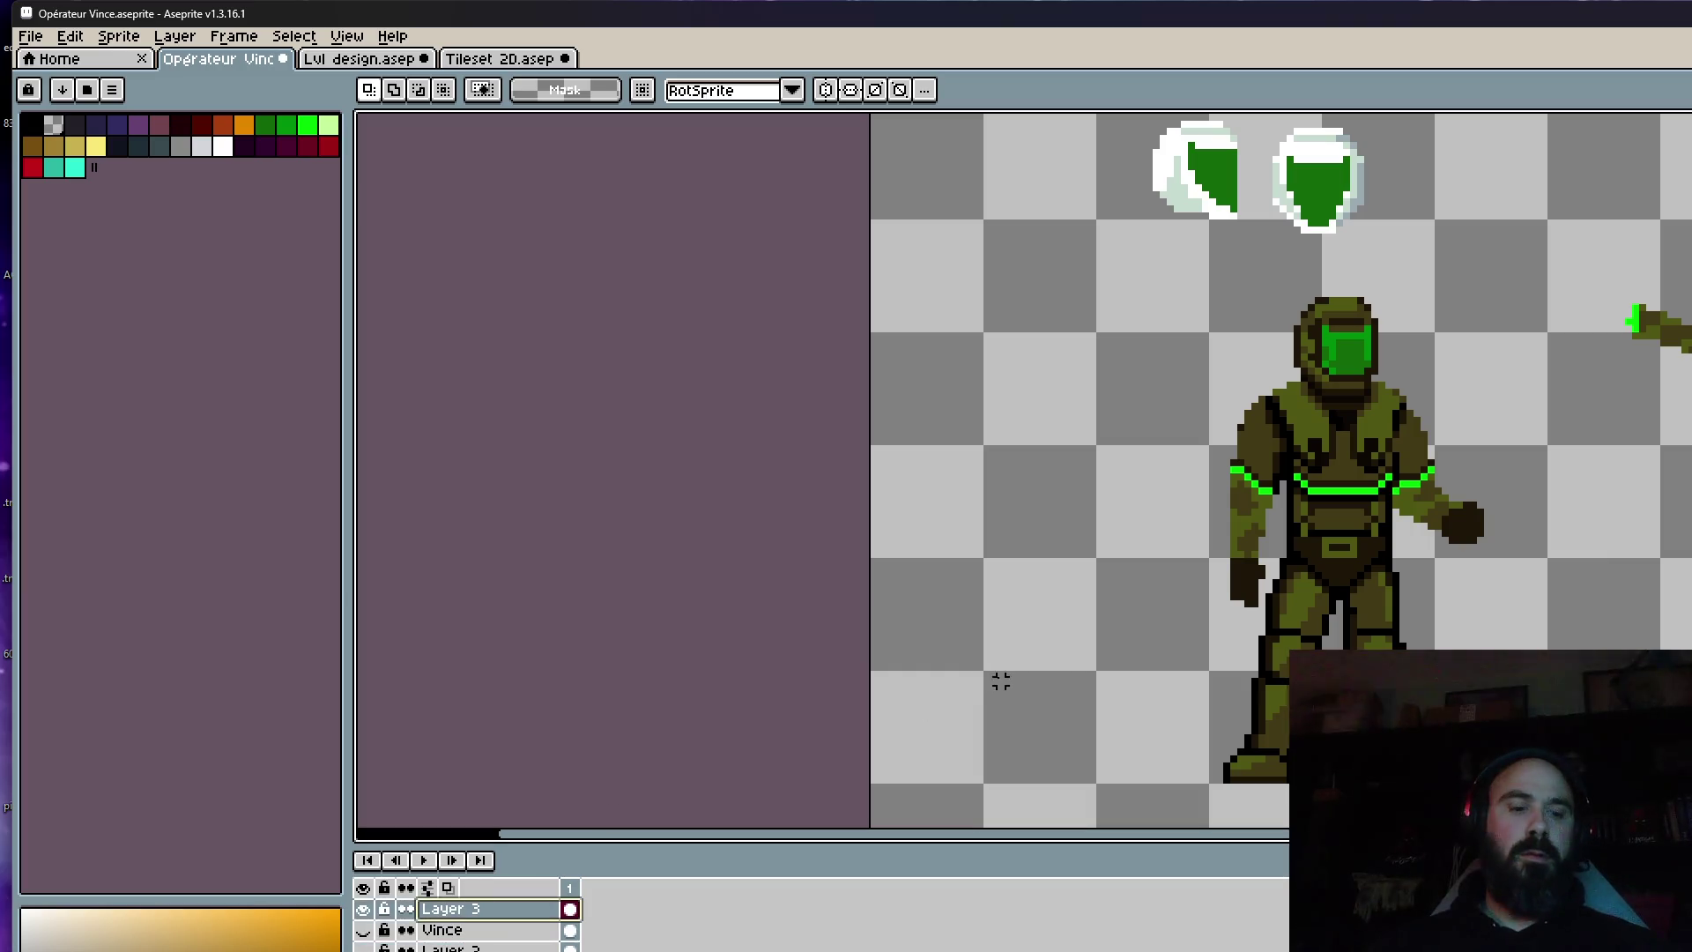
left_click(451, 948)
left_click(363, 949)
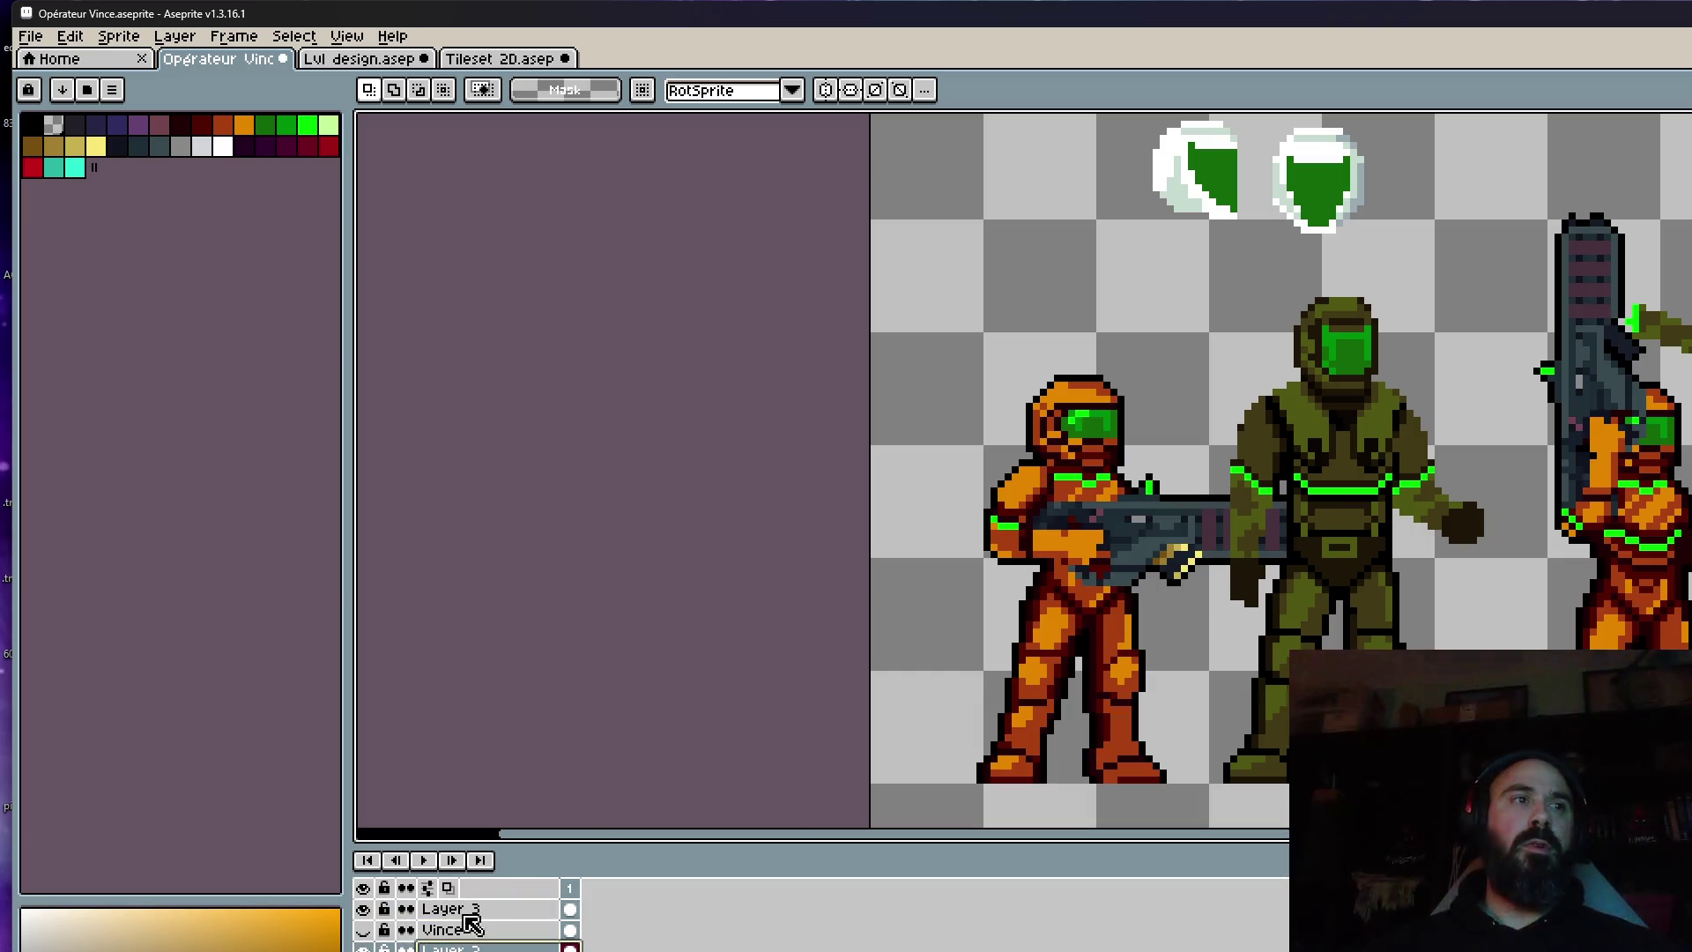
mouse_move(1040, 483)
left_mouse_down()
mouse_move(1302, 566)
mouse_move(1346, 623)
left_mouse_up()
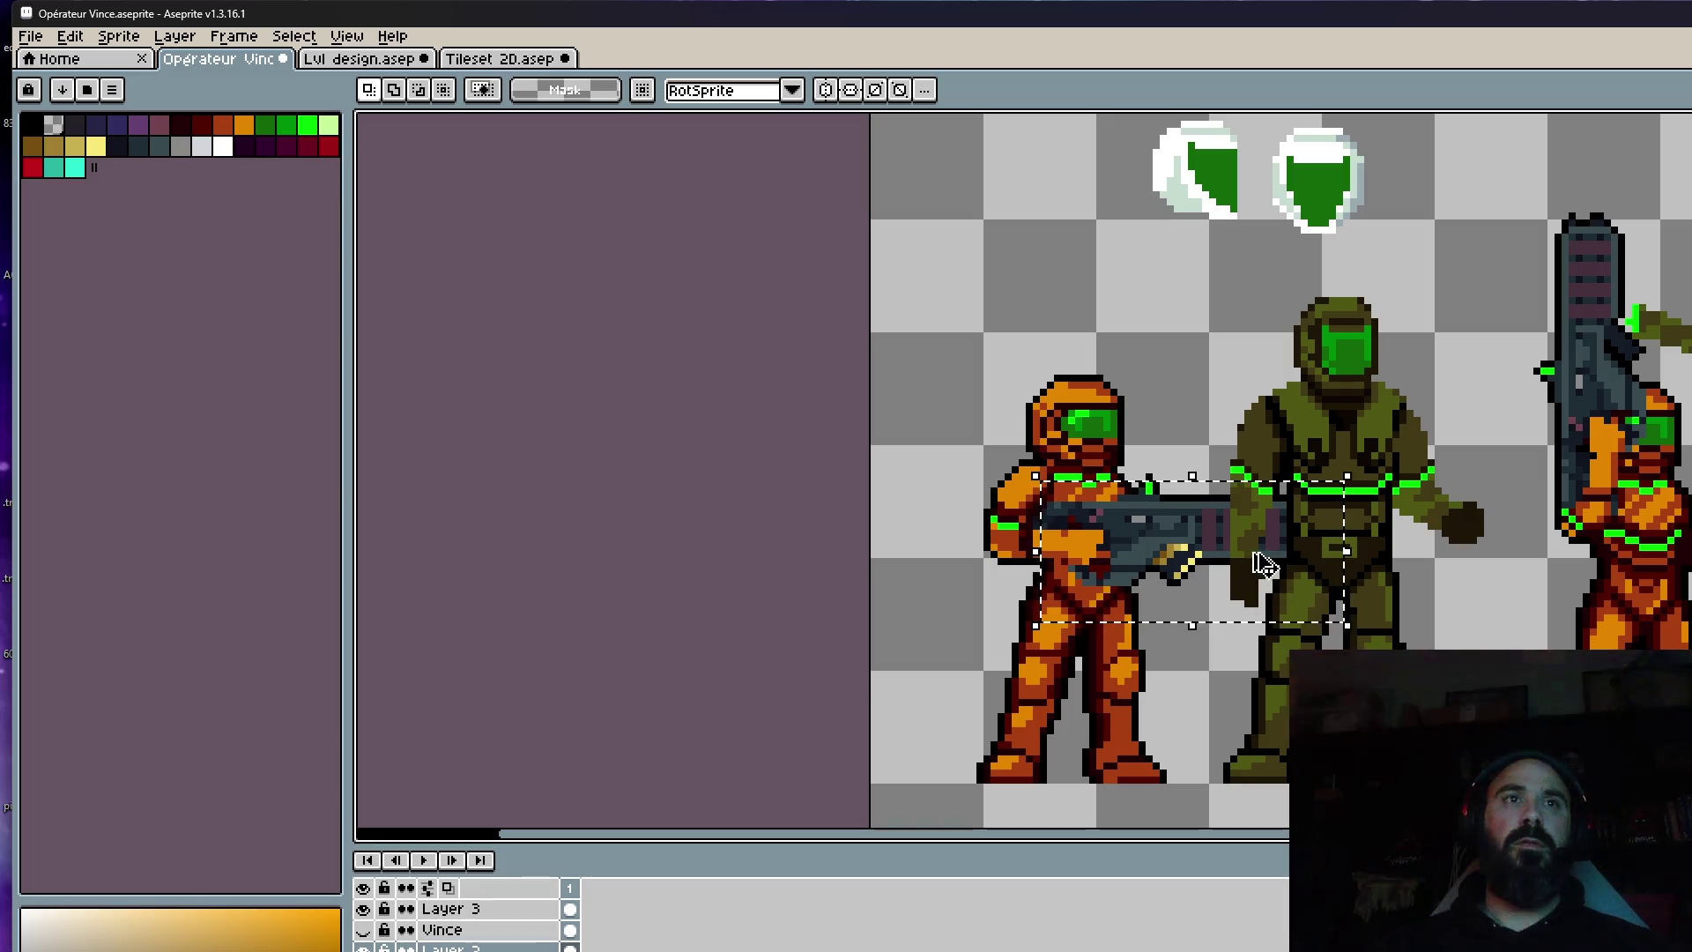
key("ctrl+d")
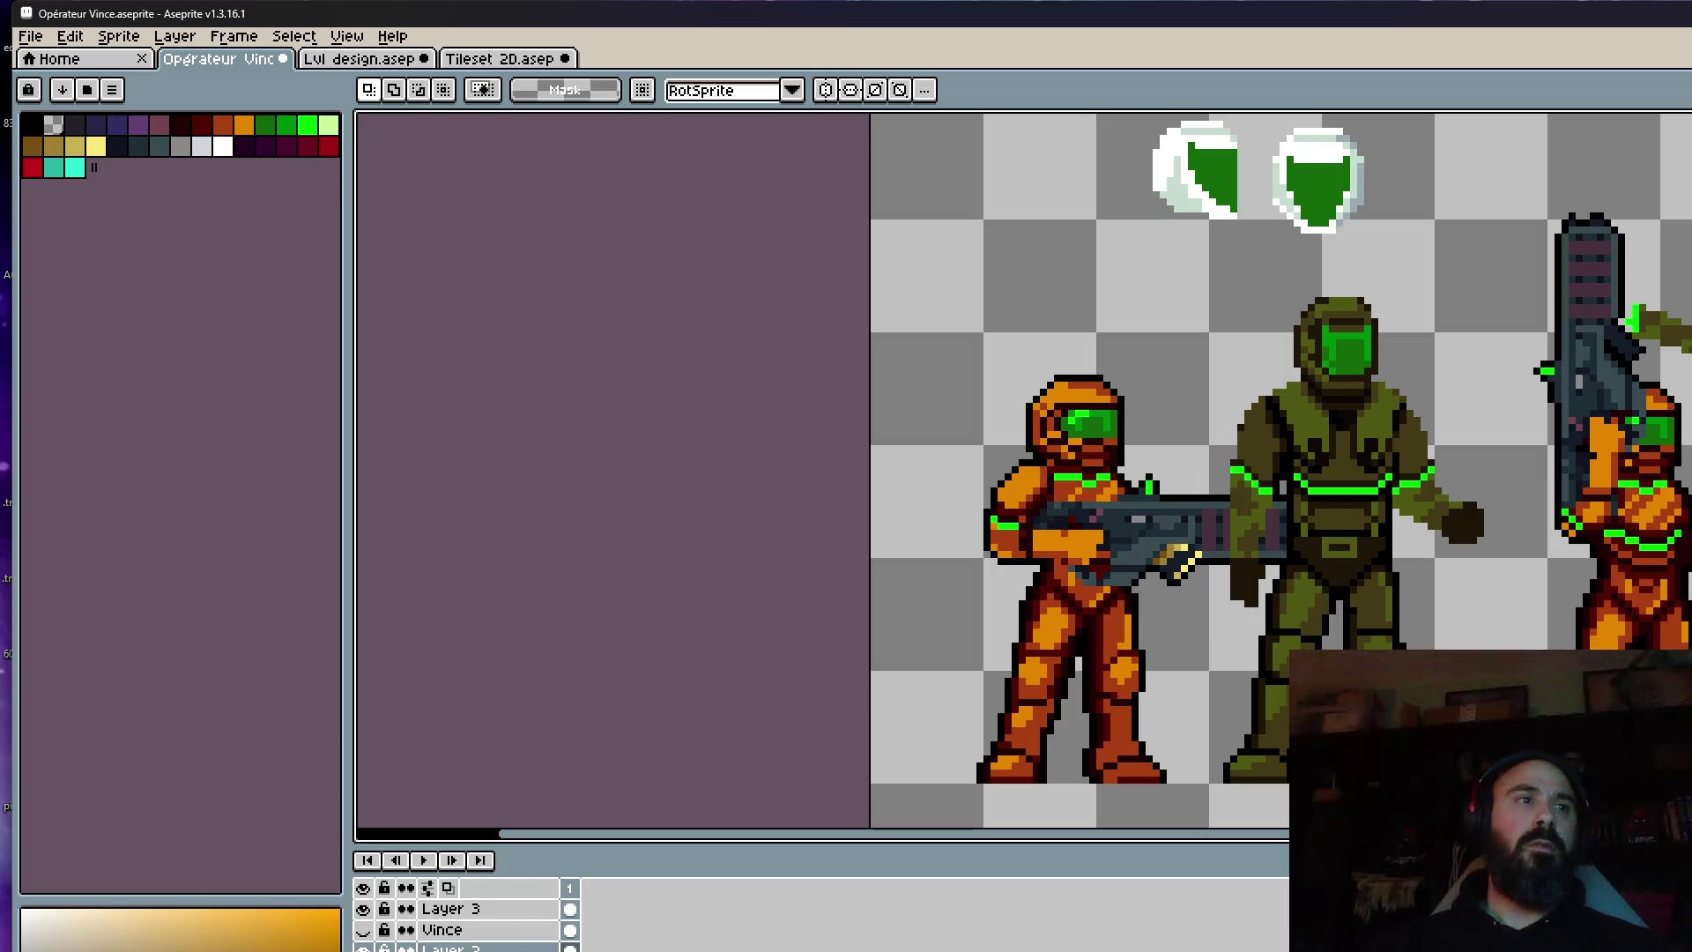
Hide the orange layer and paste the rifle onto Layer 3 beside the soldier's legs.
left_click(363, 948)
left_click(453, 908)
key("ctrl+v")
scroll(1241, 539, "down", 1)
mouse_move(1240, 539)
left_mouse_down()
mouse_move(1551, 794)
mouse_move(1531, 633)
left_mouse_up()
scroll(1532, 632, "up", 2)
key("Return")
scroll(1445, 525, "up", 2)
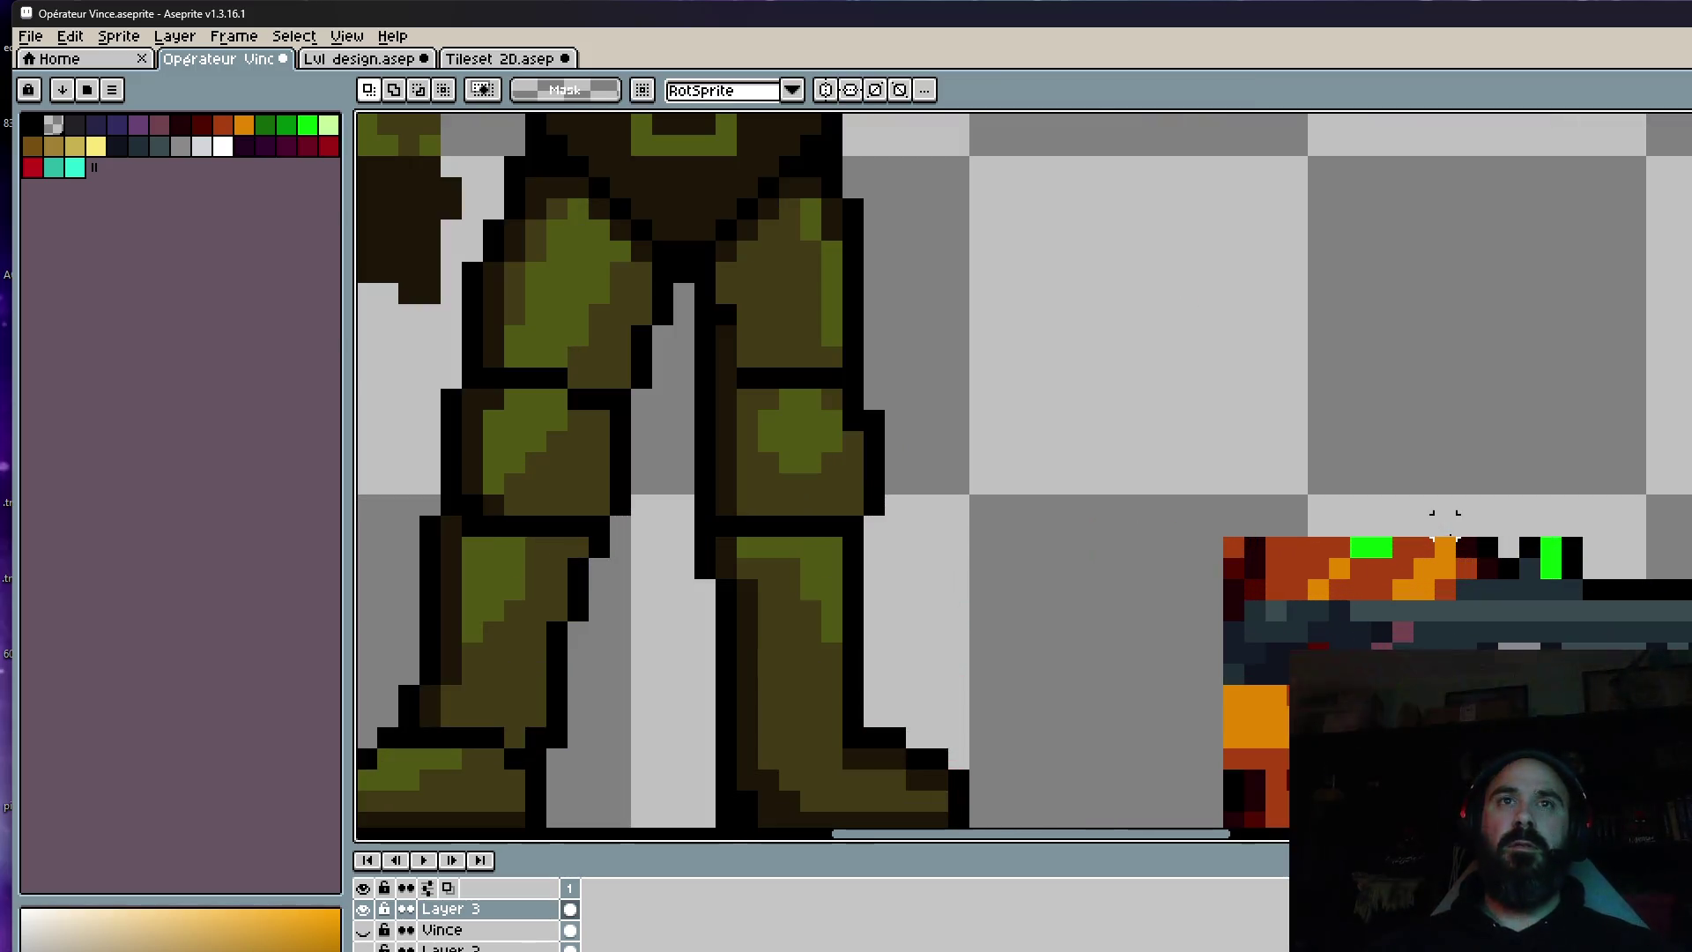
Erase the orange arm and flame pixels from the pasted rifle with a 3-pixel eraser.
key("e")
mouse_move(1486, 547)
left_mouse_down()
mouse_move(1486, 568)
mouse_move(1509, 569)
mouse_move(1498, 547)
mouse_move(1436, 586)
mouse_move(1234, 564)
mouse_move(1337, 555)
mouse_move(1235, 554)
mouse_move(1233, 436)
left_mouse_up()
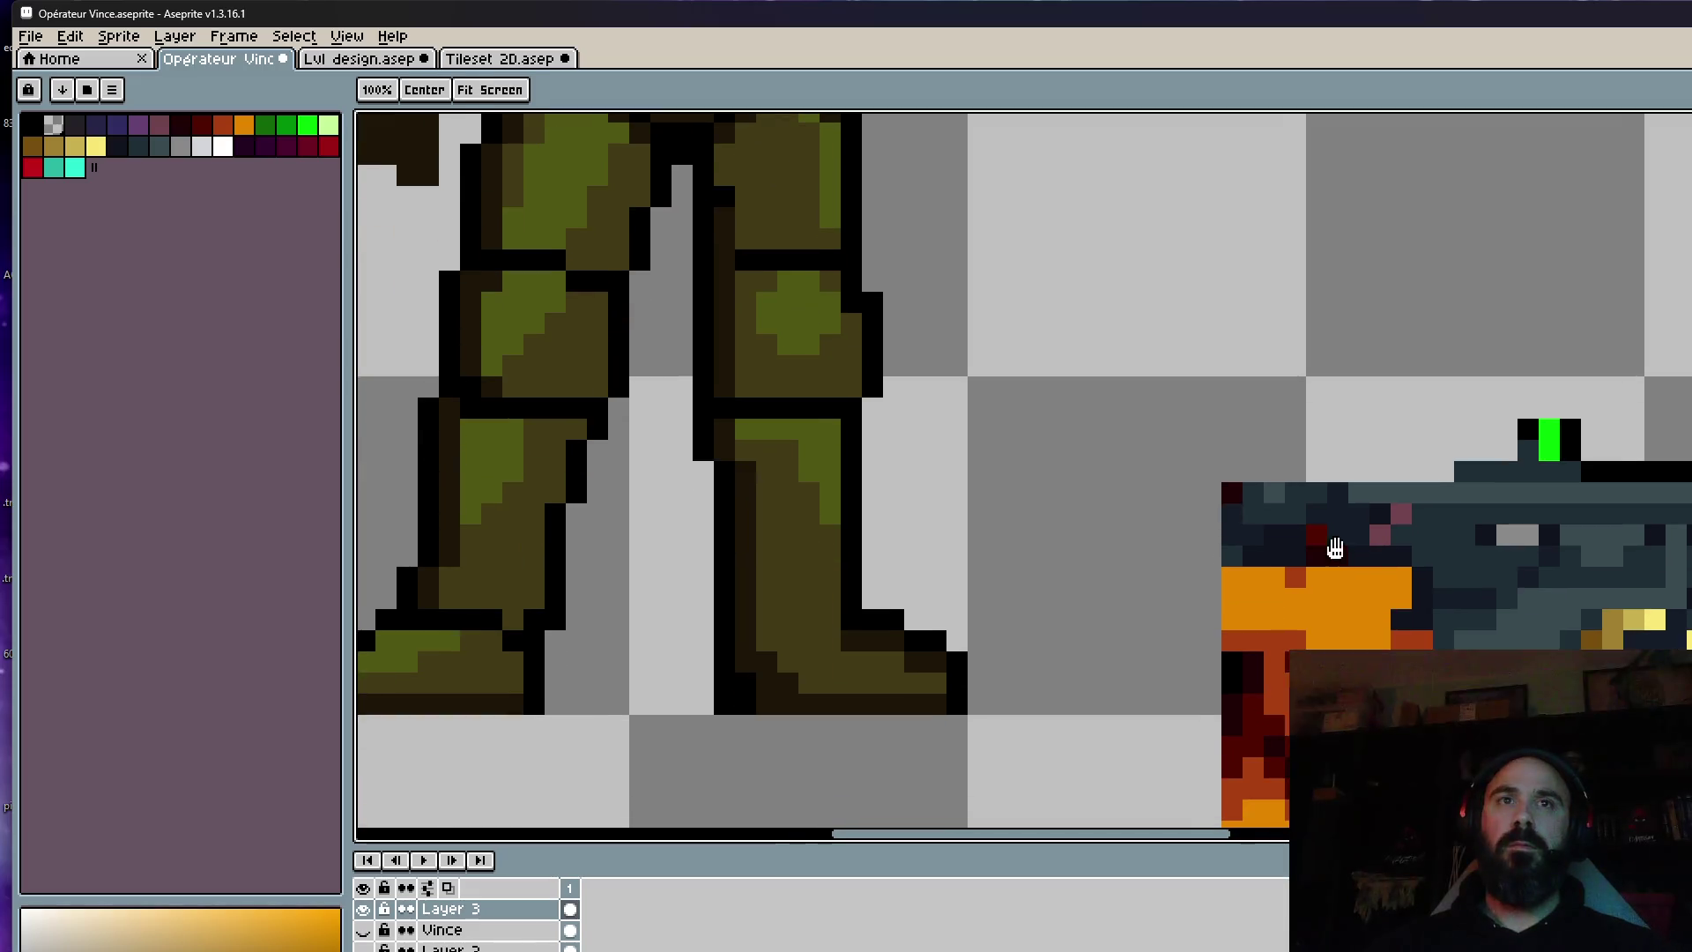
left_click_drag(1399, 577, 1221, 585)
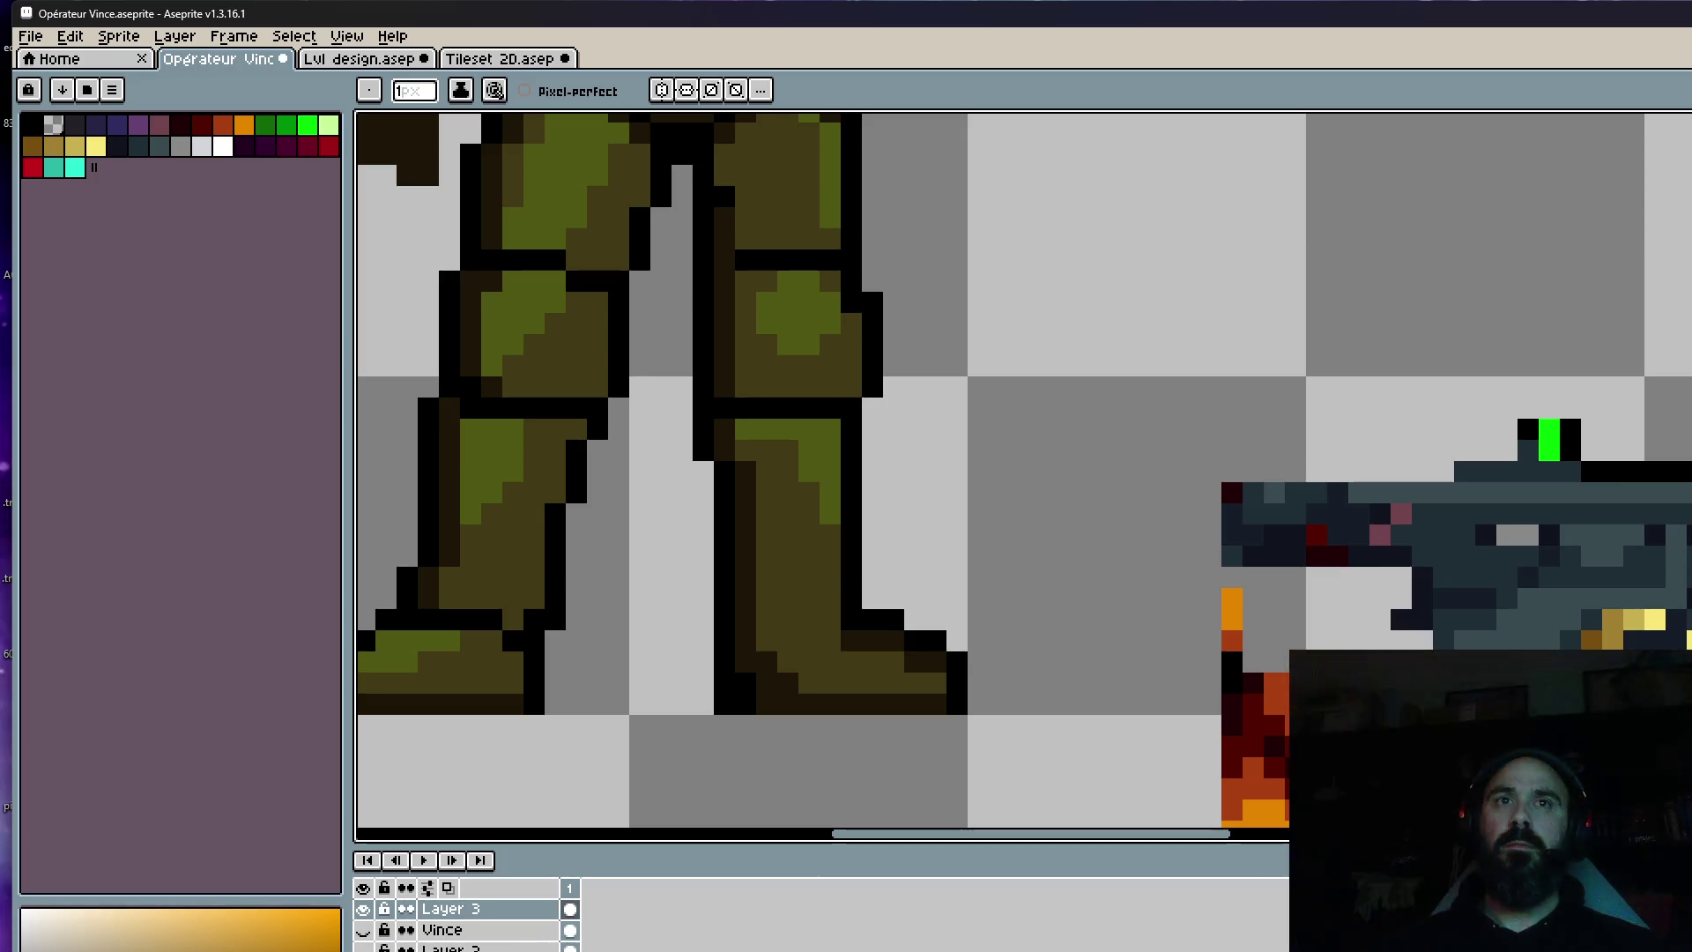
key("ctrl+z")
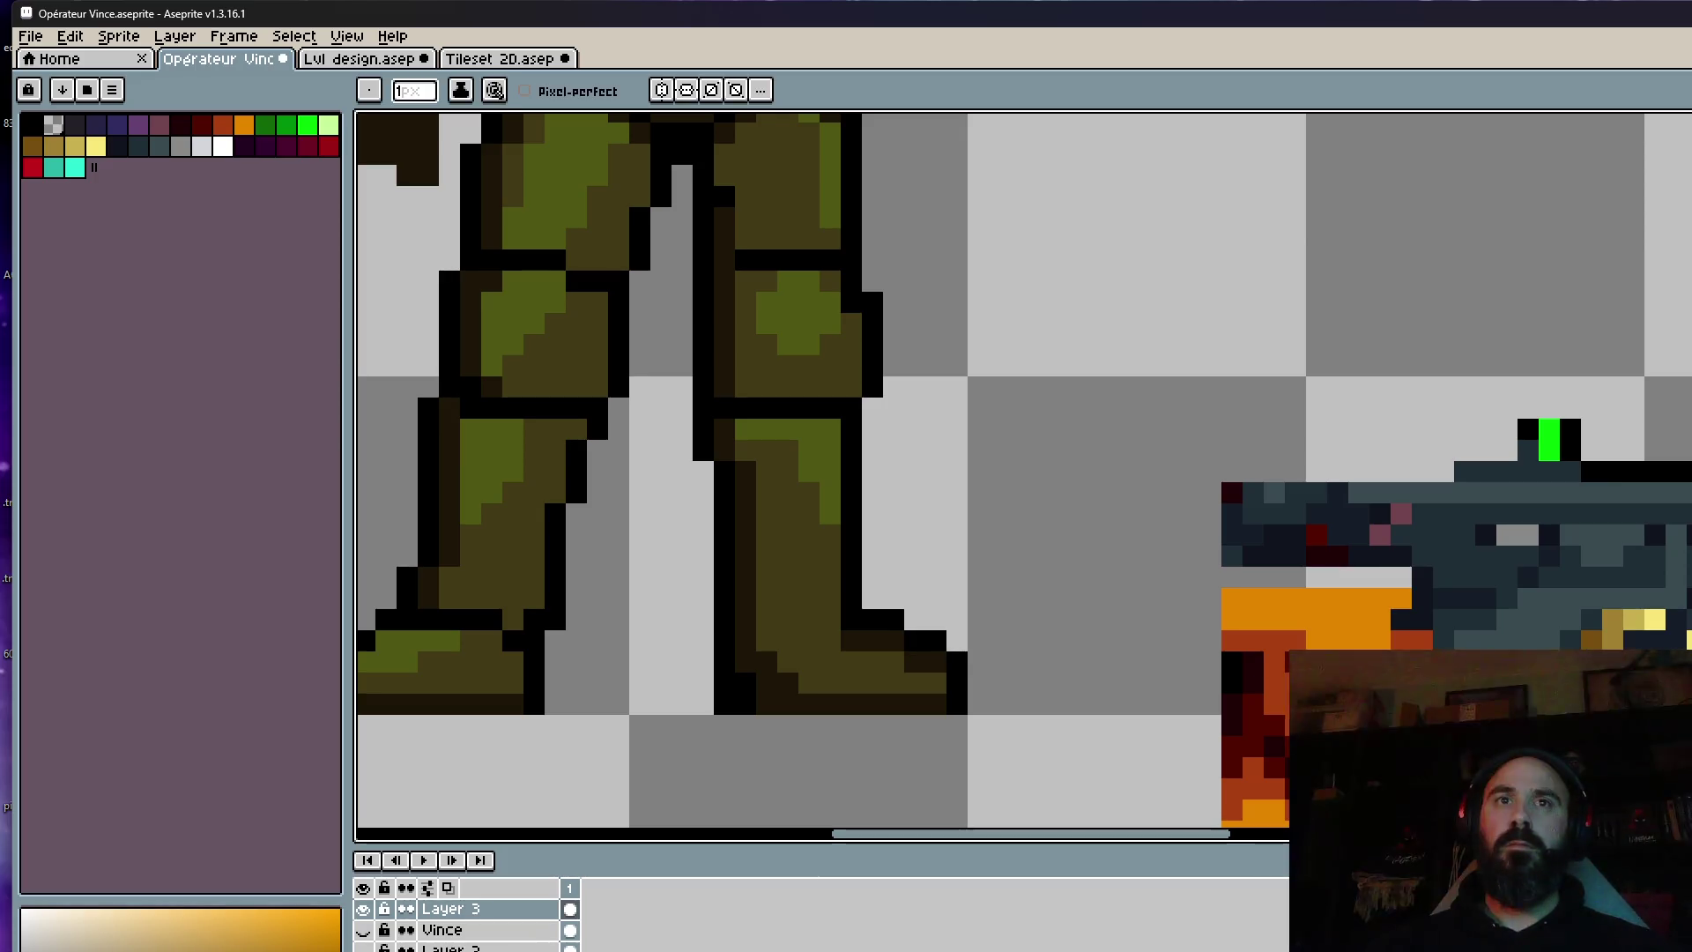
left_click_drag(1393, 599, 1213, 609)
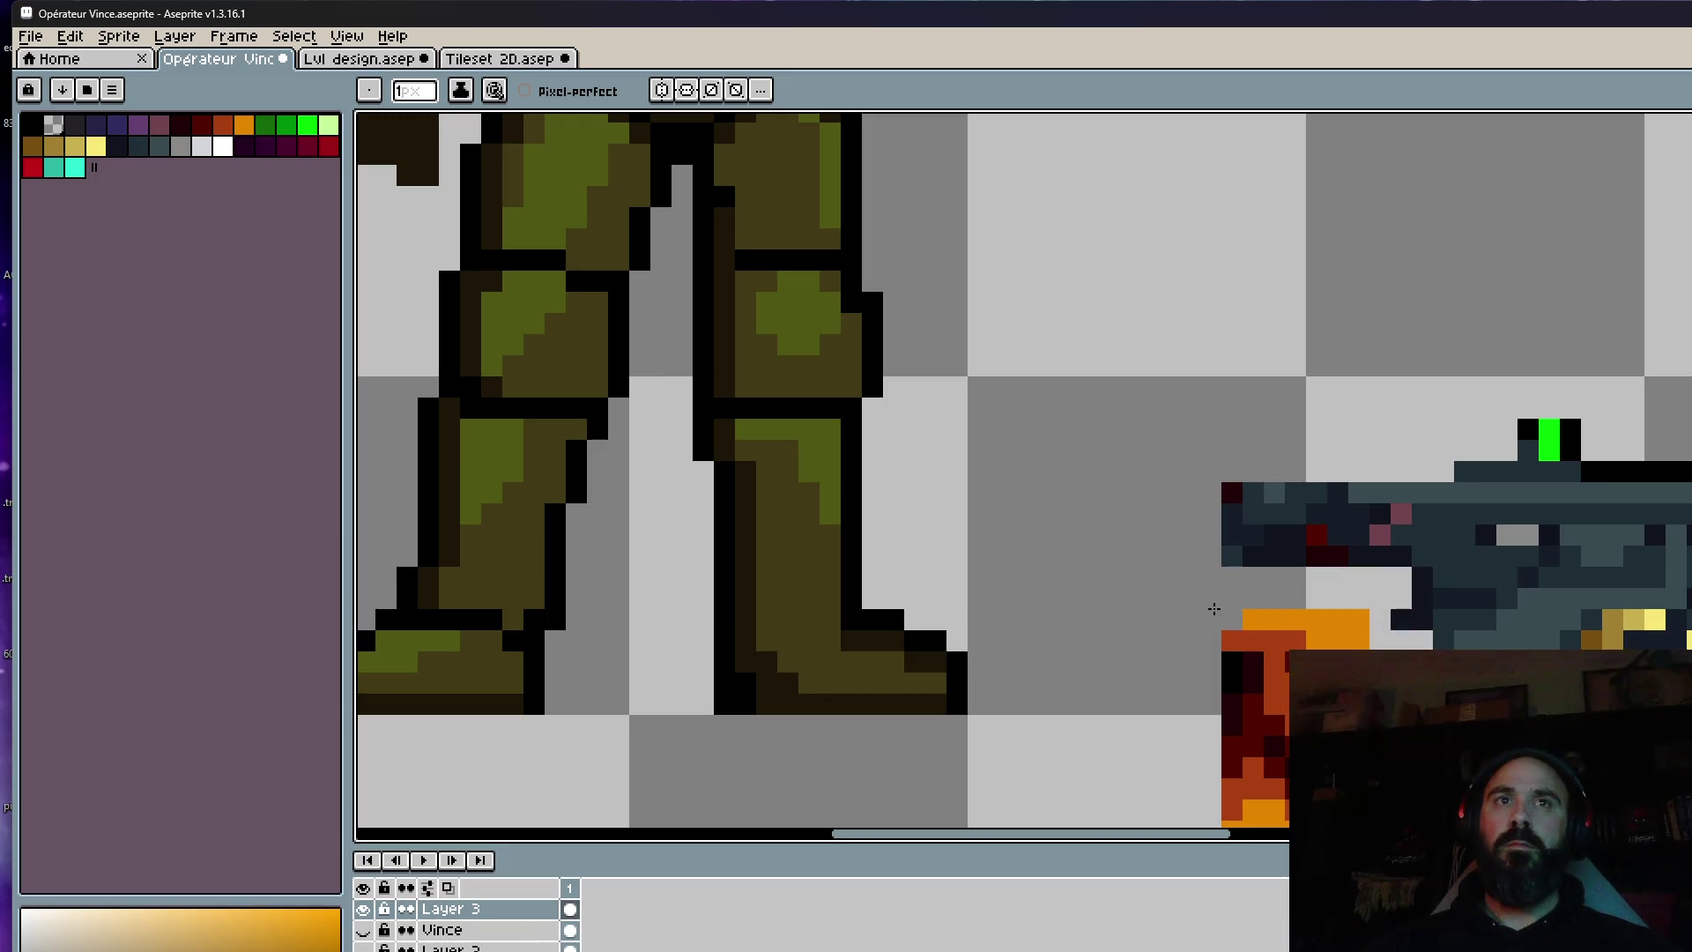
mouse_move(1255, 701)
left_mouse_down()
mouse_move(1225, 556)
mouse_move(1295, 573)
mouse_move(1203, 657)
mouse_move(1211, 683)
left_mouse_up()
key("plus")
key("plus")
left_click(1225, 556)
mouse_move(1302, 634)
left_mouse_down()
mouse_move(1357, 617)
mouse_move(1401, 645)
left_mouse_up()
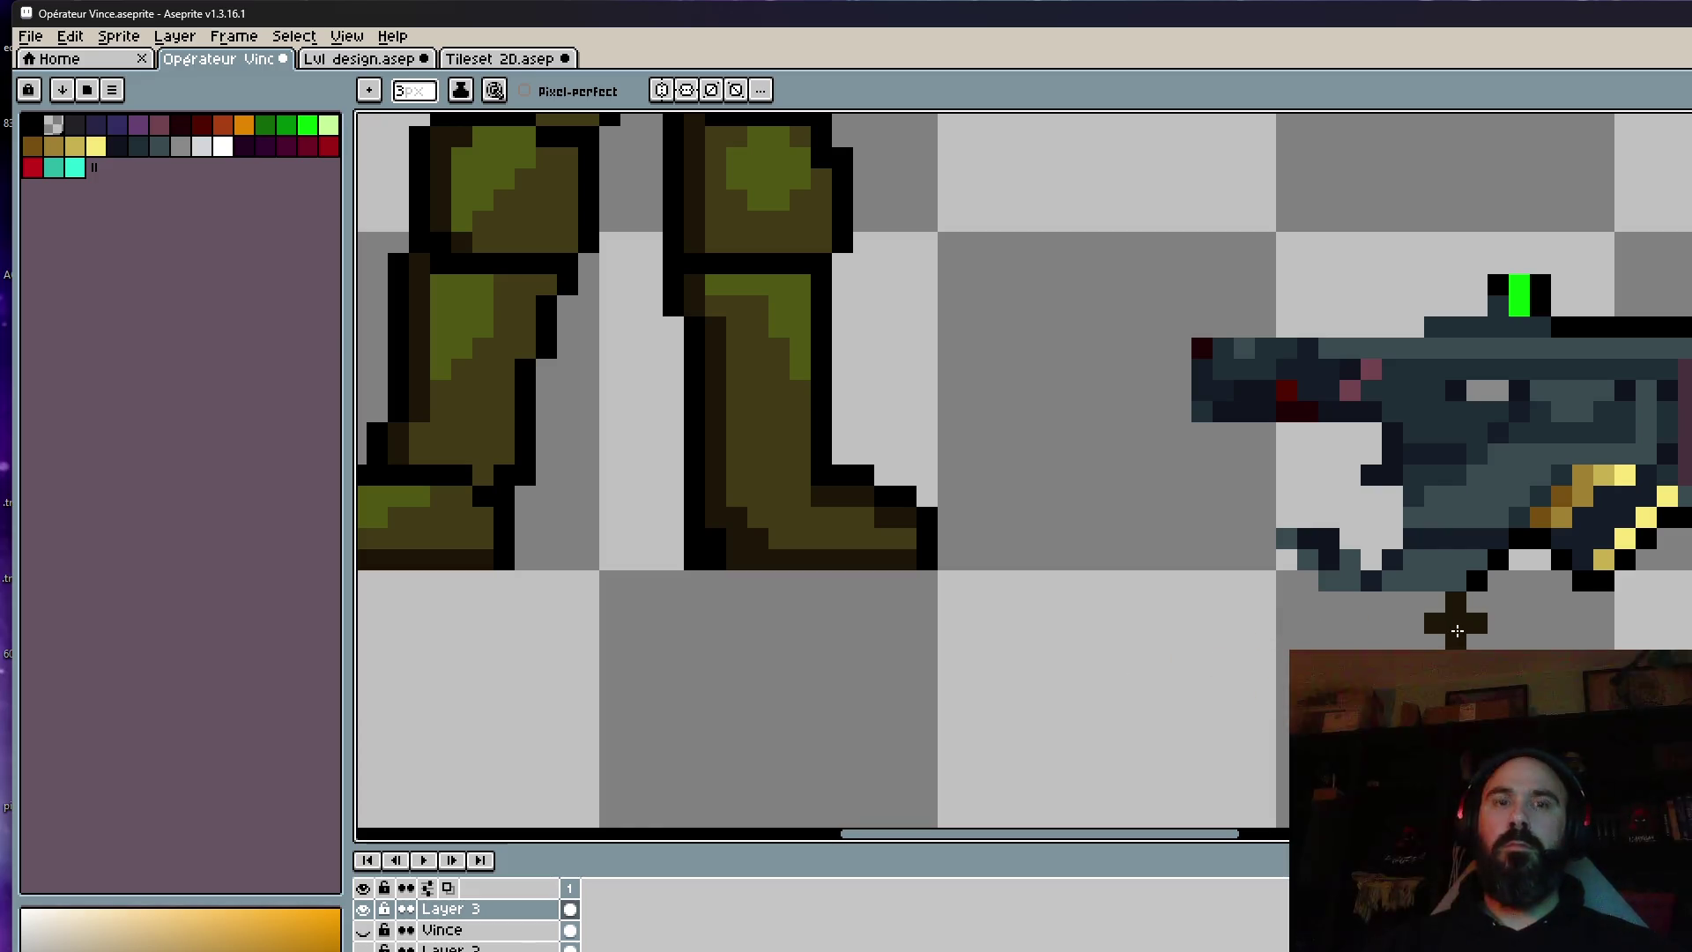
Sample black and draw an outline row along the rifle's underside.
key("i")
scroll(1492, 547, "up", 2)
left_click(1497, 534)
key("b")
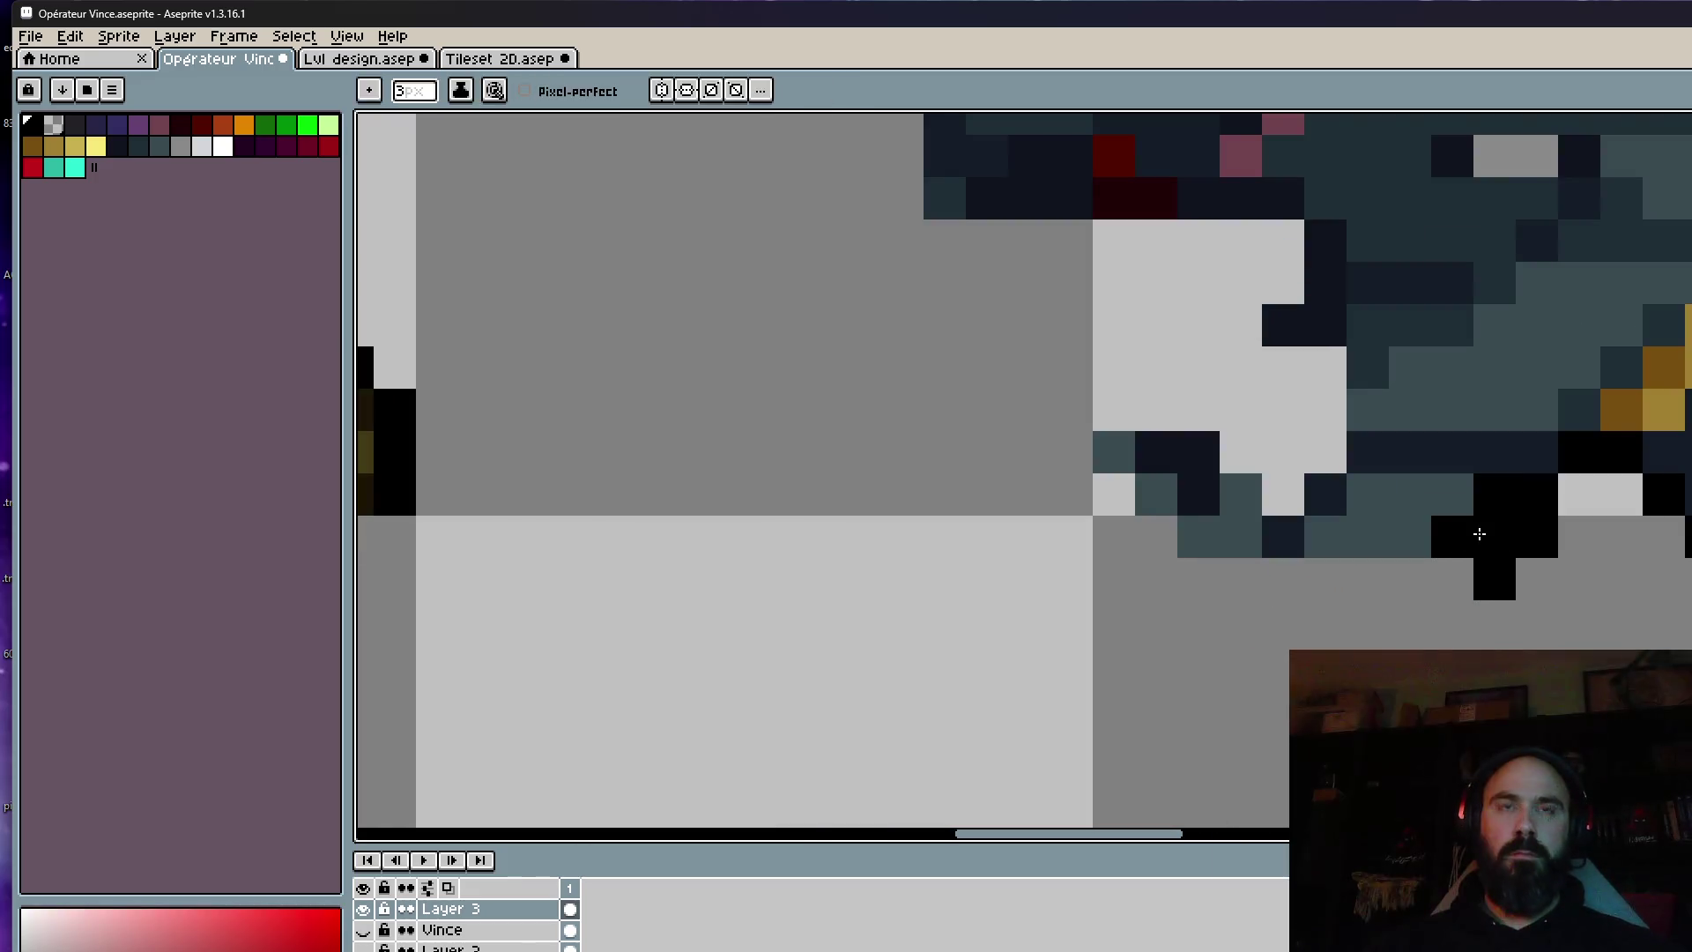
left_click_drag(1453, 579, 1216, 574)
left_click(1160, 537)
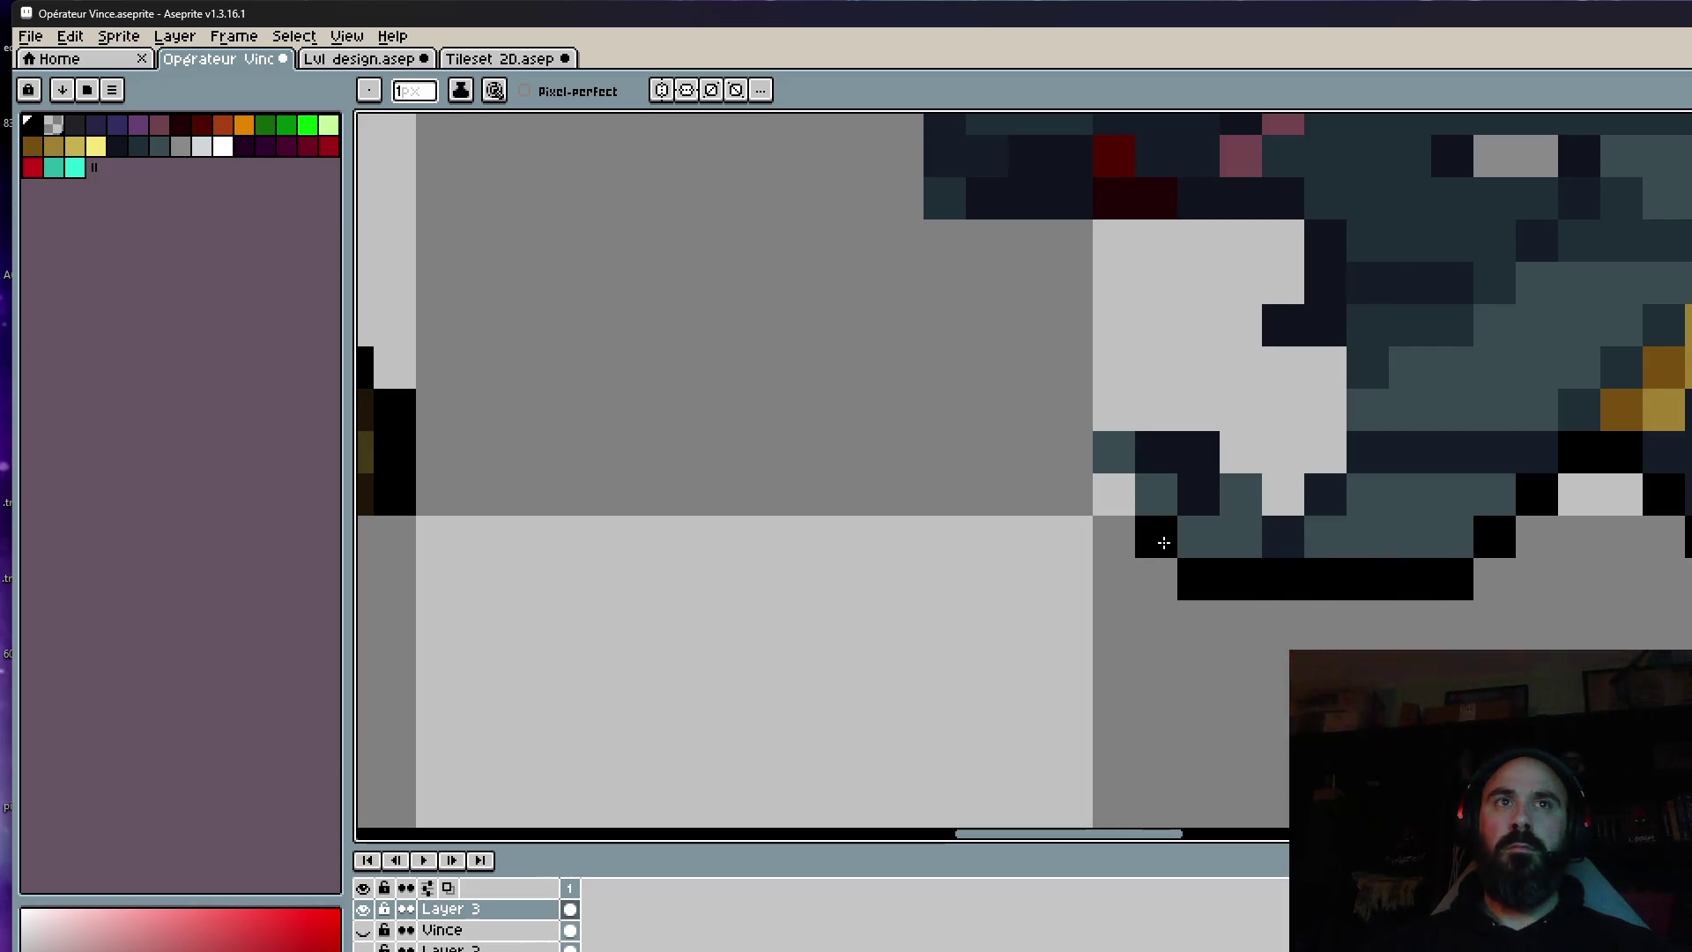
scroll(1103, 487, "down", 3)
scroll(1238, 531, "down", 1)
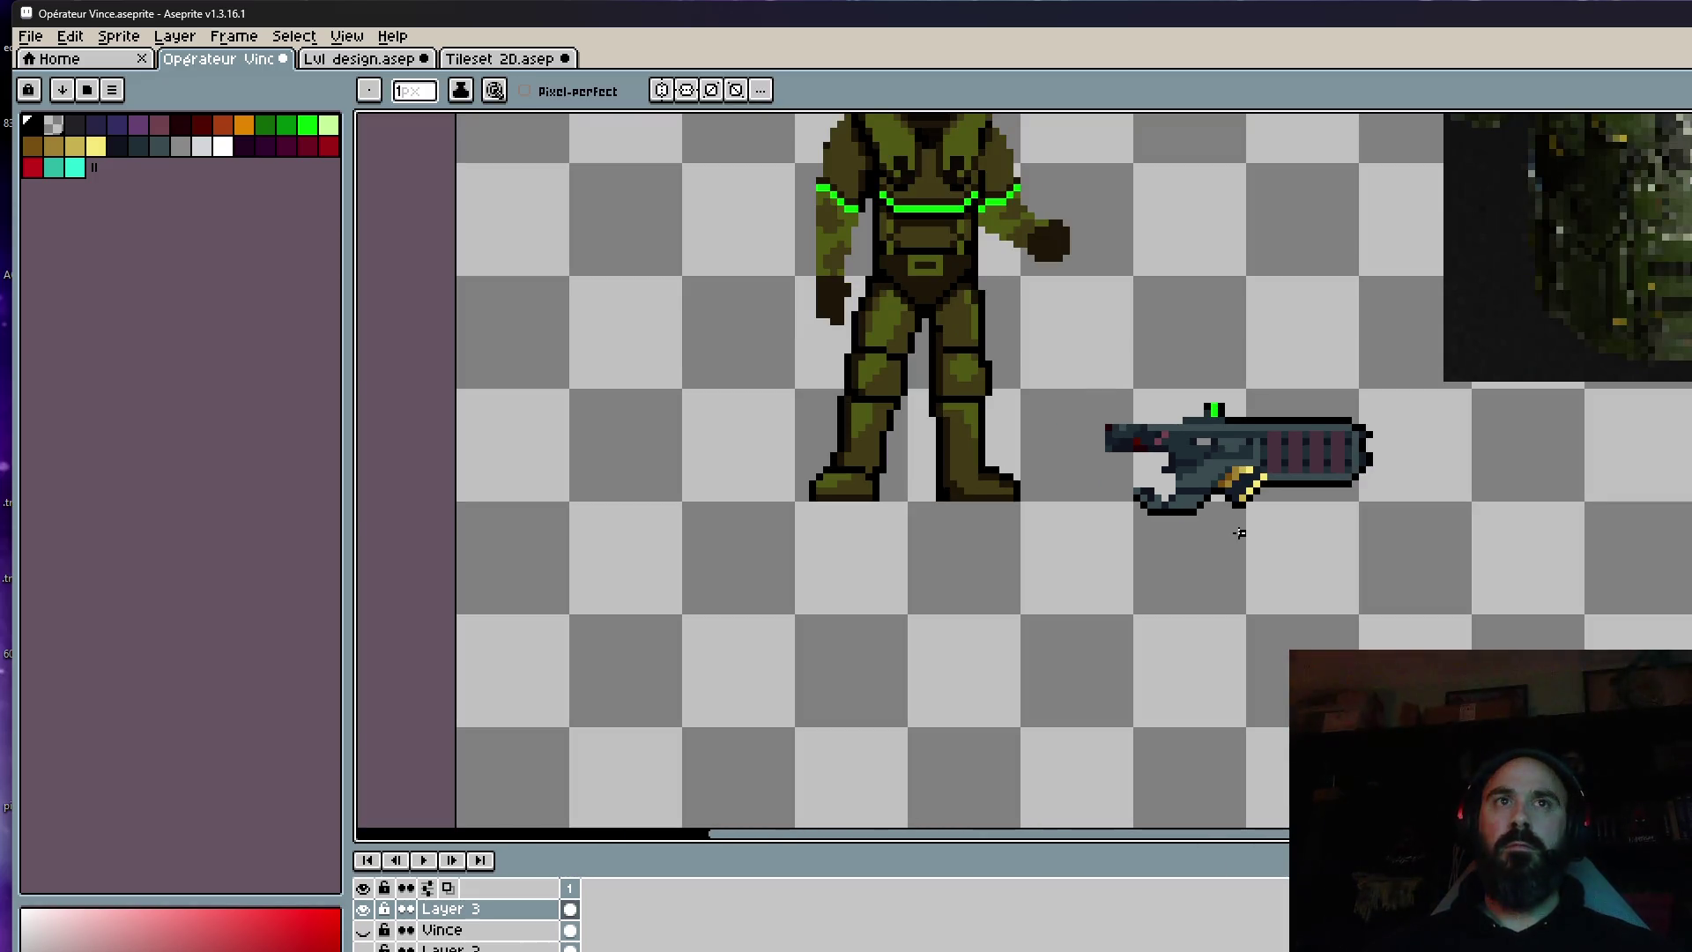
Erase the pixels at the gun's left end and the gold and yellow grip.
scroll(1136, 458, "up", 3)
left_click_drag(1133, 447, 1152, 456)
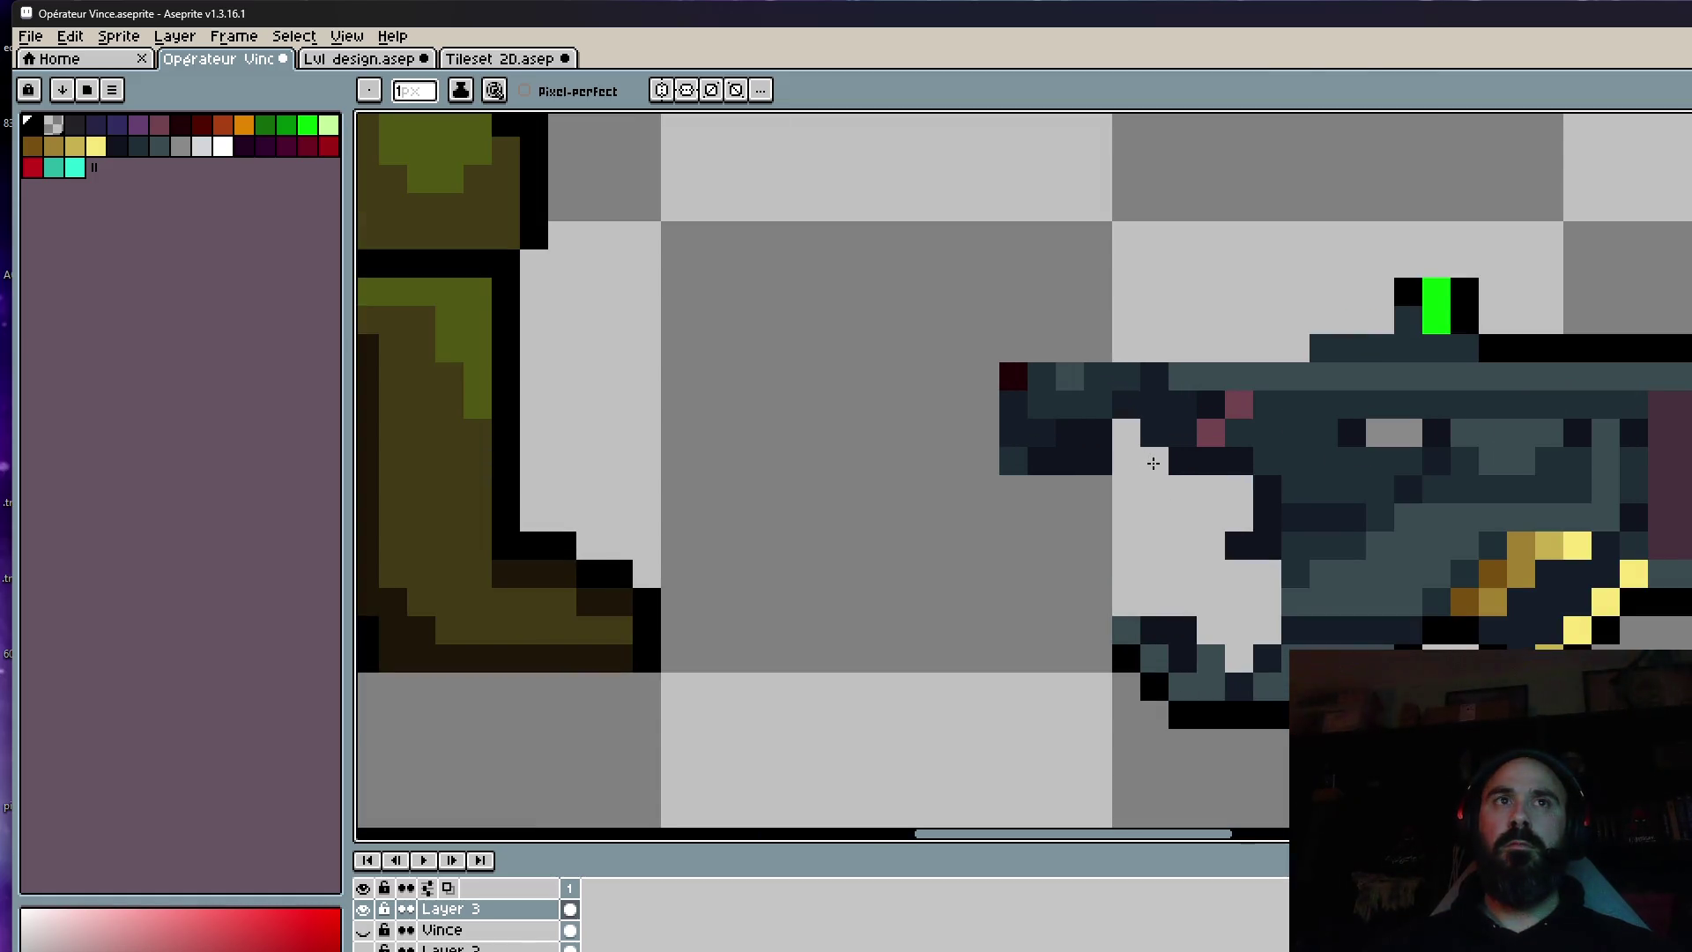
scroll(1102, 479, "down", 3)
scroll(1144, 438, "up", 3)
scroll(1074, 412, "down", 3)
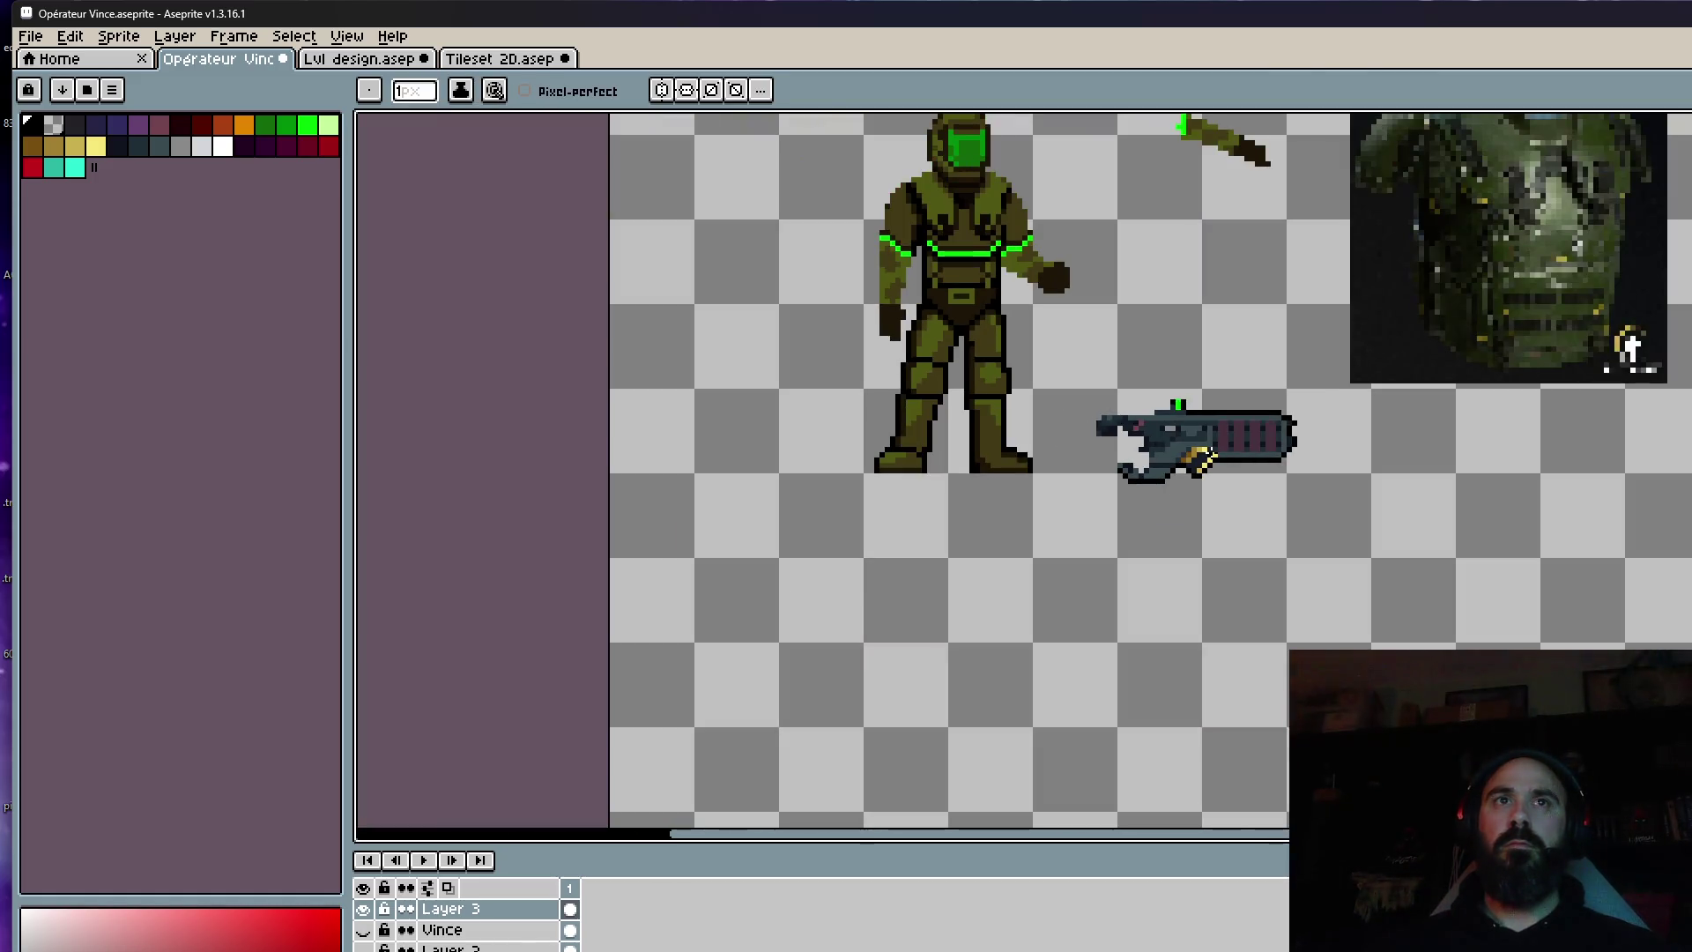
key("space")
scroll(1179, 481, "up", 3)
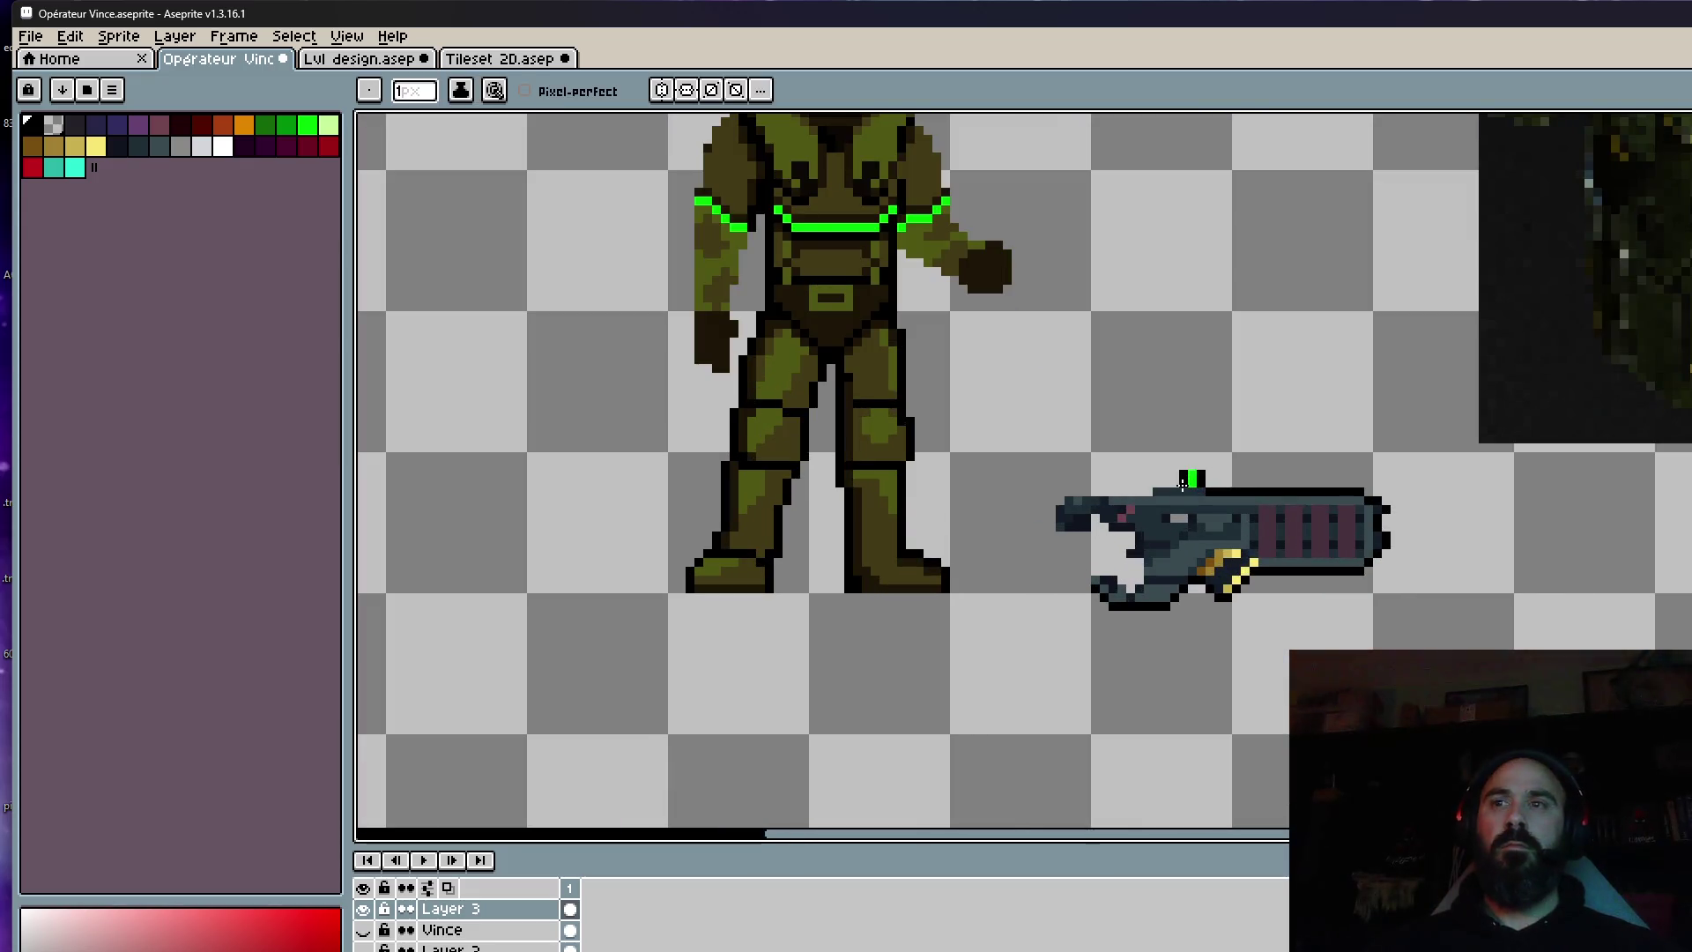
scroll(1199, 551, "up", 2)
mouse_move(1277, 562)
left_mouse_down()
mouse_move(1234, 546)
mouse_move(1200, 600)
mouse_move(1344, 573)
mouse_move(1298, 626)
mouse_move(1331, 606)
mouse_move(1691, 603)
left_mouse_up()
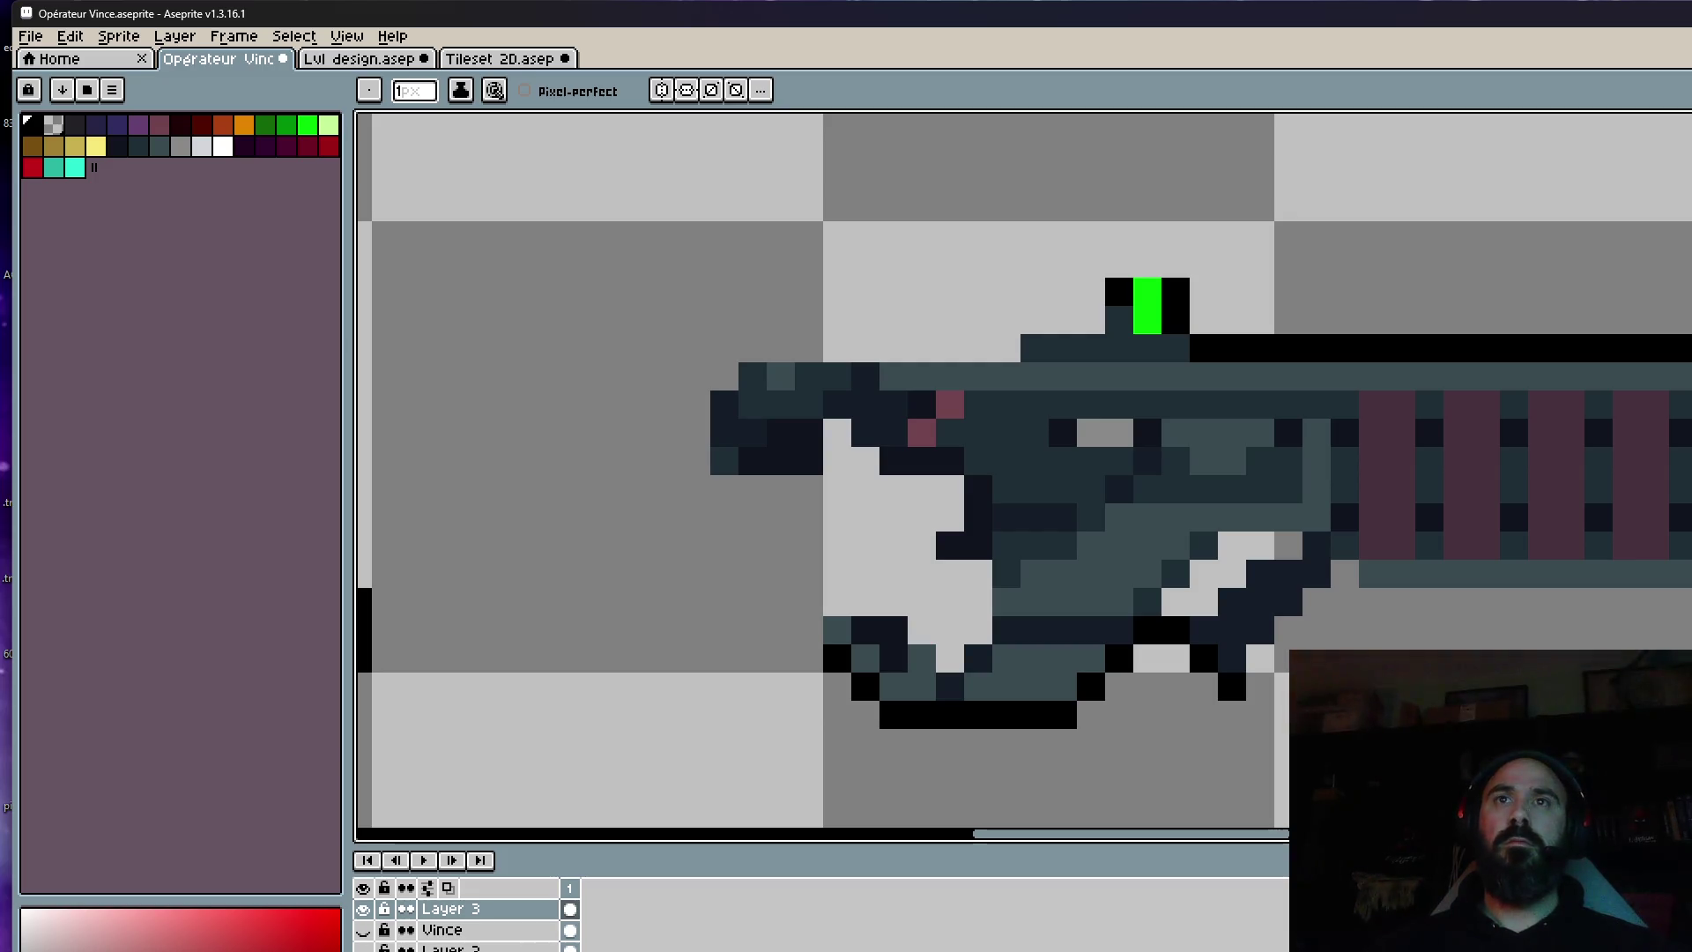
Erase the black barrel-top bar, the pixel beside the green sight, and the black bottom edge.
left_click(1686, 354)
mouse_move(1686, 354)
left_mouse_down()
mouse_move(1221, 348)
mouse_move(1187, 304)
left_mouse_up()
left_click(1177, 319)
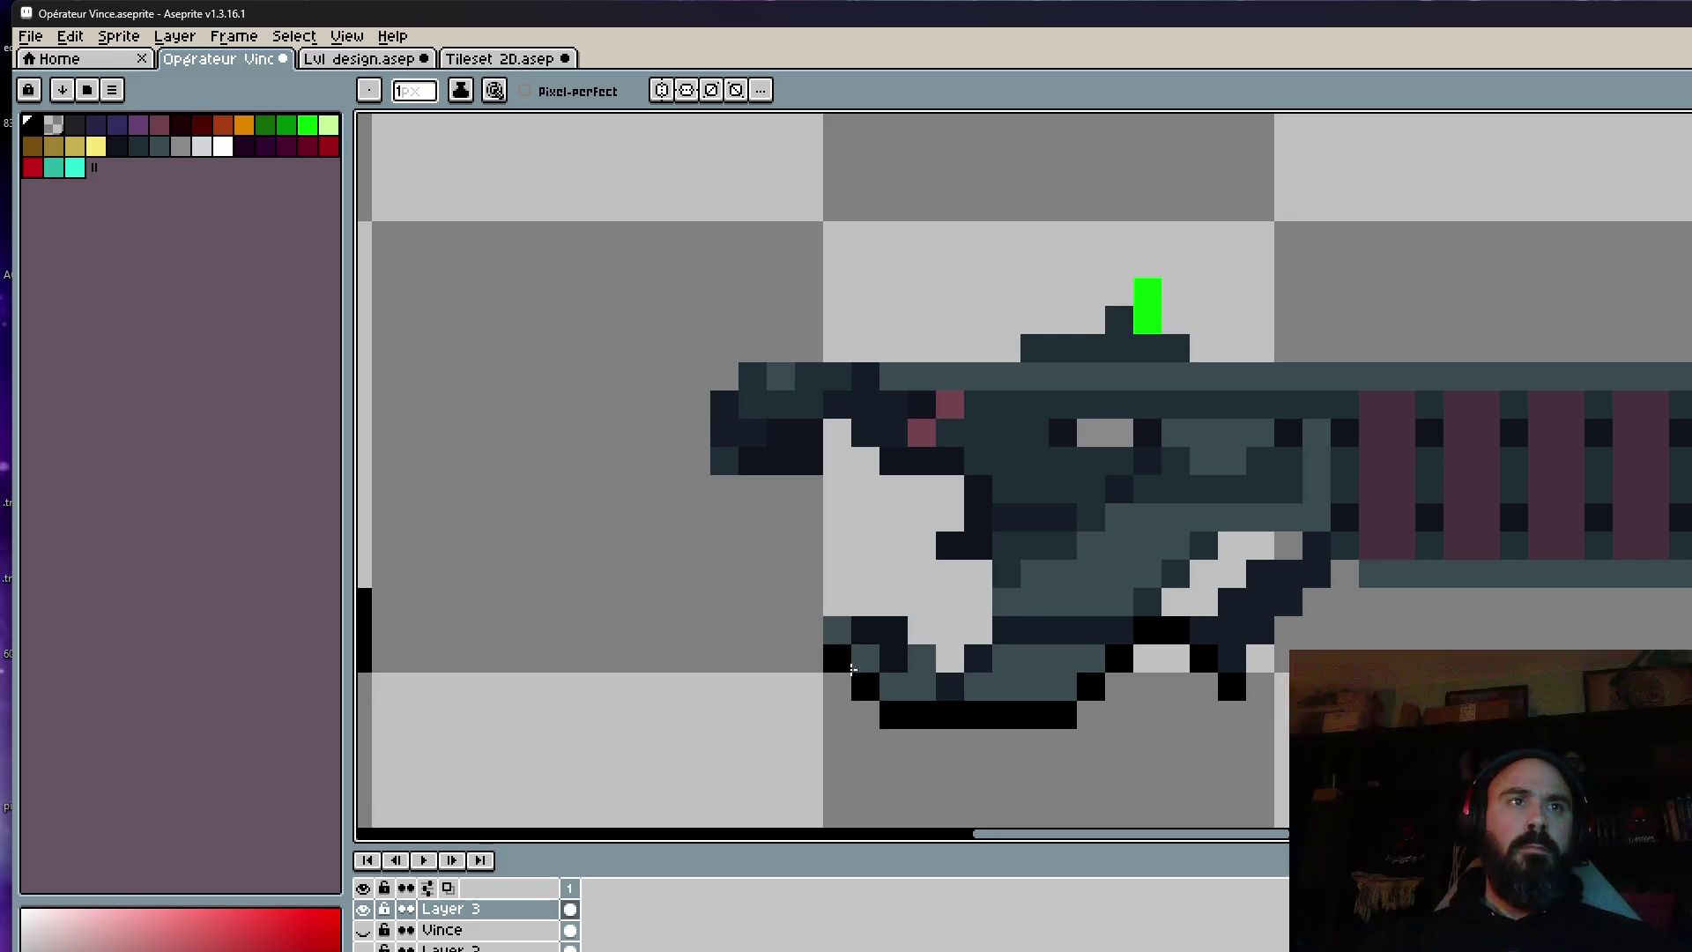
mouse_move(869, 709)
left_mouse_down()
mouse_move(1086, 696)
mouse_move(1172, 636)
mouse_move(1189, 655)
left_mouse_up()
left_click(1229, 686)
left_click(1145, 631)
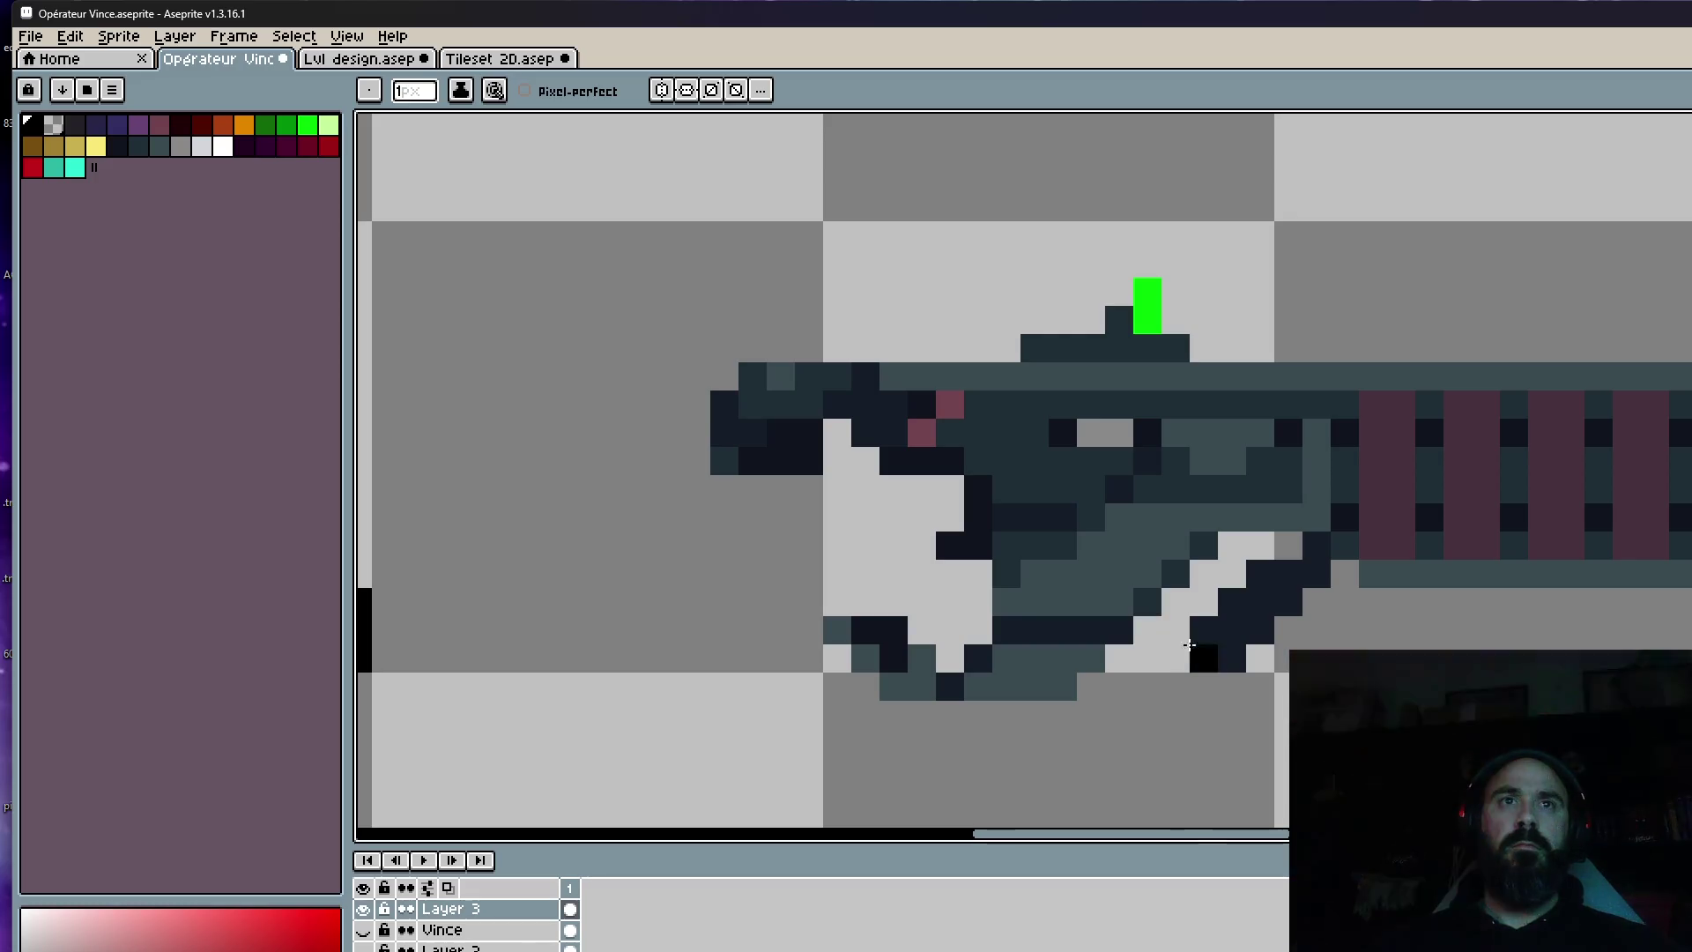
Sample the dark blue-grey from the gun and return to the pencil.
key("i")
left_click(1260, 595)
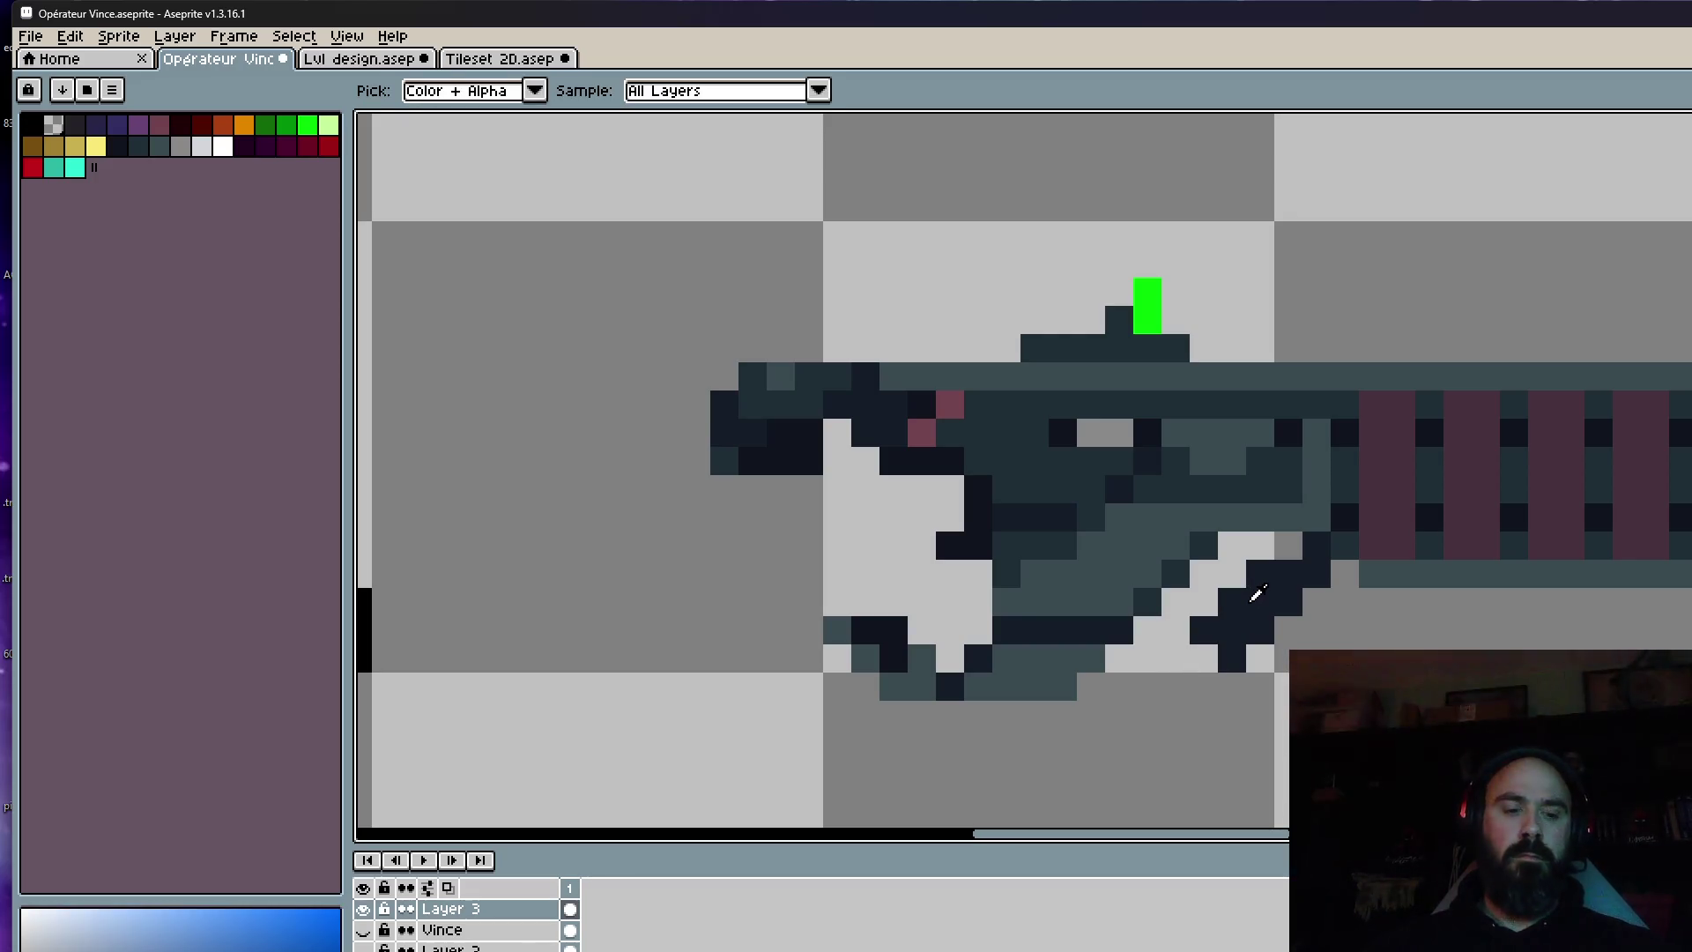
key("b")
scroll(1269, 586, "down", 3)
scroll(1322, 591, "up", 2)
scroll(1360, 593, "down", 3)
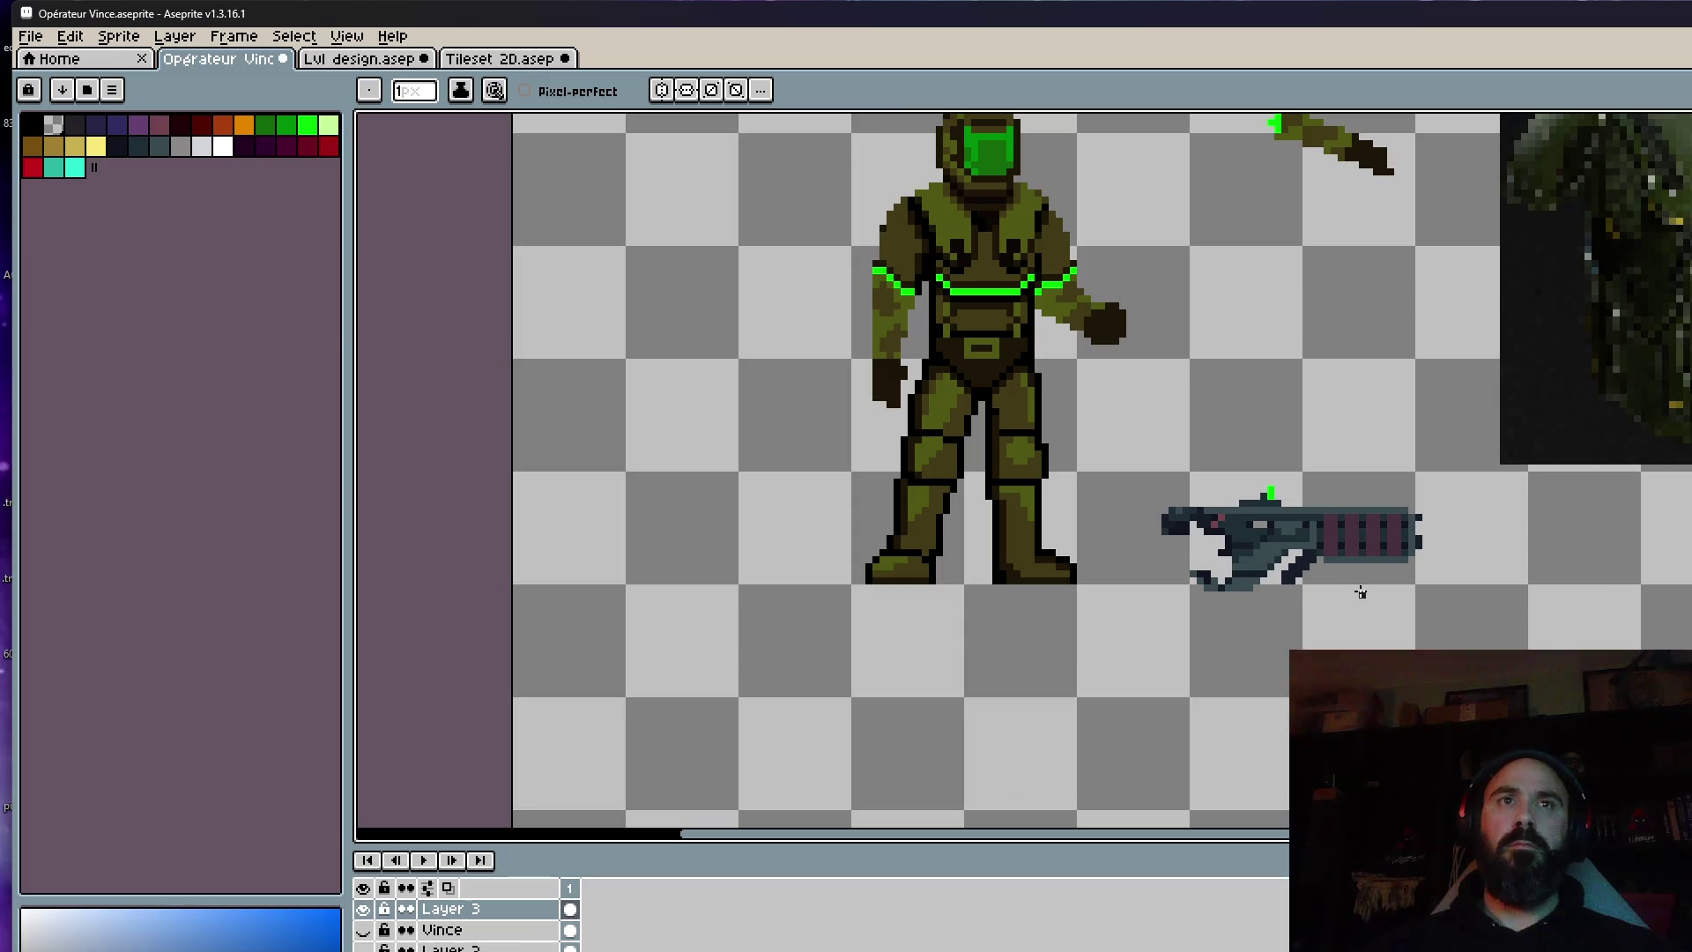
Go back to Jeux vidéo, browse Night Invasion > Items, and open Guns.aseprite.
scroll(1177, 573, "up", 2)
scroll(1177, 572, "down", 1)
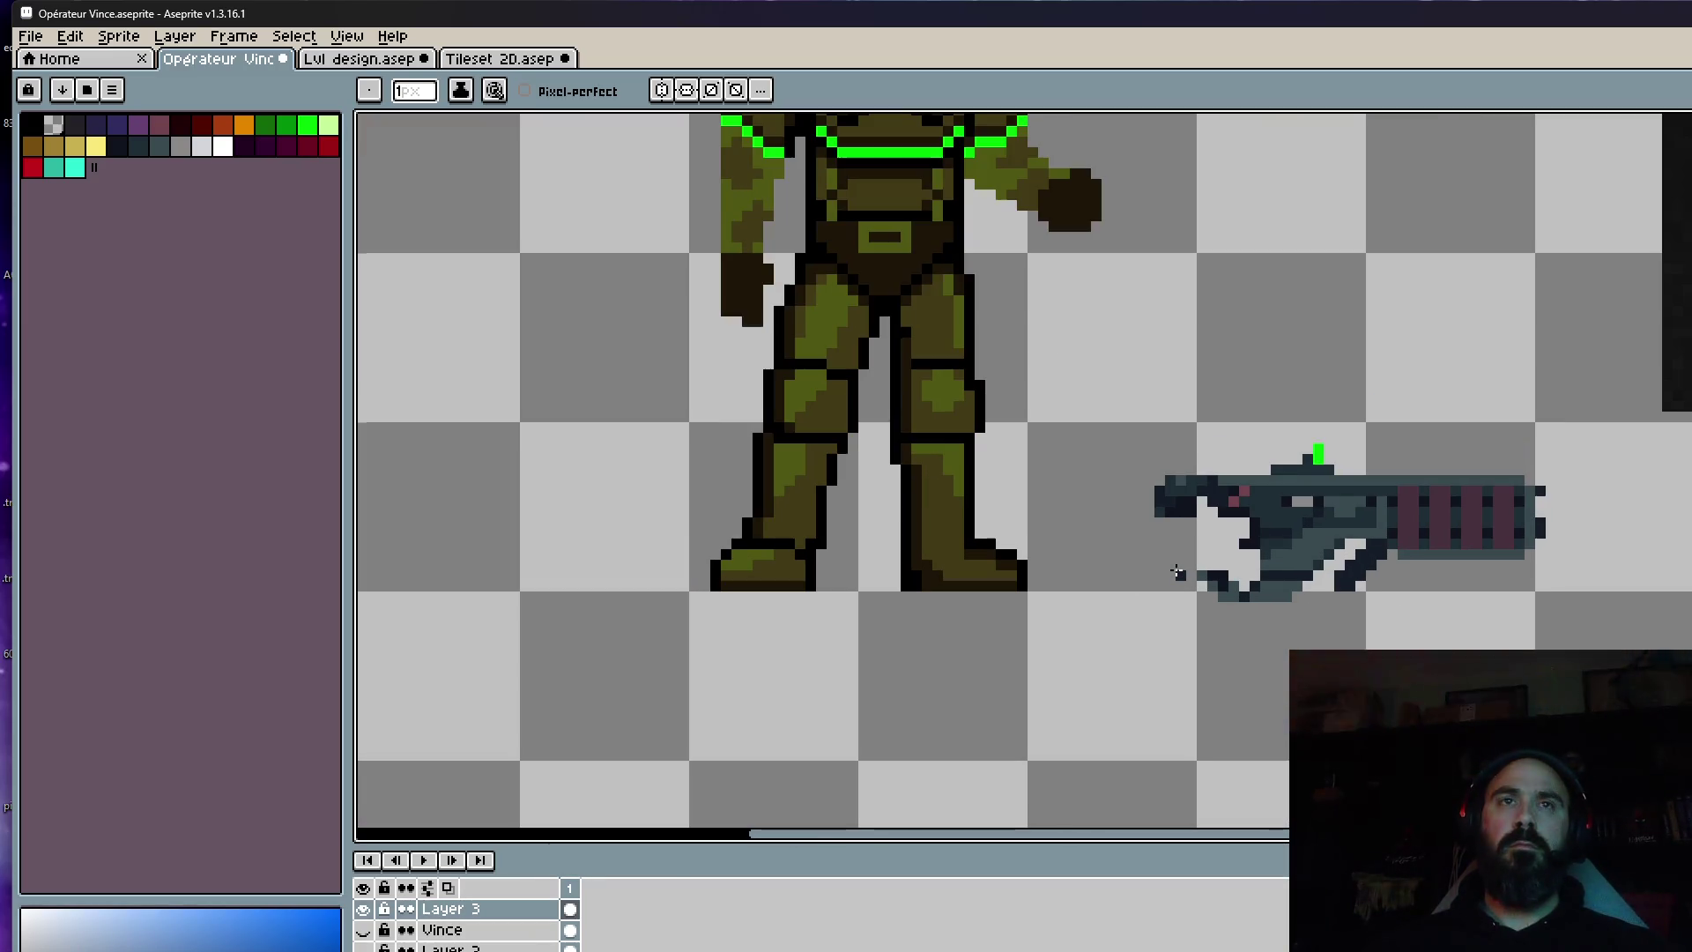
scroll(1177, 573, "down", 1)
scroll(1379, 539, "down", 1)
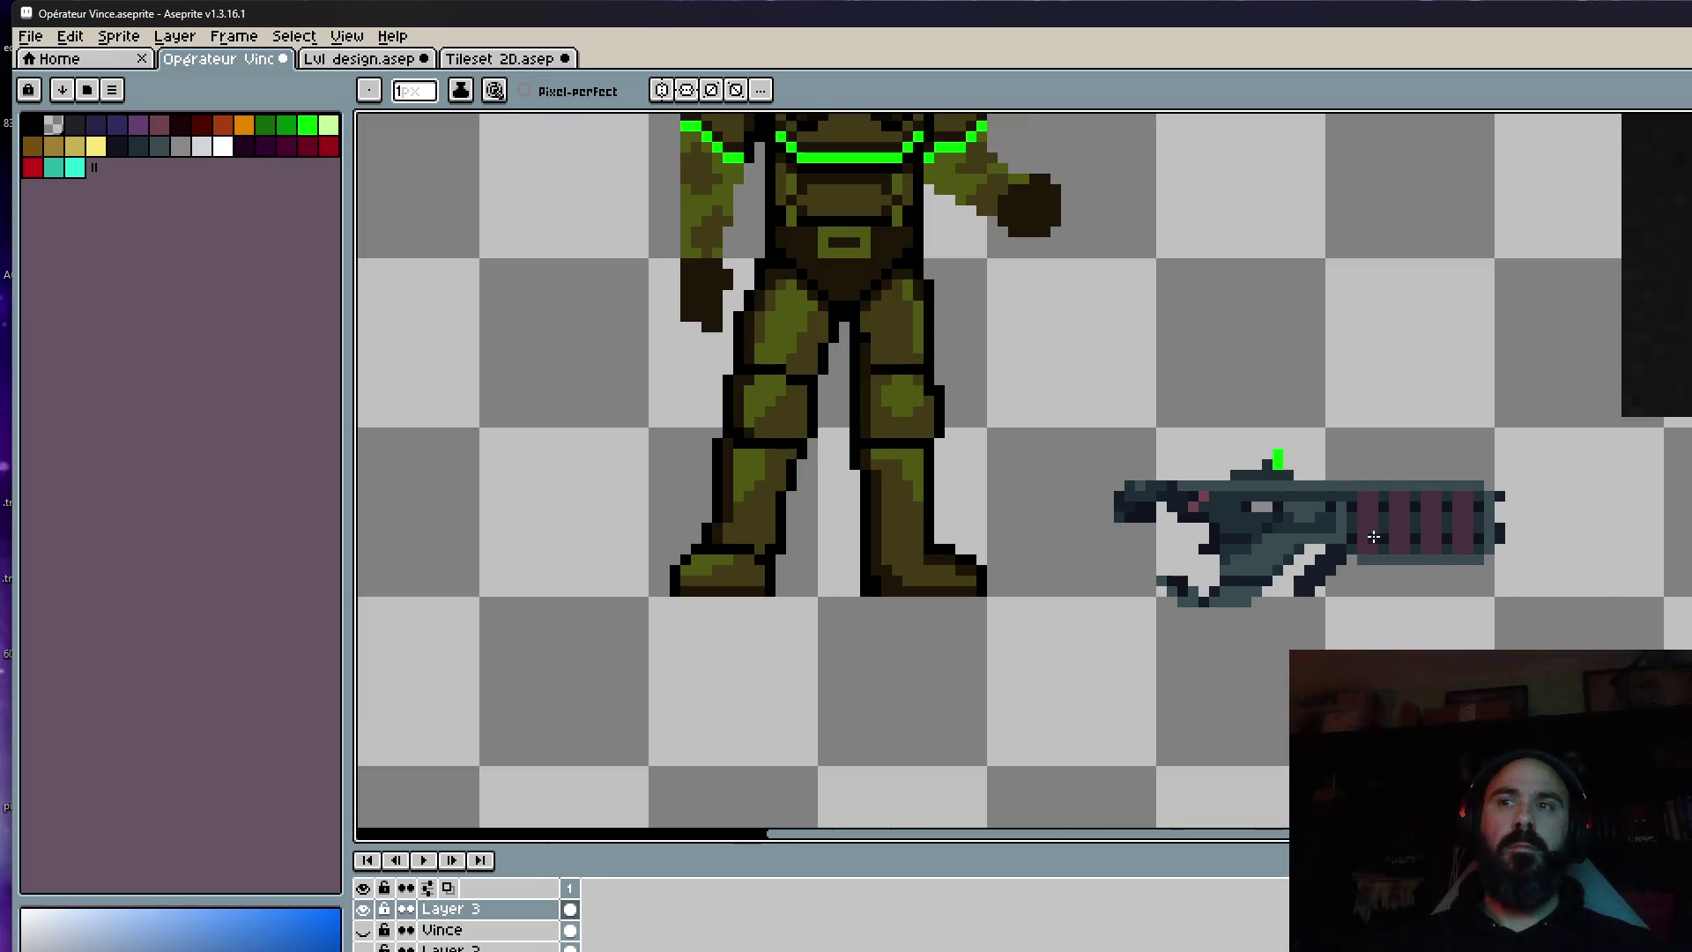
scroll(1407, 544, "down", 1)
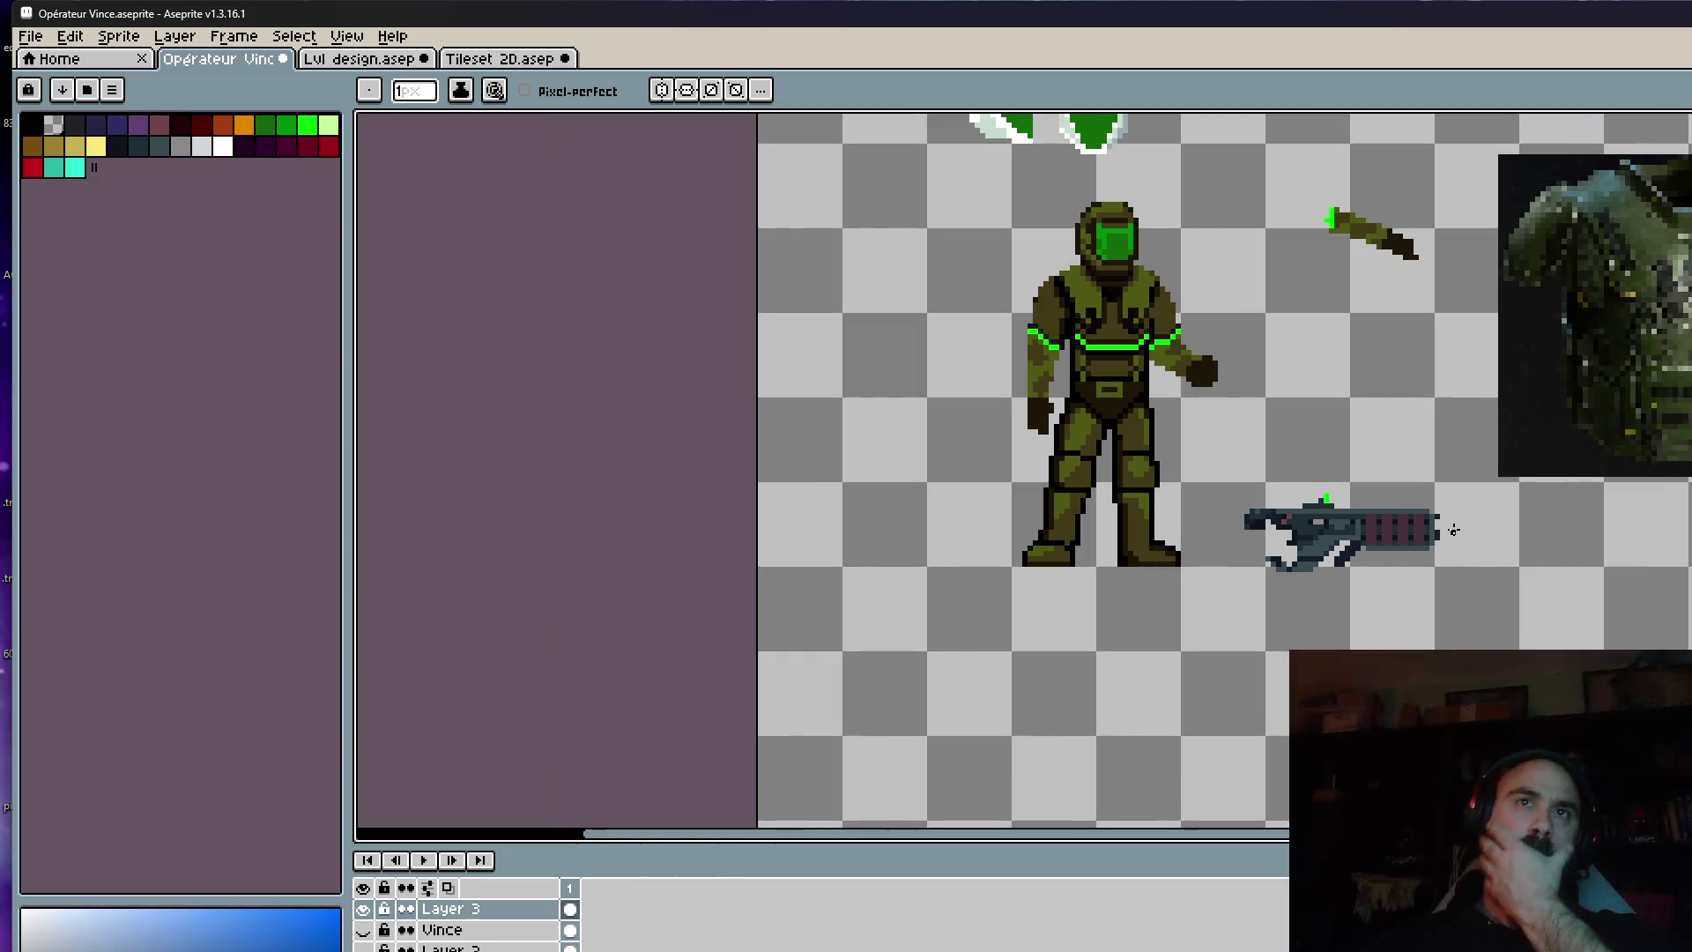
scroll(1340, 544, "up", 2)
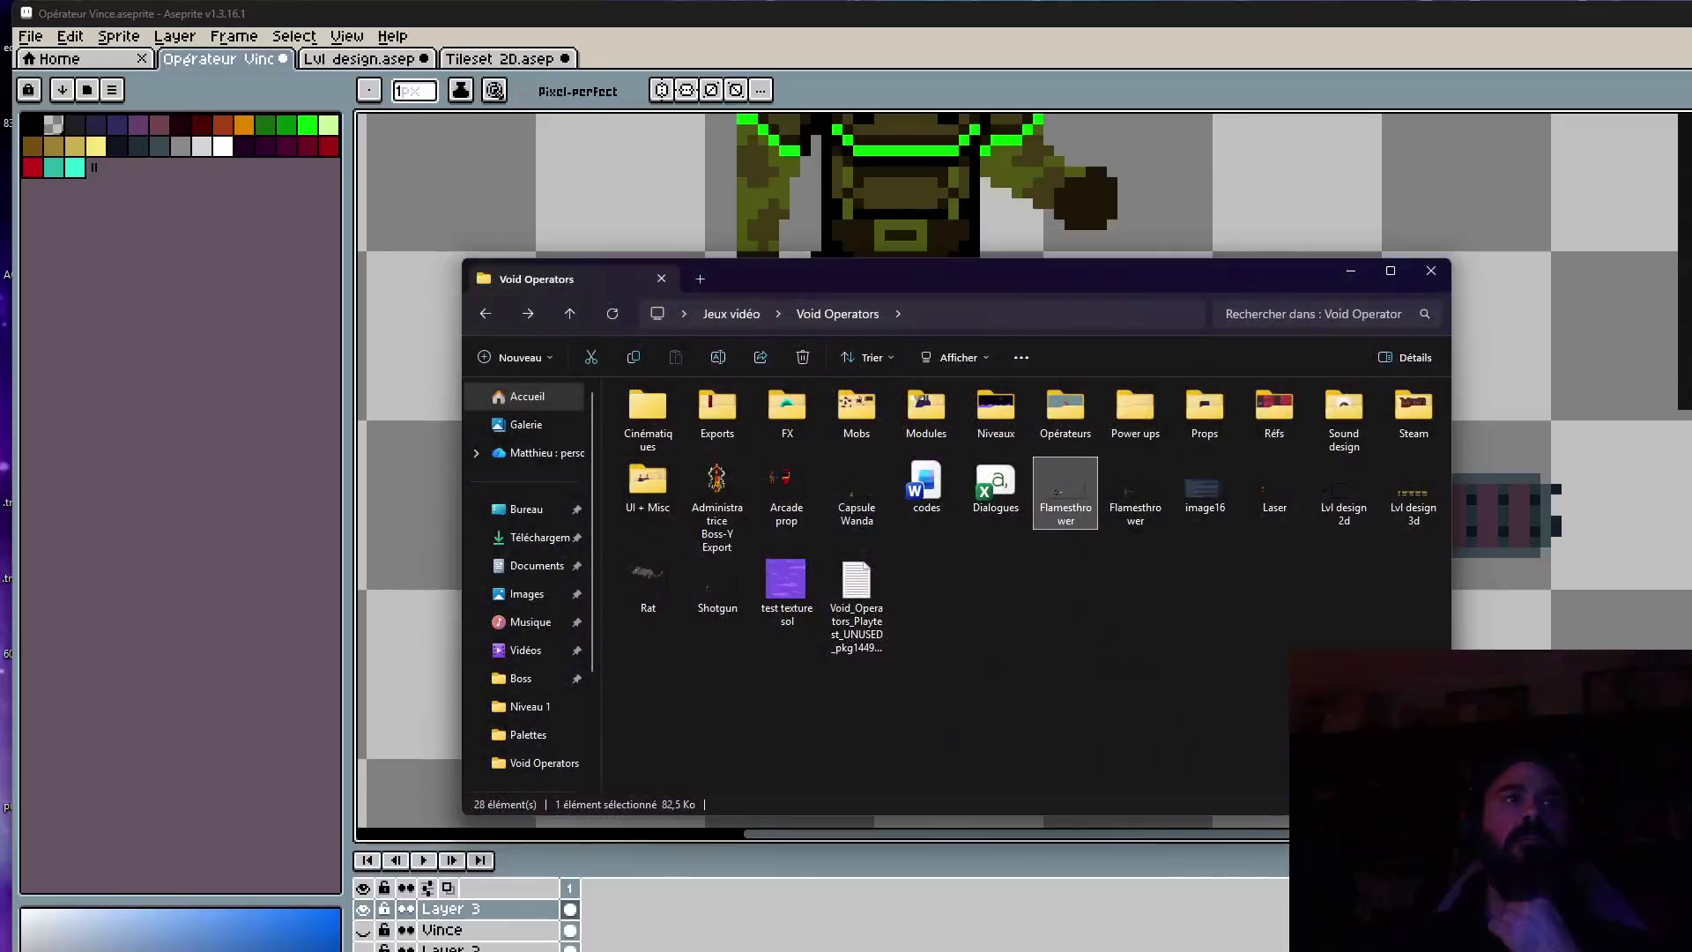
left_click(487, 313)
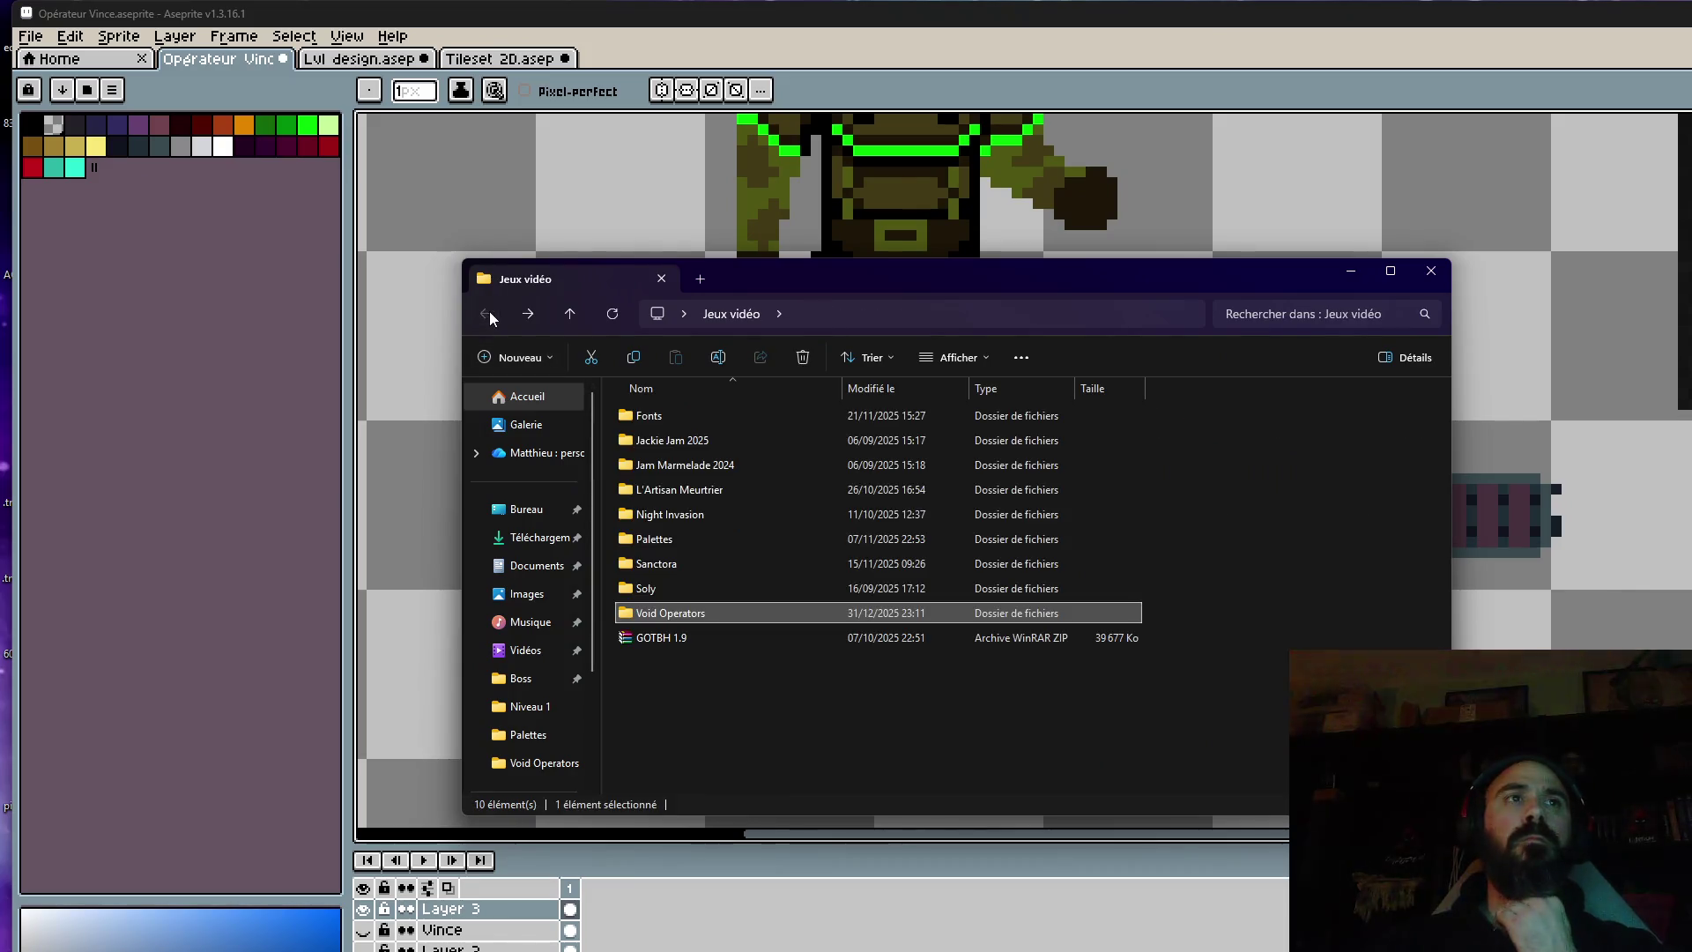
double_click(690, 515)
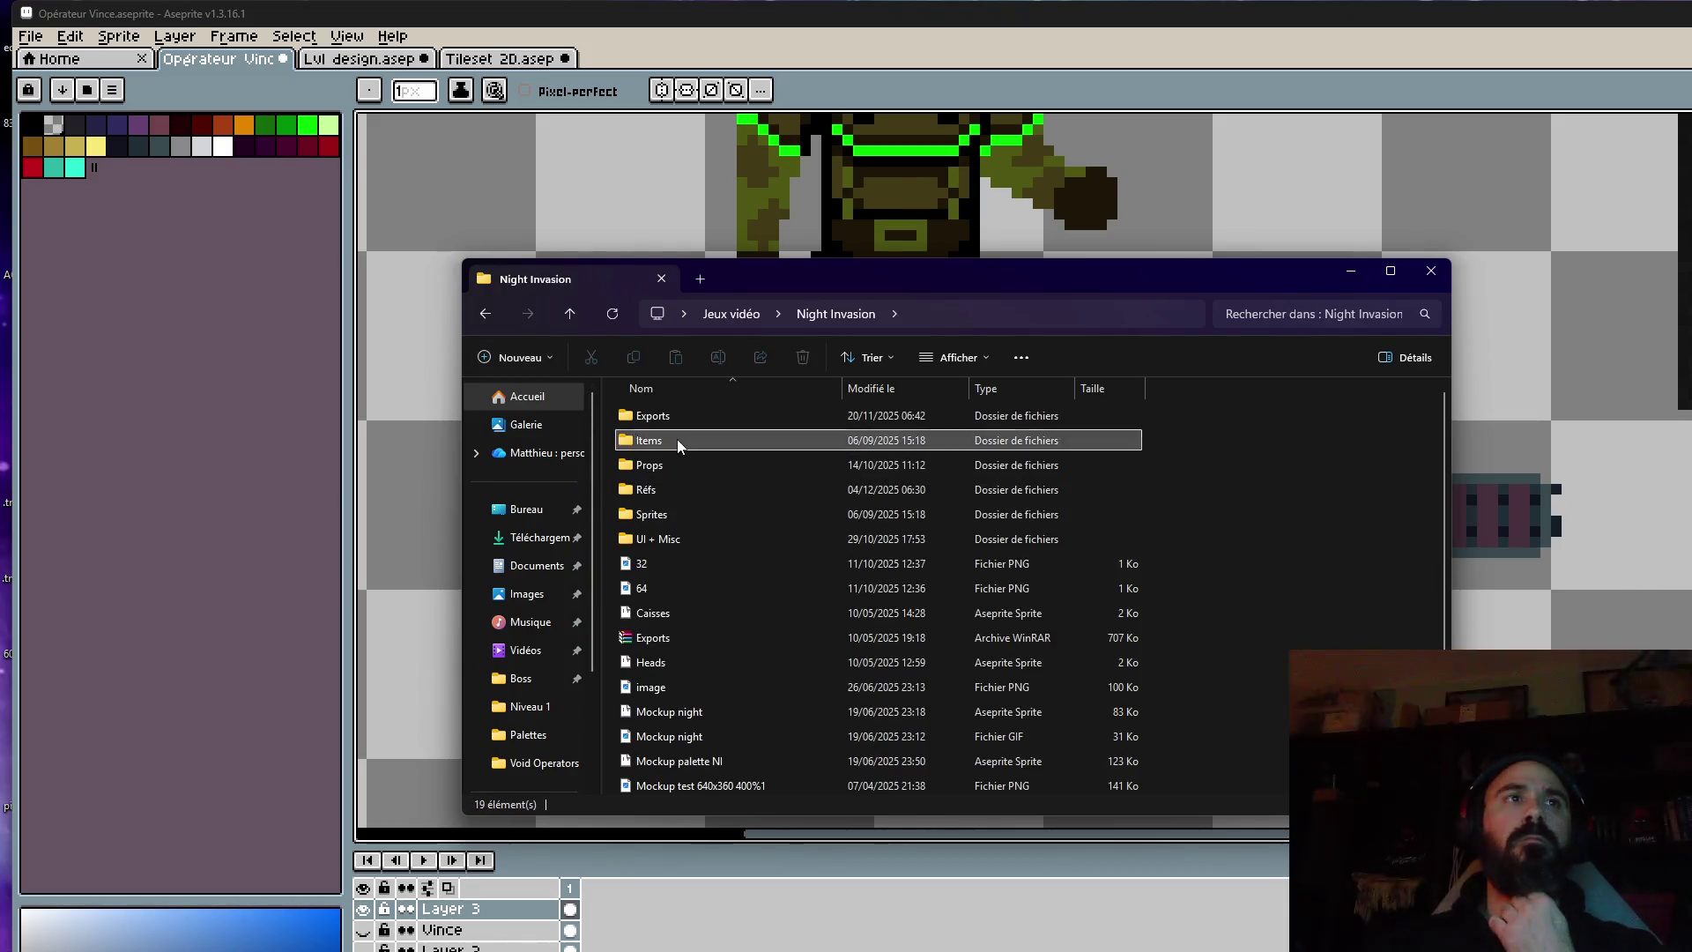
double_click(677, 439)
double_click(676, 439)
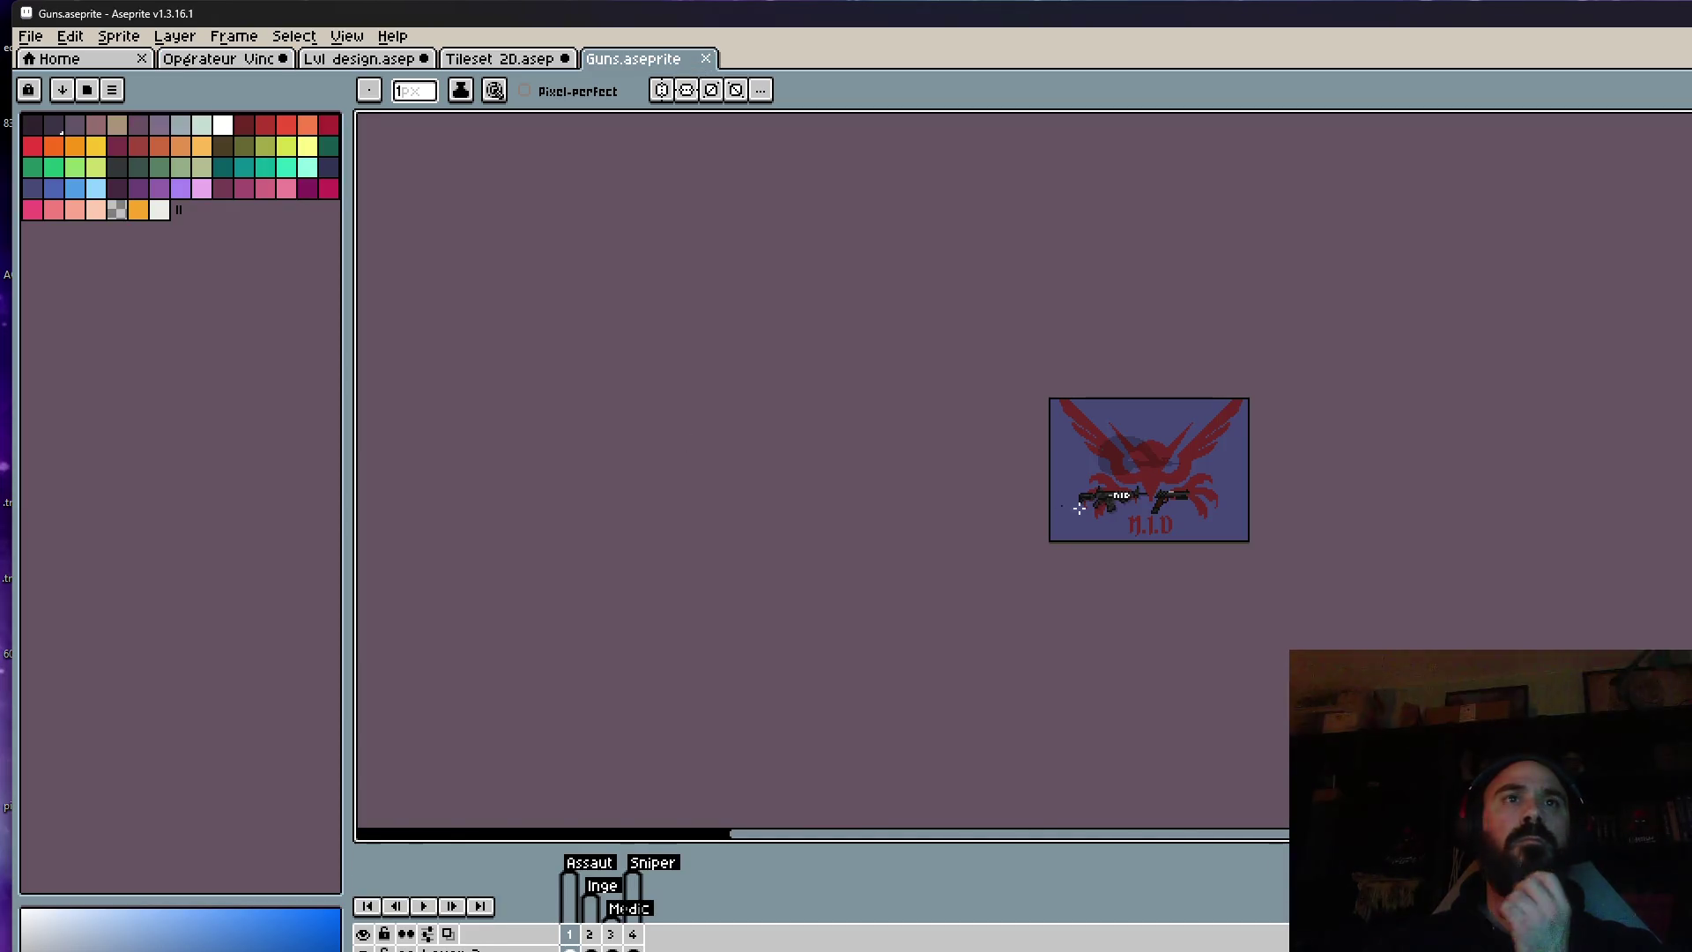
Browse the Guns frames: suppressed rifle, shotgun and revolver, sniper, and NID assault rifle.
scroll(1249, 499, "up", 2)
scroll(896, 516, "up", 1)
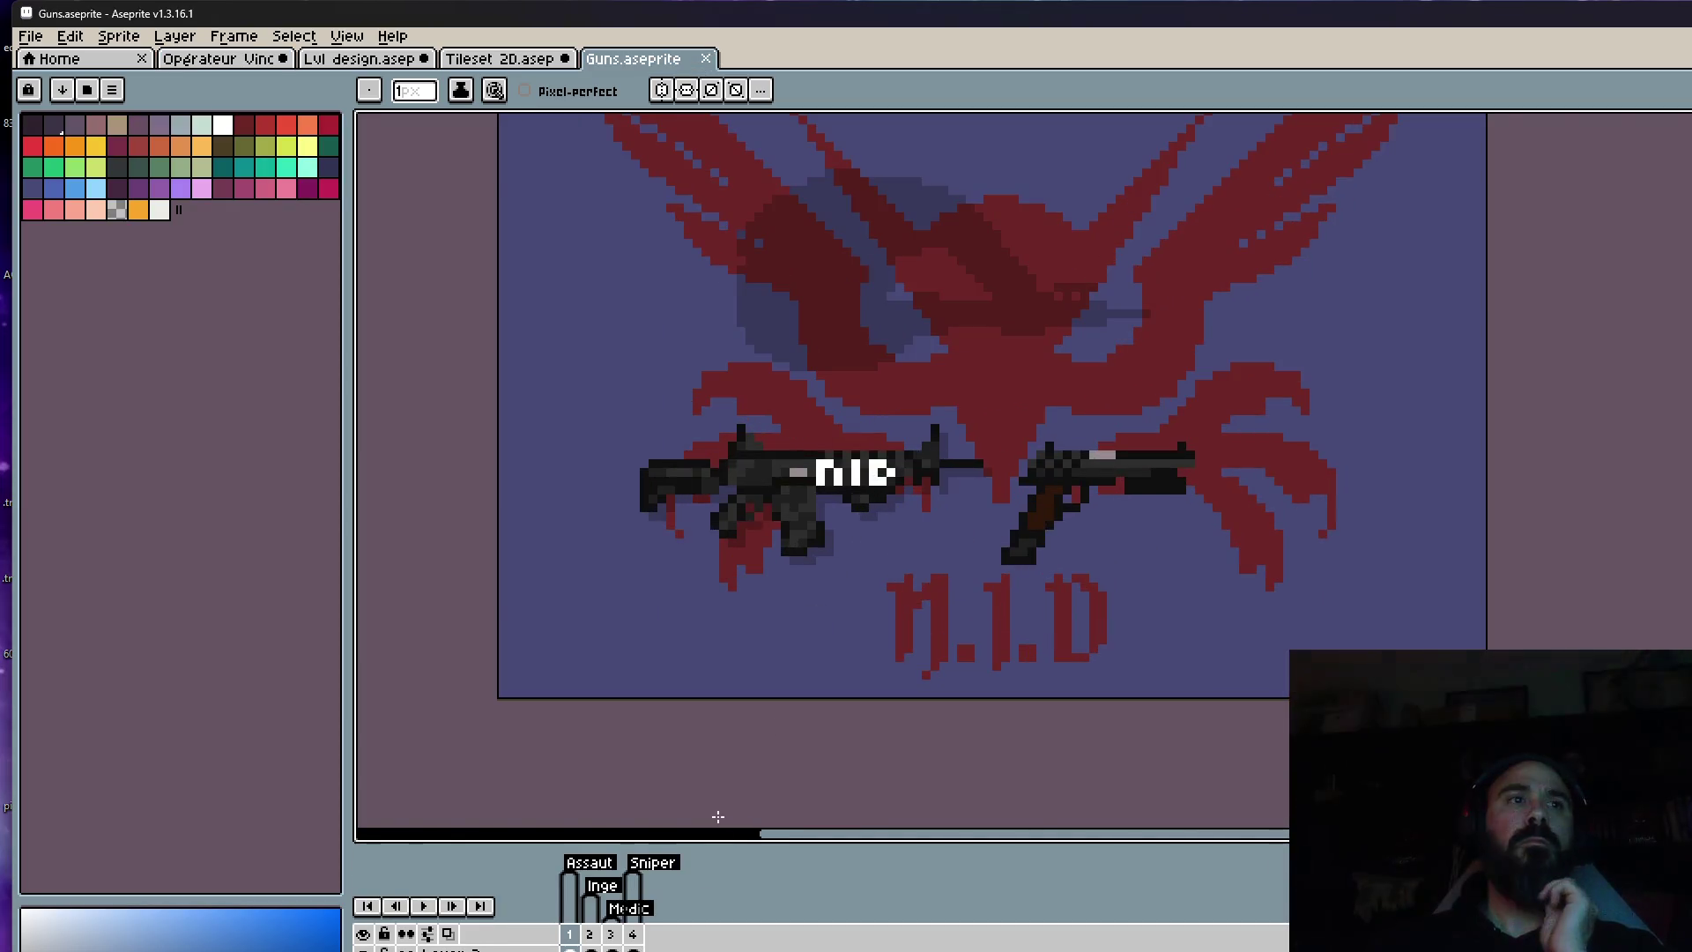
left_click(589, 934)
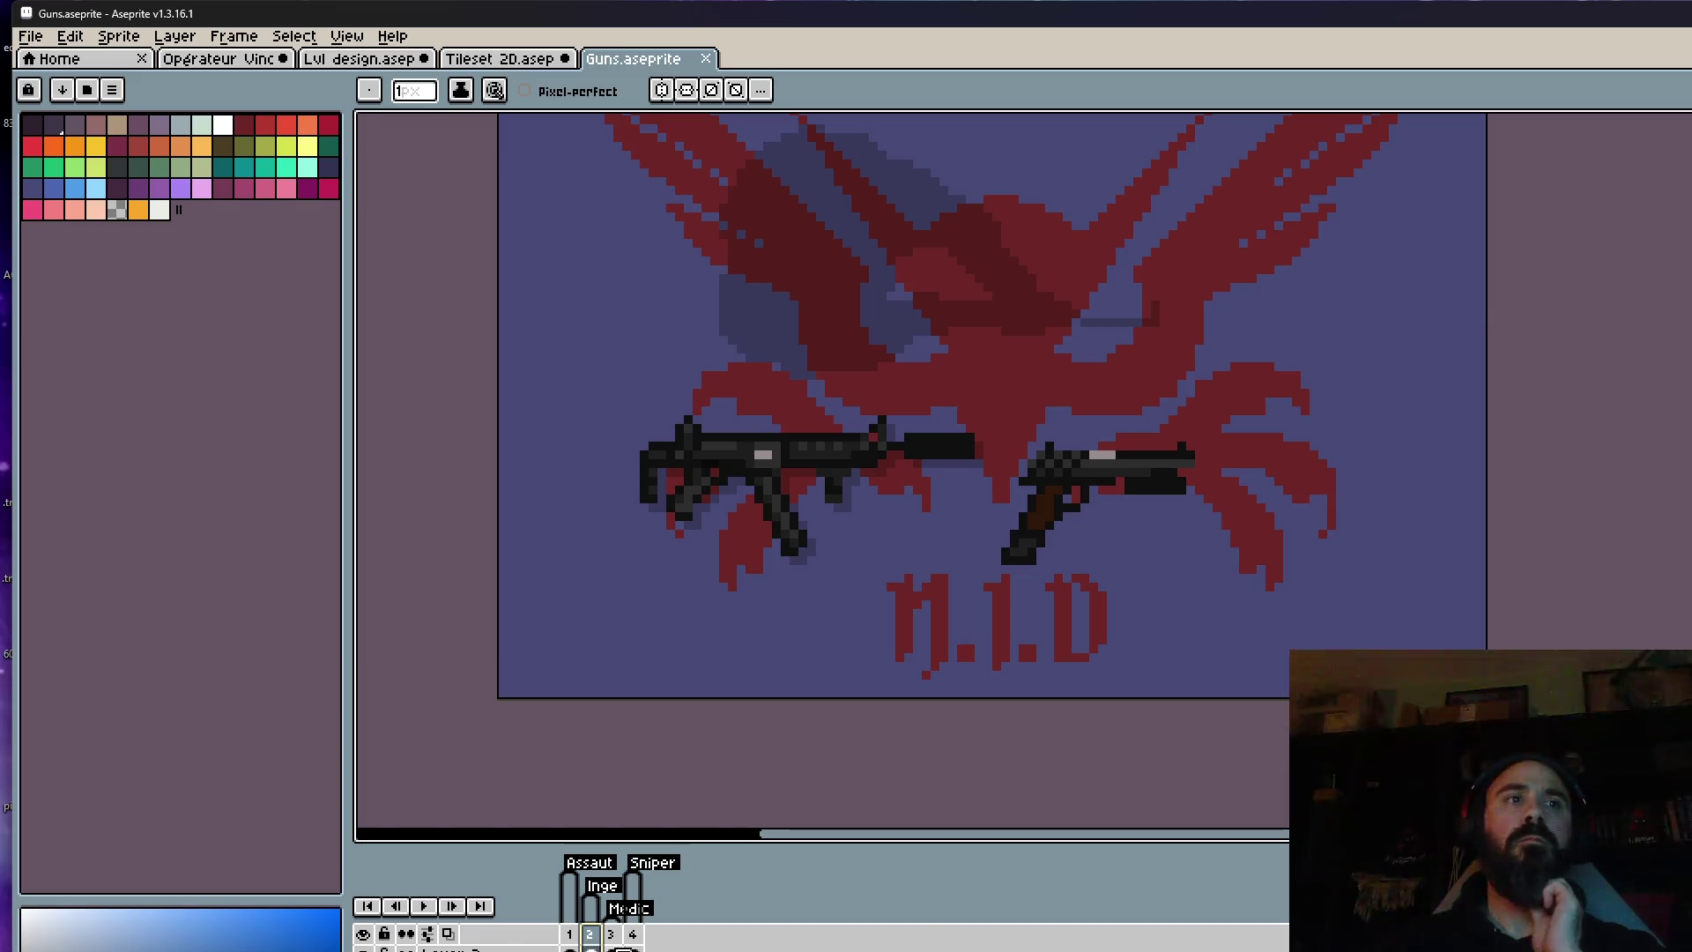
left_click(610, 934)
left_click(632, 934)
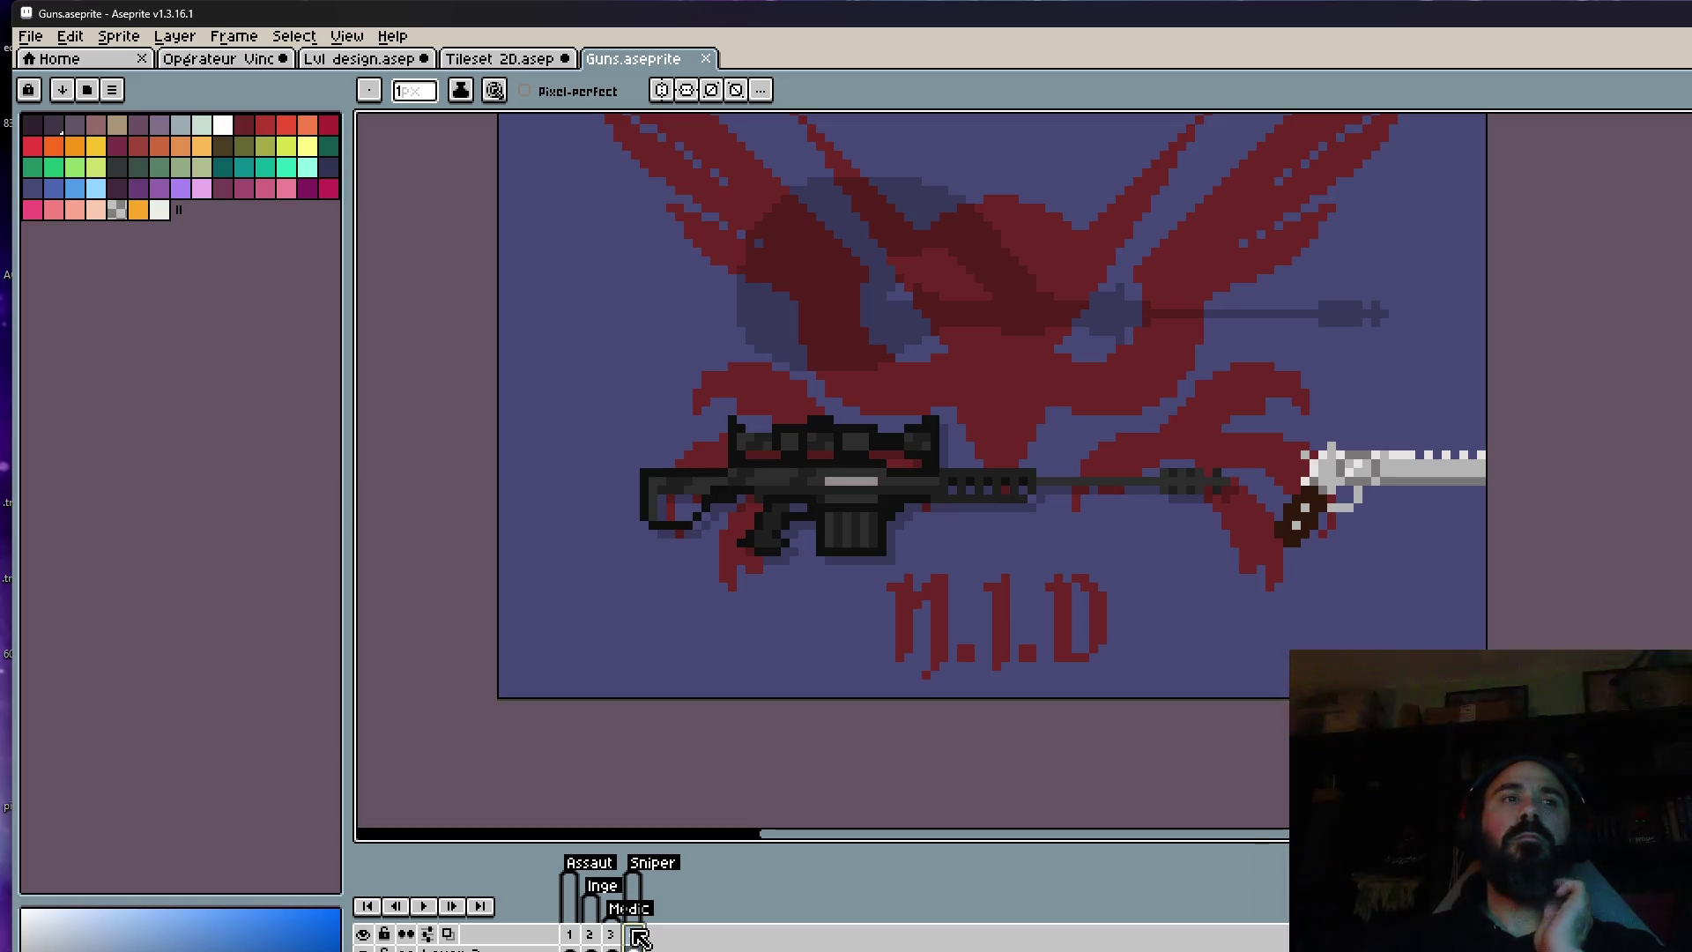
left_click(570, 934)
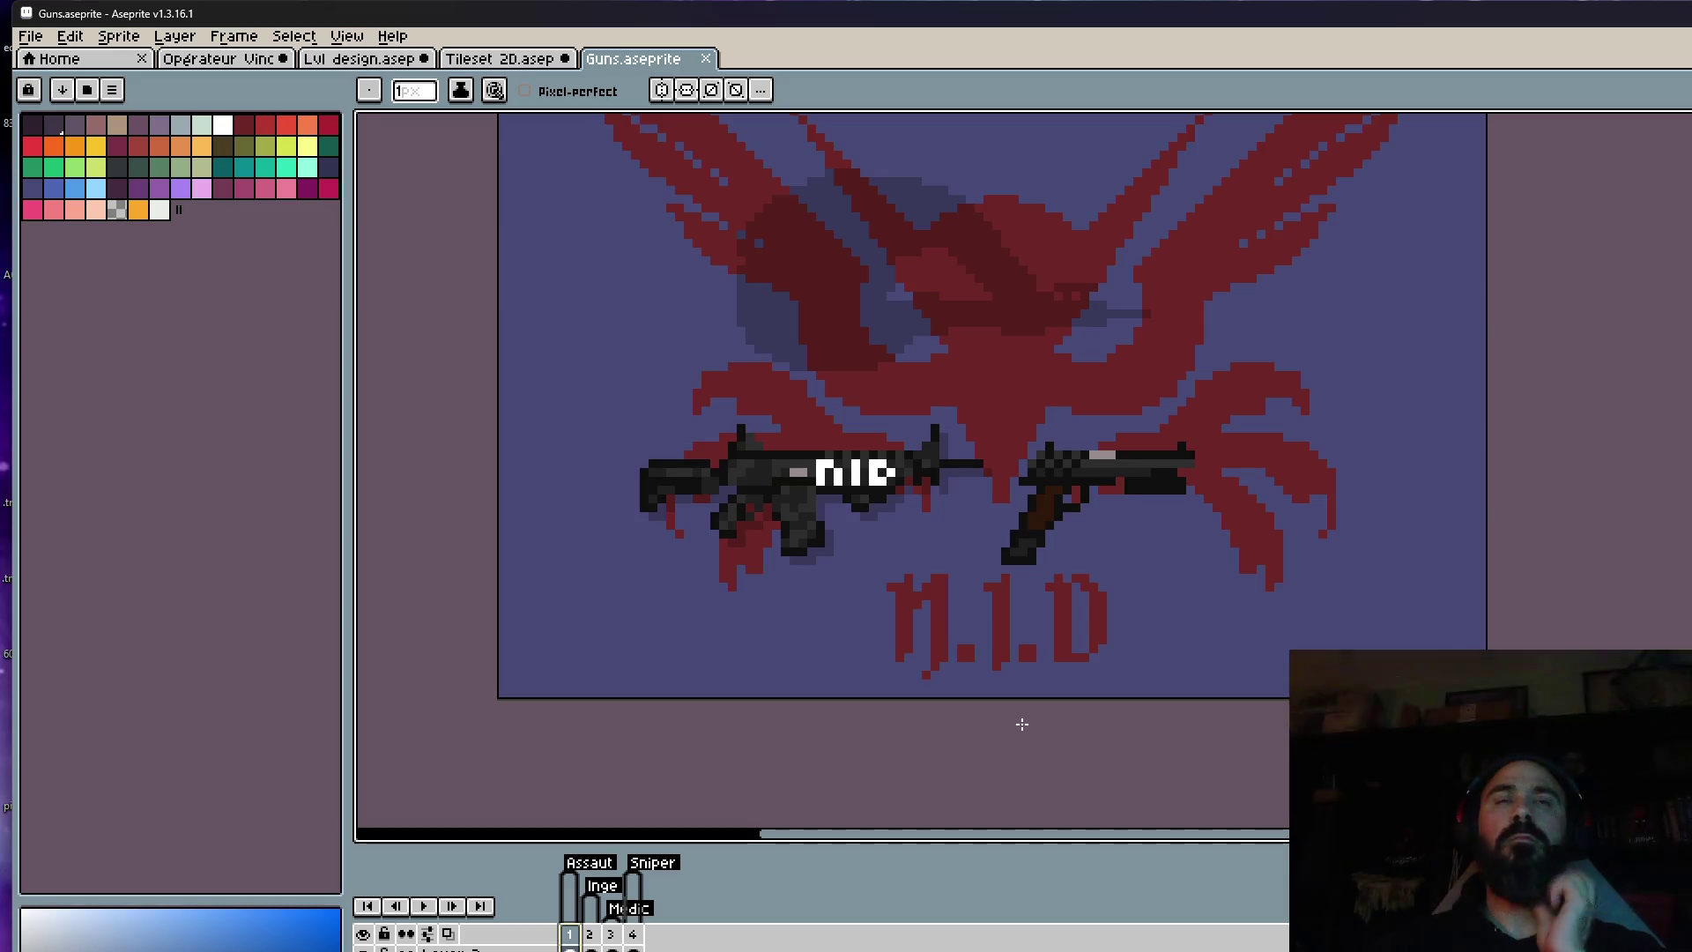
left_click(597, 939)
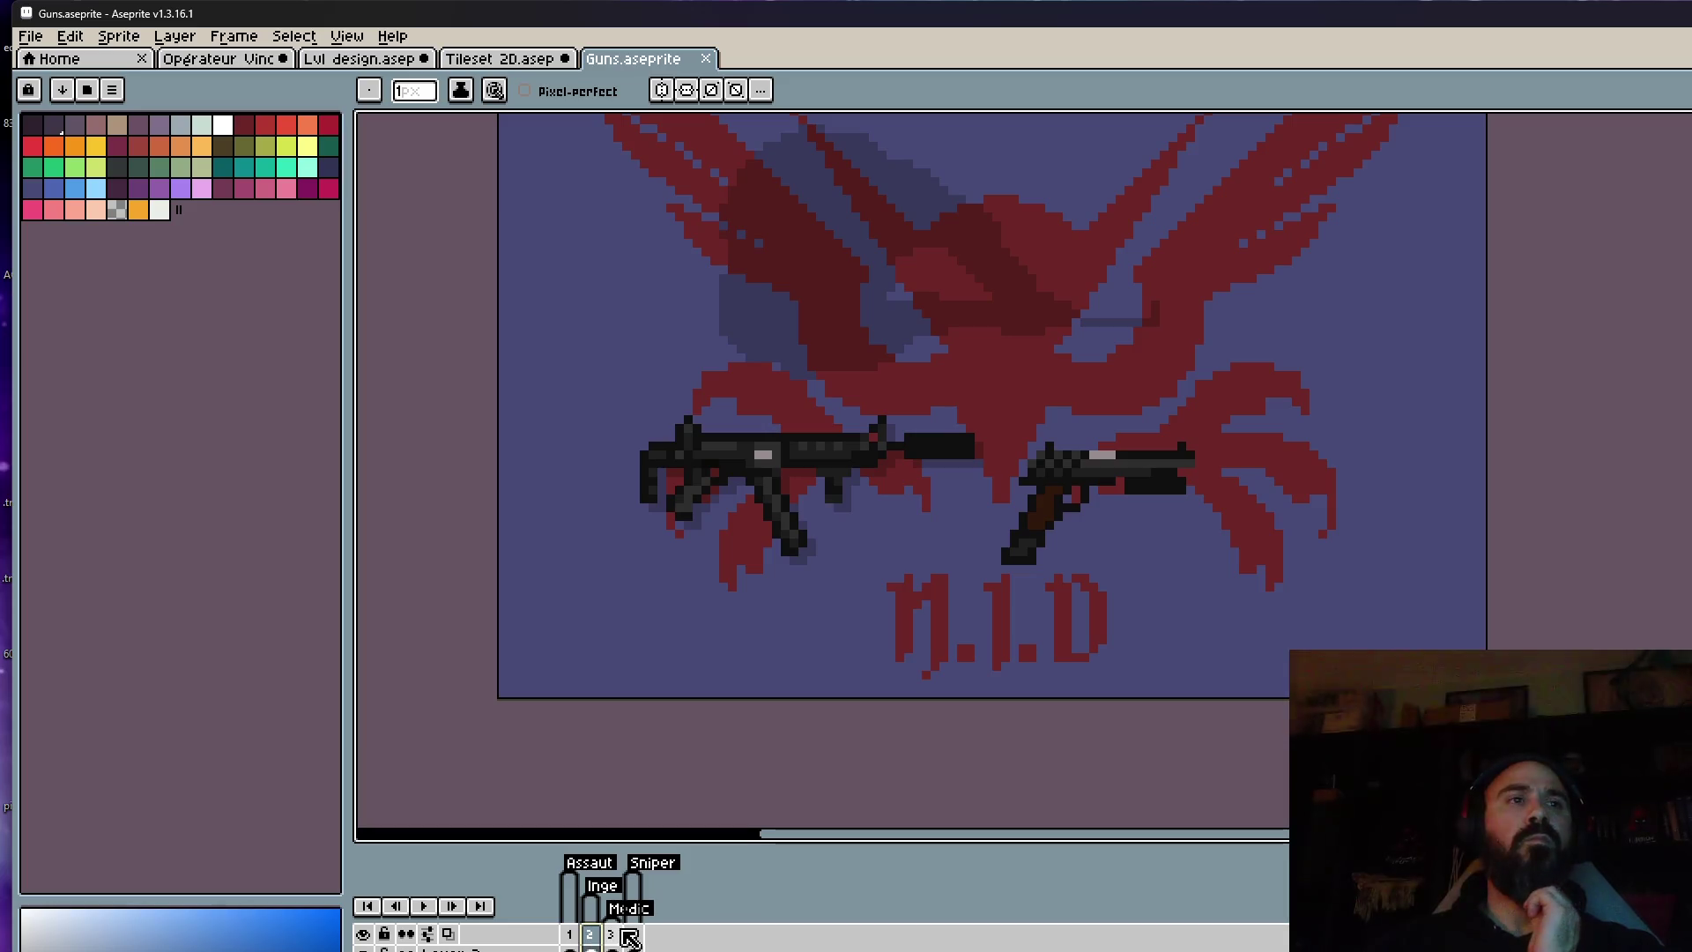
left_click(617, 937)
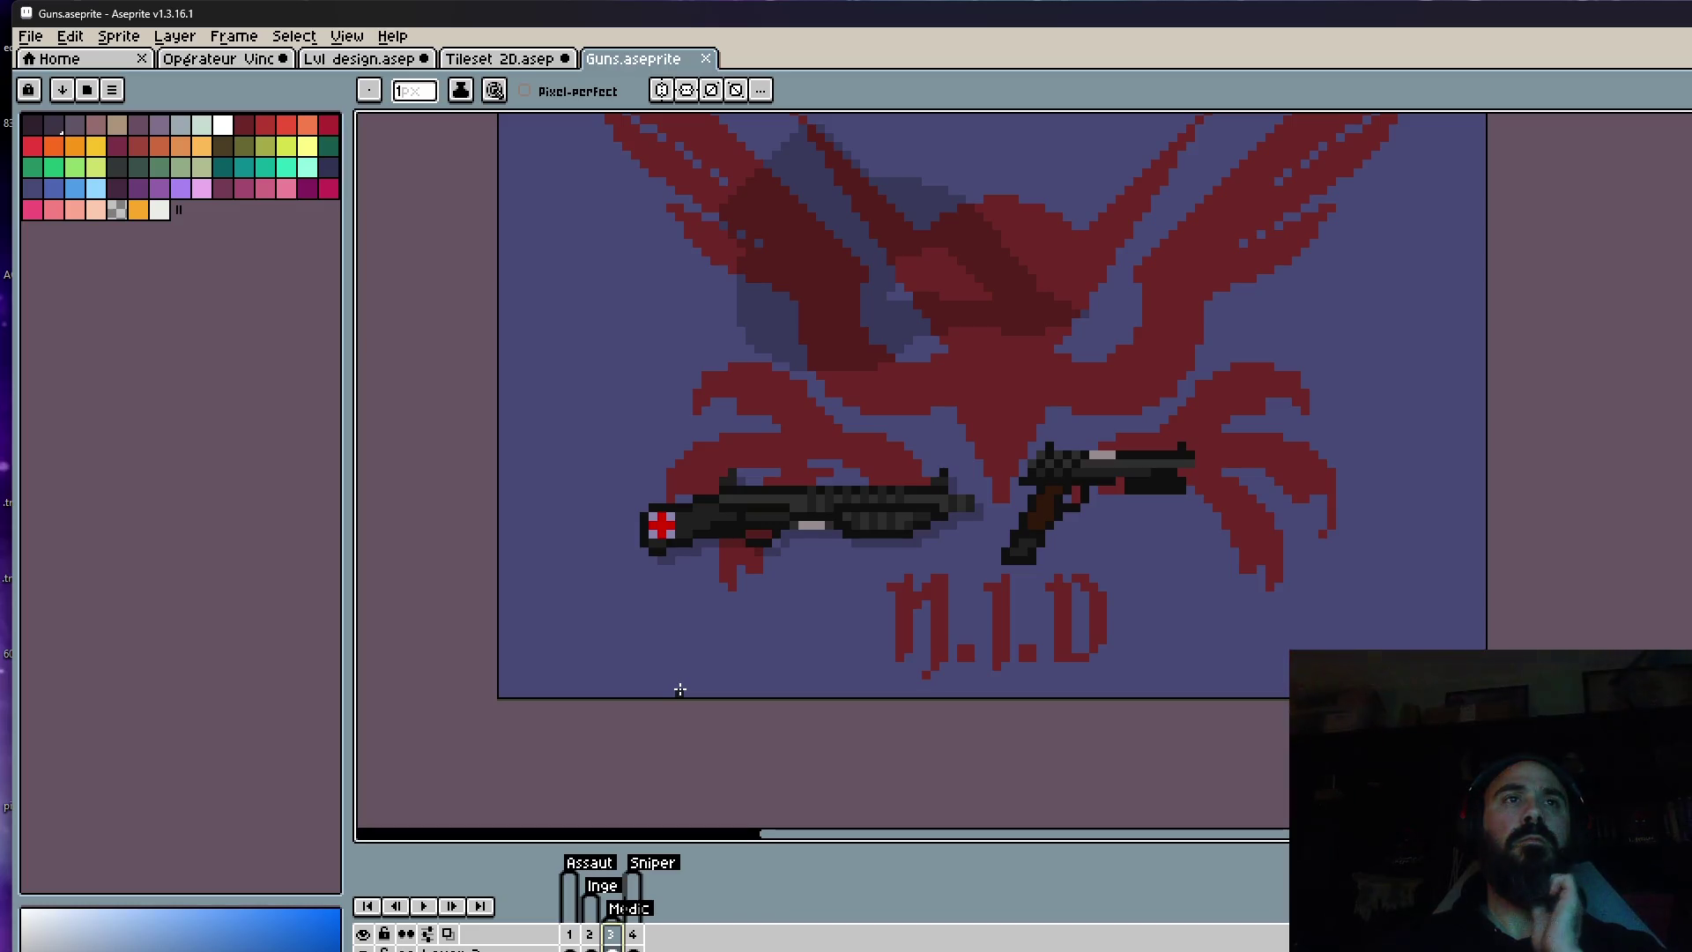
left_click(570, 936)
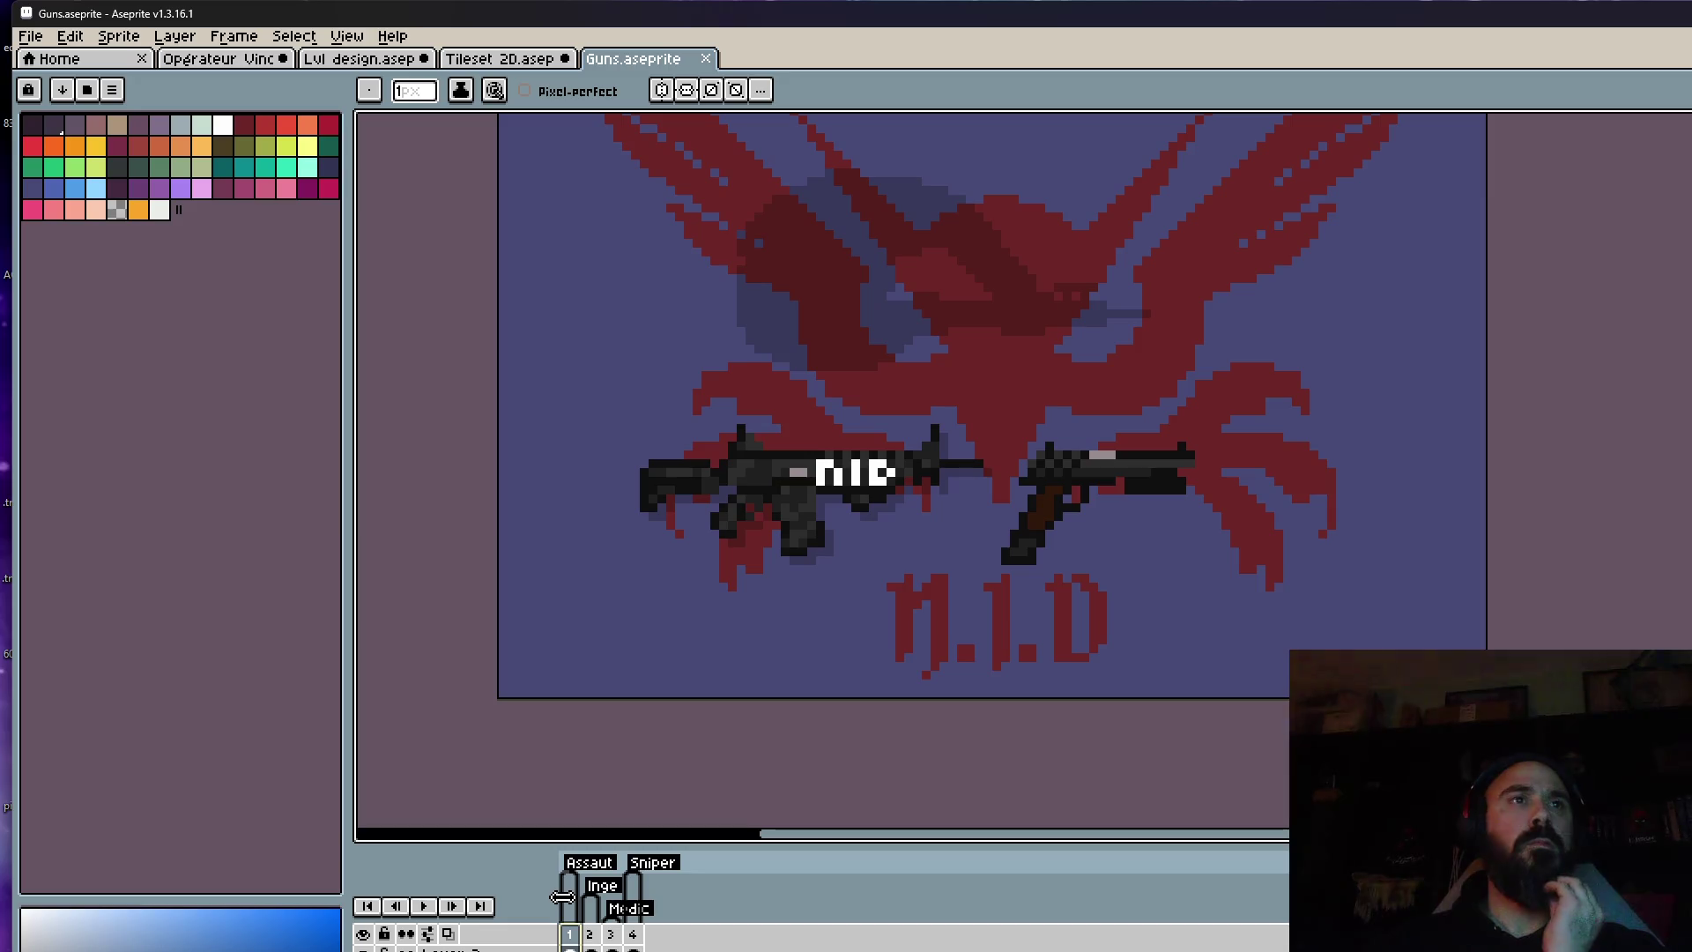
Glance at Tileset 2D, then return to Guns and show frame 4 with the sniper rifle.
left_click(509, 59)
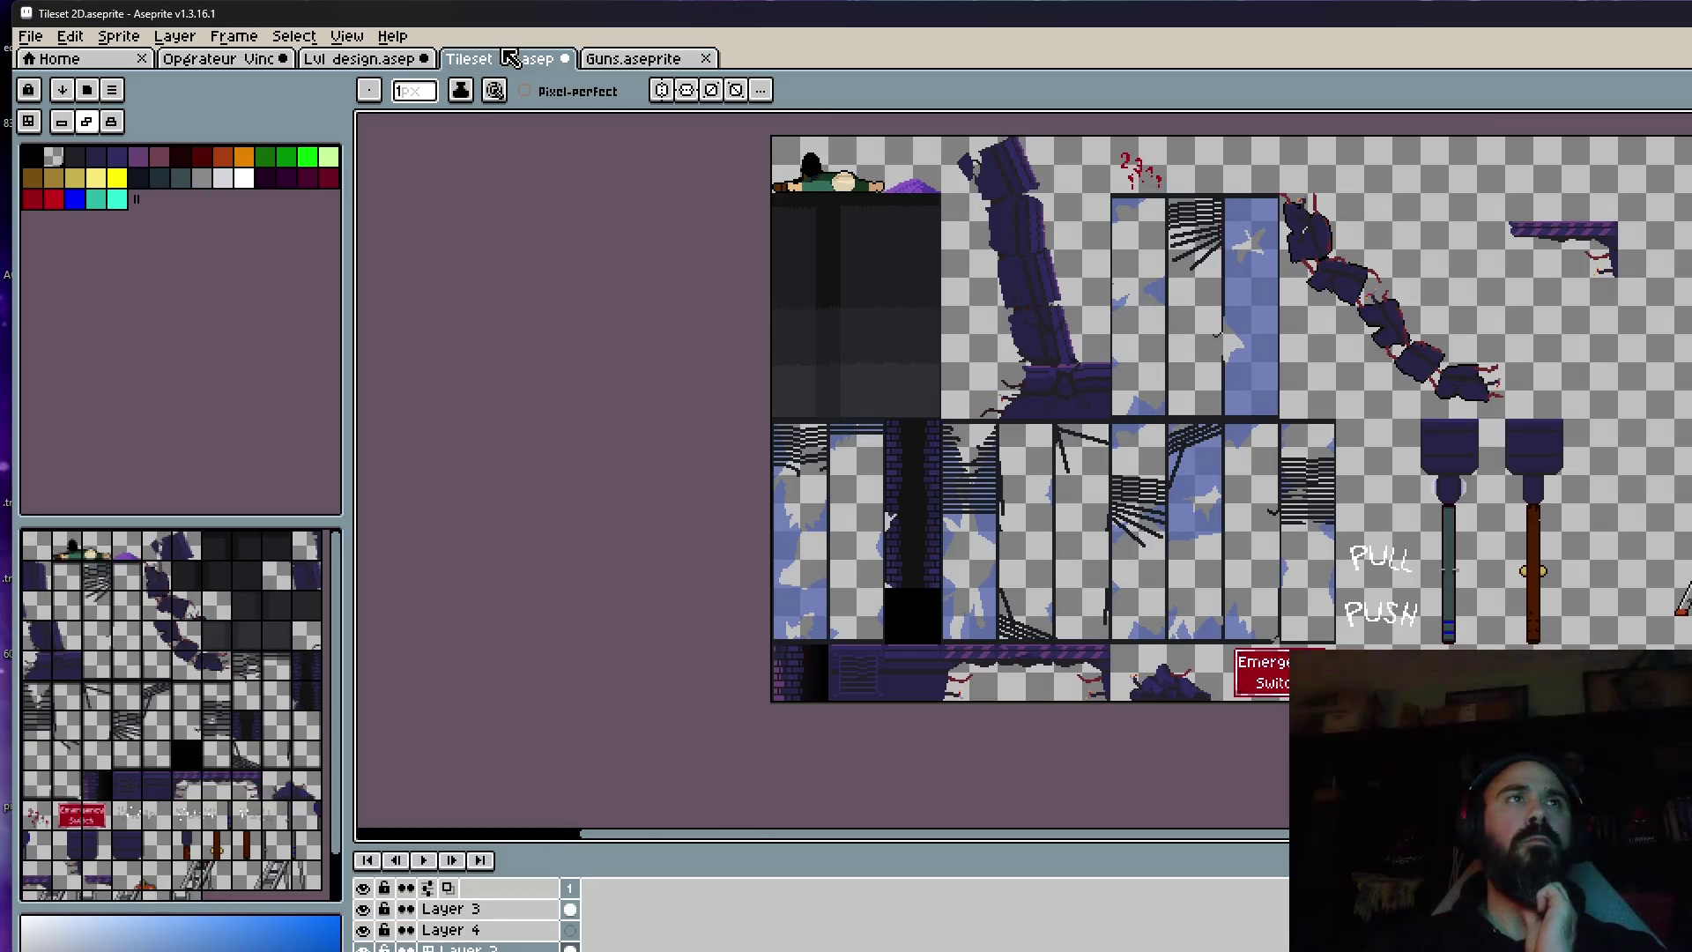
left_click(633, 59)
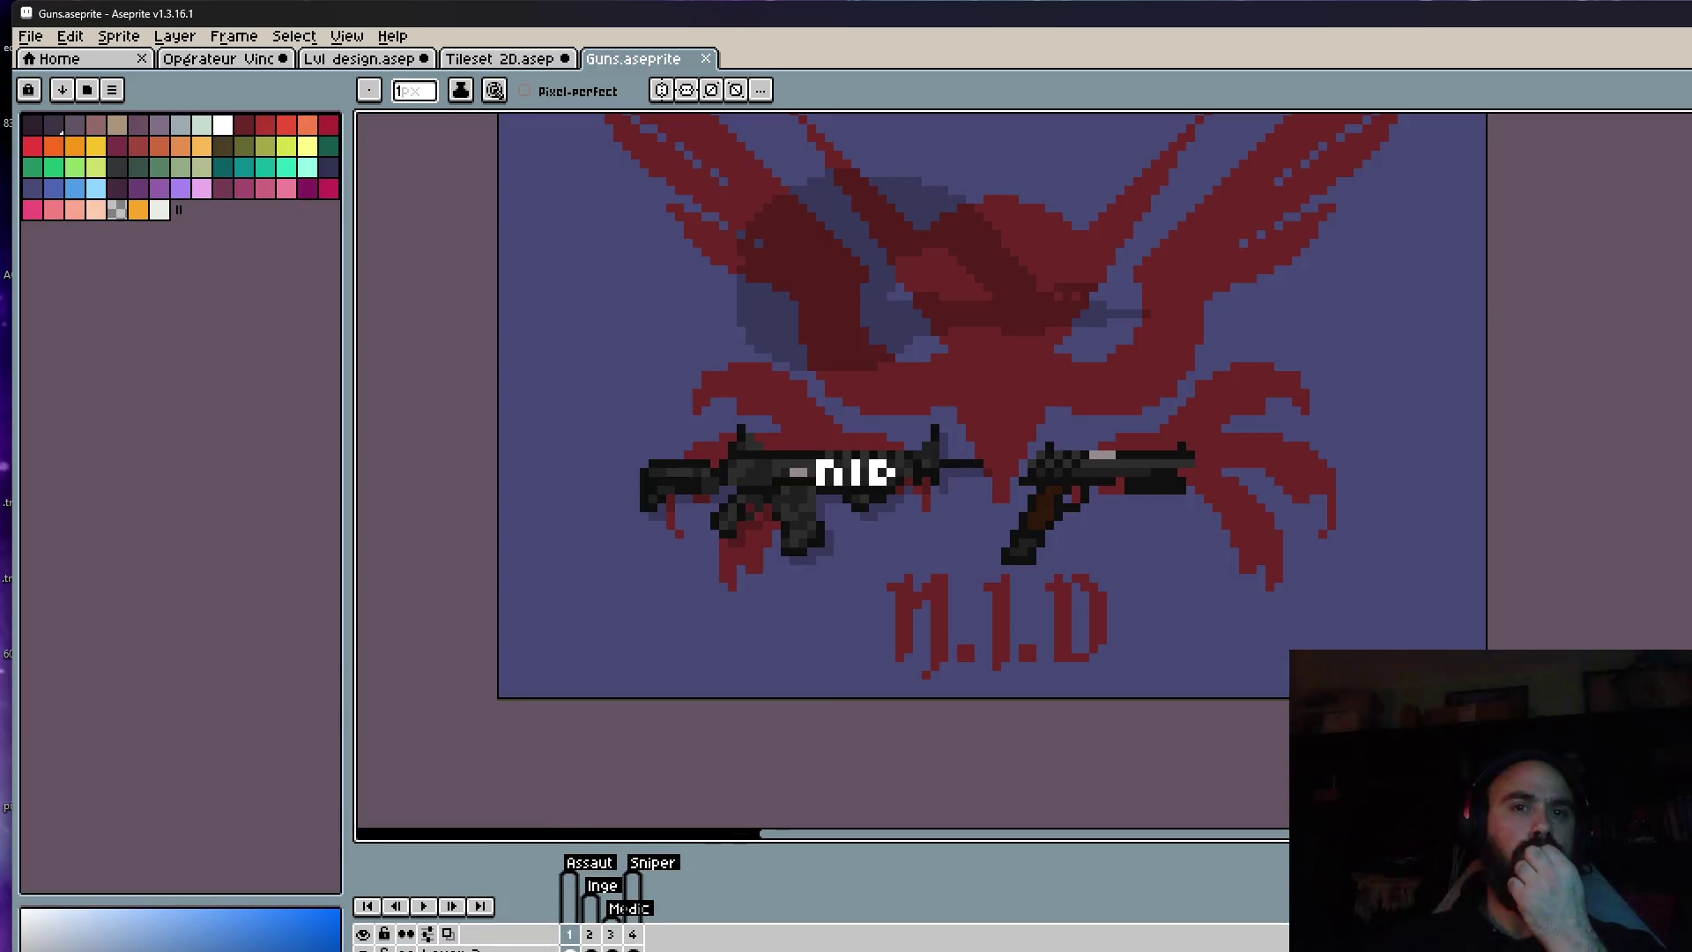
left_click(610, 936)
left_click(632, 936)
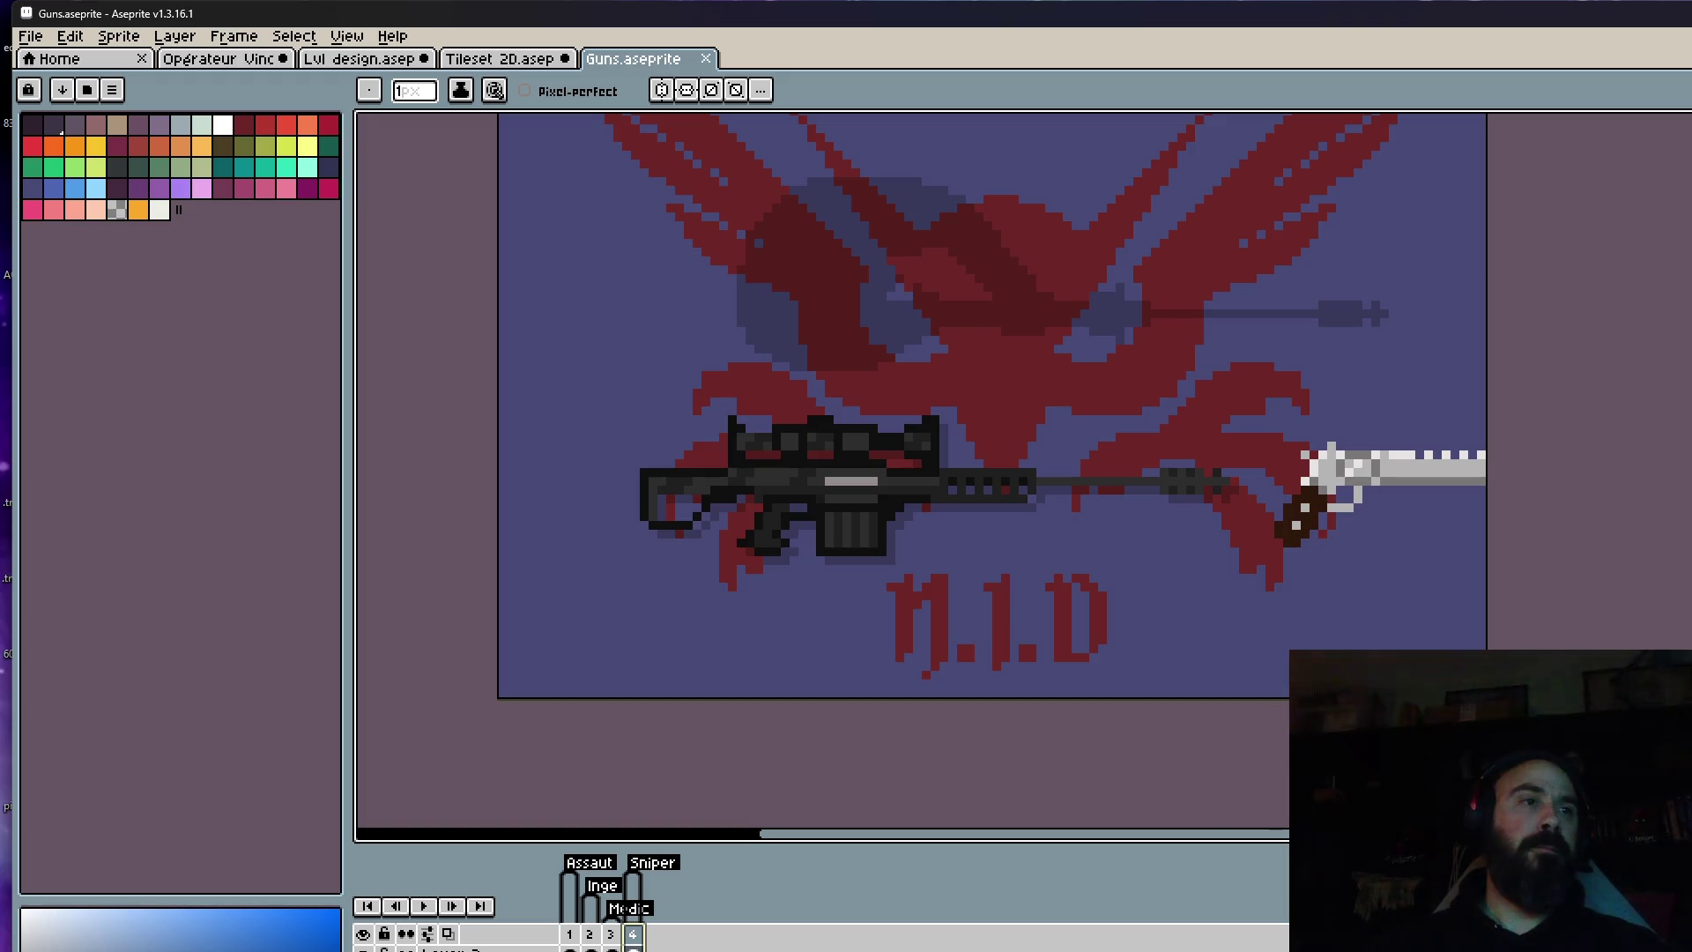
Hide the red emblem, the grey silhouette and the gun drop shadows.
key("ctrl+z")
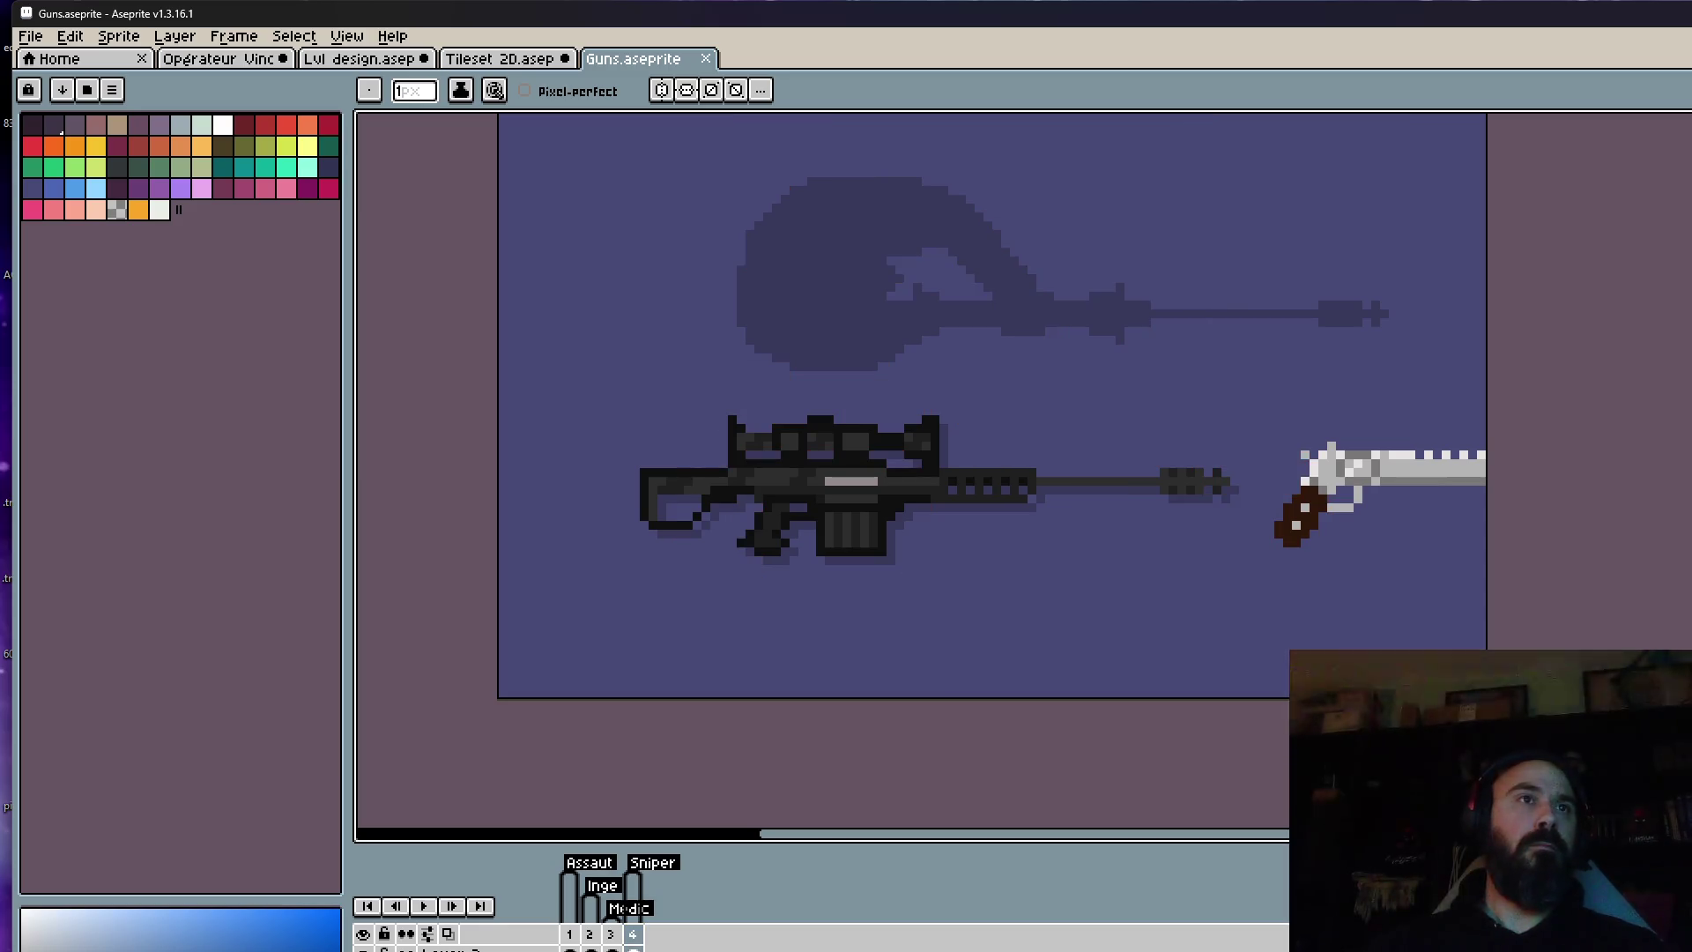
key("ctrl+z")
key("ctrl+z")
key("ctrl+y")
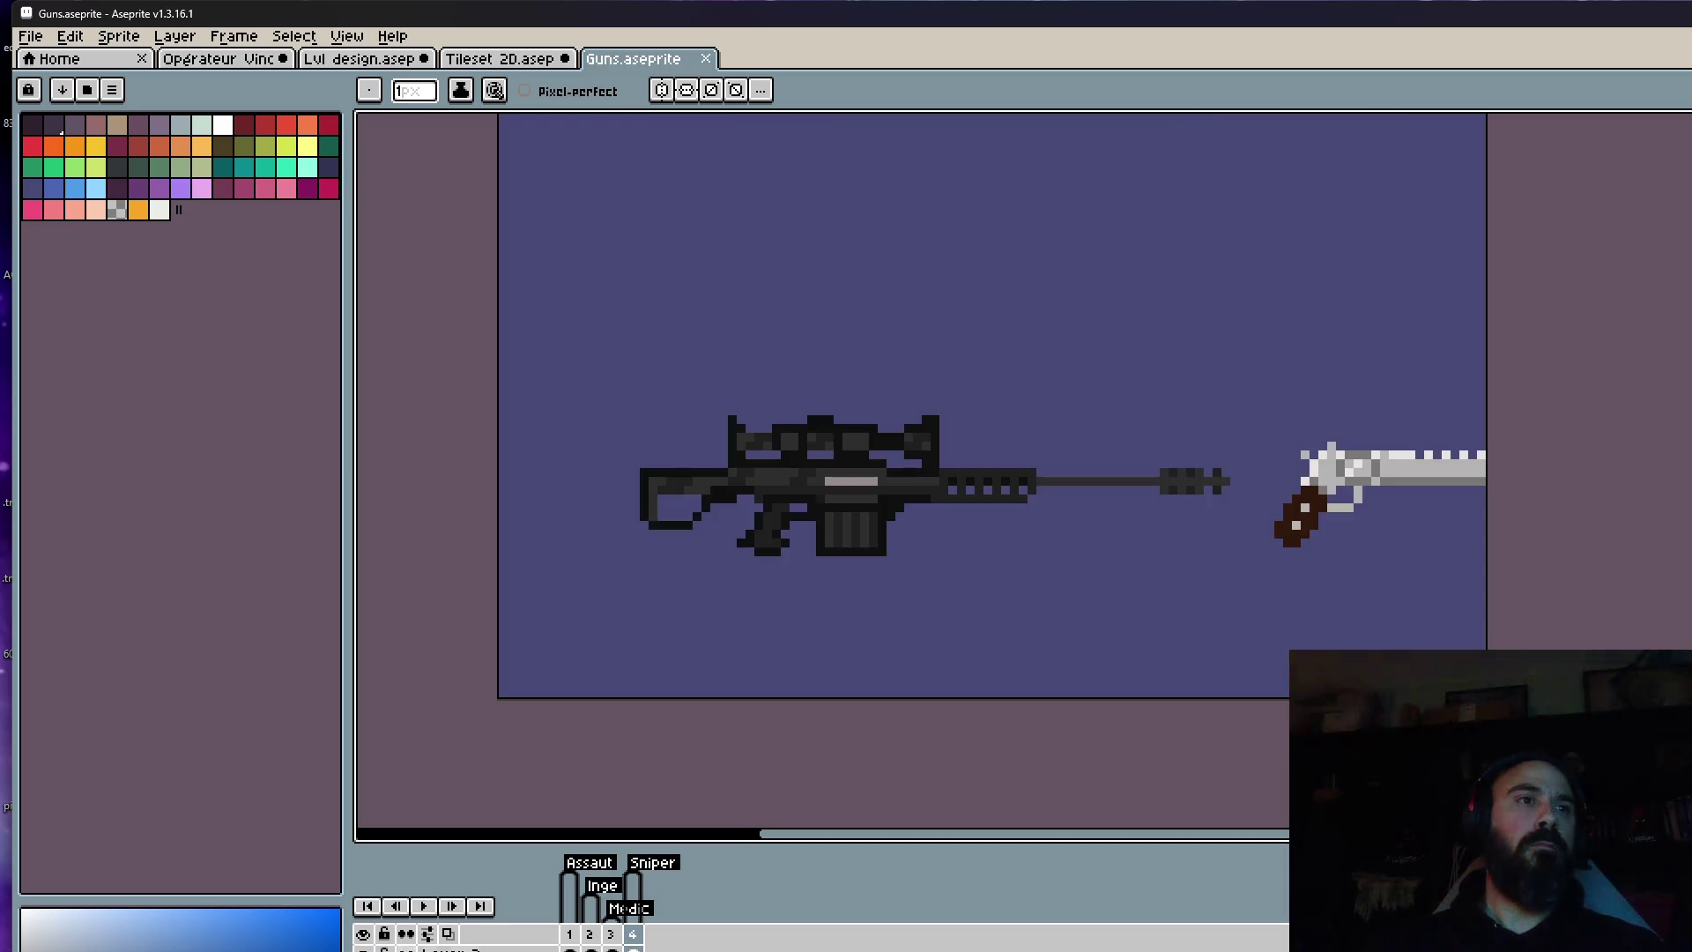
scroll(1278, 617, "down", 1)
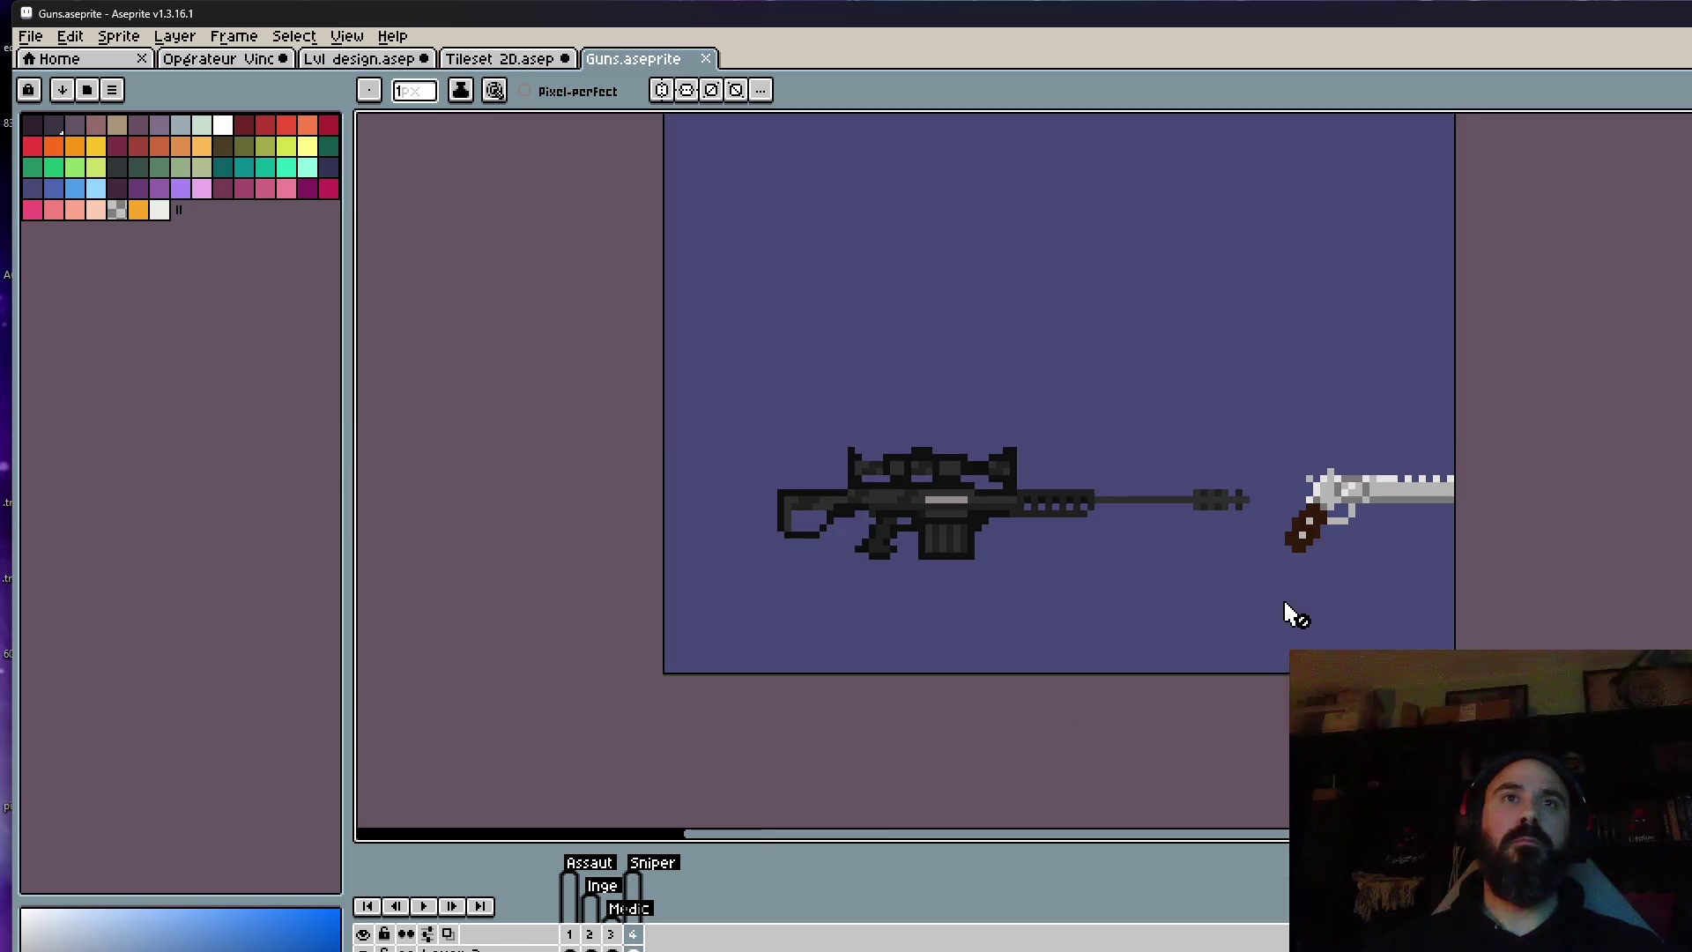
scroll(1304, 590, "up", 1)
Marquee-select the sniper rifle and paste it onto the Opérateur Vince sheet.
key("m")
mouse_move(535, 314)
left_mouse_down()
mouse_move(1141, 537)
mouse_move(1257, 612)
left_mouse_up()
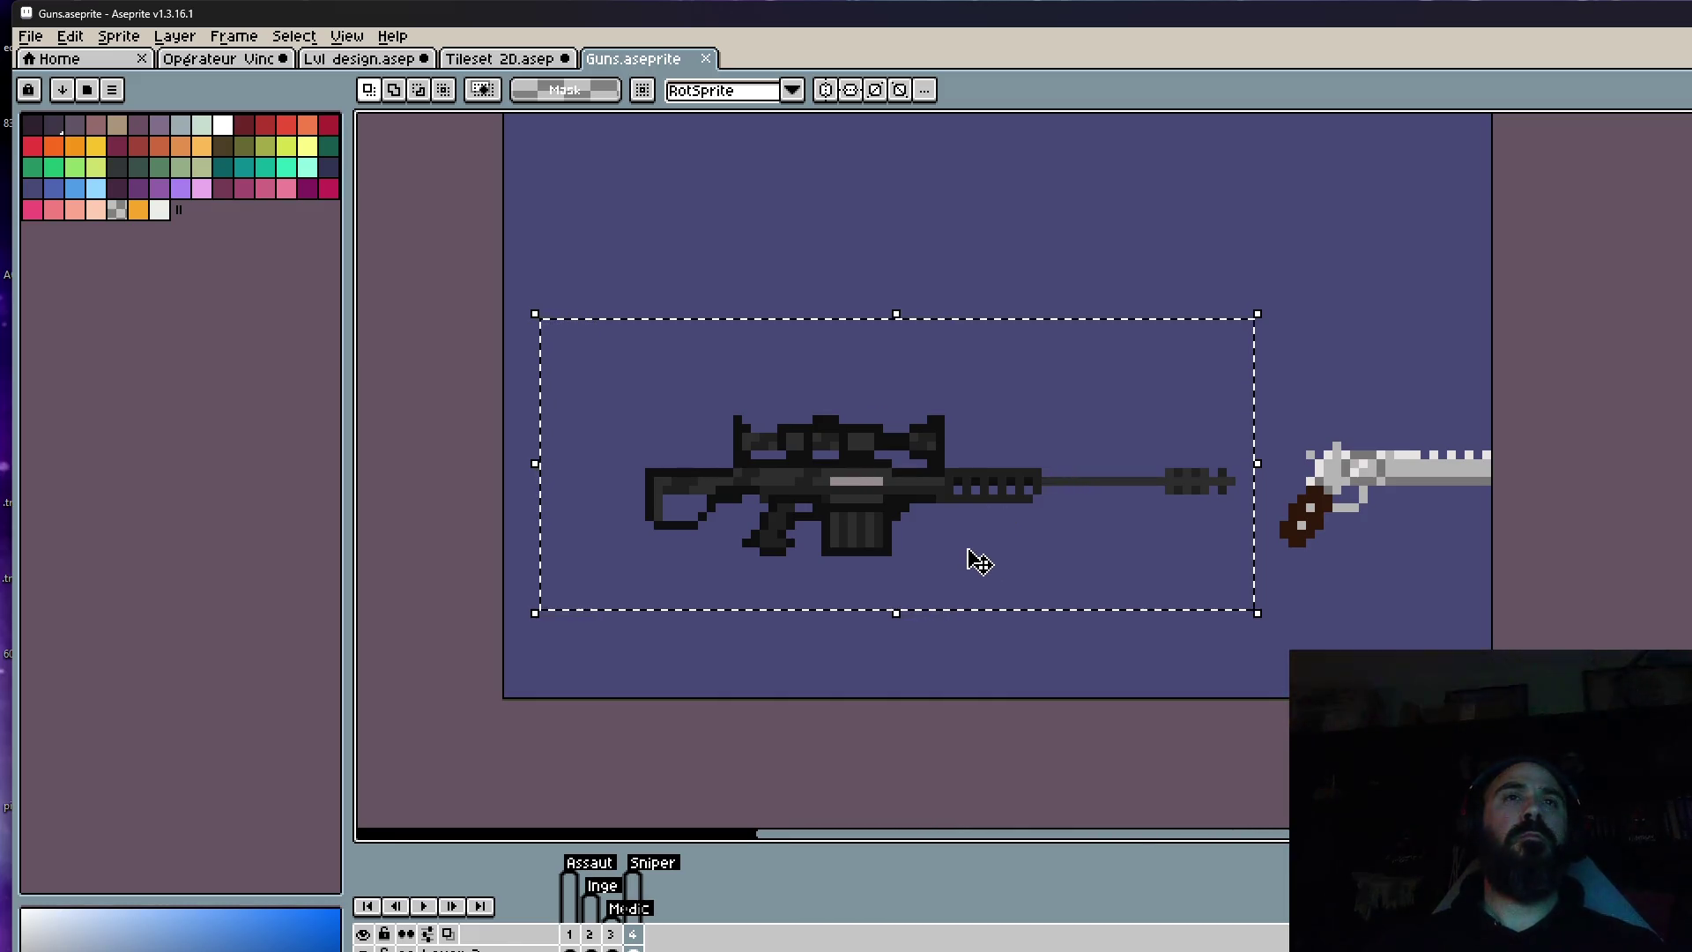
scroll(980, 561, "down", 1)
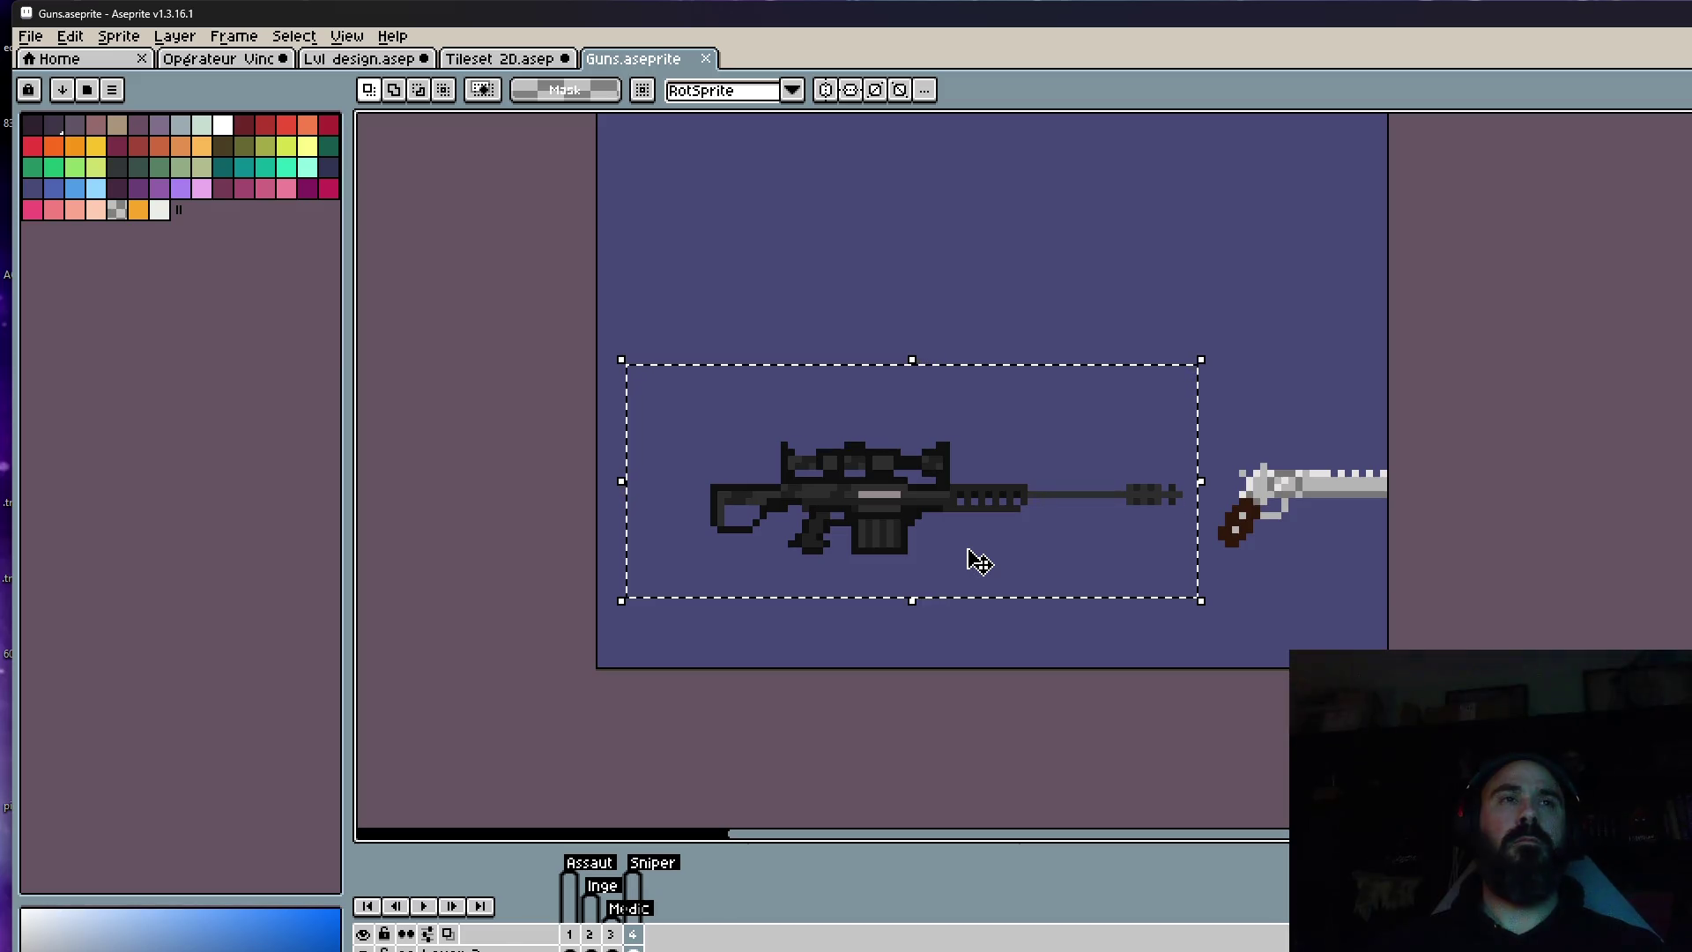
scroll(868, 533, "up", 1)
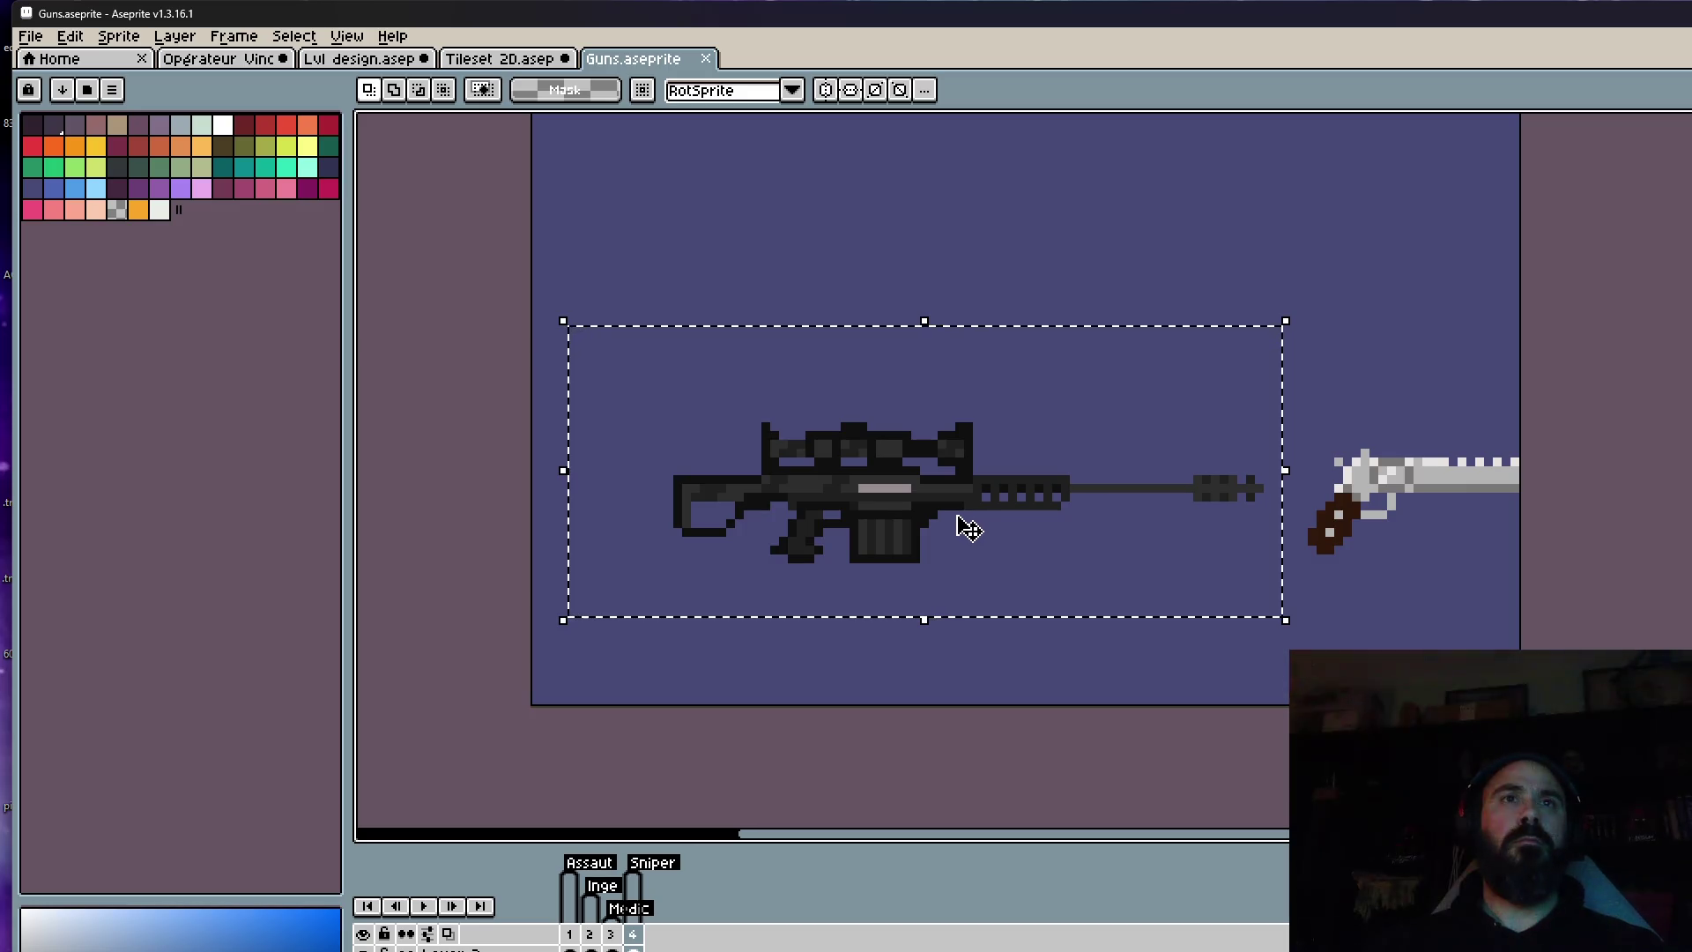
left_click(377, 60)
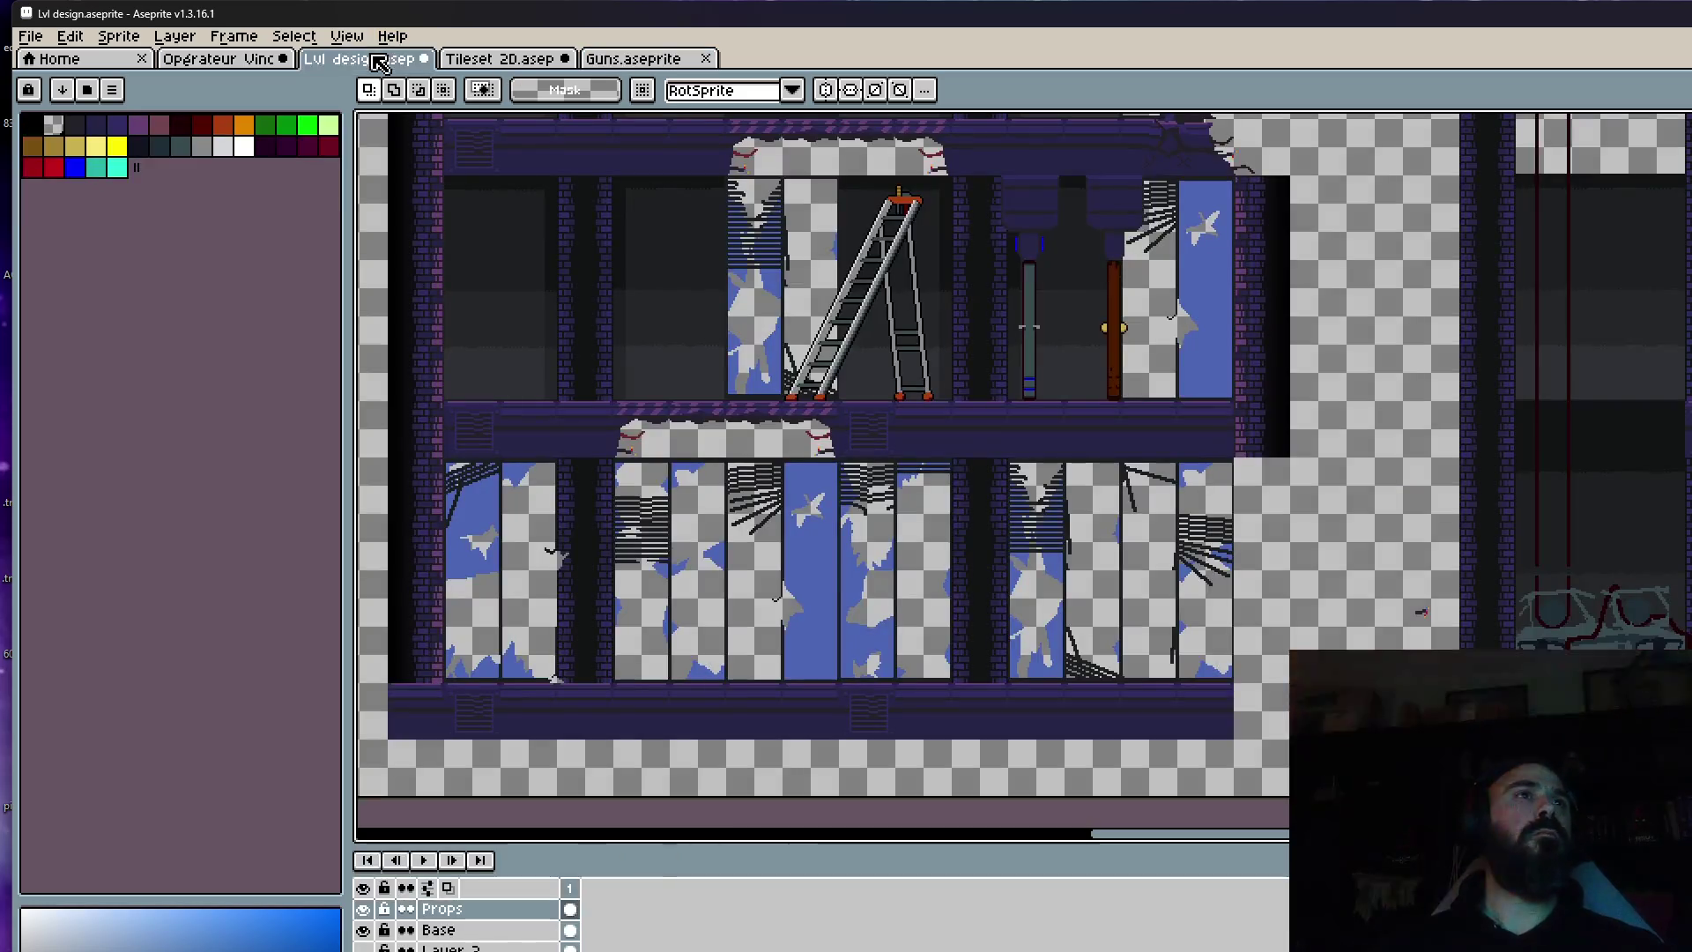
left_click(214, 60)
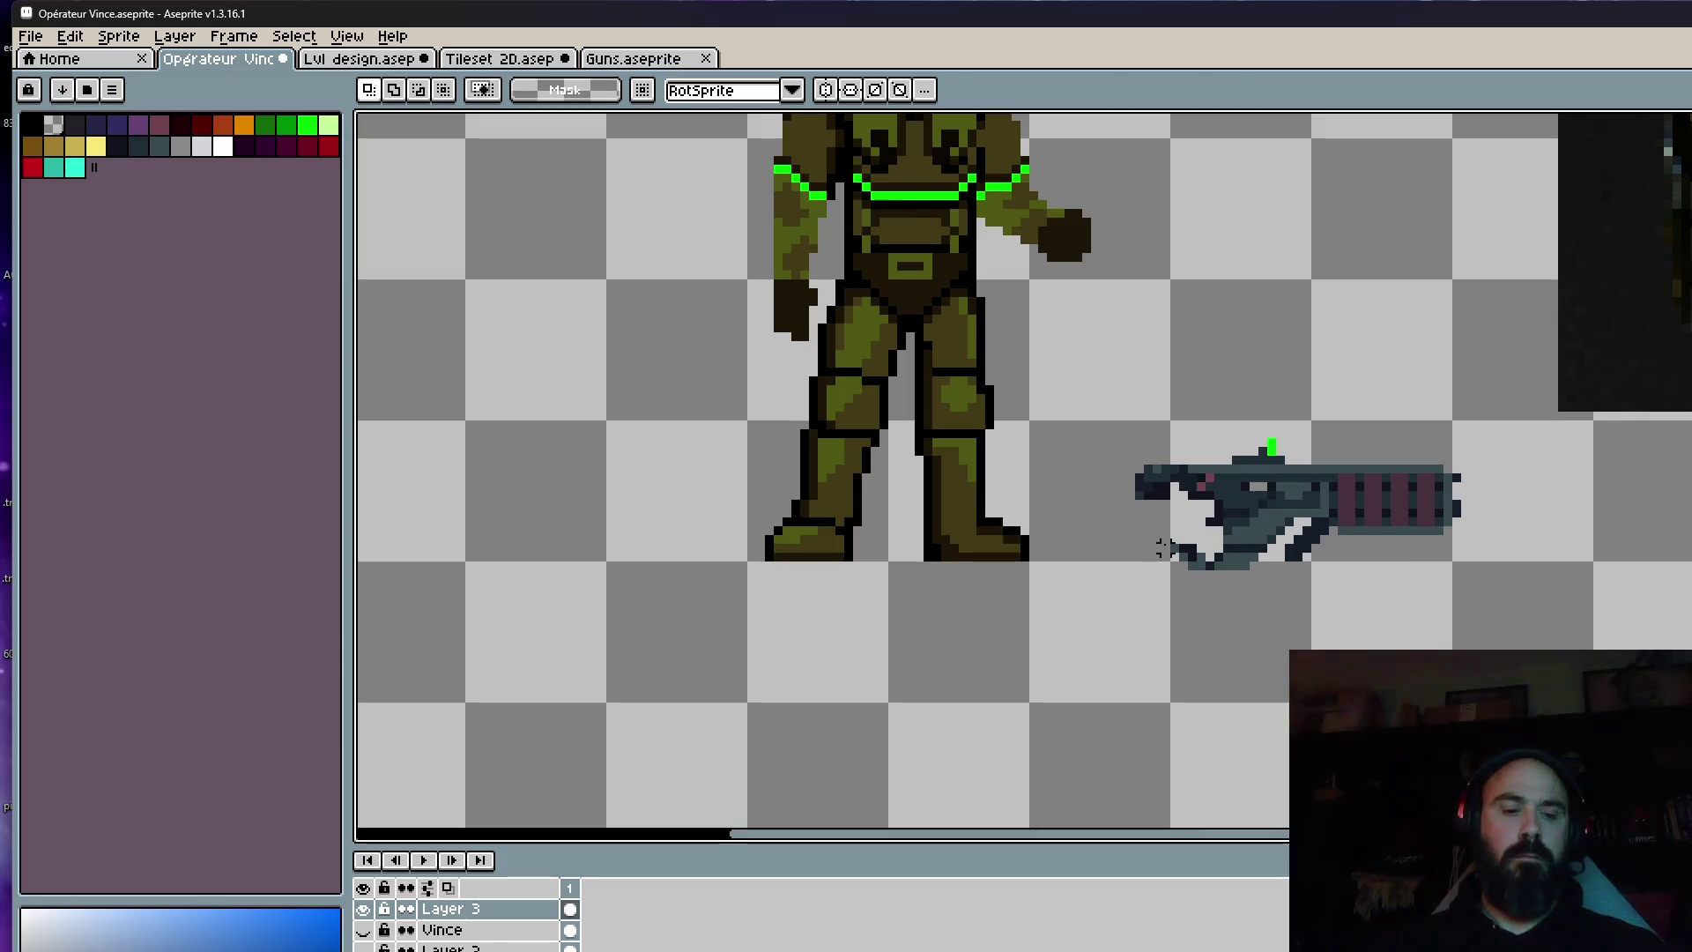
key("ctrl+v")
key("Escape")
Reselect the sniper rifle in Guns and paste it below the other gun on Opérateur Vince.
left_click(633, 58)
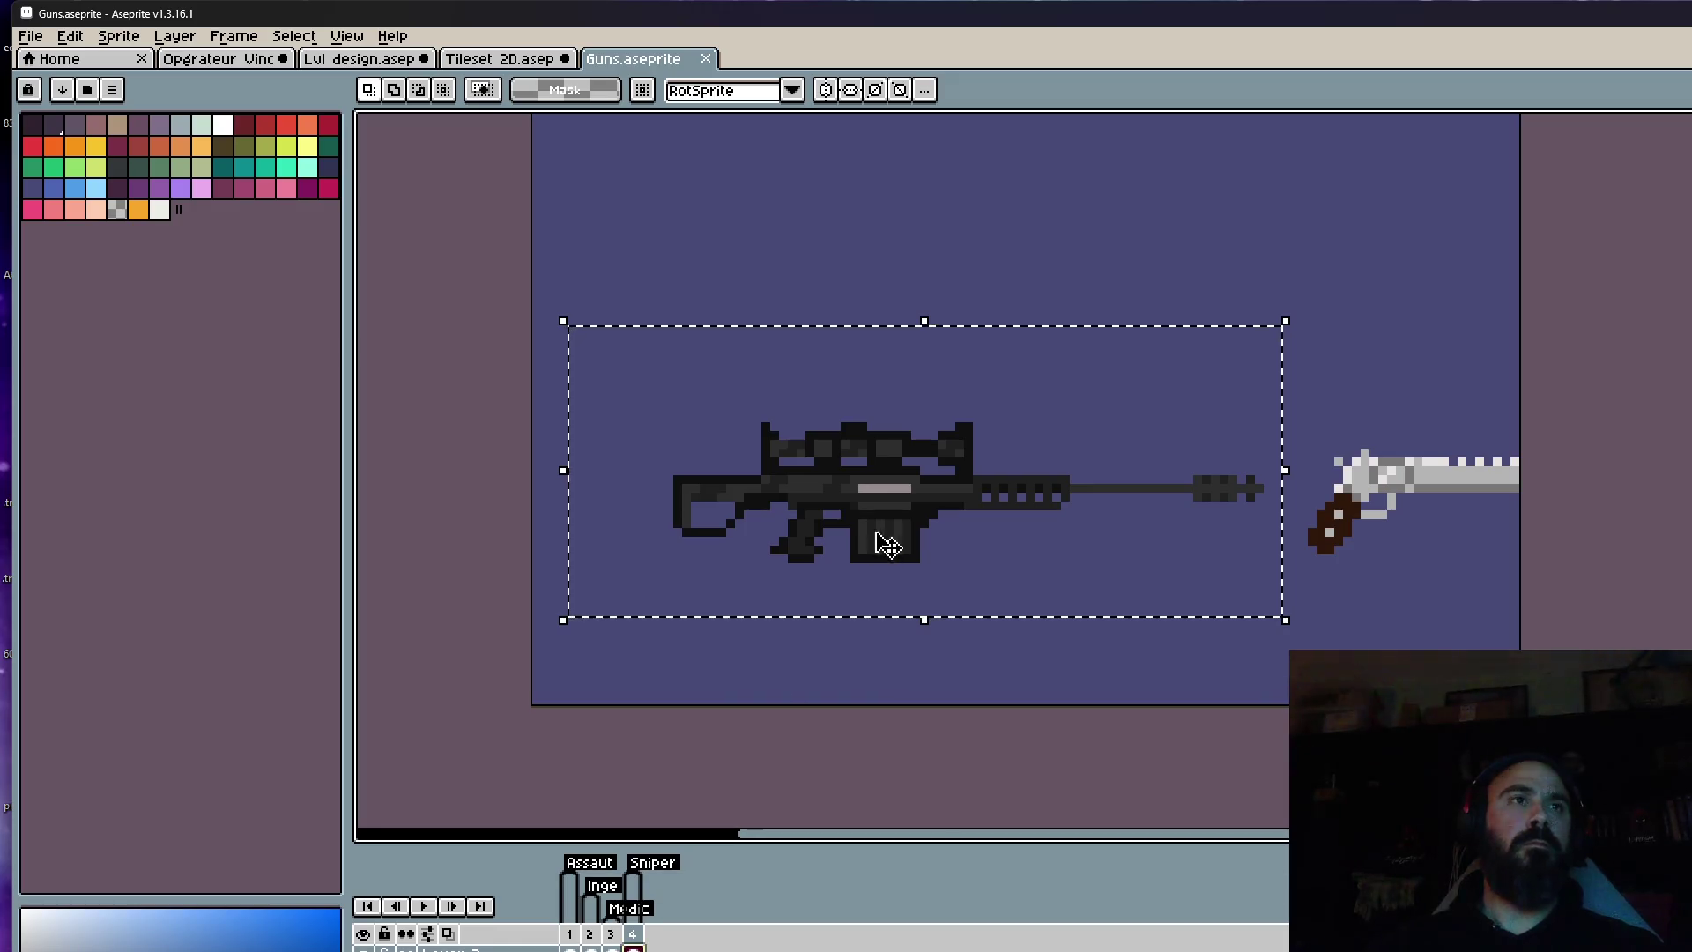
key("ctrl+d")
left_click(220, 59)
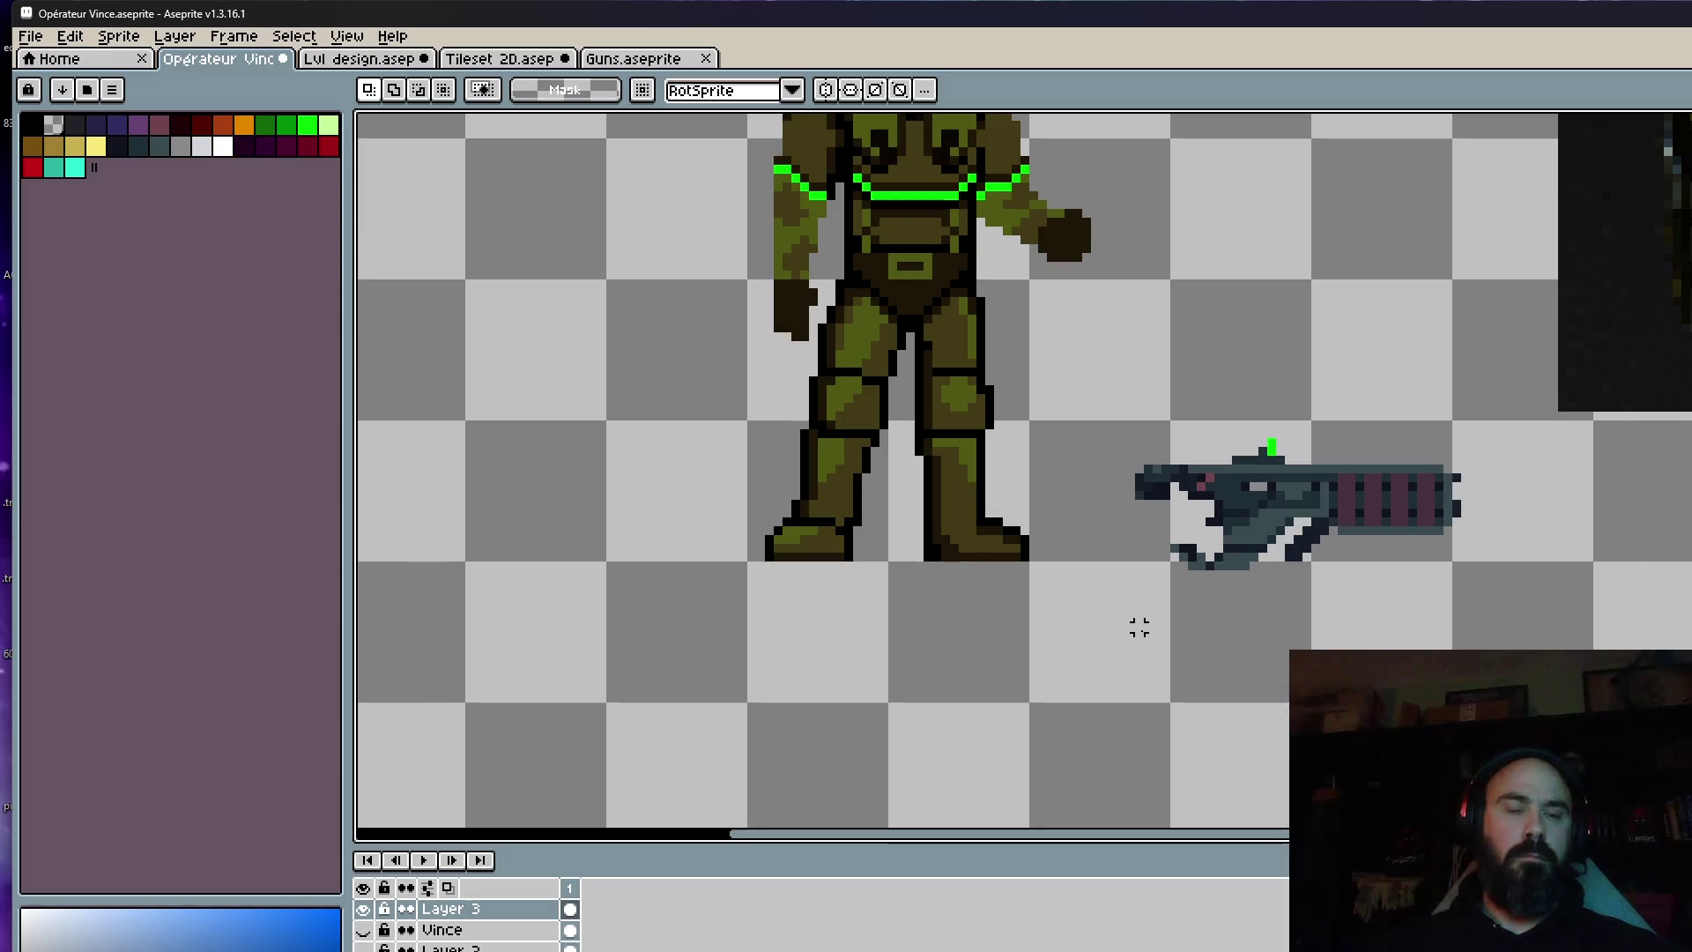
left_click(499, 58)
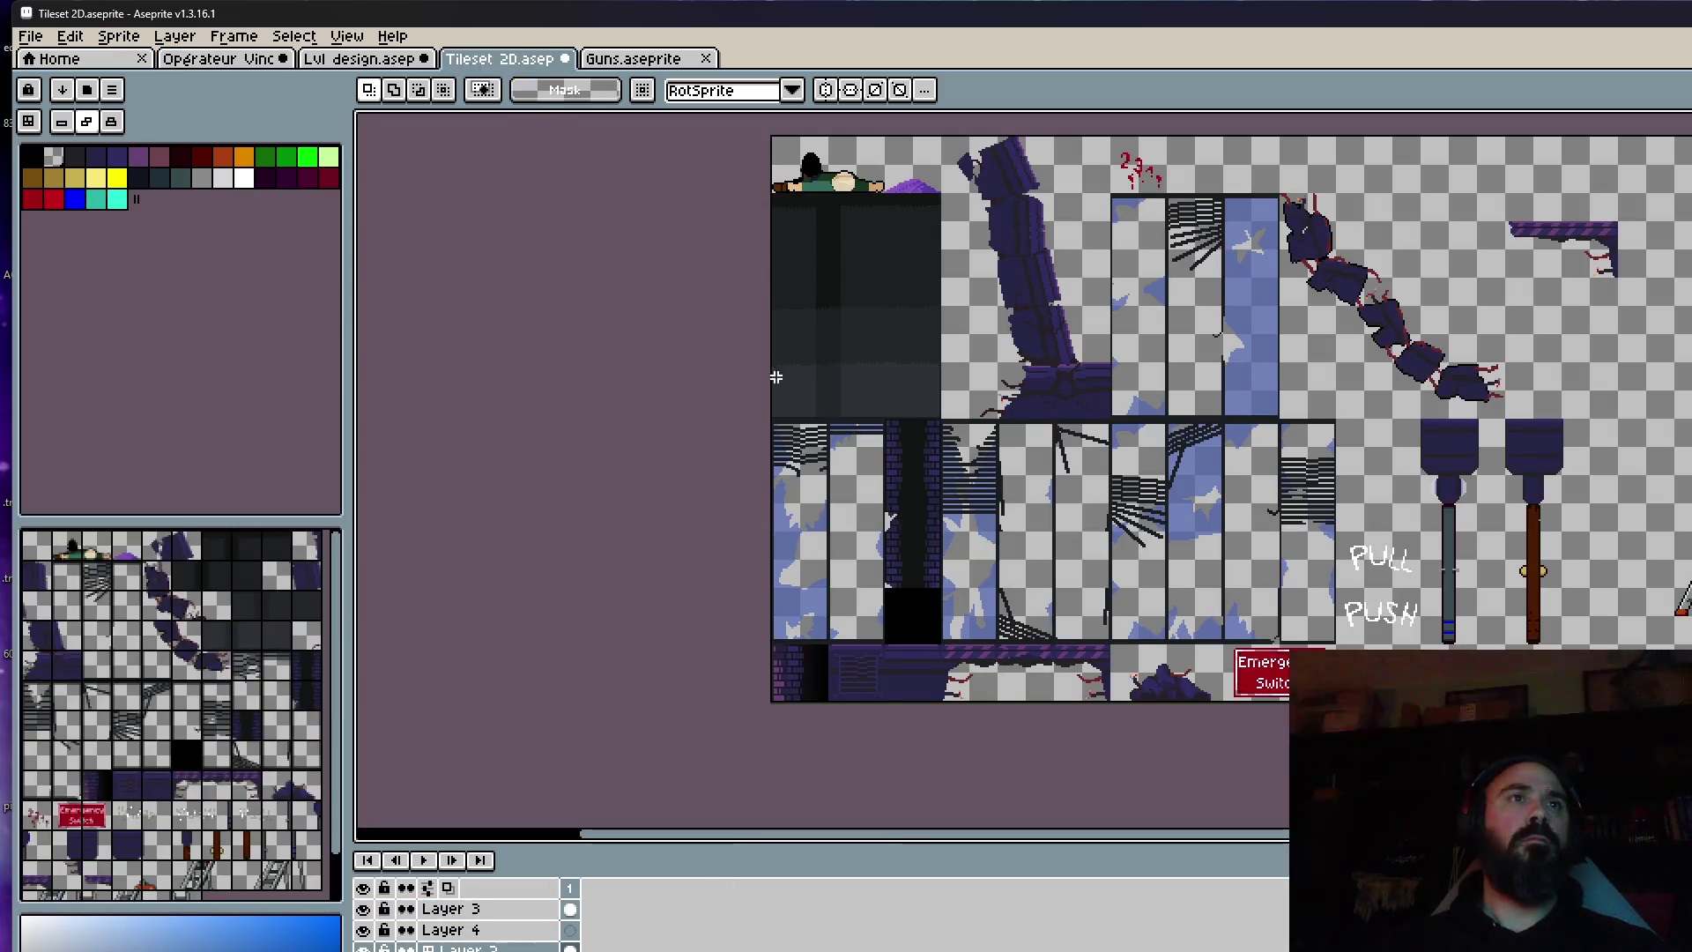
left_click(633, 58)
left_click_drag(611, 334, 1293, 620)
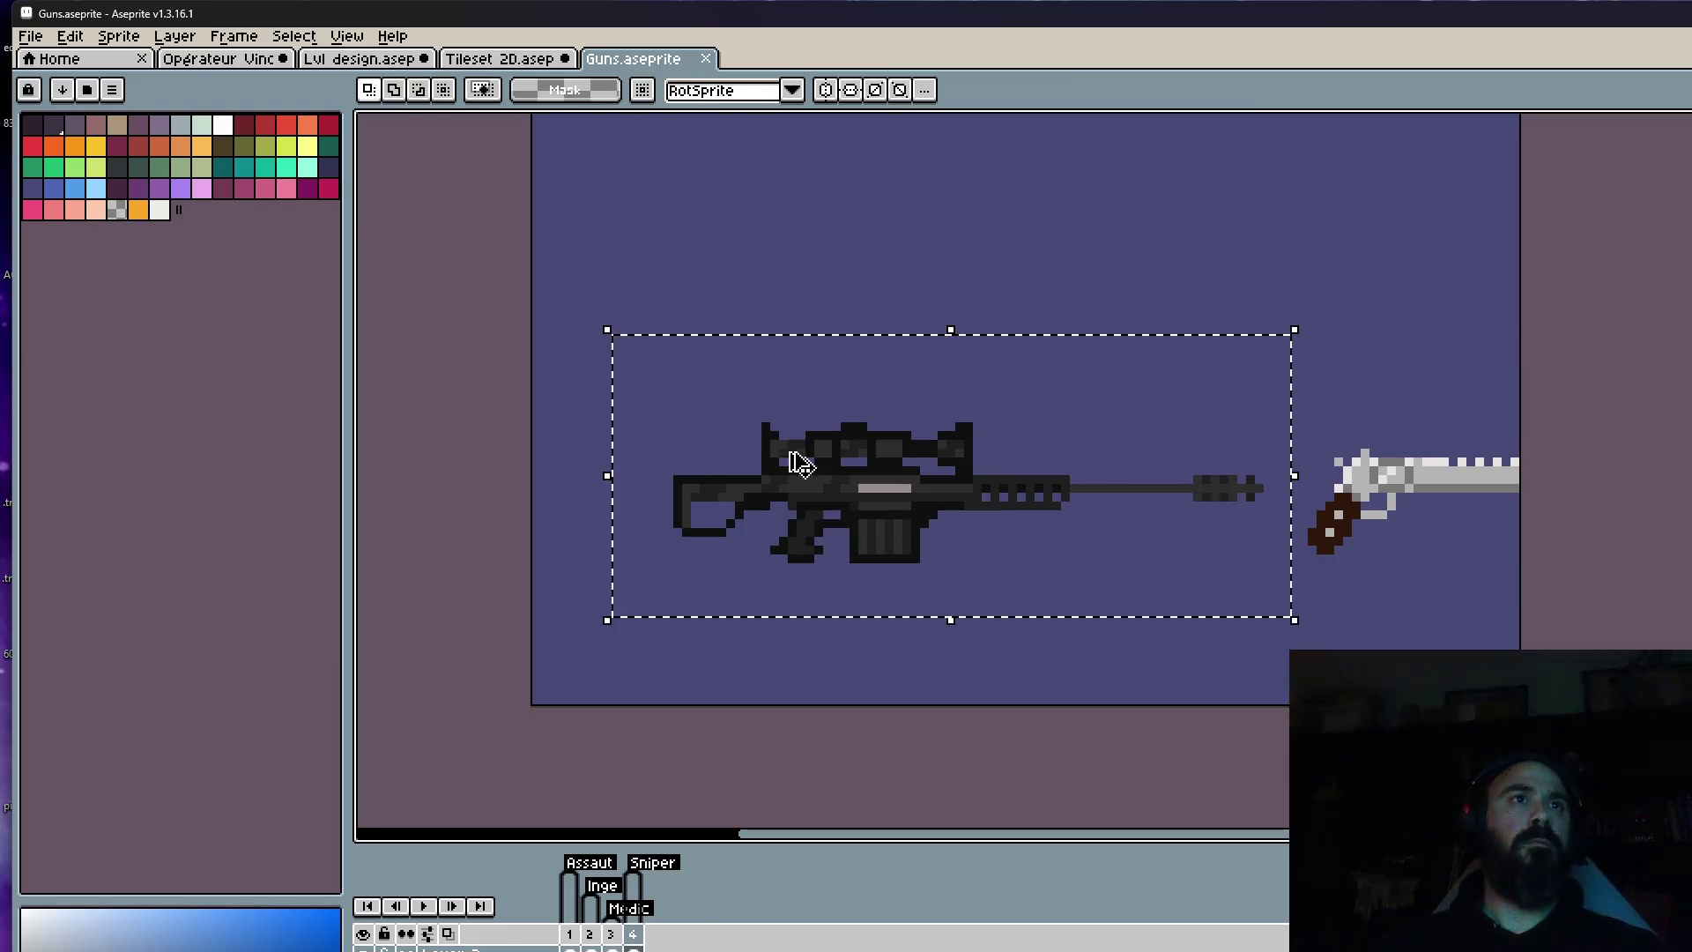
left_click(212, 60)
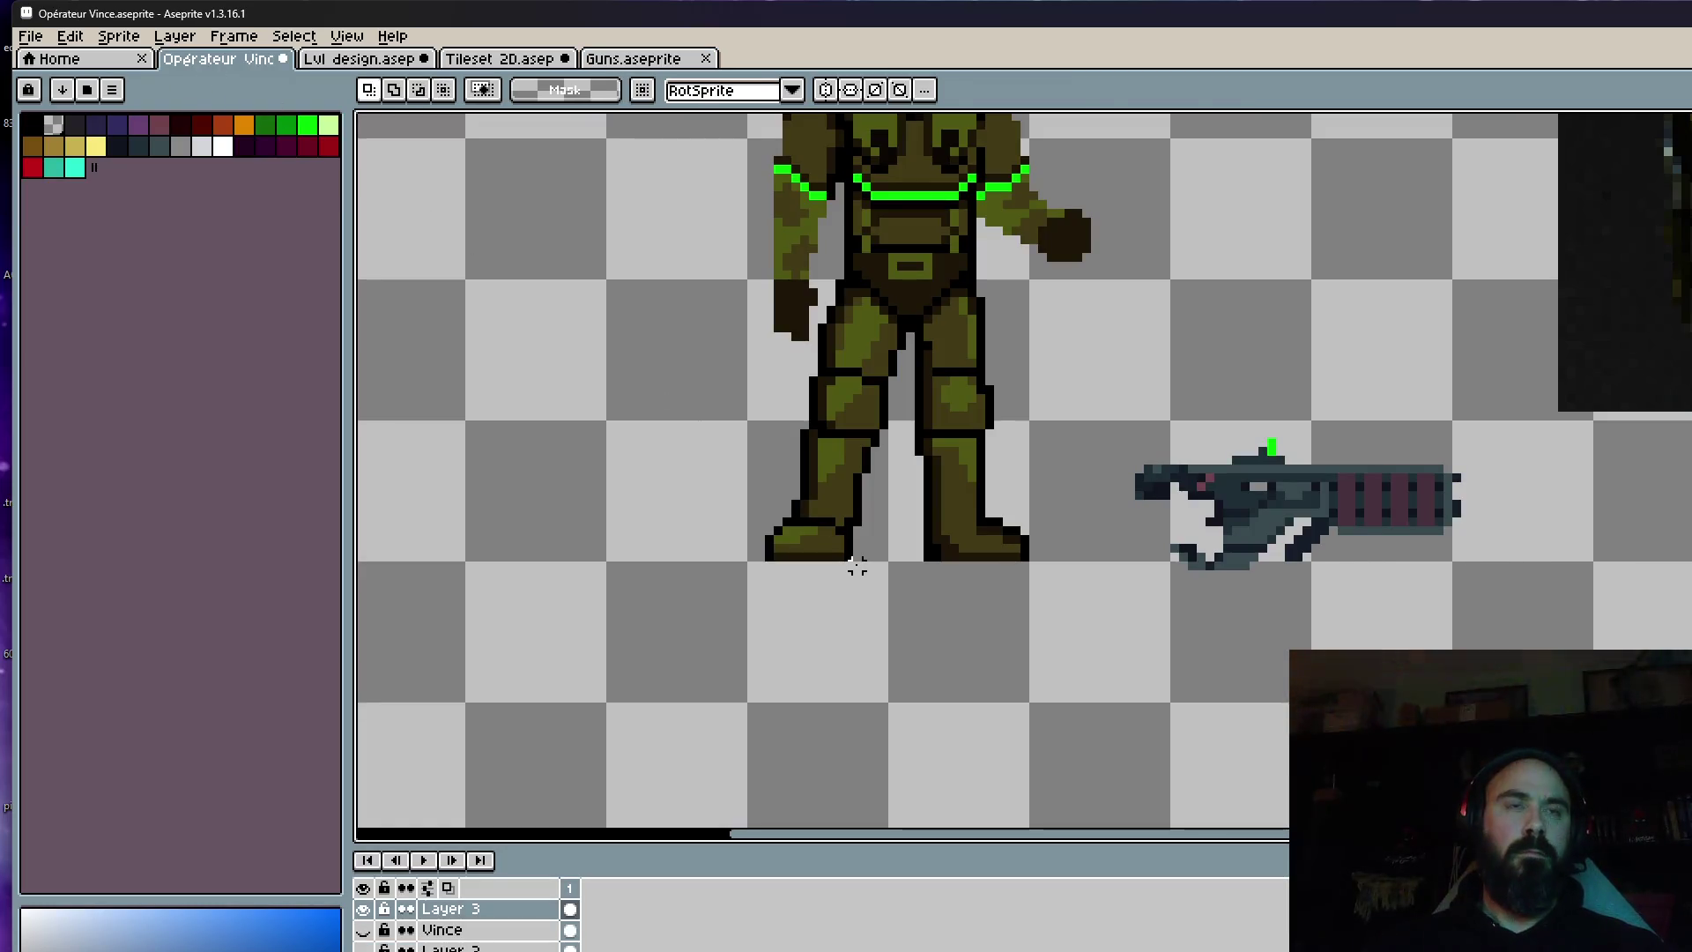
key("ctrl+v")
left_click_drag(772, 283, 1216, 688)
Shift the pasted sniper rifle about 14 pixels right and commit it.
scroll(1135, 503, "down", 2)
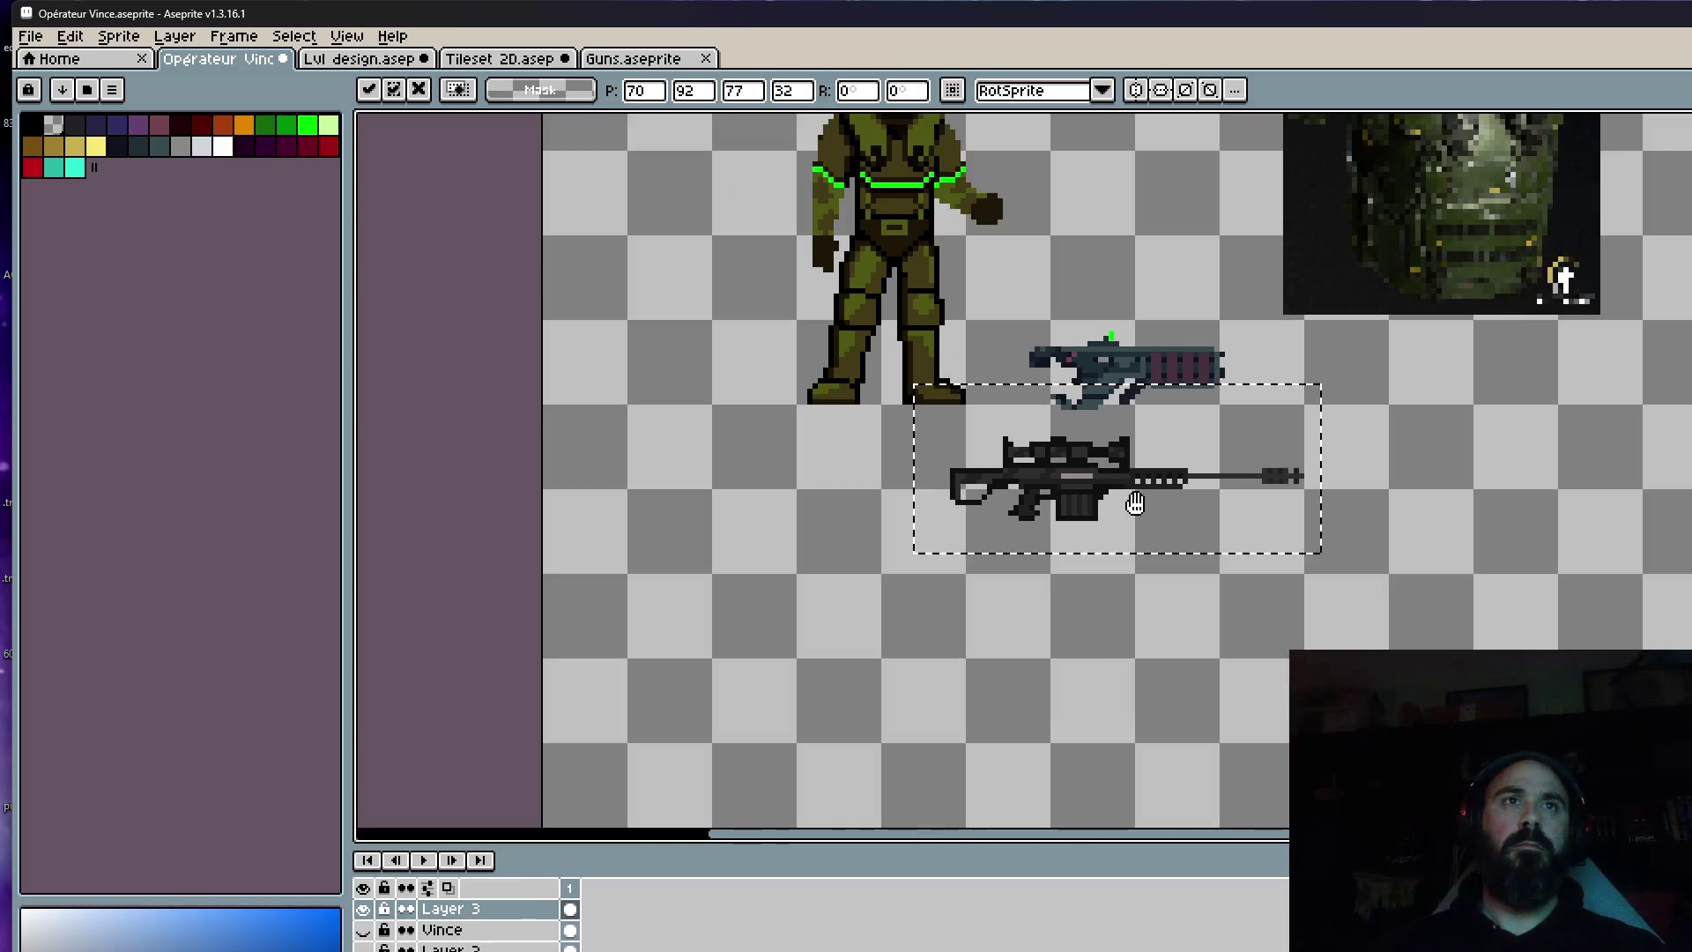
scroll(1135, 502, "down", 3)
scroll(1038, 615, "up", 4)
left_click_drag(1039, 615, 1136, 608)
scroll(1137, 606, "up", 2)
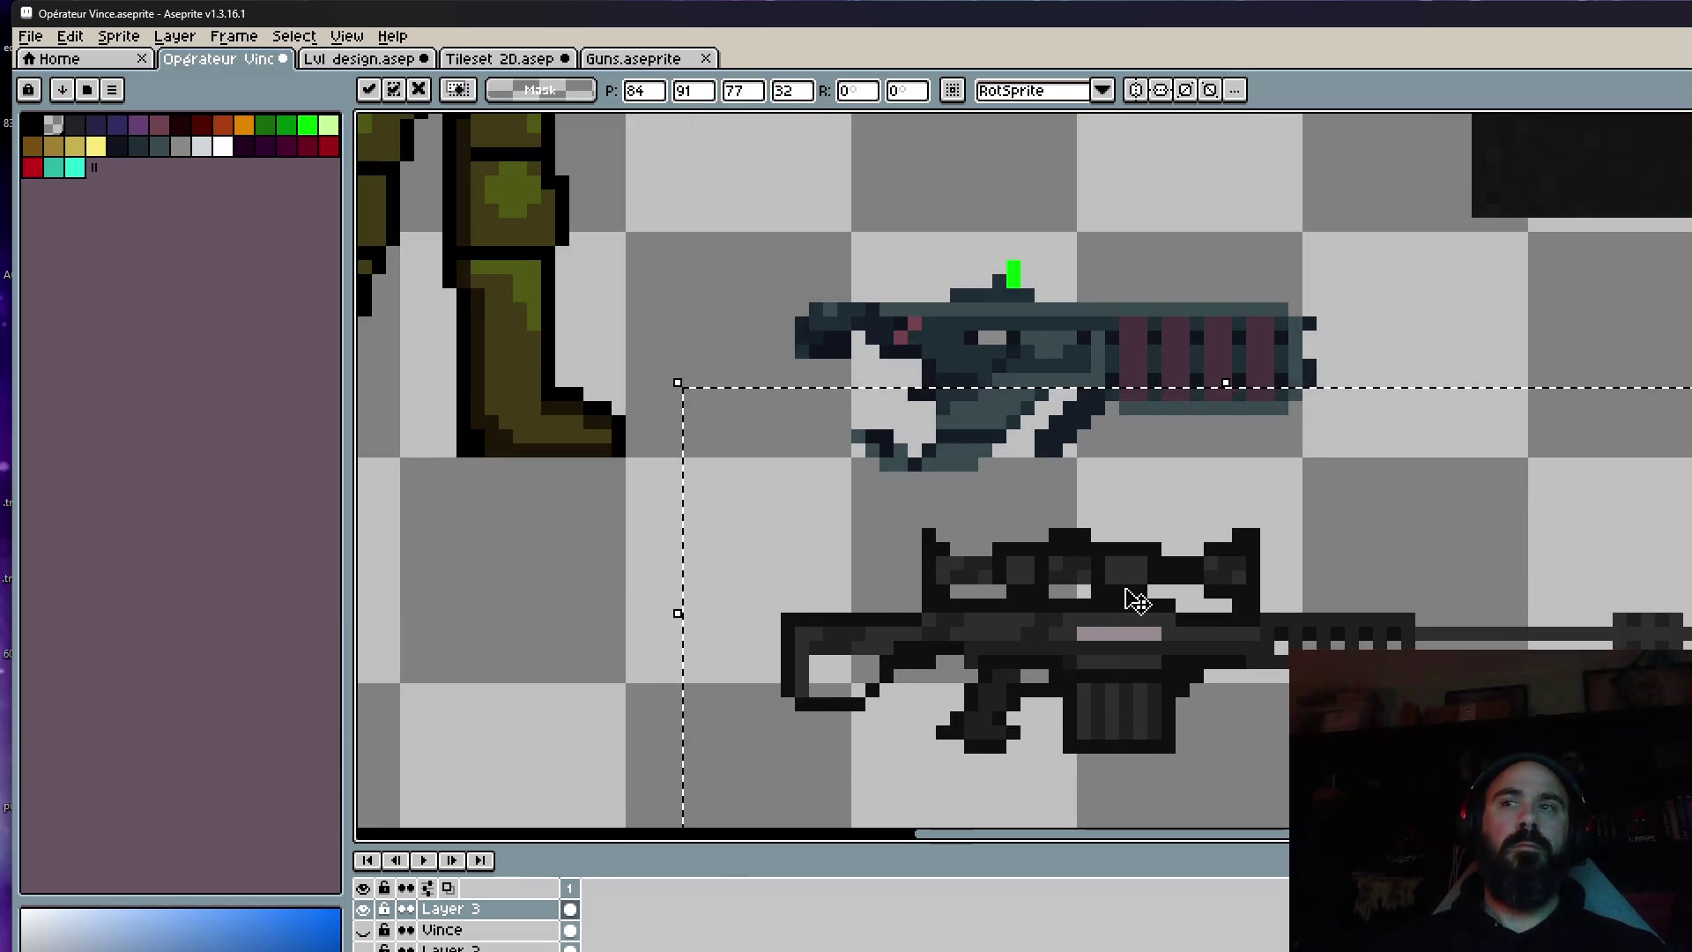
key("ctrl+d")
Erase all the black scope pixels from the sniper rifle.
key("b")
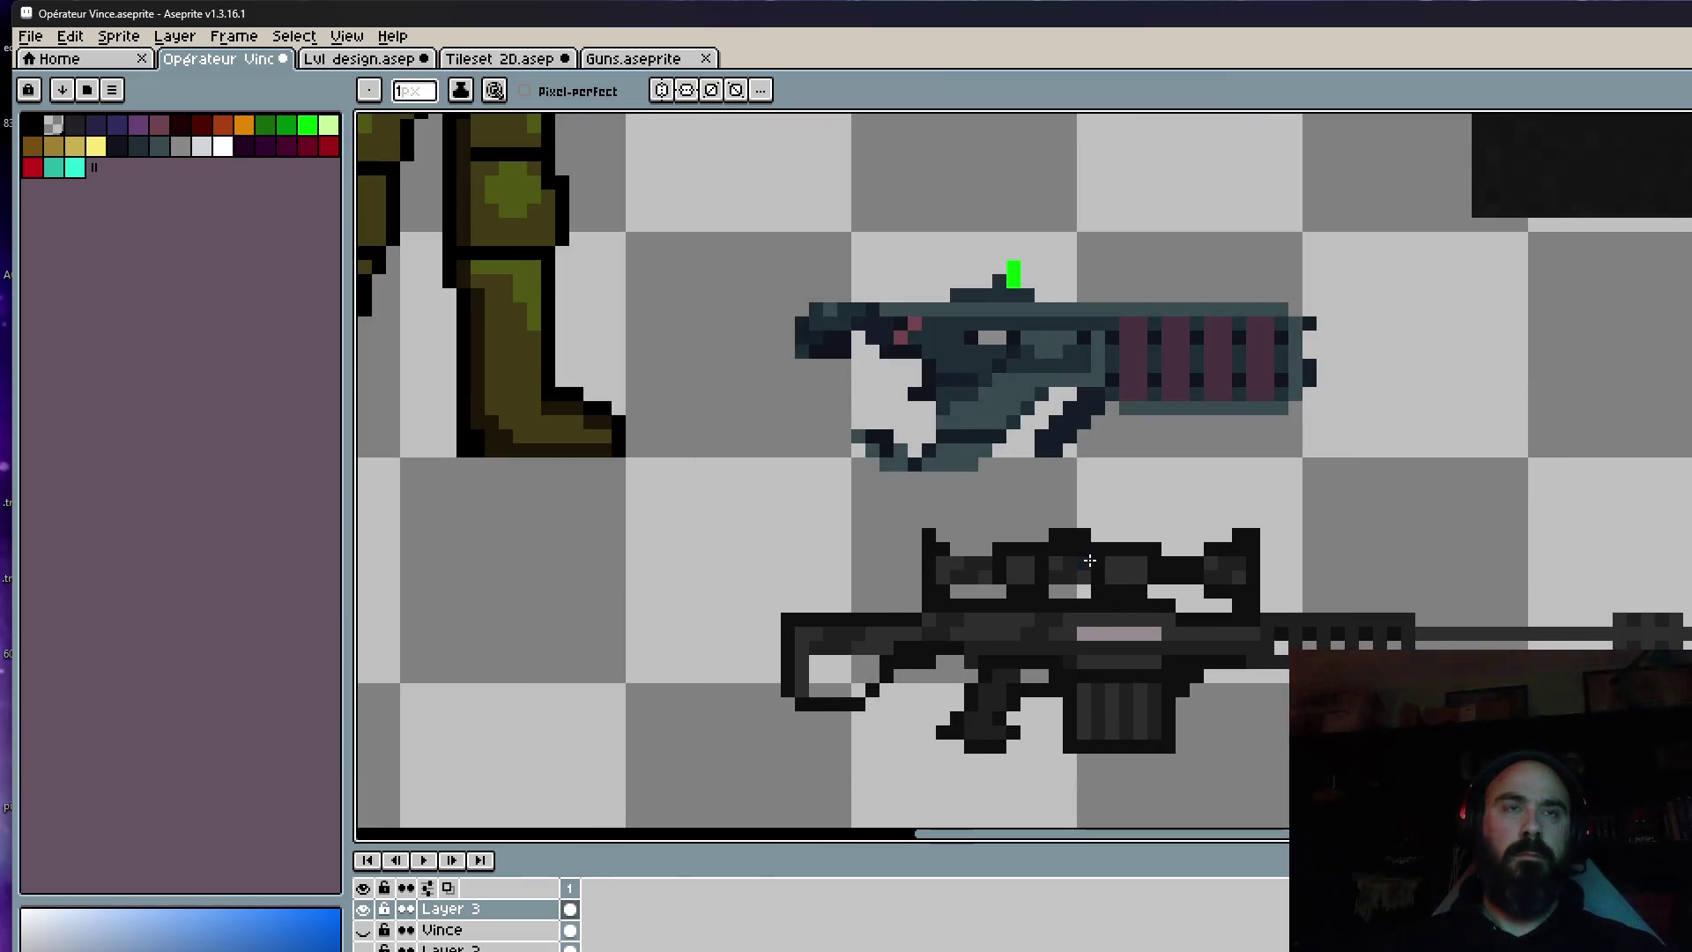
scroll(1090, 561, "up", 1)
mouse_move(1087, 559)
left_mouse_down()
mouse_move(767, 515)
mouse_move(809, 568)
mouse_move(992, 617)
mouse_move(1212, 529)
mouse_move(1248, 563)
mouse_move(1372, 593)
left_mouse_up()
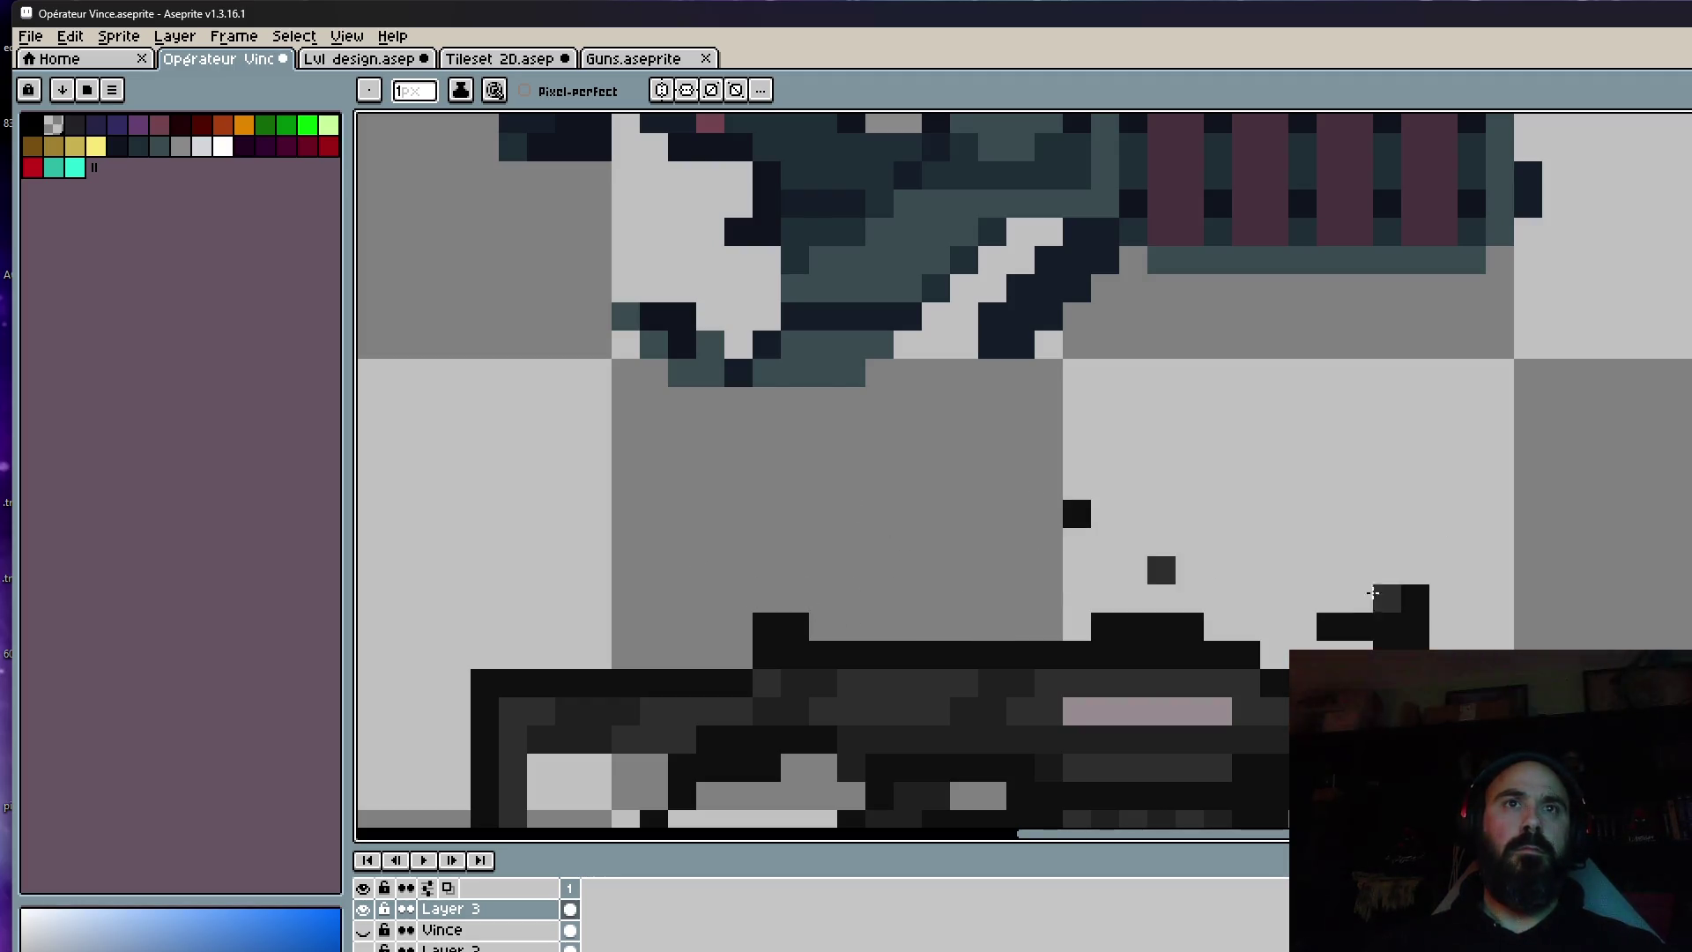
left_click_drag(1407, 647, 1098, 619)
mouse_move(1124, 544)
left_mouse_down()
mouse_move(767, 626)
mouse_move(809, 626)
left_mouse_up()
scroll(1081, 555, "down", 4)
scroll(1133, 571, "up", 1)
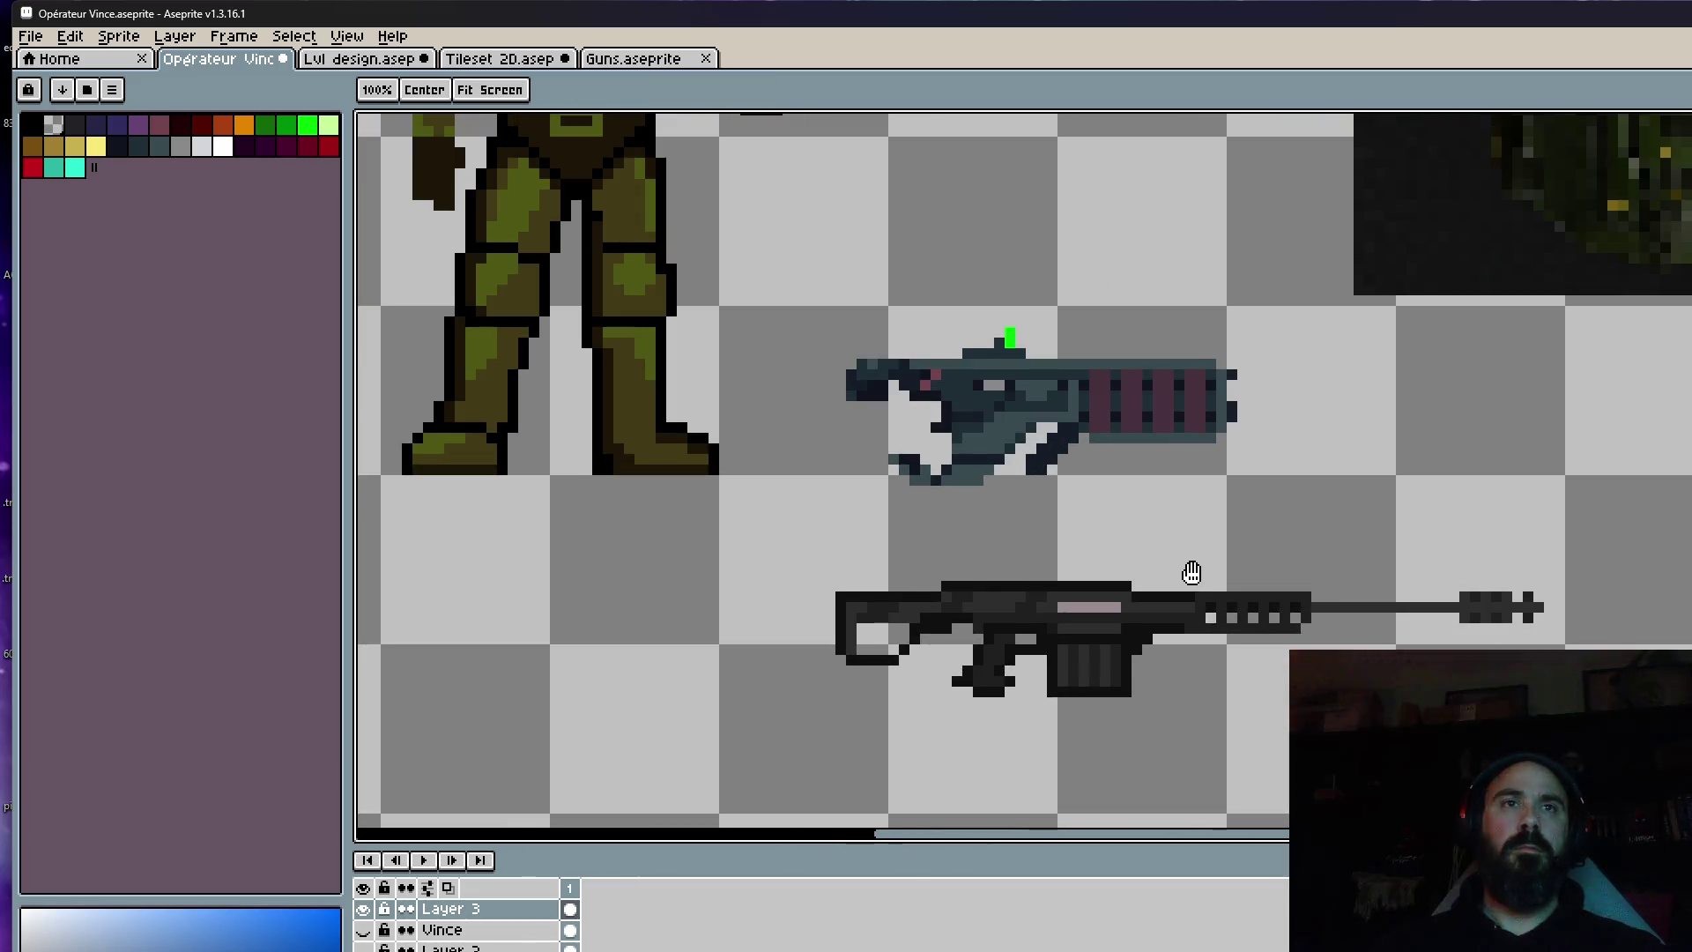
scroll(1192, 572, "up", 1)
key("b")
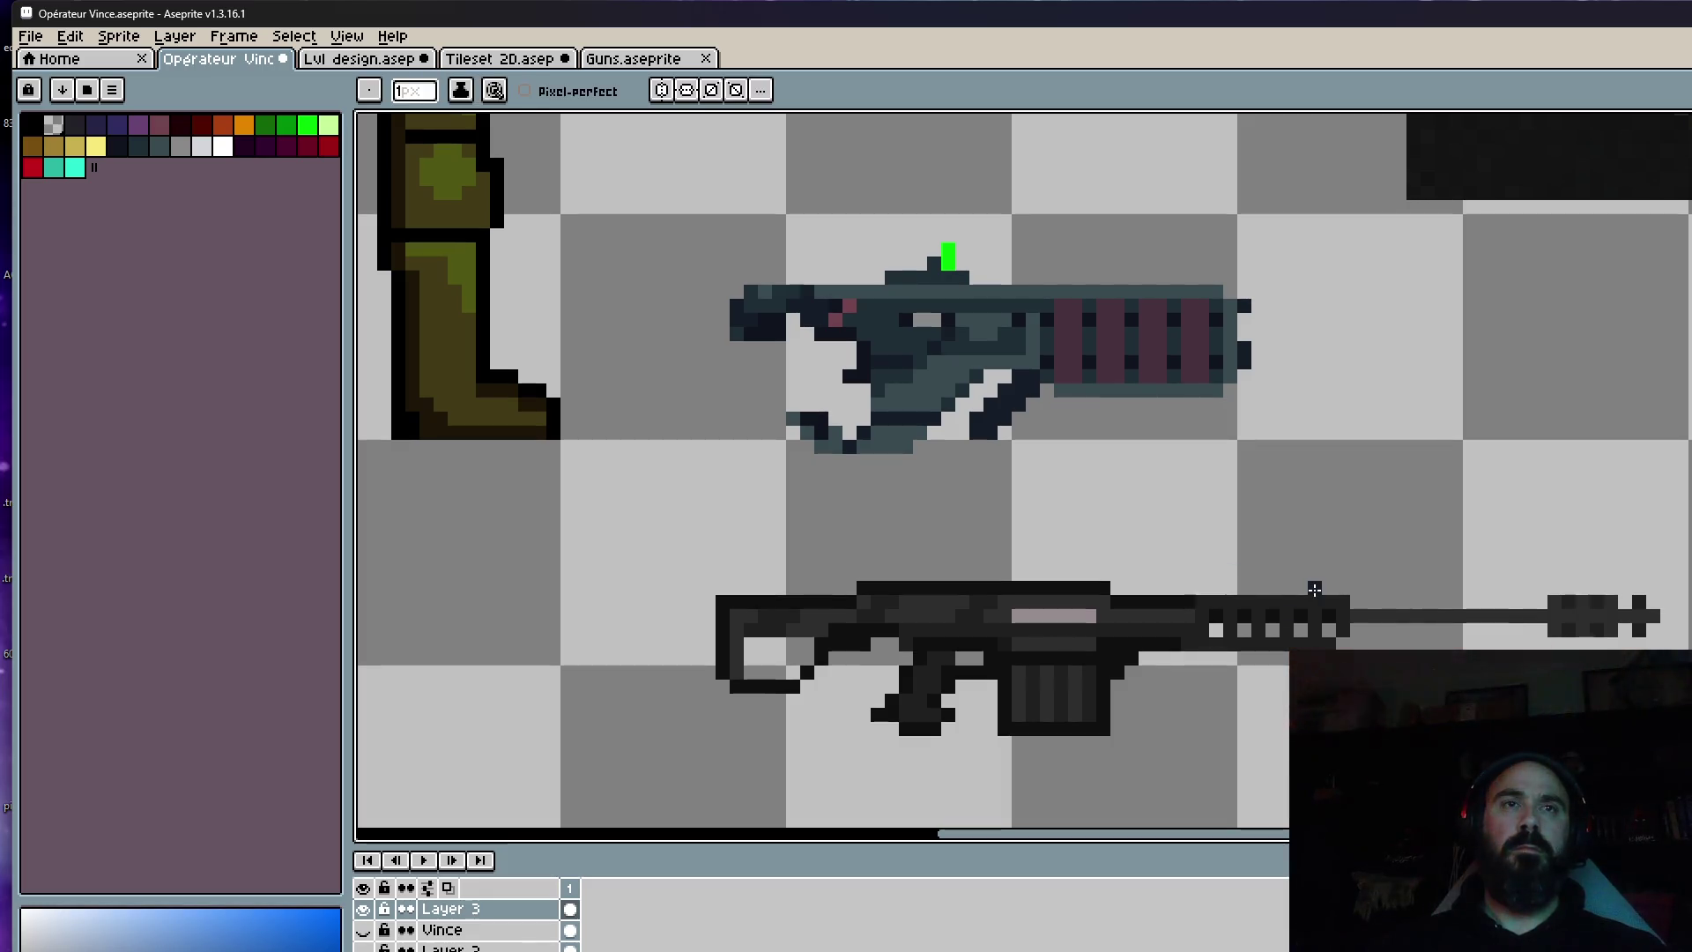
Zoom out to view both guns, then switch to the Tileset 2D document.
scroll(1232, 629, "down", 1)
scroll(1232, 629, "down", 1)
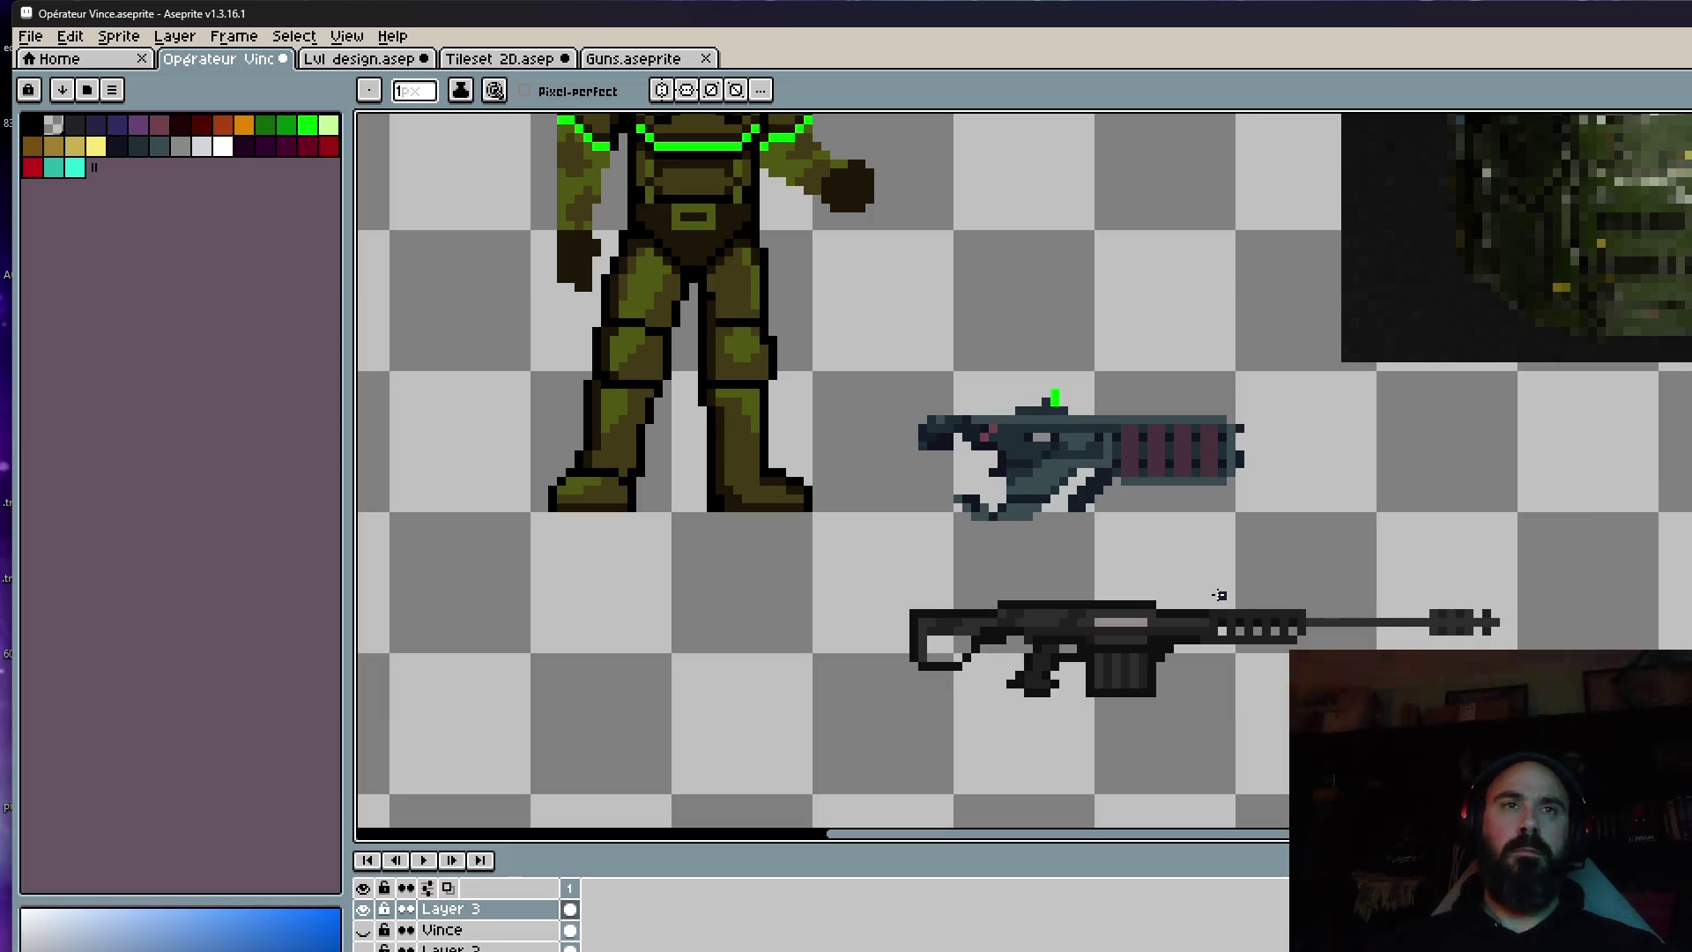
left_click_drag(1171, 570, 1215, 570)
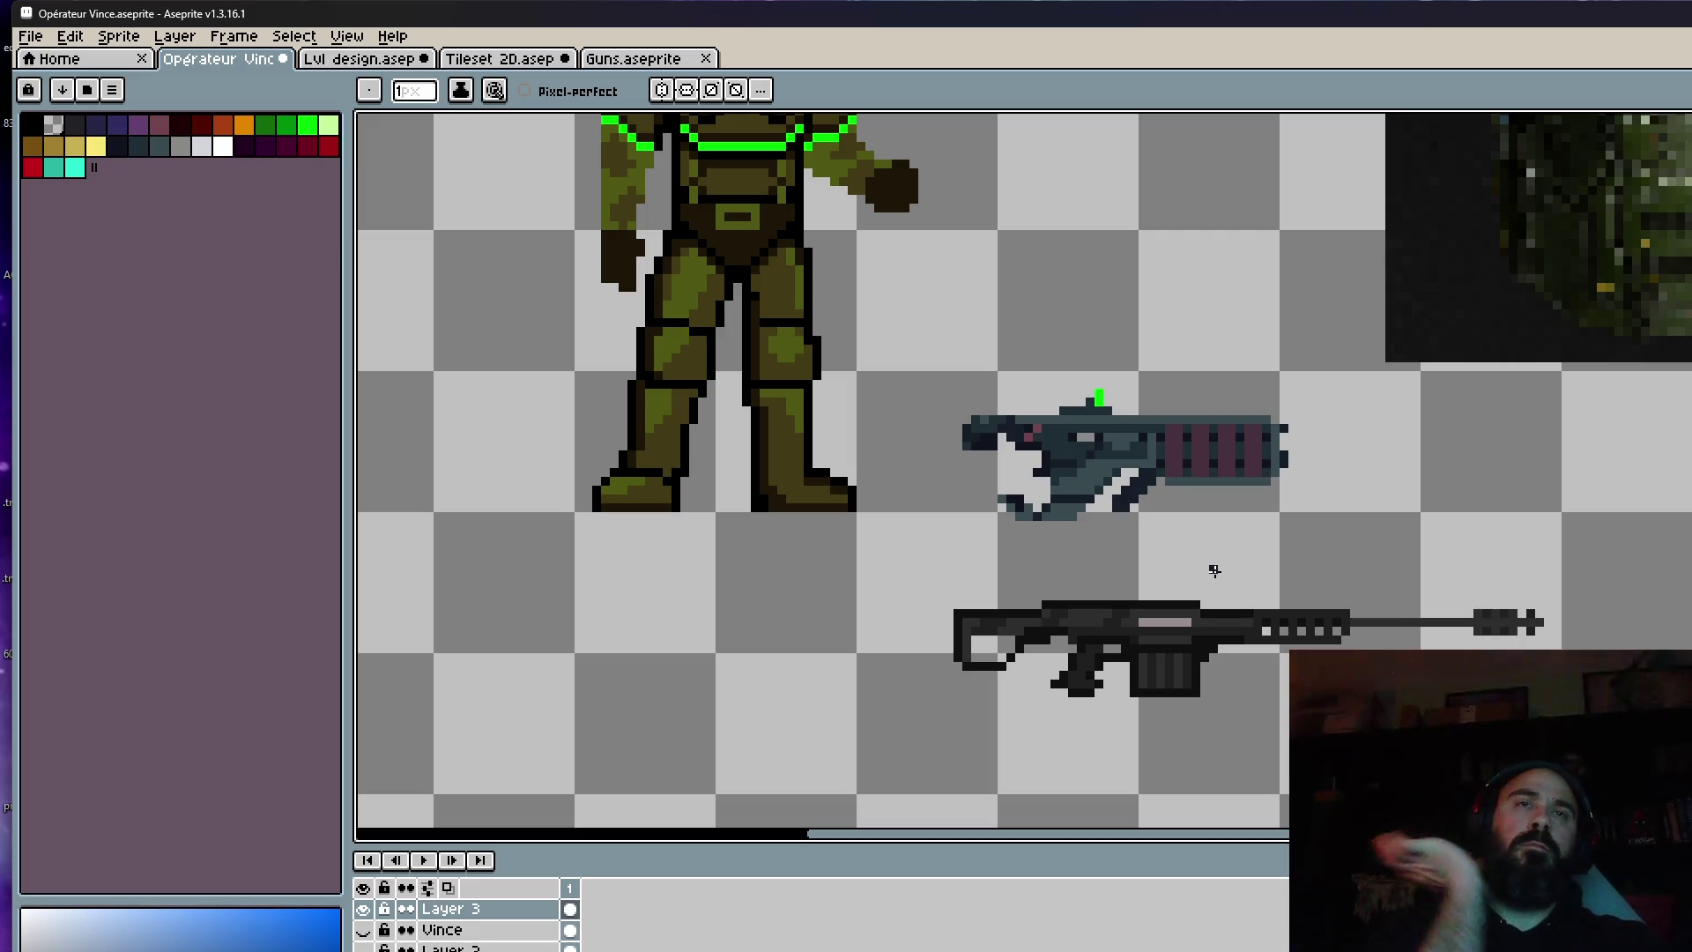
scroll(1214, 570, "down", 3)
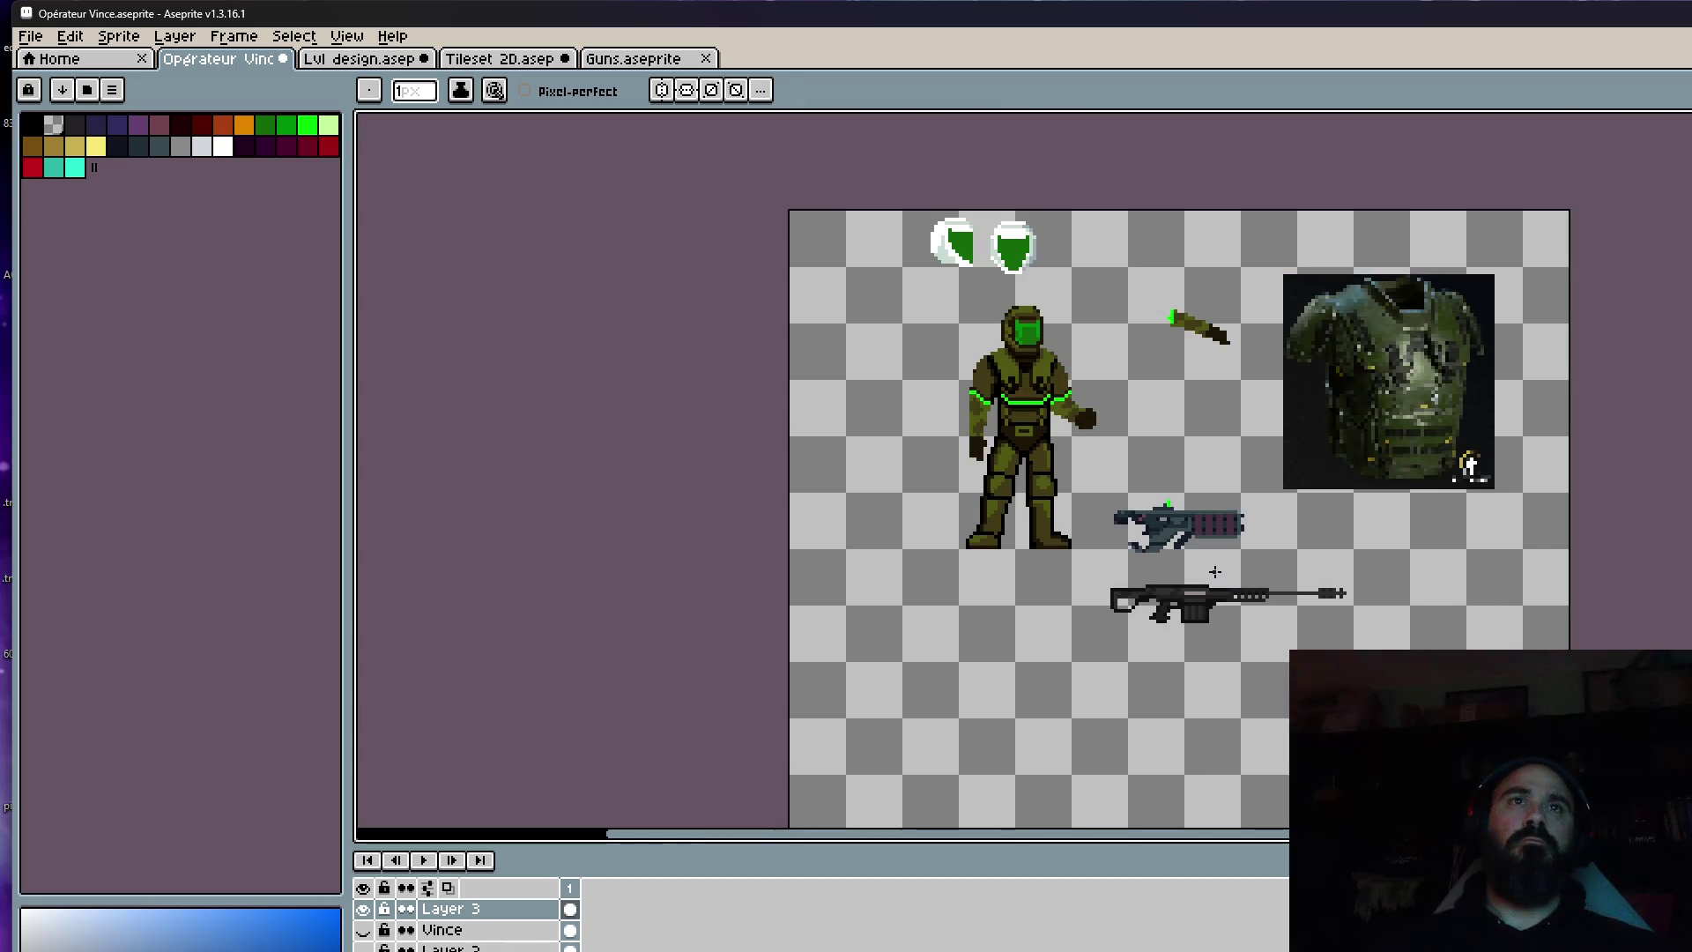
left_click(520, 58)
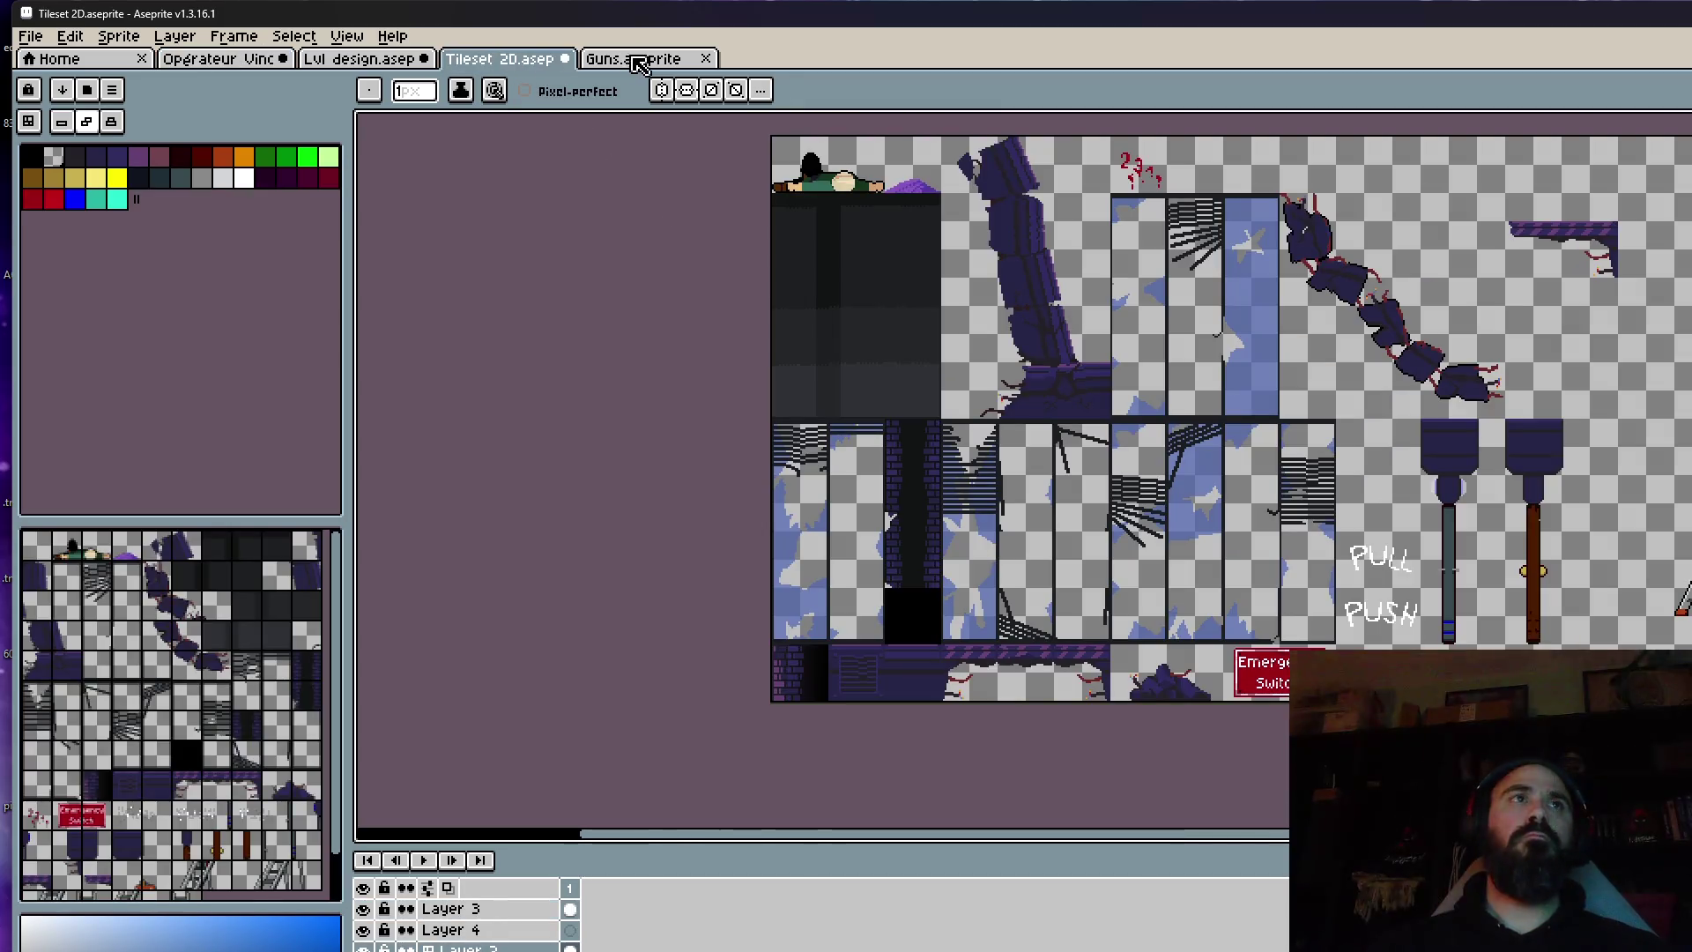
Close Guns.aseprite, then browse Void Operators > Modules > HUB and open Armor stand.
left_click(642, 60)
left_click(705, 58)
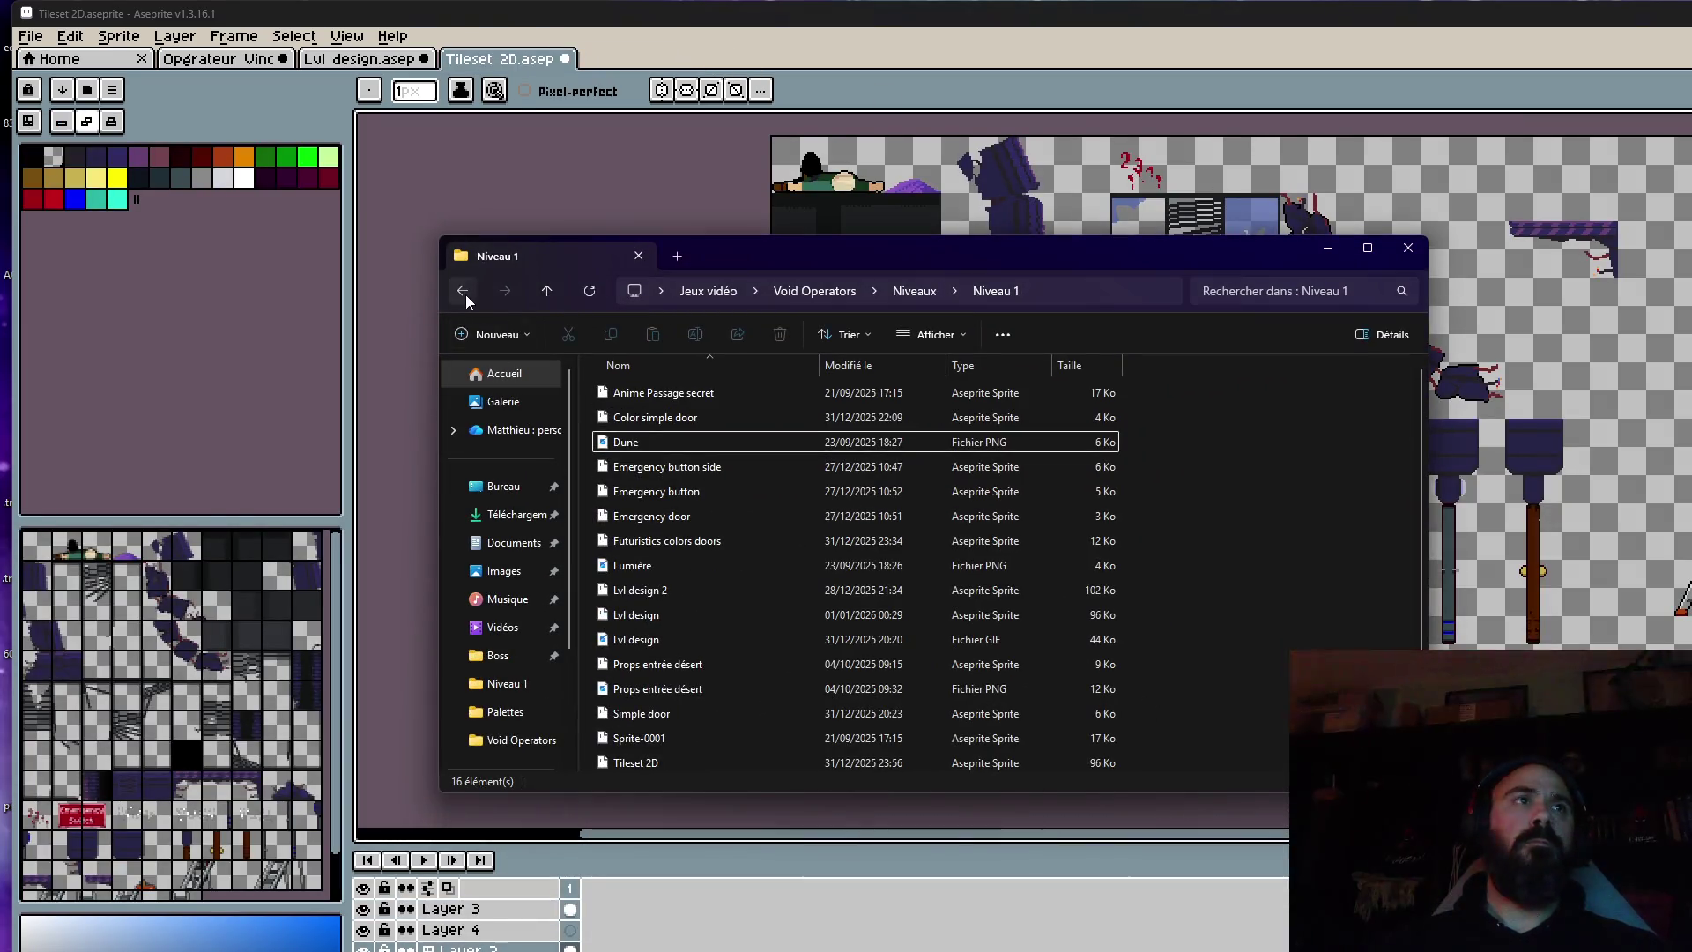
left_click(463, 291)
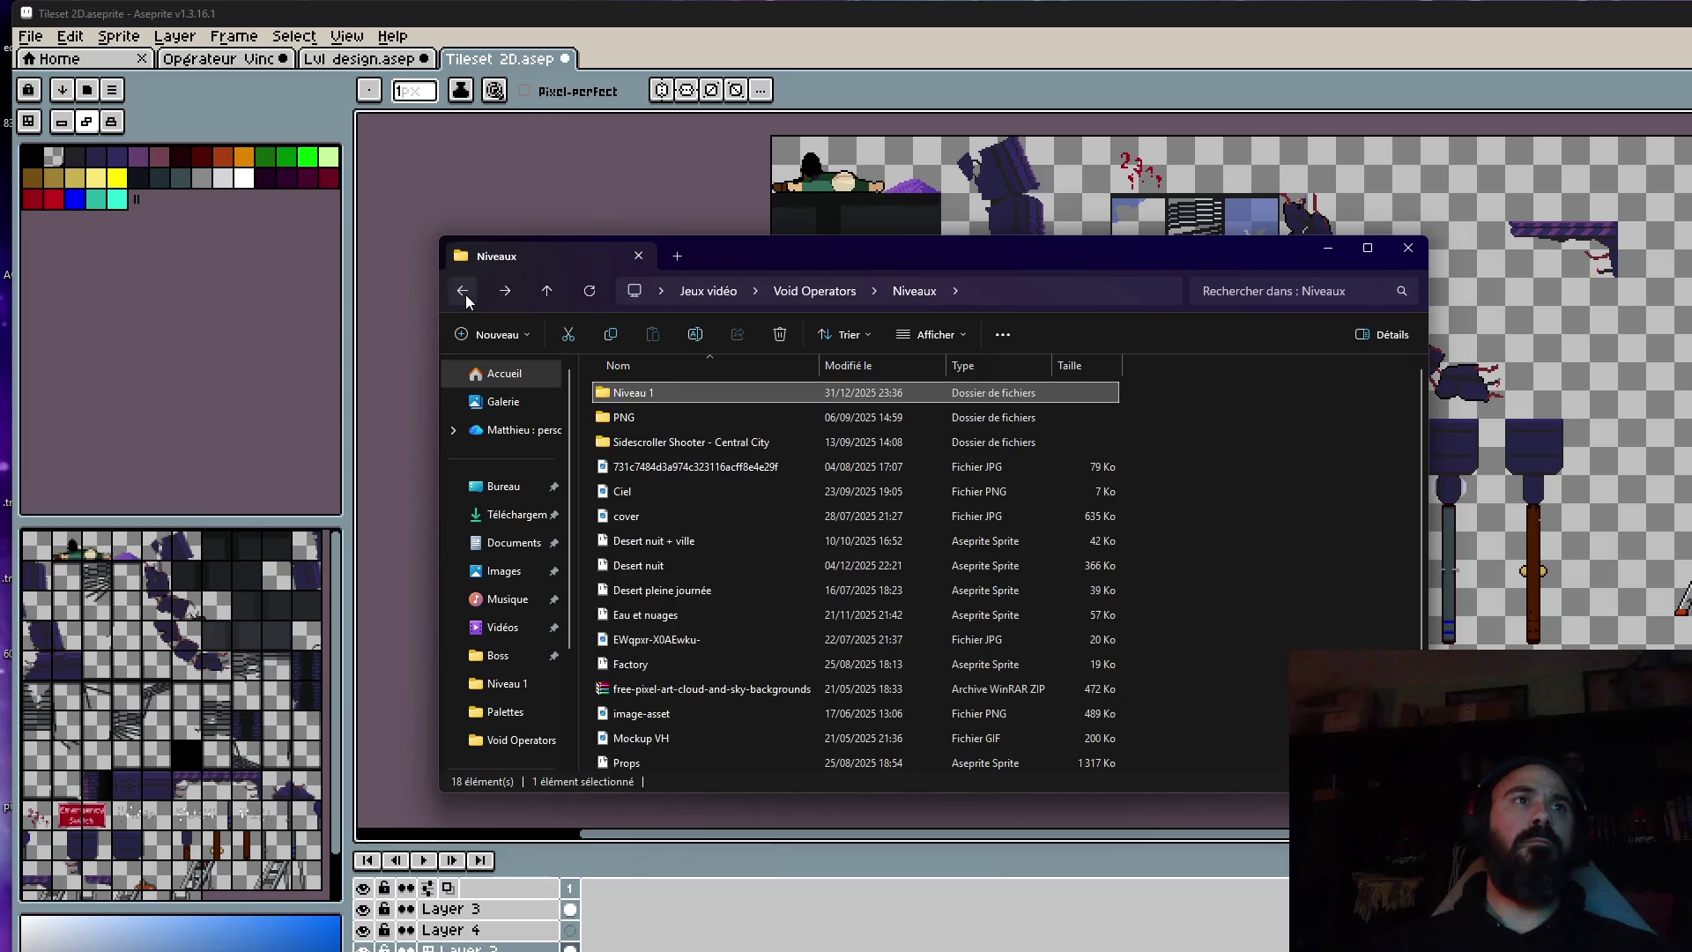
left_click(465, 294)
double_click(925, 401)
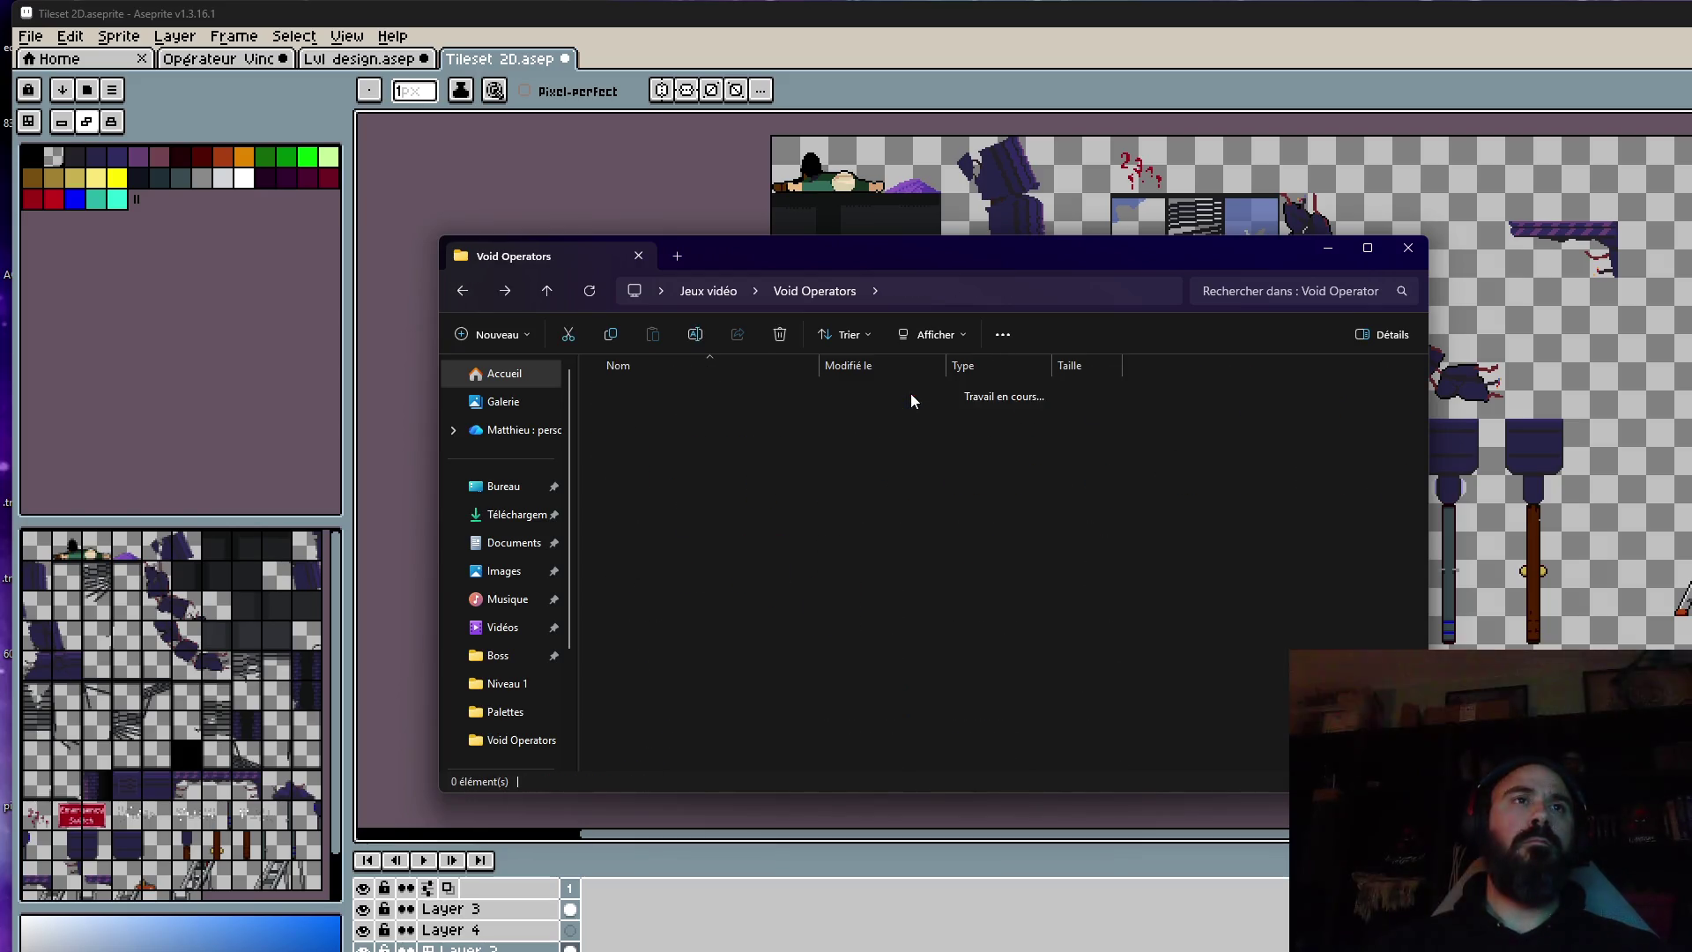
left_click(623, 391)
double_click(623, 391)
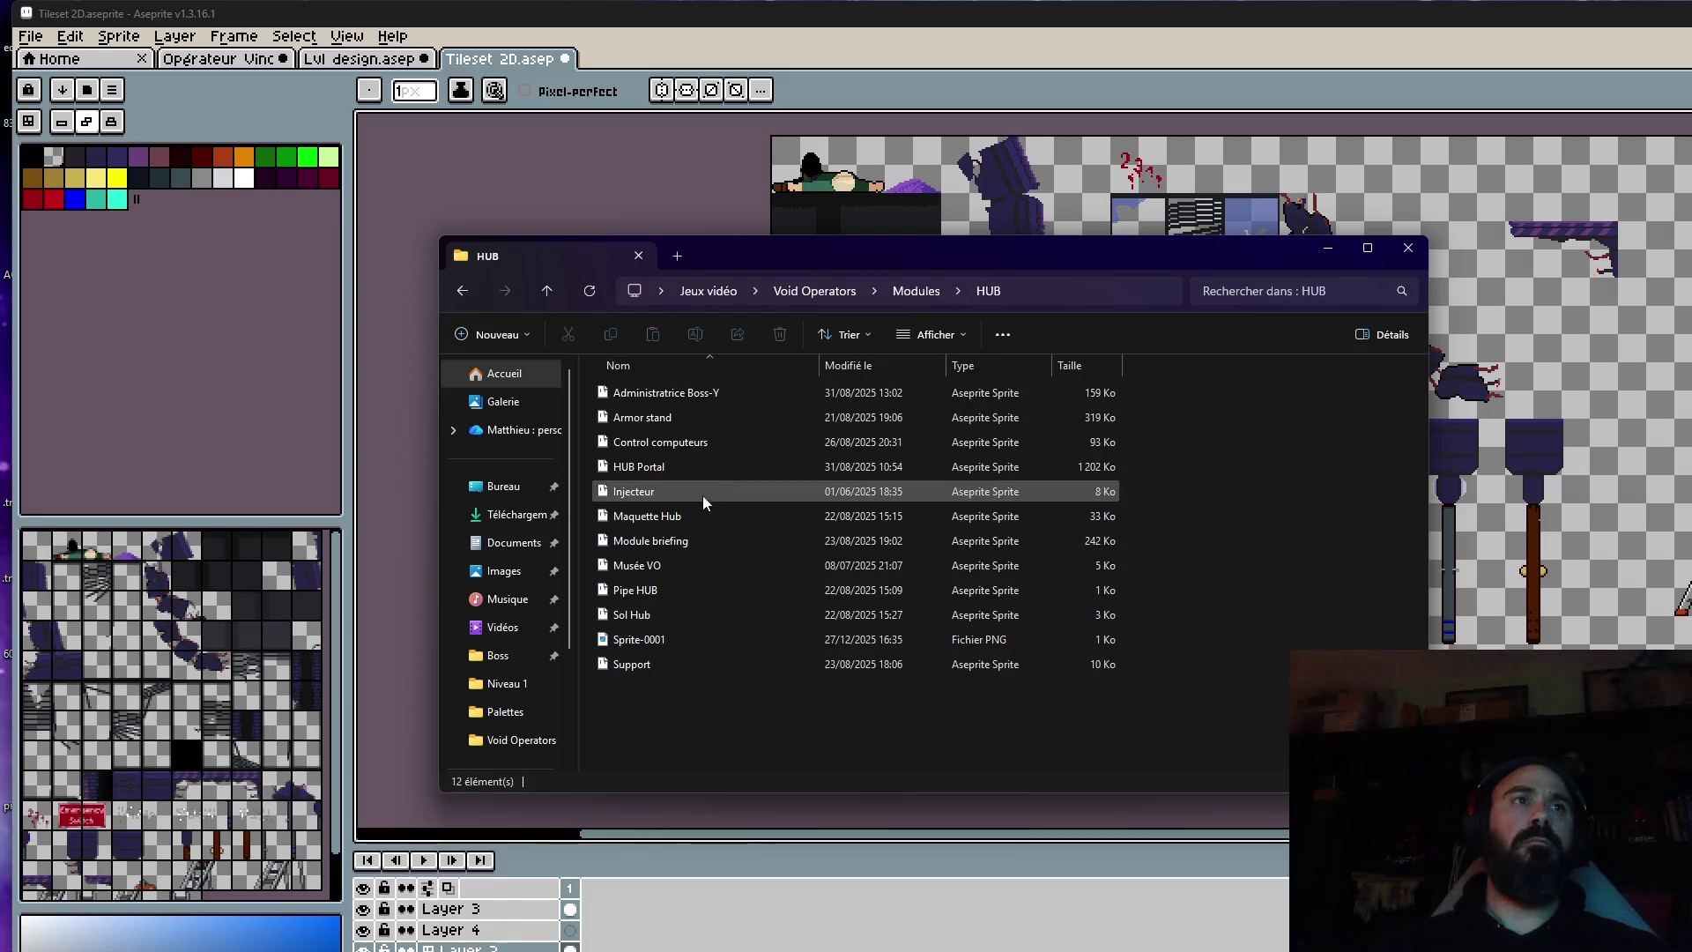
double_click(656, 418)
Marquee-select and copy the gun and wall rack inside the Armor stand case.
scroll(1183, 490, "up", 4)
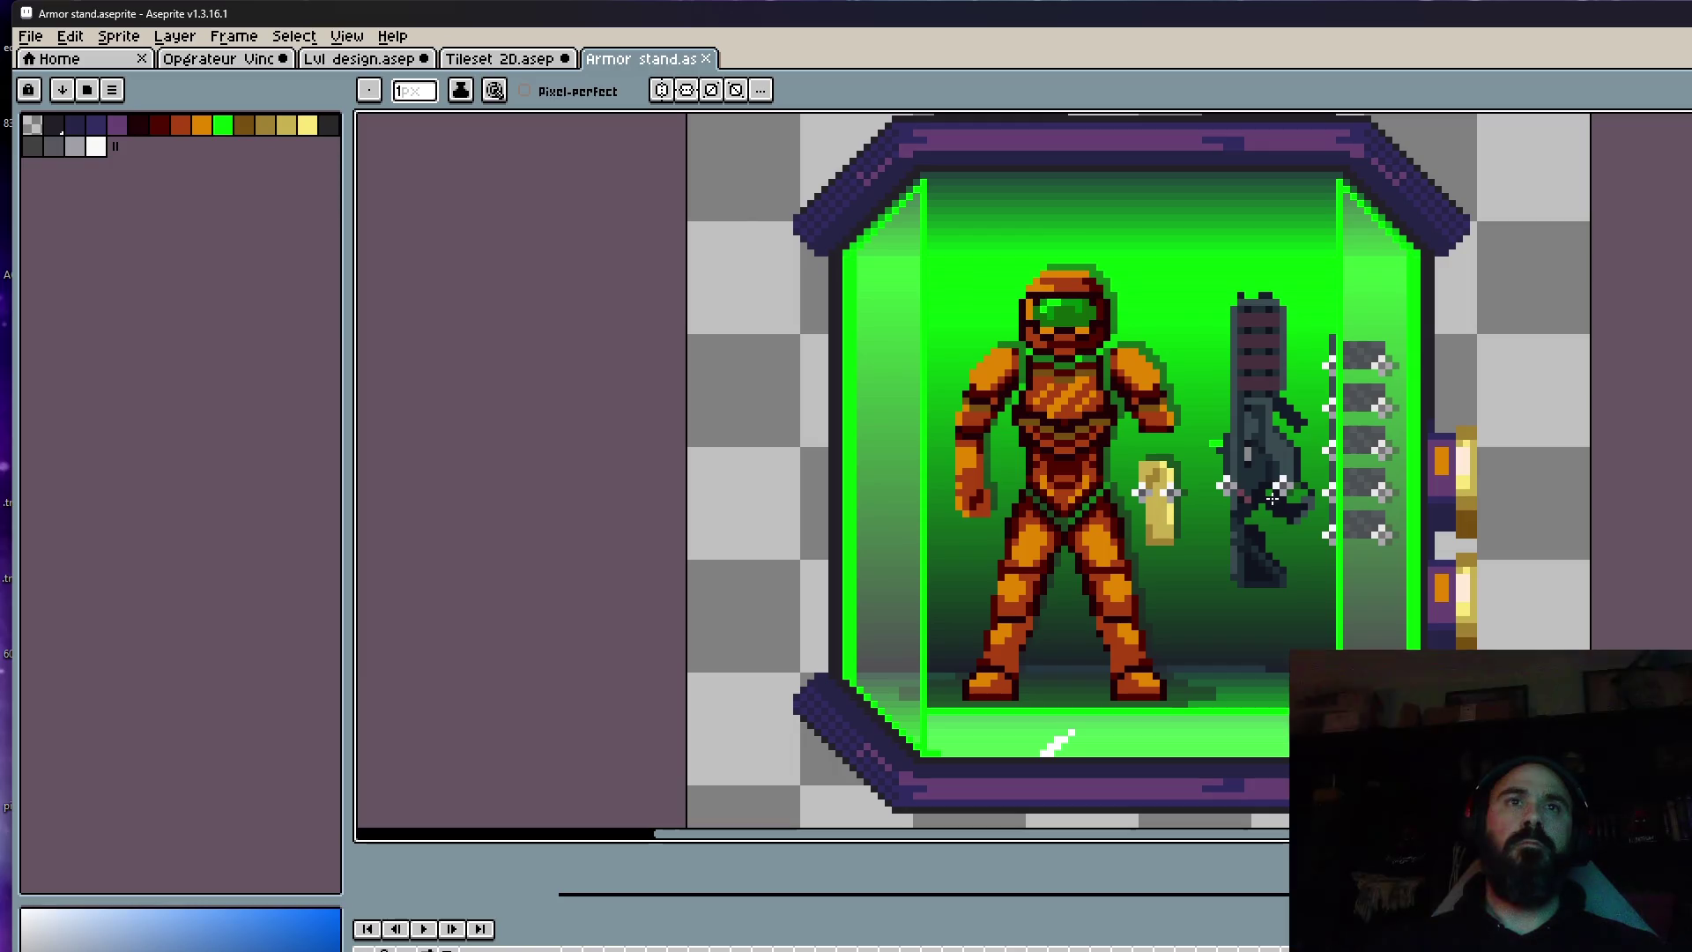
key("m")
mouse_move(1200, 262)
left_mouse_down()
mouse_move(1311, 379)
mouse_move(1452, 647)
left_mouse_up()
key("Right")
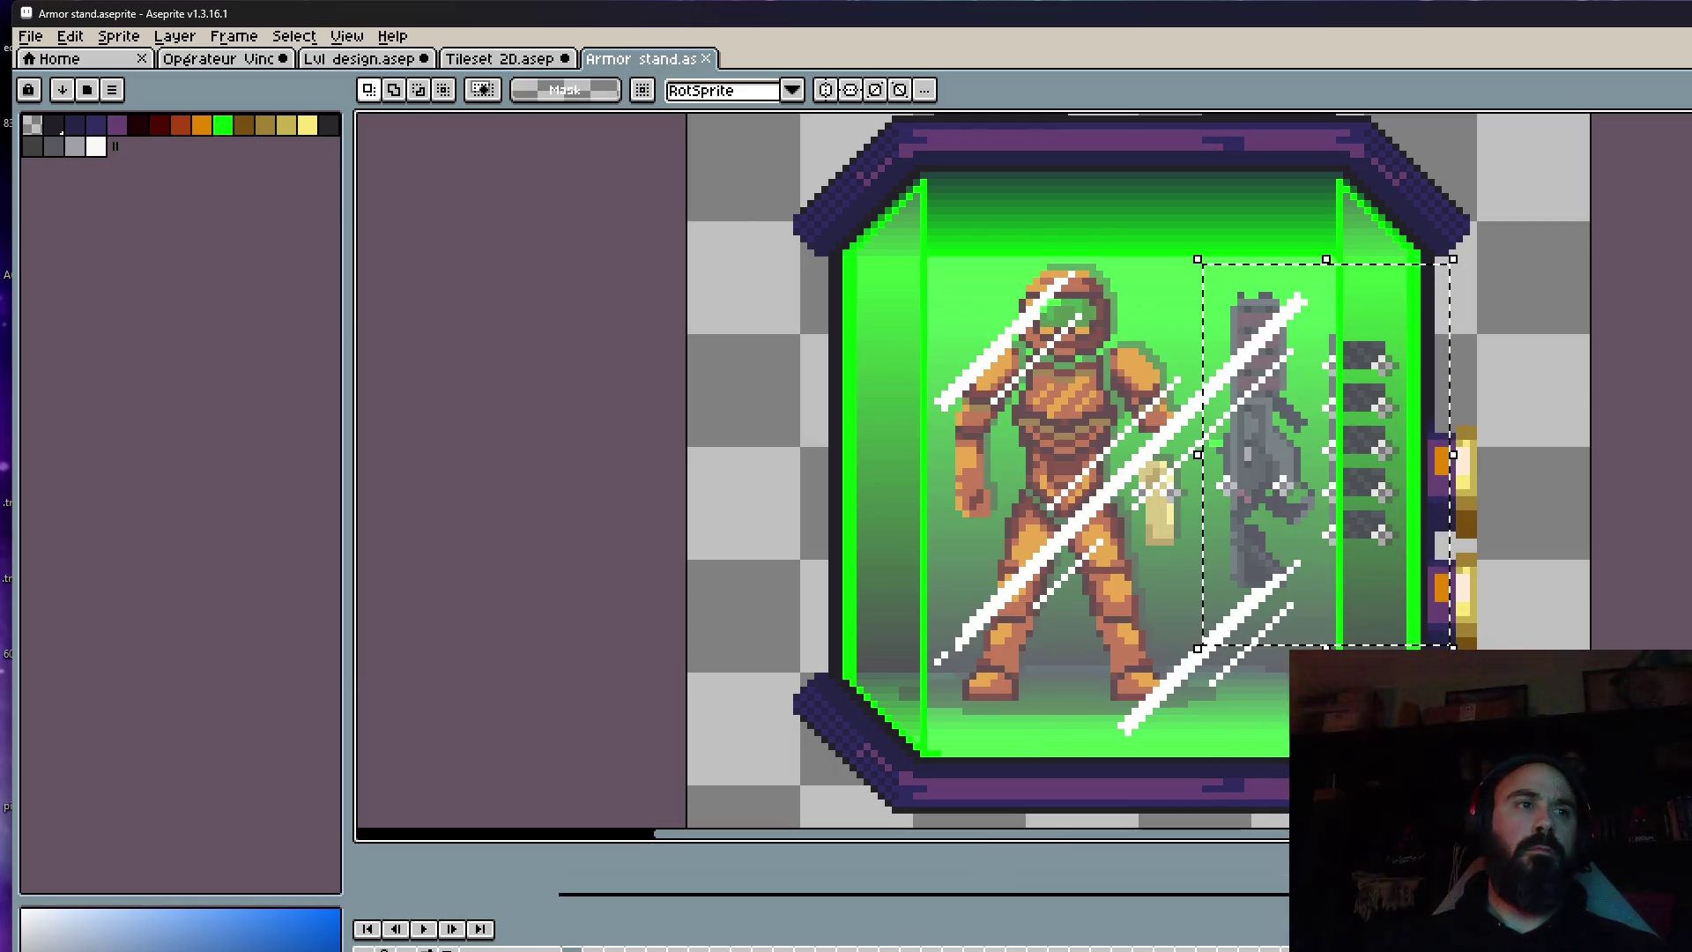
mouse_move(1265, 494)
left_mouse_down()
mouse_move(649, 555)
mouse_move(769, 546)
left_mouse_up()
key("Escape")
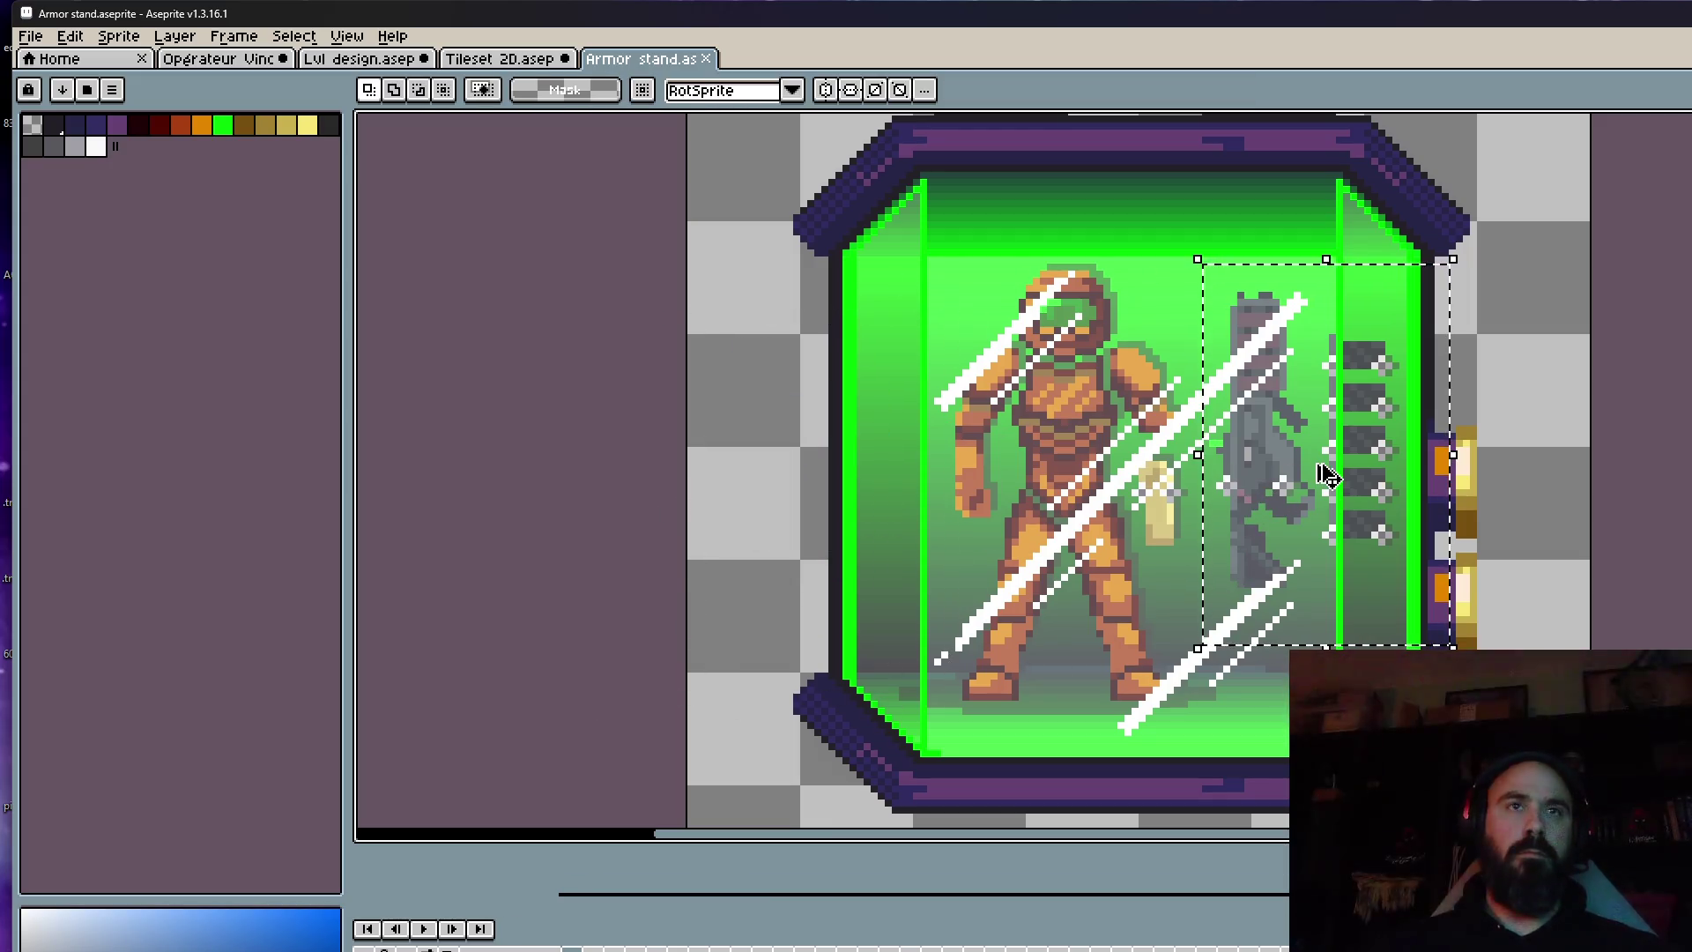
Paste the gun below the soldier in Opérateur Vince and rotate it 90° clockwise.
left_click(527, 70)
left_click(362, 64)
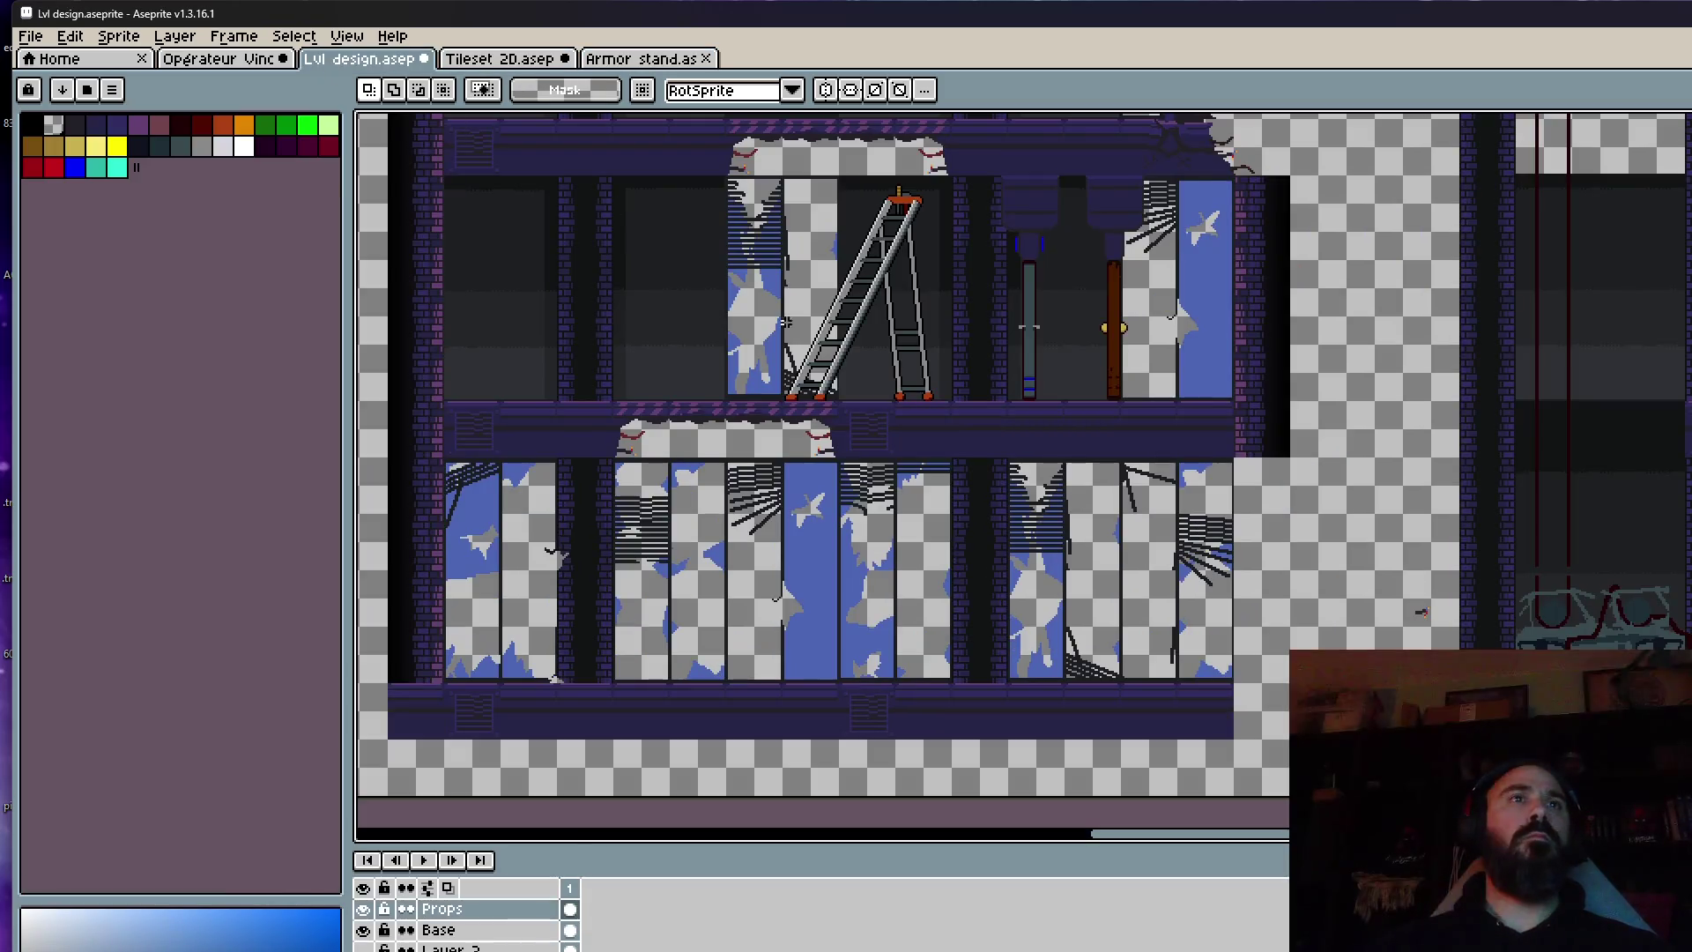
left_click(251, 70)
key("ctrl+v")
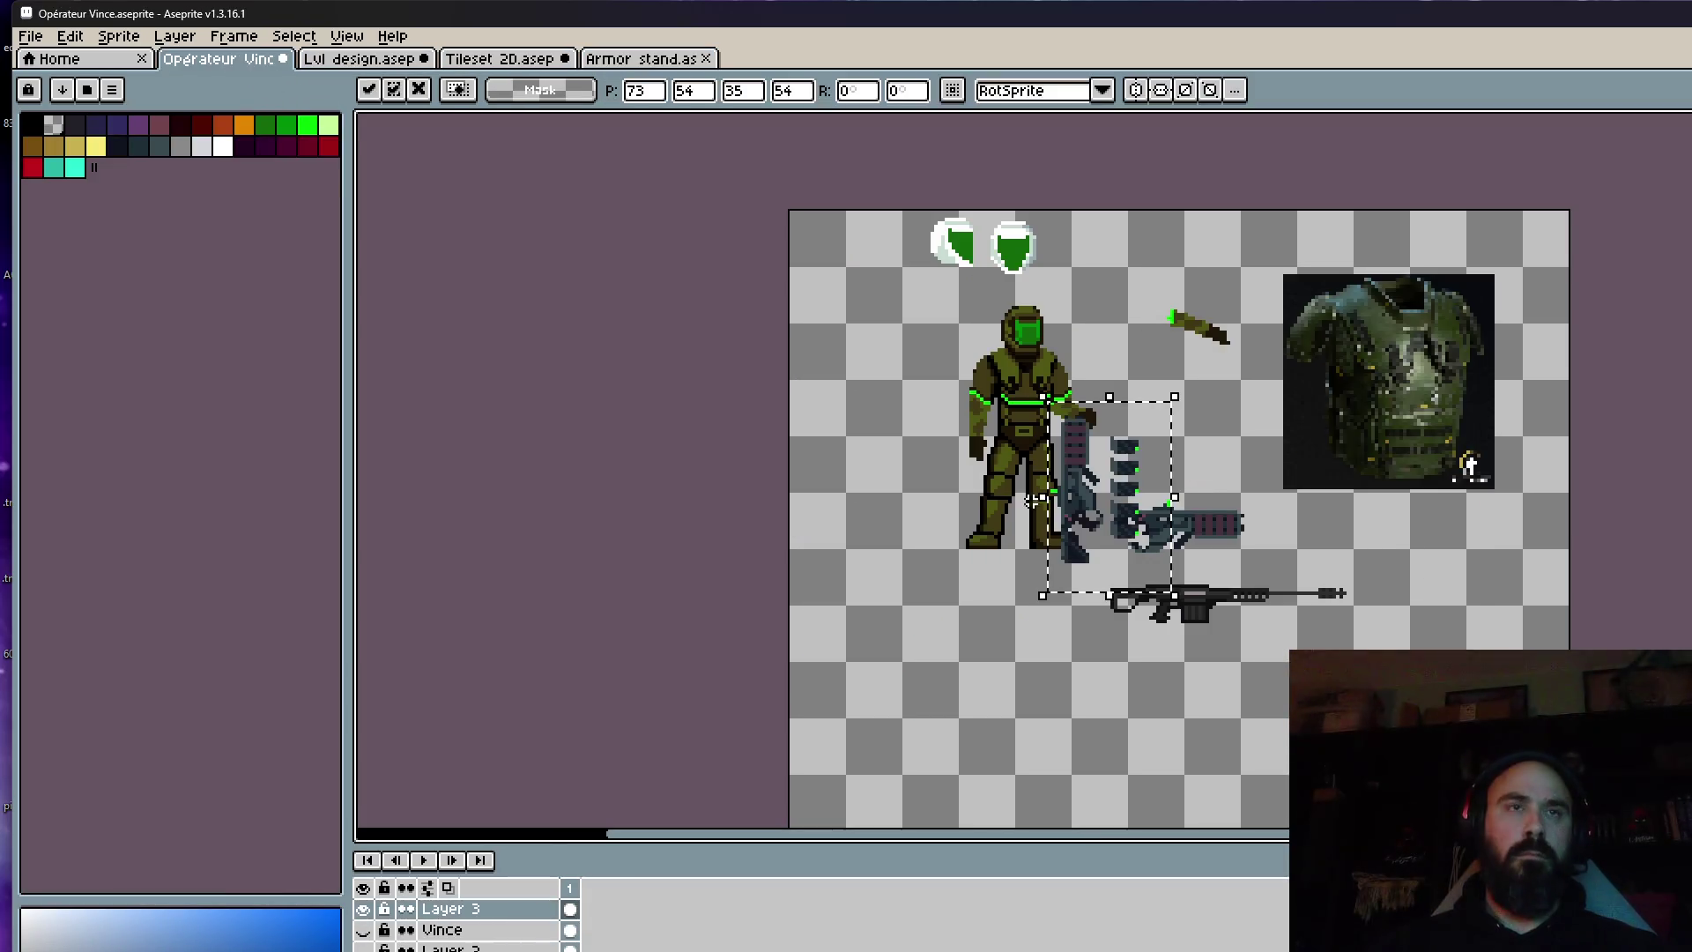
left_click_drag(1031, 503, 983, 697)
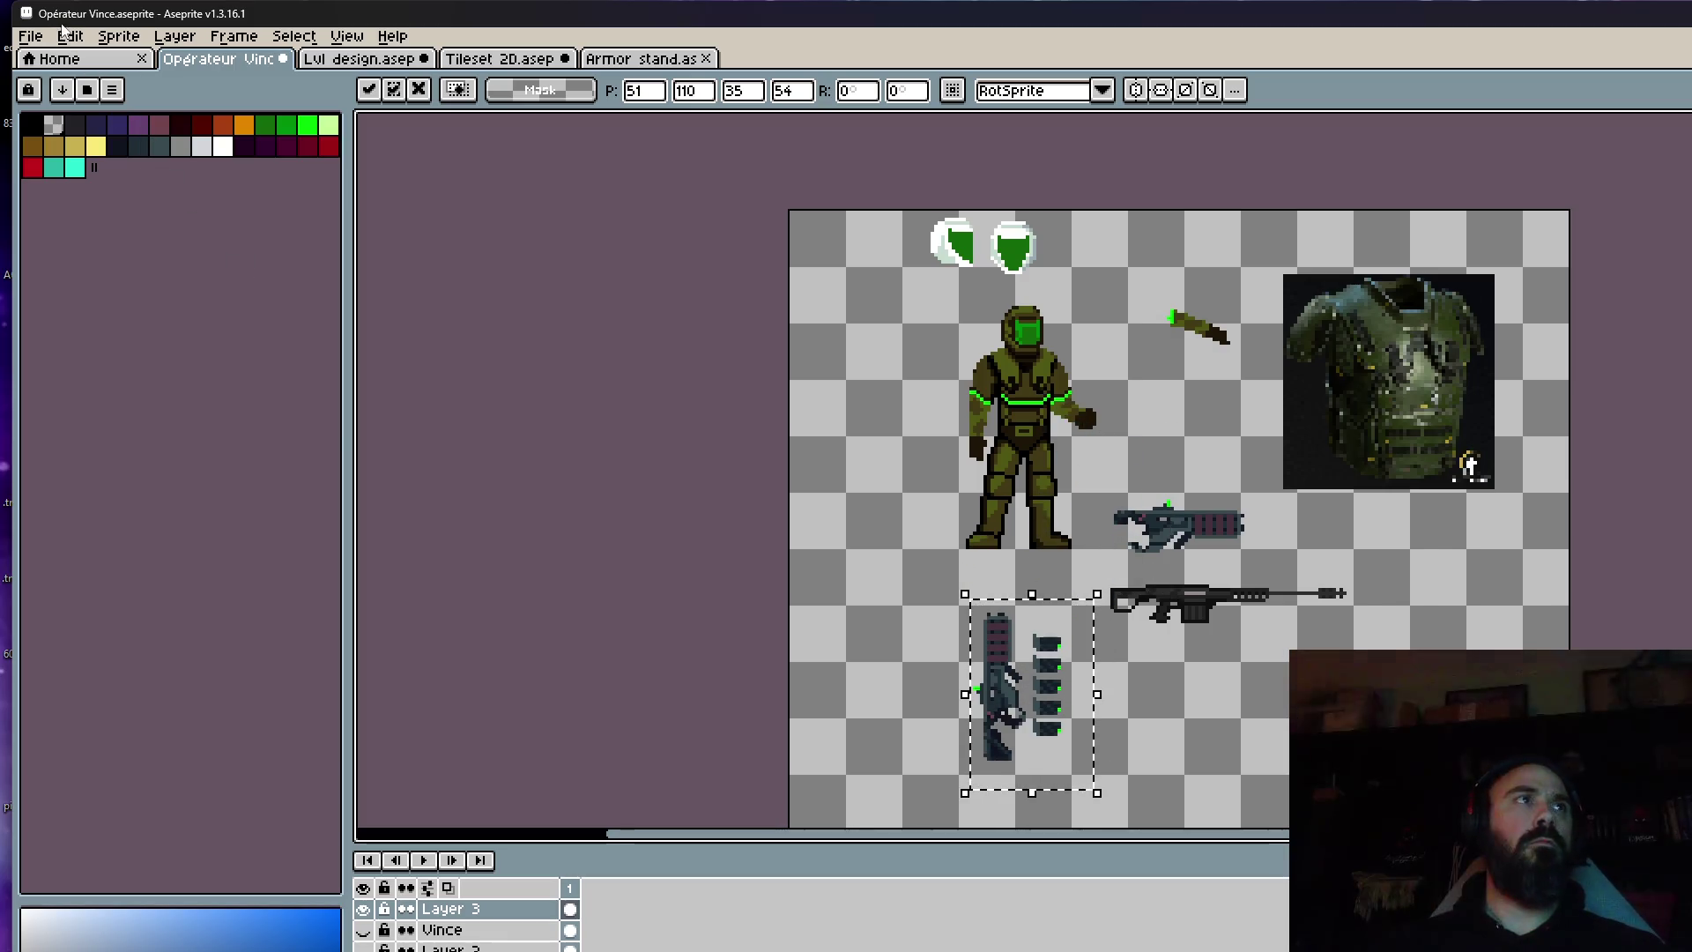
left_click(69, 36)
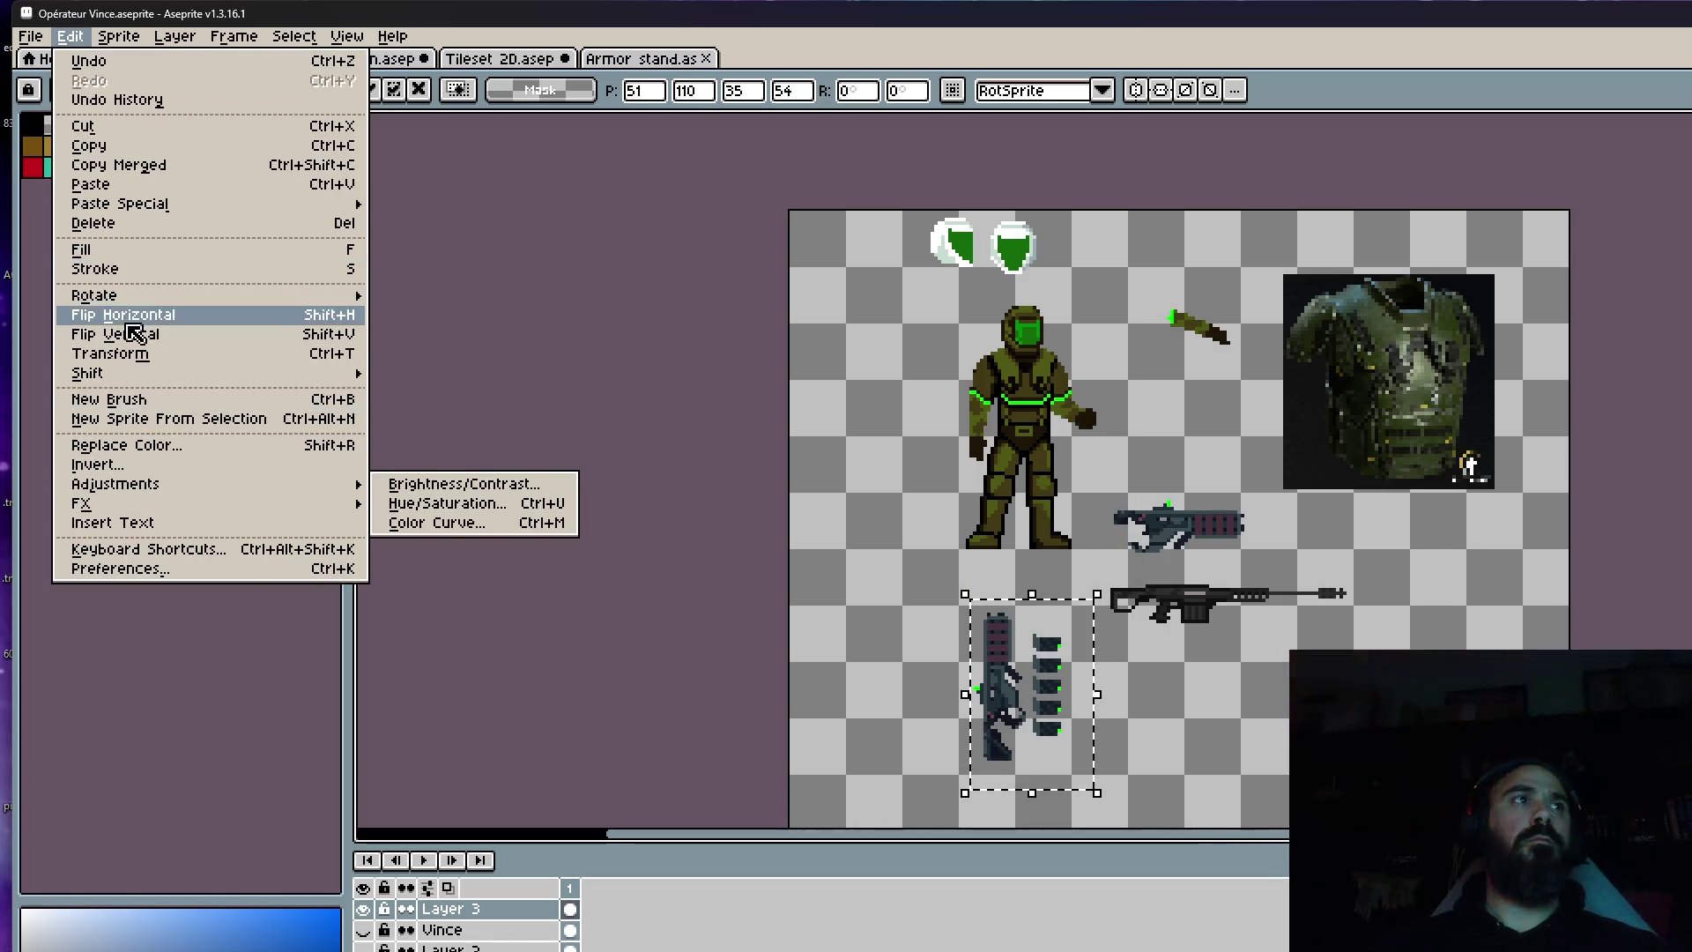
mouse_move(133, 297)
left_click(423, 317)
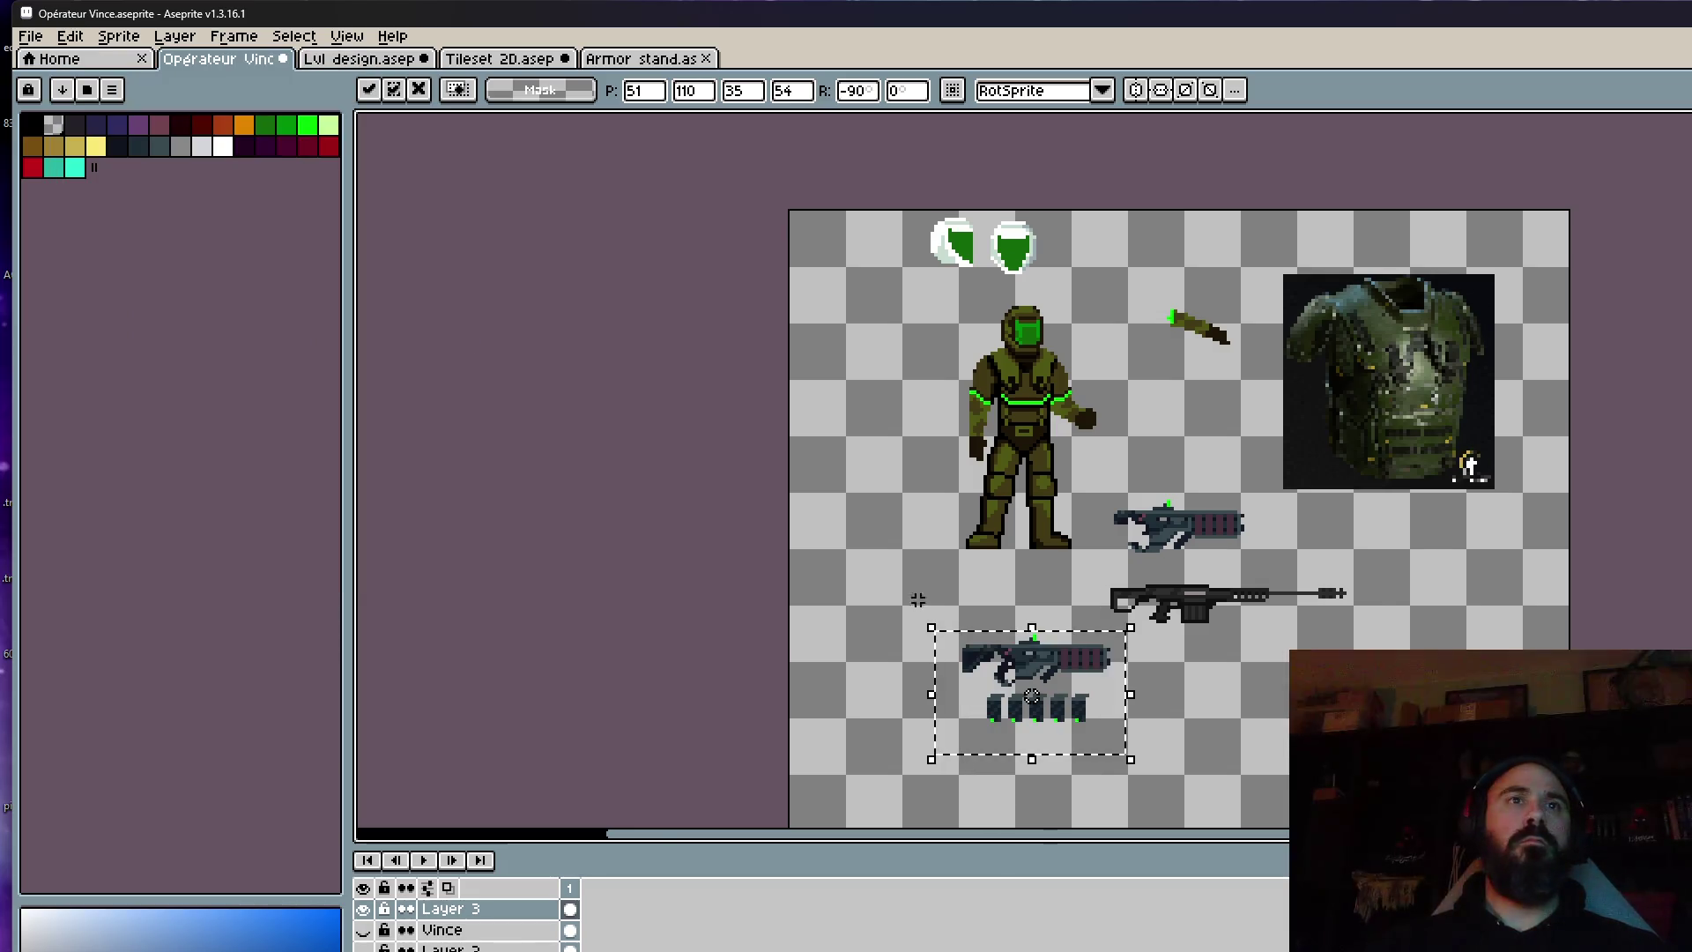
scroll(1111, 621, "up", 1)
left_click(1069, 415)
Delete the two older guns and move the new gun and ammo beside the soldier.
left_click_drag(1069, 415, 1489, 629)
key("Delete")
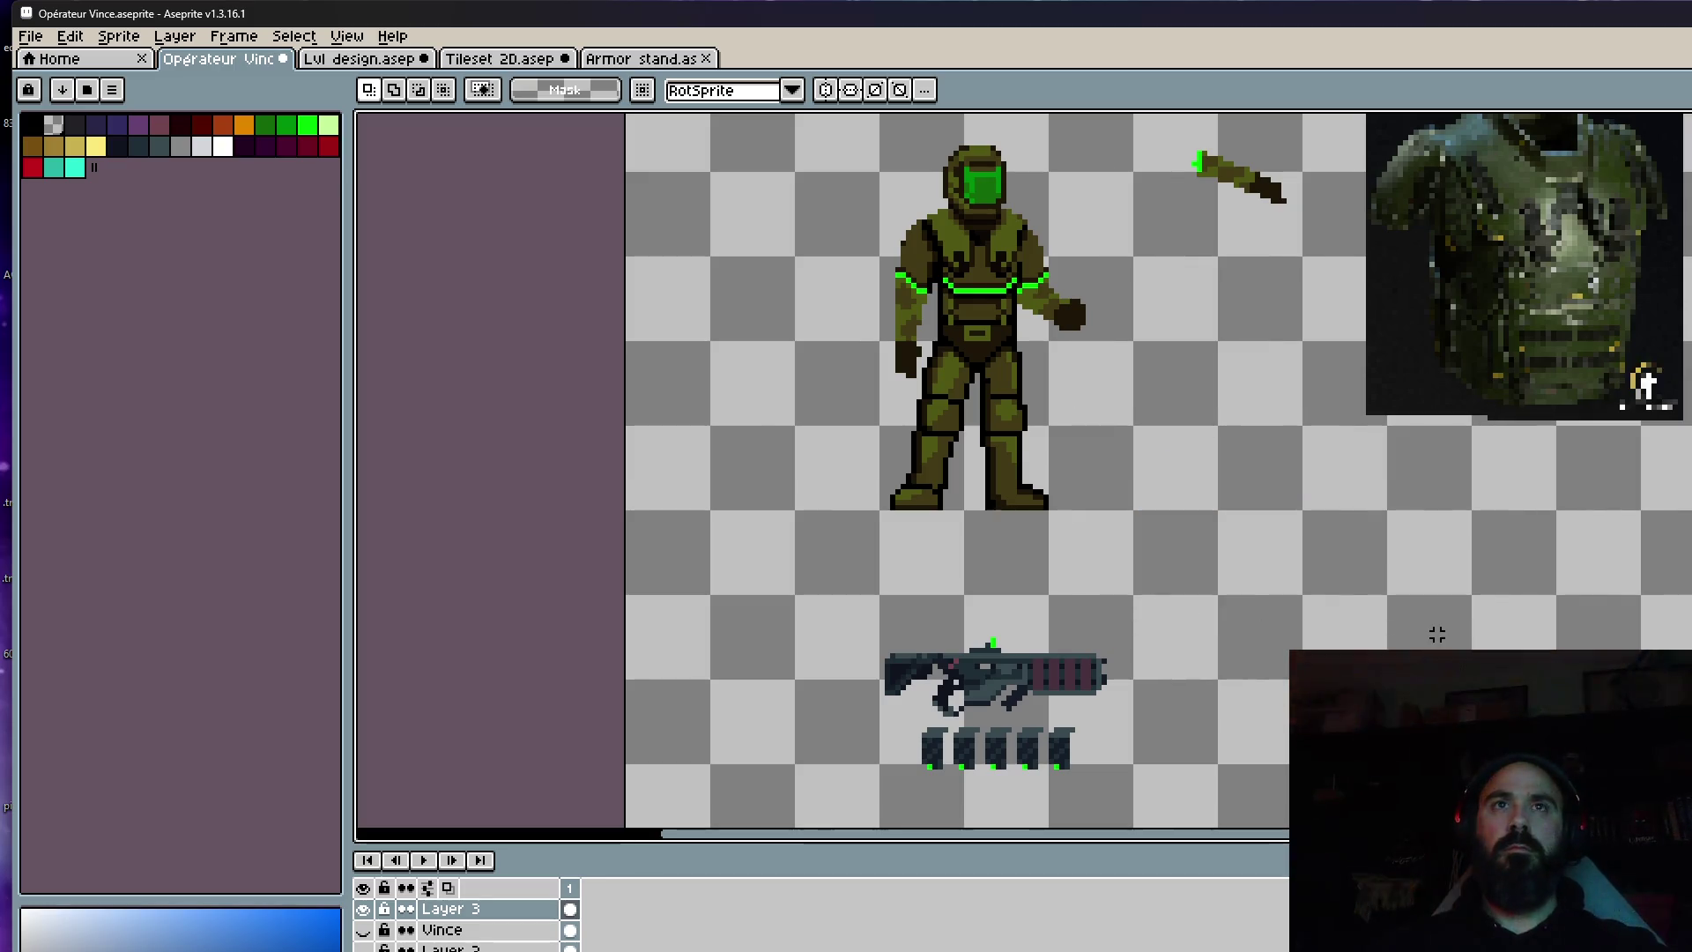
left_click_drag(758, 611, 1254, 801)
mouse_move(934, 616)
left_mouse_down()
mouse_move(1157, 450)
mouse_move(1172, 402)
left_mouse_up()
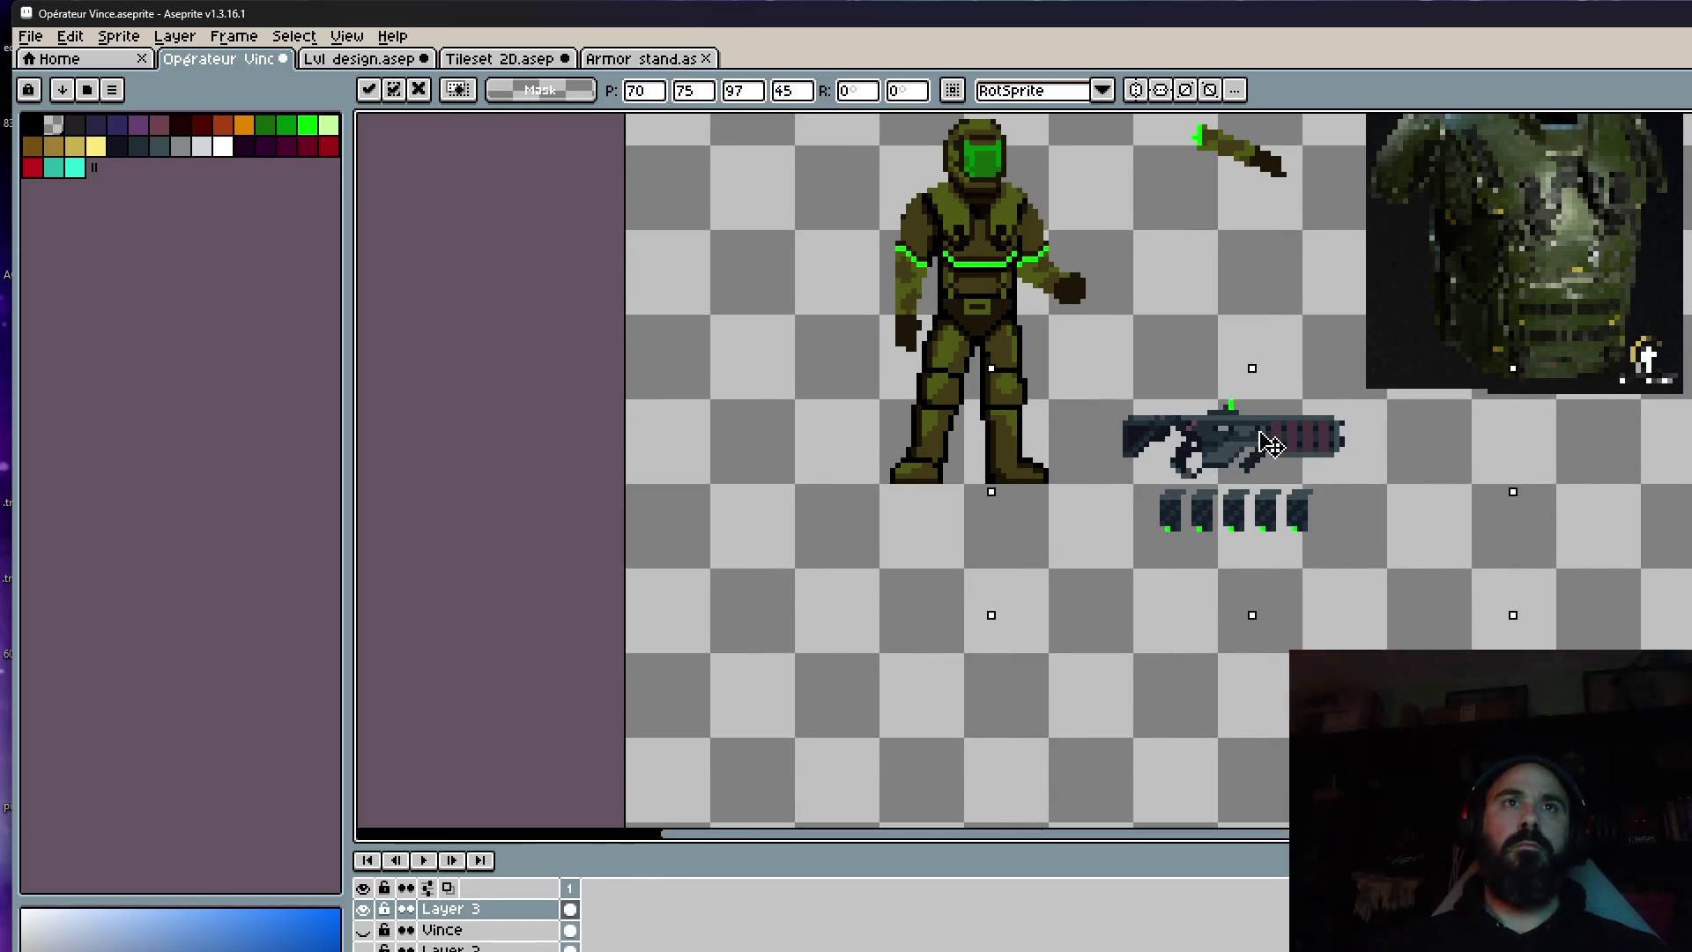
left_click_drag(1075, 483, 1387, 367)
left_click_drag(1332, 460, 1053, 360)
key("ctrl+z")
key("ctrl+d")
left_click_drag(1218, 321, 1280, 480)
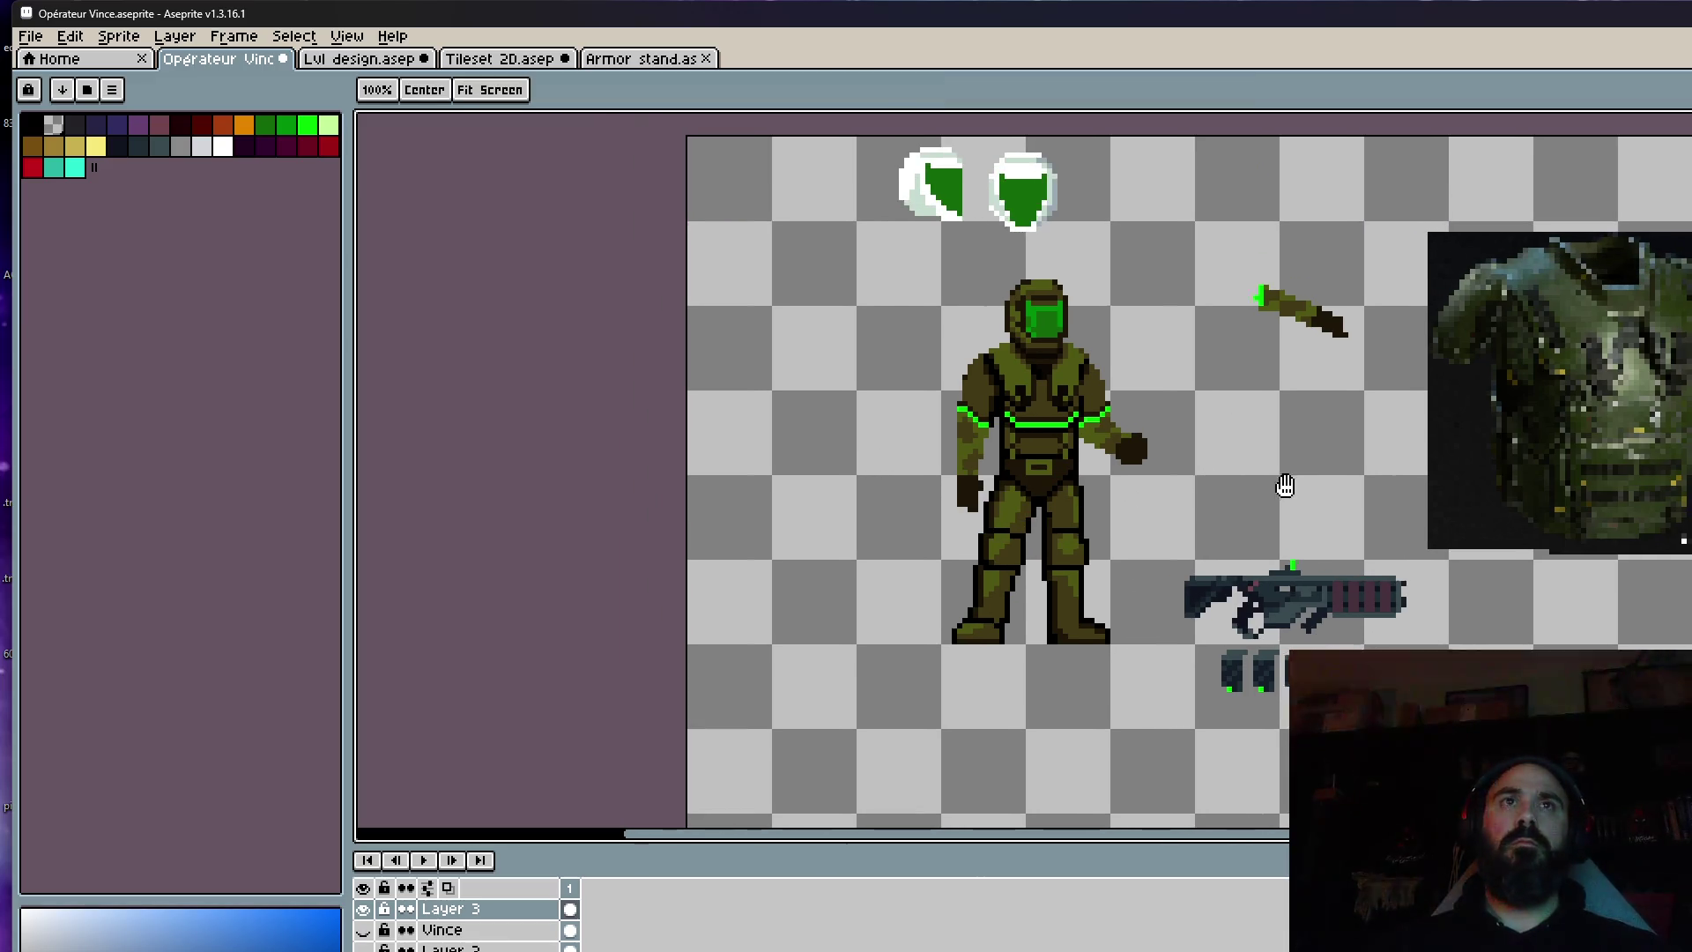
key("m")
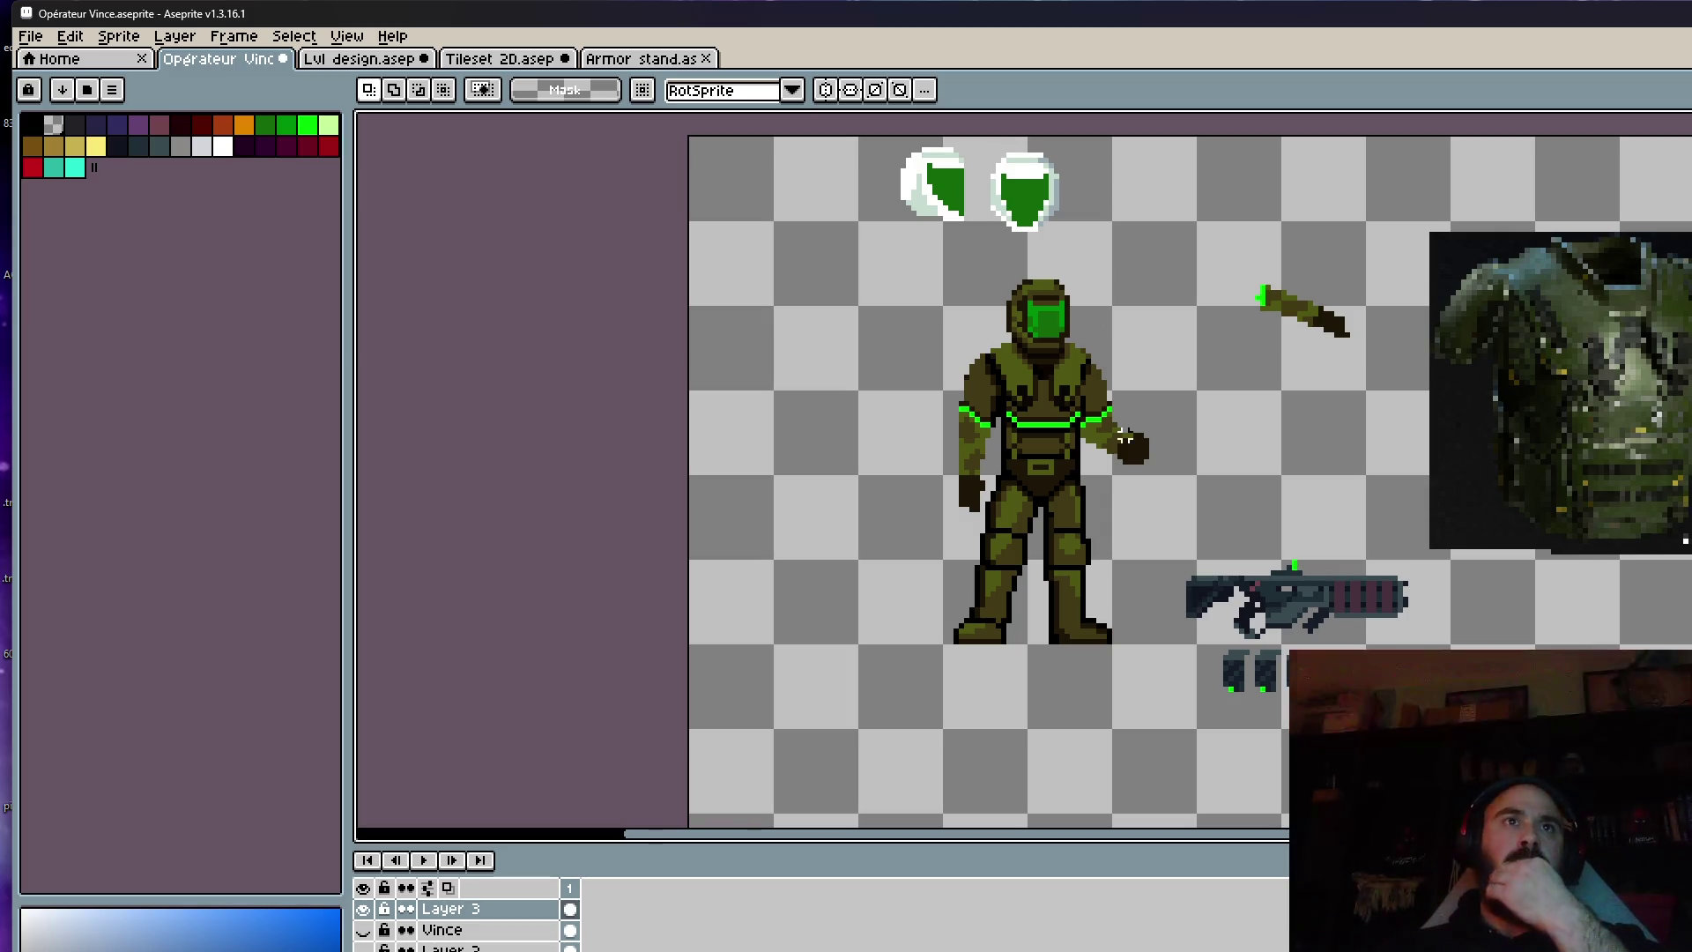
Eyedrop the armour's olive green and paint olive pixels on the chest, undoing the last one.
scroll(1045, 382, "up", 2)
scroll(1073, 398, "up", 3)
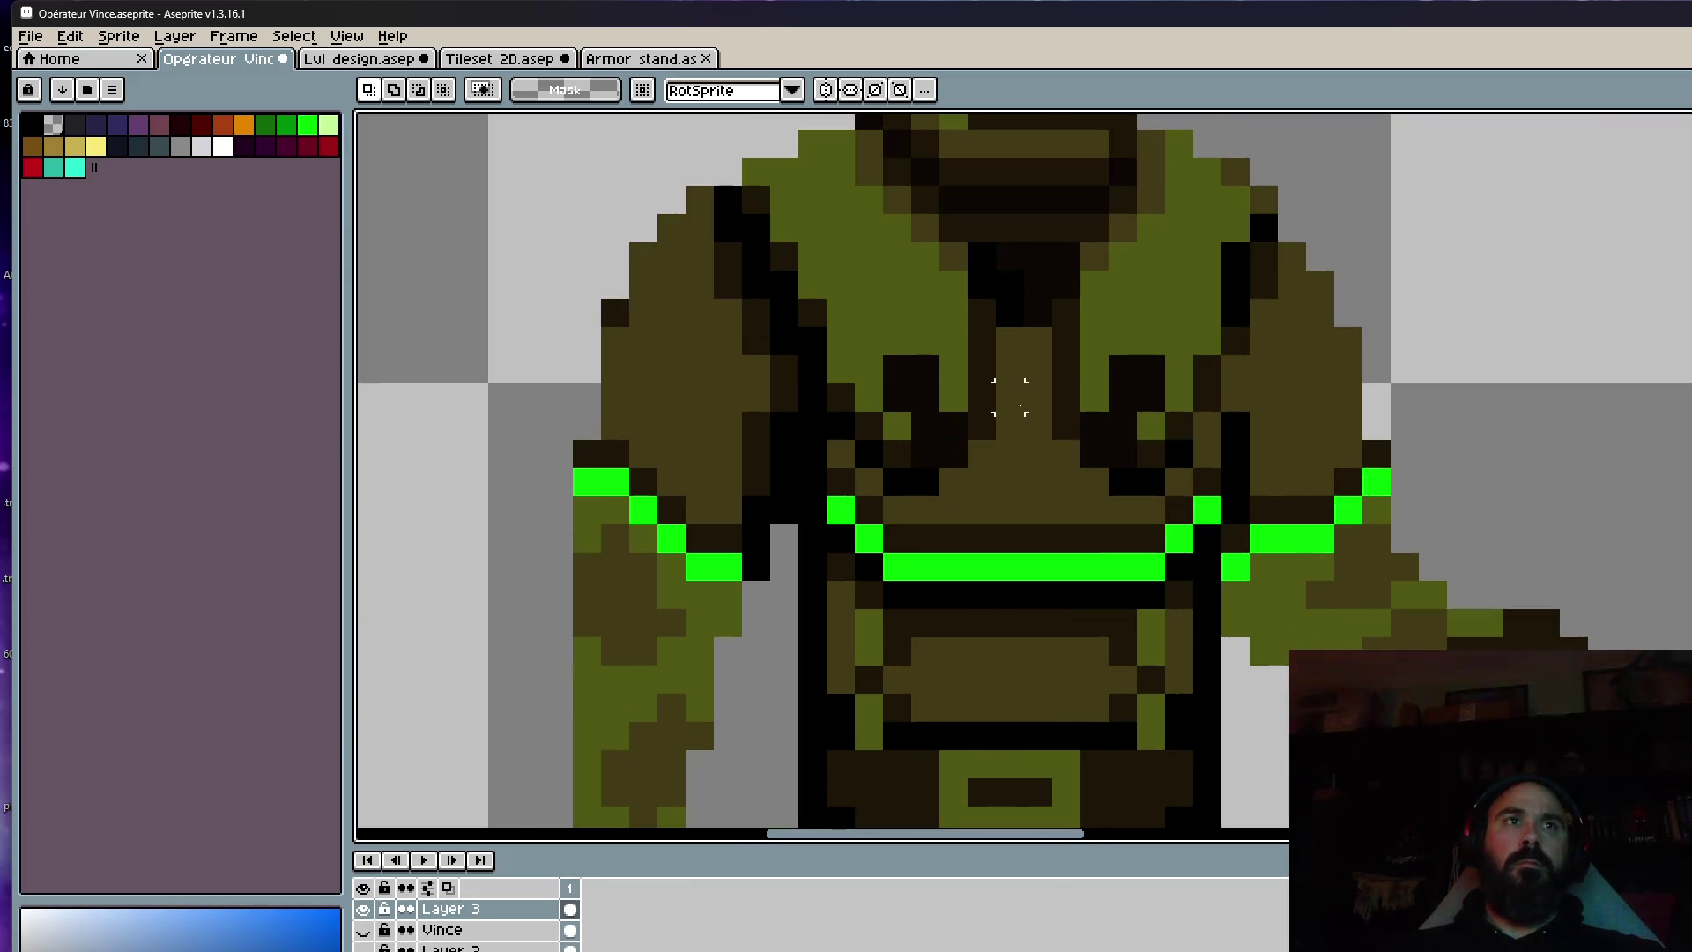
key("i")
scroll(1005, 405, "up", 1)
left_click(991, 417)
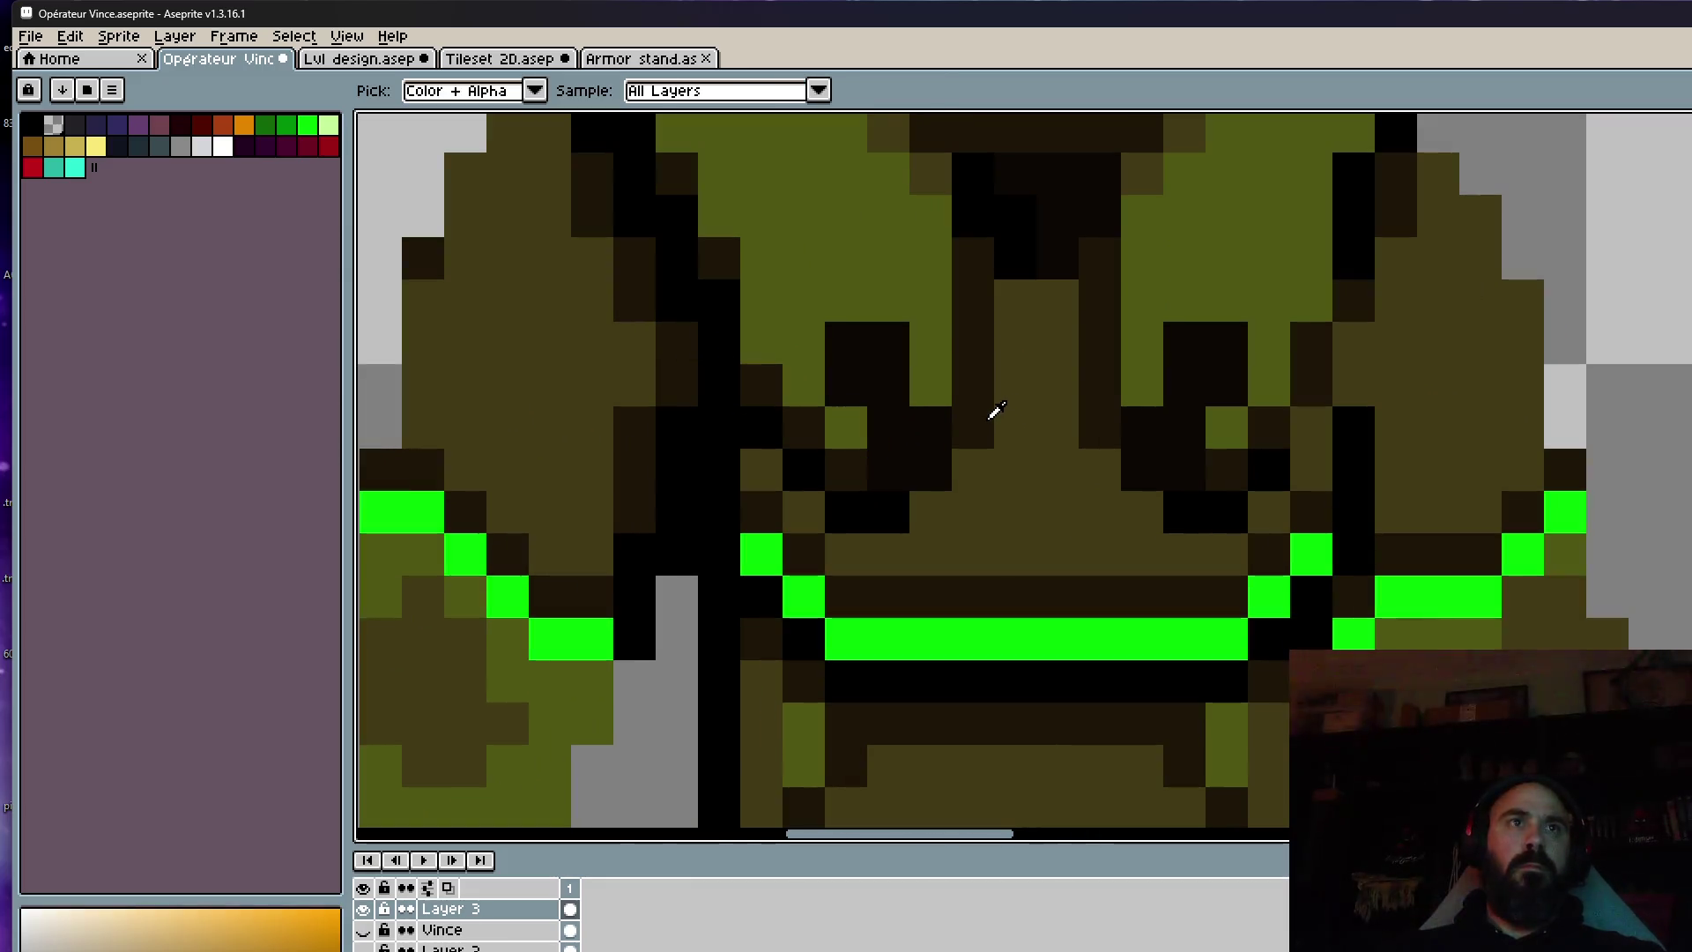
left_click(938, 374)
key("b")
mouse_move(971, 425)
left_mouse_down()
mouse_move(970, 460)
mouse_move(848, 470)
mouse_move(849, 499)
mouse_move(990, 503)
left_mouse_up()
key("ctrl+z")
Paint more olive pixels across the chest, including a single pixel and a two-pixel stroke.
scroll(1018, 499, "down", 4)
scroll(1047, 532, "up", 2)
scroll(1039, 498, "up", 2)
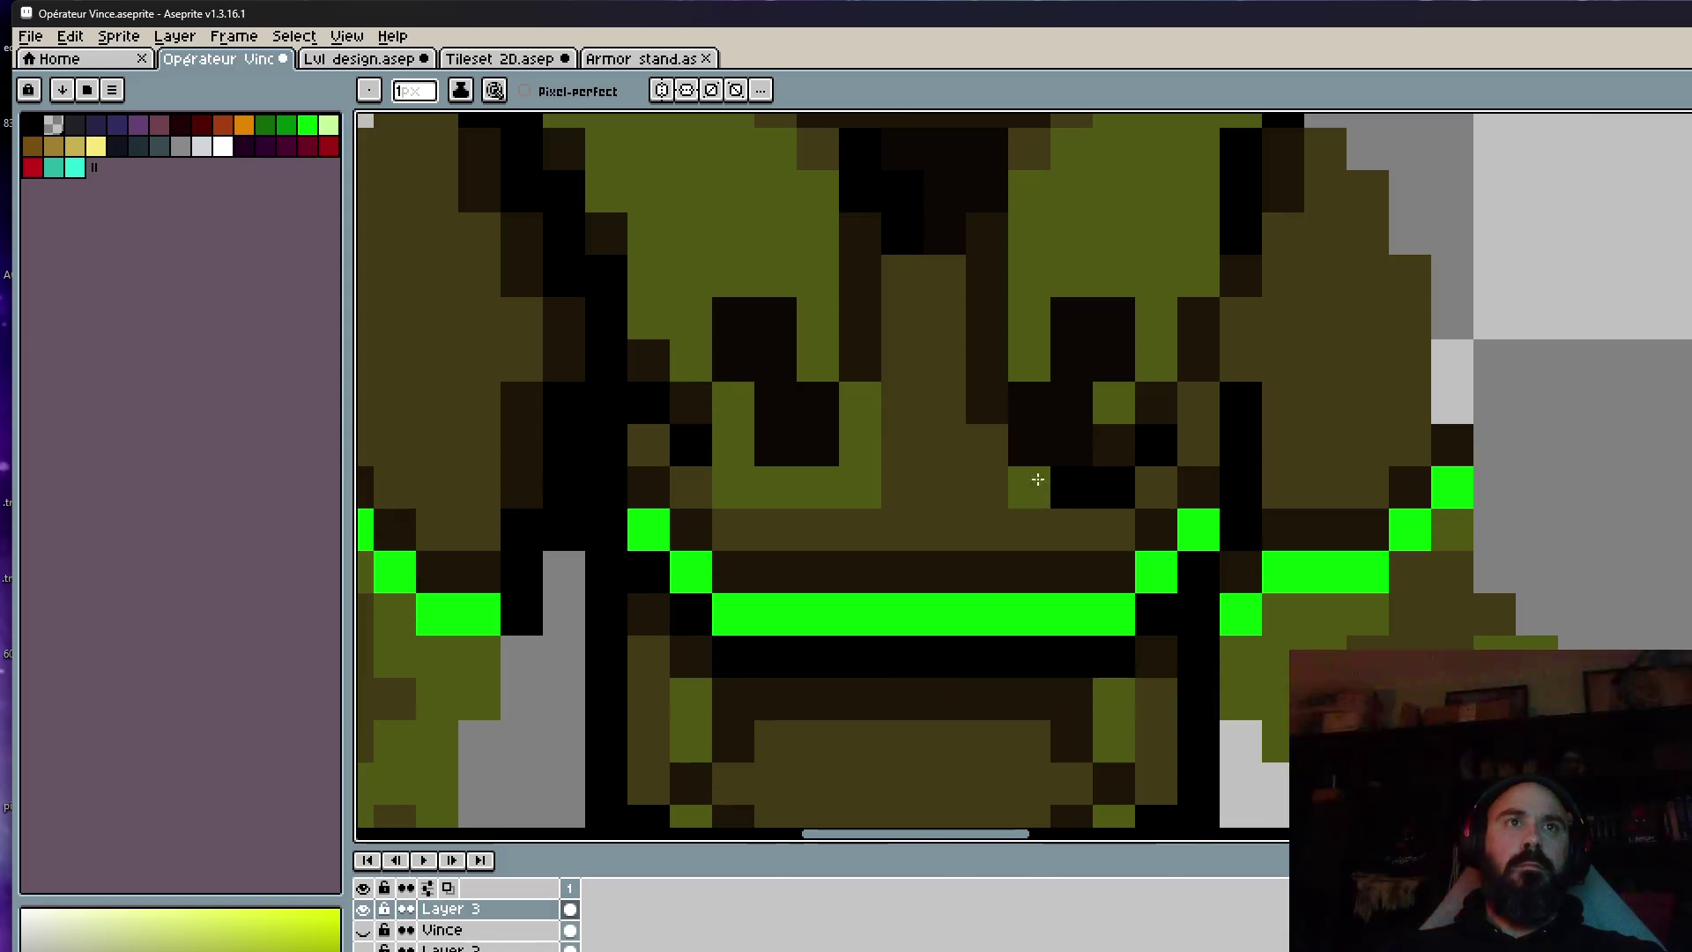
mouse_move(992, 461)
left_mouse_down()
mouse_move(1141, 479)
mouse_move(1140, 420)
left_mouse_up()
left_click(1044, 441)
left_click_drag(1029, 402, 987, 402)
scroll(1022, 405, "down", 4)
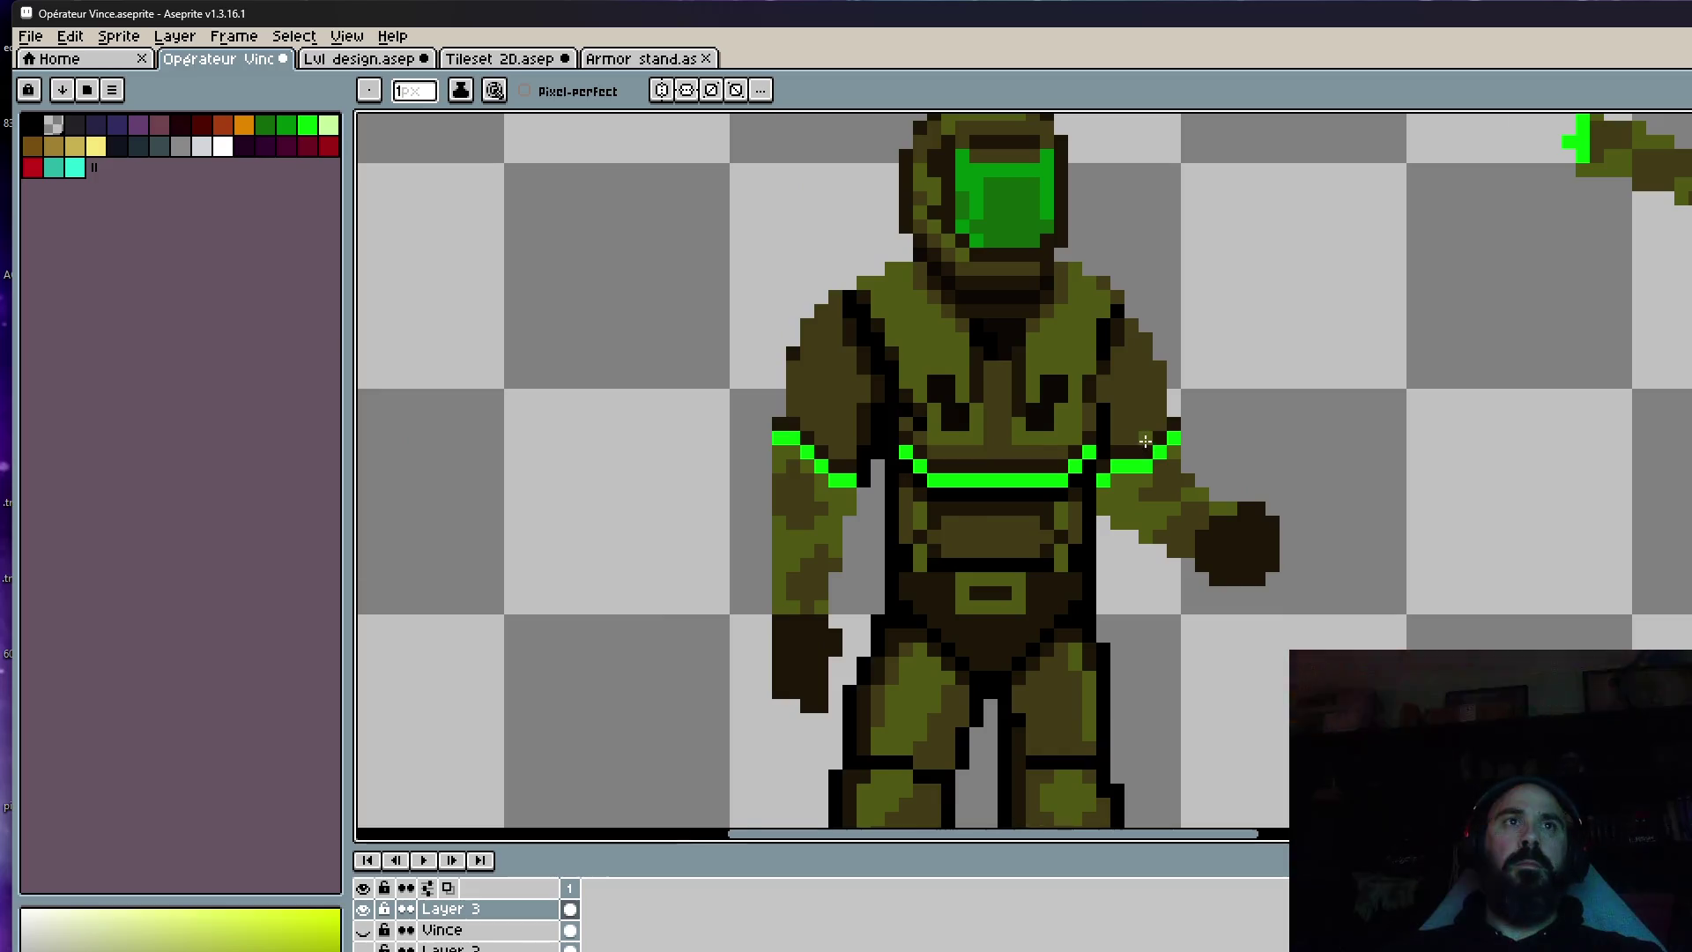
scroll(1145, 443, "down", 2)
key("v")
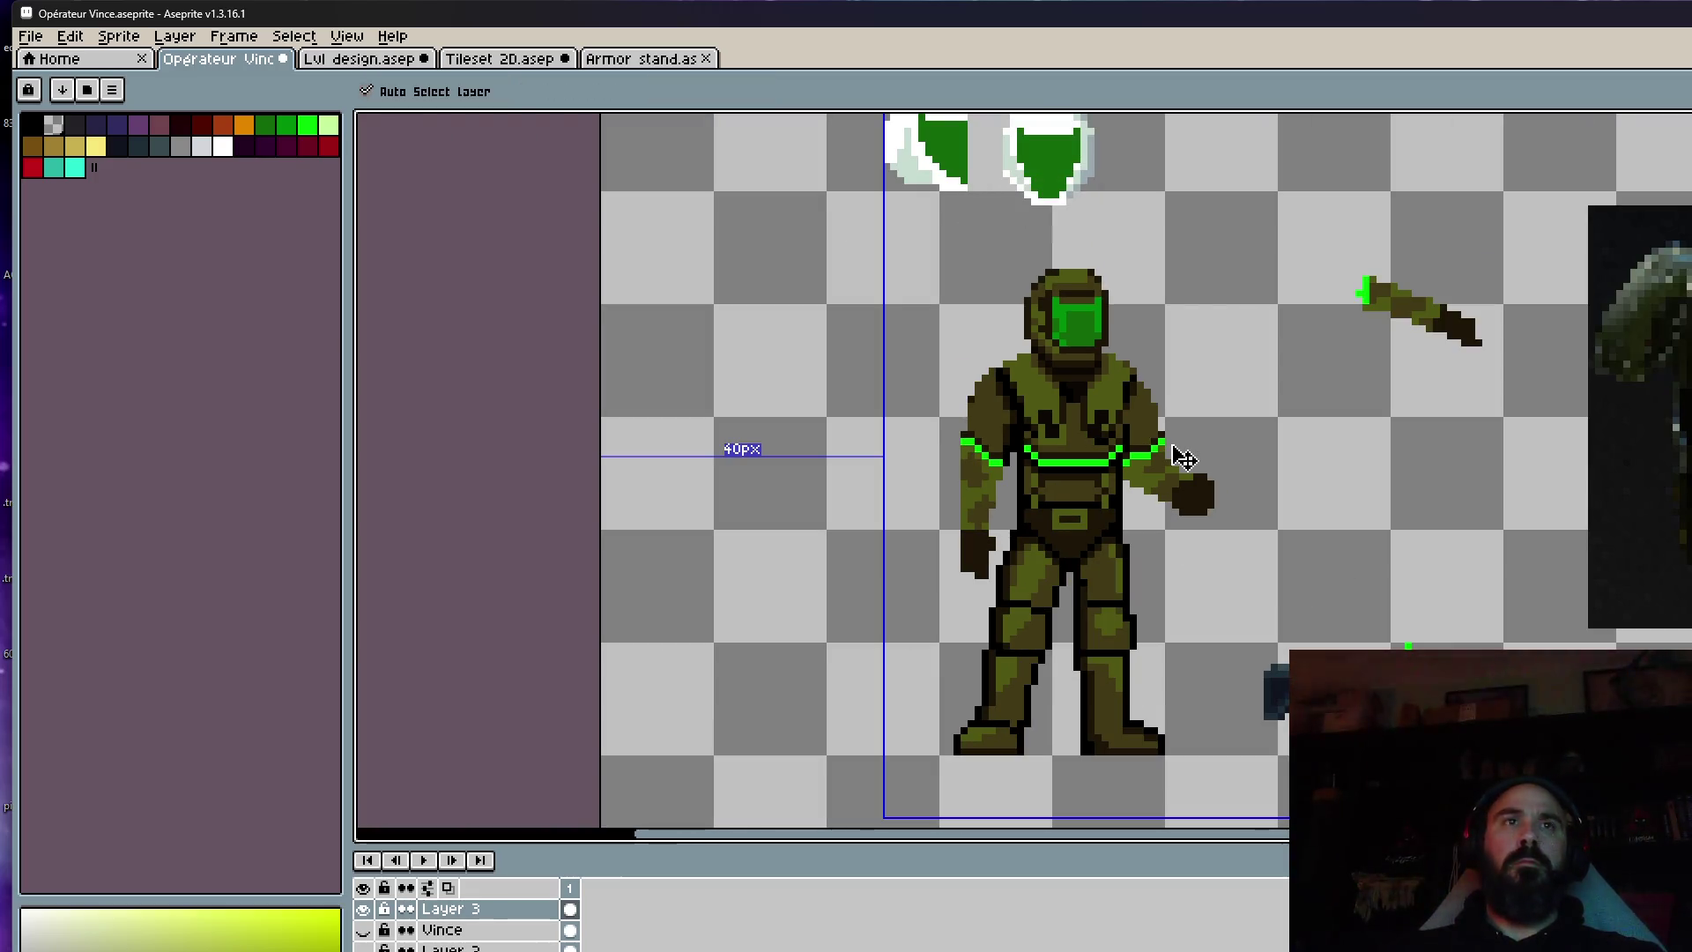
key("b")
scroll(1091, 440, "up", 3)
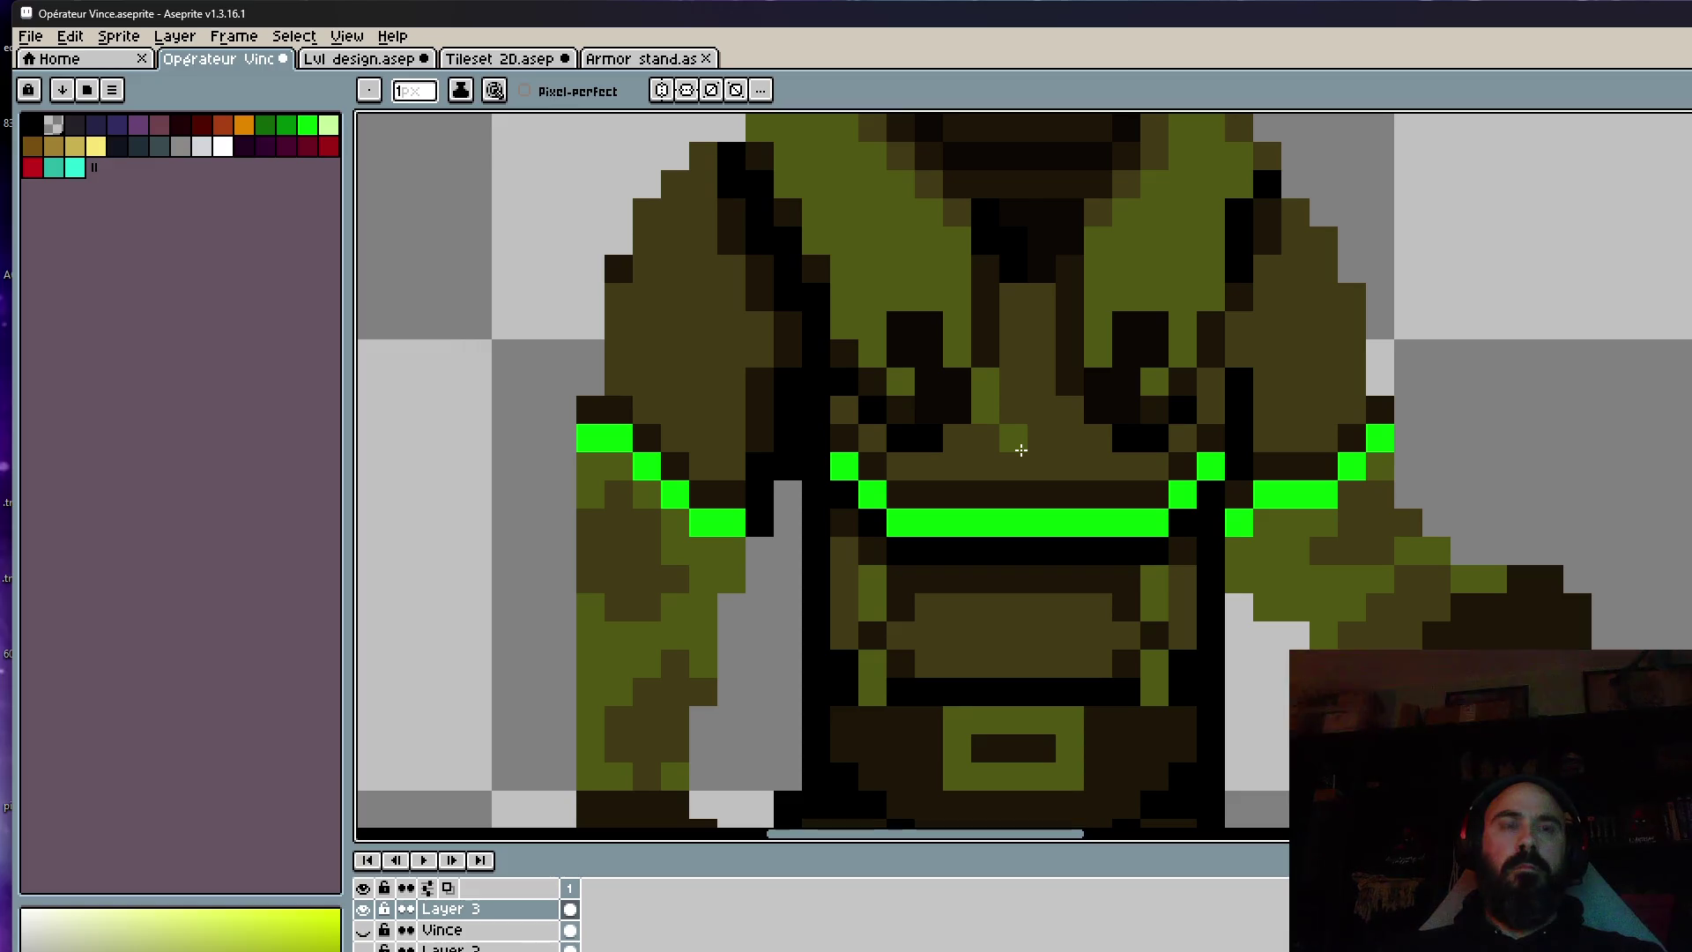
Sample chest shades and paint olive over the black chest pixels.
left_click(1025, 436, "alt")
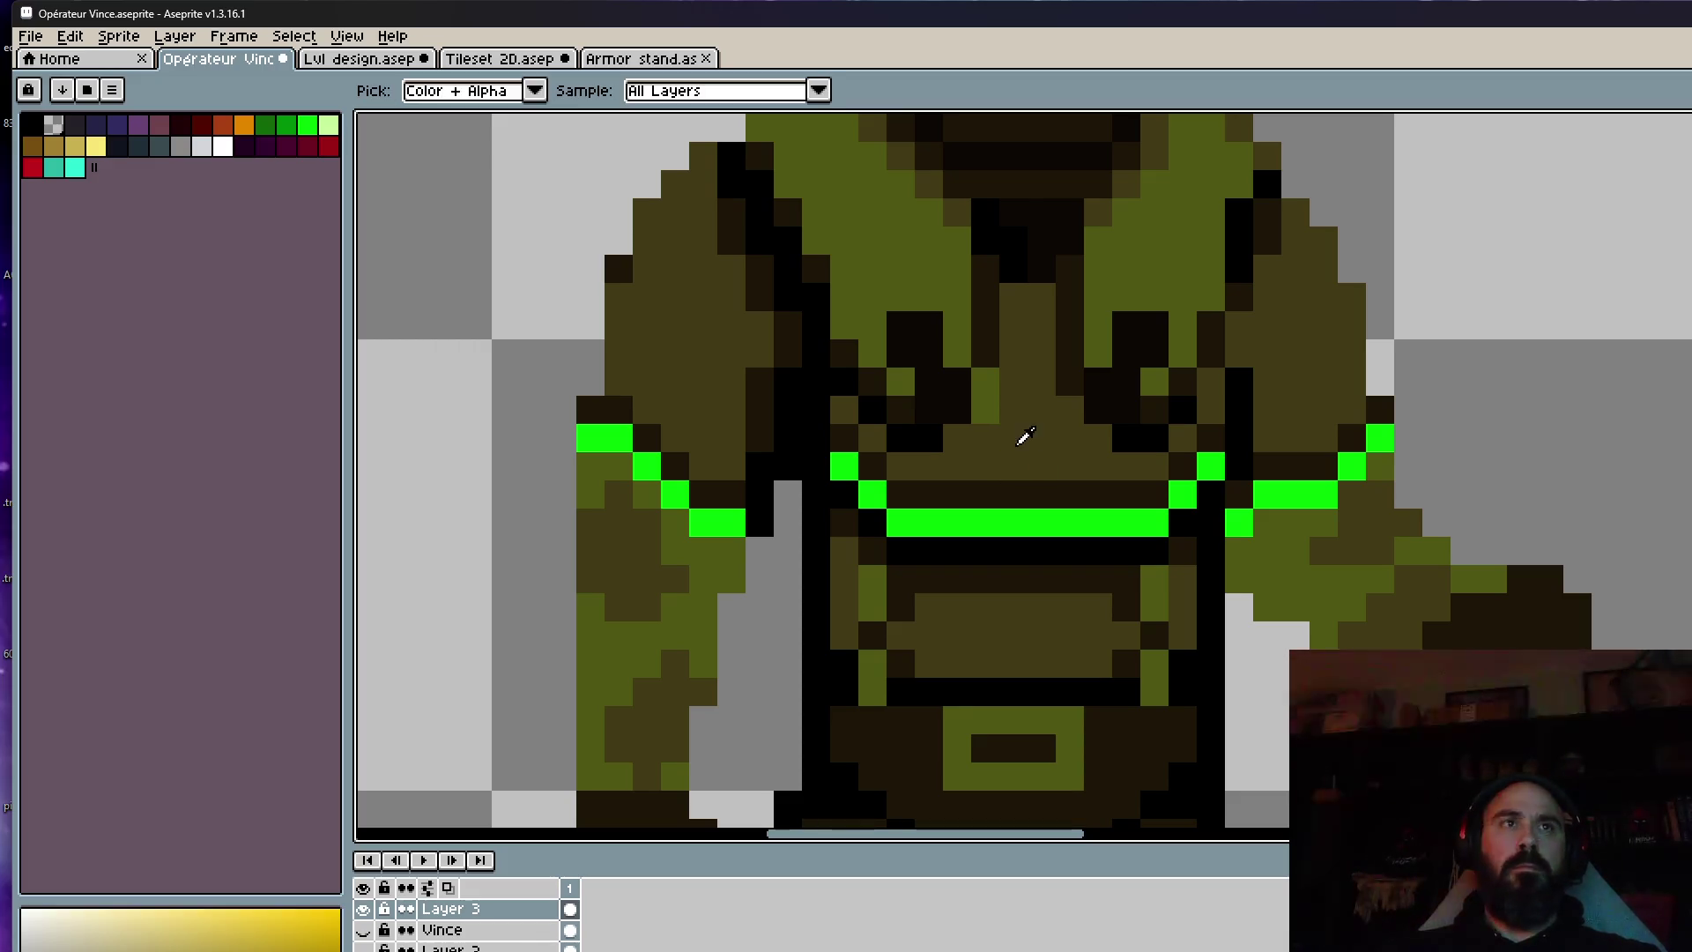
left_click(992, 356, "alt")
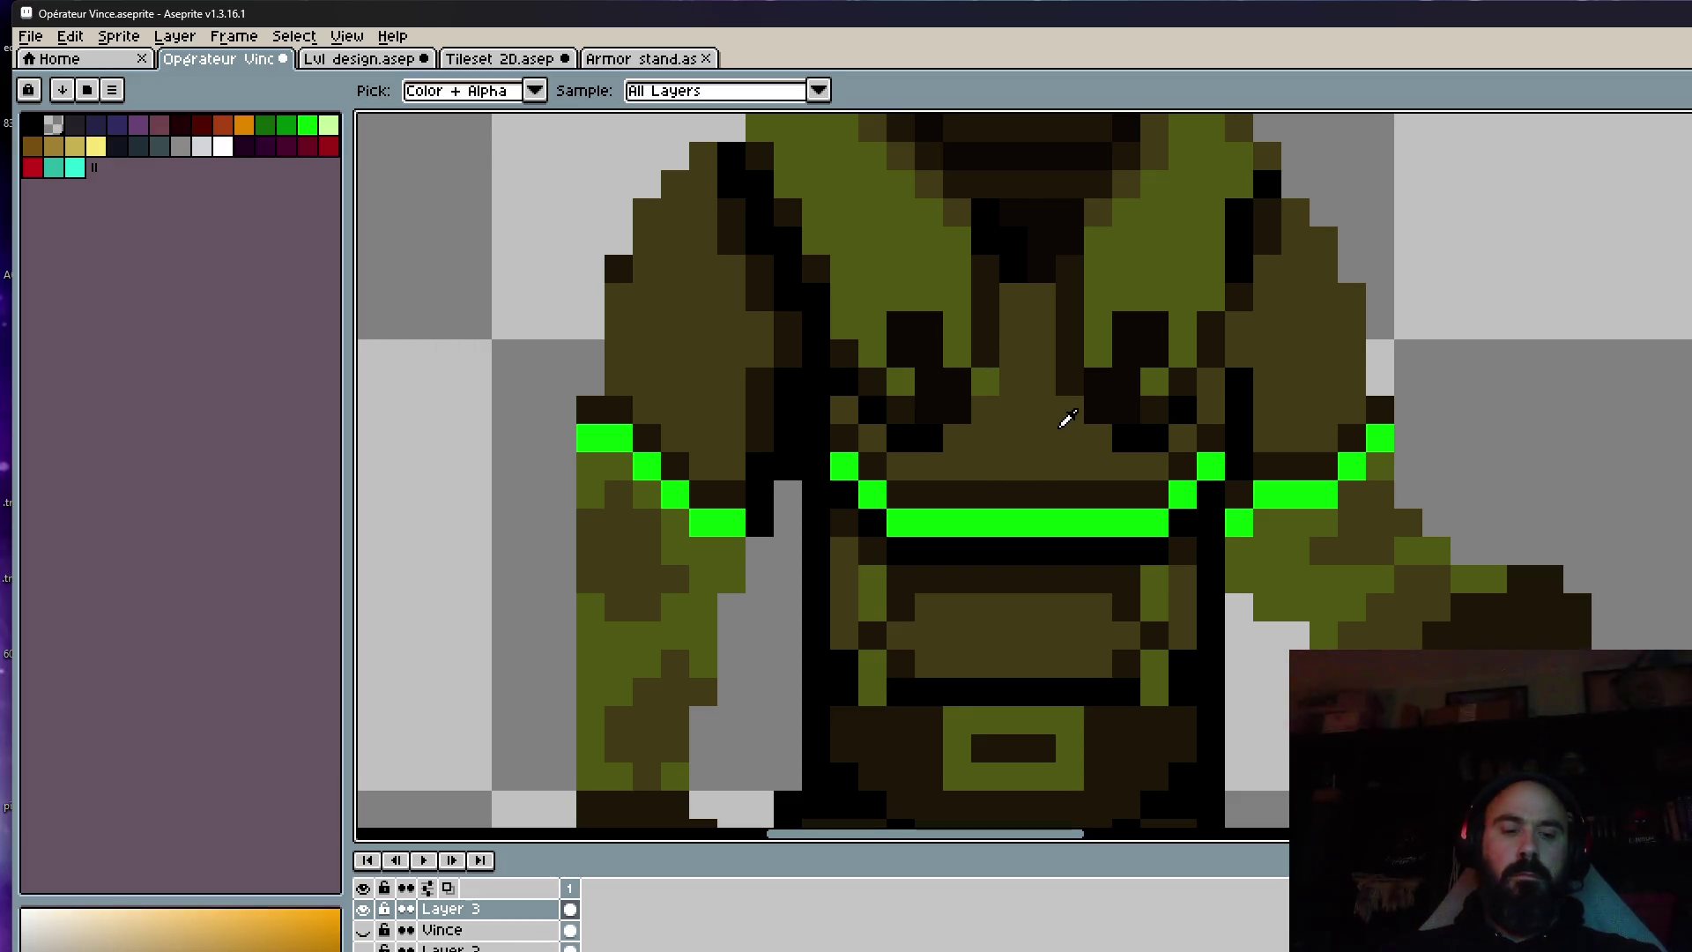
left_click(972, 450)
left_click_drag(948, 442, 1177, 446)
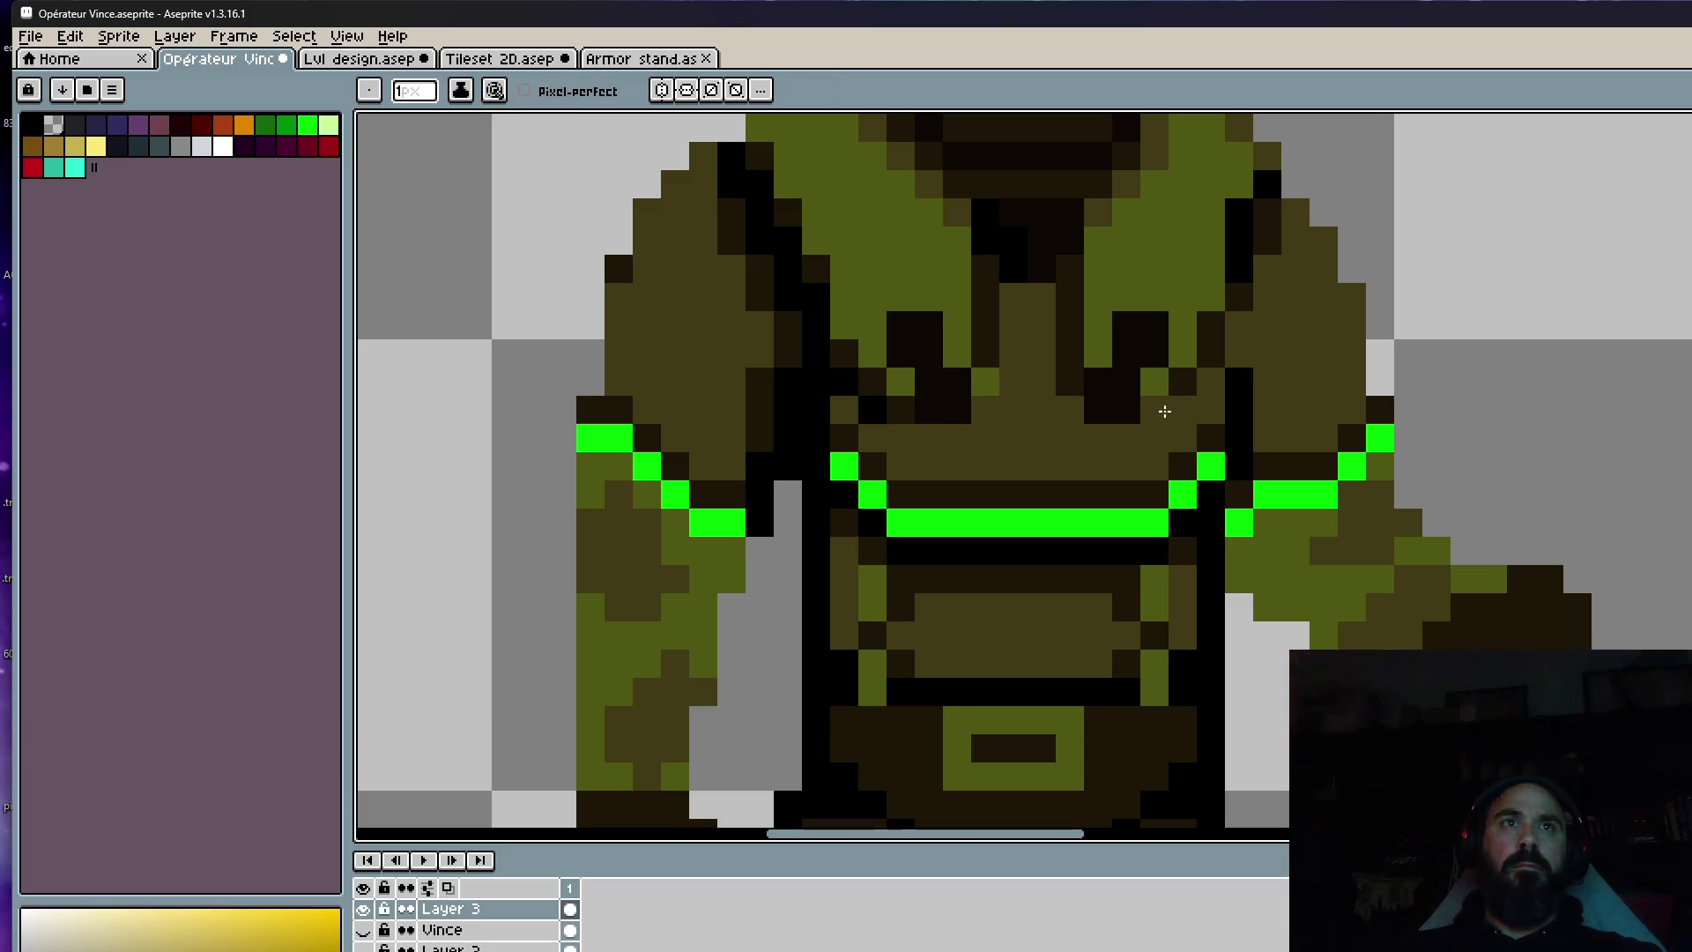
scroll(1013, 410, "down", 6)
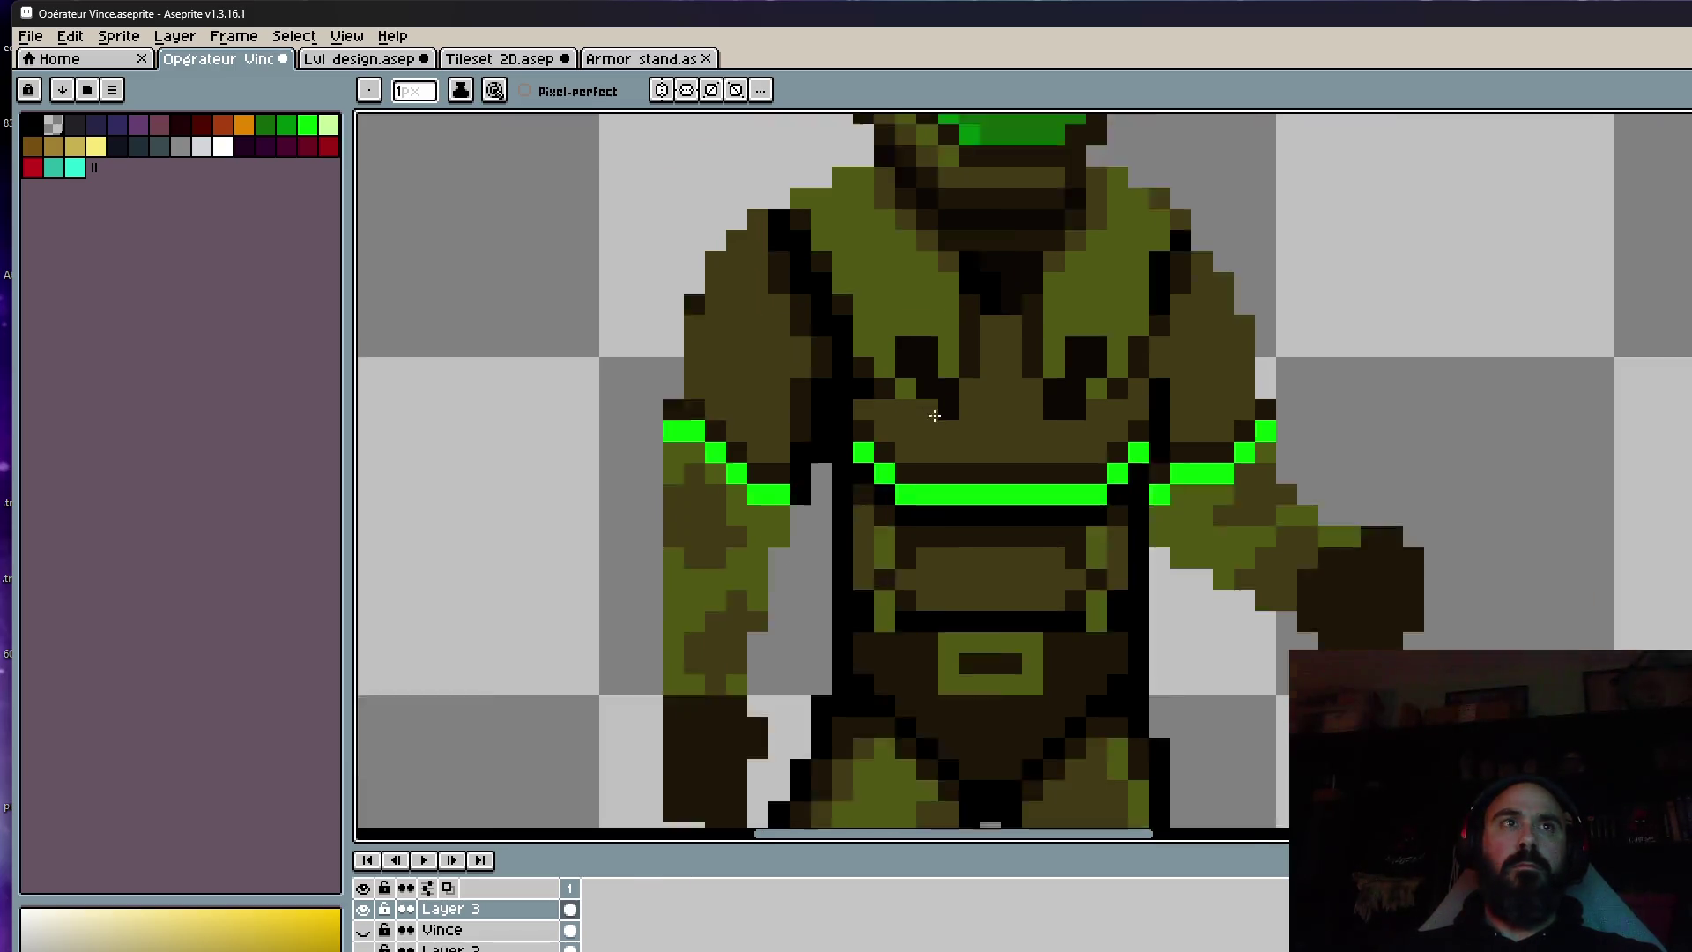
scroll(1047, 437, "up", 4)
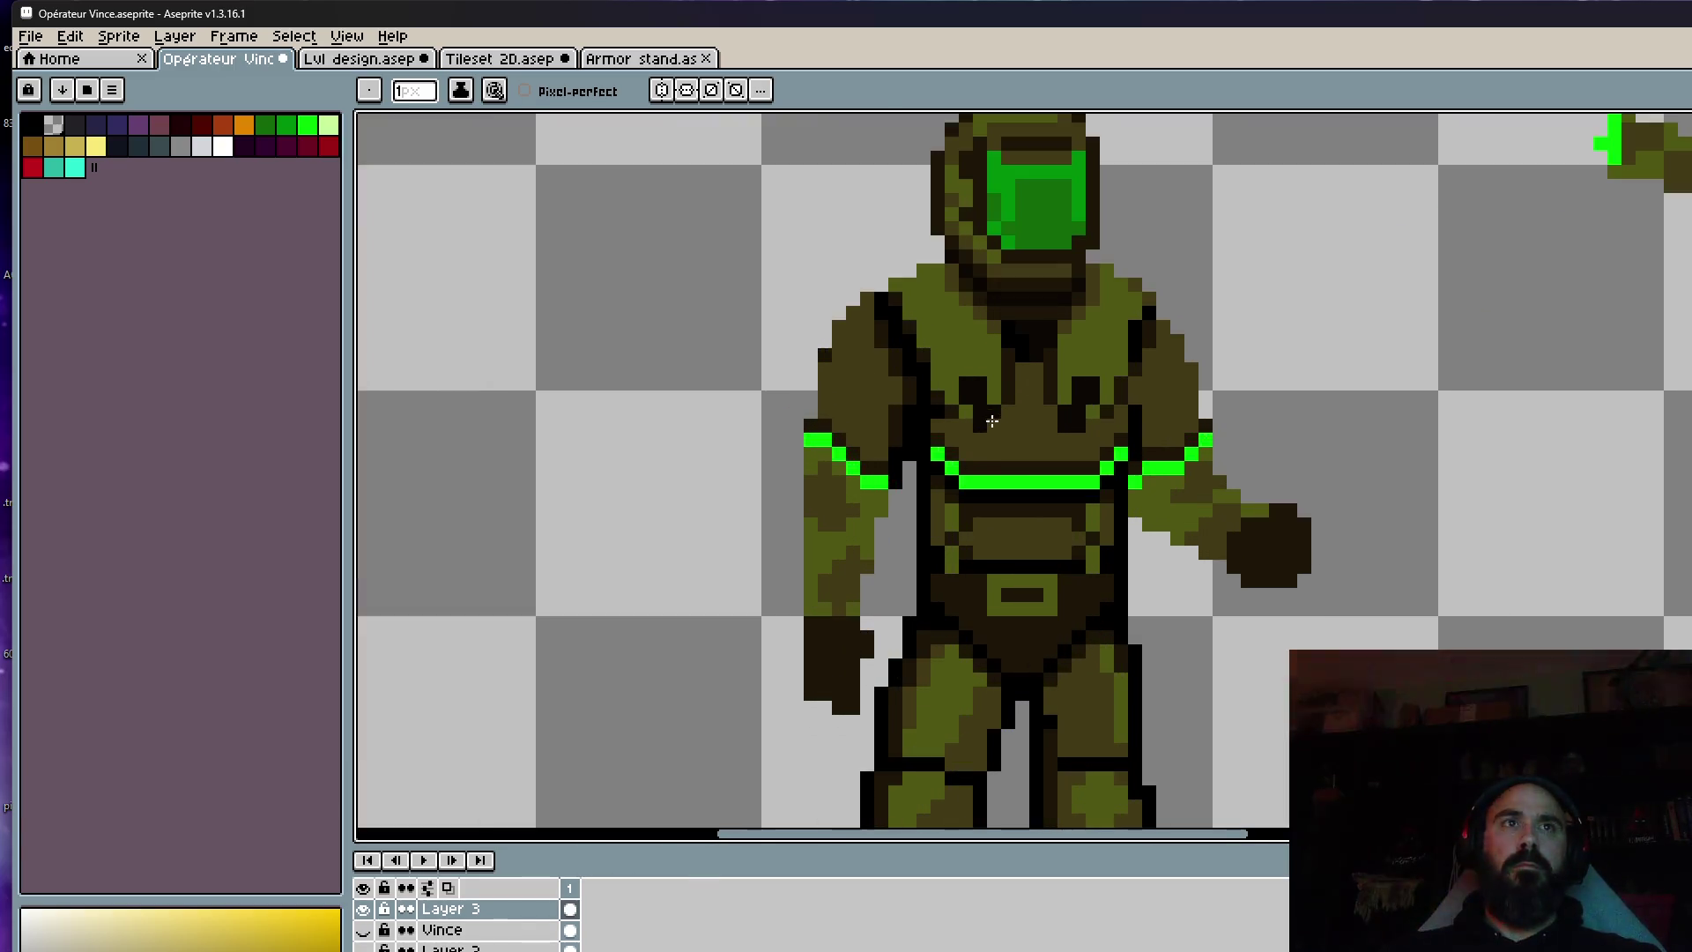
Sample a dark chest colour and darken the chest pixels under the collar.
left_click(922, 401, "alt")
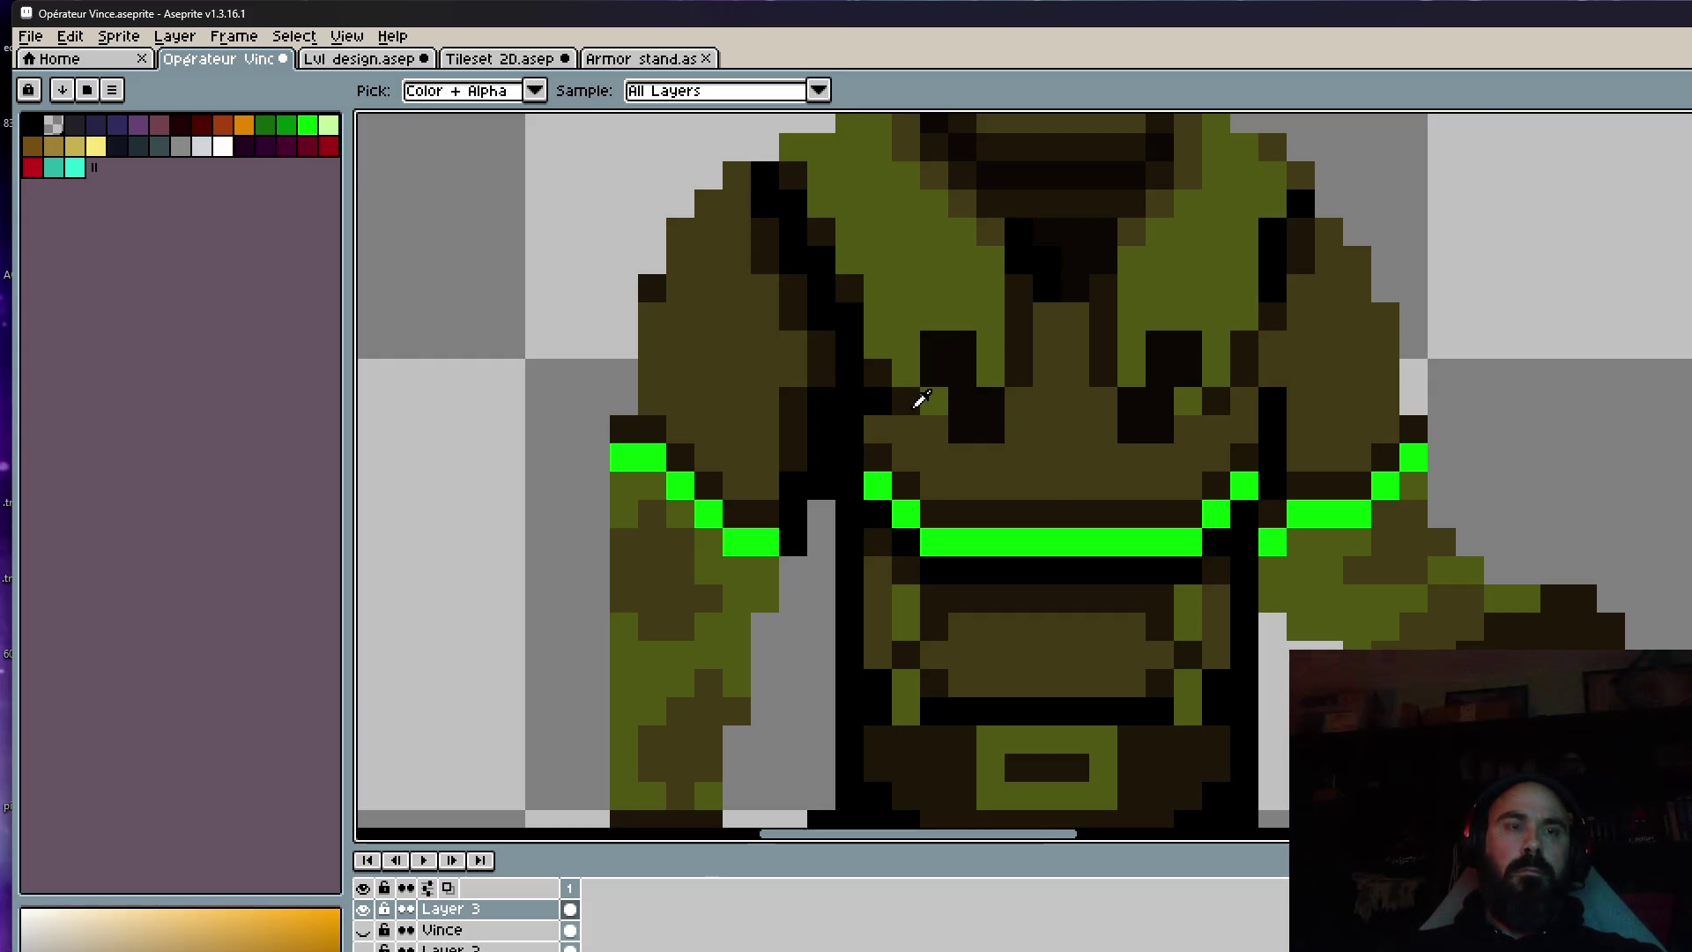
scroll(920, 401, "up", 1)
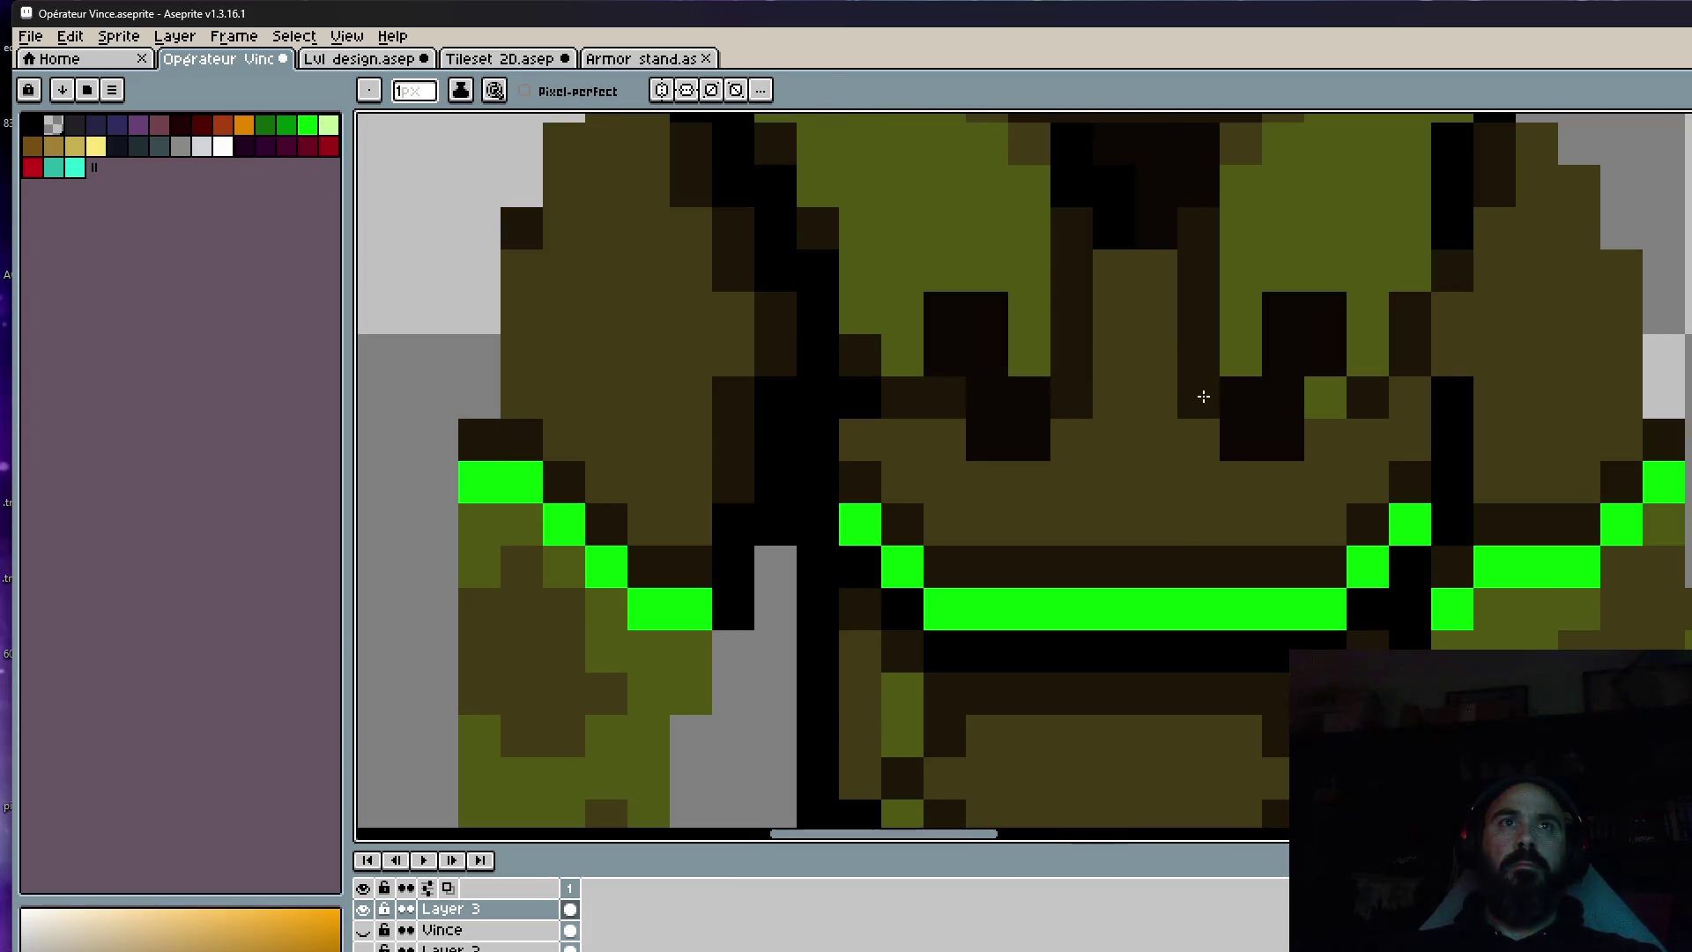
scroll(1350, 401, "down", 4)
scroll(1278, 405, "down", 1)
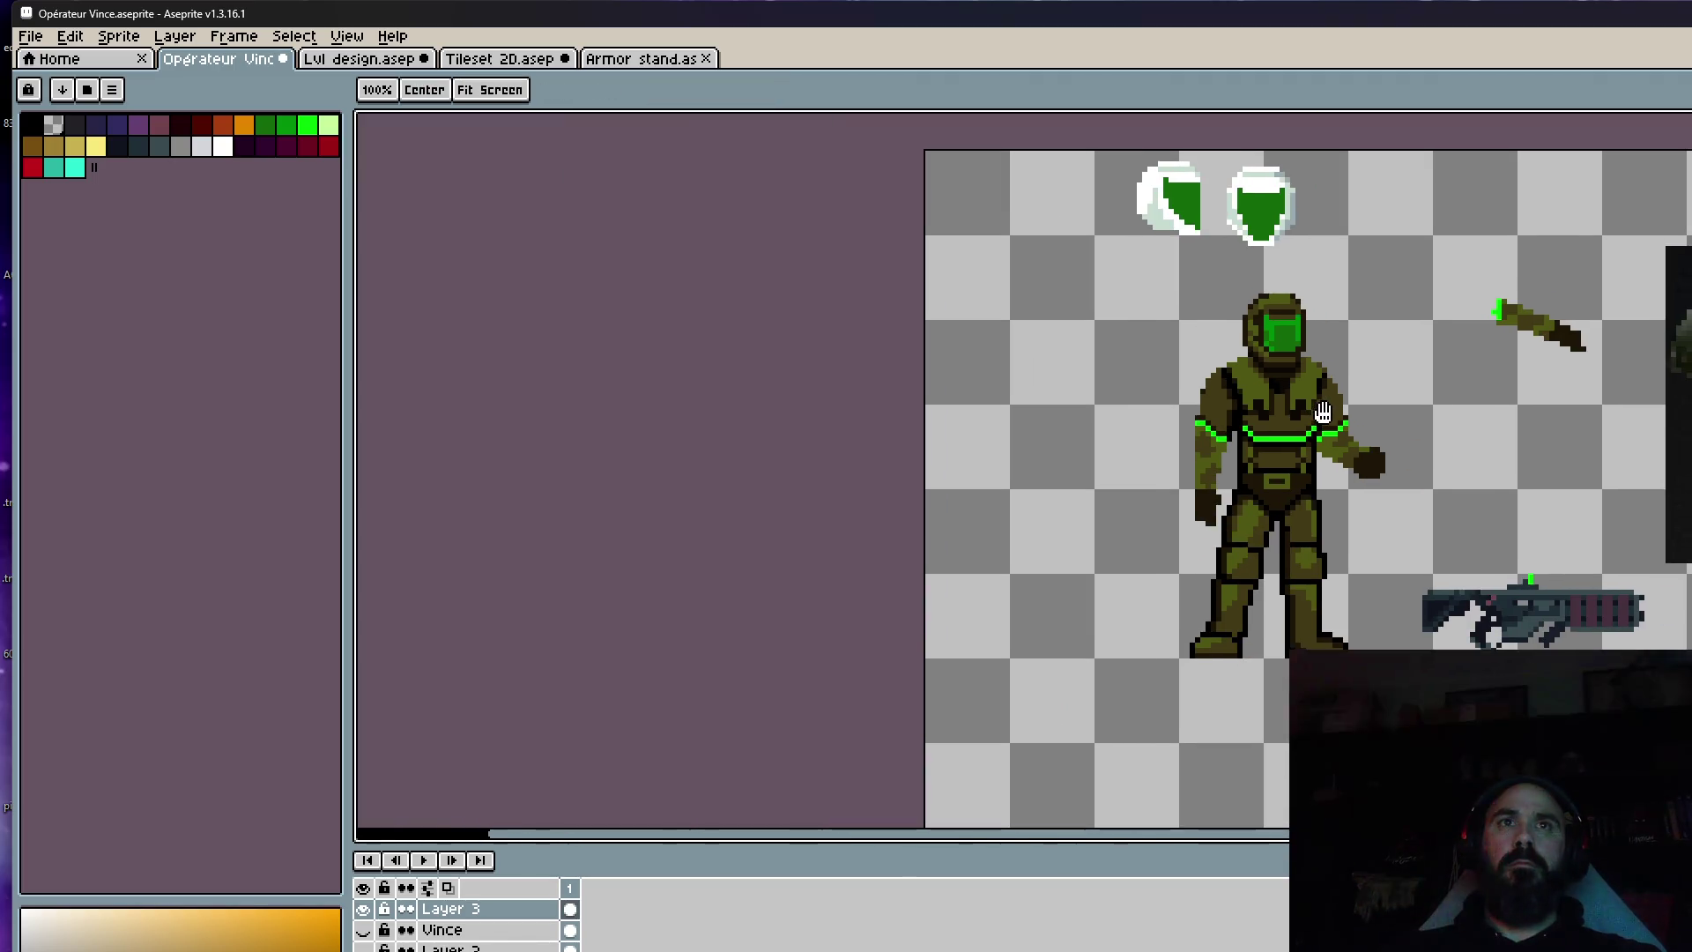
scroll(1234, 418, "up", 3)
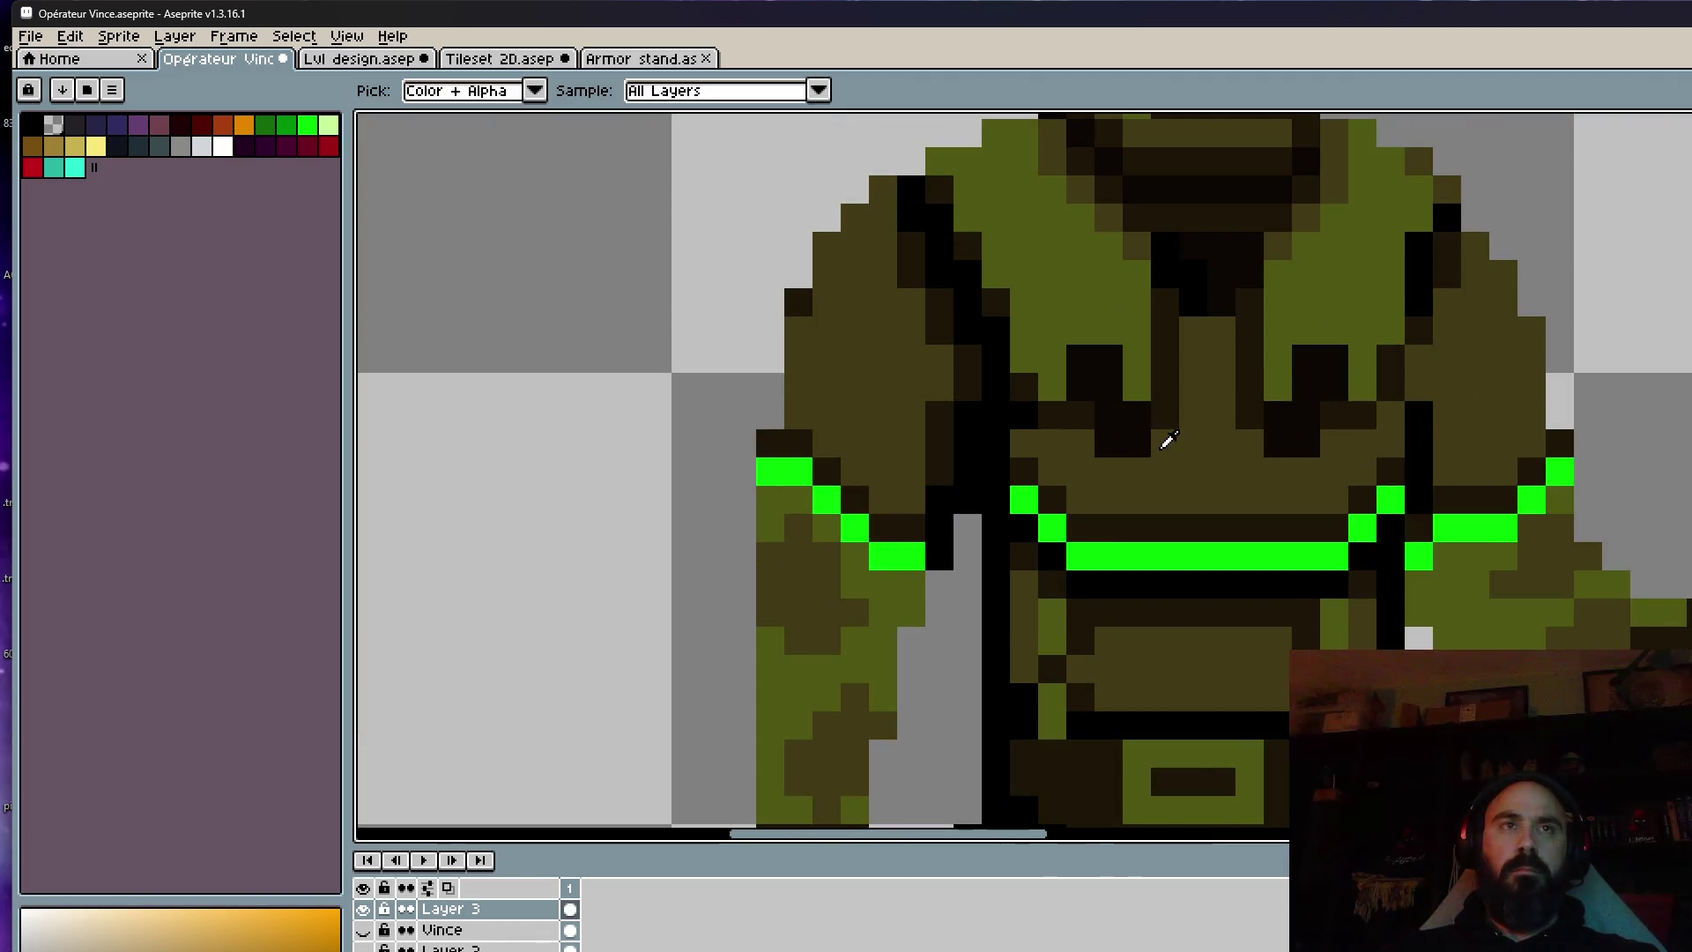
left_click(1146, 438, "alt")
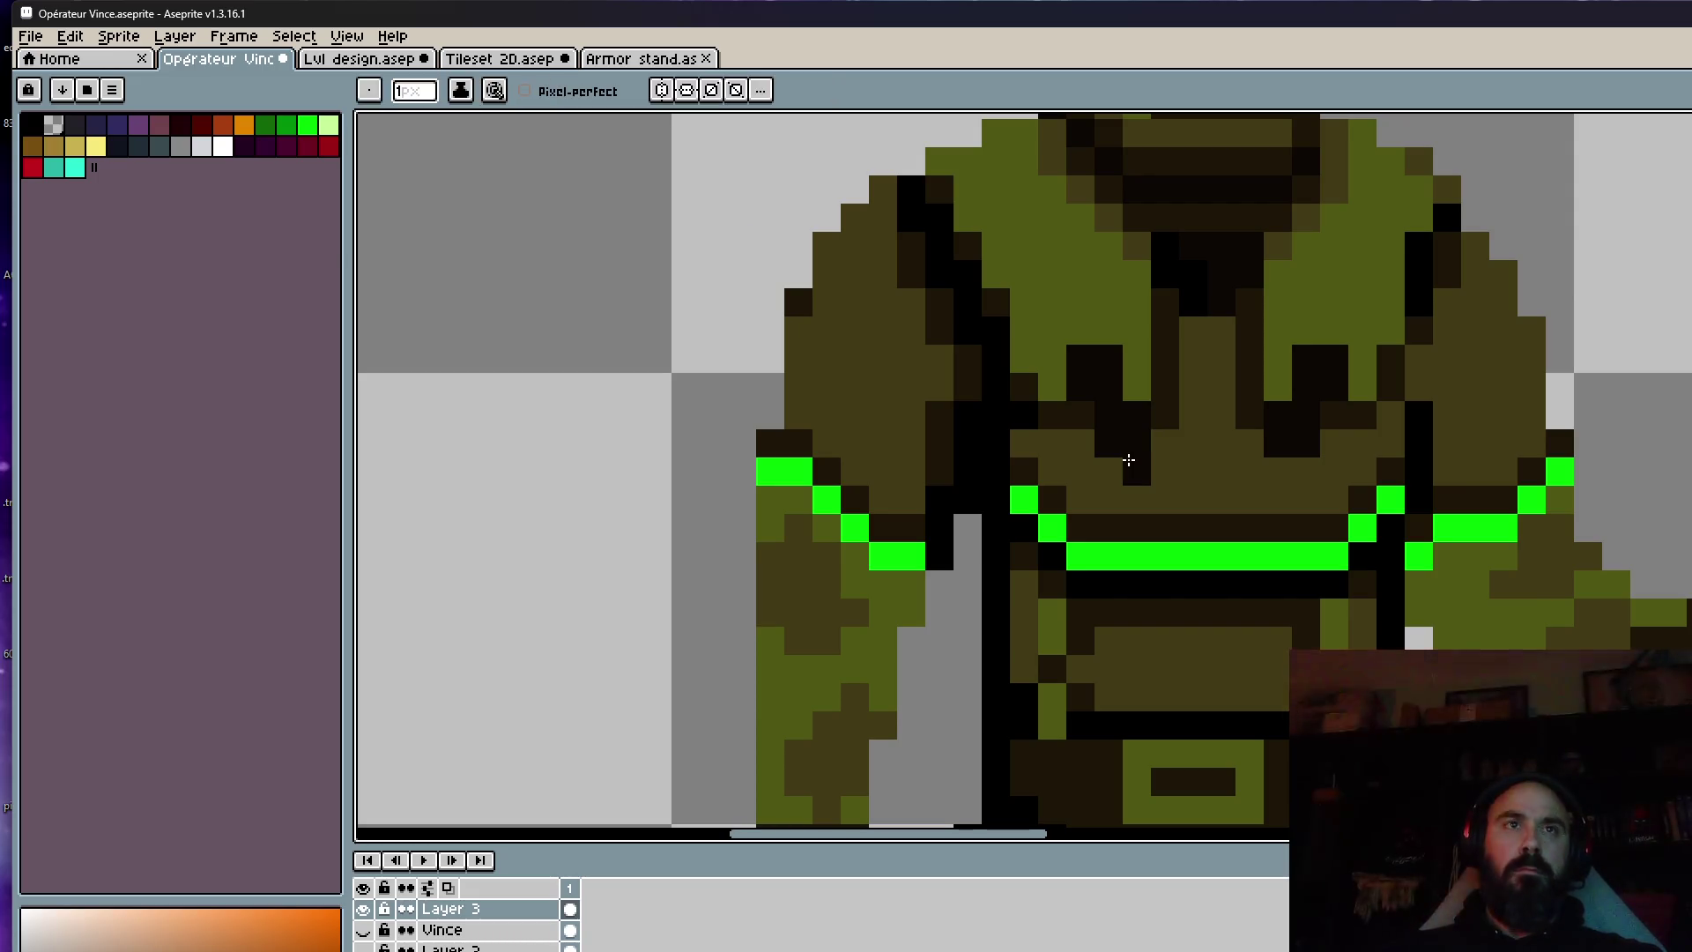
key("ctrl")
left_click(1109, 472)
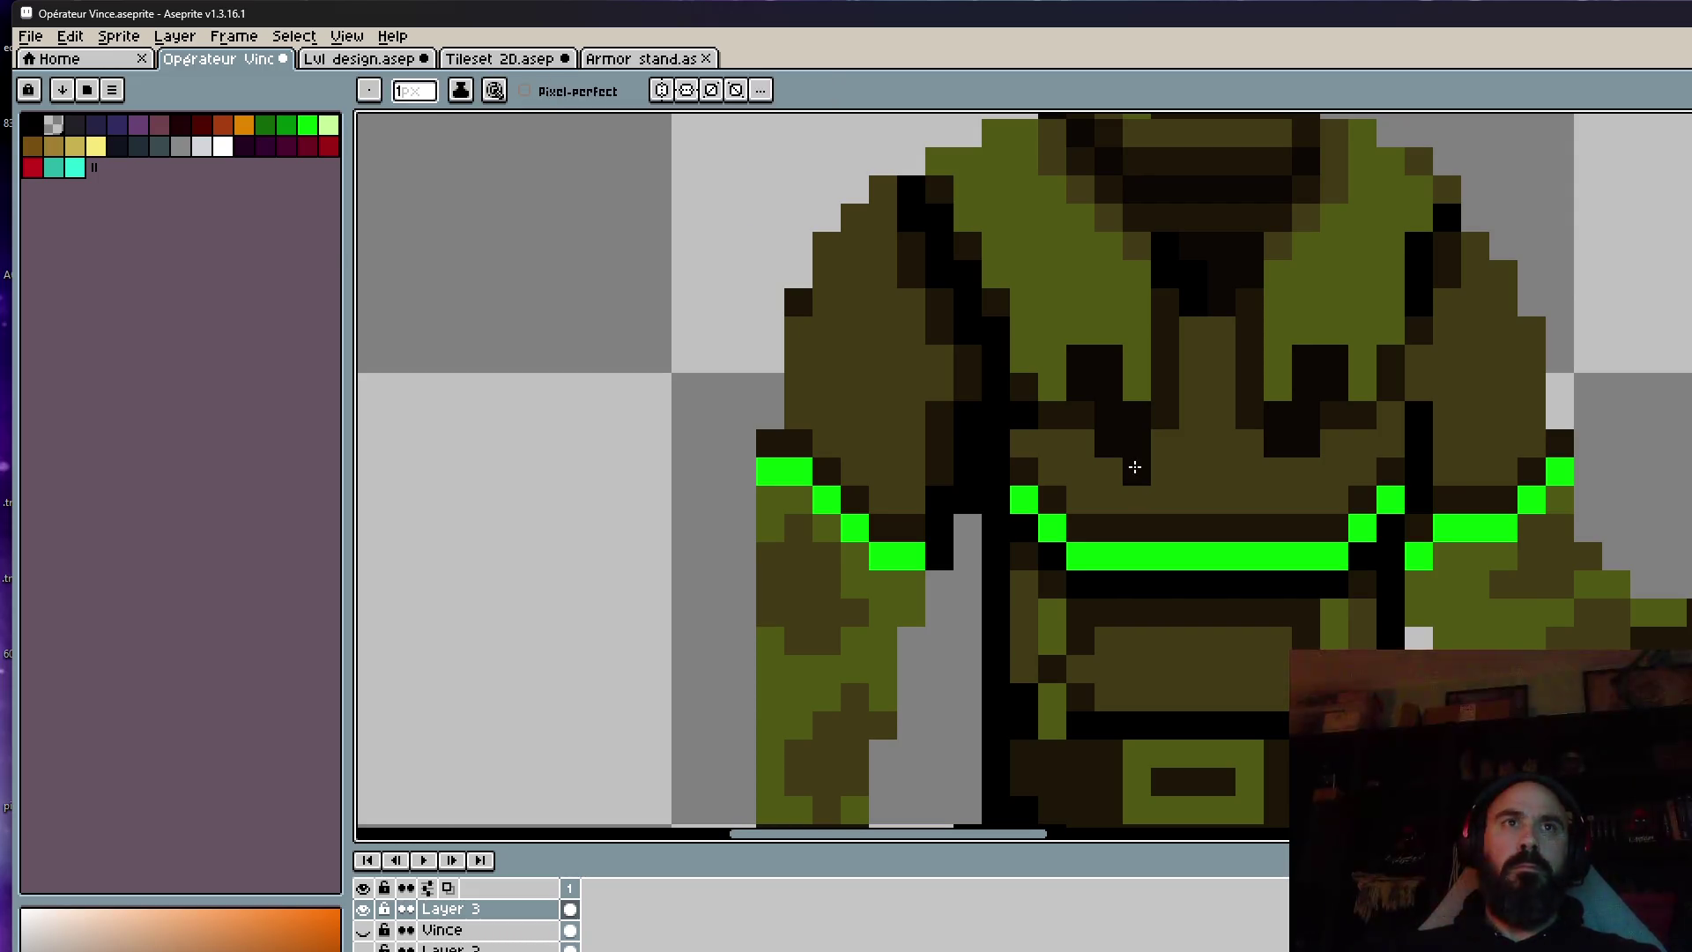
left_click_drag(1165, 472, 1164, 500)
left_click(1137, 499)
left_click(1249, 473)
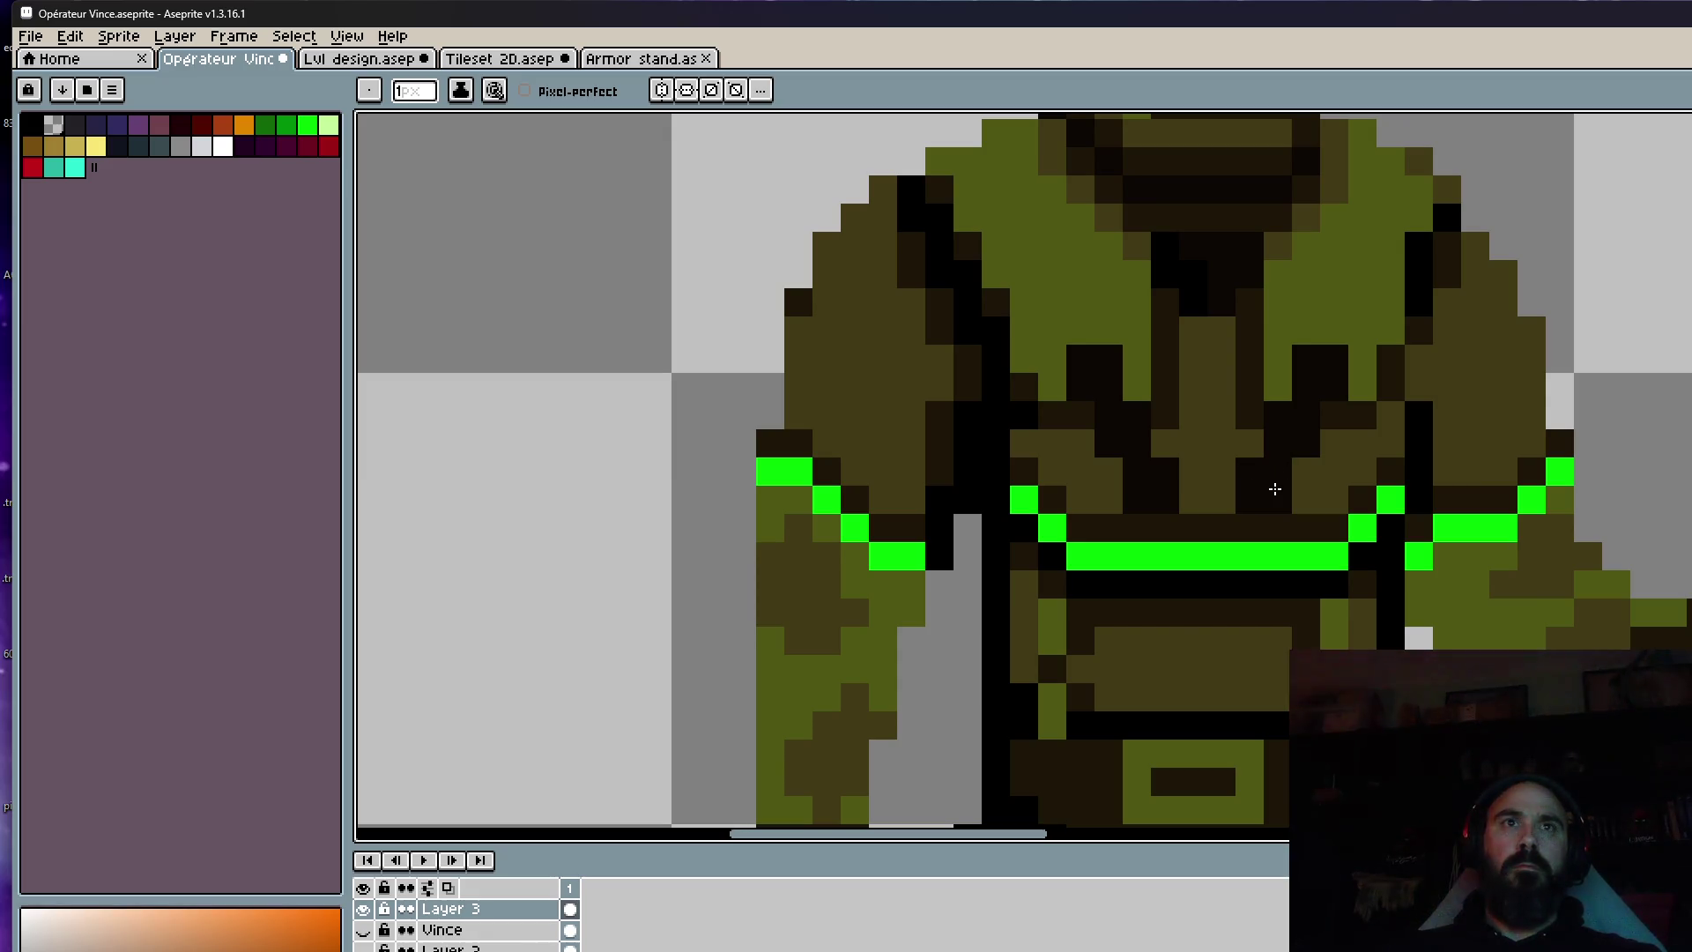
scroll(1272, 491, "down", 5)
scroll(1341, 473, "up", 5)
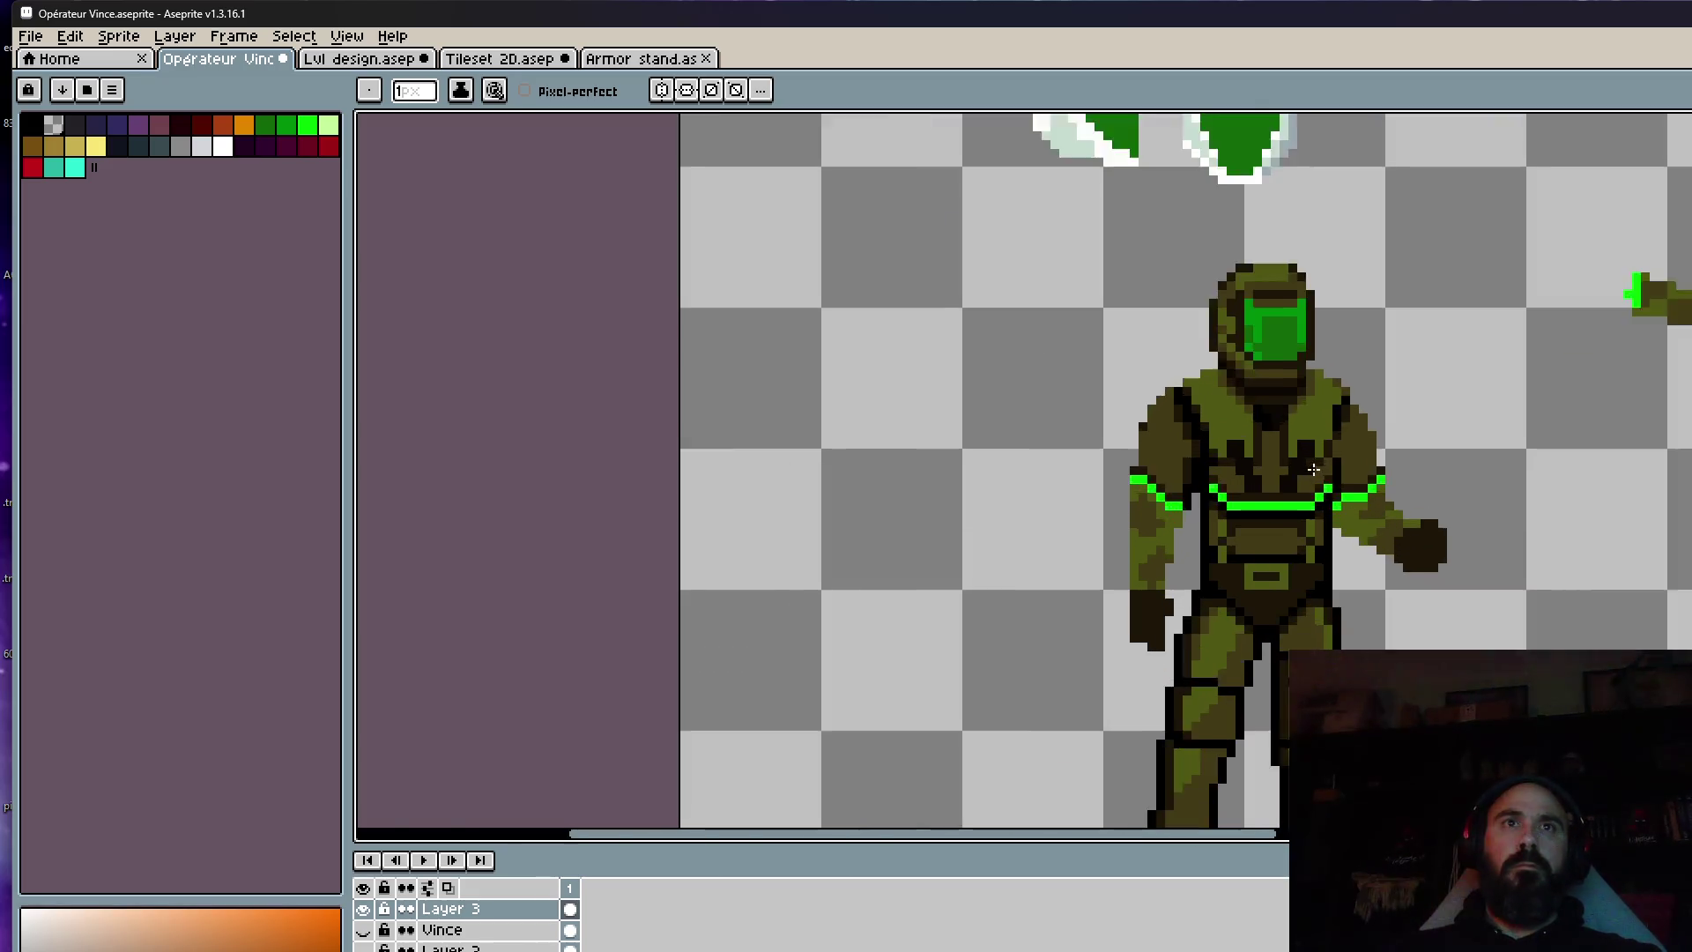
scroll(1283, 434, "down", 4)
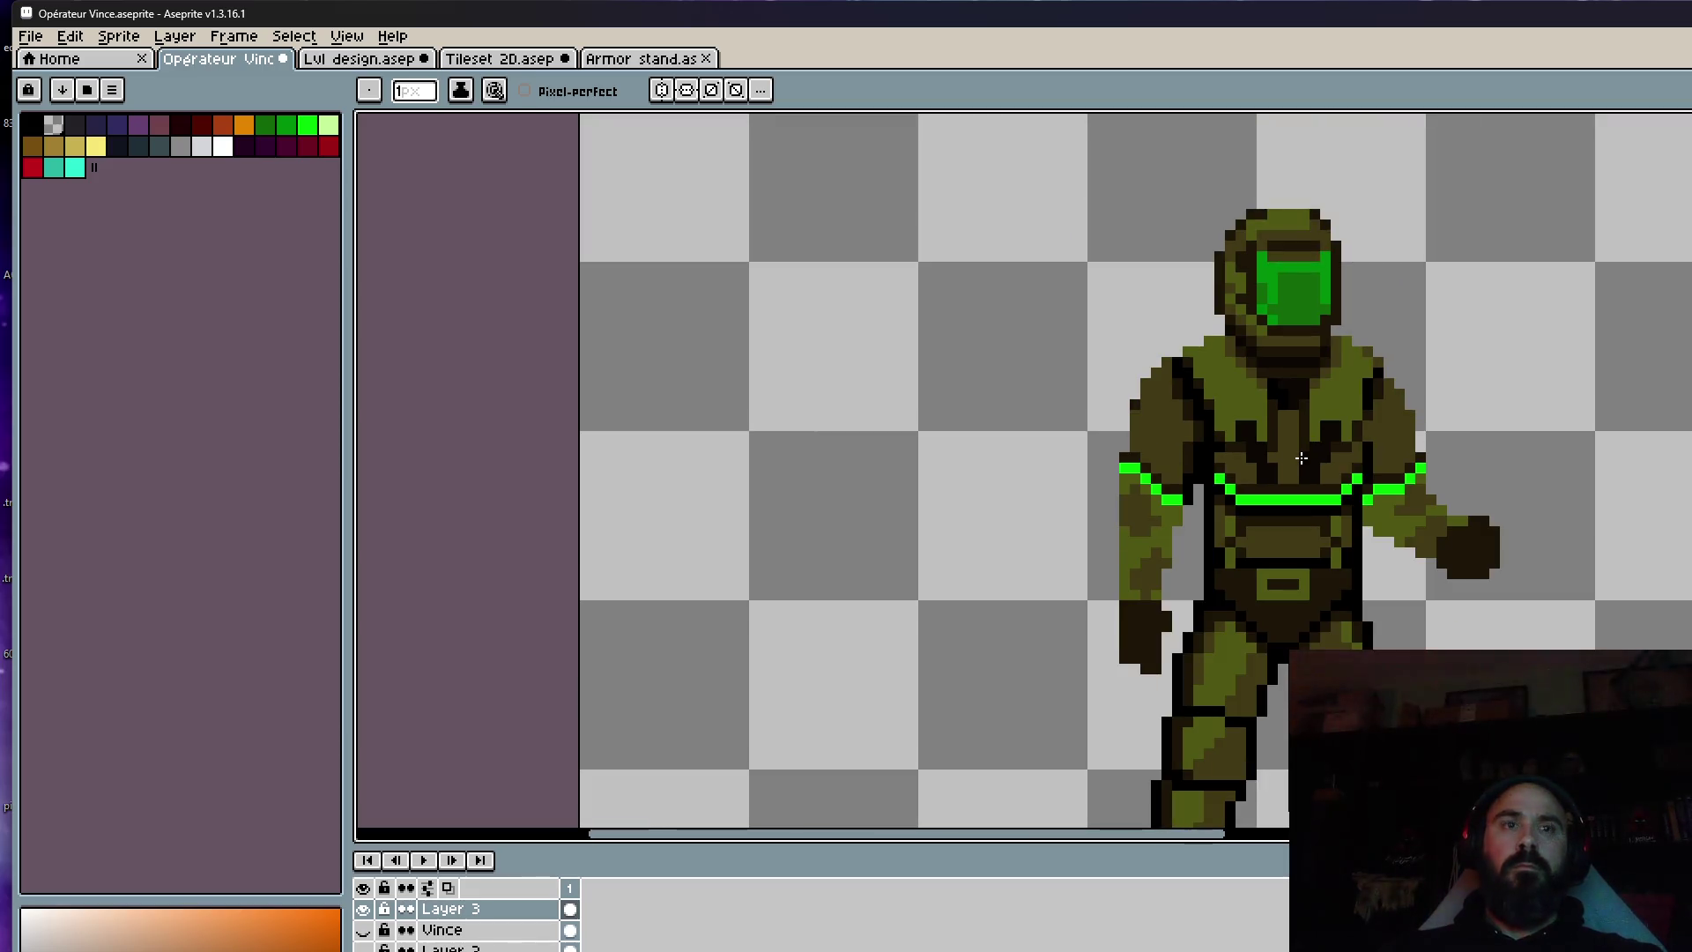
scroll(1302, 458, "up", 3)
Sample the shoulder's olive green and retouch a pixel on the shoulder's top edge.
left_click(1259, 421, "alt")
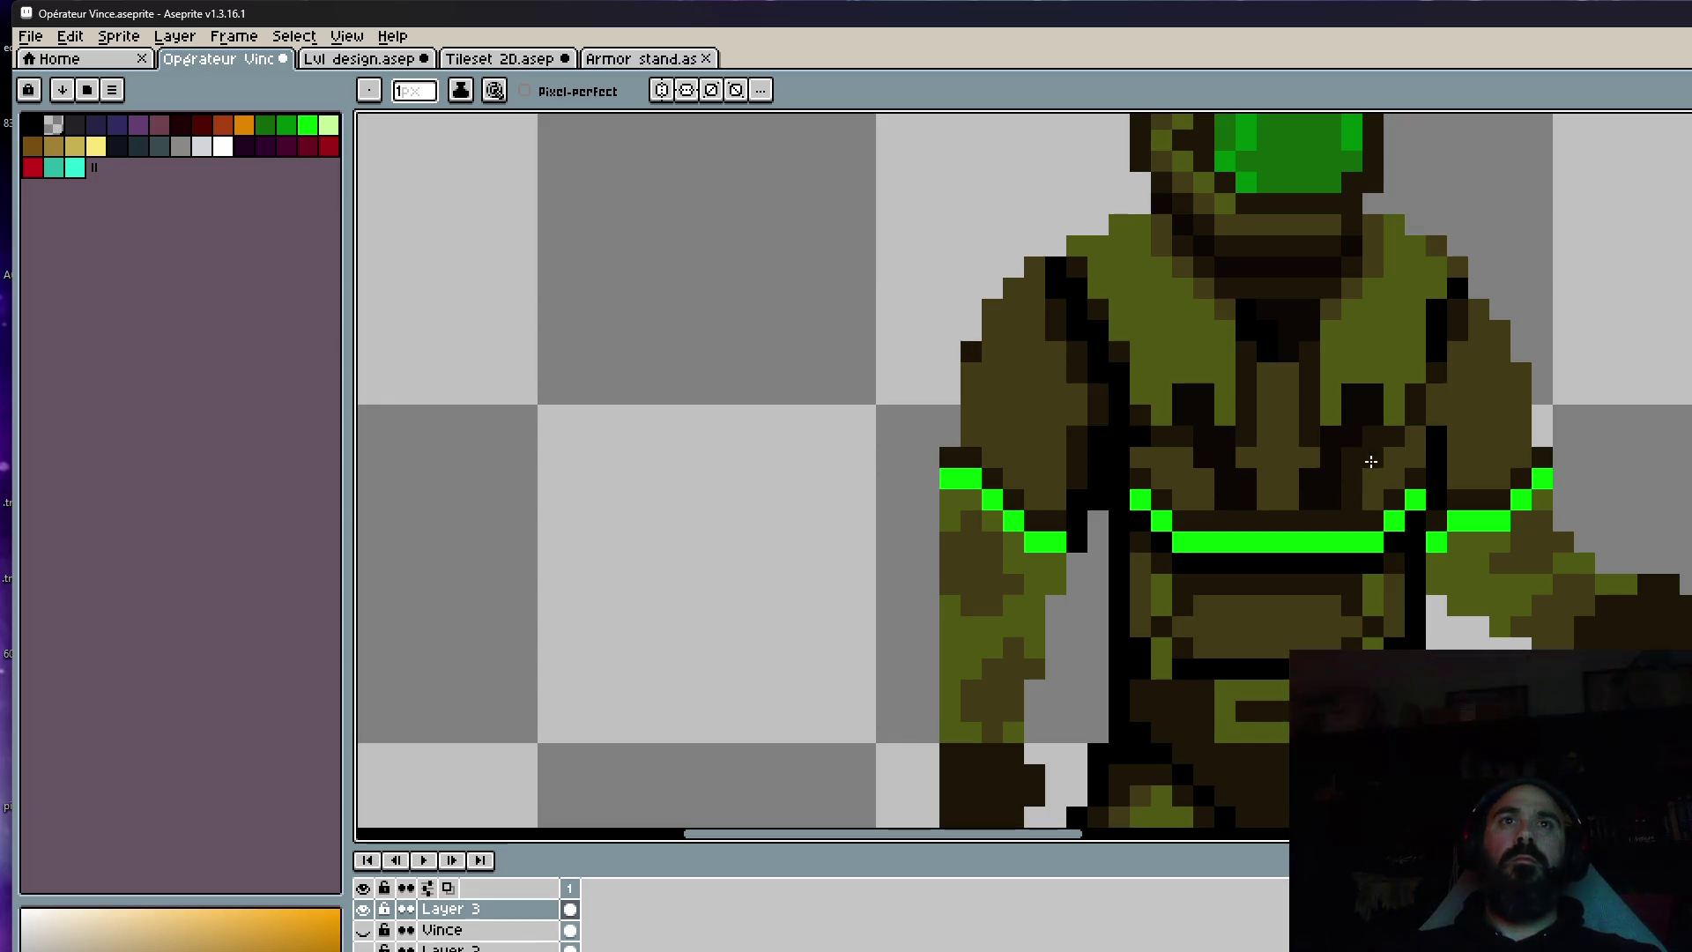
scroll(1419, 467, "down", 2)
scroll(1375, 469, "up", 3)
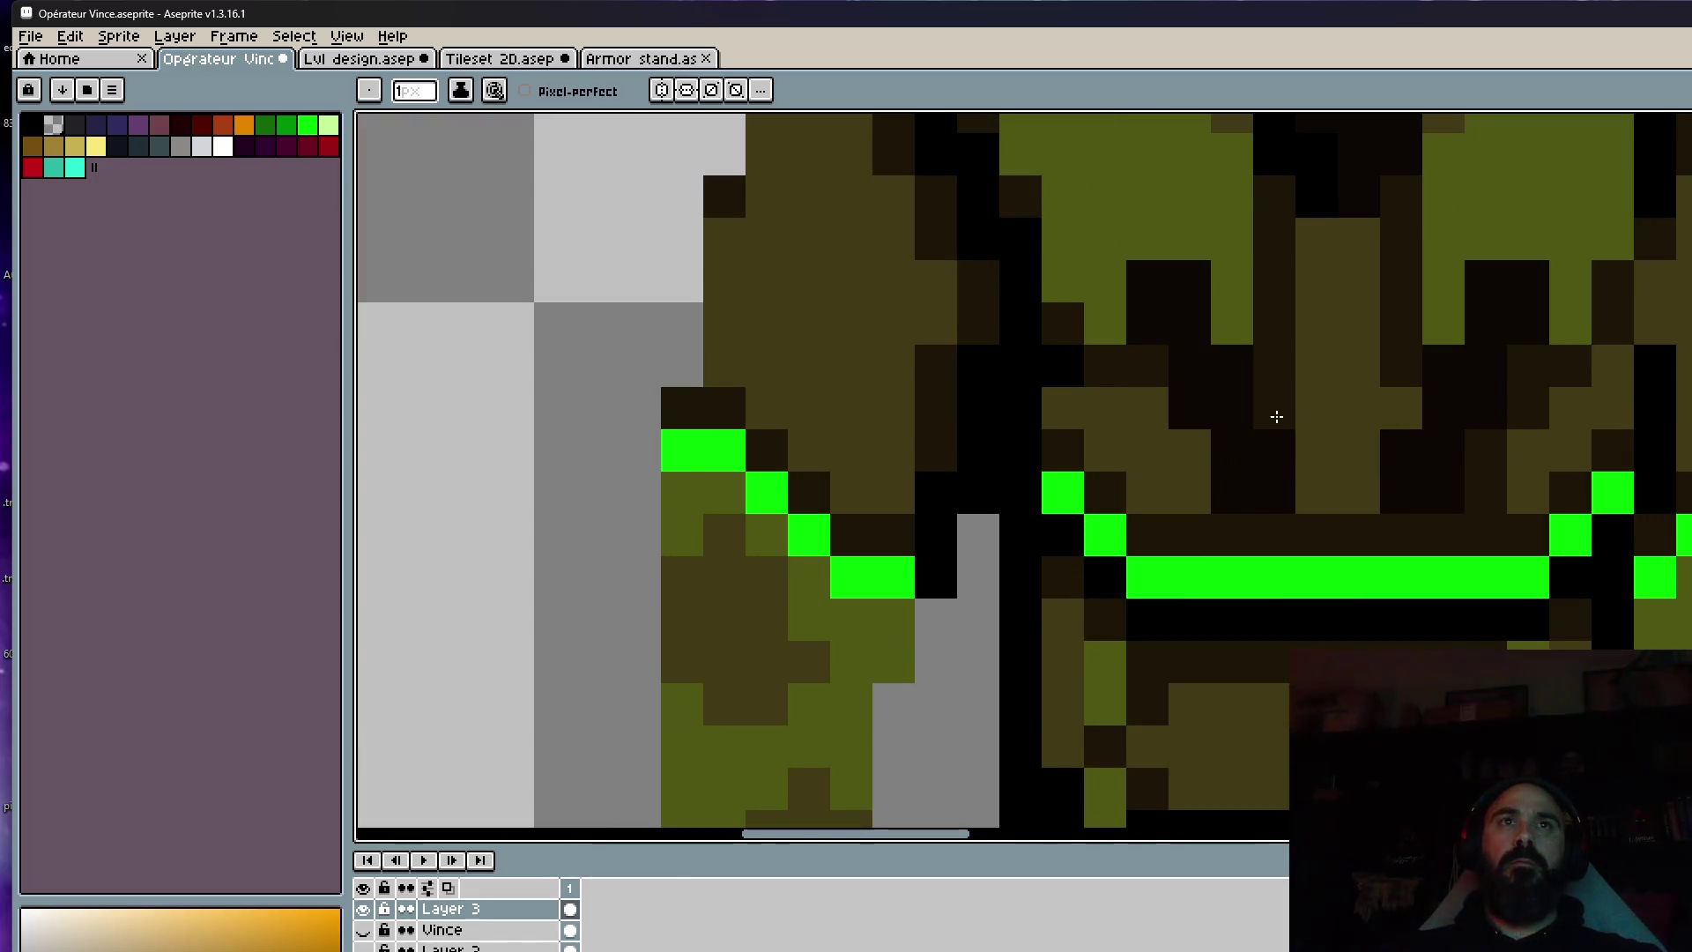
scroll(1448, 460, "down", 2)
scroll(1448, 460, "down", 4)
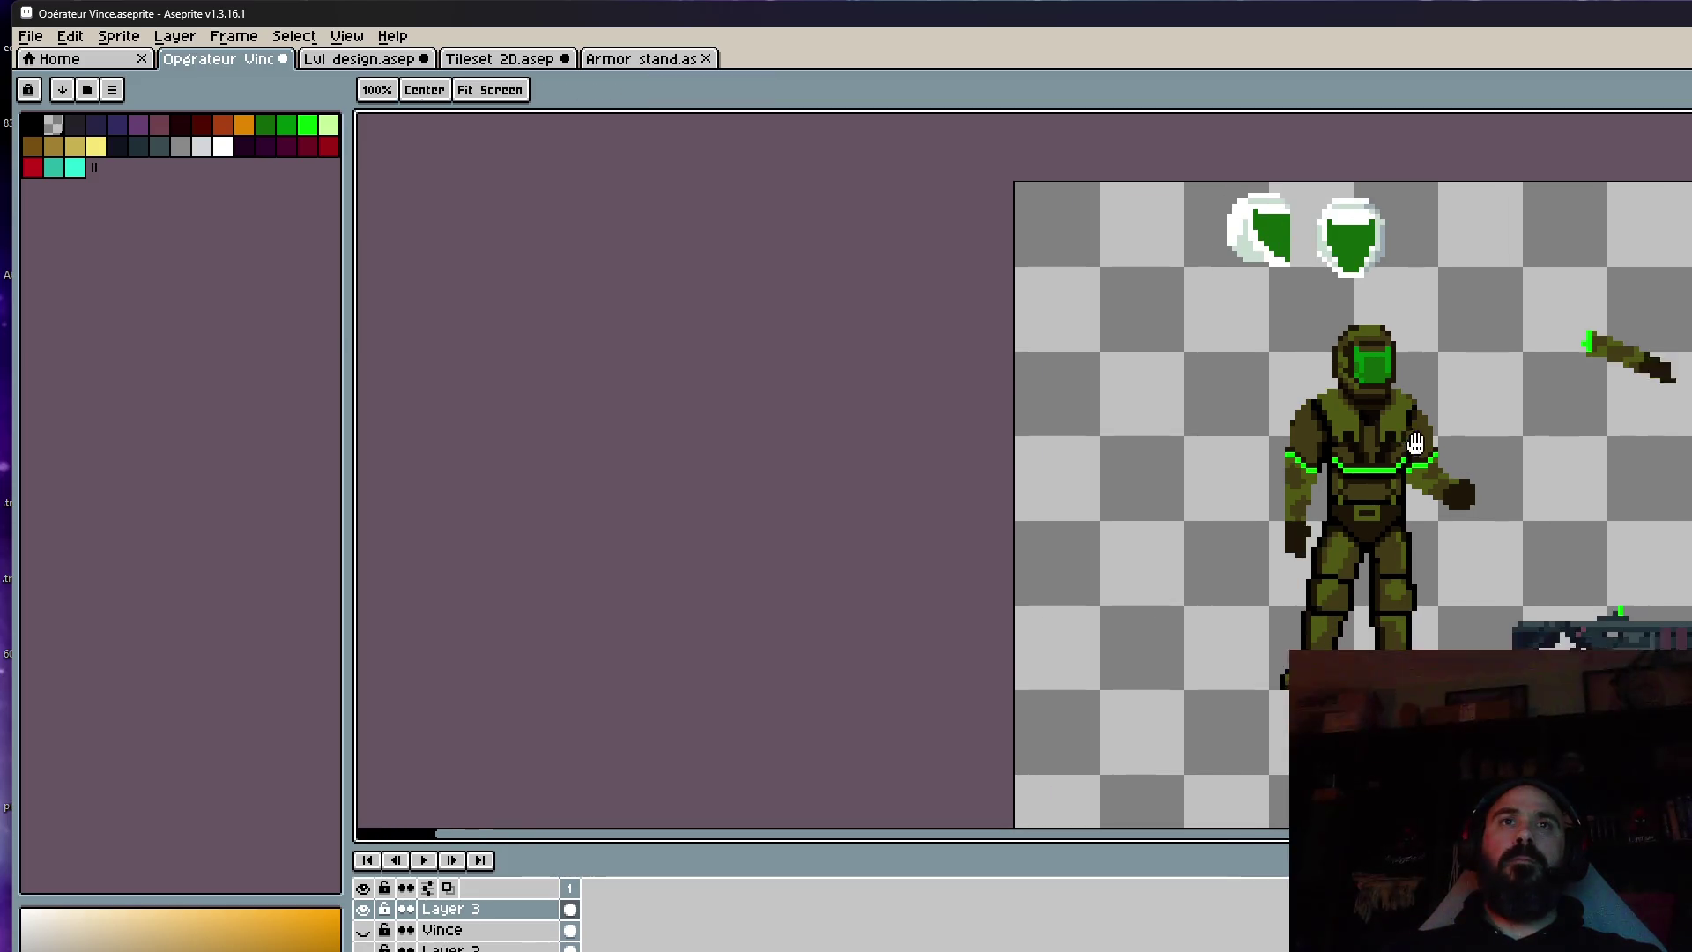
scroll(1399, 455, "up", 2)
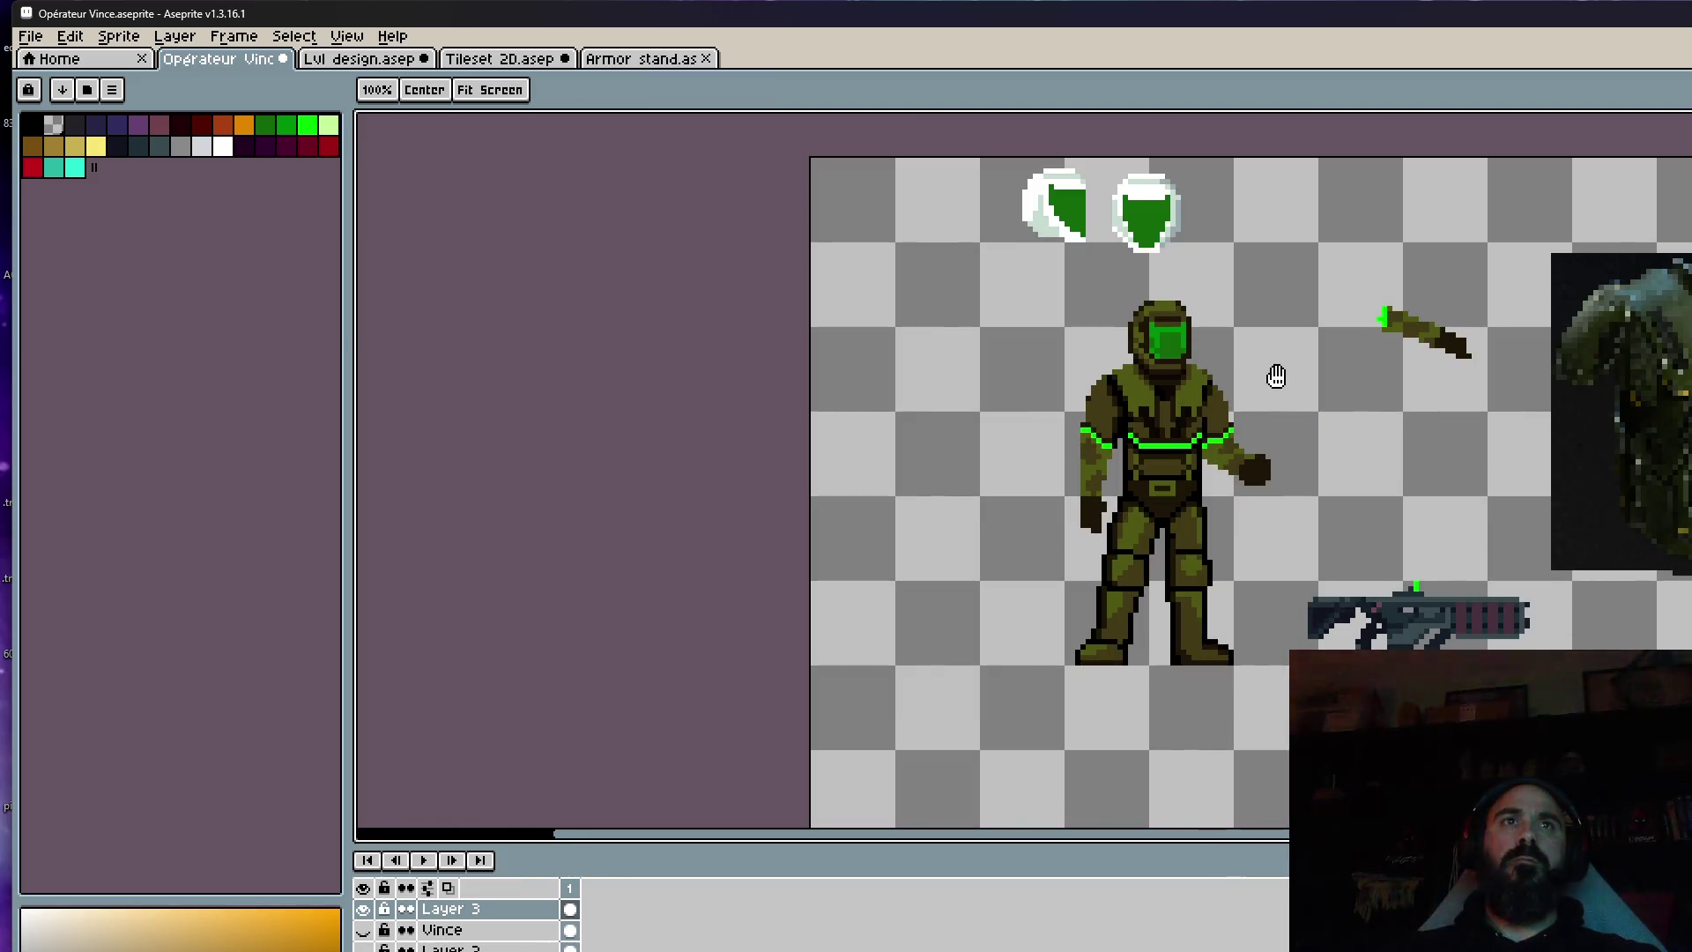
scroll(1135, 373, "up", 2)
scroll(1135, 372, "up", 2)
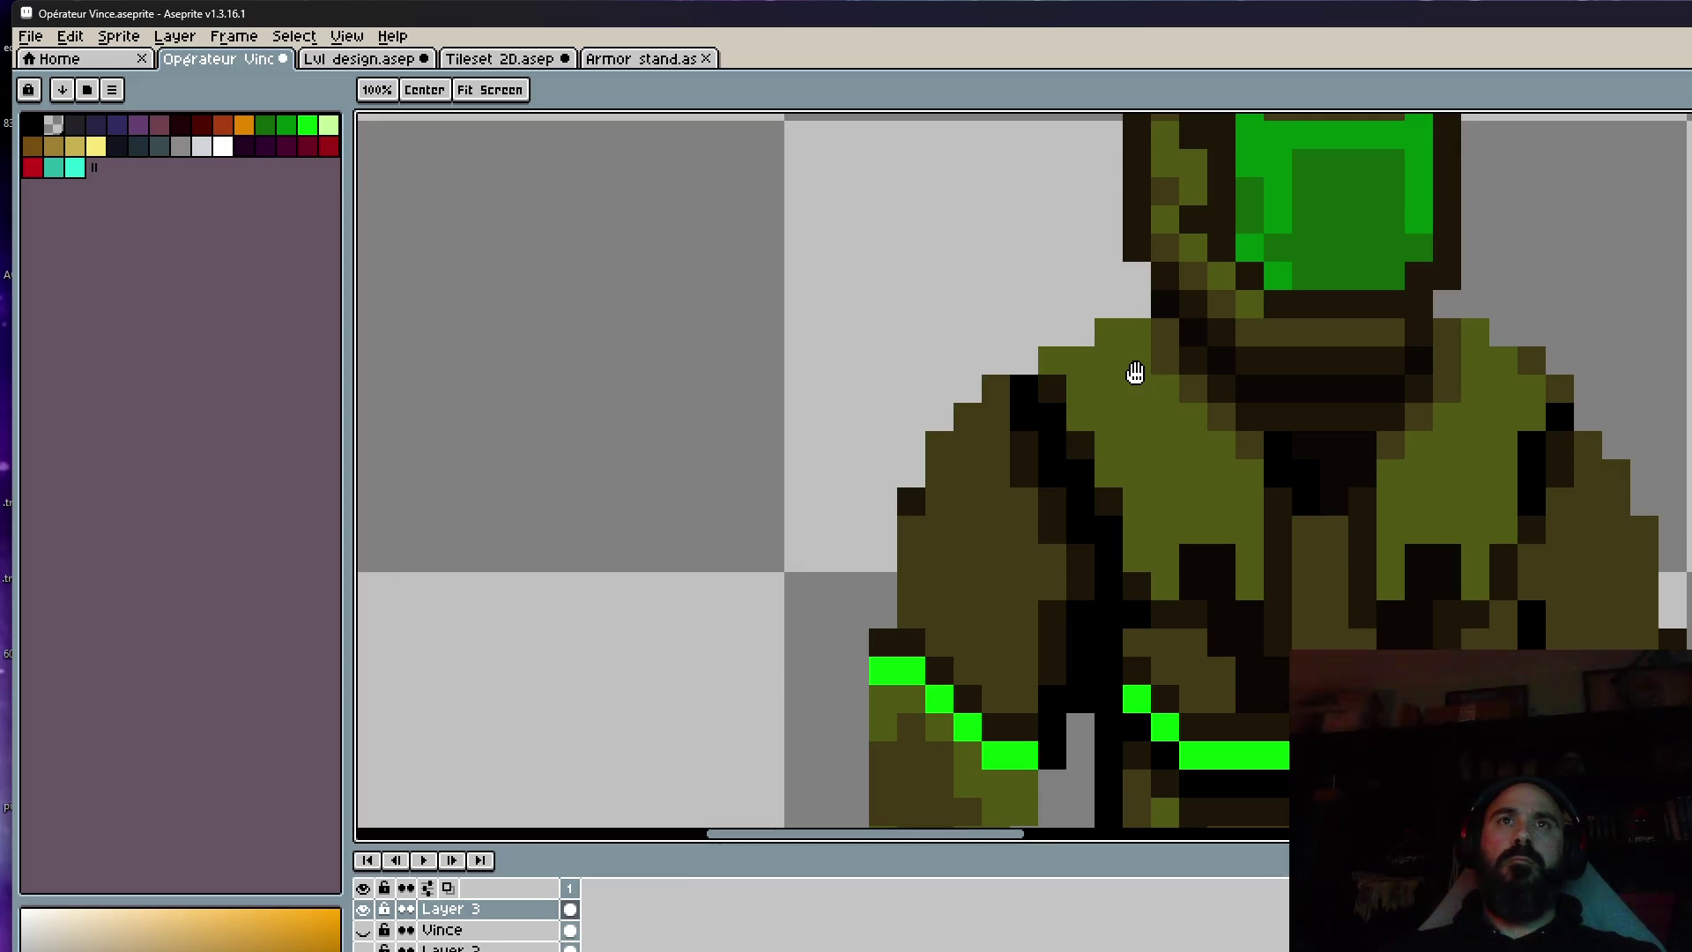
key("b")
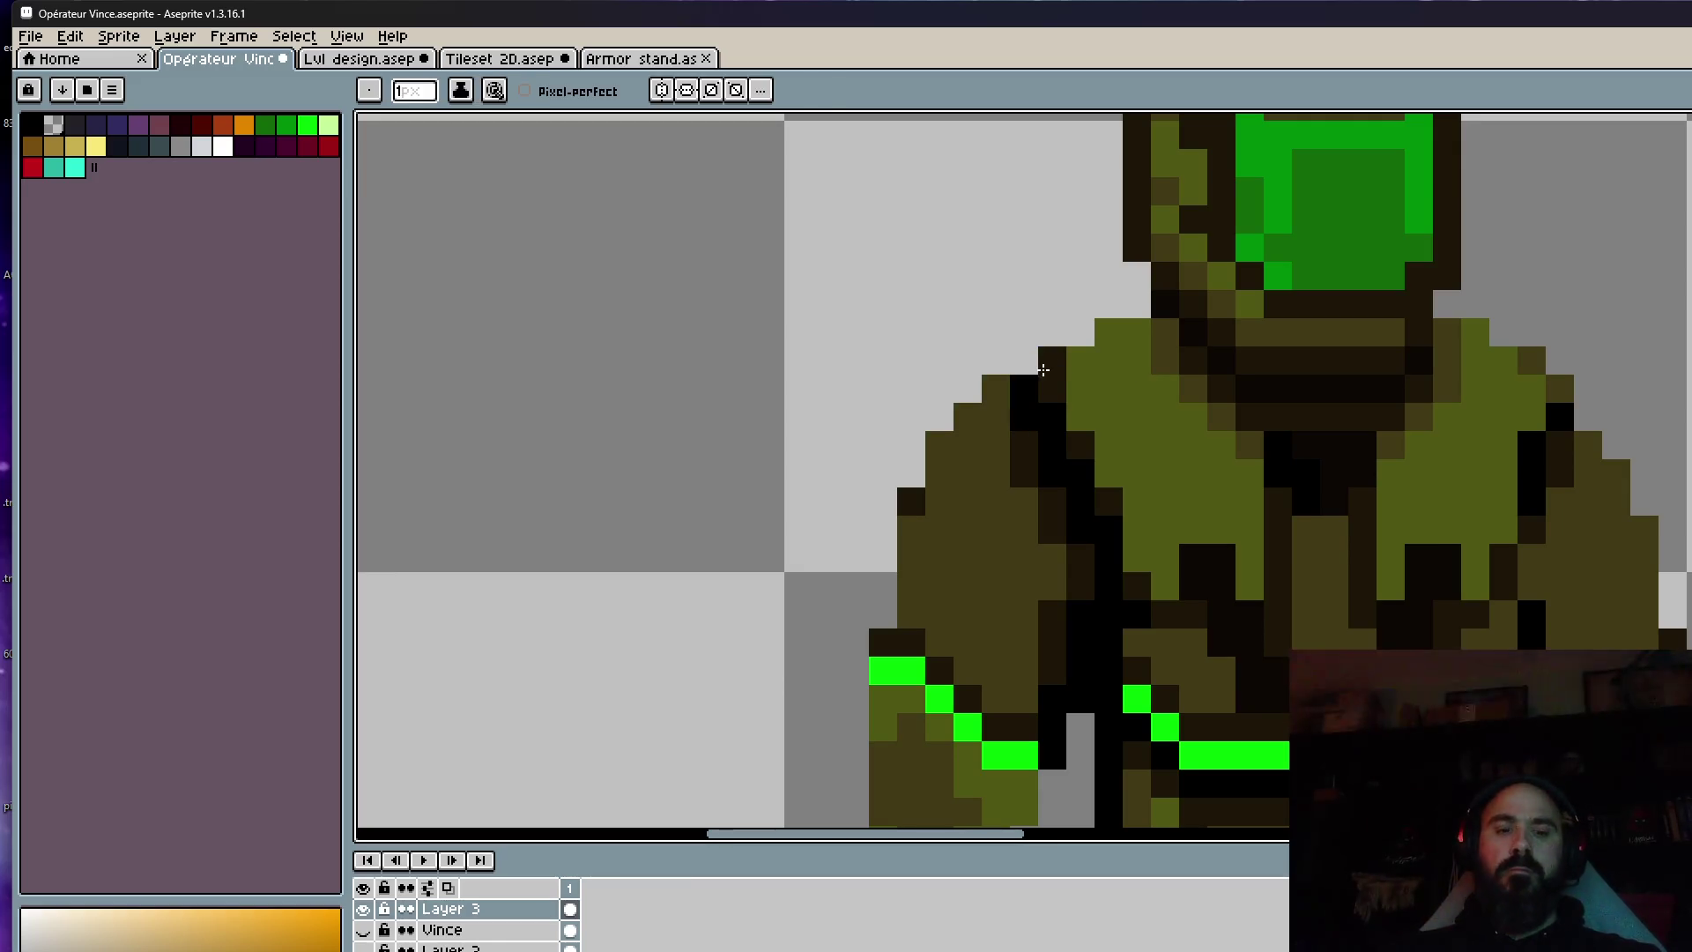
left_click(1107, 377, "alt")
left_click(1024, 361)
scroll(1233, 422, "down", 3)
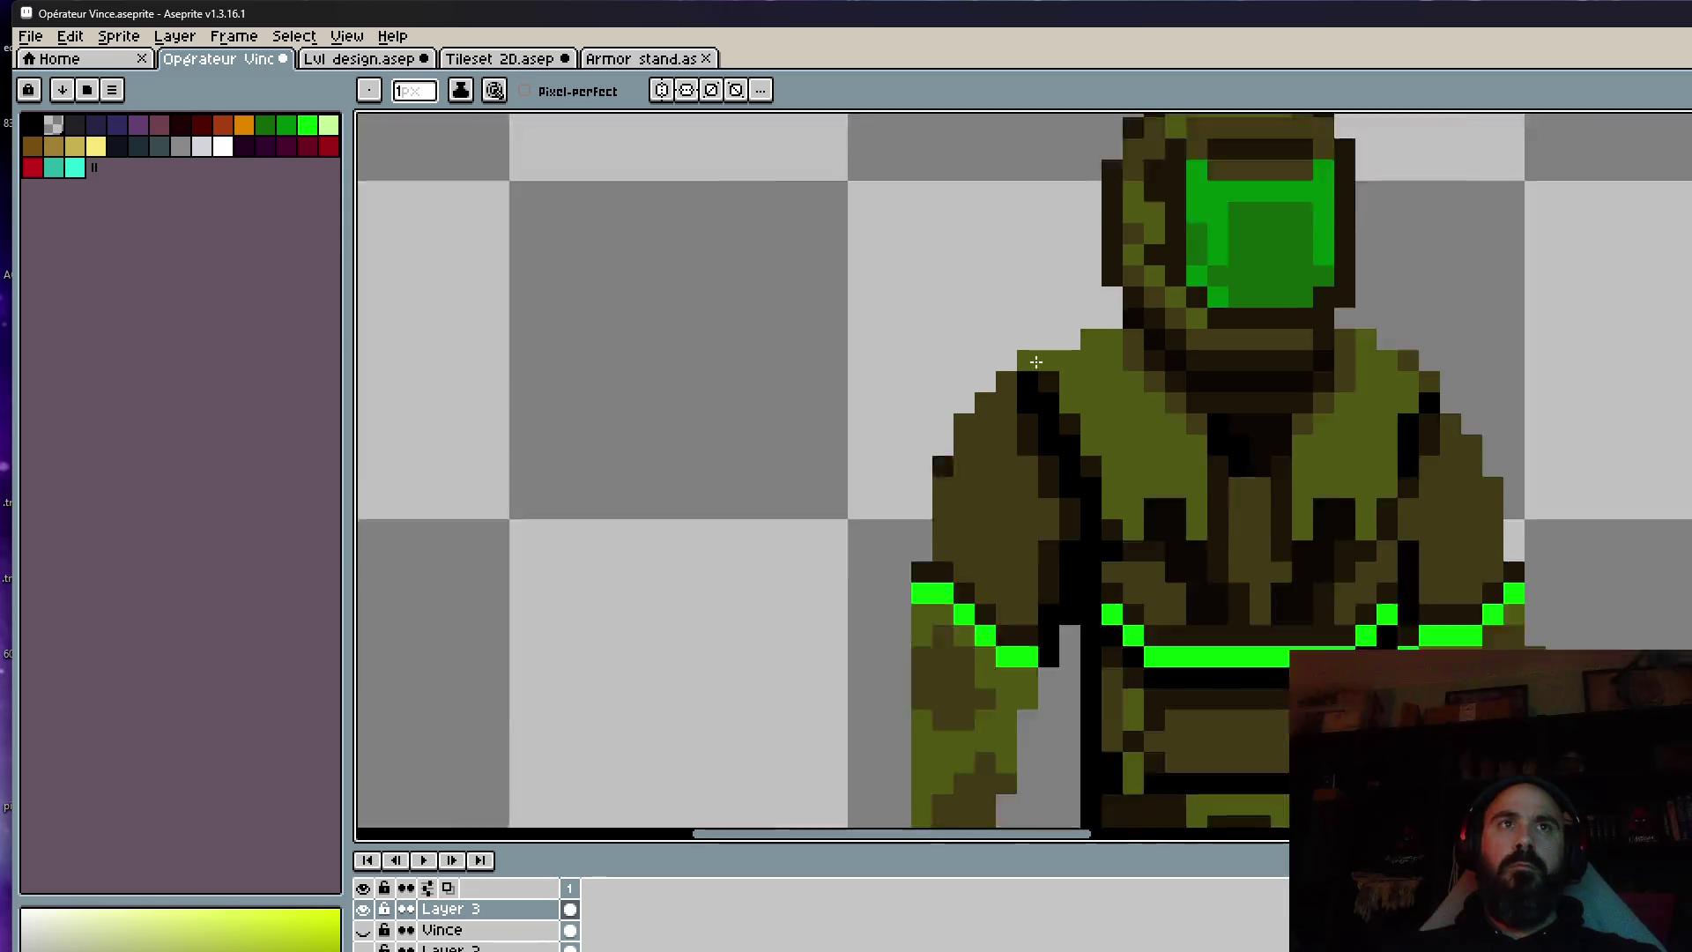
scroll(1233, 423, "up", 2)
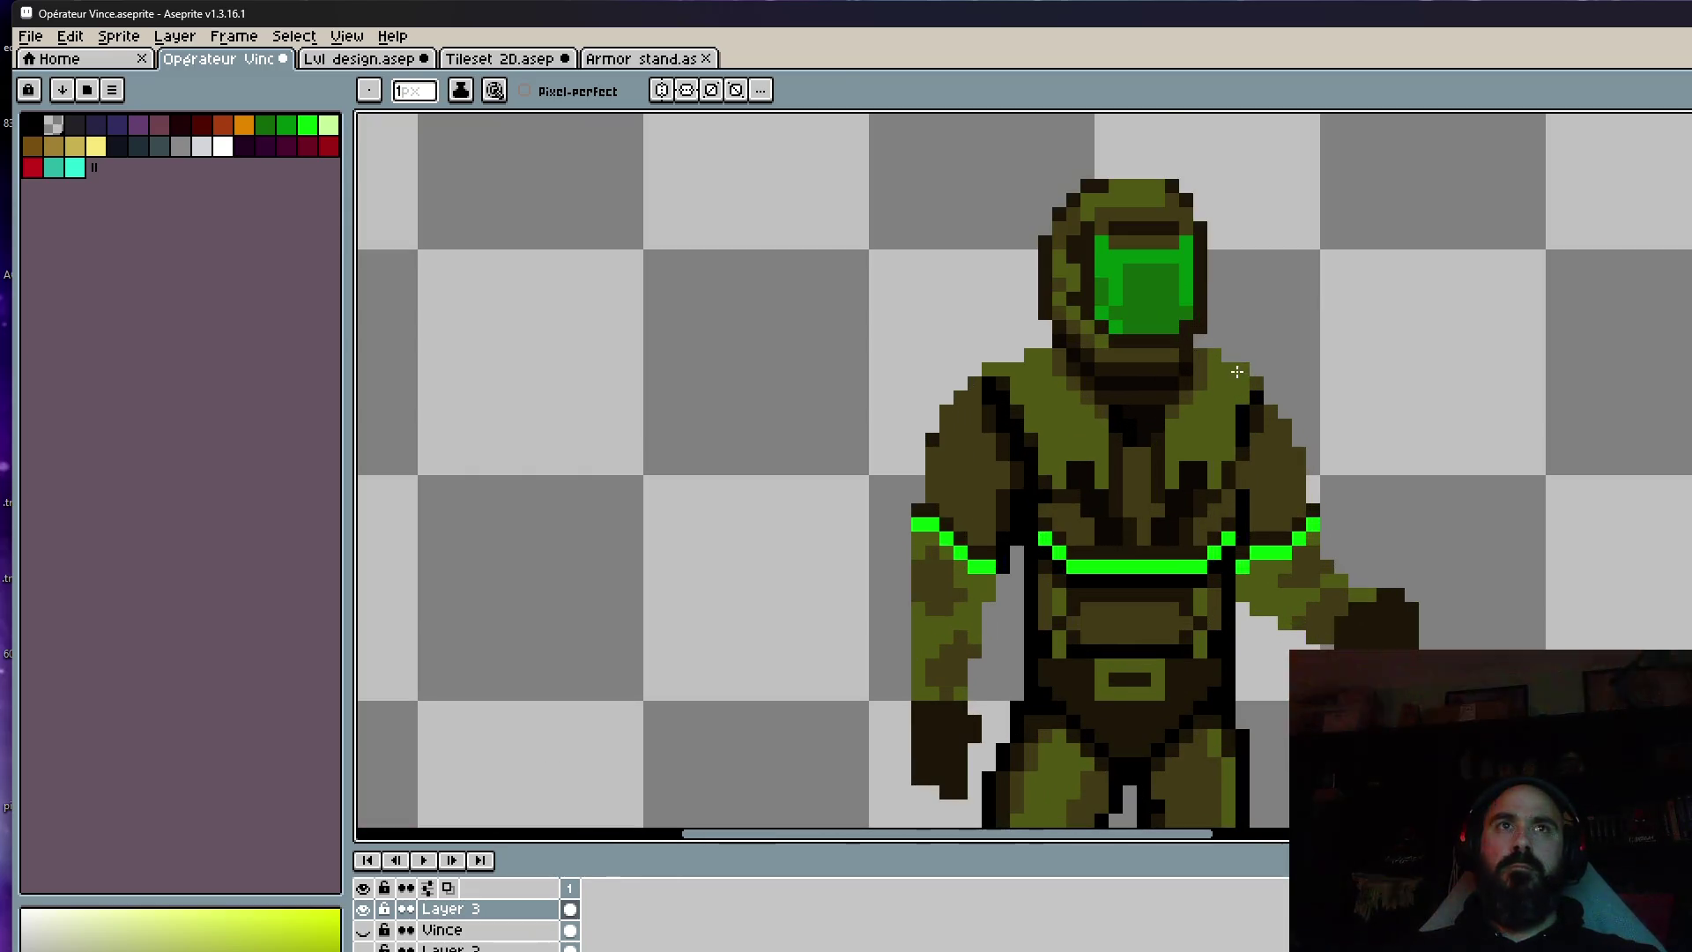
scroll(1327, 370, "down", 2)
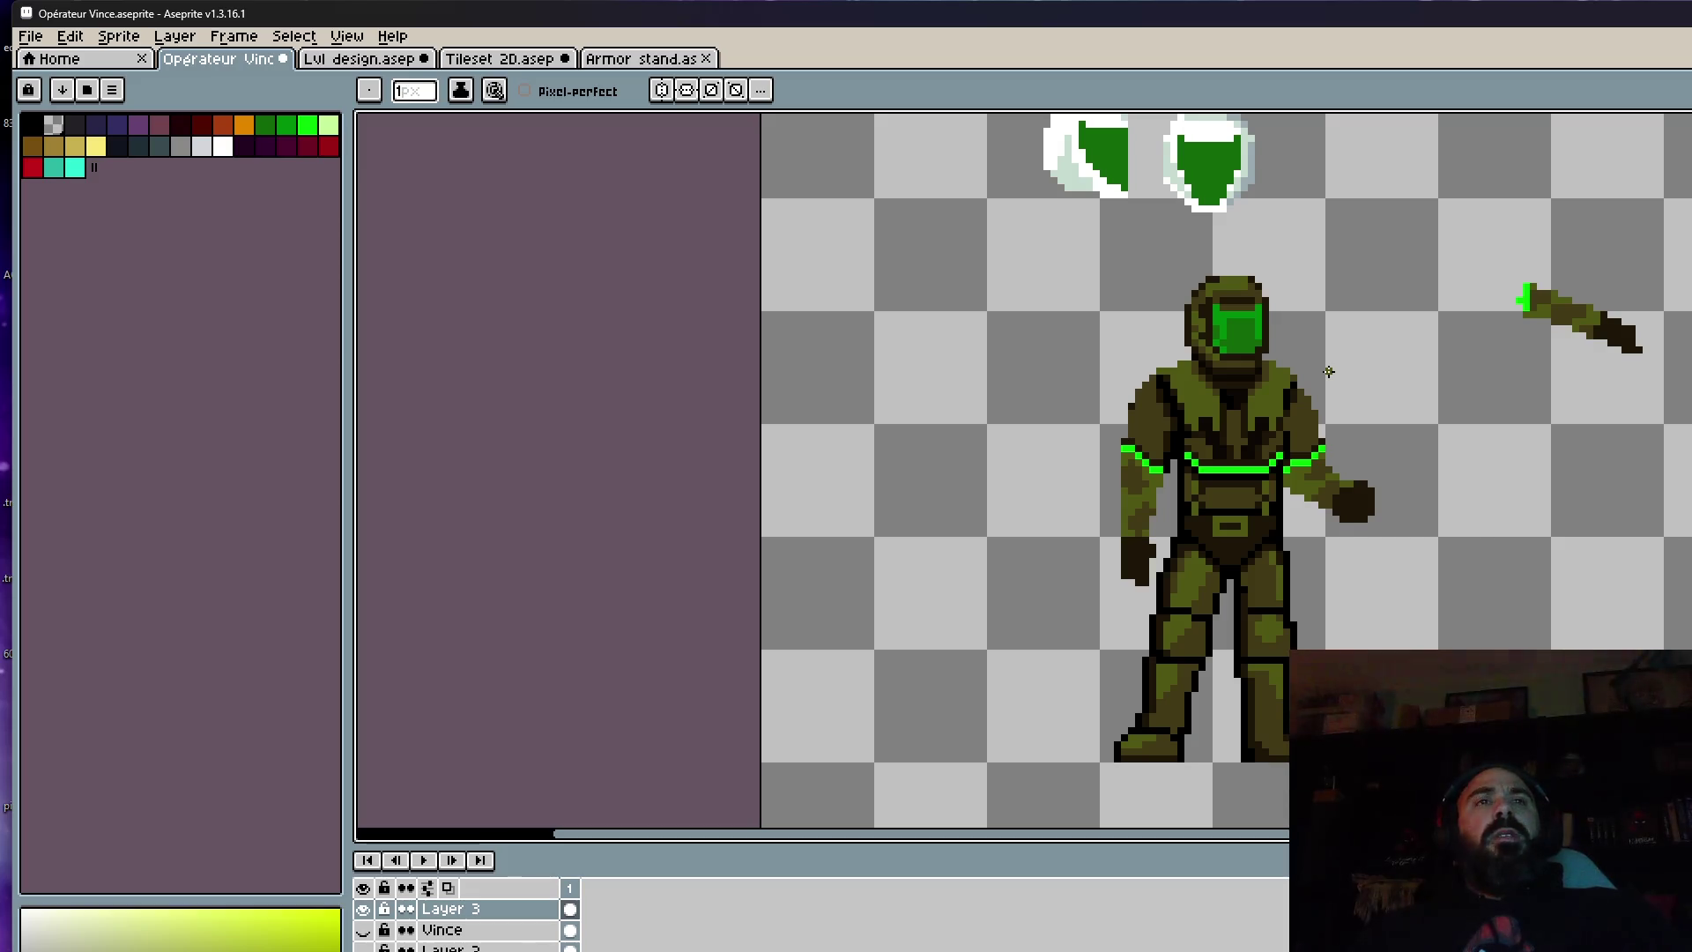
key("g")
scroll(1328, 371, "up", 1)
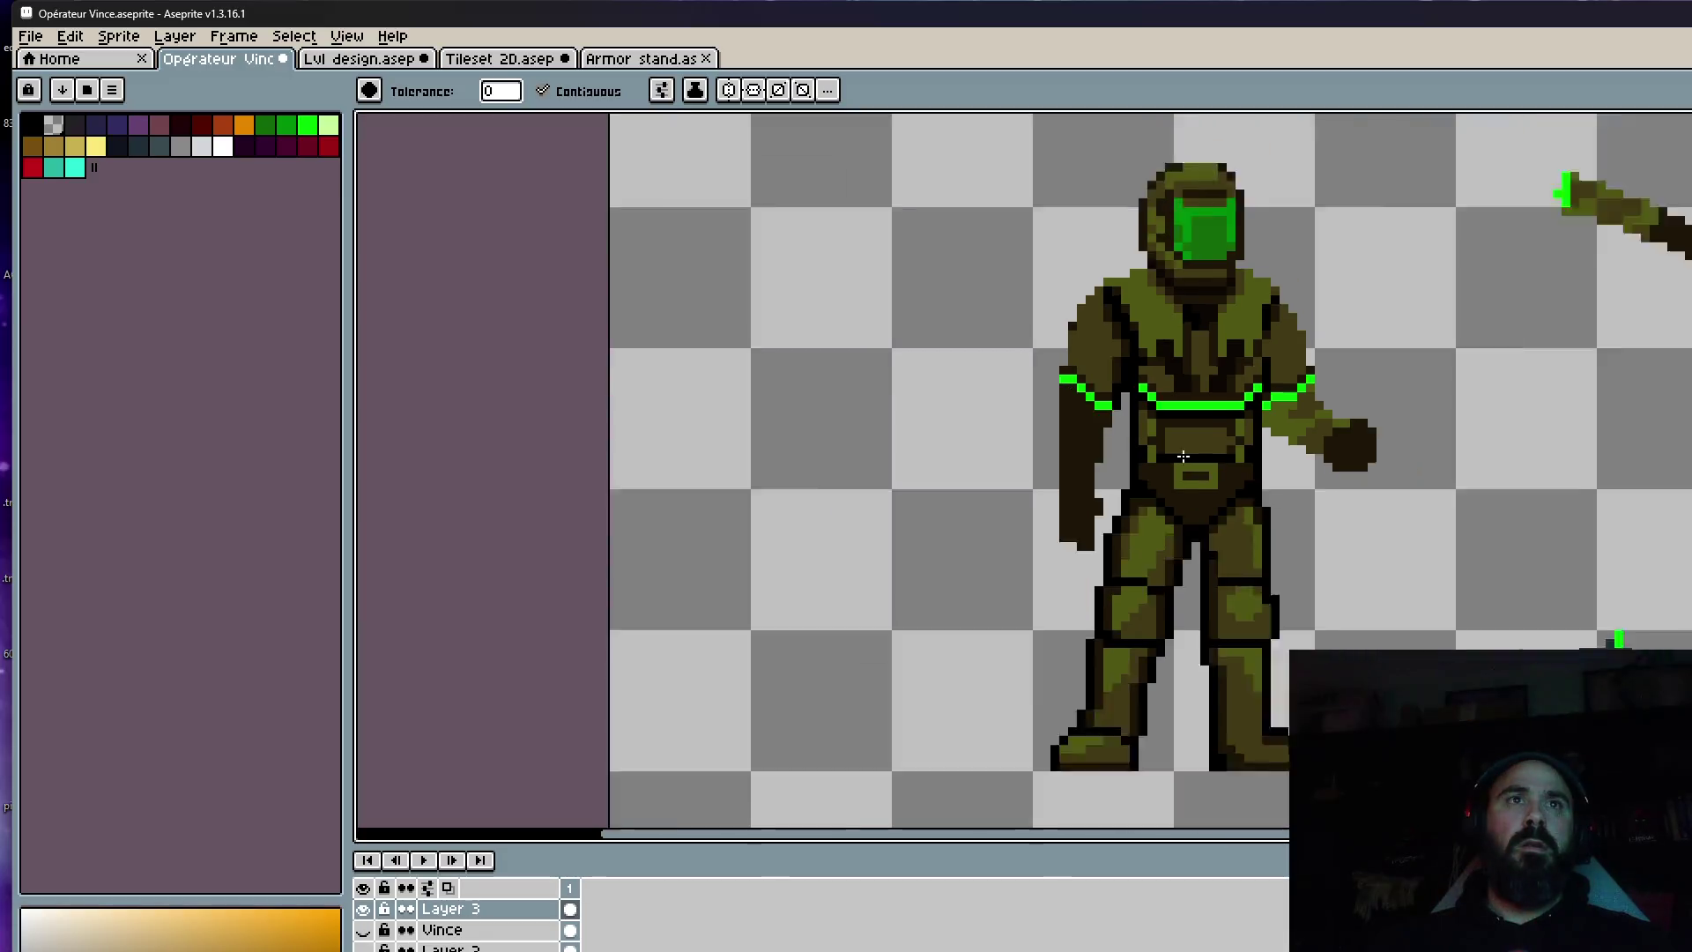
scroll(1286, 441, "down", 2)
left_click(1293, 474)
scroll(1294, 474, "up", 2)
left_click(1254, 439)
left_click(1265, 435)
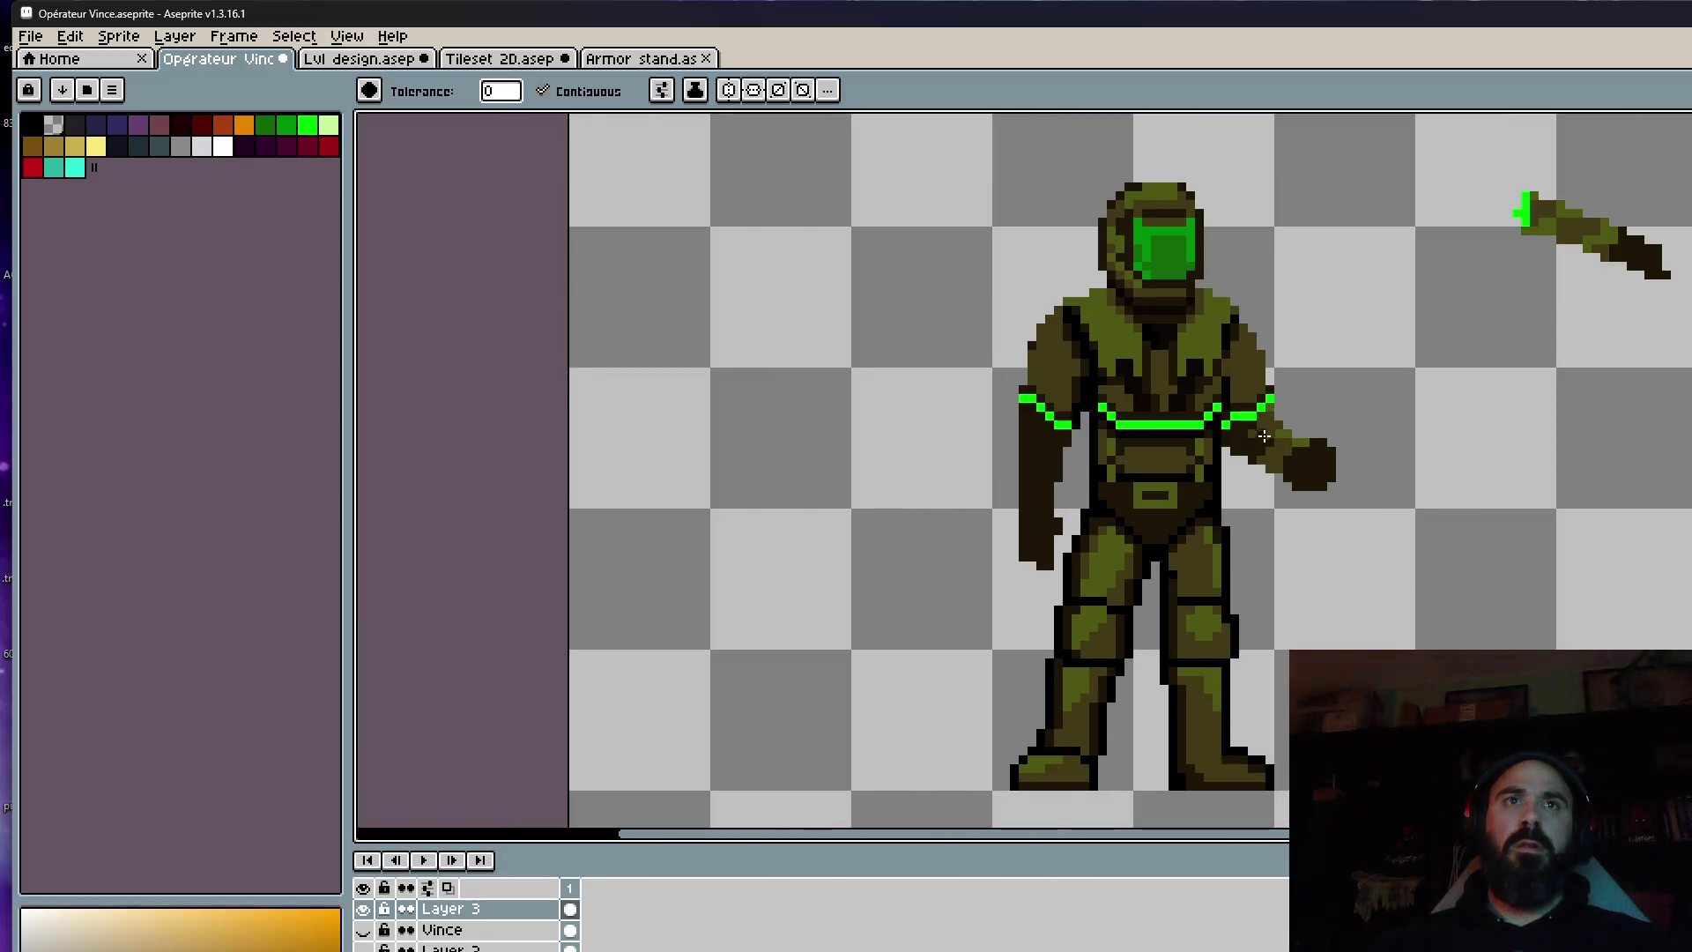
left_click(1295, 443)
left_click(1279, 457)
left_click(1280, 430)
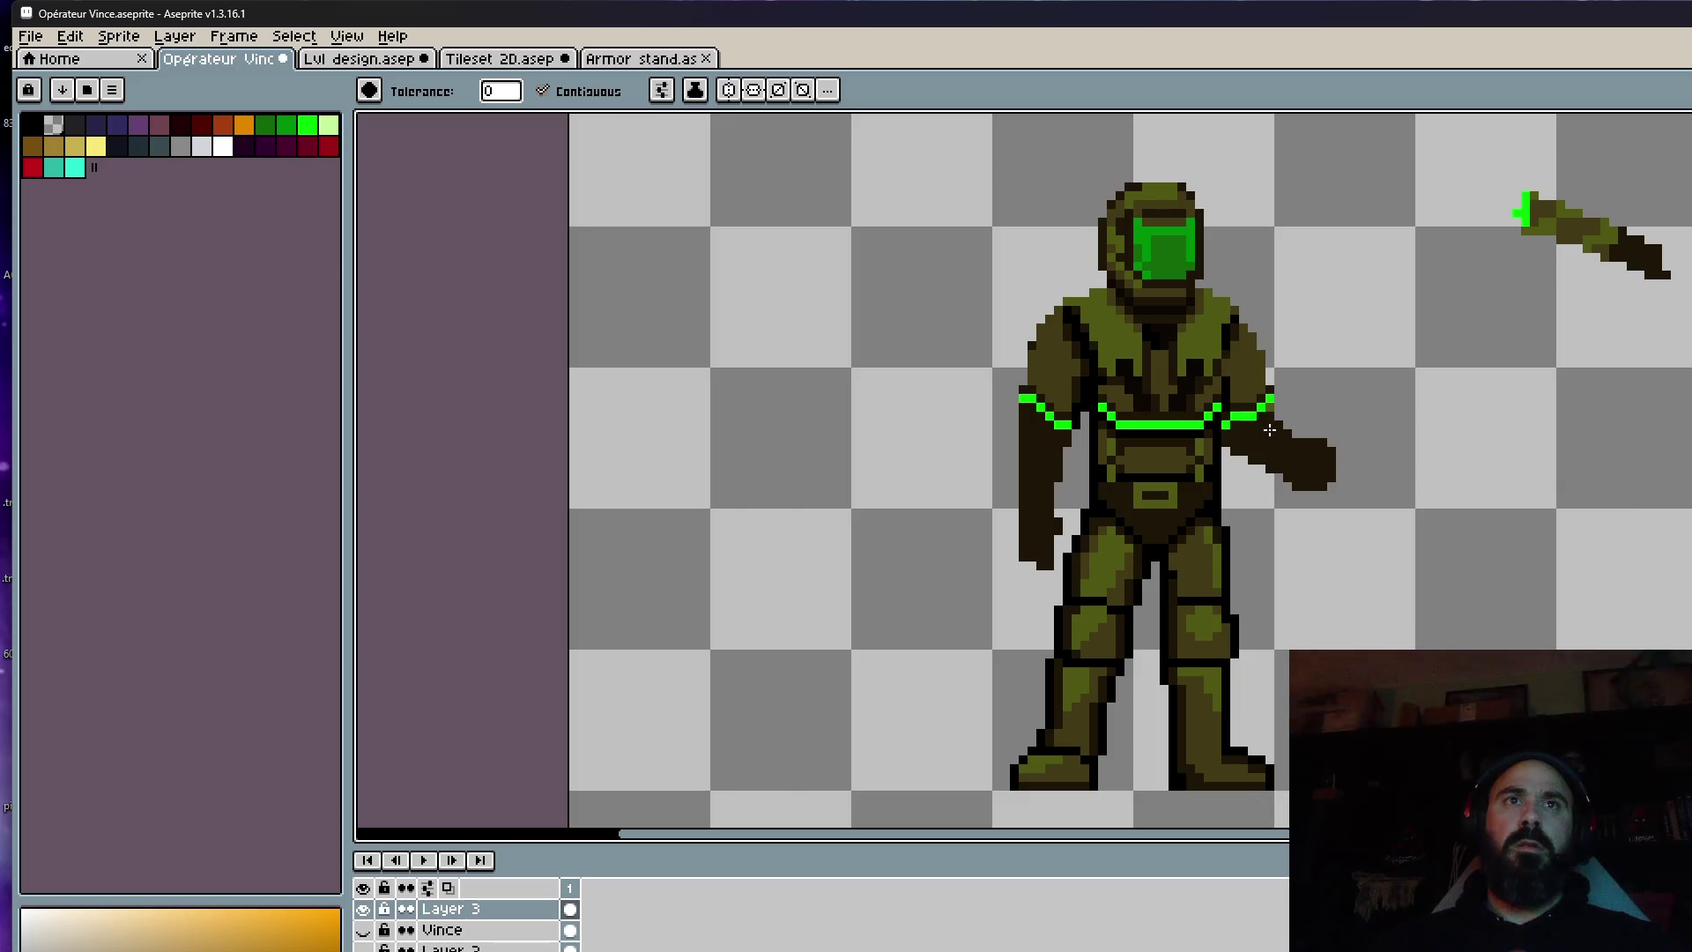
scroll(1304, 440, "down", 2)
key("v")
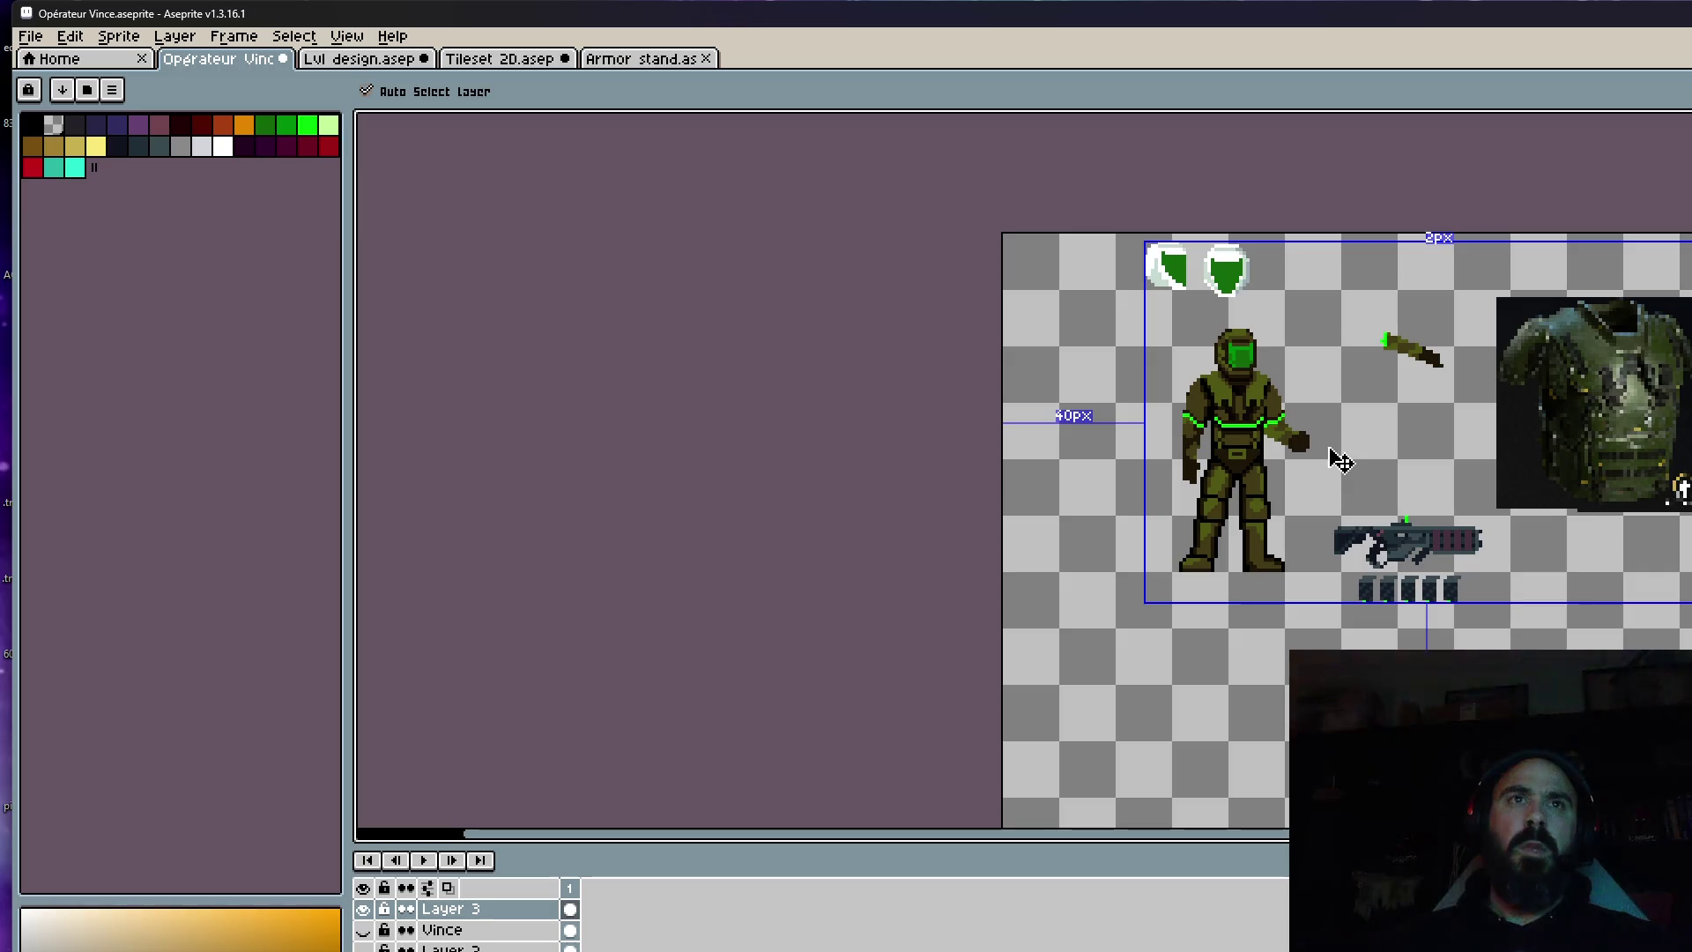
key("g")
scroll(1331, 449, "up", 2)
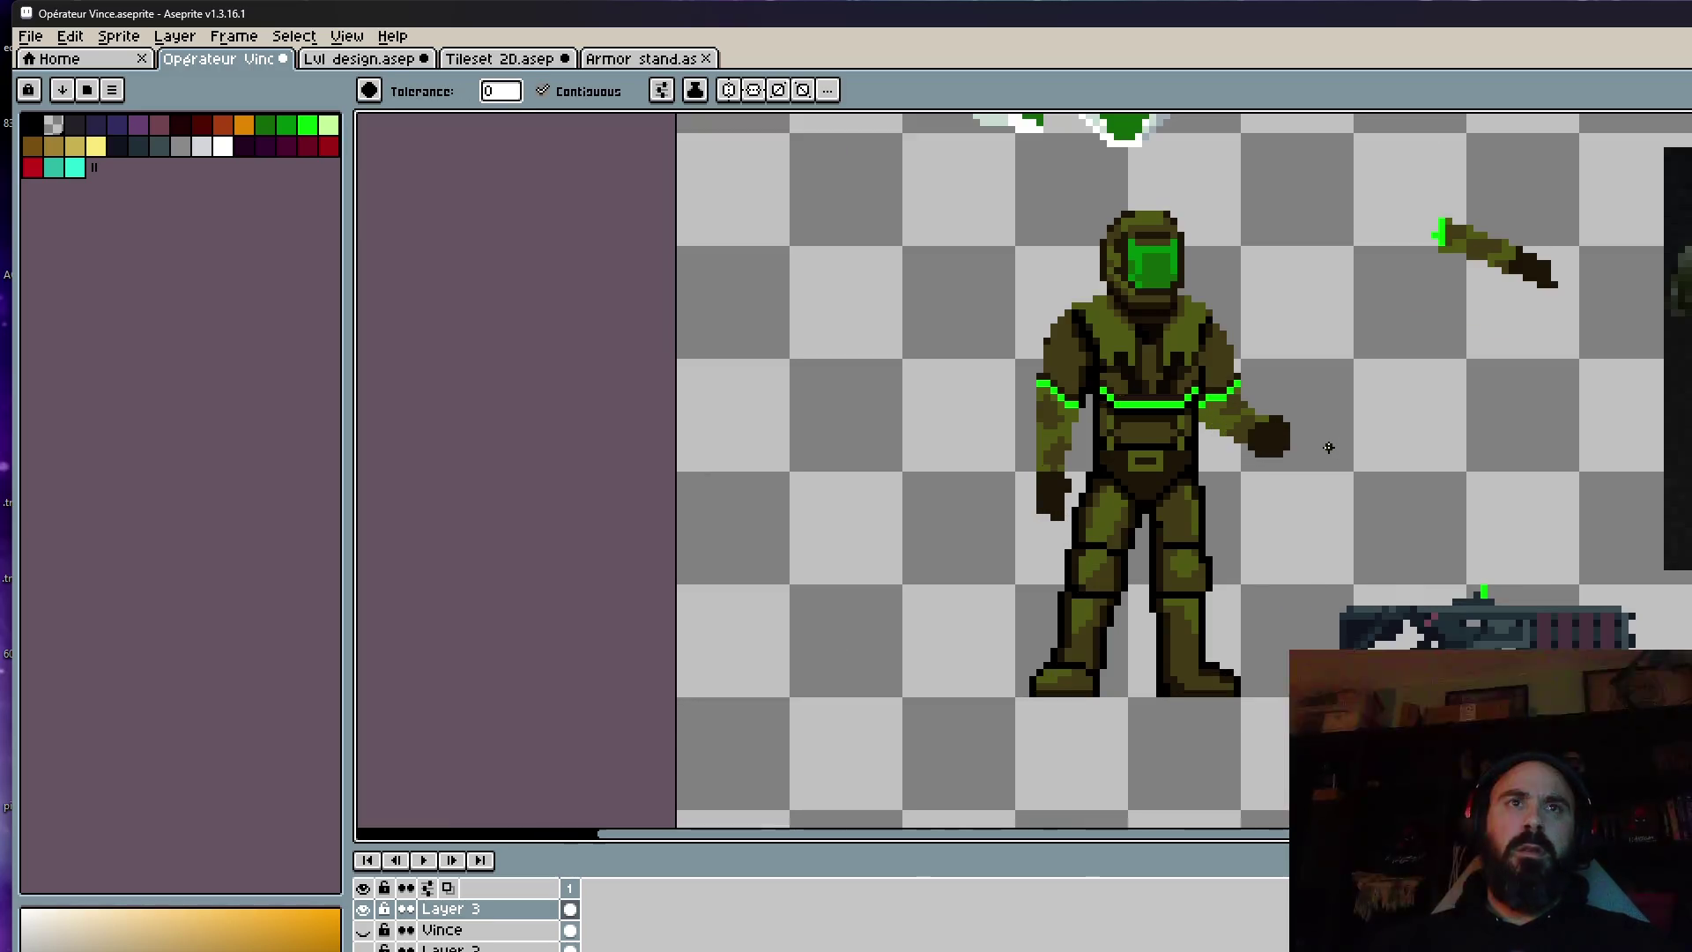
key("v")
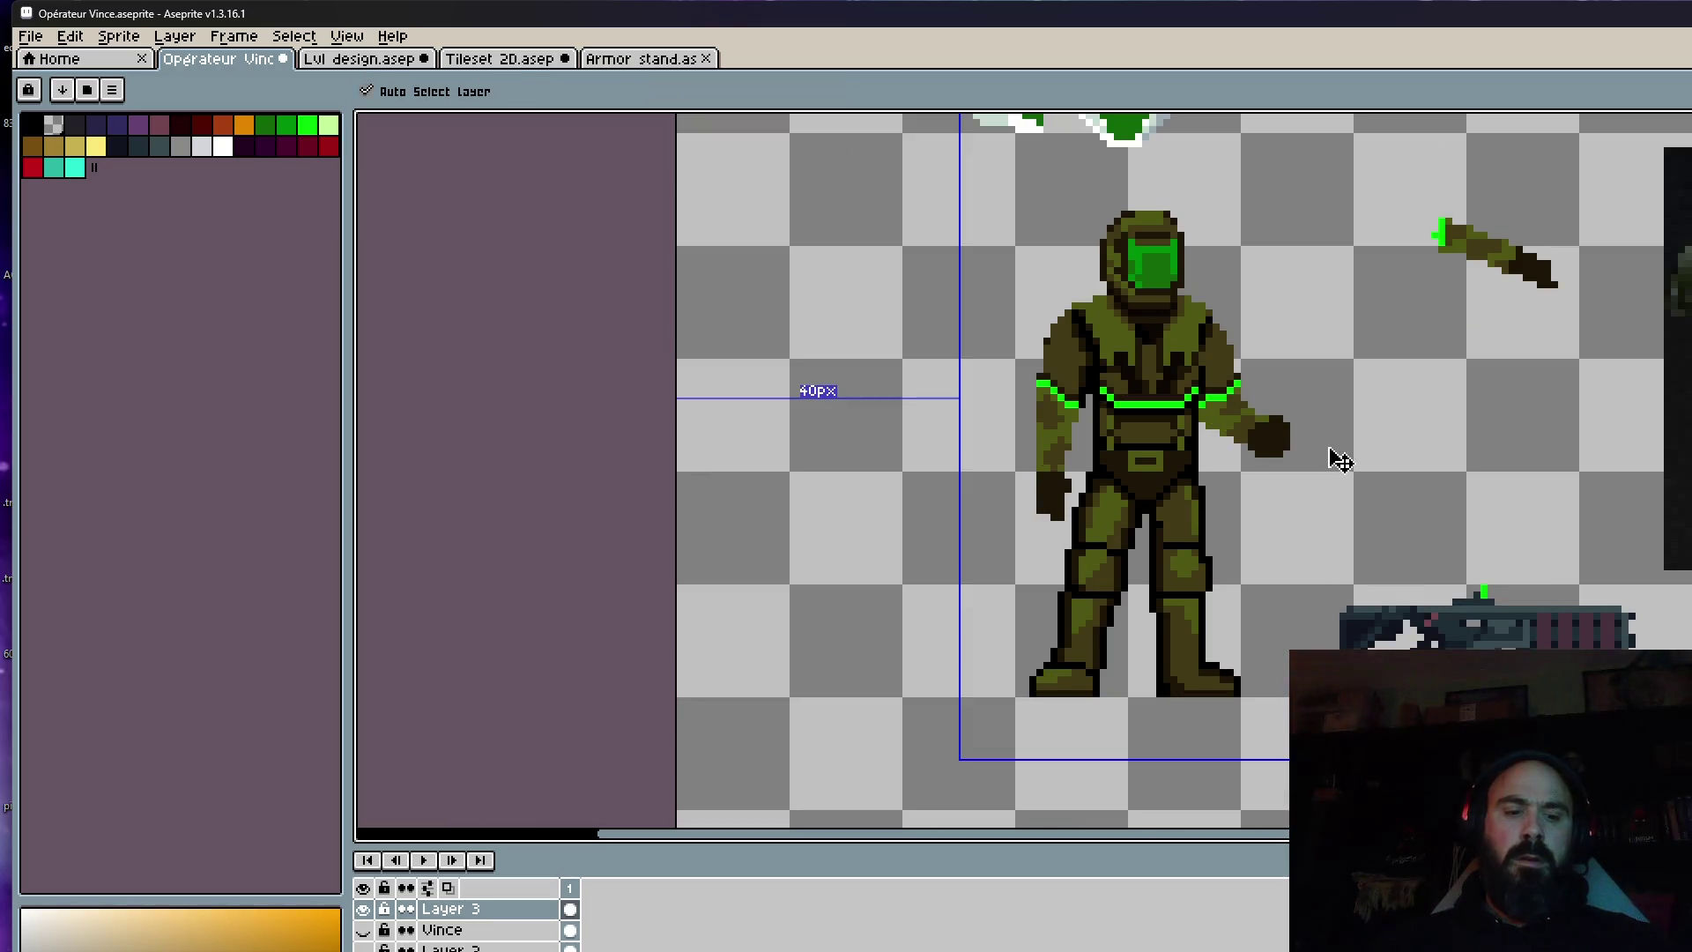
key("g")
scroll(1329, 447, "down", 2)
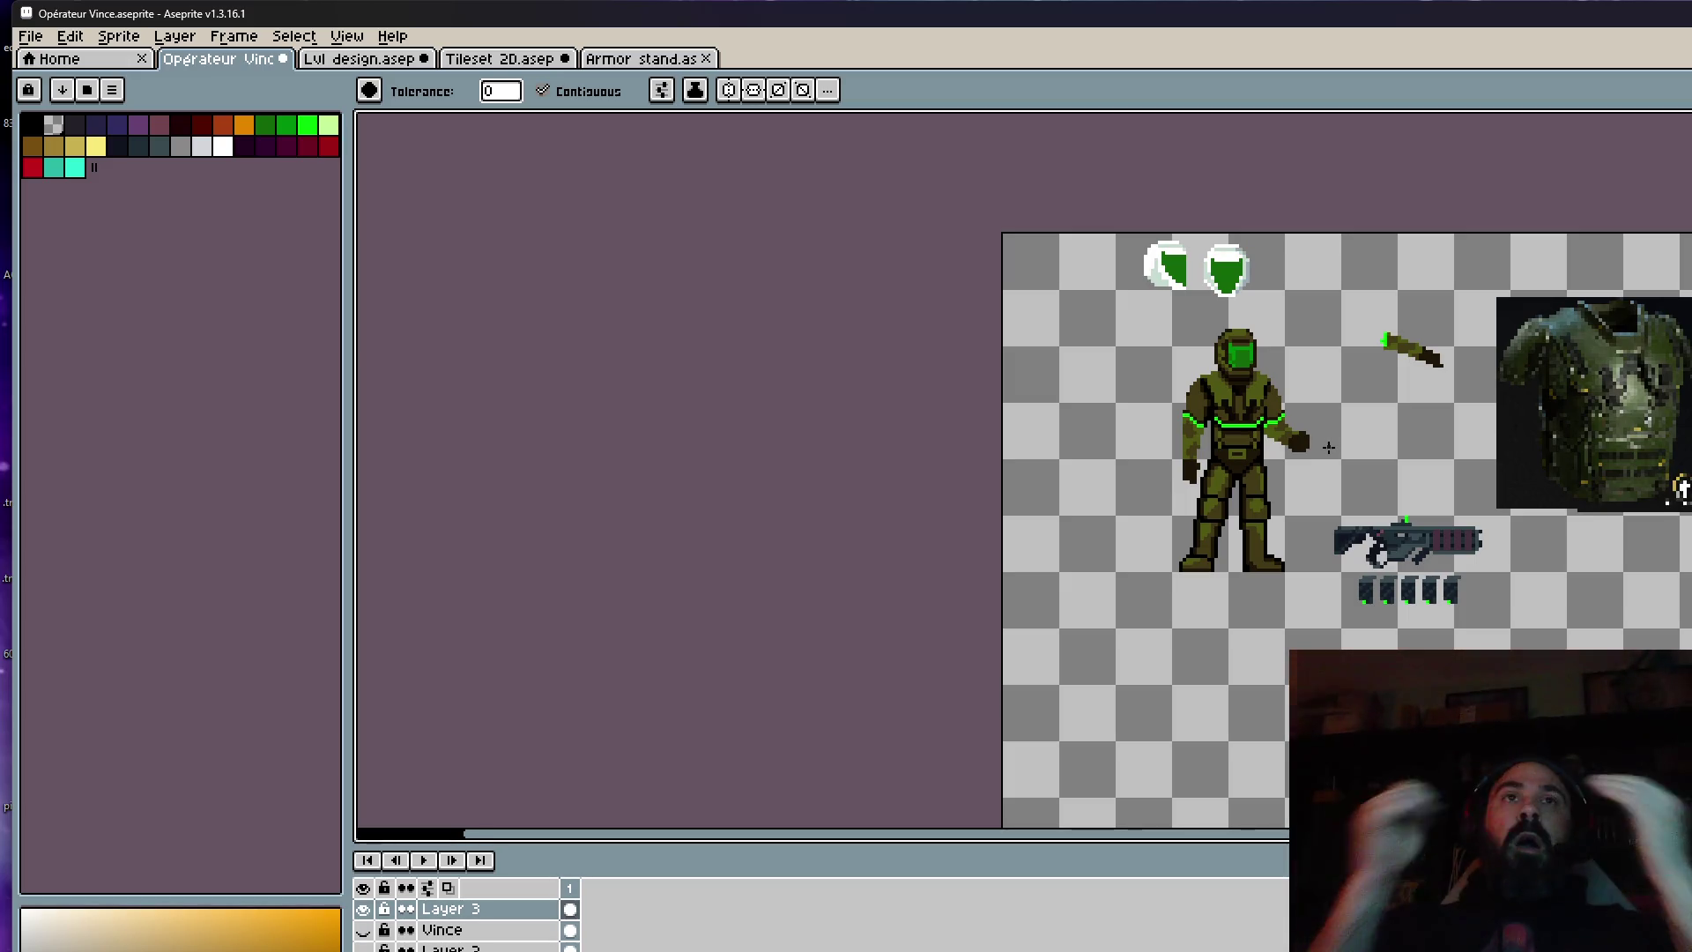
scroll(1275, 314, "up", 3)
scroll(1251, 326, "up", 4)
scroll(1239, 333, "down", 3)
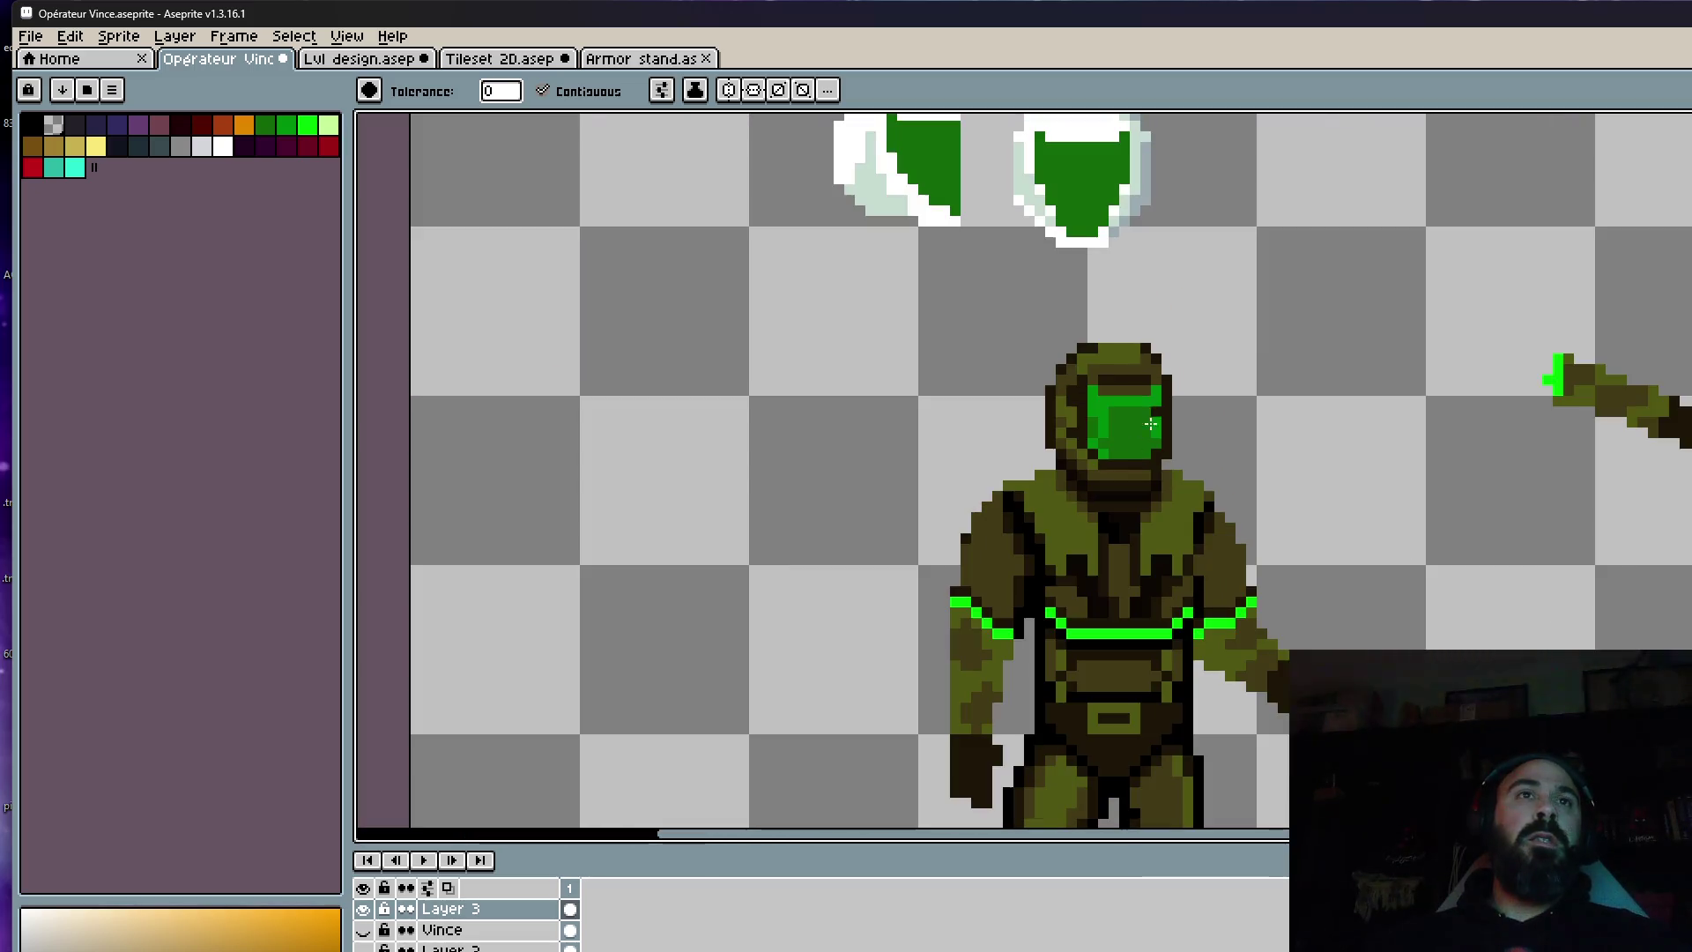
scroll(1100, 465, "up", 1)
scroll(1103, 451, "up", 1)
key("i")
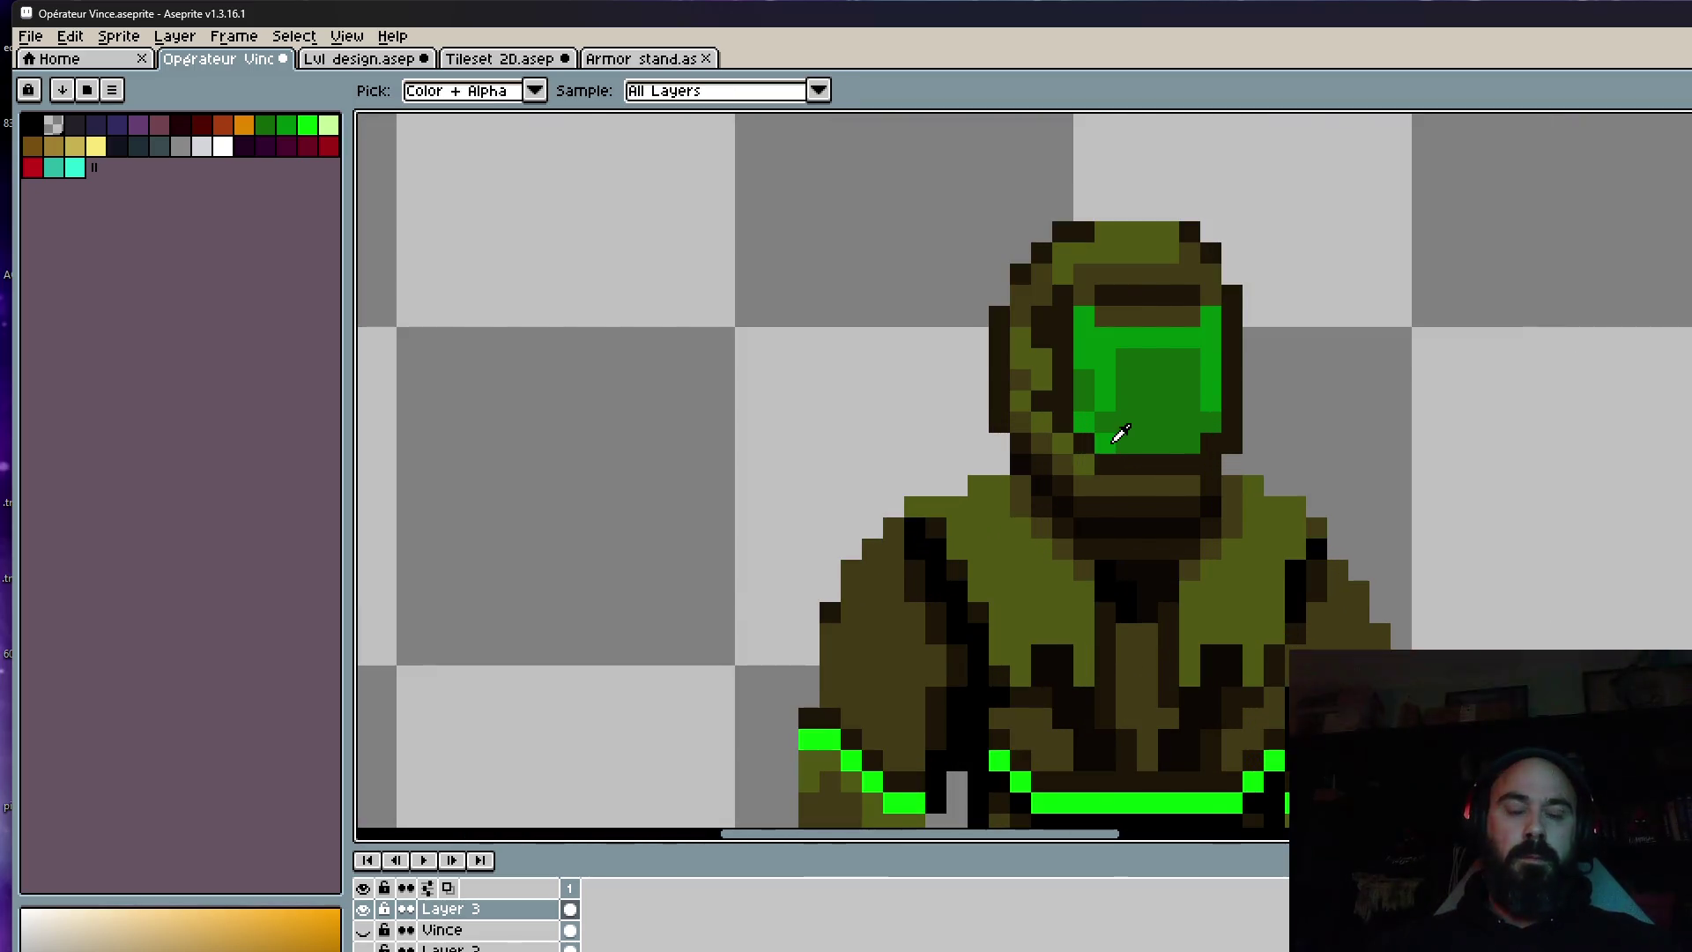
Paint dark pixels over the green visor, down its middle, and over the eyes' lower halves.
scroll(1115, 437, "down", 3)
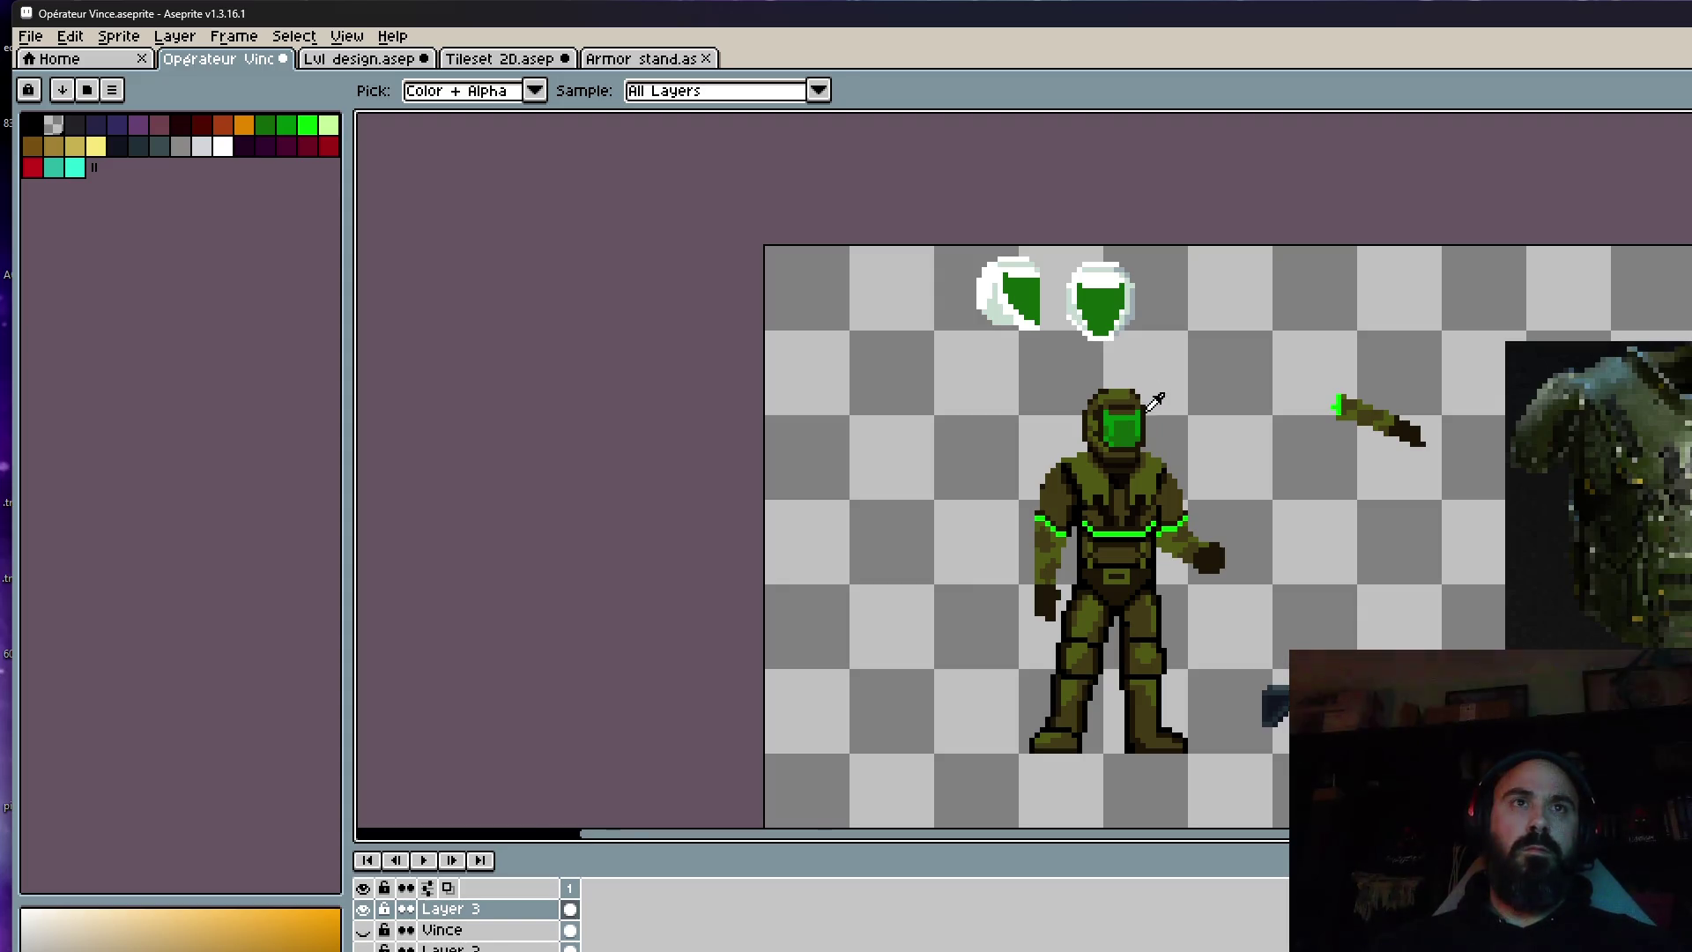
scroll(1141, 432, "up", 3)
scroll(1128, 476, "up", 2)
key("b")
mouse_move(1071, 377)
left_mouse_down()
mouse_move(1229, 376)
mouse_move(1240, 432)
mouse_move(1077, 454)
mouse_move(1212, 437)
left_mouse_up()
scroll(1213, 436, "down", 4)
scroll(1213, 436, "up", 4)
mouse_move(1190, 373)
left_mouse_down()
mouse_move(1189, 485)
mouse_move(1201, 370)
mouse_move(1209, 485)
mouse_move(1150, 484)
left_mouse_up()
scroll(1172, 476, "down", 3)
scroll(1146, 445, "up", 2)
left_click(1146, 445)
left_click_drag(1212, 432, 1212, 485)
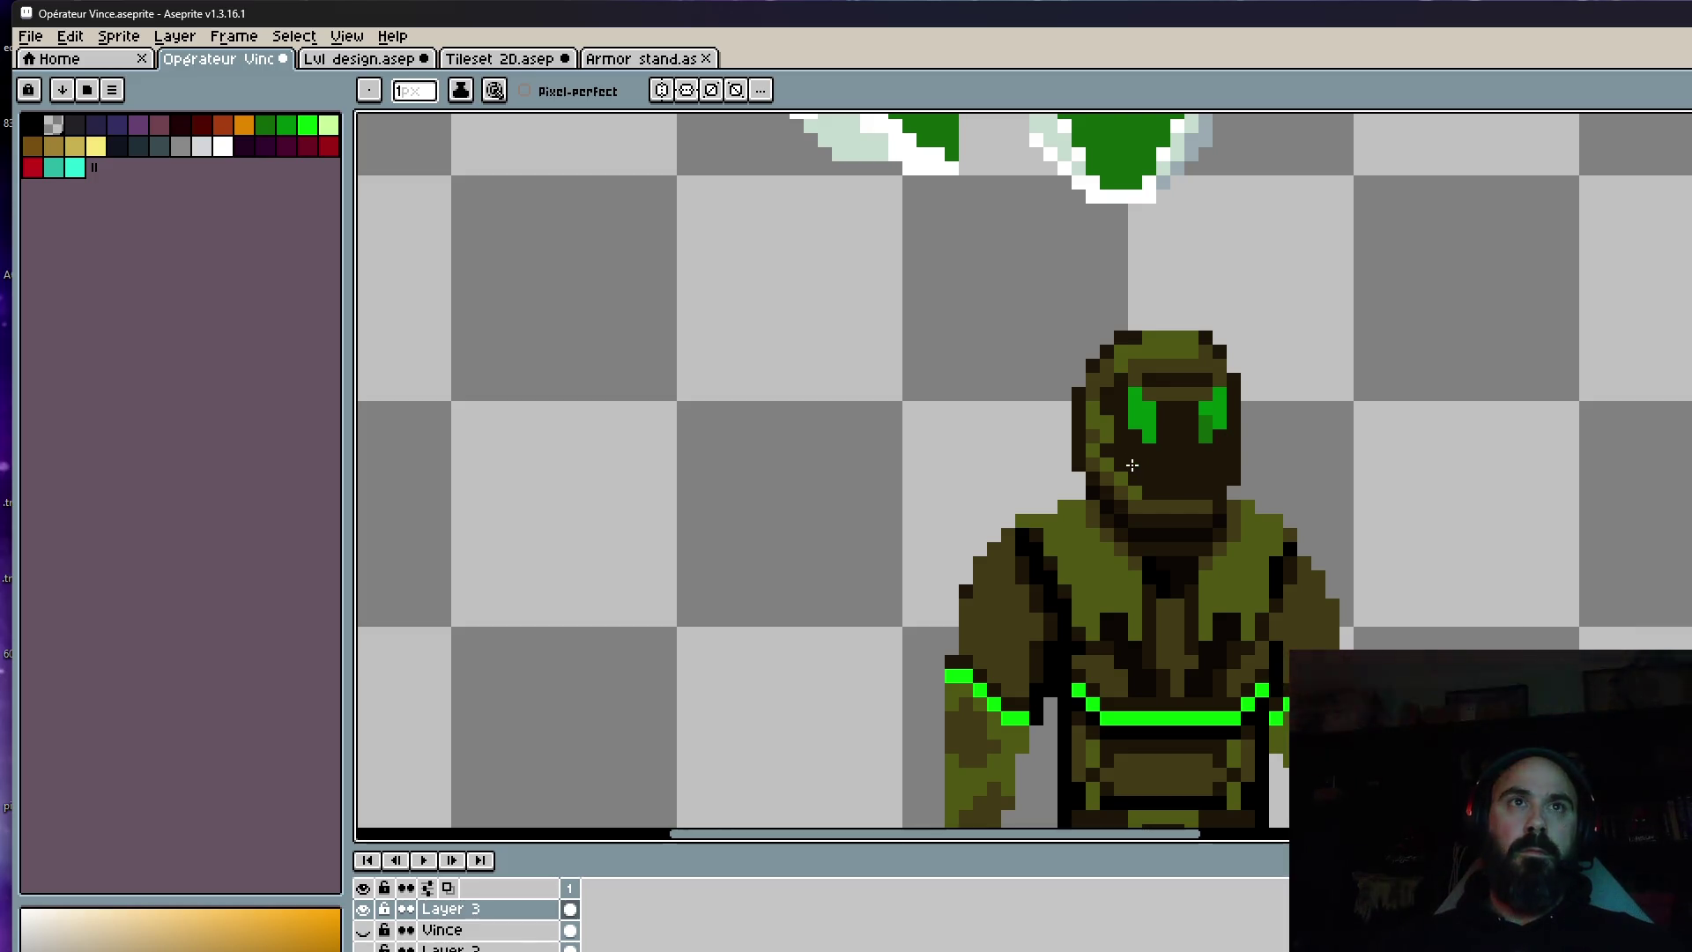
scroll(1131, 465, "down", 3)
scroll(1172, 475, "up", 3)
Eyedrop the visor green and paint green down the inner sides of both eye slits.
key("v")
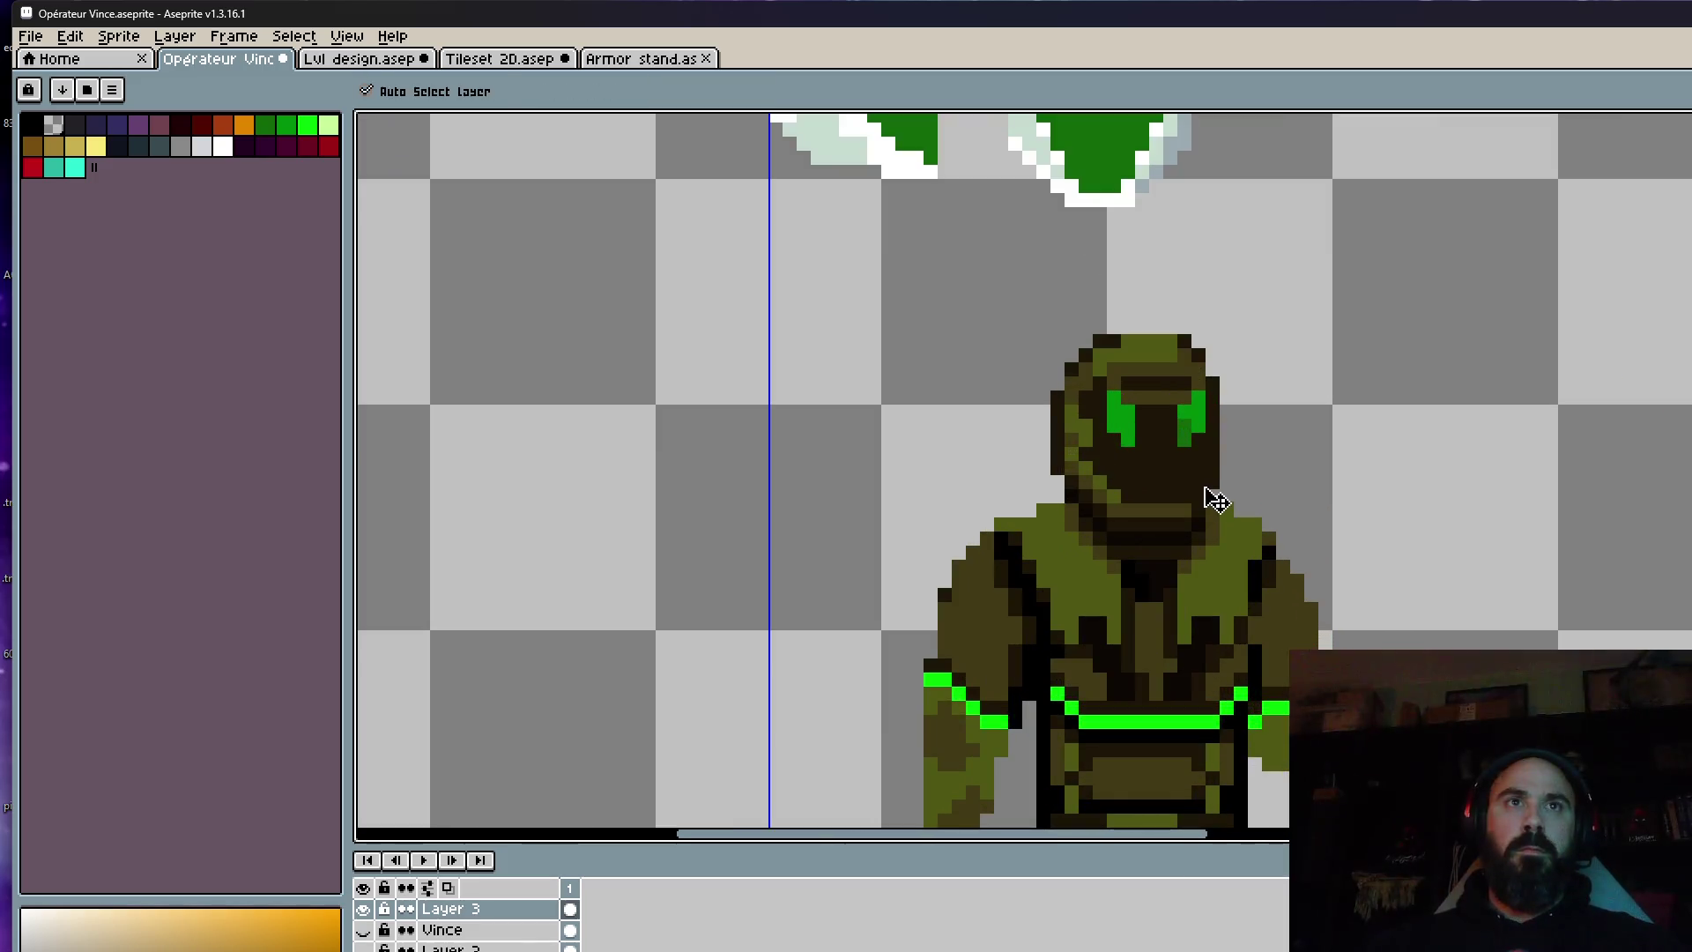
scroll(1148, 426, "up", 2)
key("i")
left_click(1115, 416)
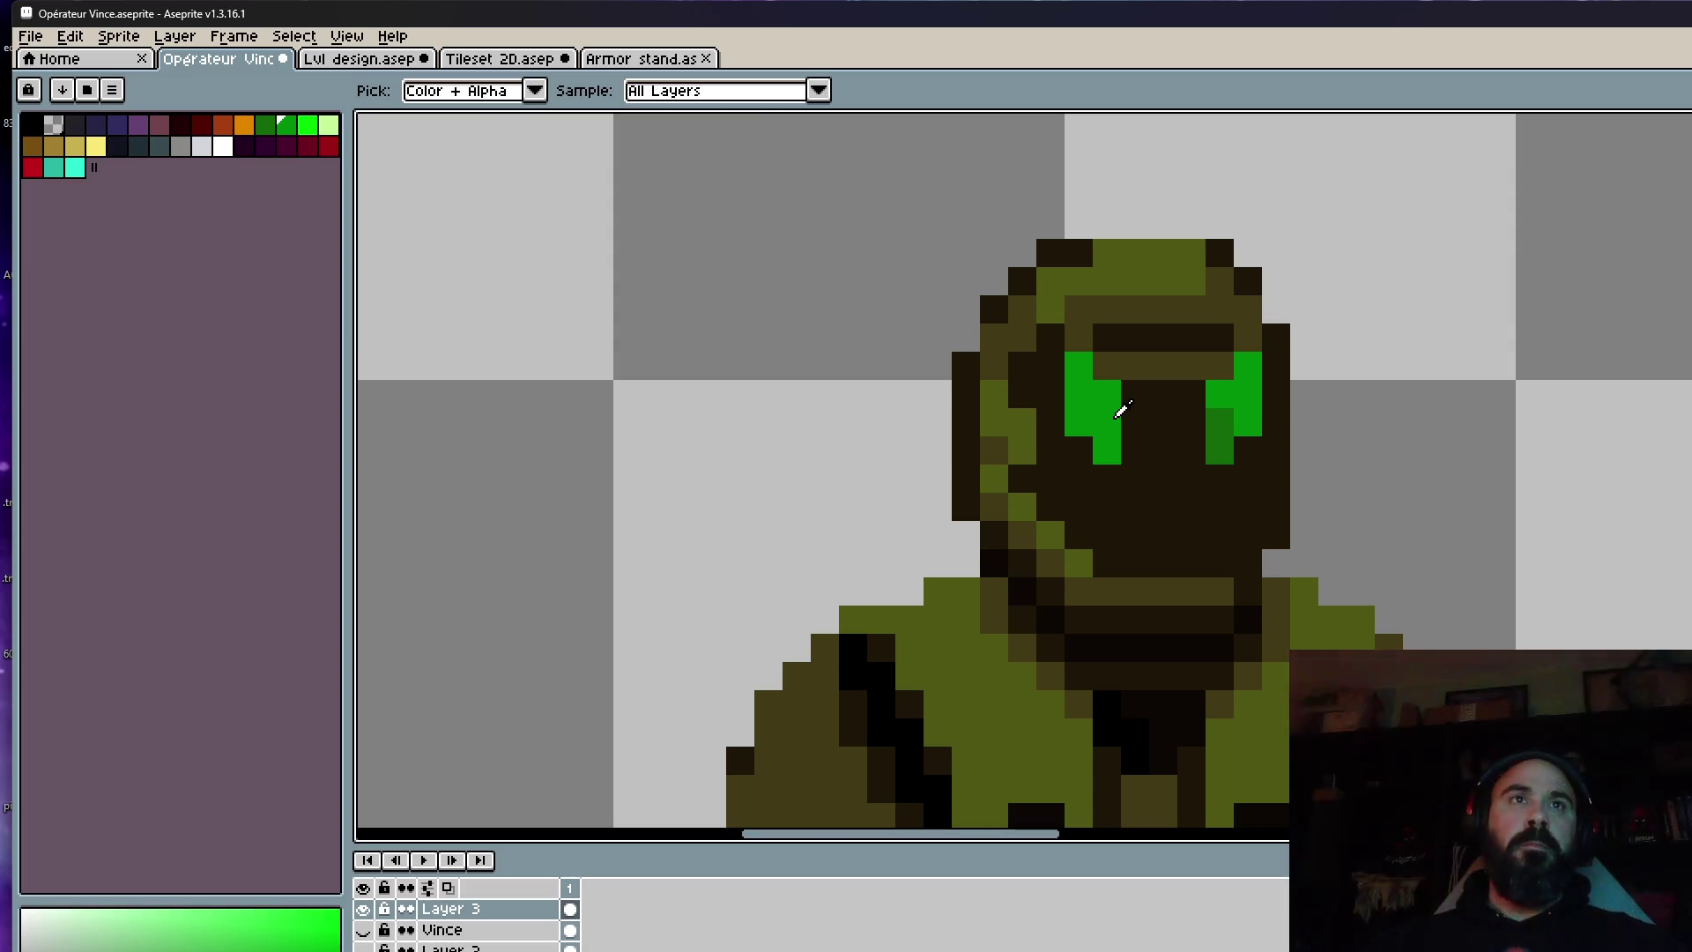
key("b")
left_click_drag(1135, 393, 1135, 480)
left_click_drag(1192, 393, 1189, 481)
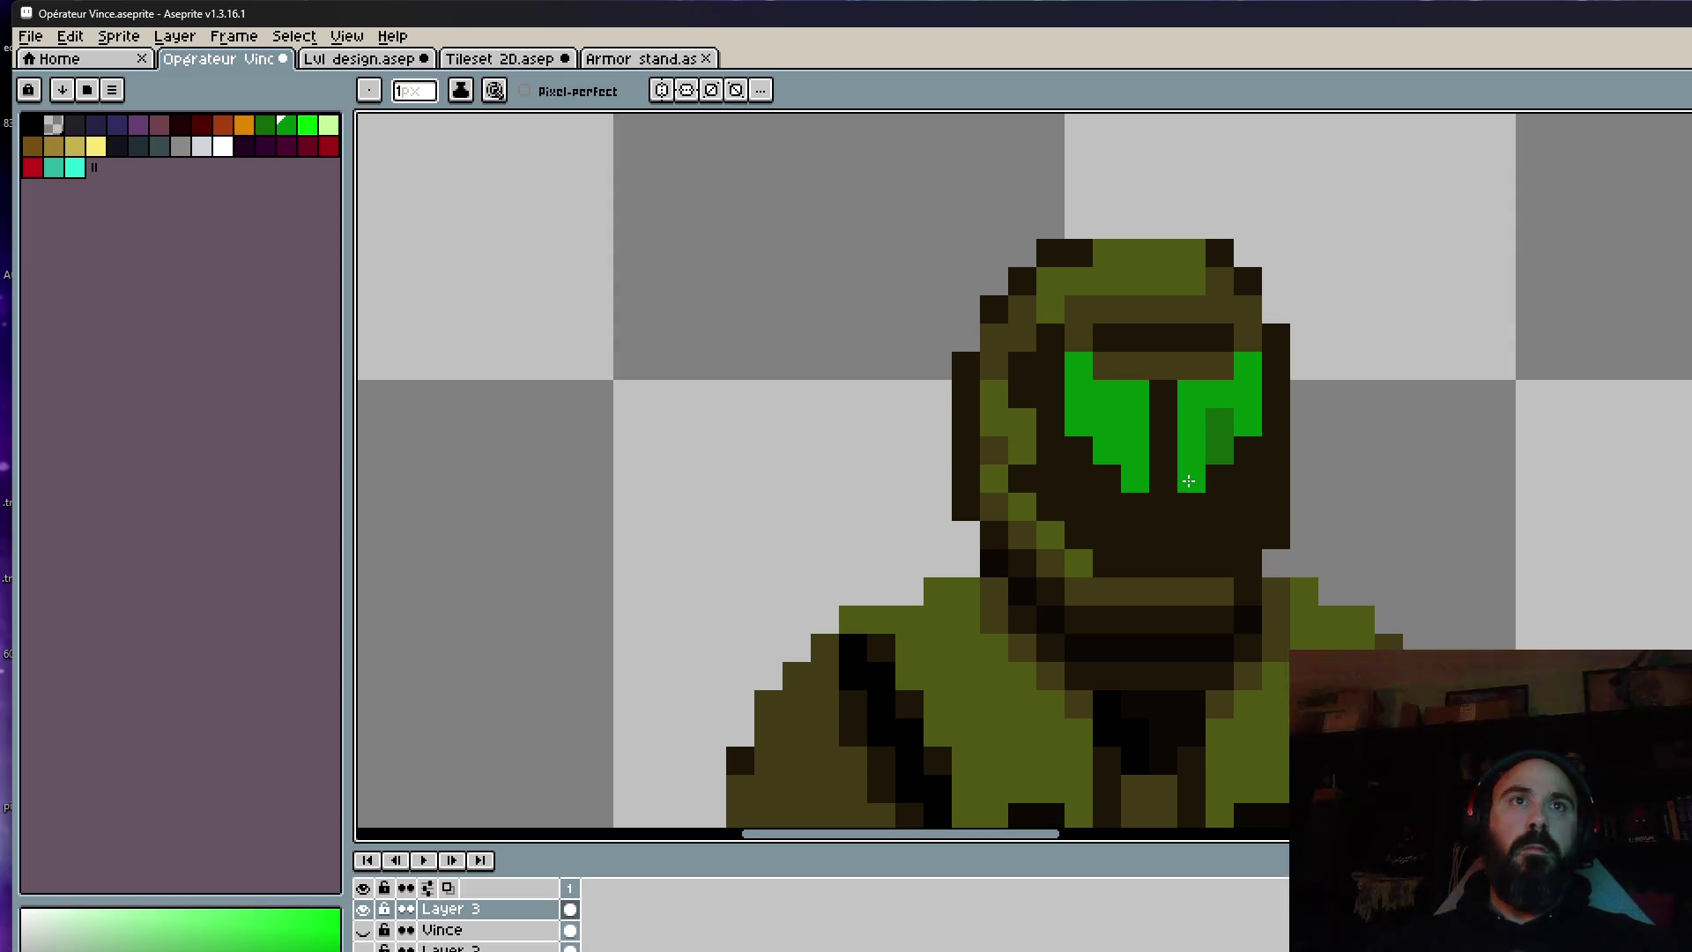
scroll(1188, 480, "down", 4)
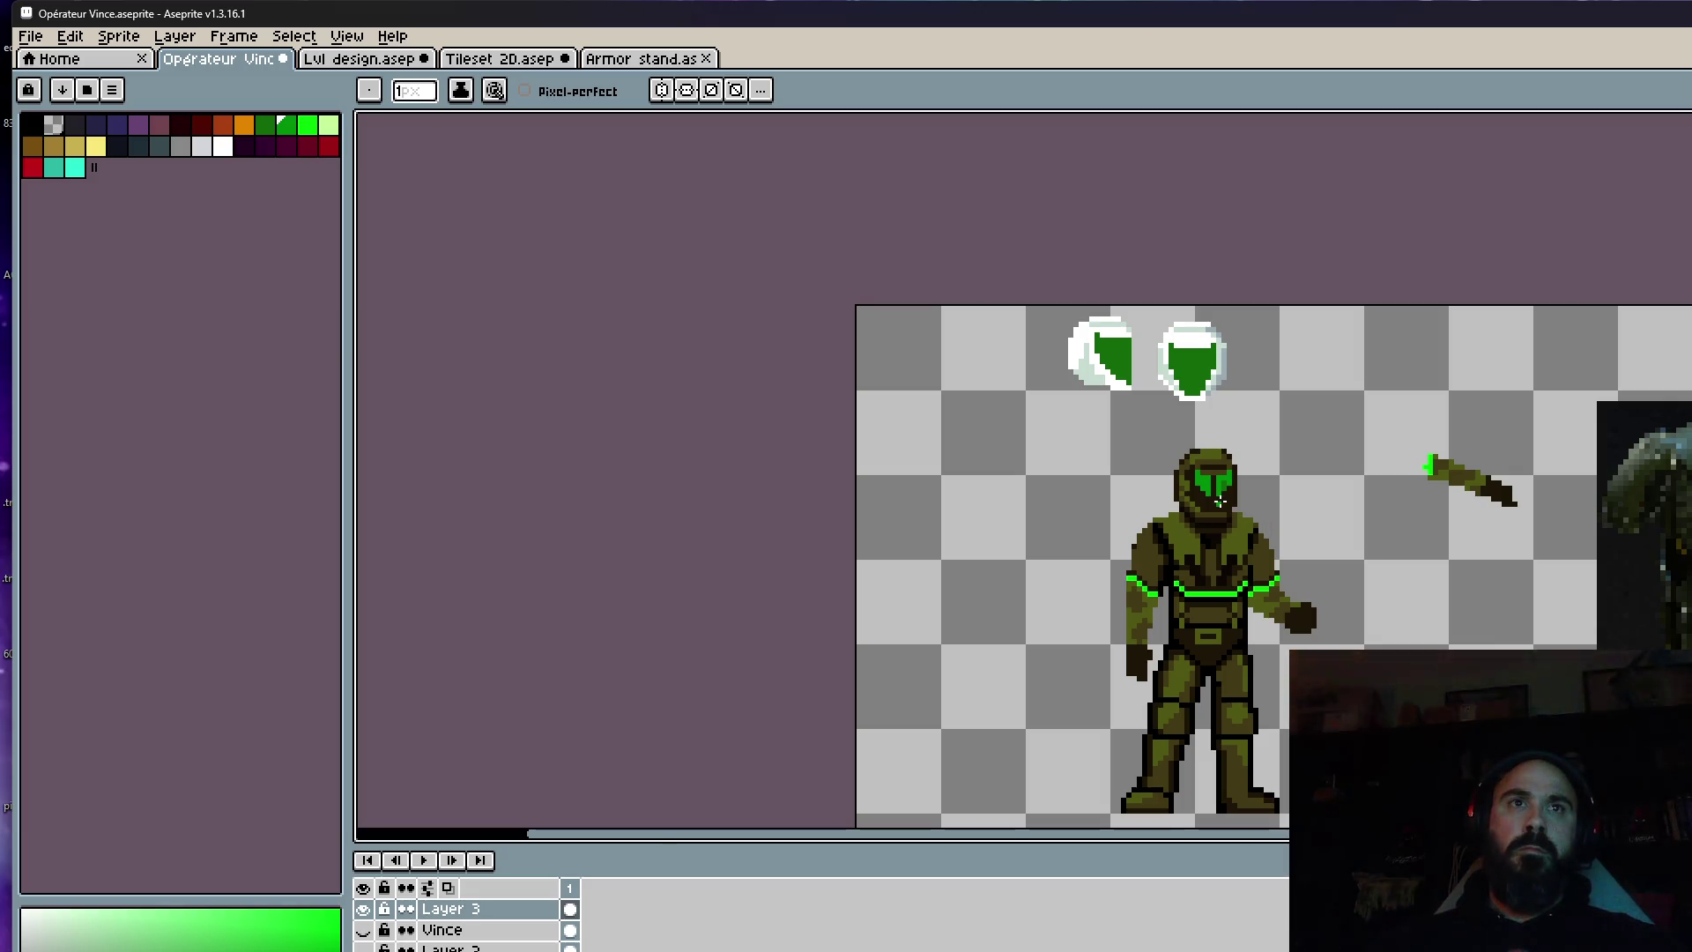
scroll(1219, 502, "up", 4)
Paint three more visor pixels green, then undo those last green pixels.
left_click(1264, 431)
left_click(1237, 458)
left_click(1112, 451)
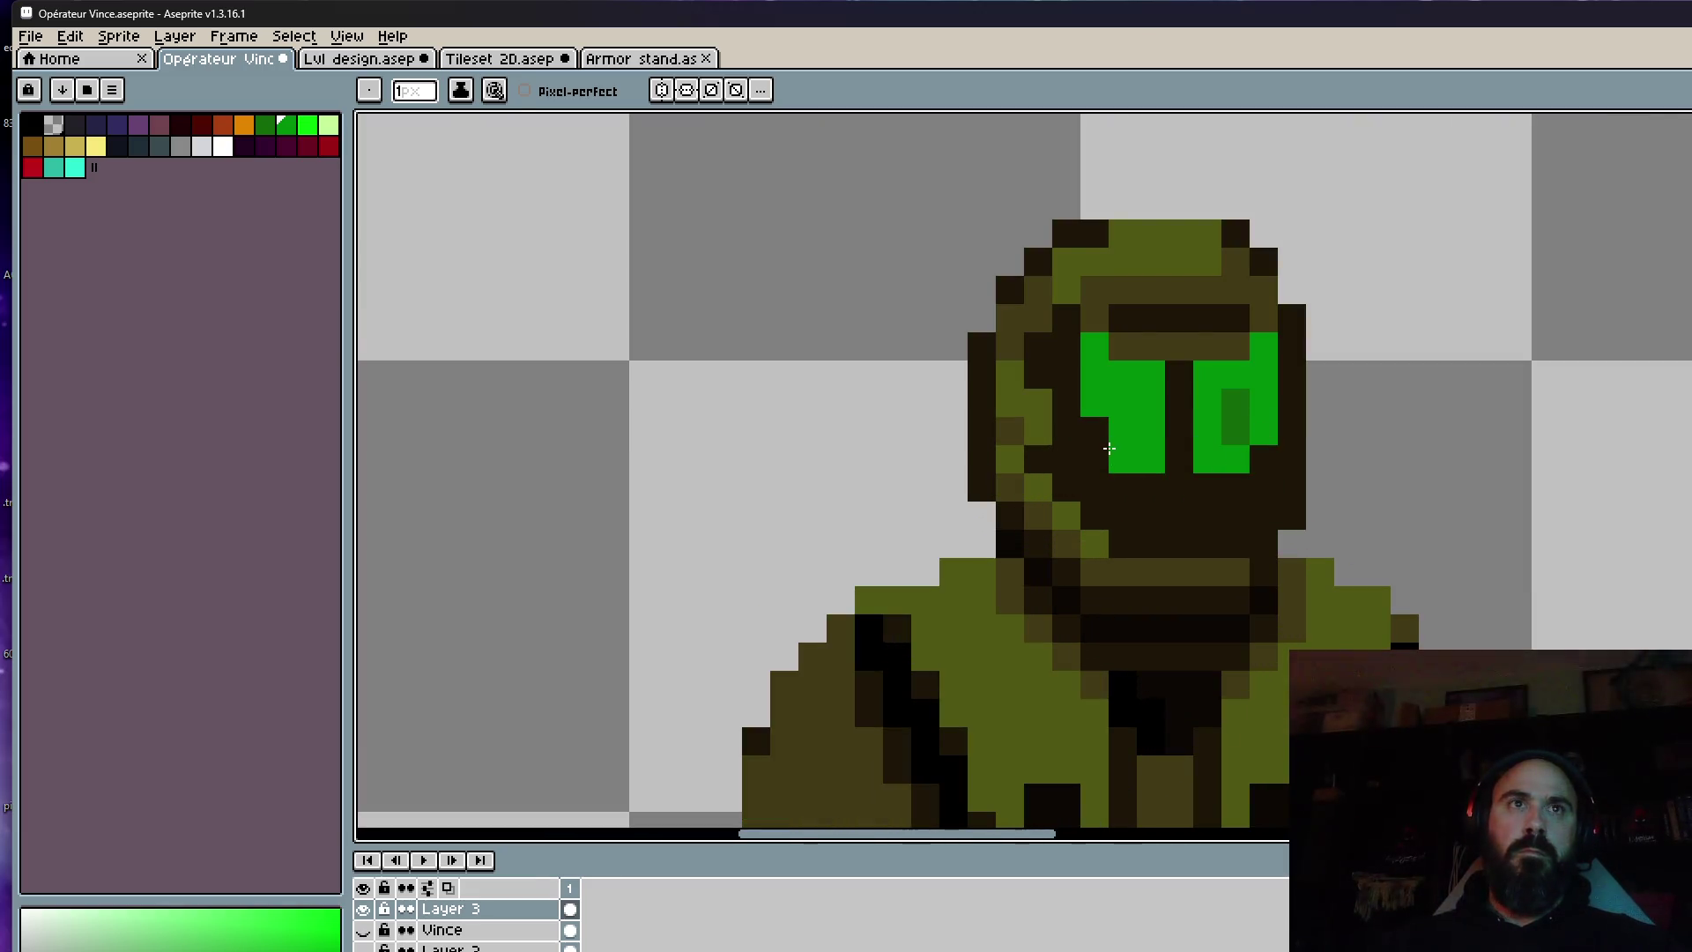
scroll(1109, 449, "down", 5)
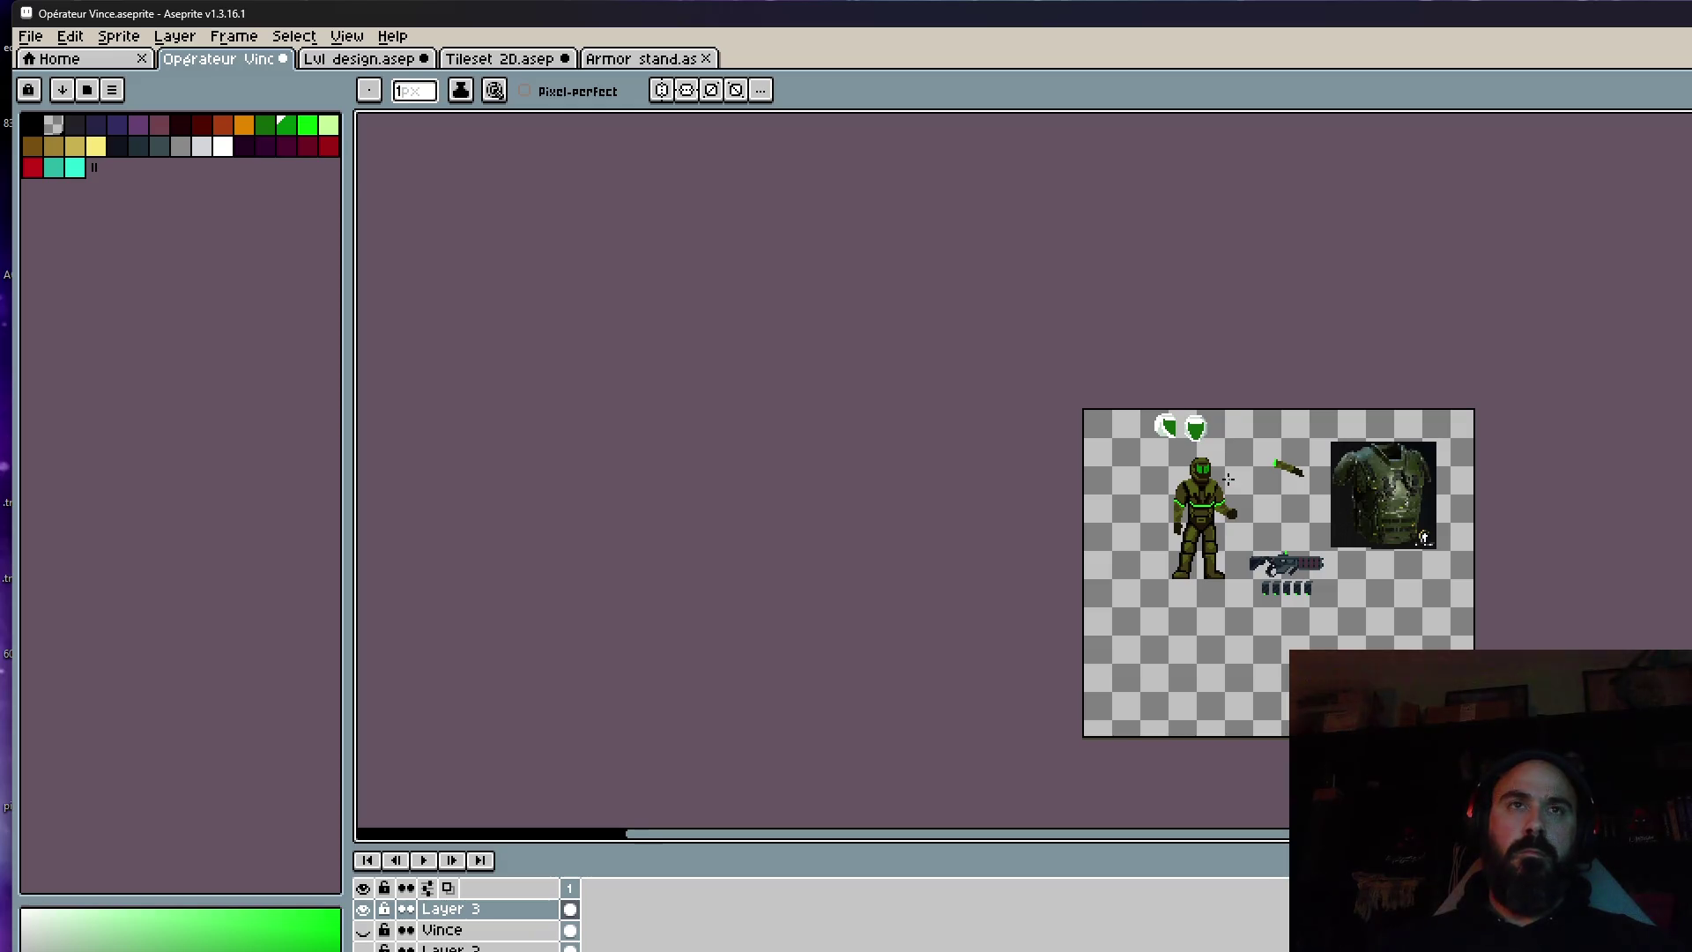
scroll(1229, 479, "up", 4)
key("ctrl")
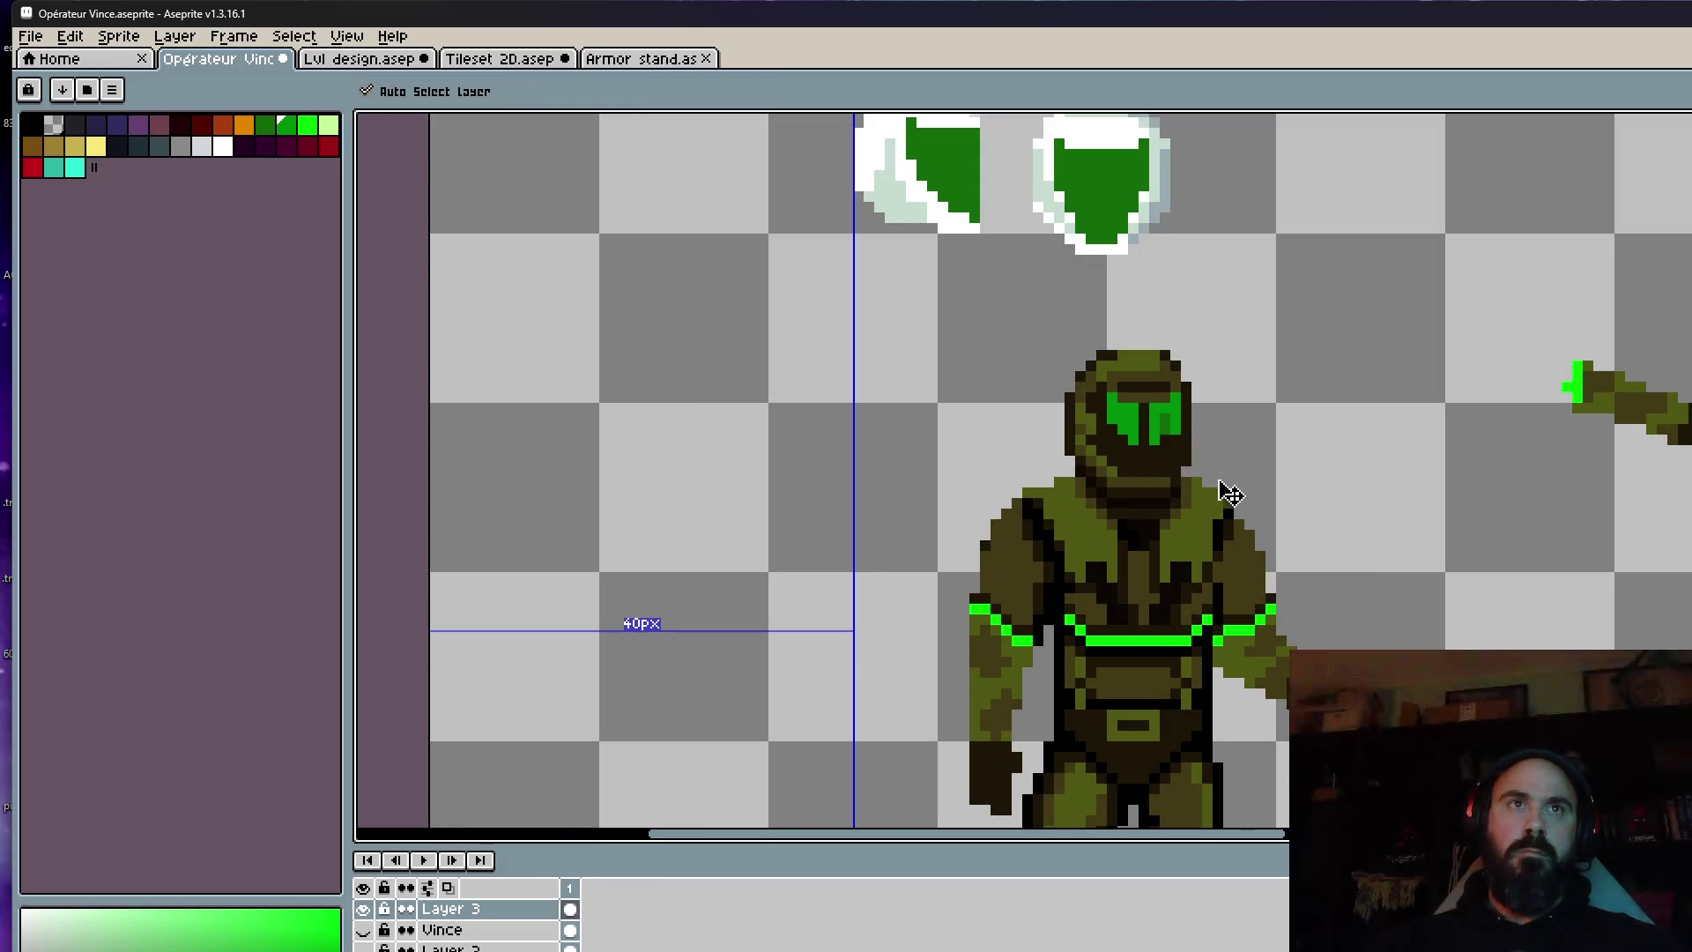
scroll(1162, 458, "up", 2)
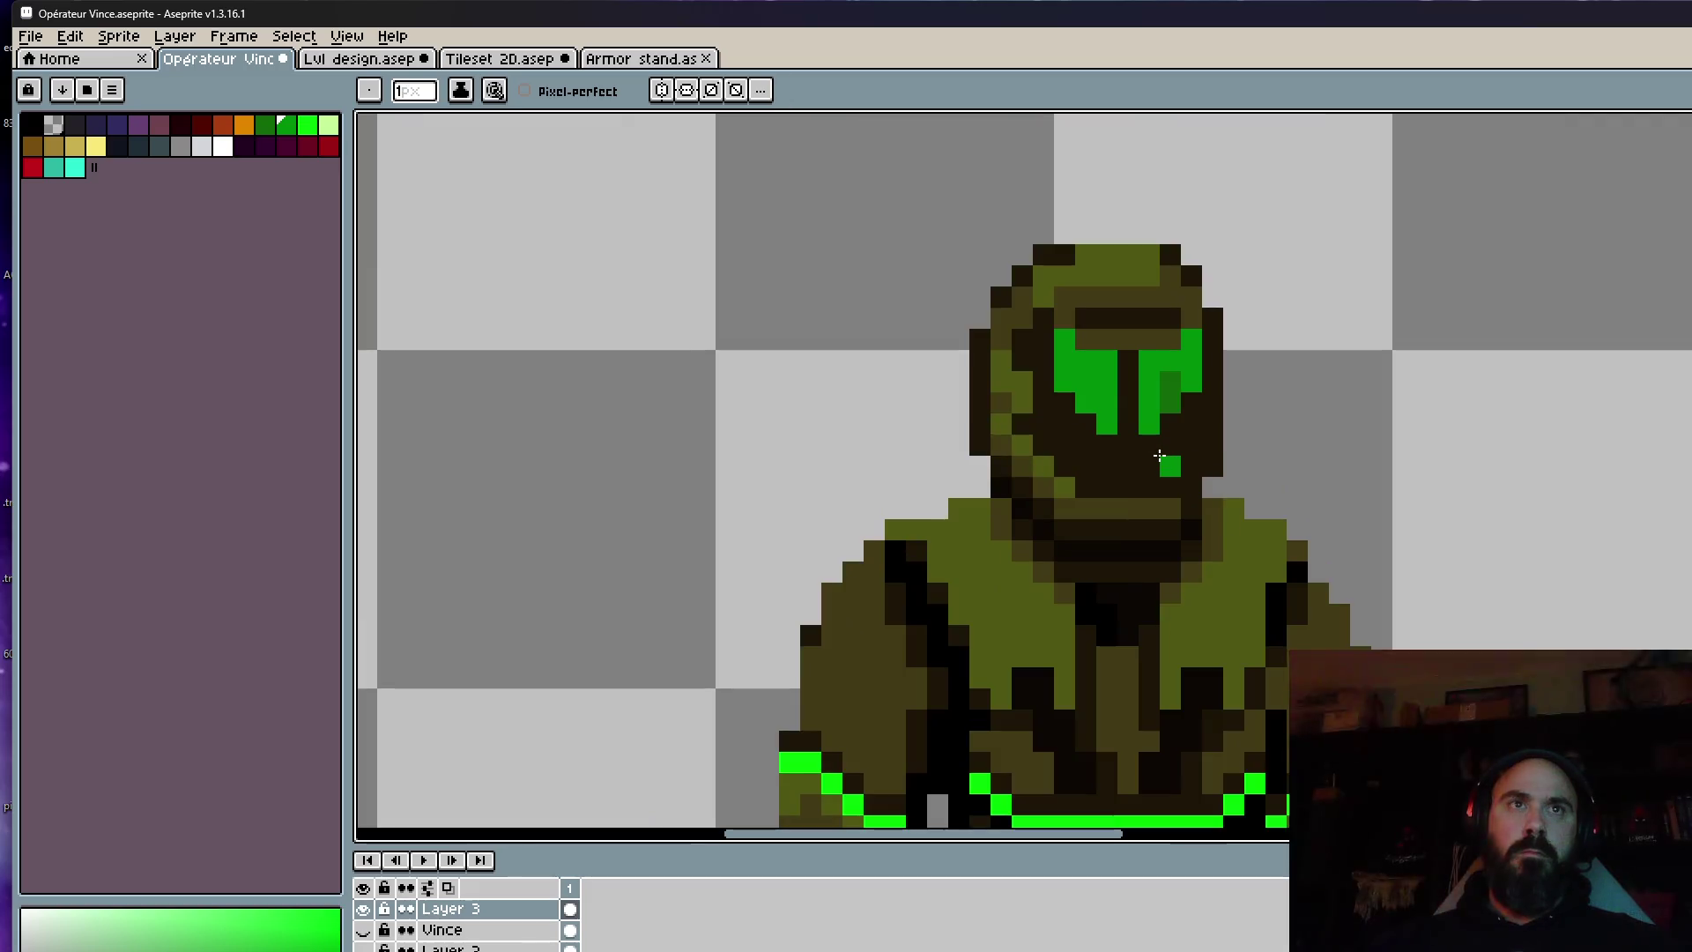
key("alt")
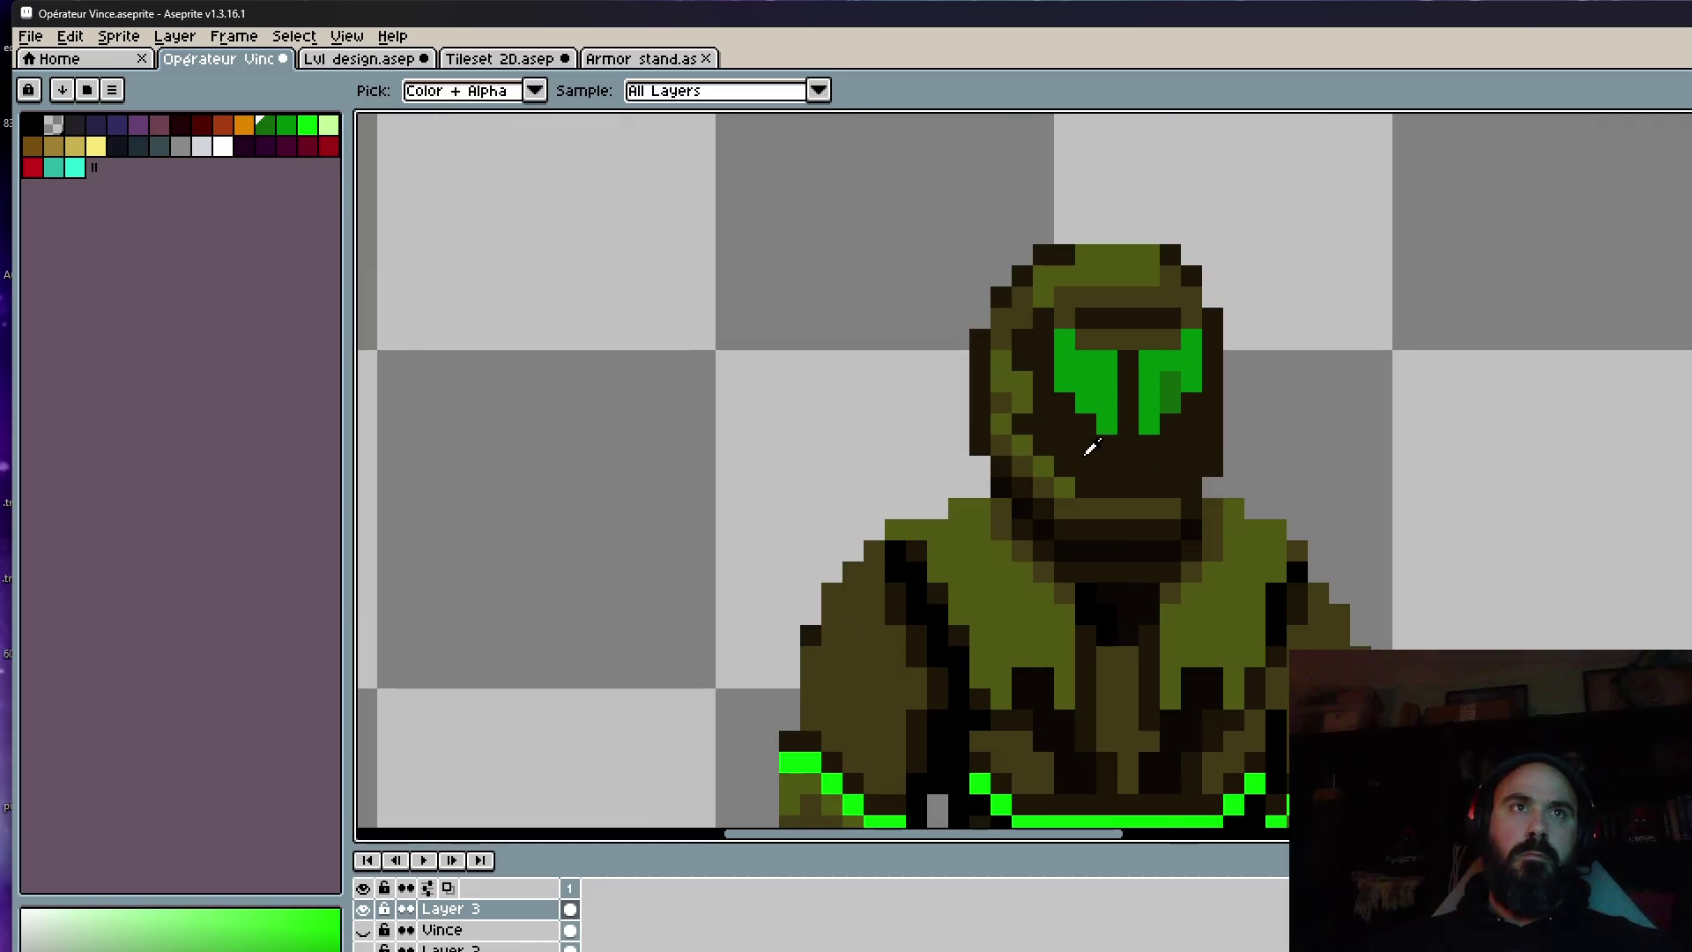
scroll(1090, 445, "down", 2)
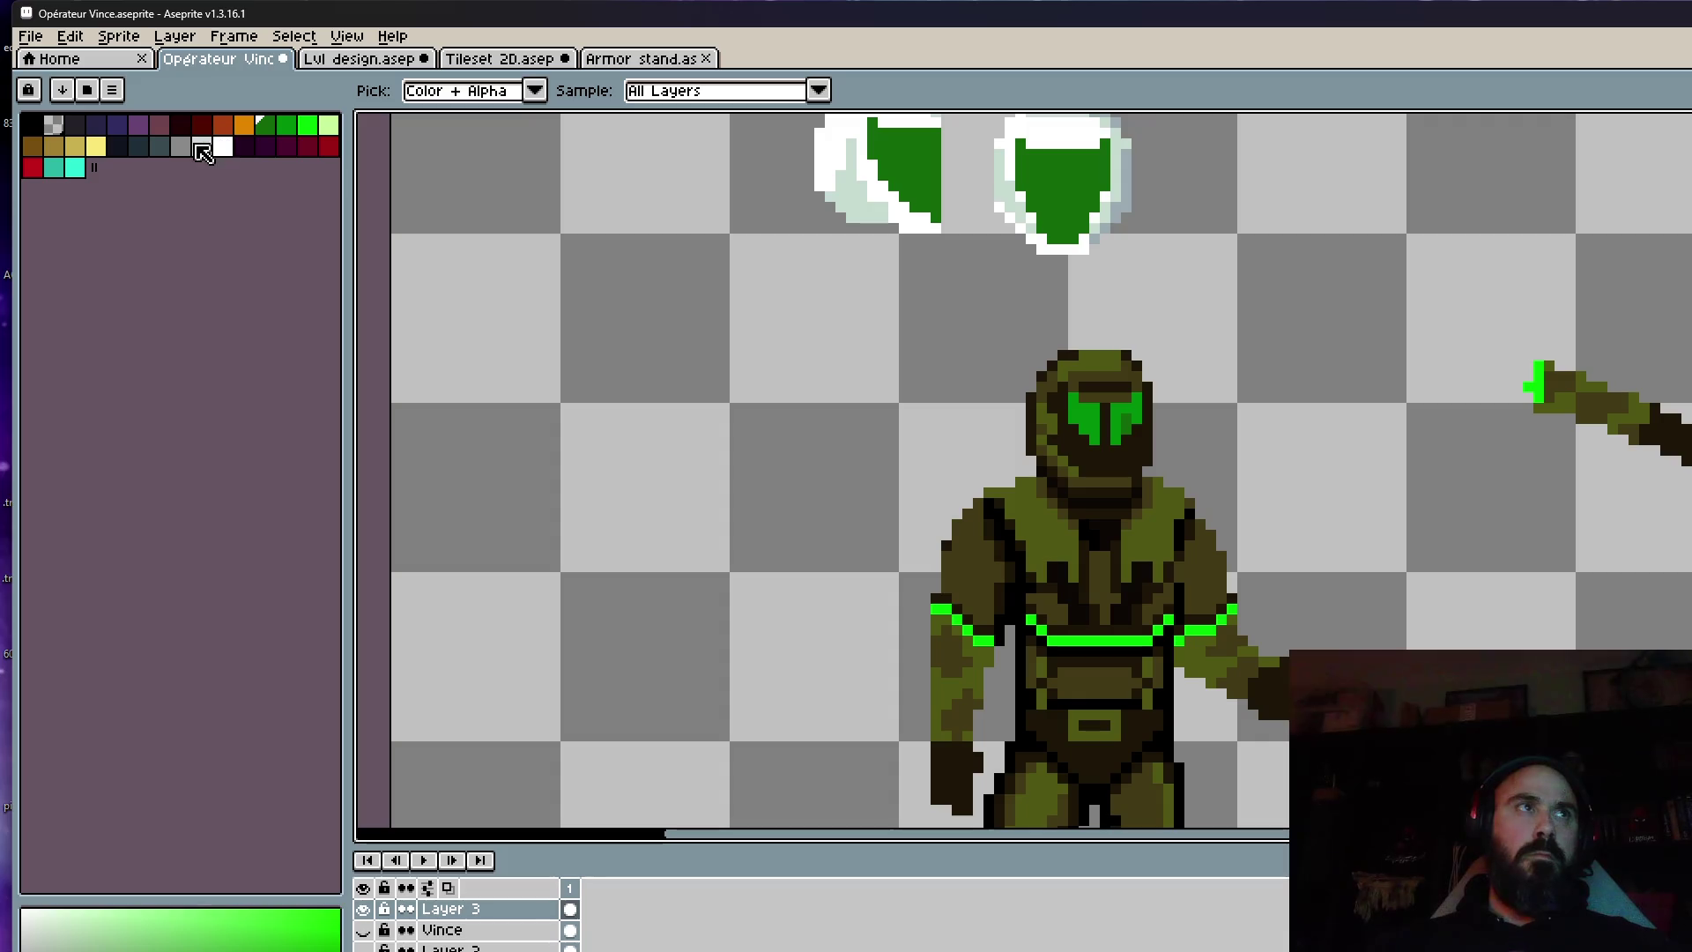
Paint a light-grey diagonal and teeth shape under the visor, then undo it.
left_click(202, 146)
scroll(1095, 463, "up", 2)
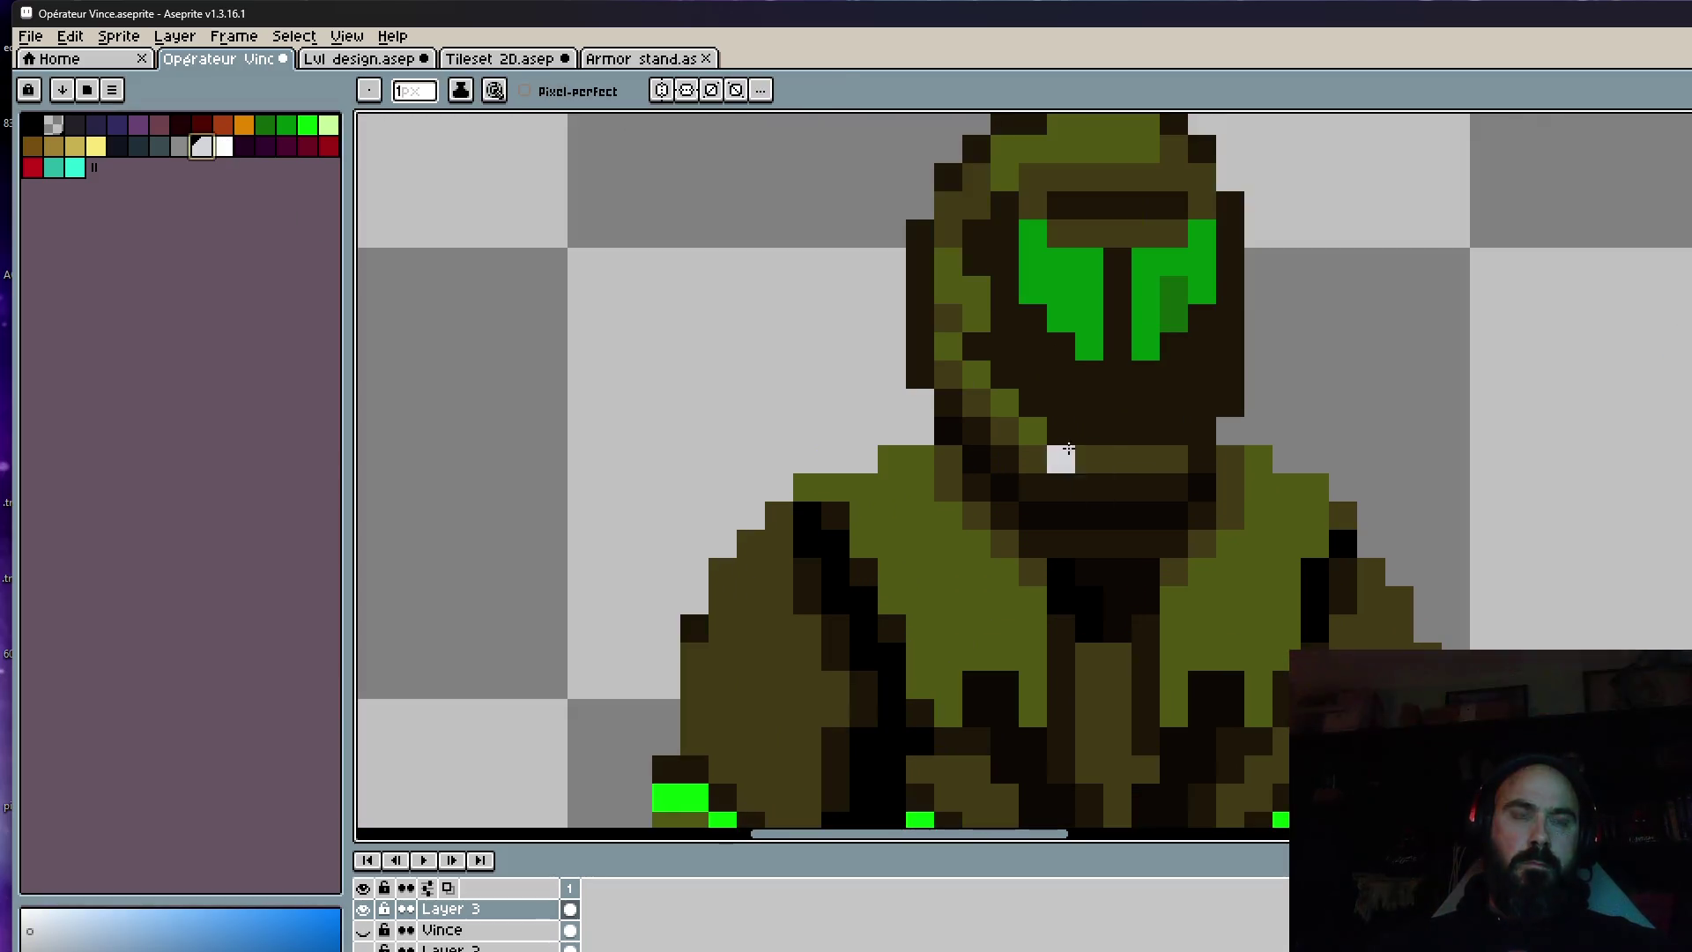
scroll(1057, 461, "up", 1)
left_click(931, 342)
left_click(974, 384)
left_click(1012, 423)
left_click(1020, 467)
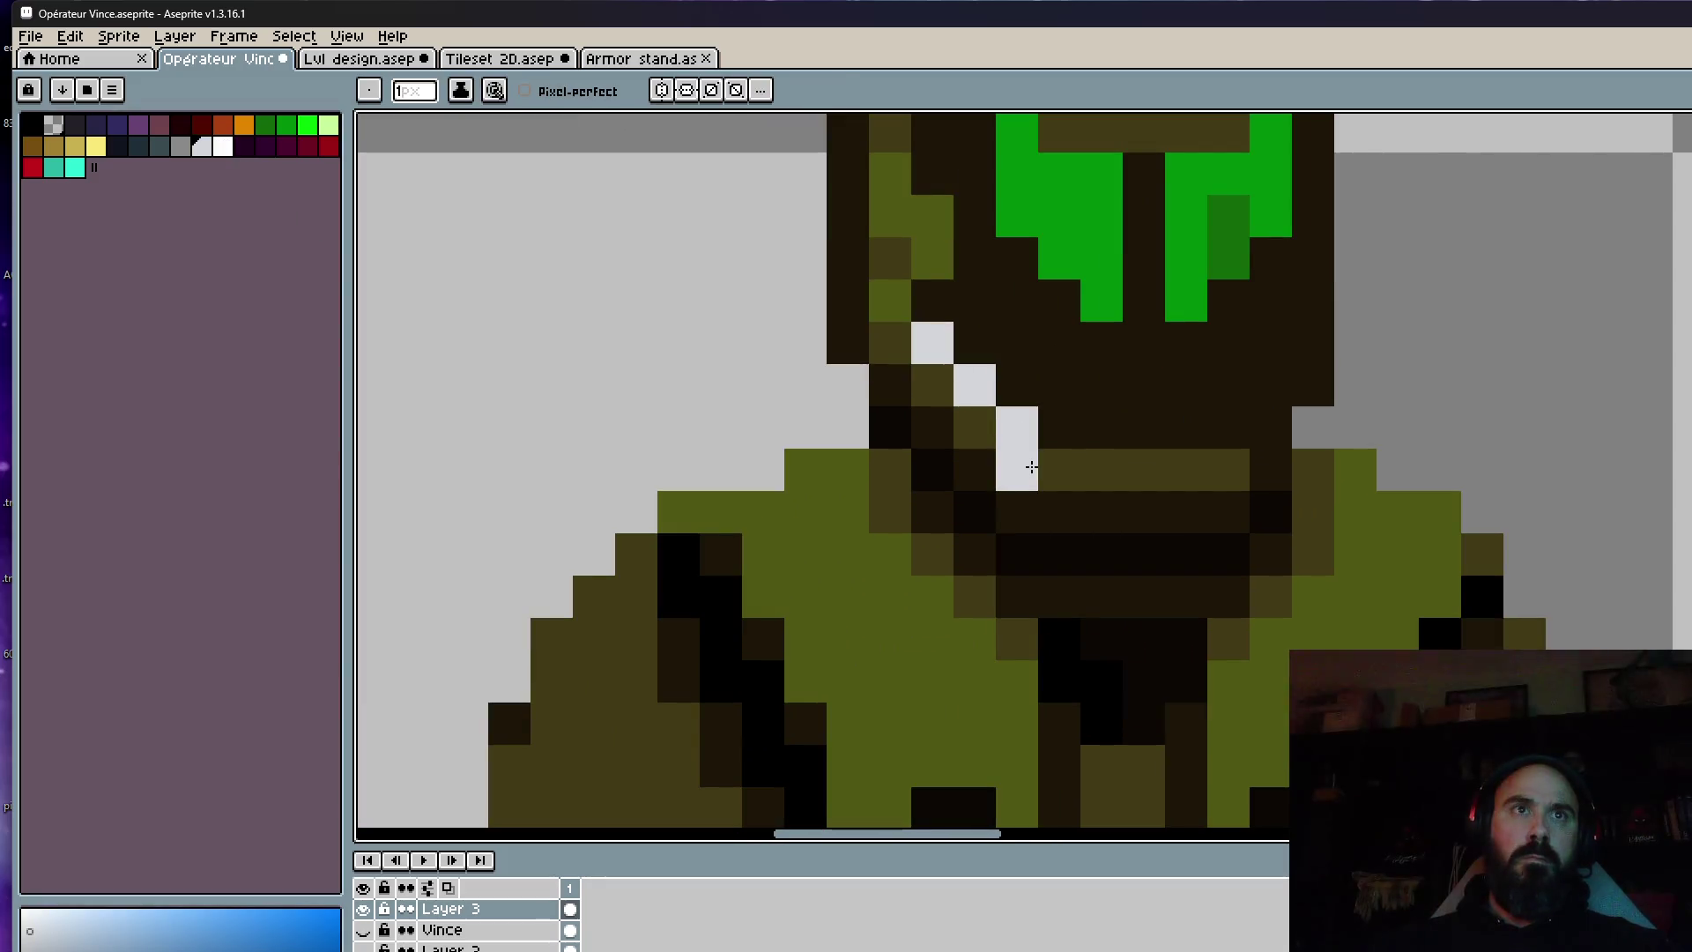
left_click(1049, 475)
left_click(1057, 507)
left_click(1086, 472)
left_click(1082, 428)
mouse_move(1080, 428)
left_mouse_down()
mouse_move(987, 349)
mouse_move(1102, 396)
mouse_move(1266, 362)
mouse_move(1261, 393)
mouse_move(1151, 479)
mouse_move(1143, 511)
left_mouse_up()
scroll(1224, 480, "down", 5)
key("ctrl+z")
key("ctrl+z")
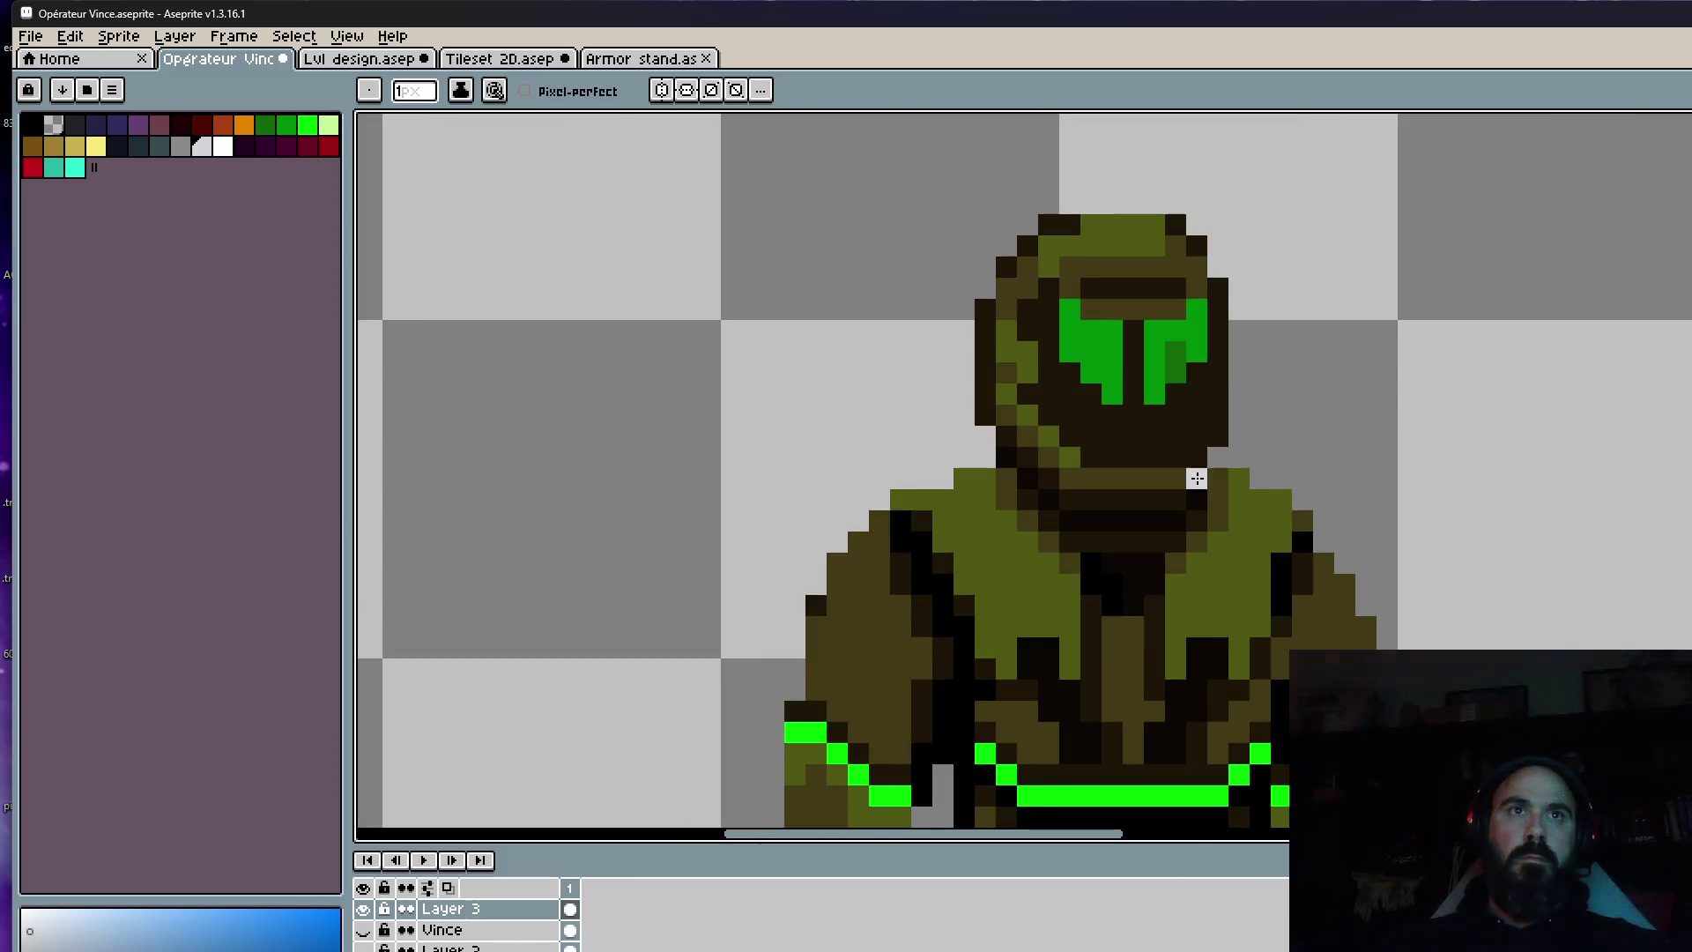
Paint a white diagonal and mouth pixels along the jaw beneath the visor.
scroll(1203, 471, "up", 3)
left_click(1047, 414)
left_click(1069, 435)
left_click(1090, 457)
left_click(1091, 484)
left_click(1111, 457)
left_click(1132, 457)
left_click(1153, 457)
left_click(1153, 479)
left_click(1175, 438)
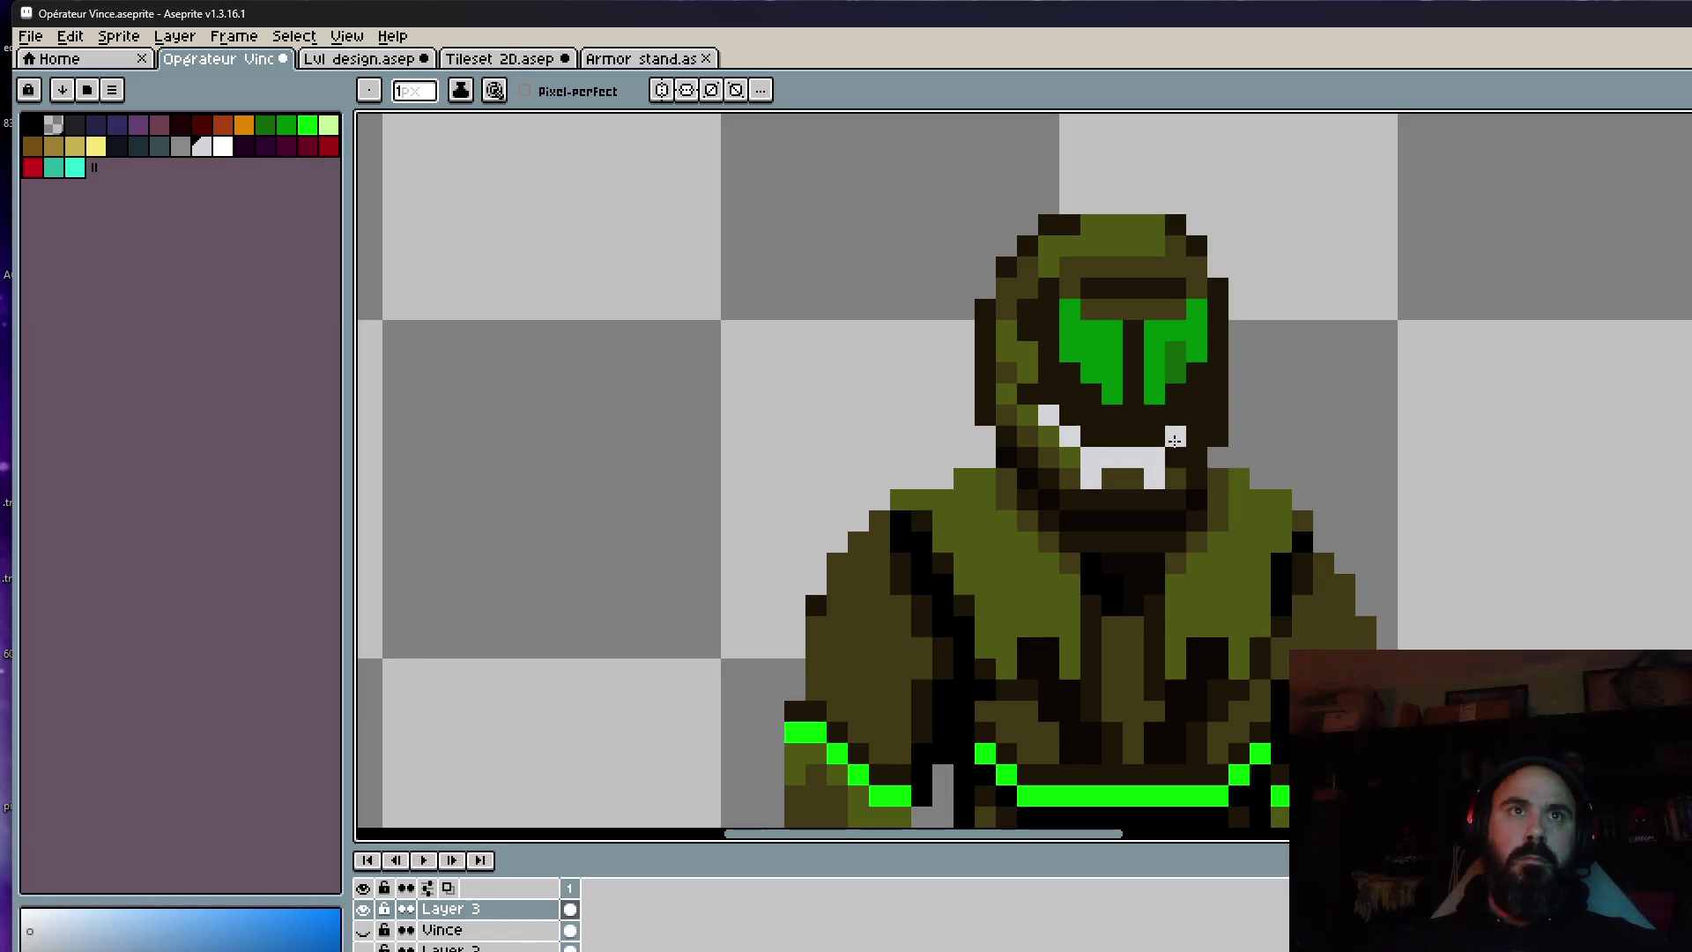
left_click(1191, 429)
Add a white pixel on the helmet, then undo the mouth strokes back to the solid visor.
scroll(1191, 428, "down", 4)
scroll(1219, 446, "up", 3)
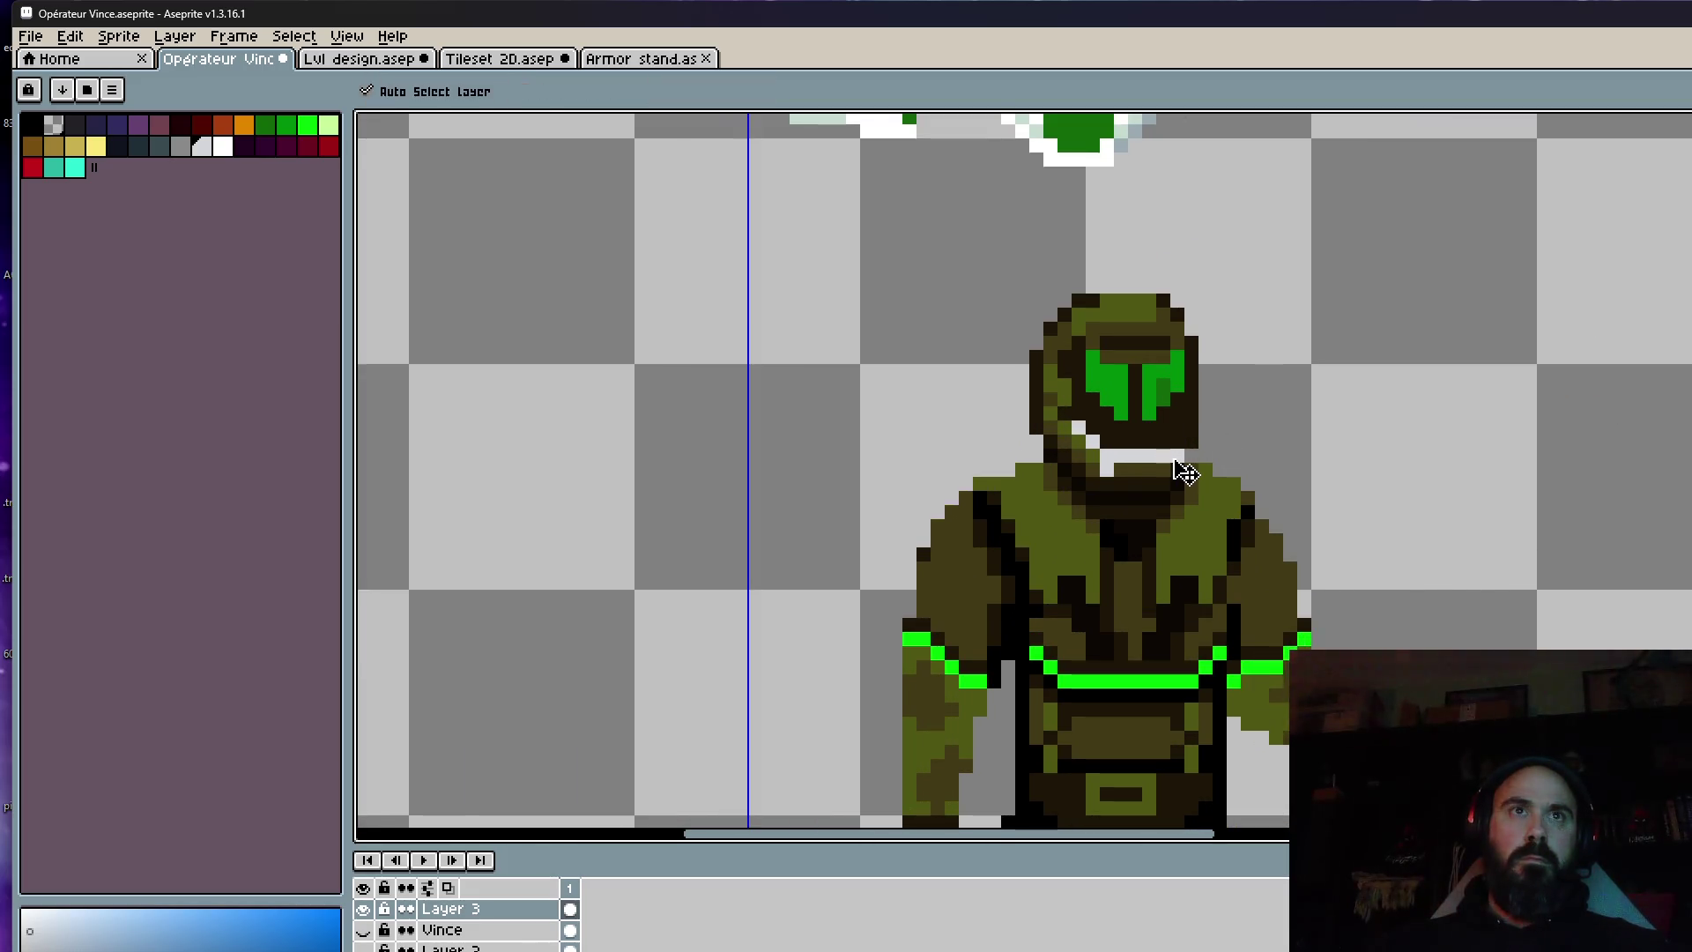
left_click(1165, 430)
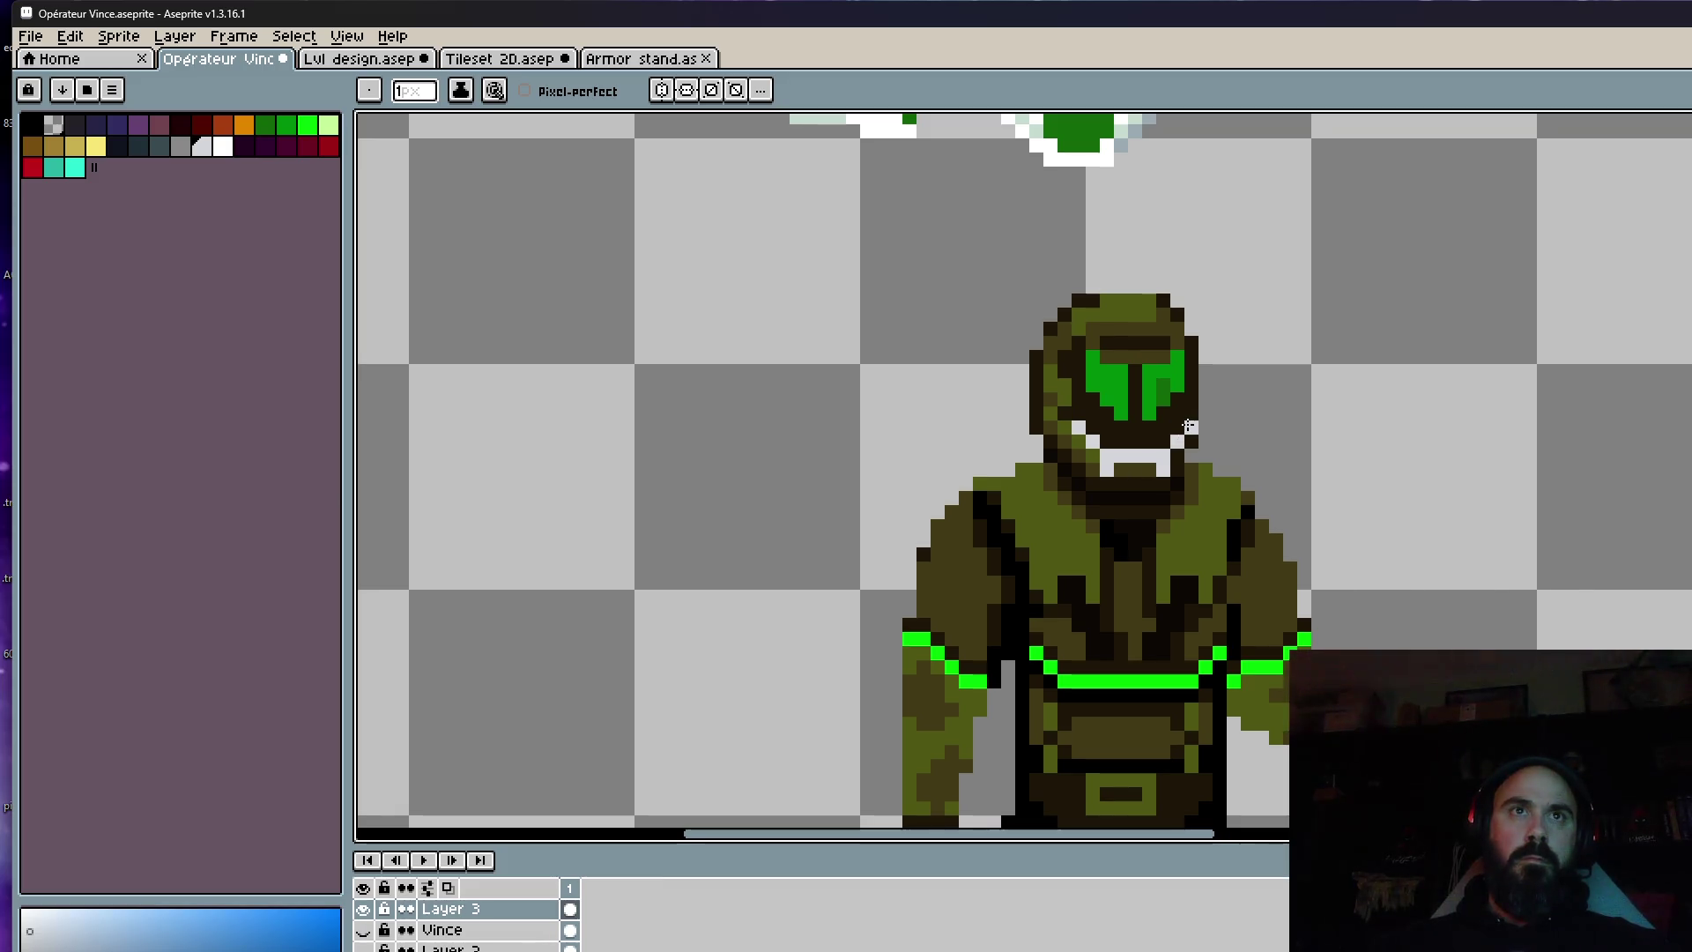
scroll(1247, 441, "down", 5)
scroll(1251, 440, "up", 5)
key("ctrl")
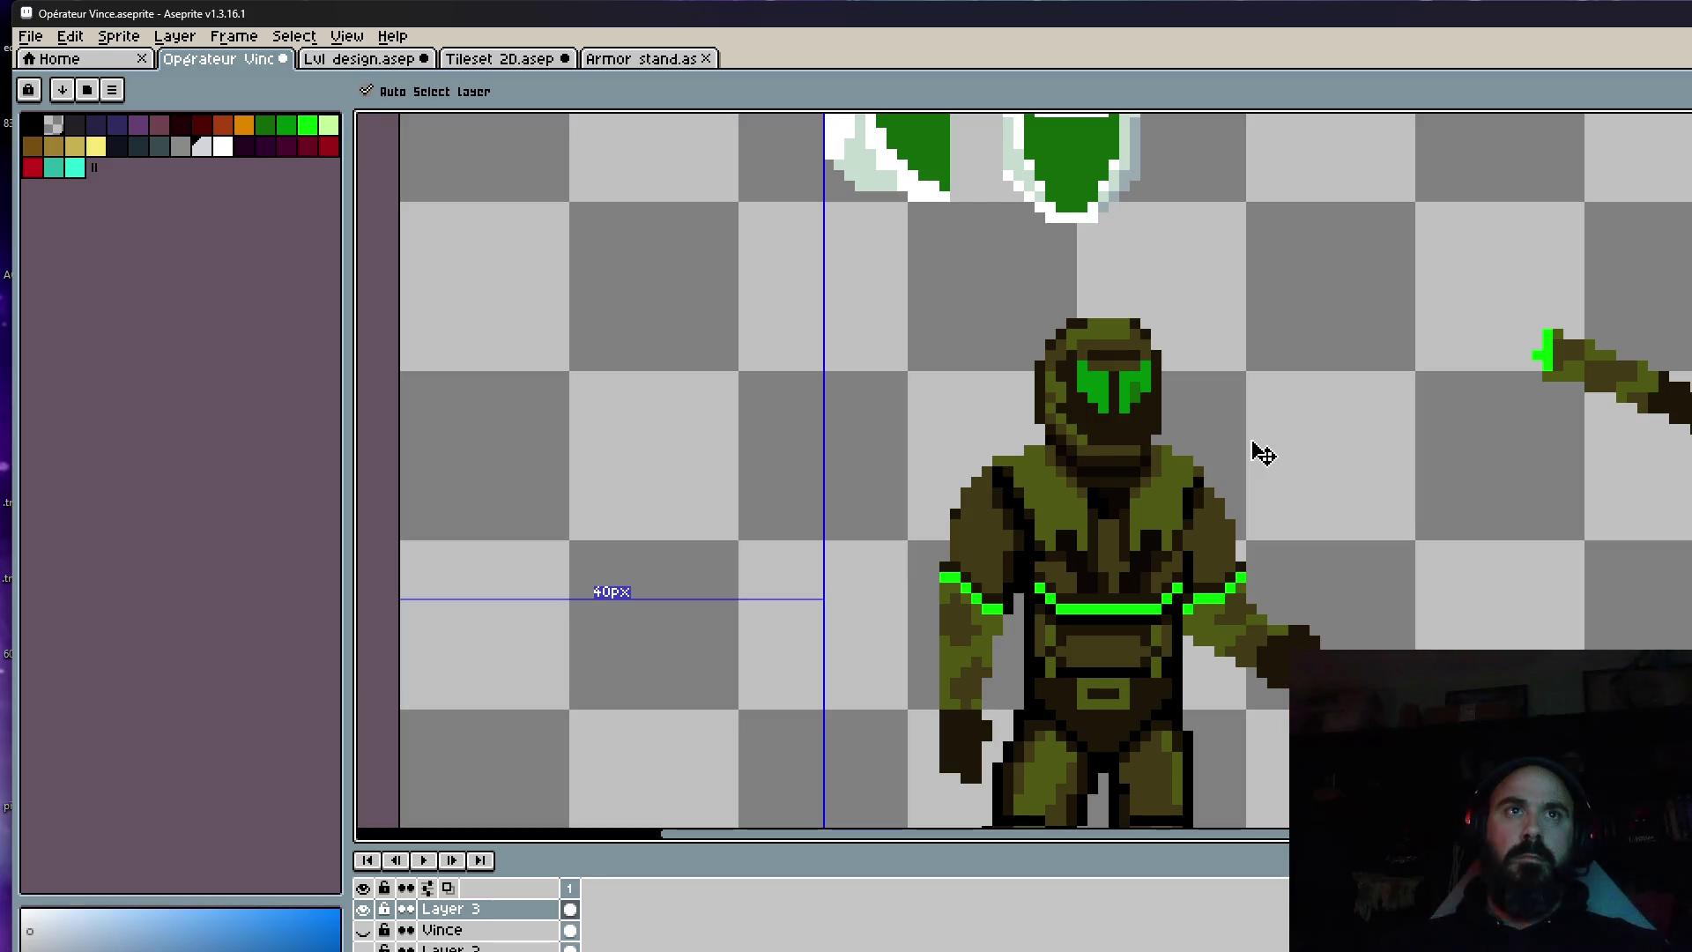
key("ctrl+z")
key("ctrl+z")
key("ctrl+z")
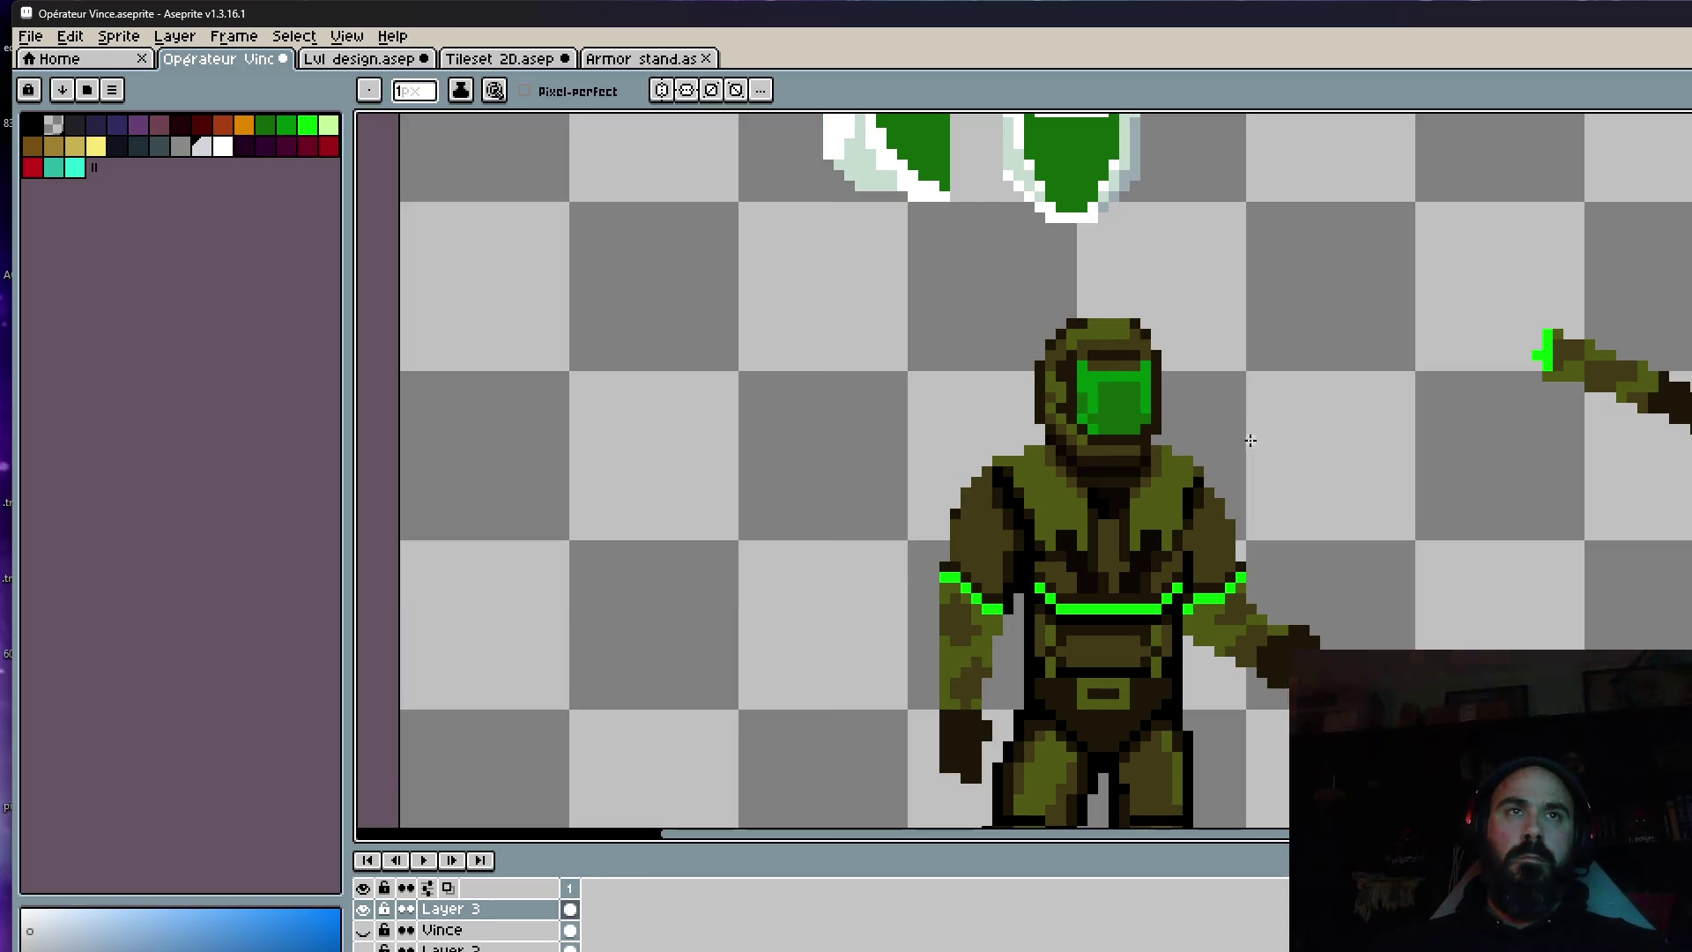
Sample the olive armour colour and paint dark pixels along the visor's bottom.
scroll(1251, 440, "up", 2)
left_click(1112, 423, "alt")
scroll(1112, 423, "down", 3)
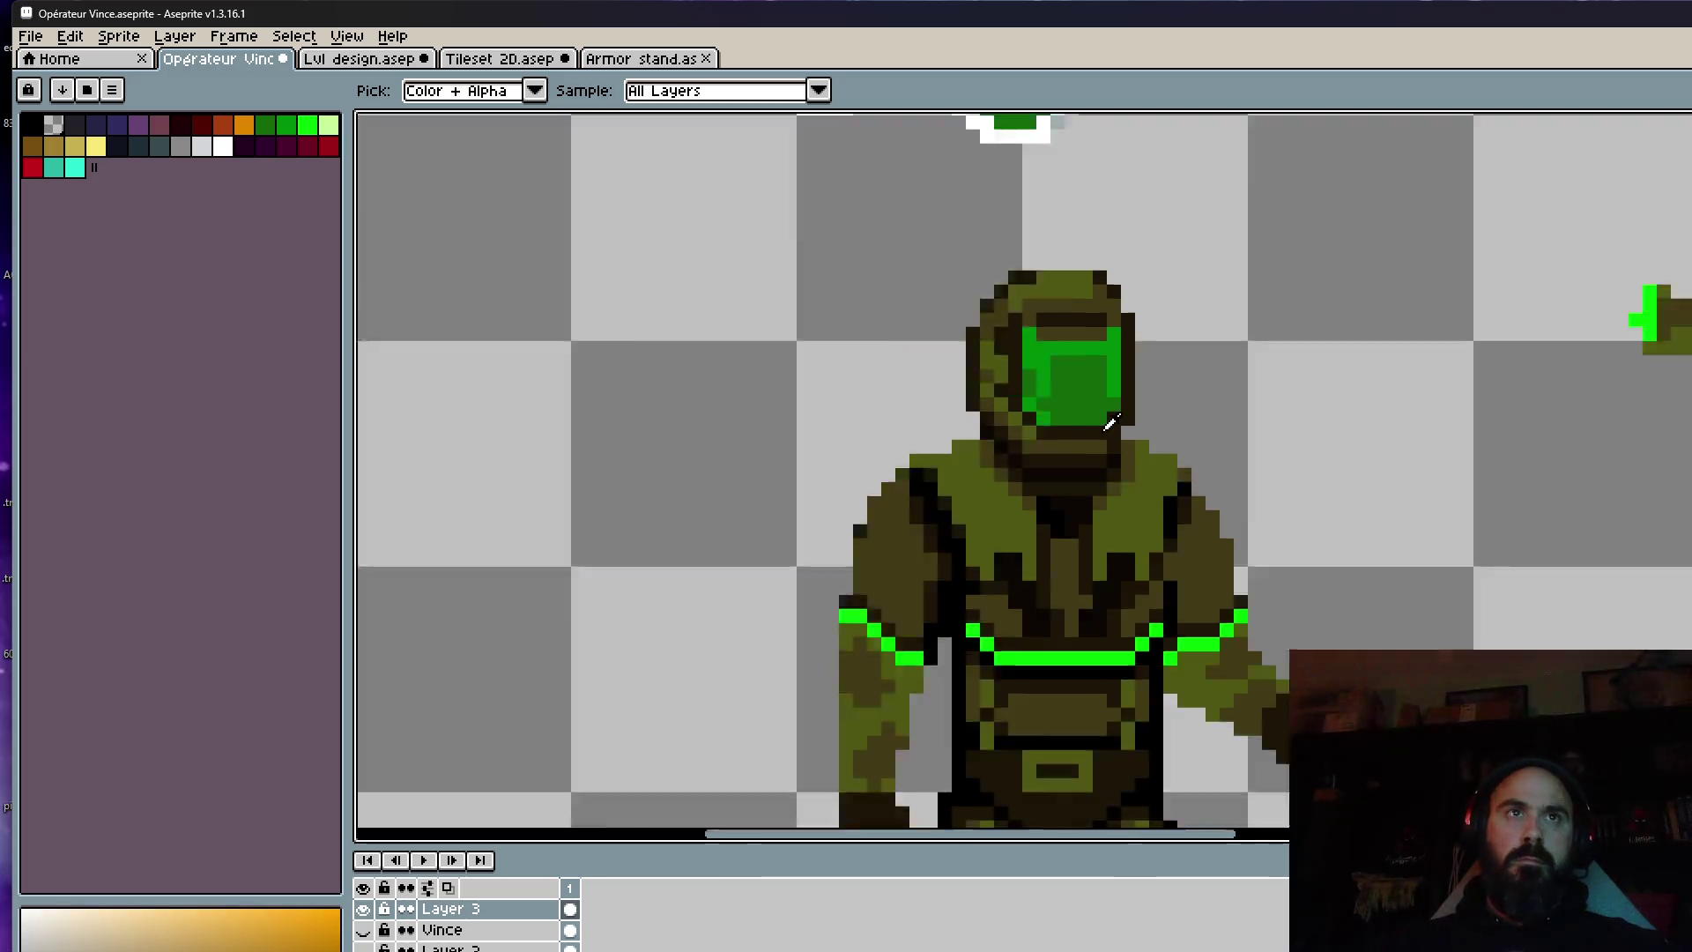
scroll(1110, 423, "up", 4)
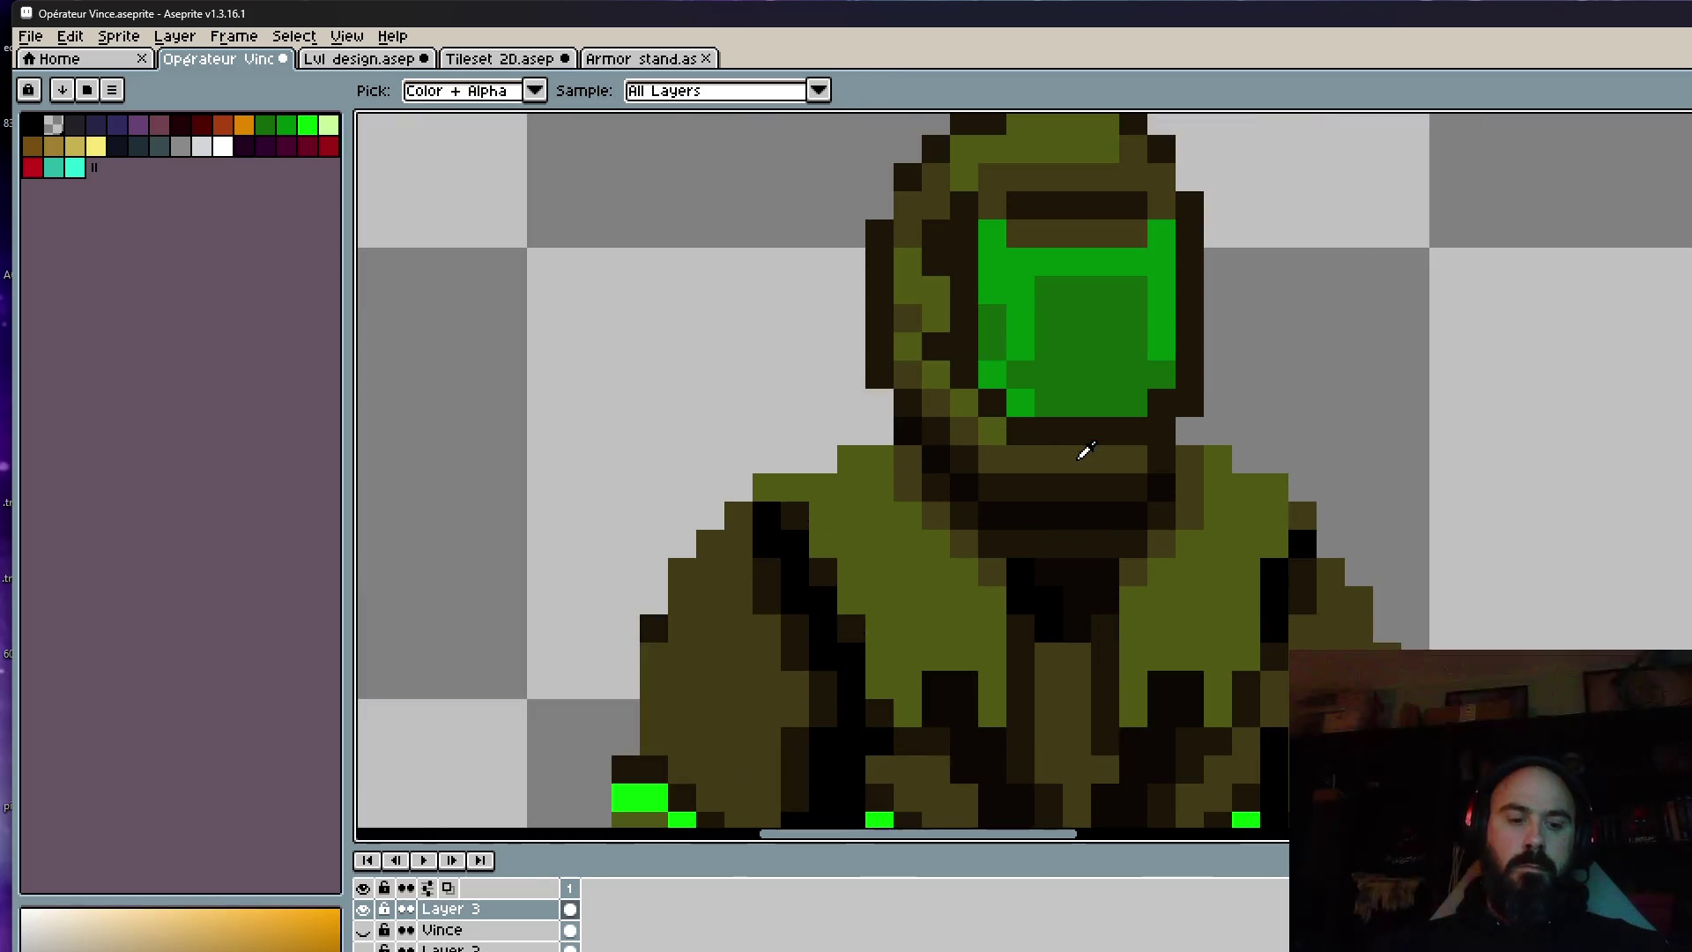
left_click(1077, 402)
left_click(1105, 374)
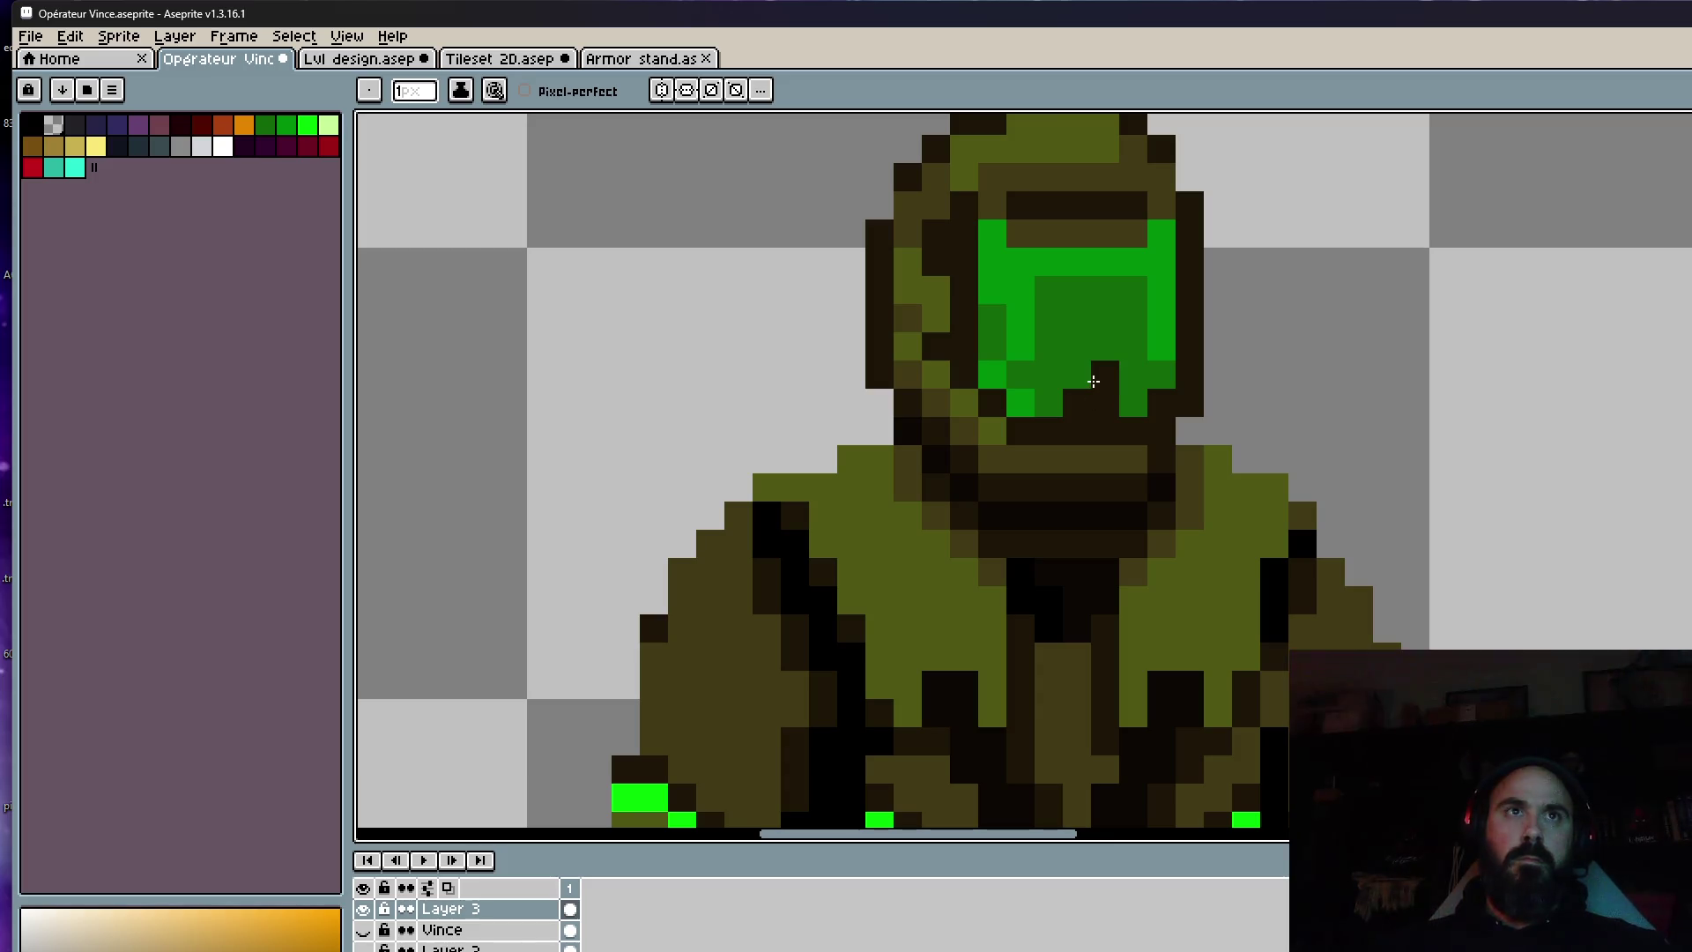
scroll(1095, 384, "down", 4)
scroll(1187, 437, "up", 4)
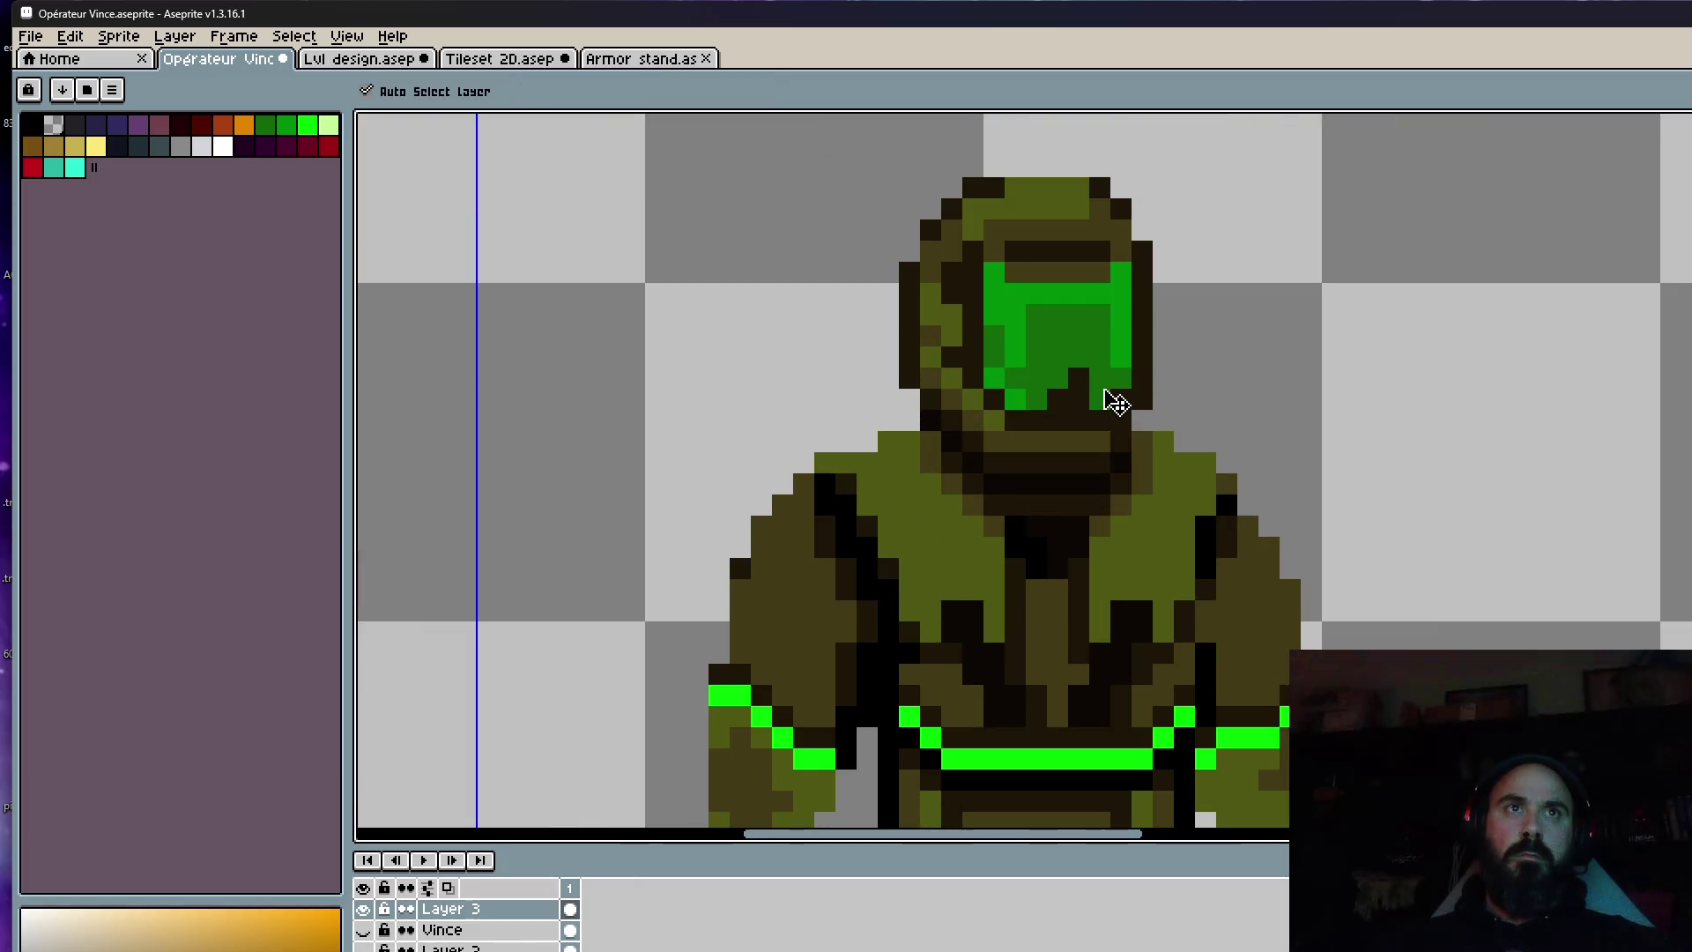
scroll(1091, 385, "down", 4)
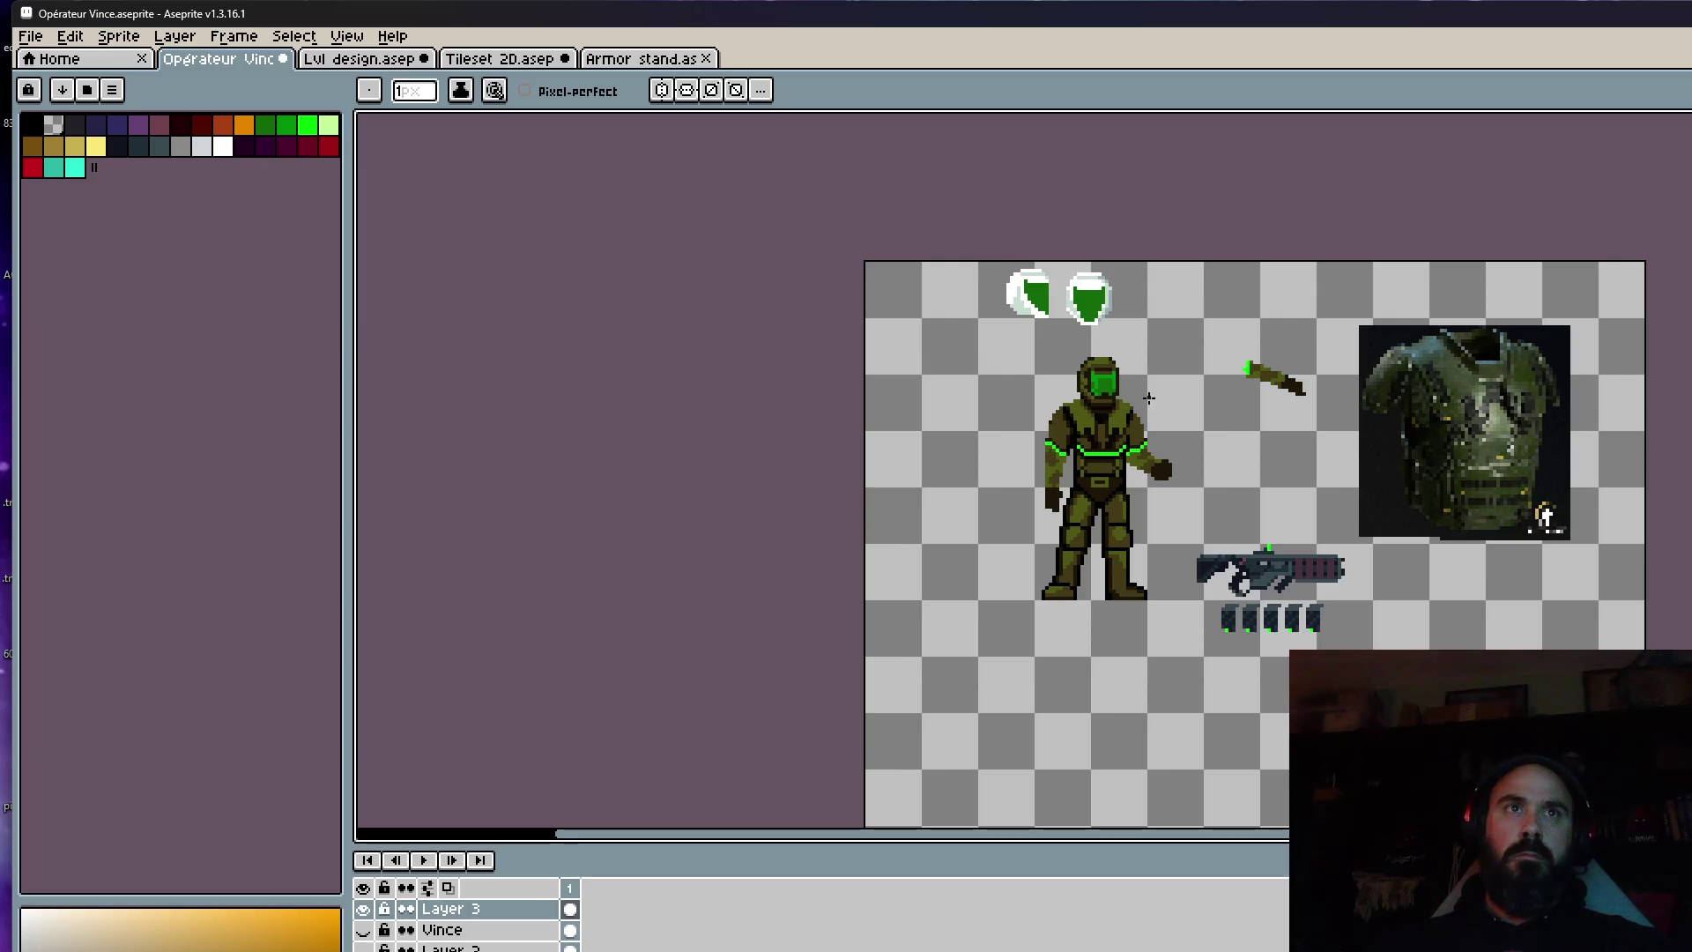
scroll(1119, 406, "up", 4)
scroll(1149, 407, "down", 3)
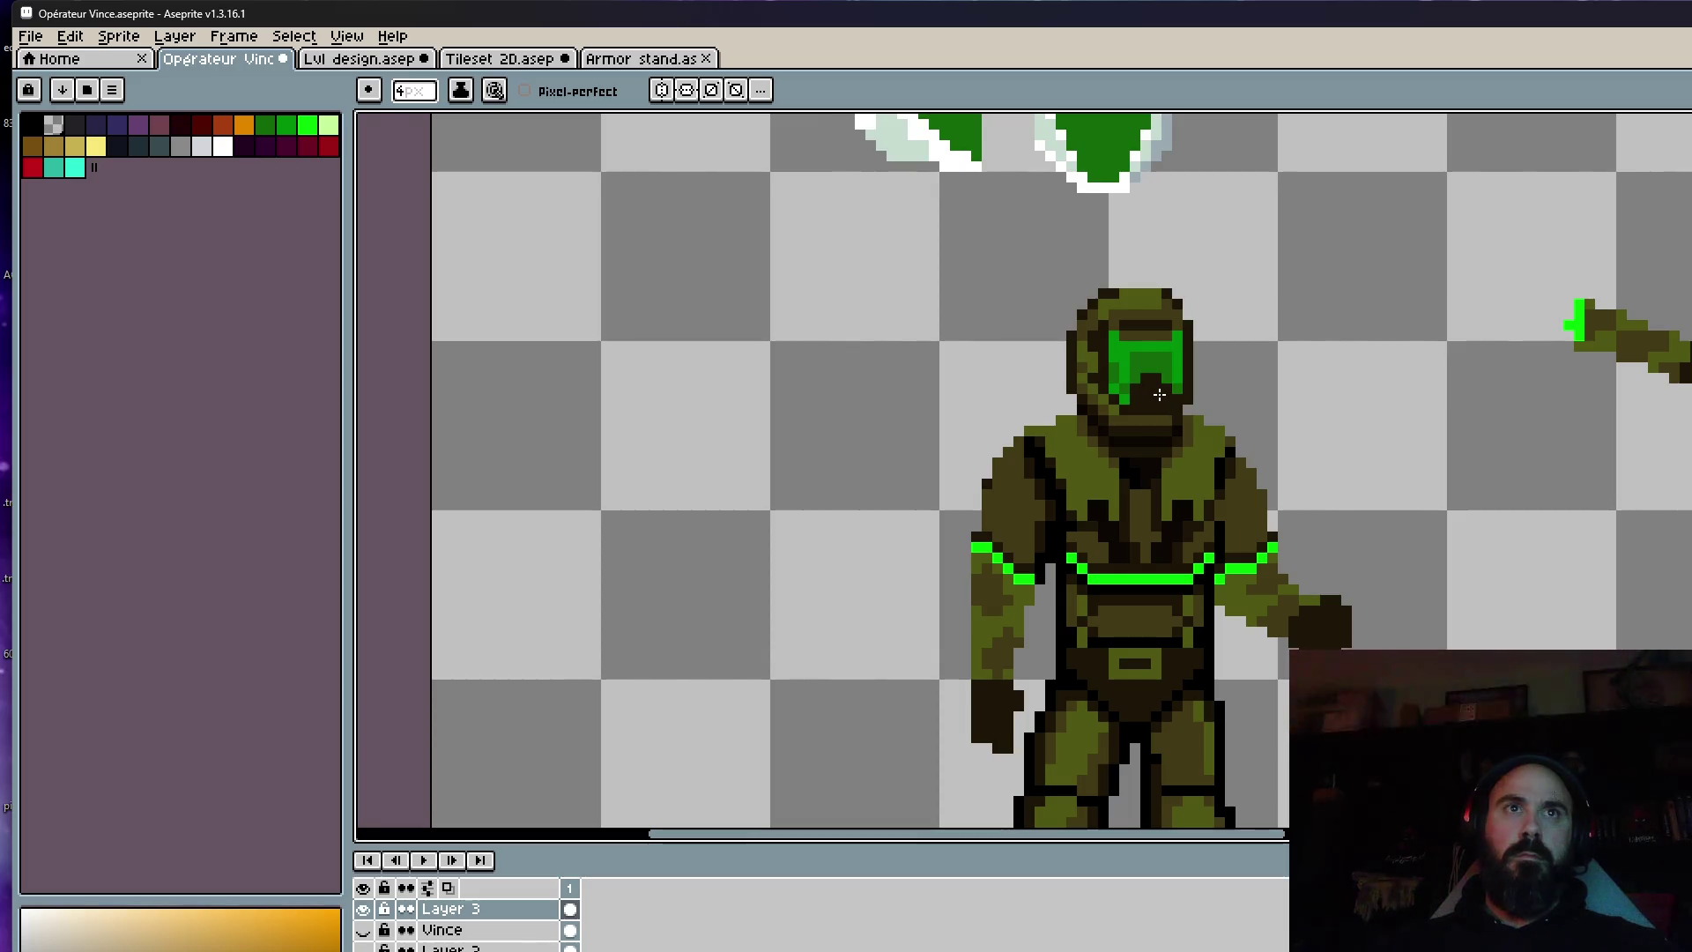
Return to the pencil and shrink the brush from 6 pixels to 1 pixel.
key("plus")
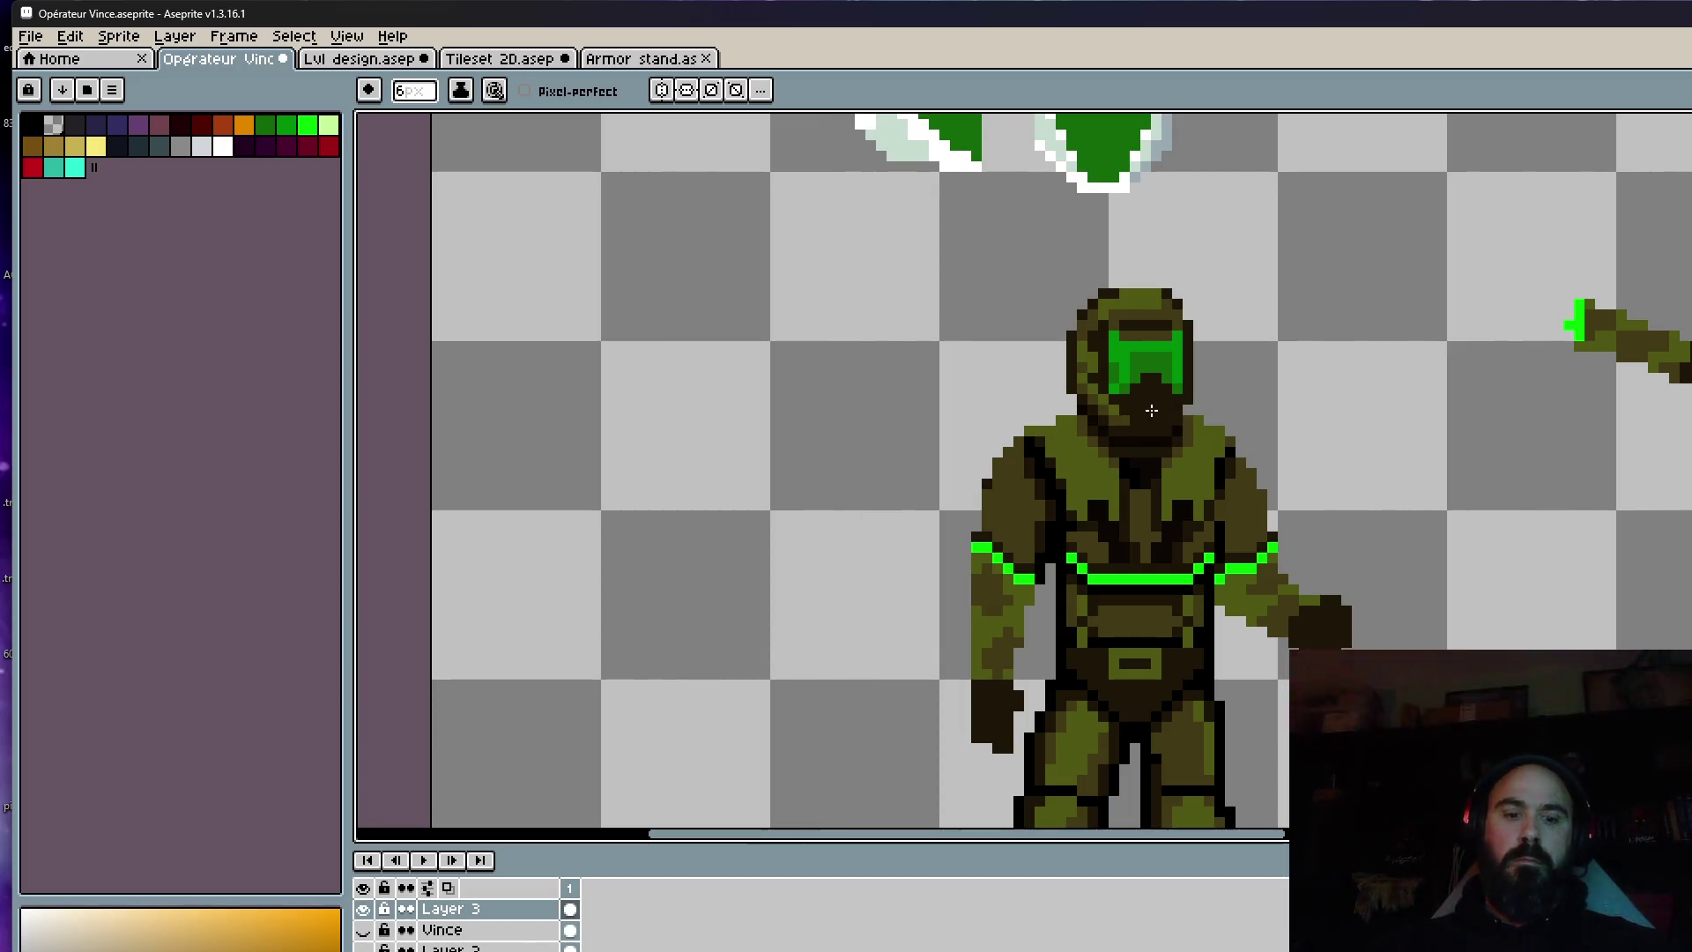
key("i")
scroll(1151, 304, "up", 2)
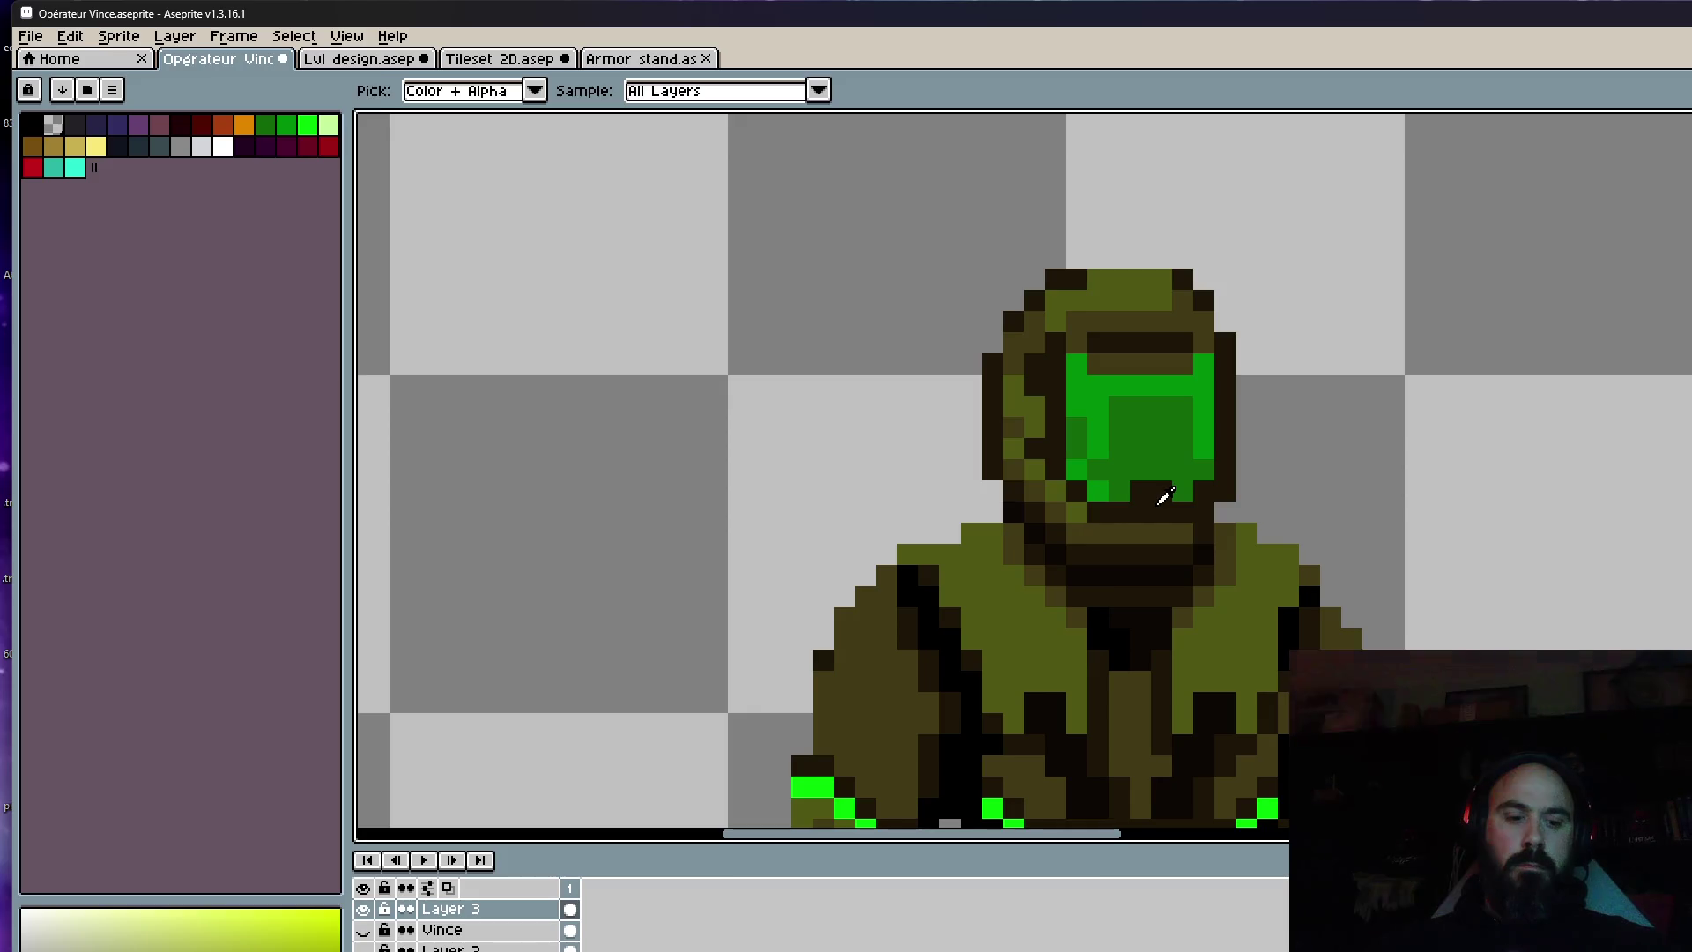
key("b")
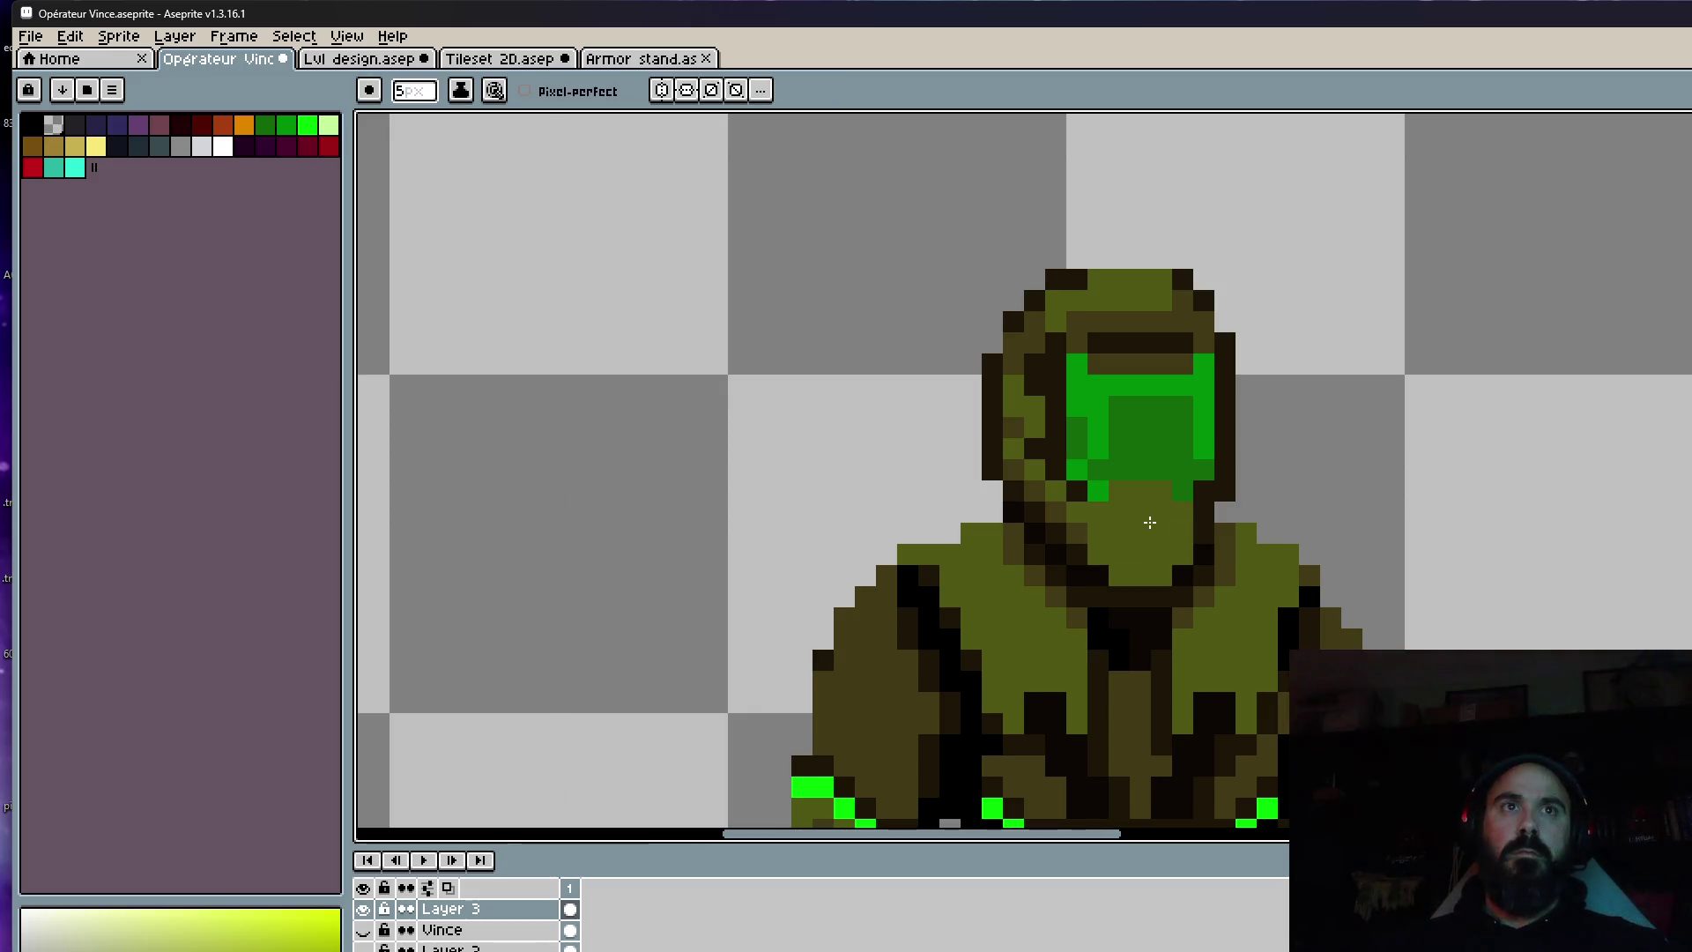
key("minus")
key("minus")
key("minus")
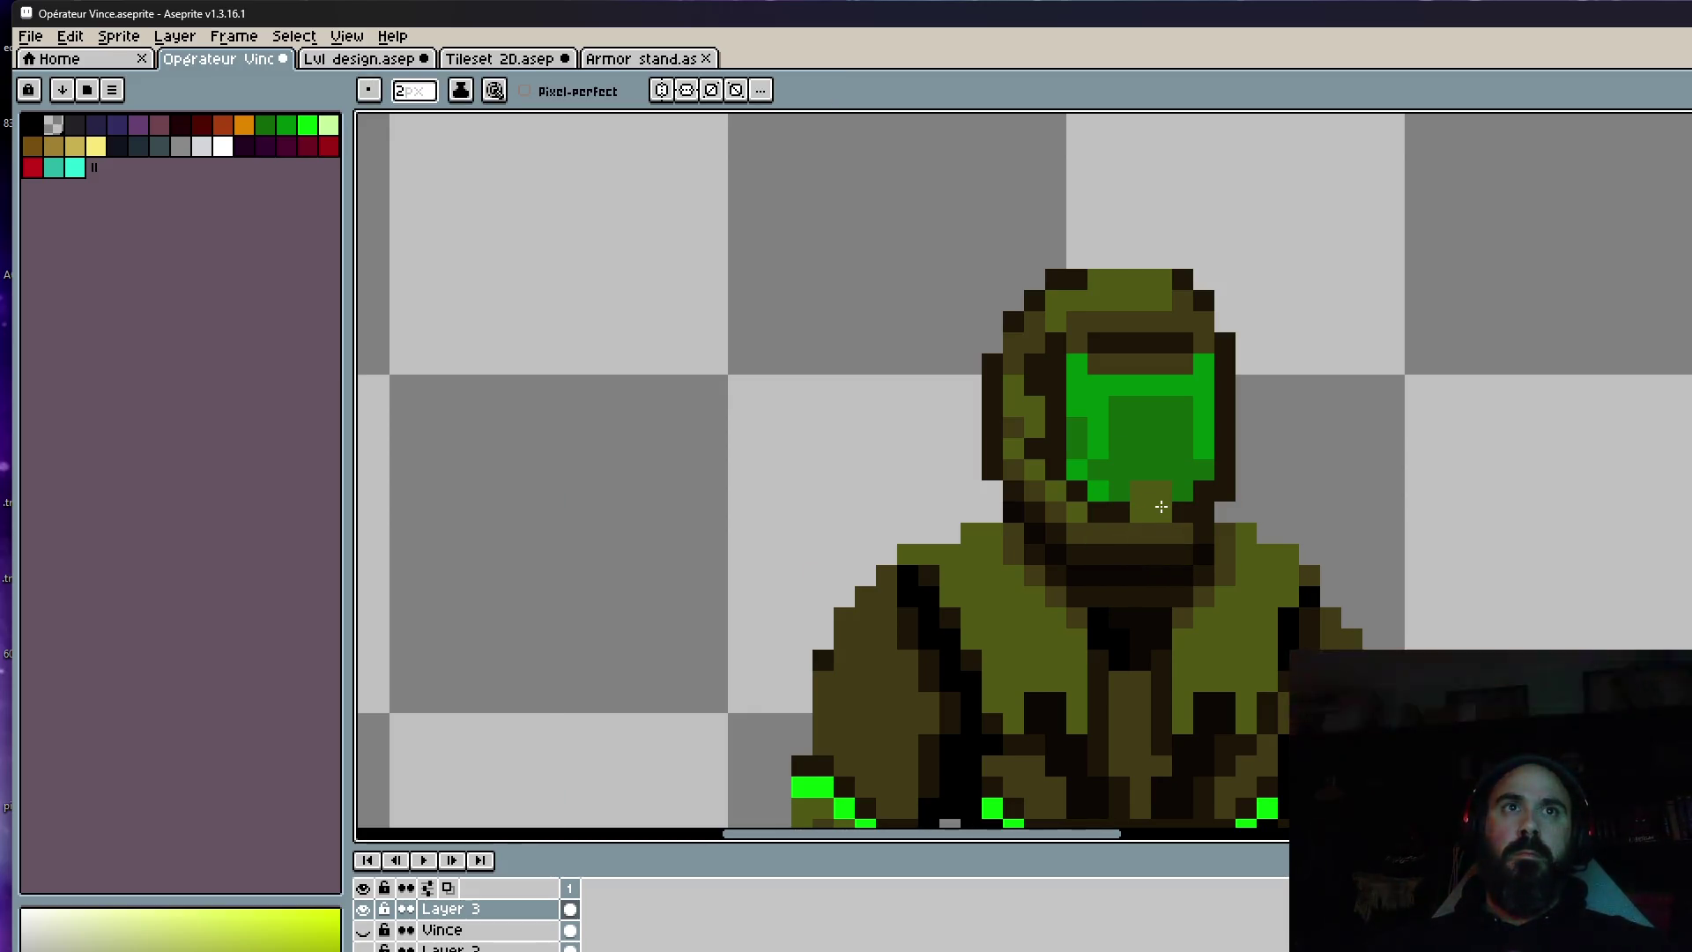
key("minus")
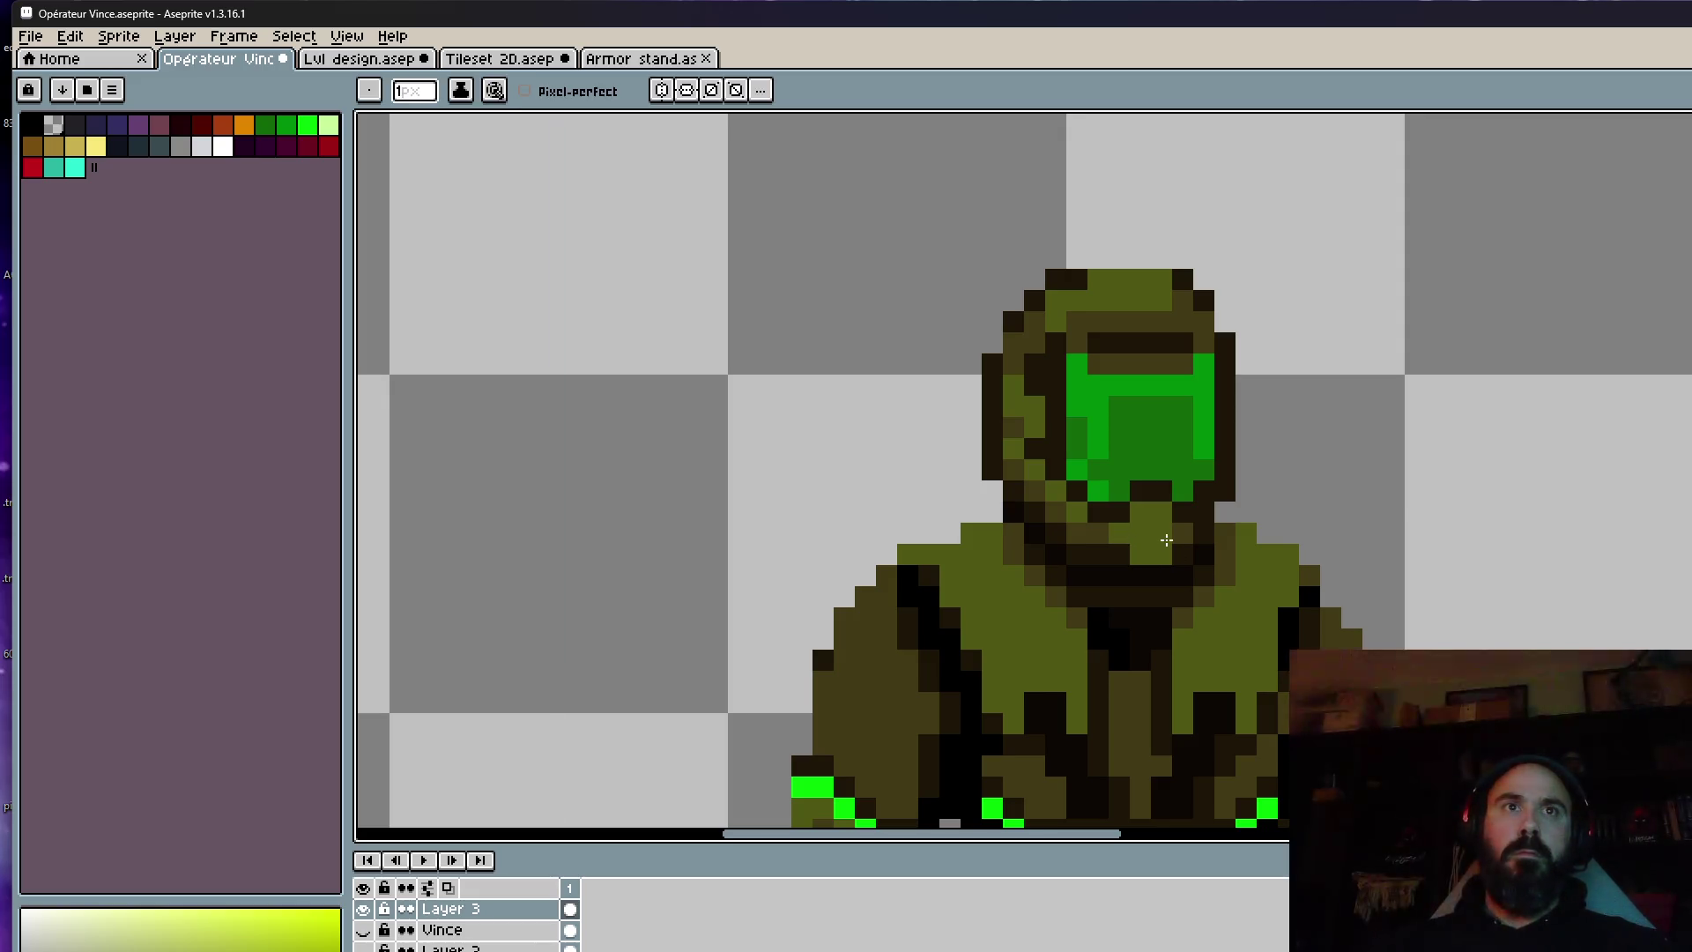
scroll(1166, 539, "down", 3)
scroll(1295, 415, "down", 1)
scroll(1296, 423, "left", 3)
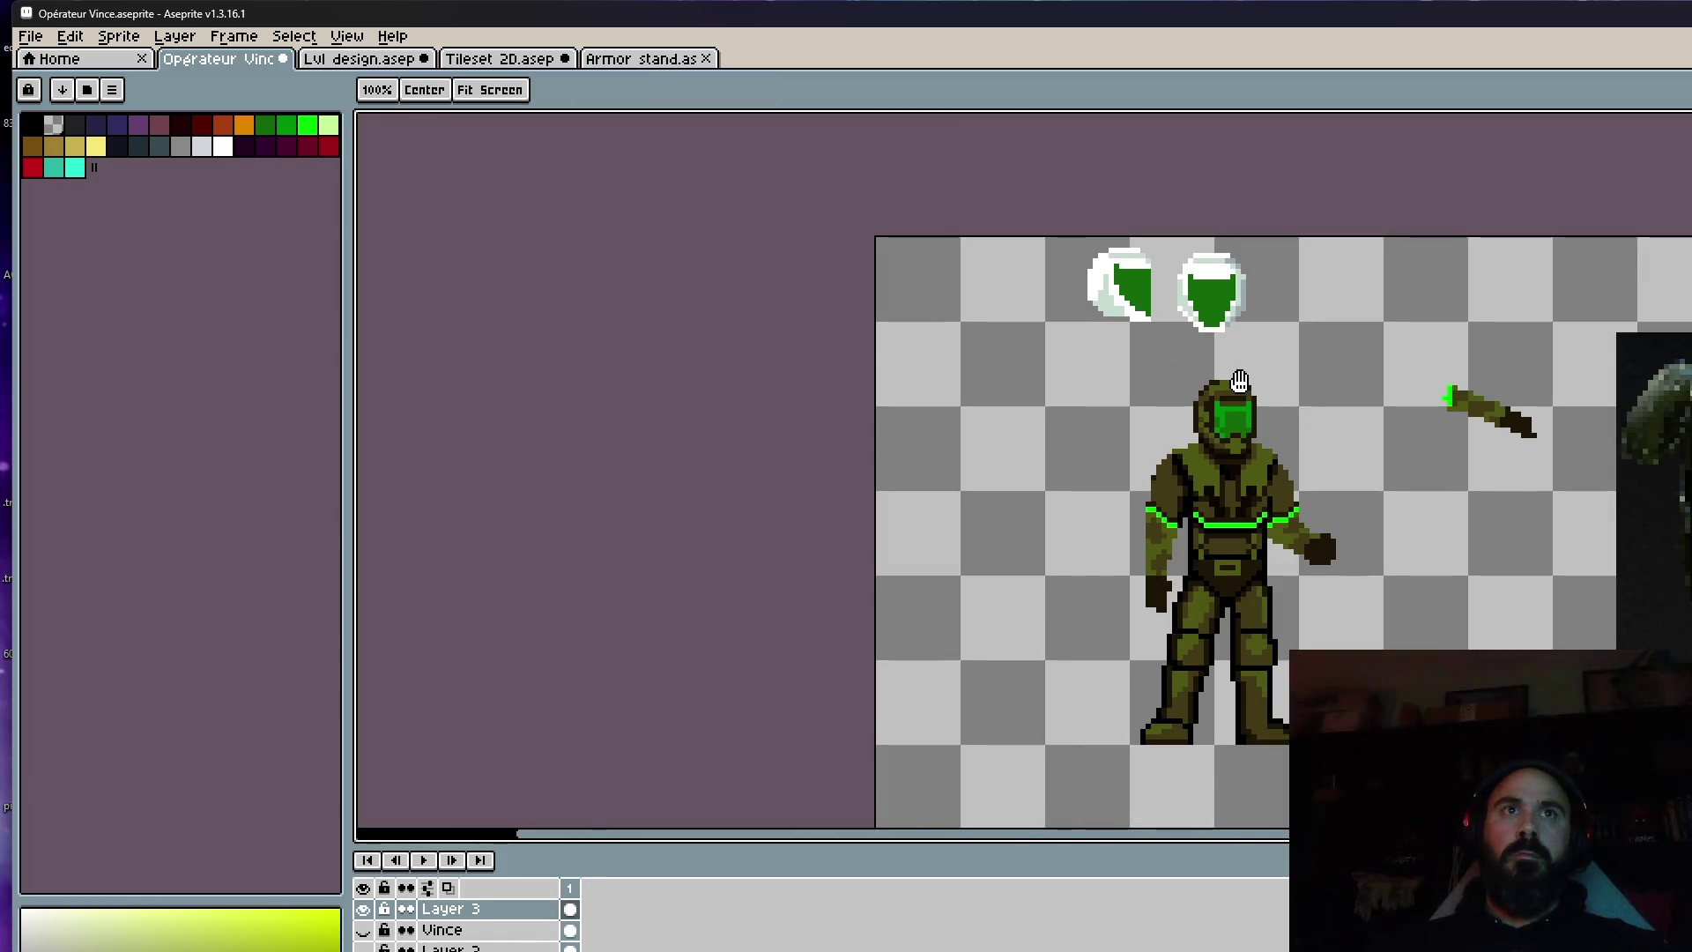
scroll(1239, 381, "up", 2)
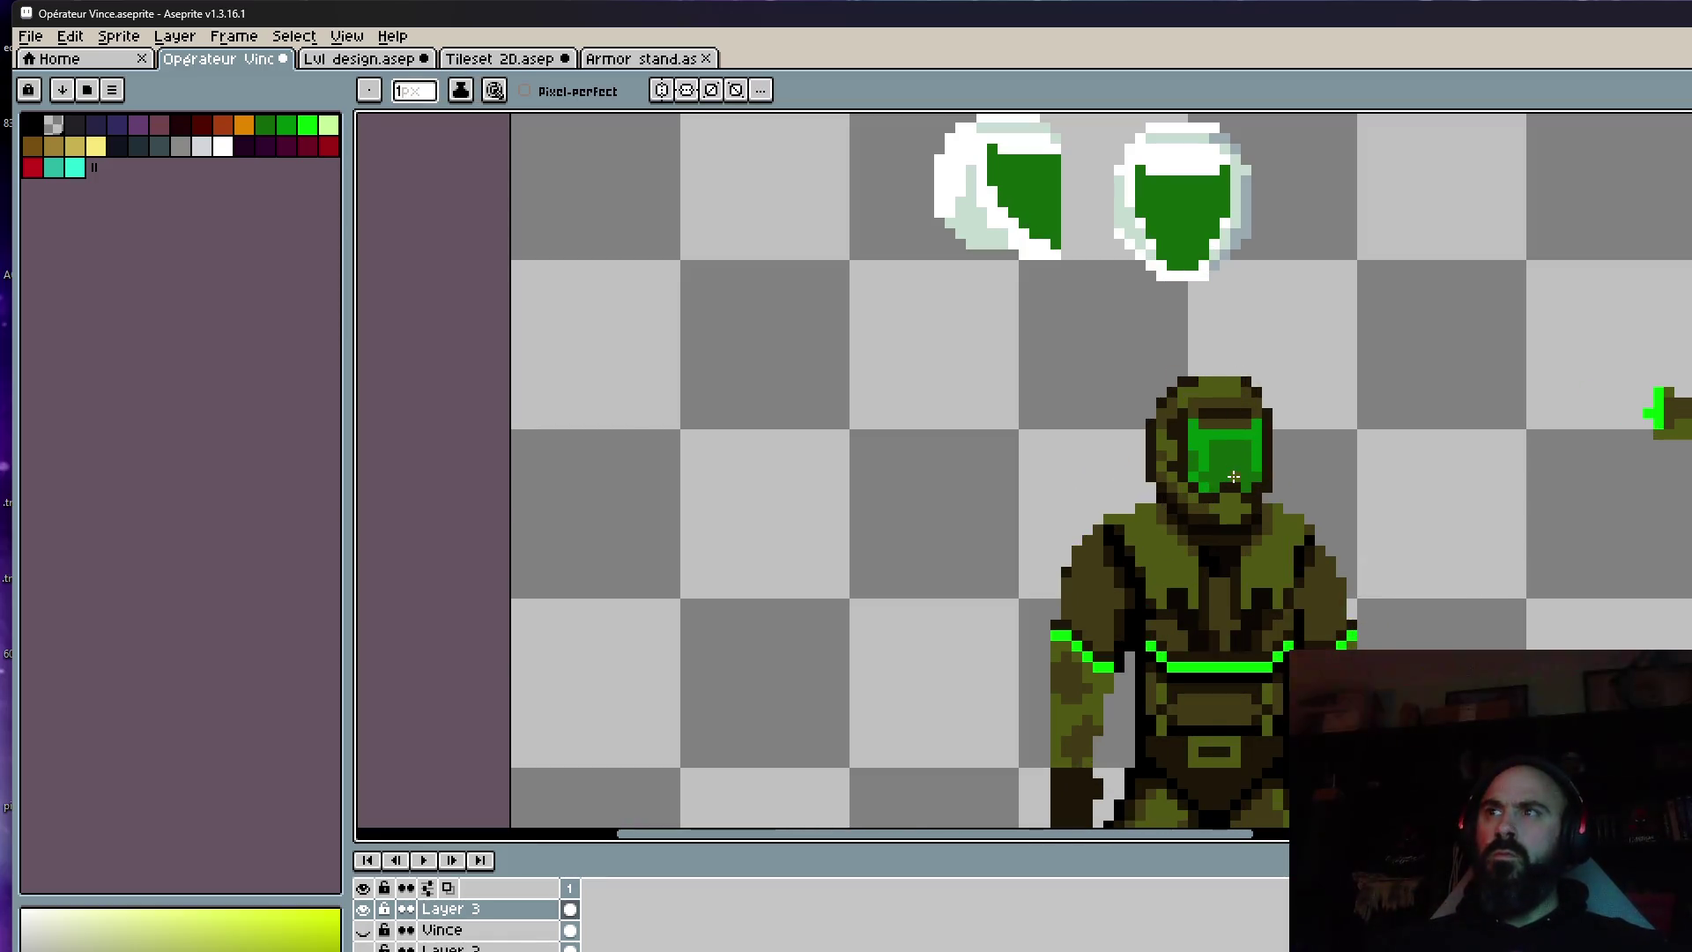
scroll(1232, 477, "up", 2)
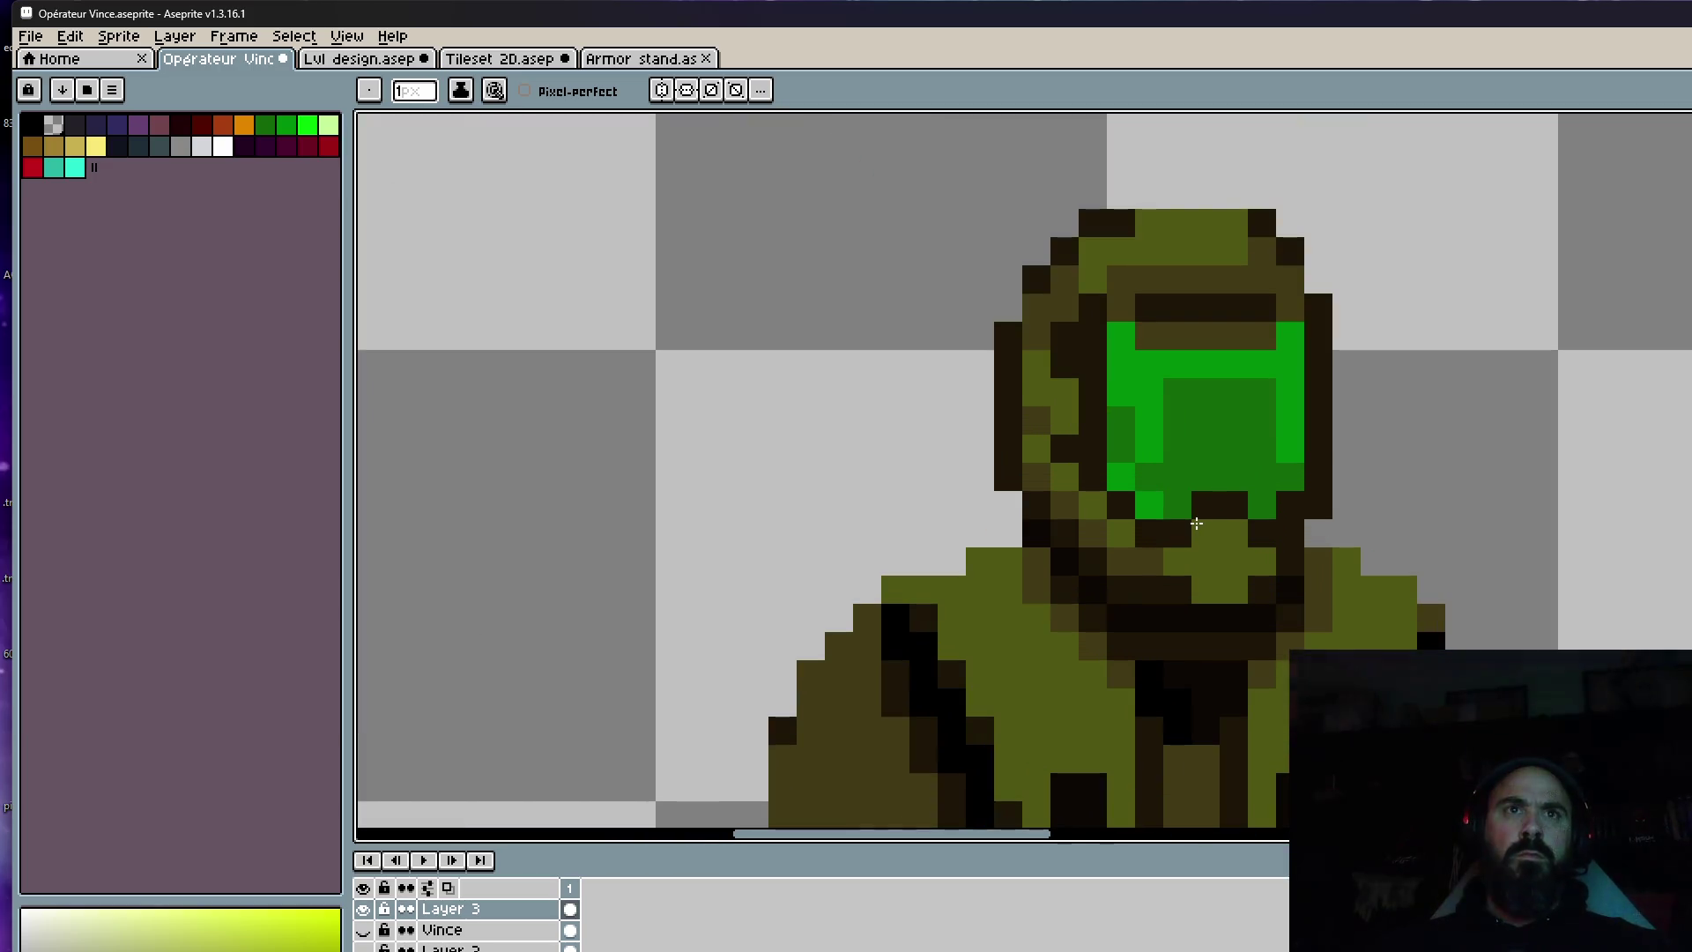
Sample the visor colour and paint a dark notch pixel at the visor's lower edge.
left_click(1223, 483, "alt")
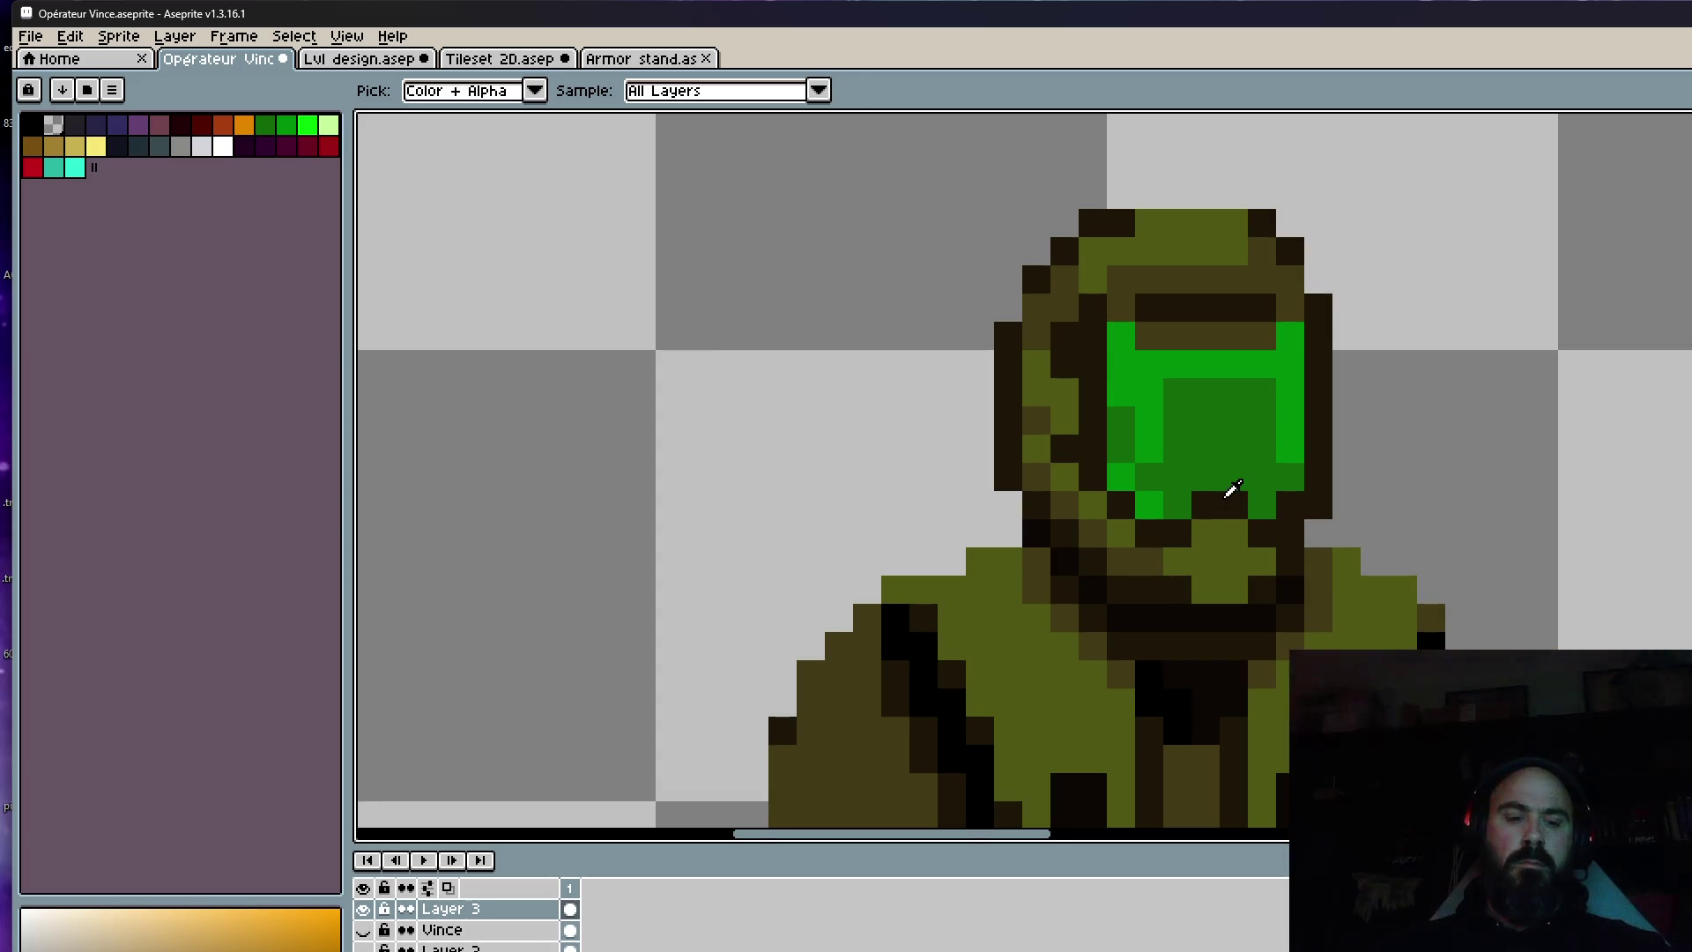
scroll(1232, 487, "up", 2)
left_click(1197, 620)
scroll(1246, 609, "down", 7)
mouse_move(1319, 559)
left_mouse_down()
mouse_move(1389, 465)
mouse_move(1328, 435)
left_mouse_up()
scroll(1388, 464, "down", 1)
key("v")
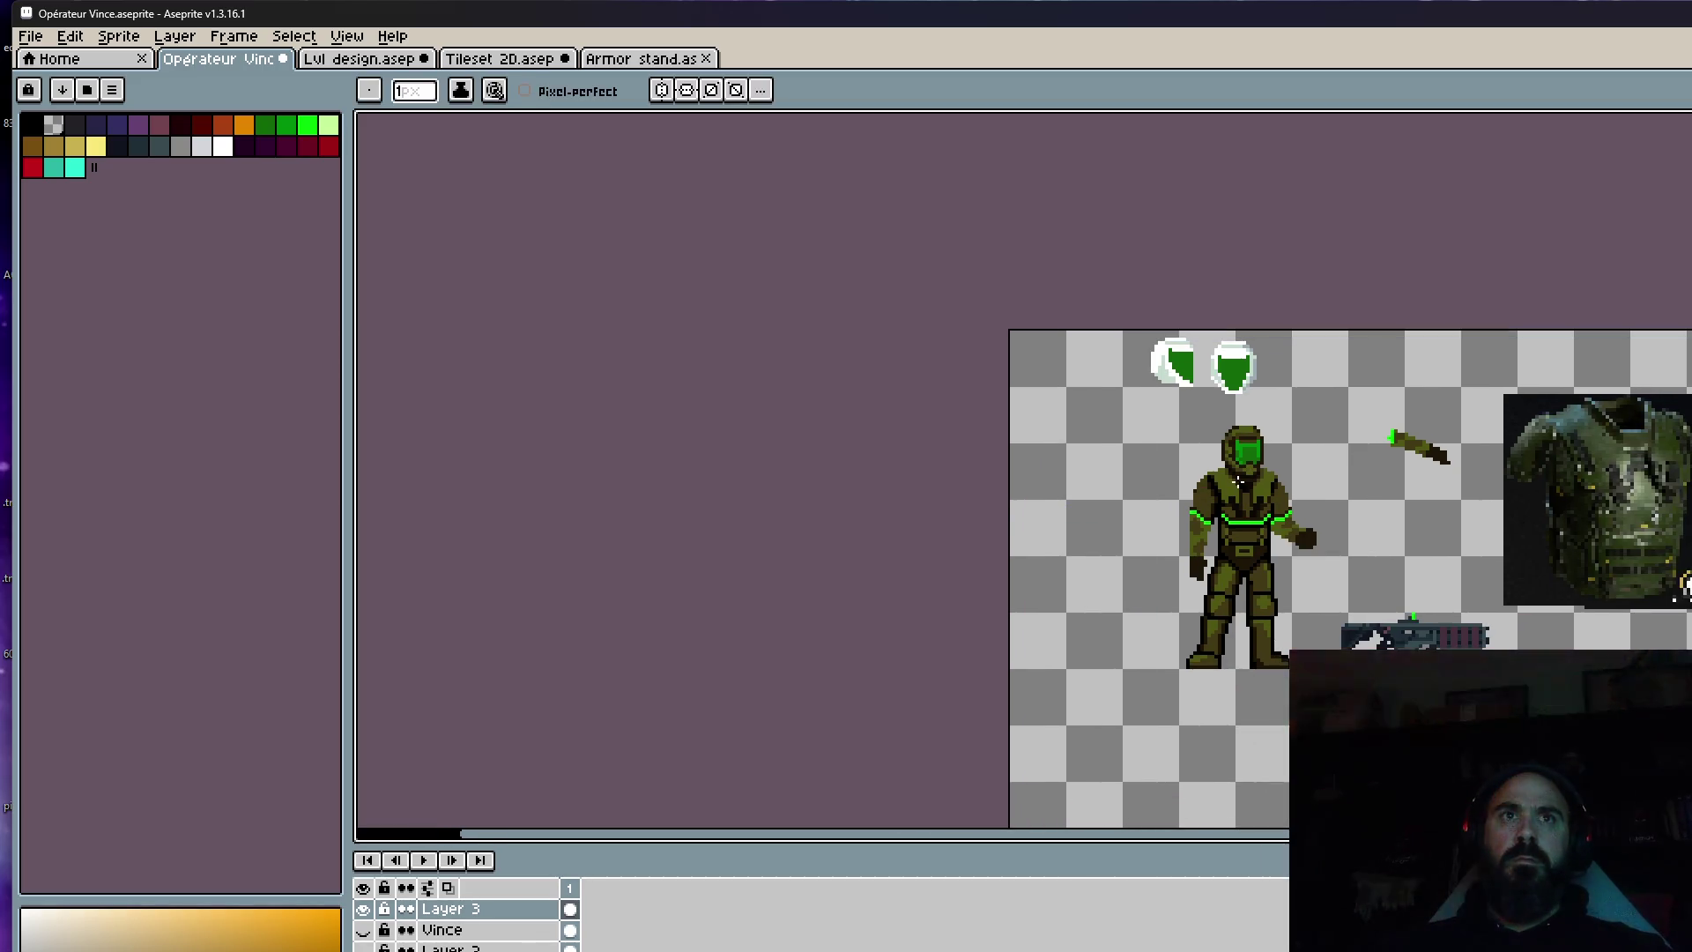
scroll(1268, 425, "up", 4)
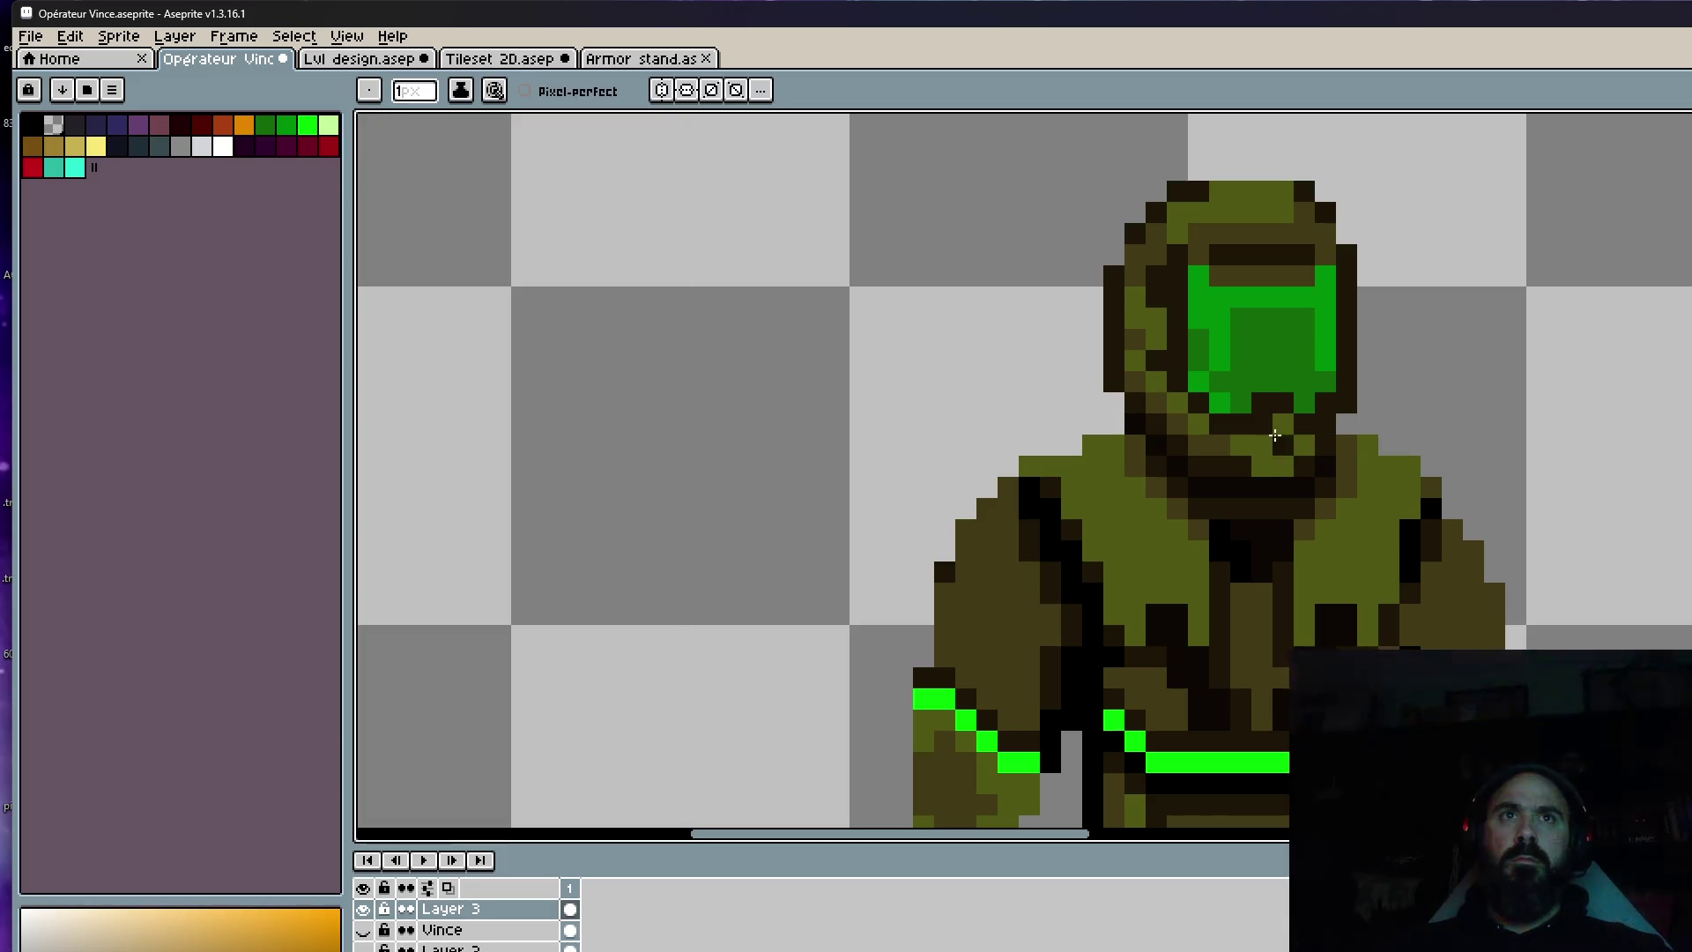
scroll(1274, 436, "down", 4)
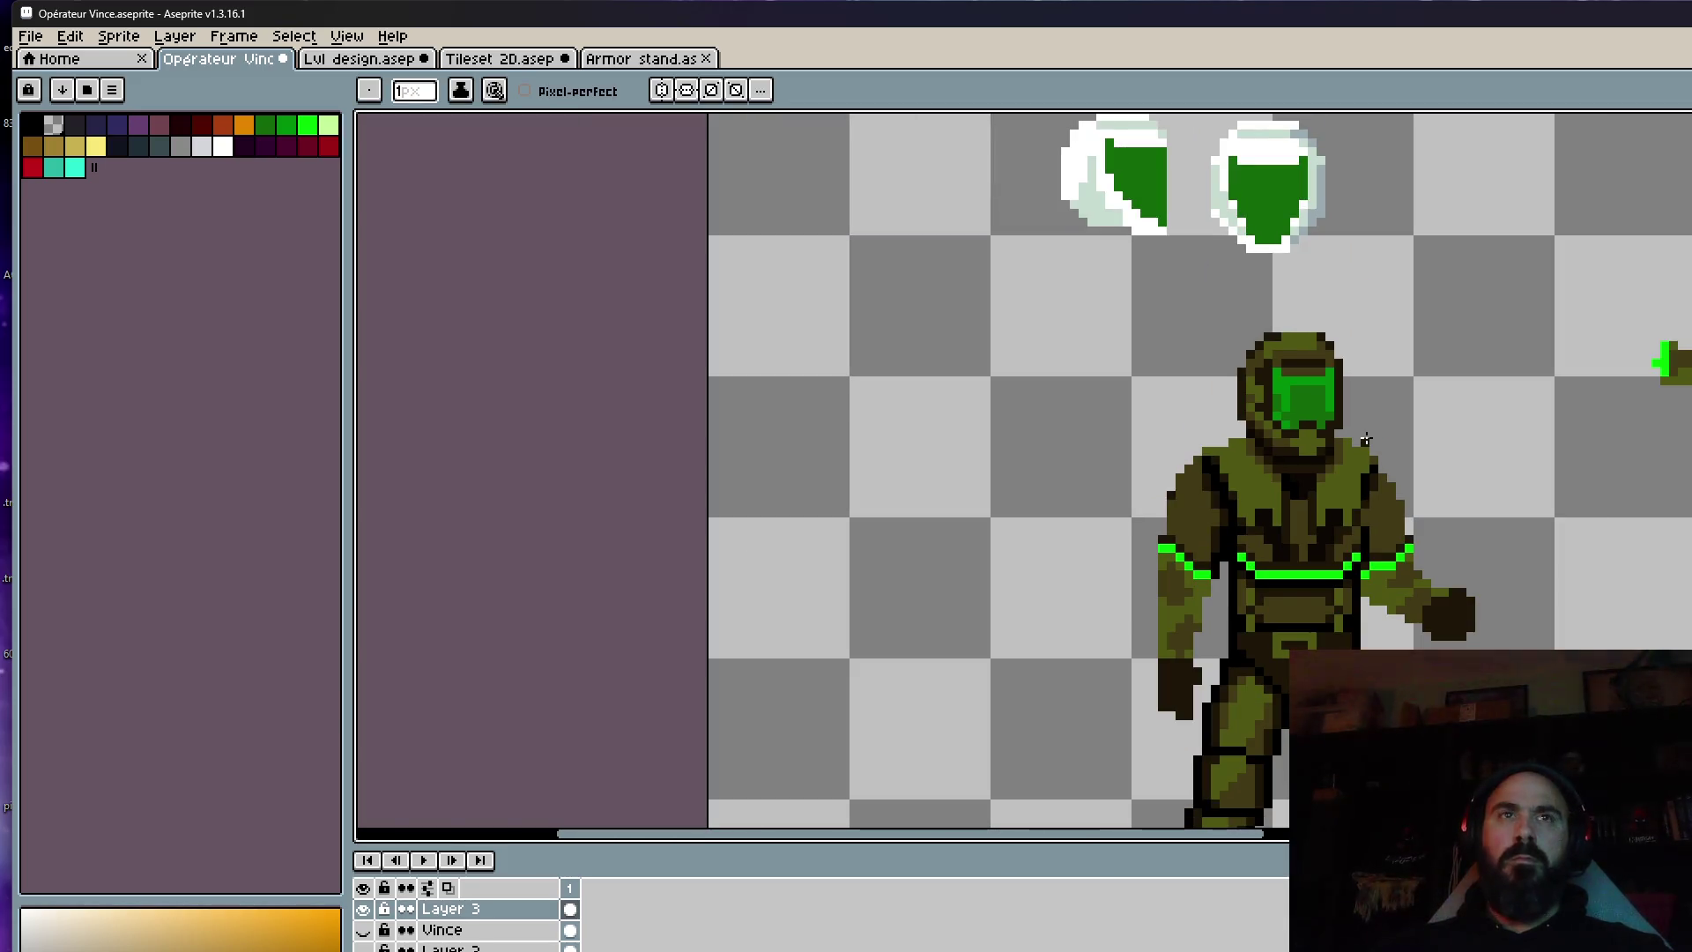
scroll(1365, 439, "up", 3)
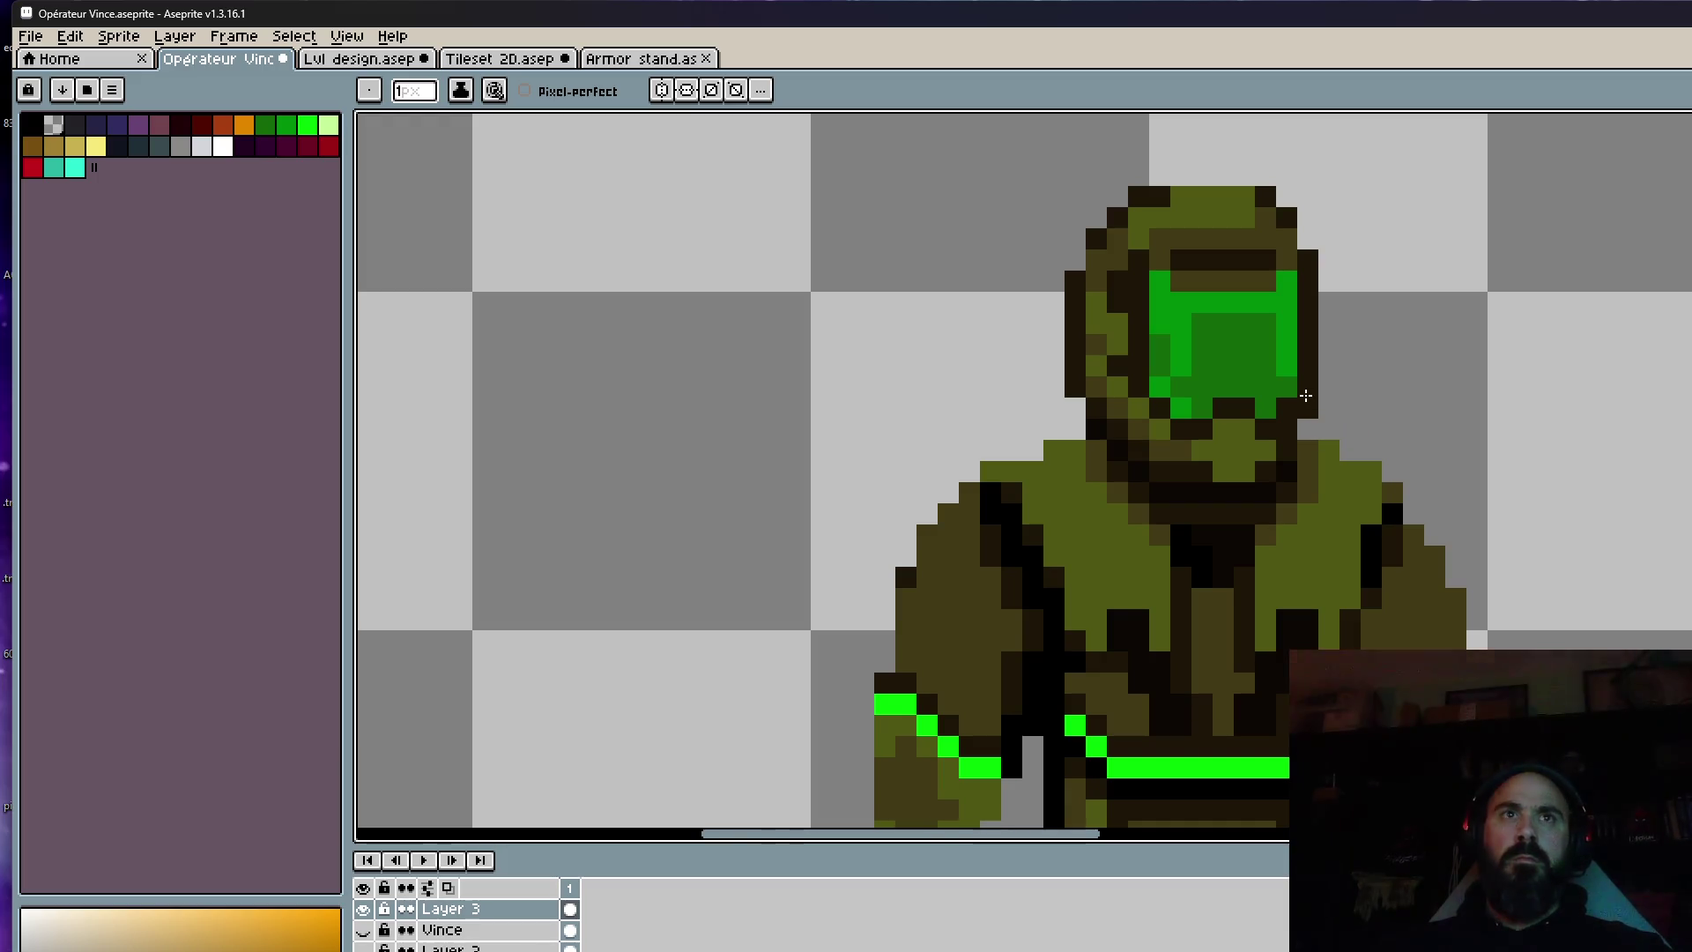
scroll(1410, 379, "down", 1)
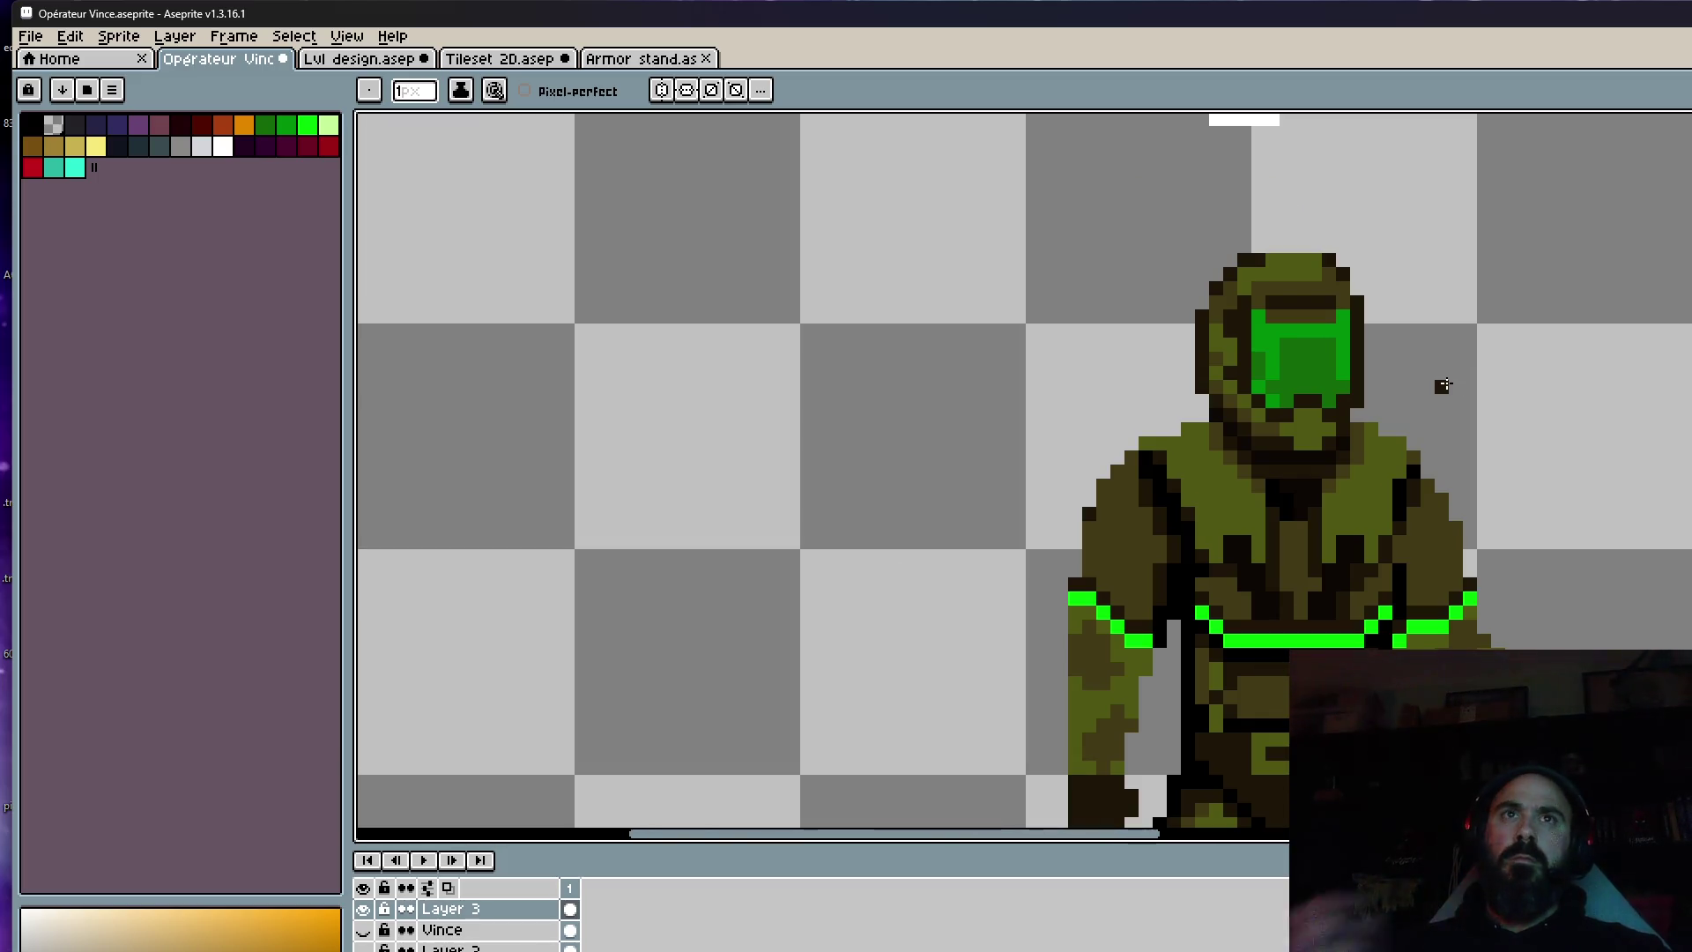
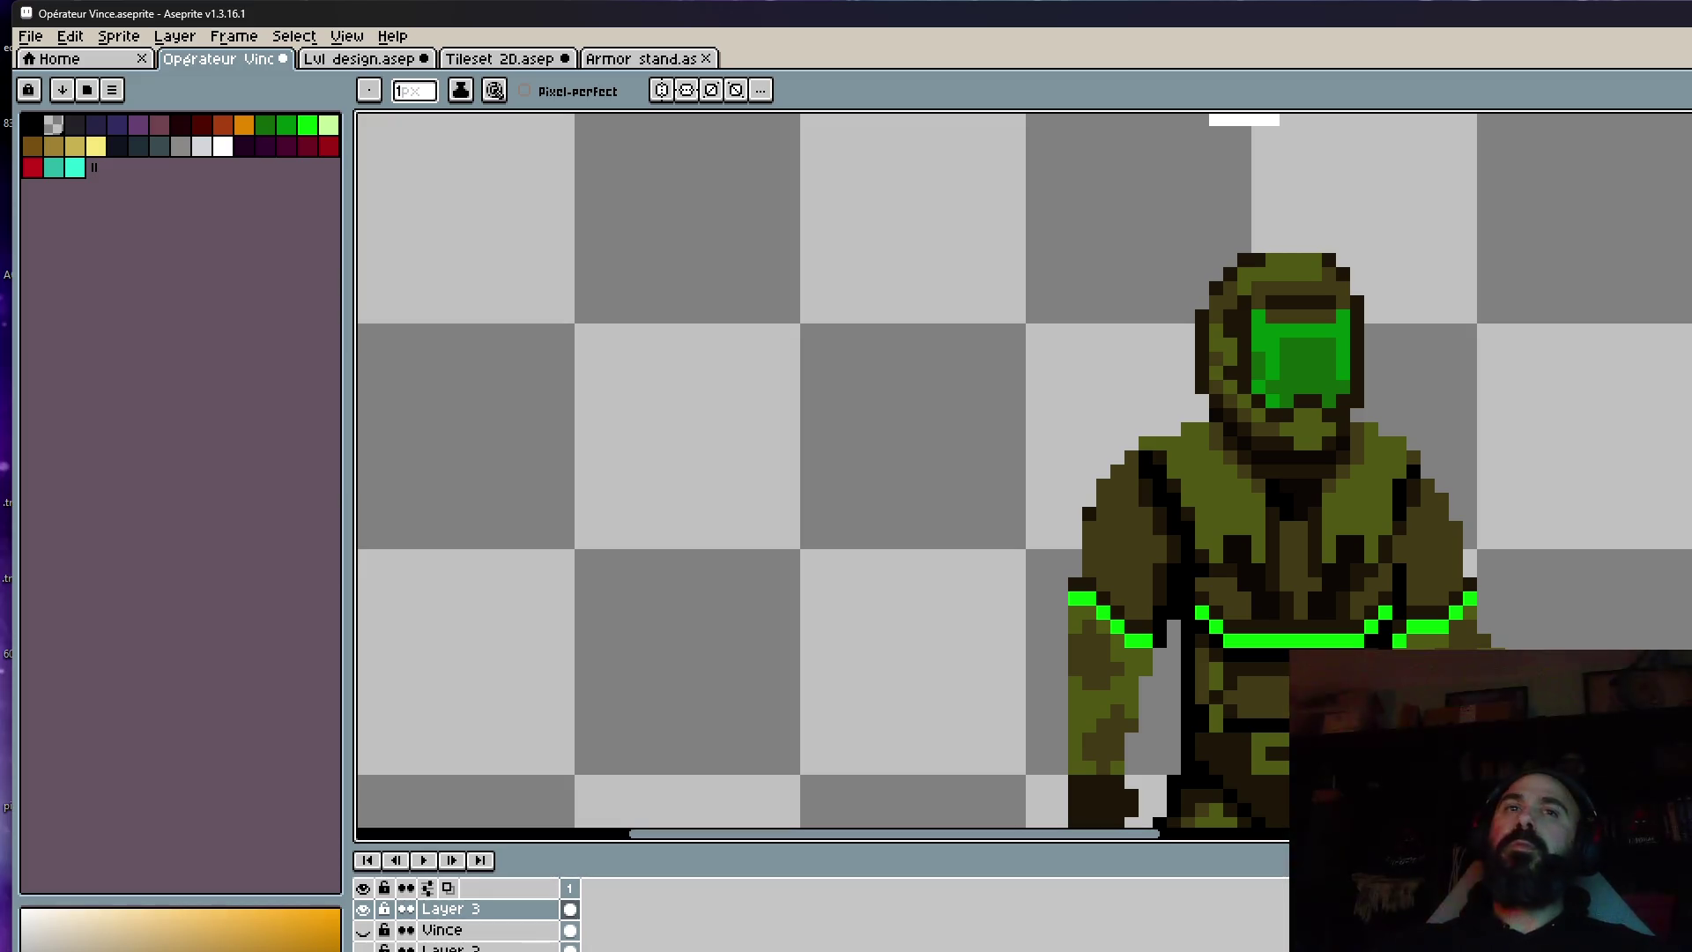
Zoom in on the chest stripe and eyedrop a dark colour from the armour.
scroll(1250, 526, "down", 2)
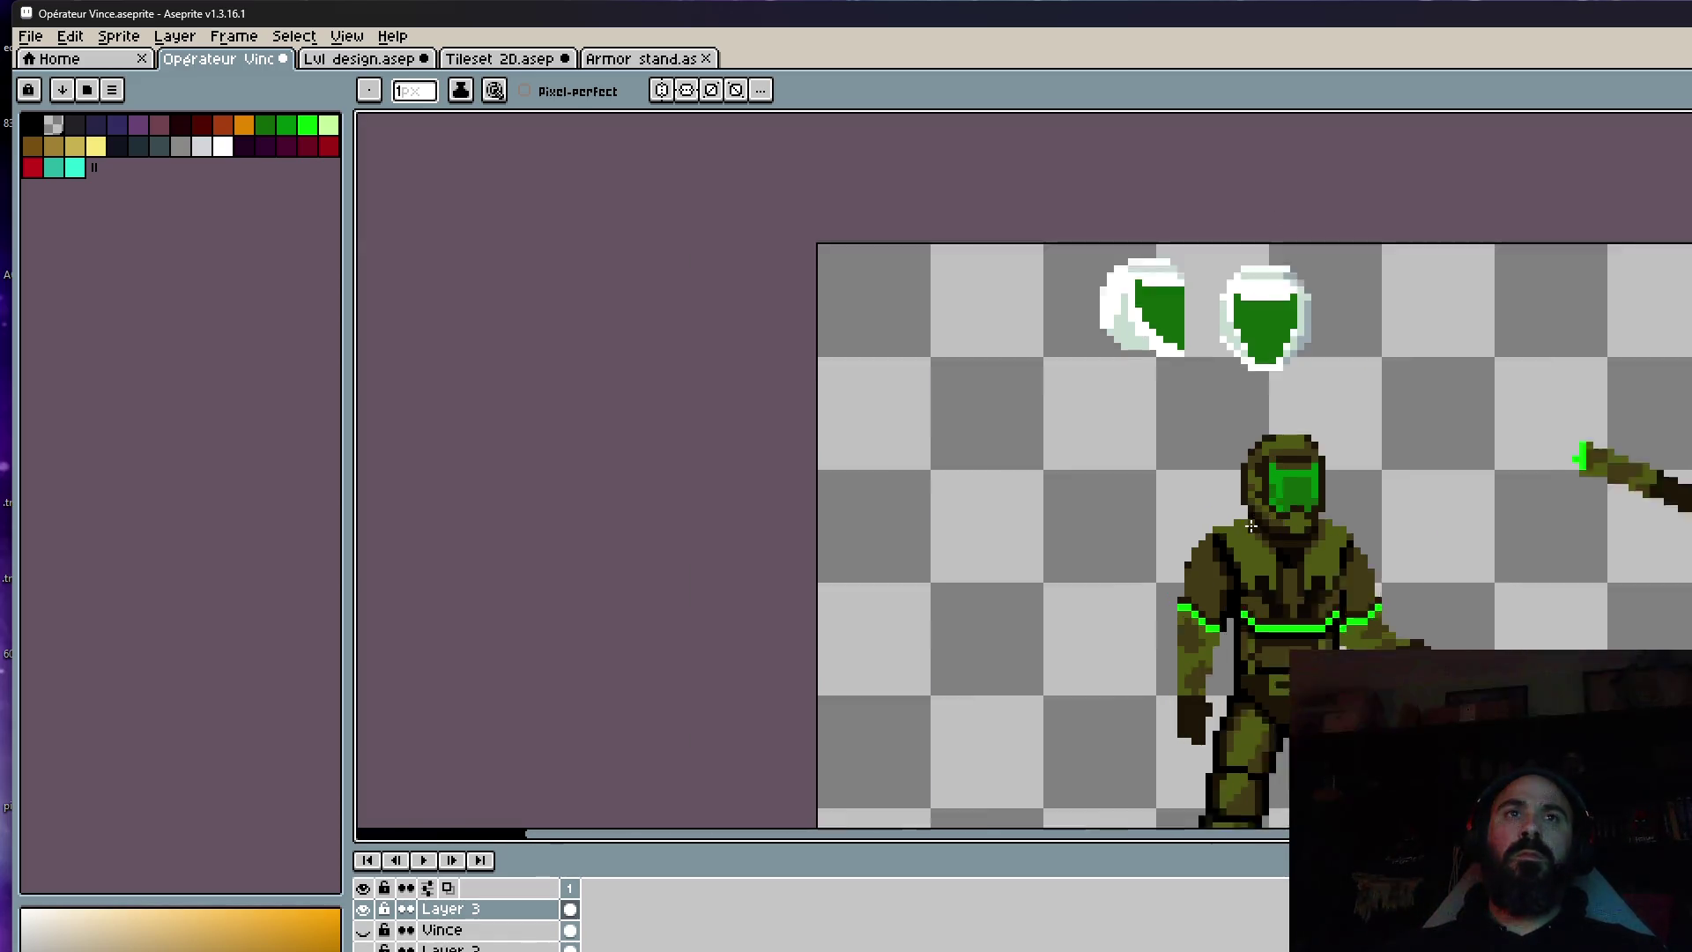
scroll(1250, 526, "up", 2)
scroll(1182, 480, "up", 2)
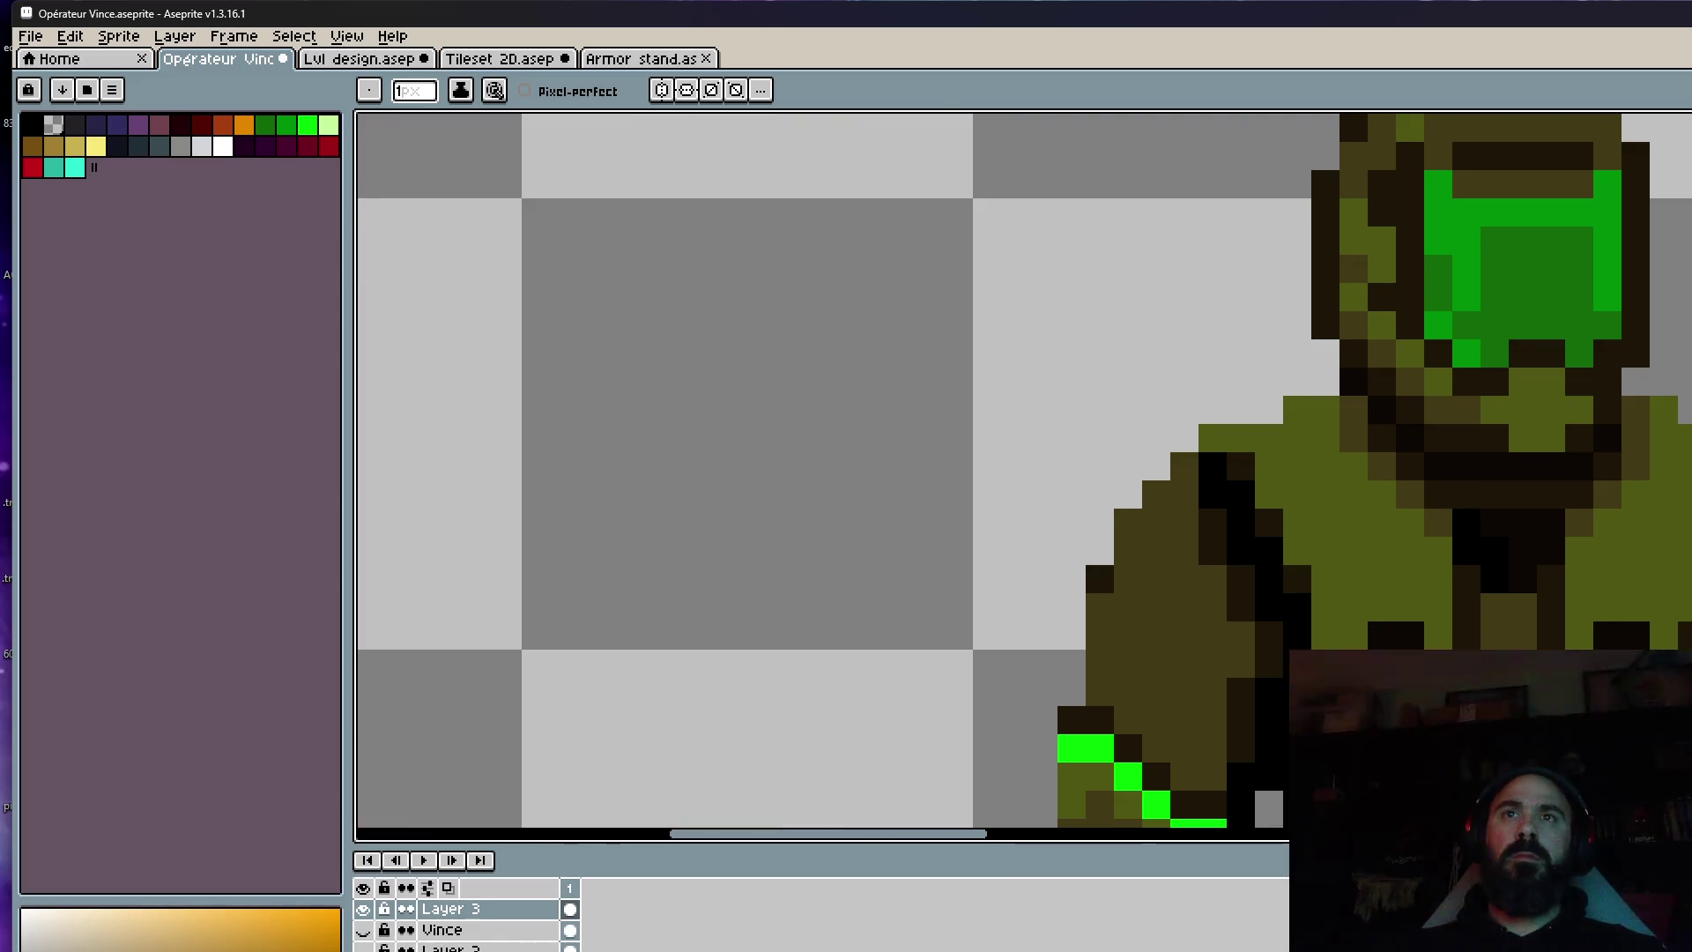
scroll(1676, 416, "down", 2)
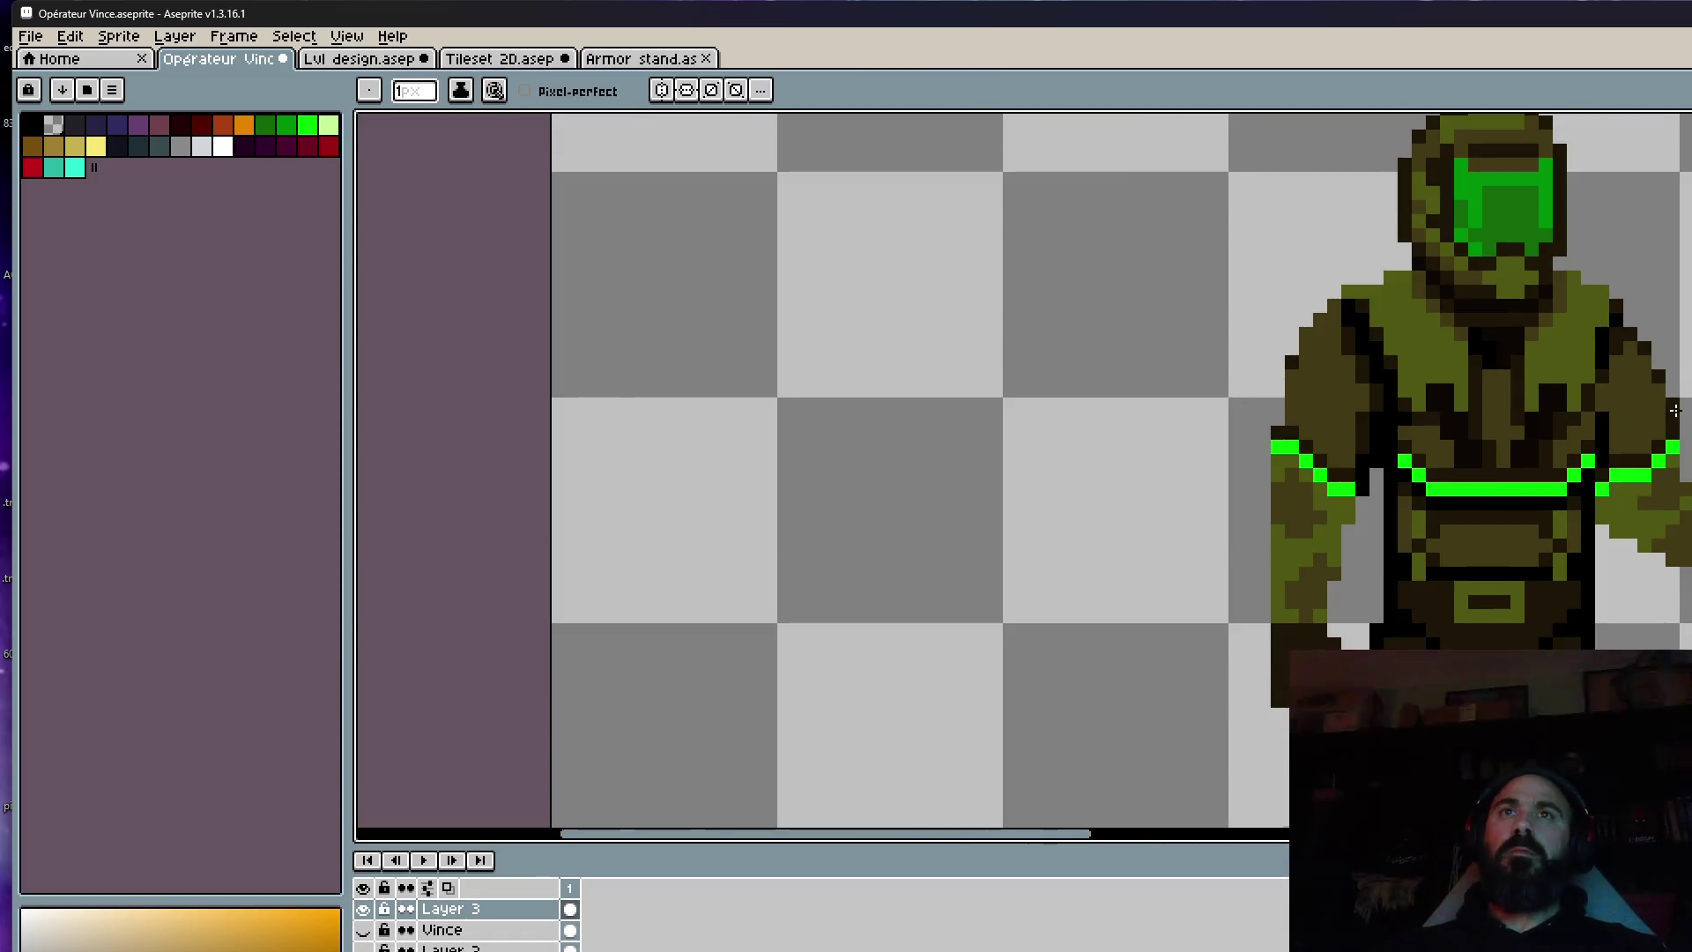
scroll(1674, 410, "down", 1)
scroll(1666, 370, "up", 3)
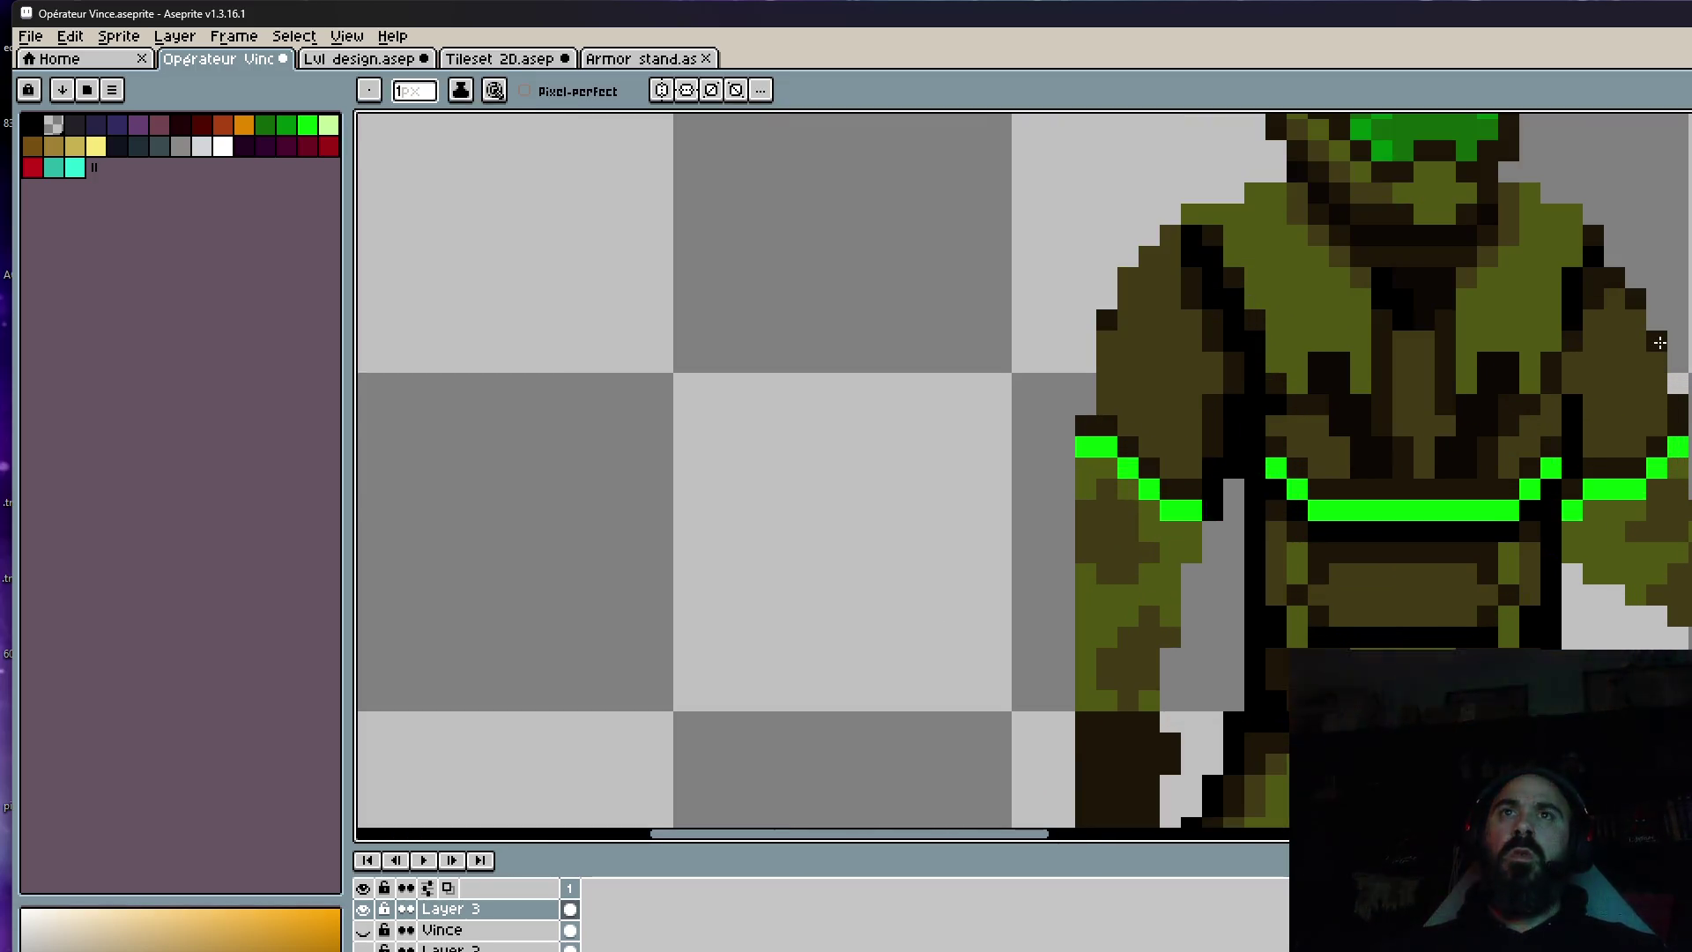
scroll(1656, 374, "down", 3)
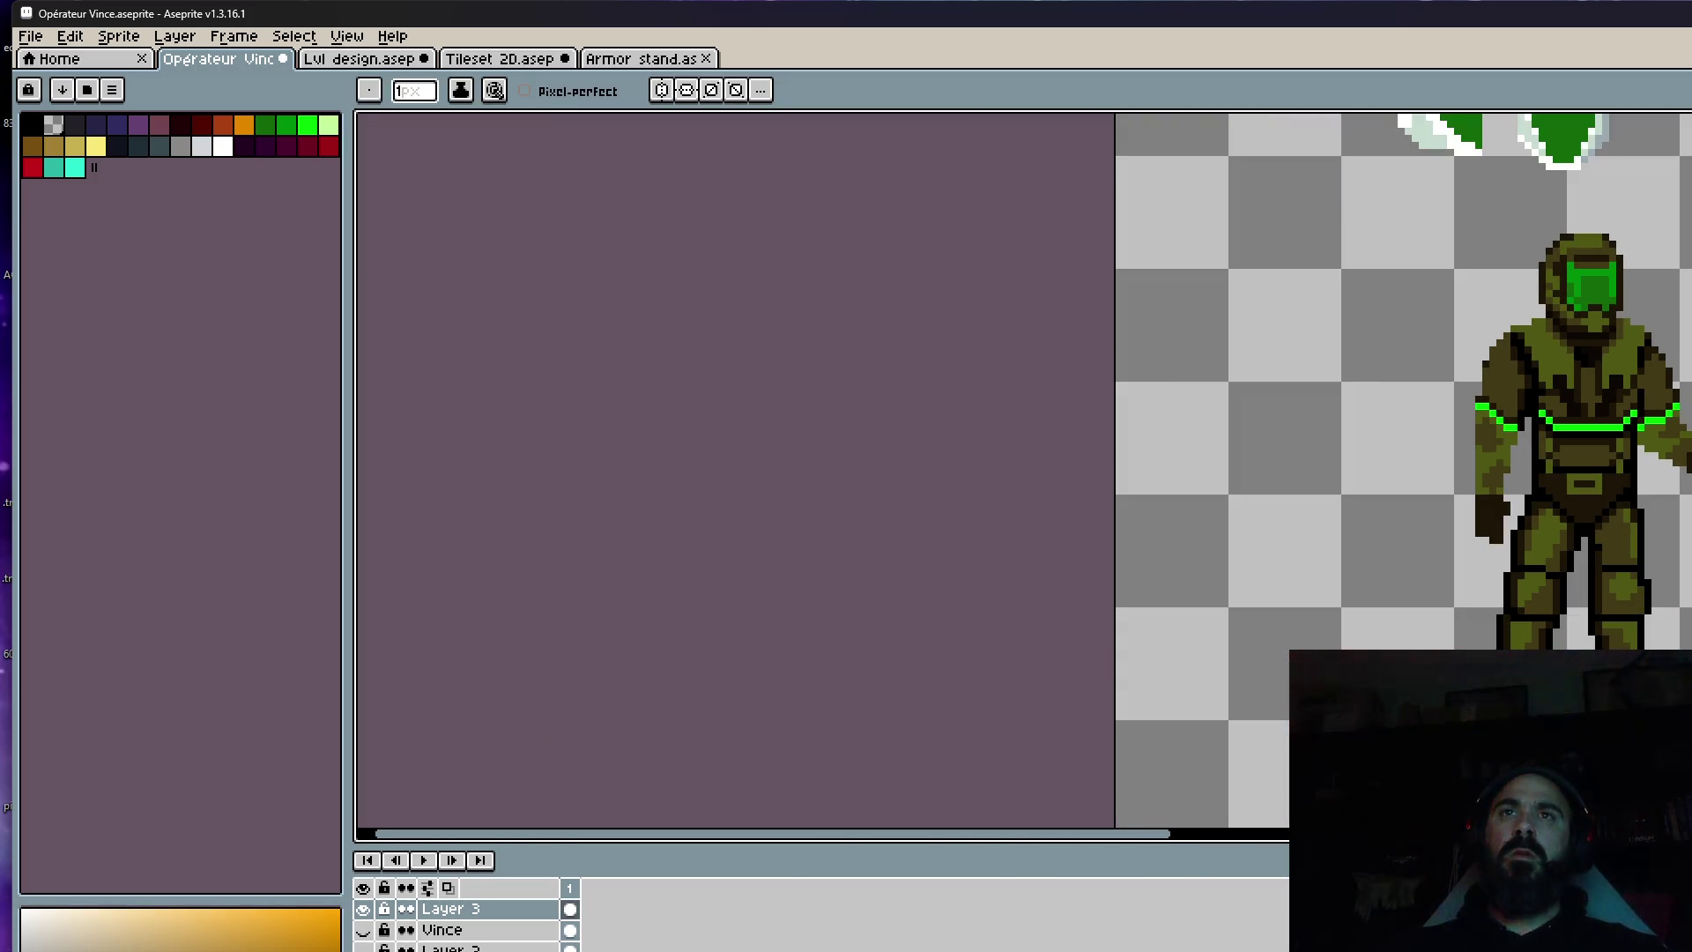
scroll(1463, 449, "up", 3)
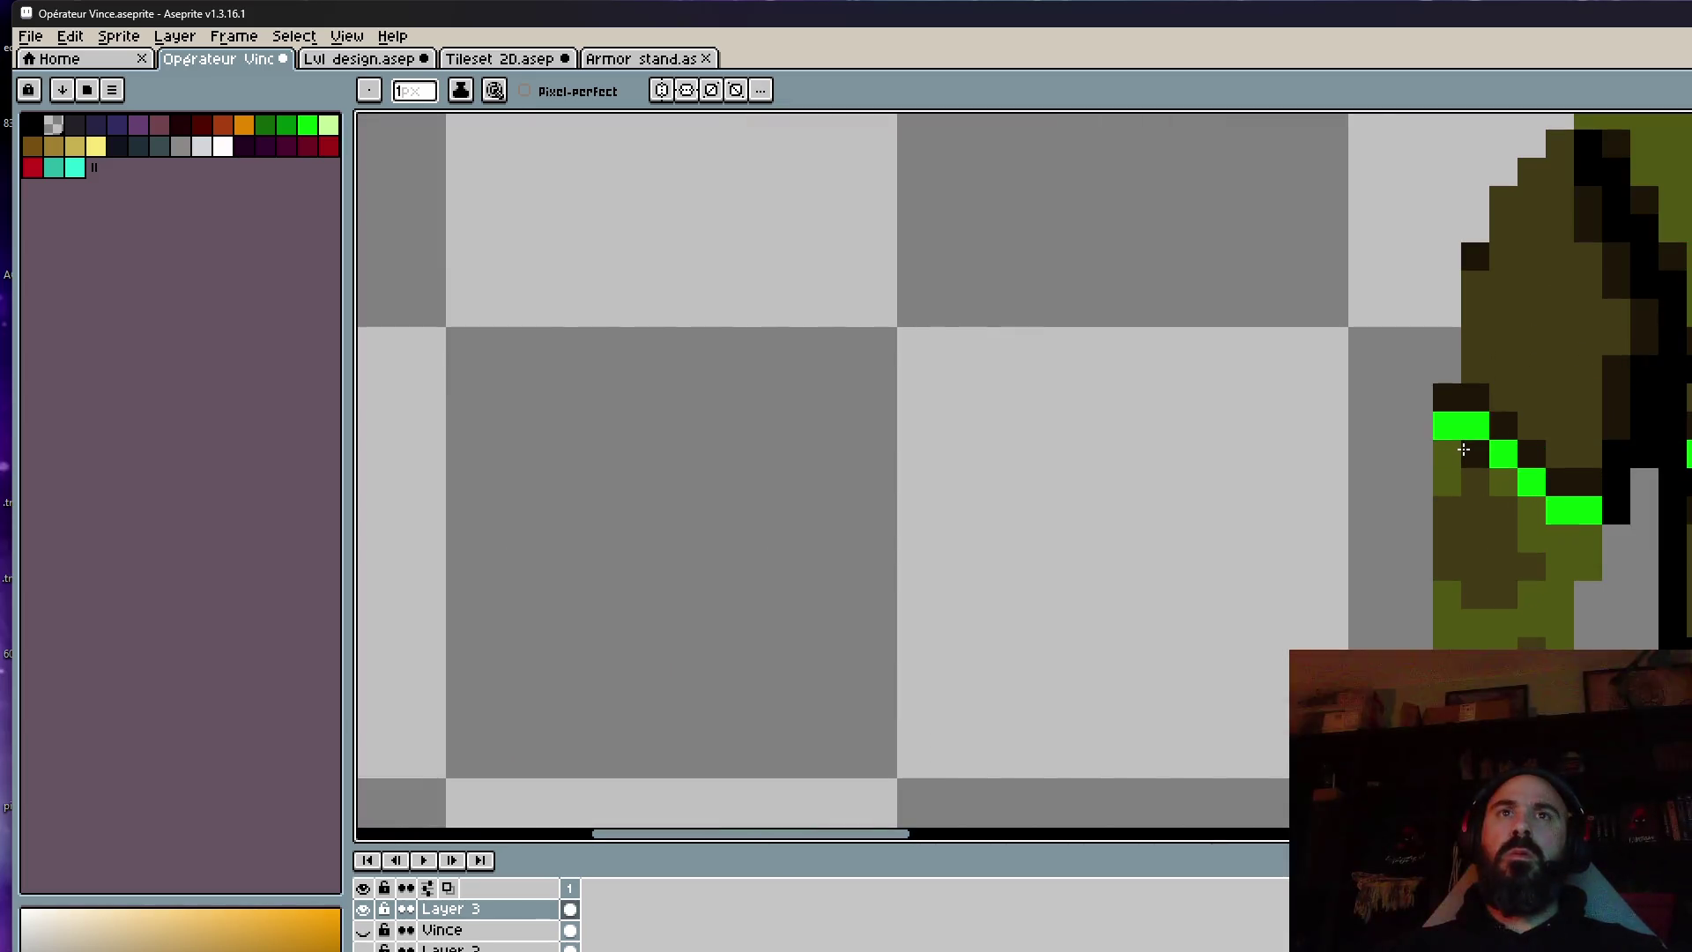
key("i")
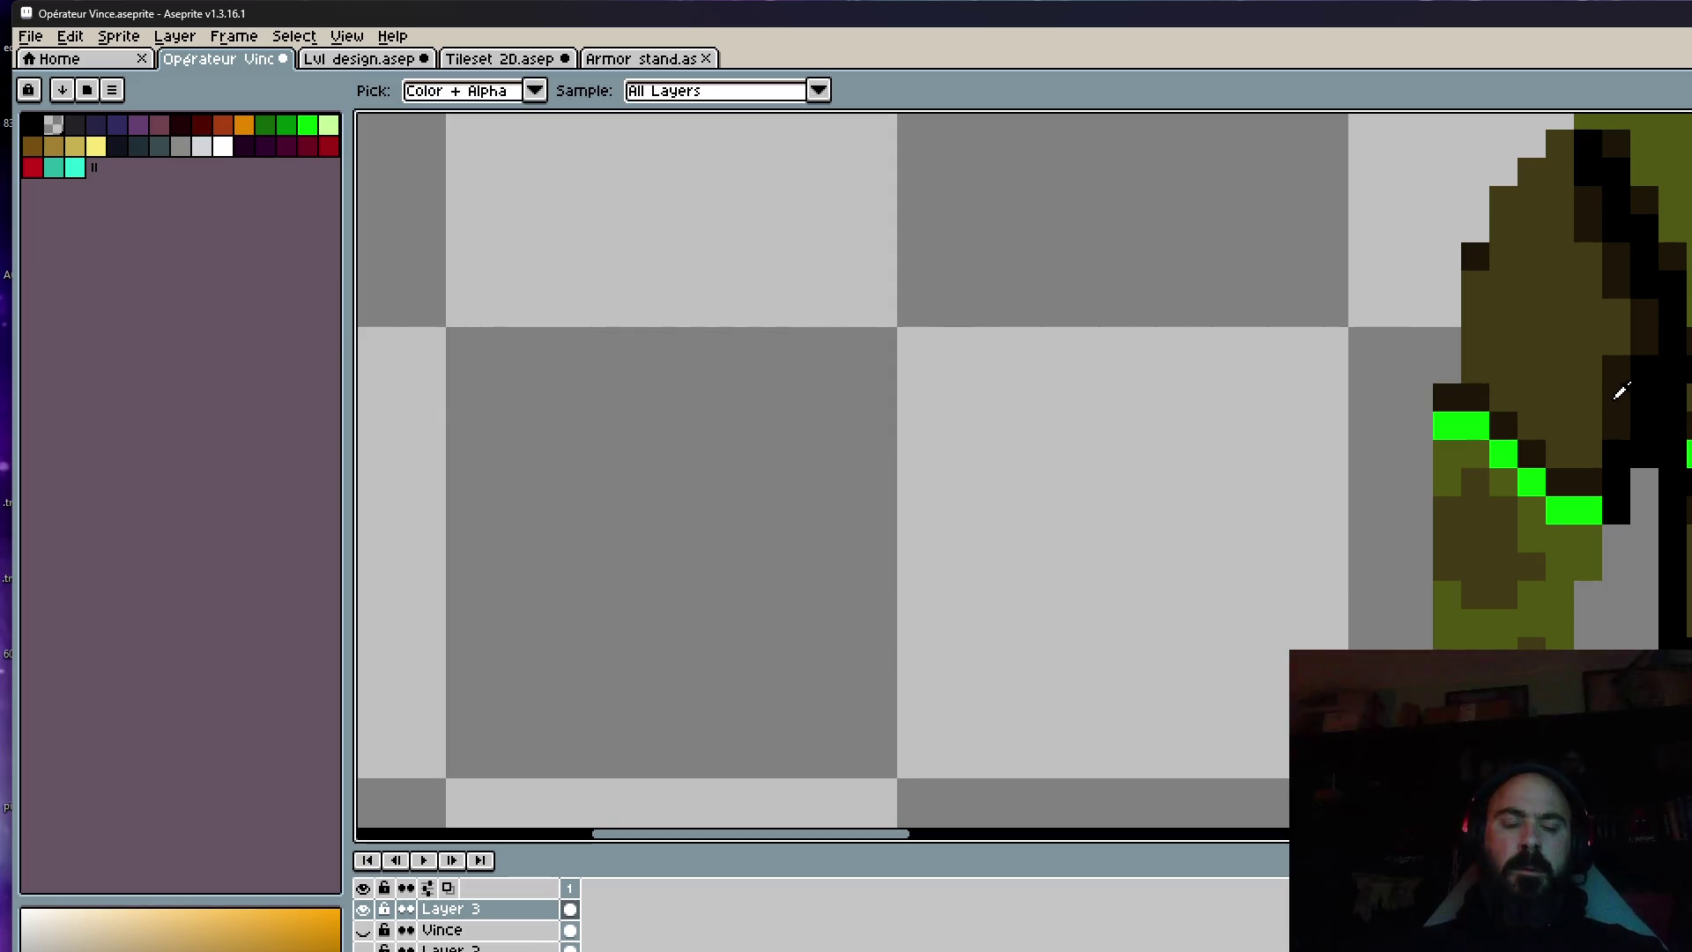
scroll(1620, 391, "up", 1)
key("b")
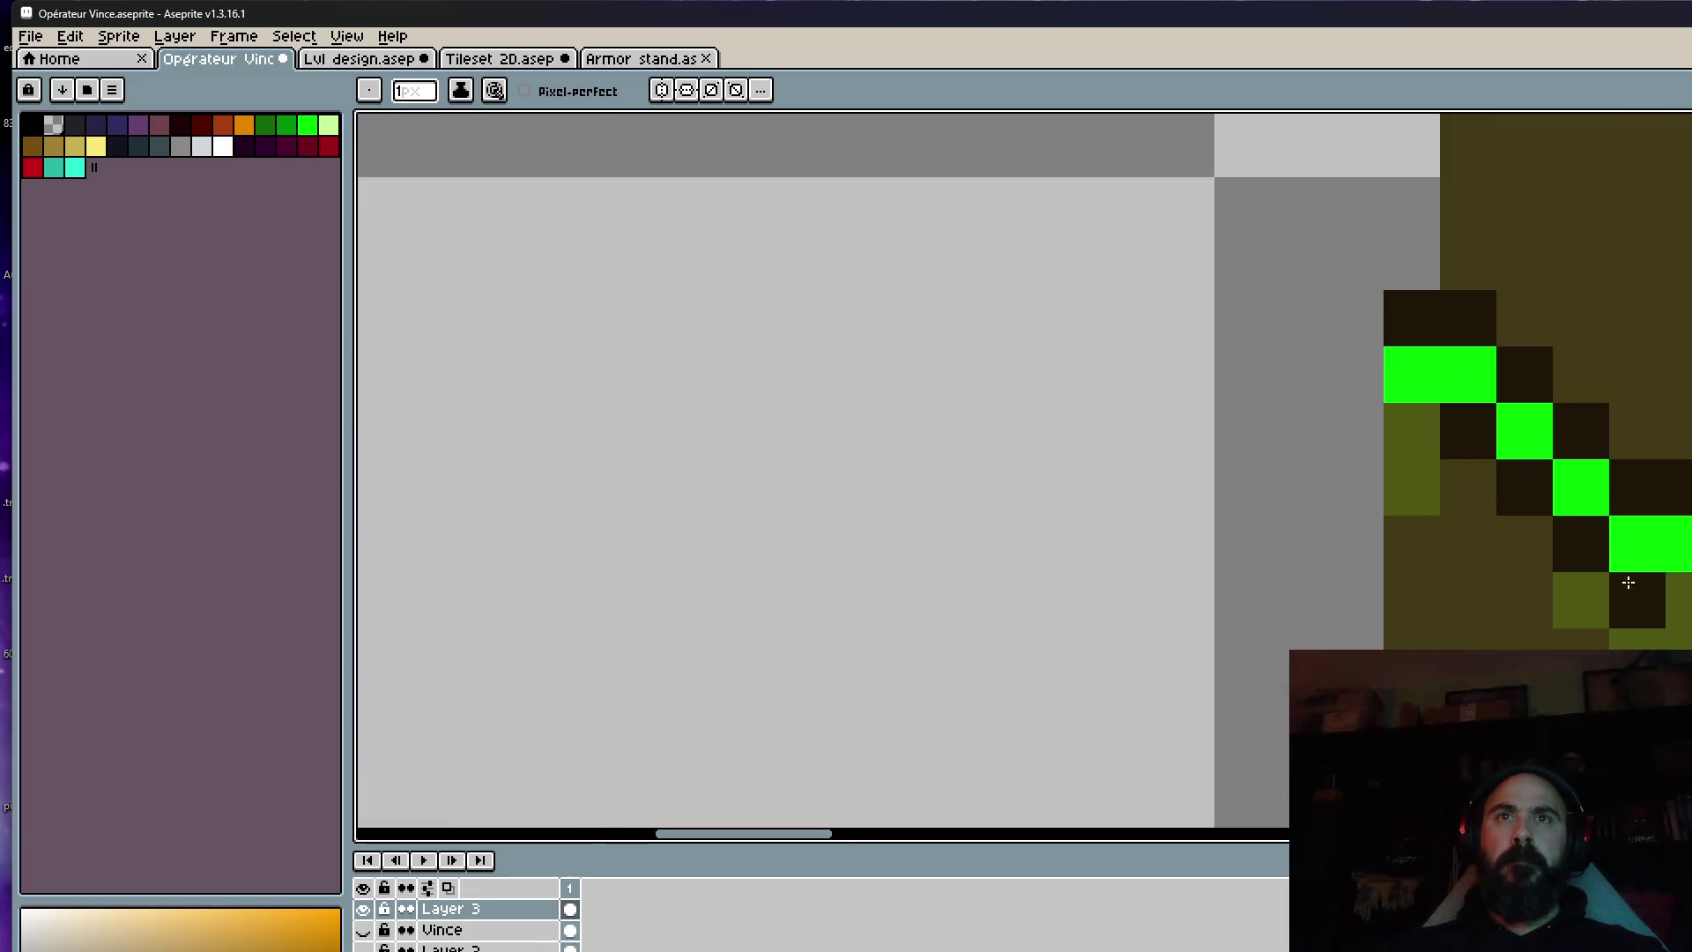
Pencil a short run of dark pixels down-left from the green stripe's right end.
scroll(1427, 420, "down", 3)
scroll(1665, 405, "up", 3)
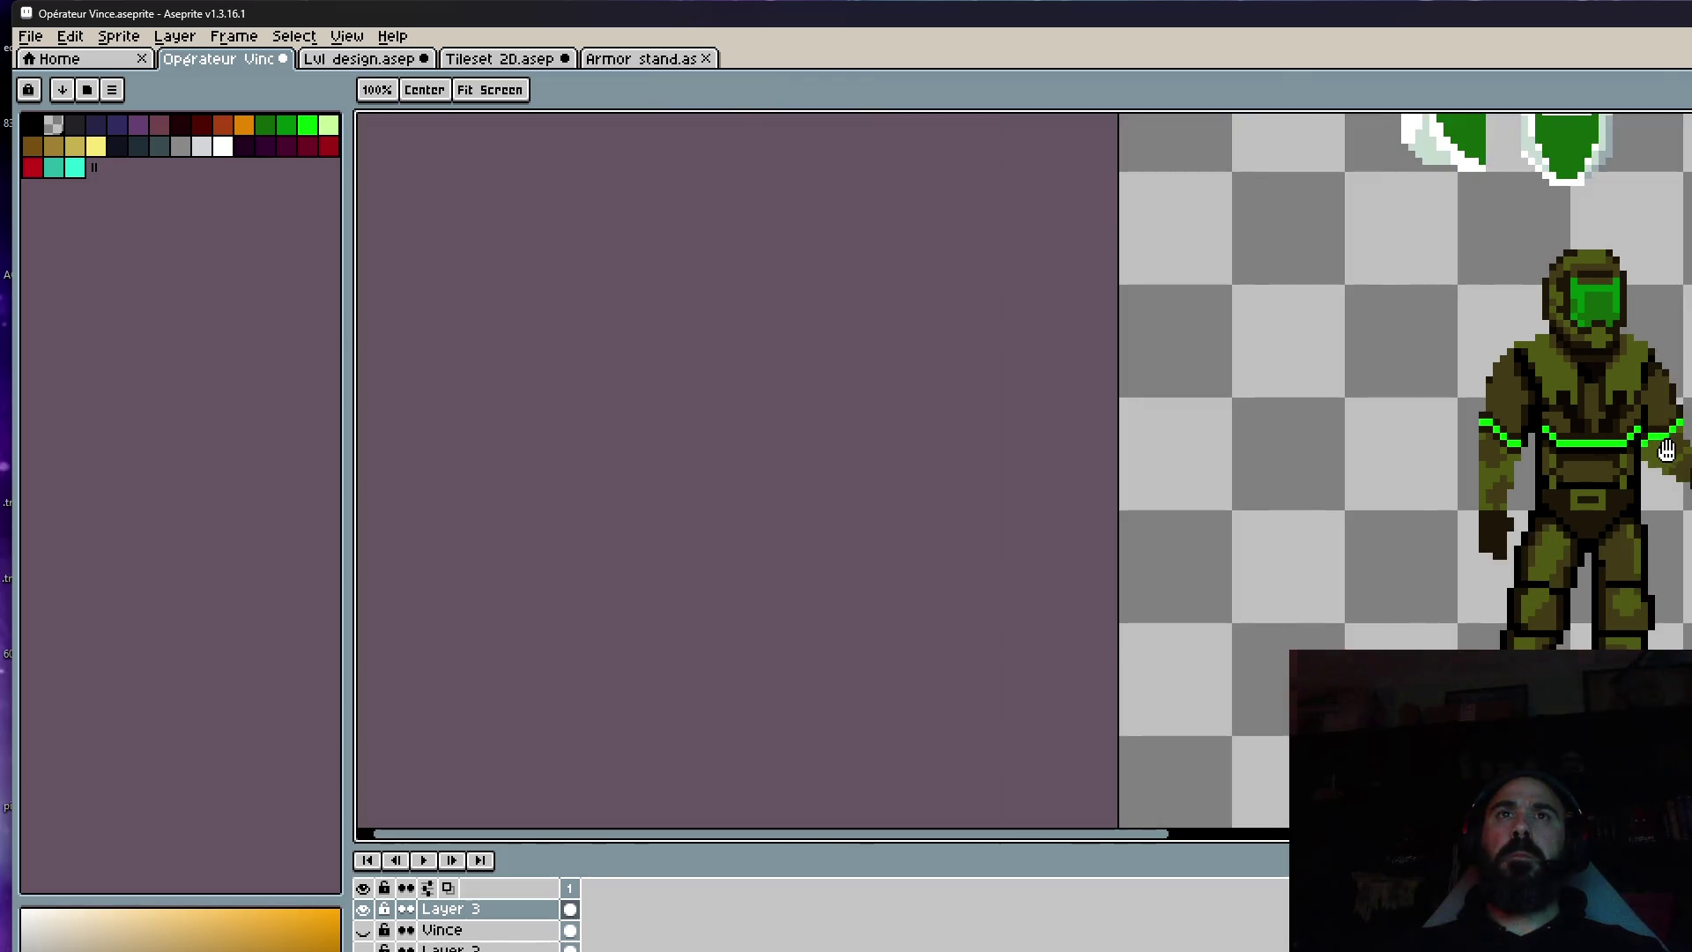
mouse_move(1686, 393)
left_mouse_down()
mouse_move(1651, 388)
mouse_move(1600, 438)
mouse_move(1492, 456)
left_mouse_up()
scroll(1498, 480, "down", 3)
scroll(1629, 470, "up", 1)
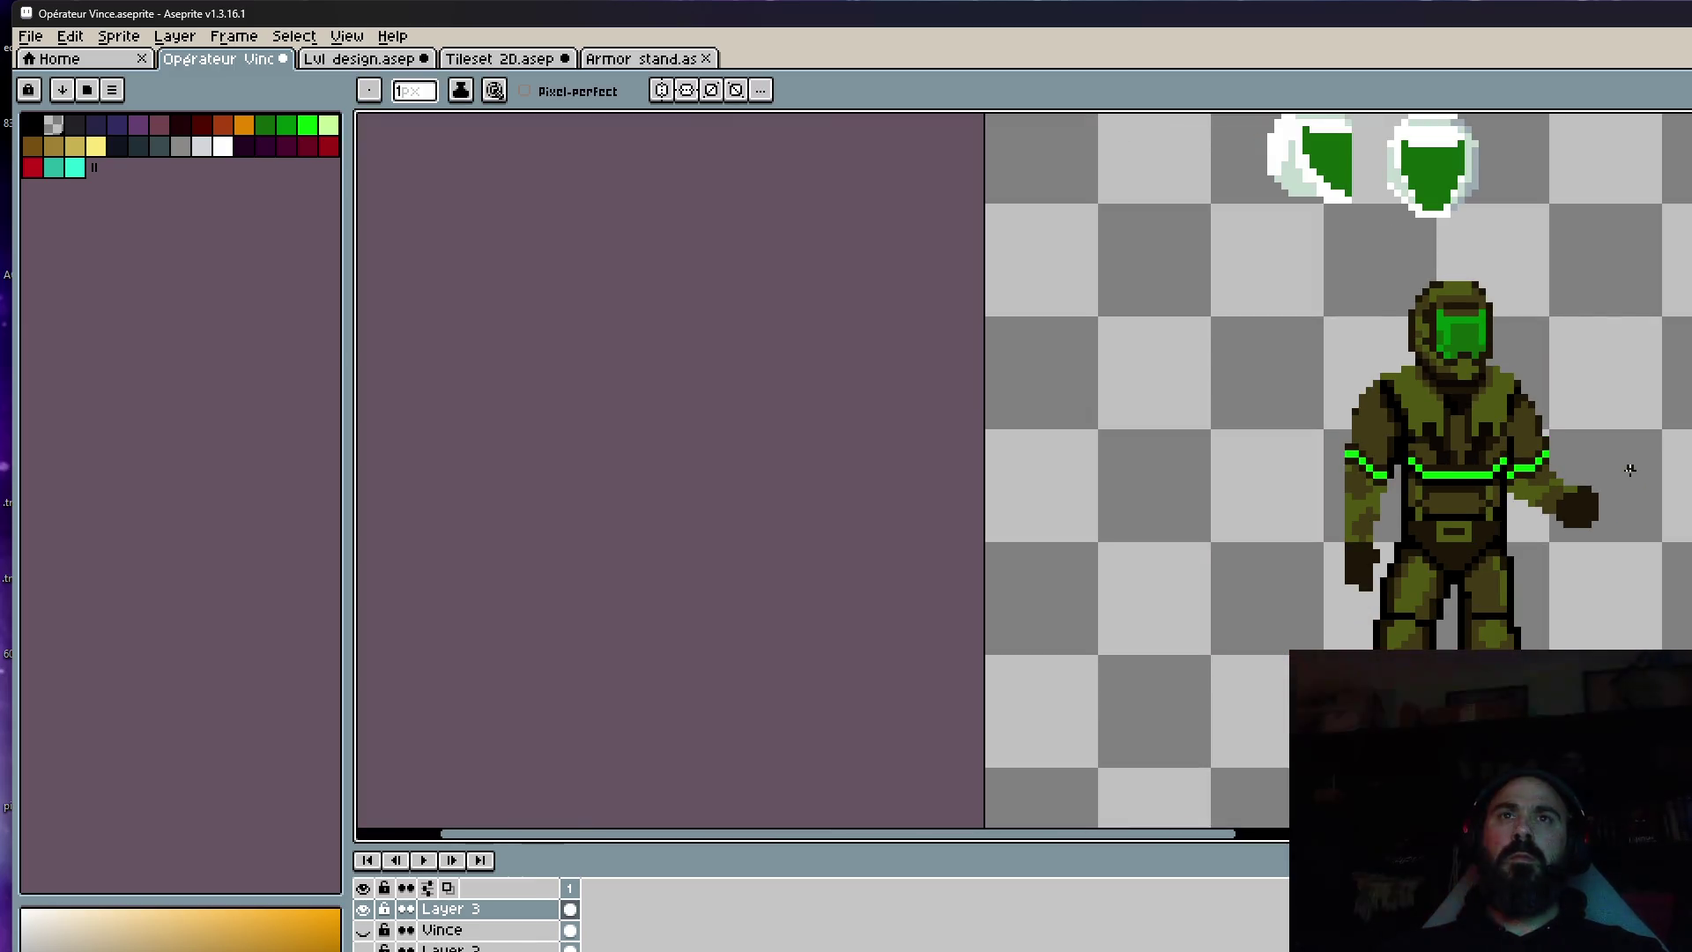
scroll(1630, 470, "up", 2)
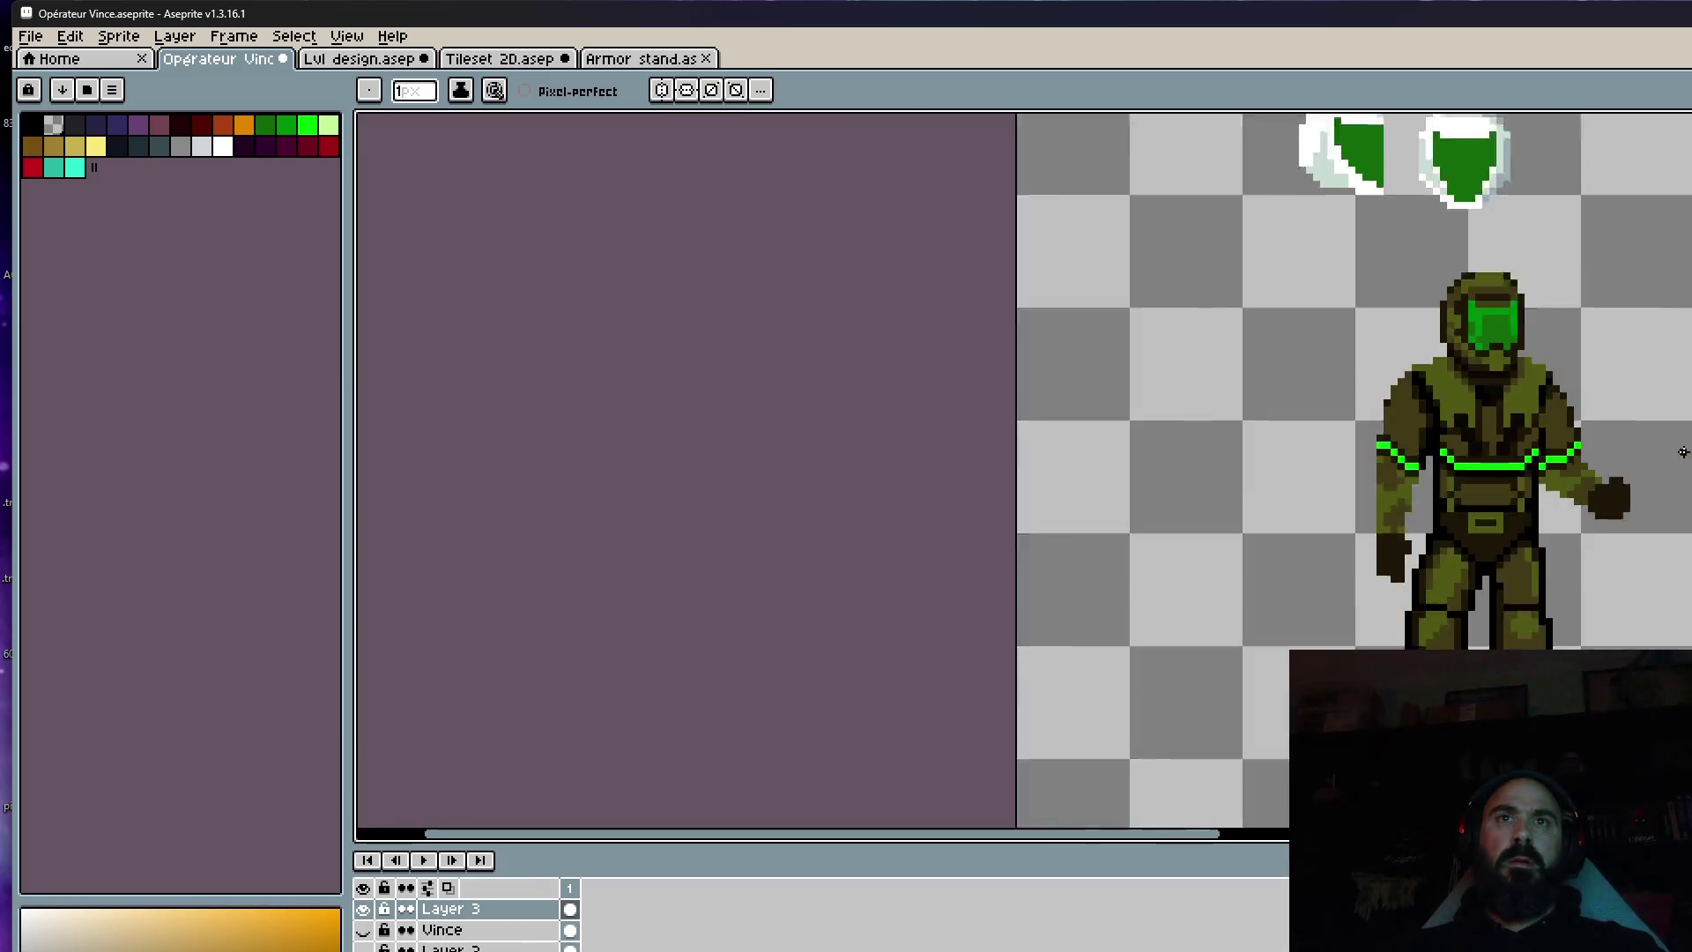
scroll(1630, 476, "down", 2)
scroll(1602, 459, "up", 1)
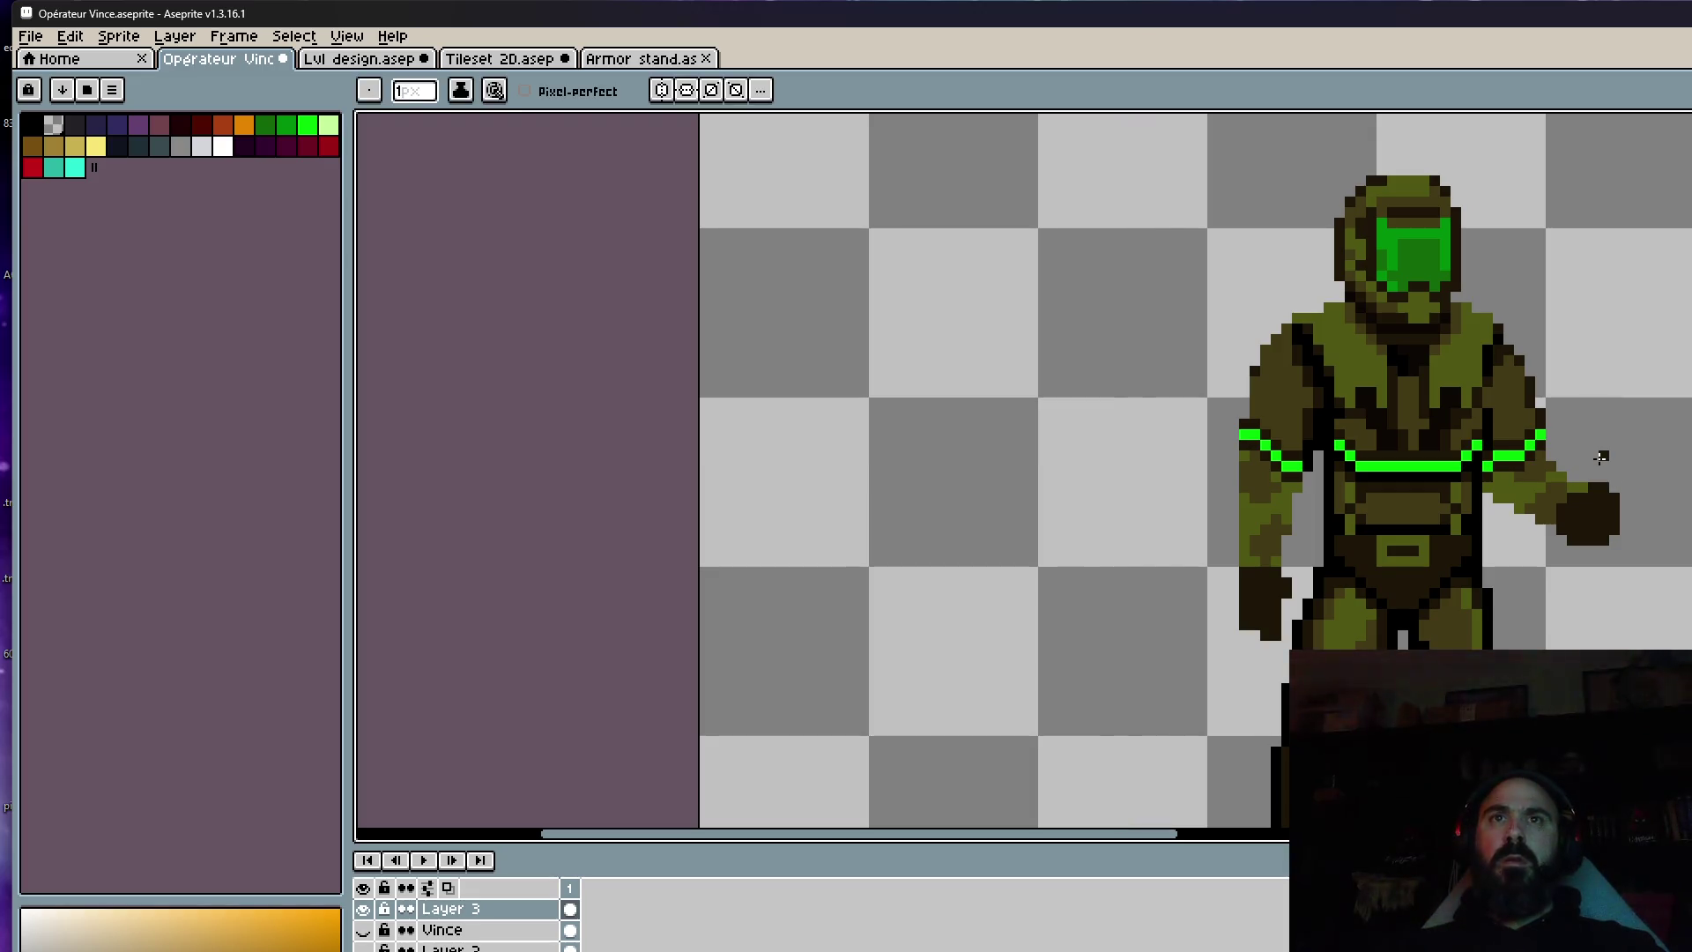
scroll(1595, 461, "up", 2)
Remove the stray dark pixel beside the green chest stripe.
left_click(1562, 553)
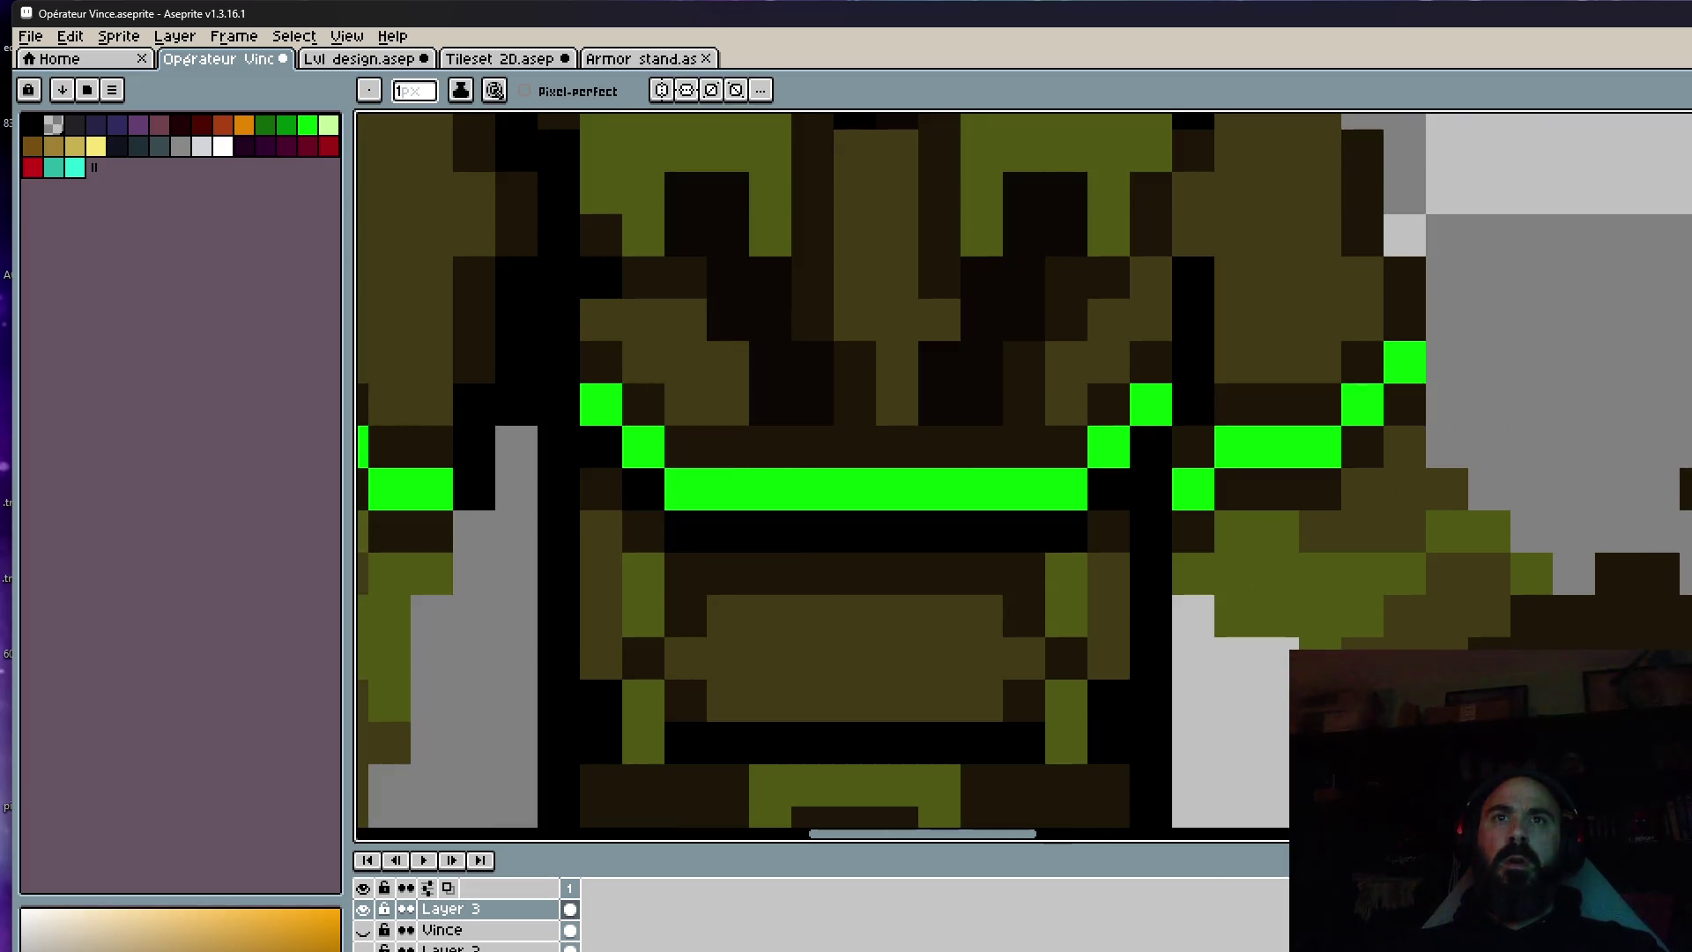
scroll(1666, 538, "down", 3)
scroll(1642, 596, "up", 1)
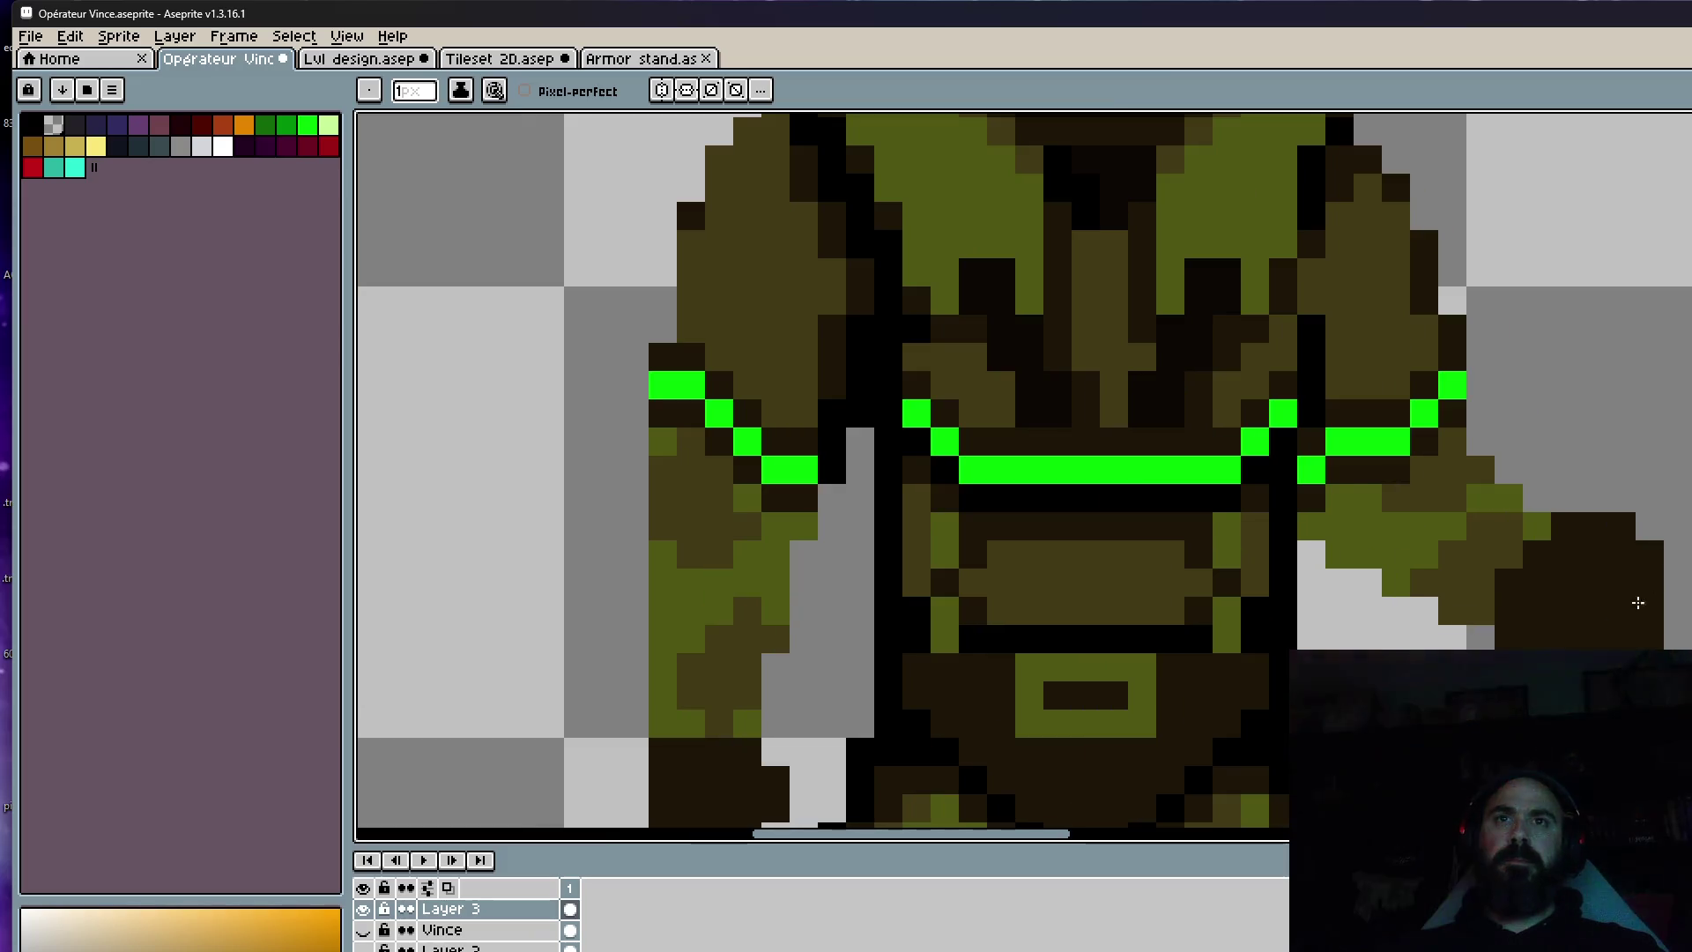
scroll(1643, 597, "down", 2)
key("z")
scroll(1688, 585, "down", 3)
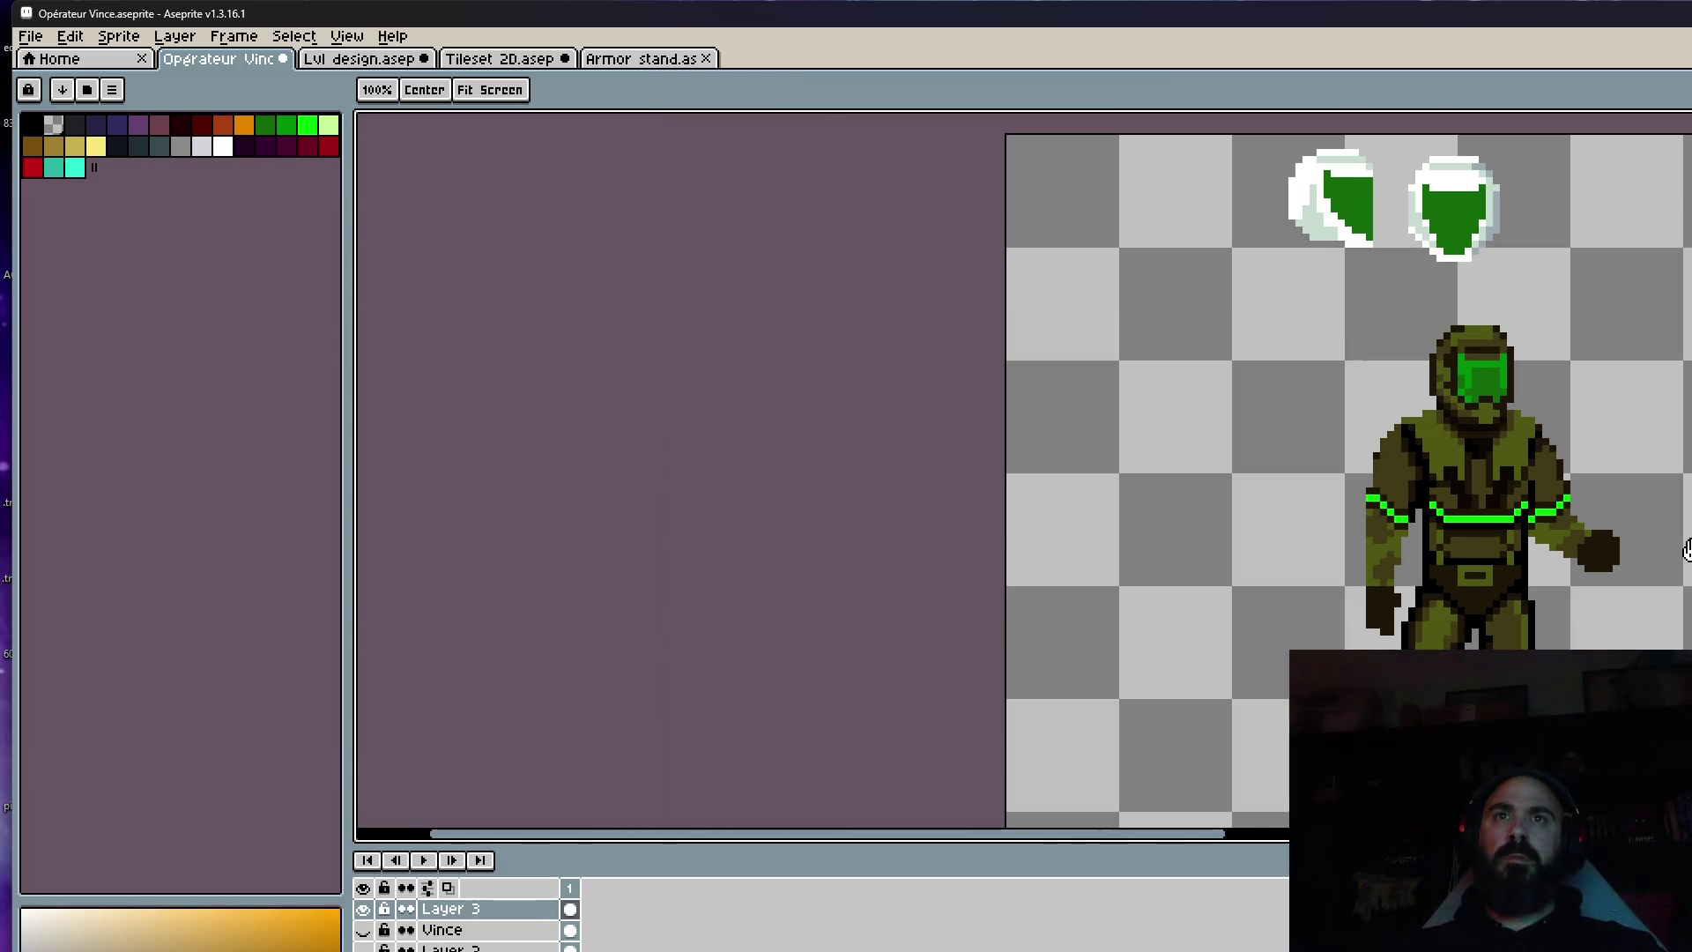
key("b")
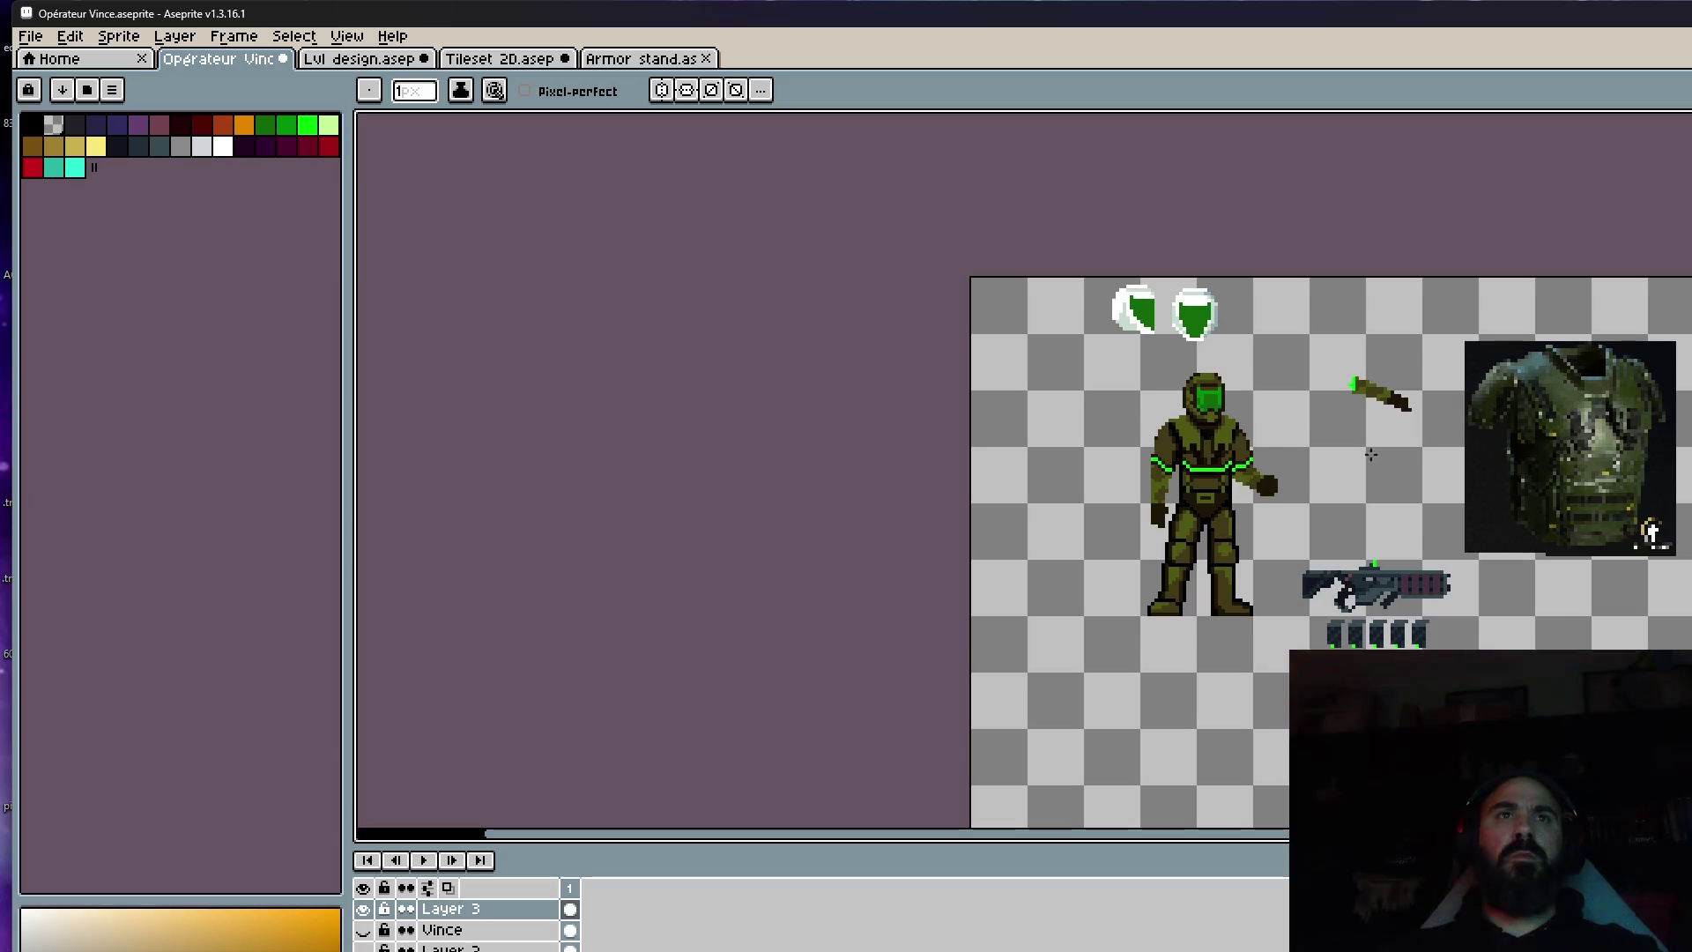
scroll(1180, 449, "up", 5)
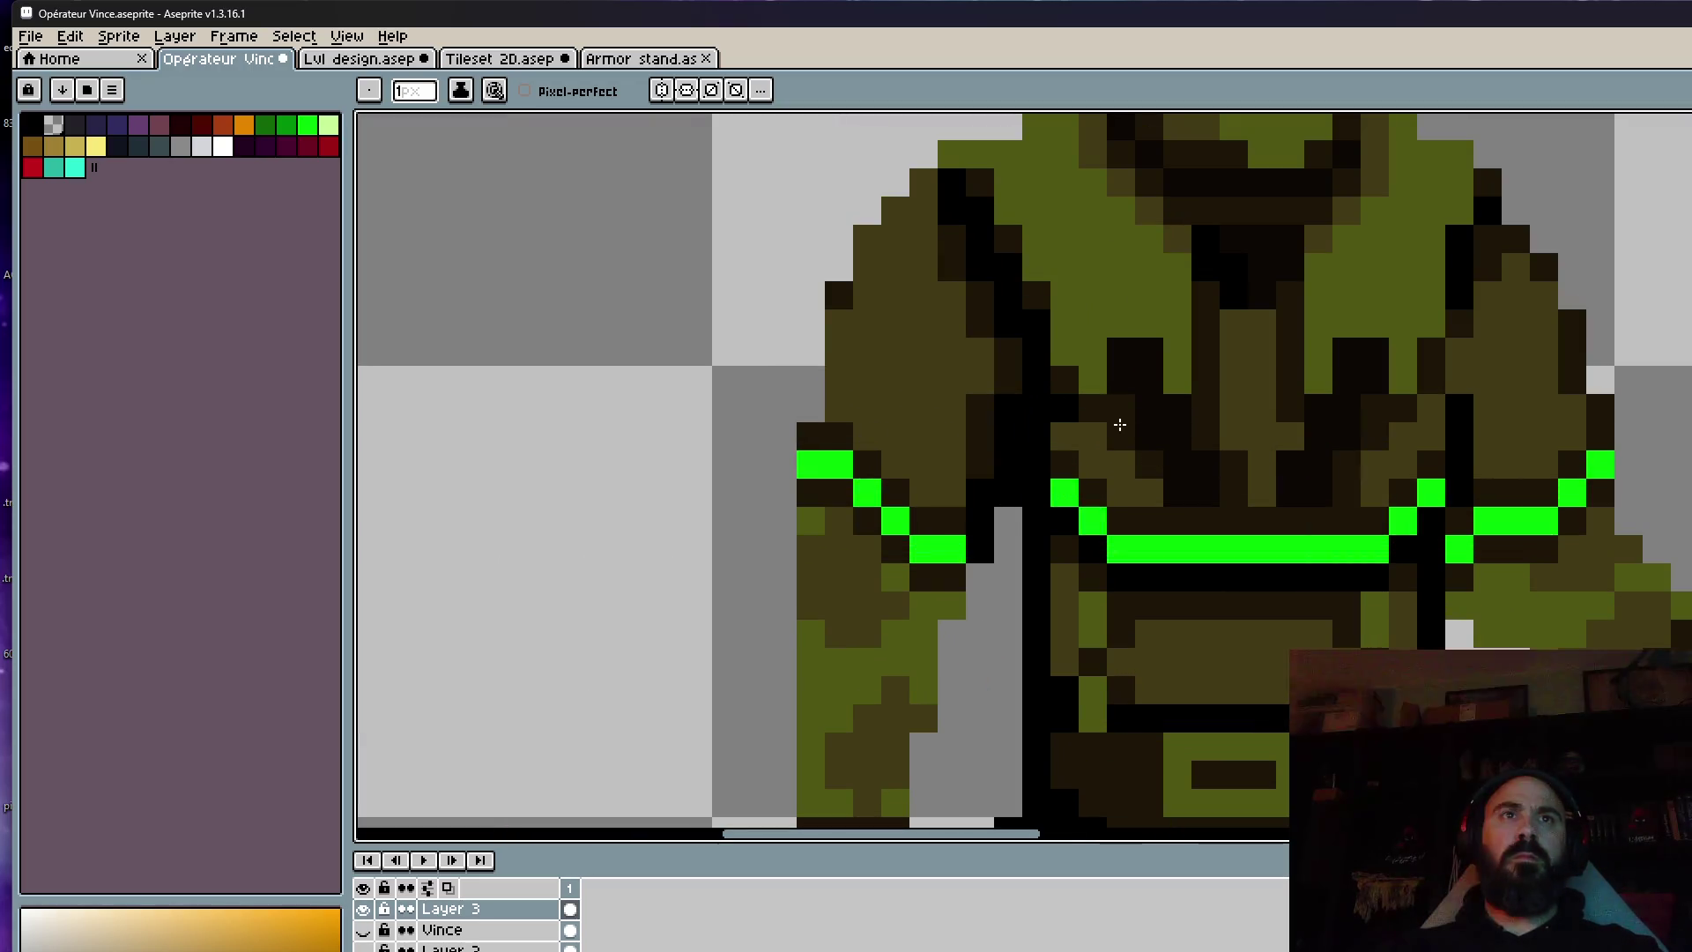
scroll(1189, 459, "down", 4)
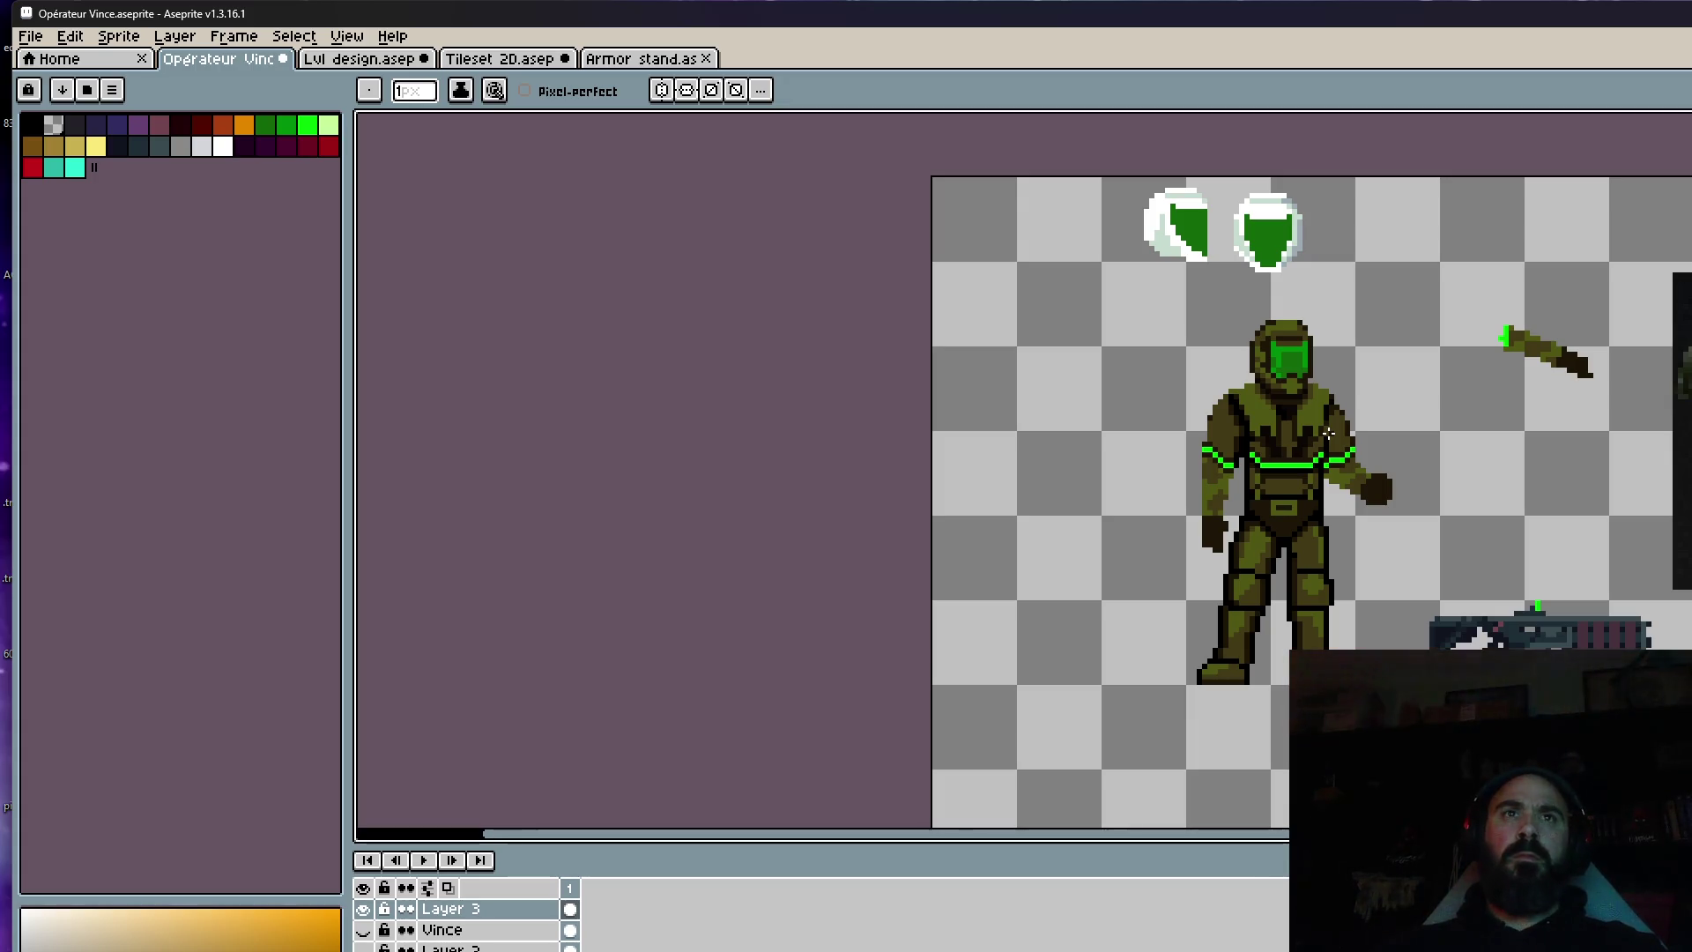
scroll(1328, 433, "up", 4)
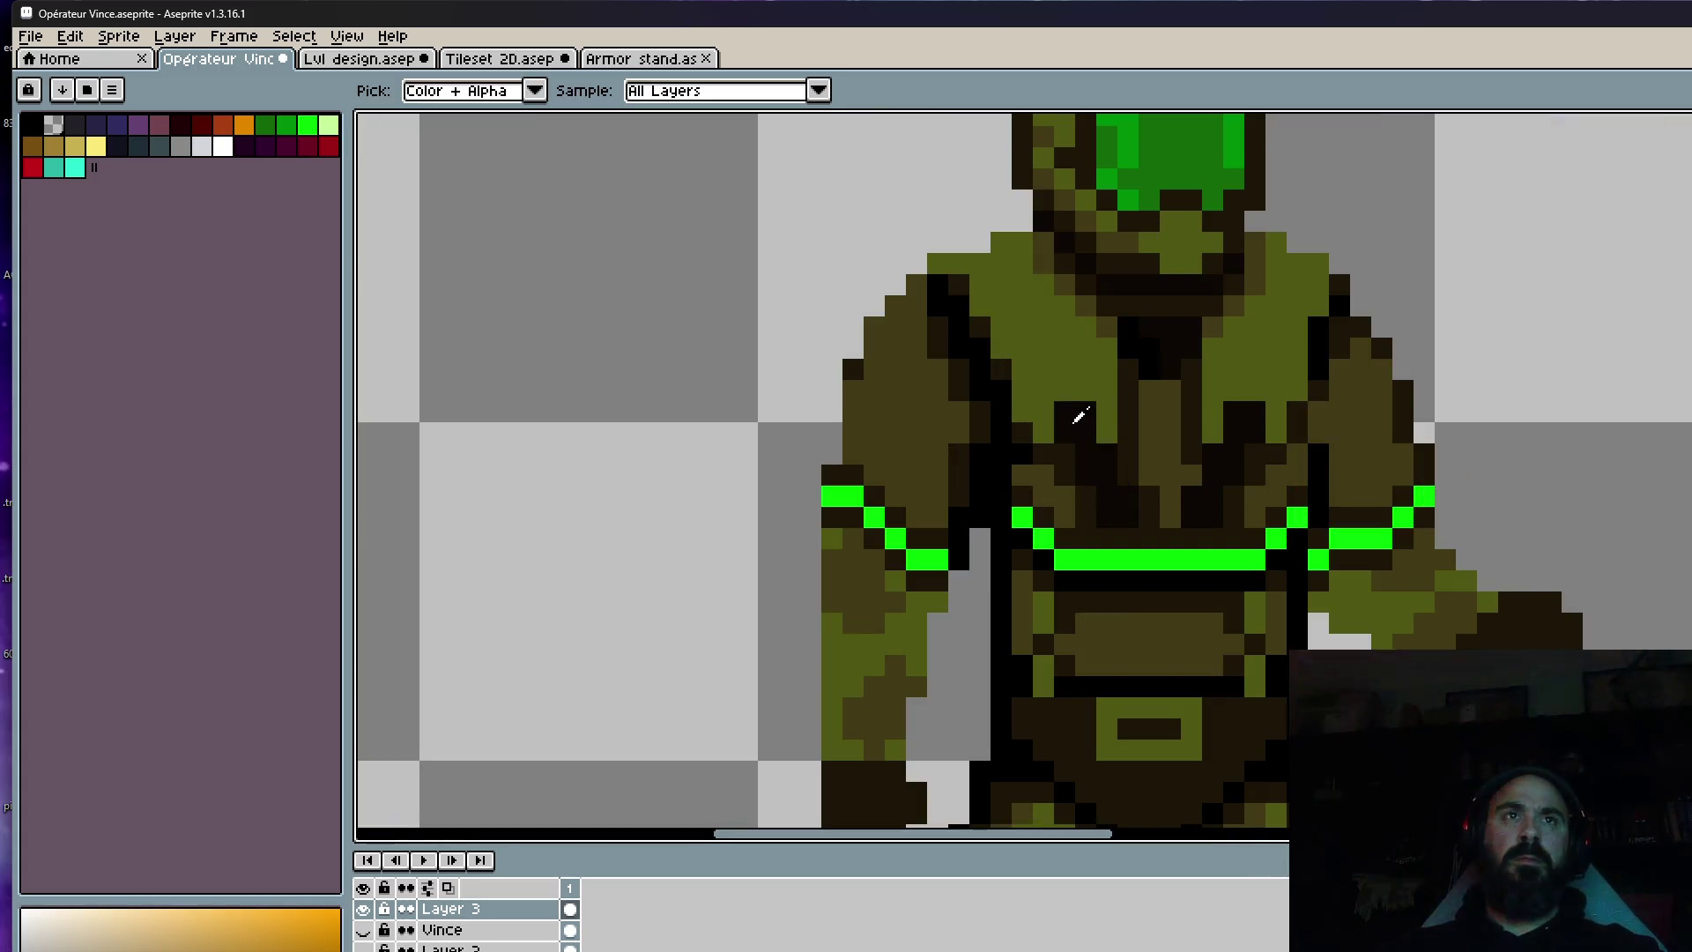
scroll(1097, 398, "up", 1)
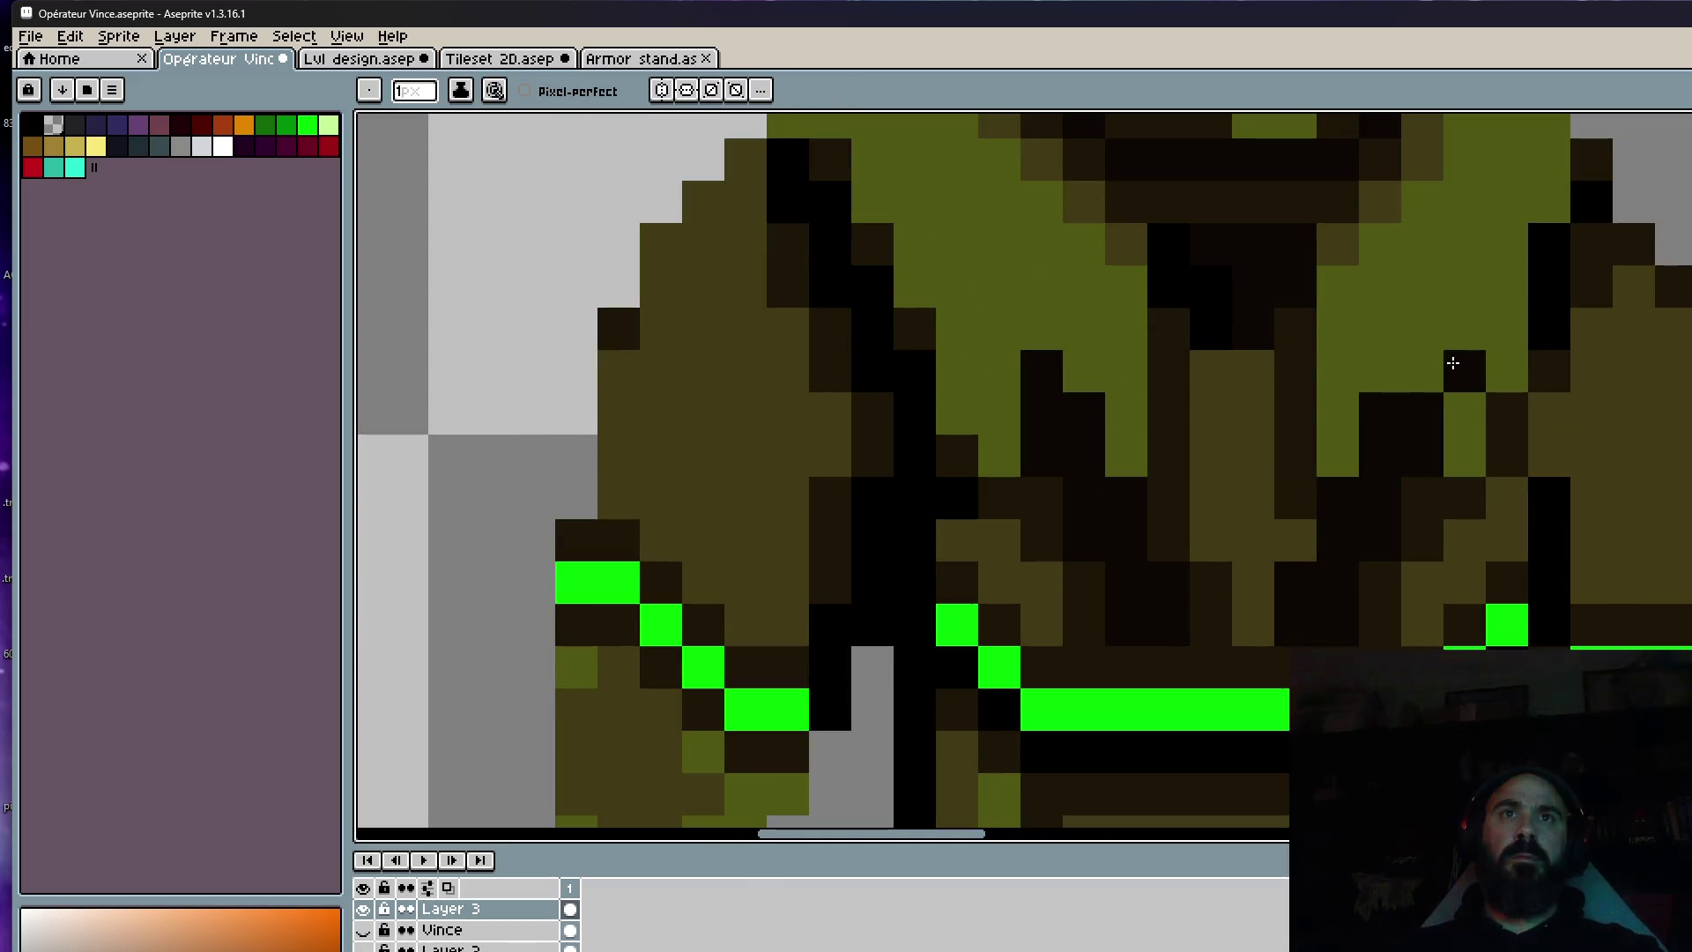
scroll(1445, 359, "down", 4)
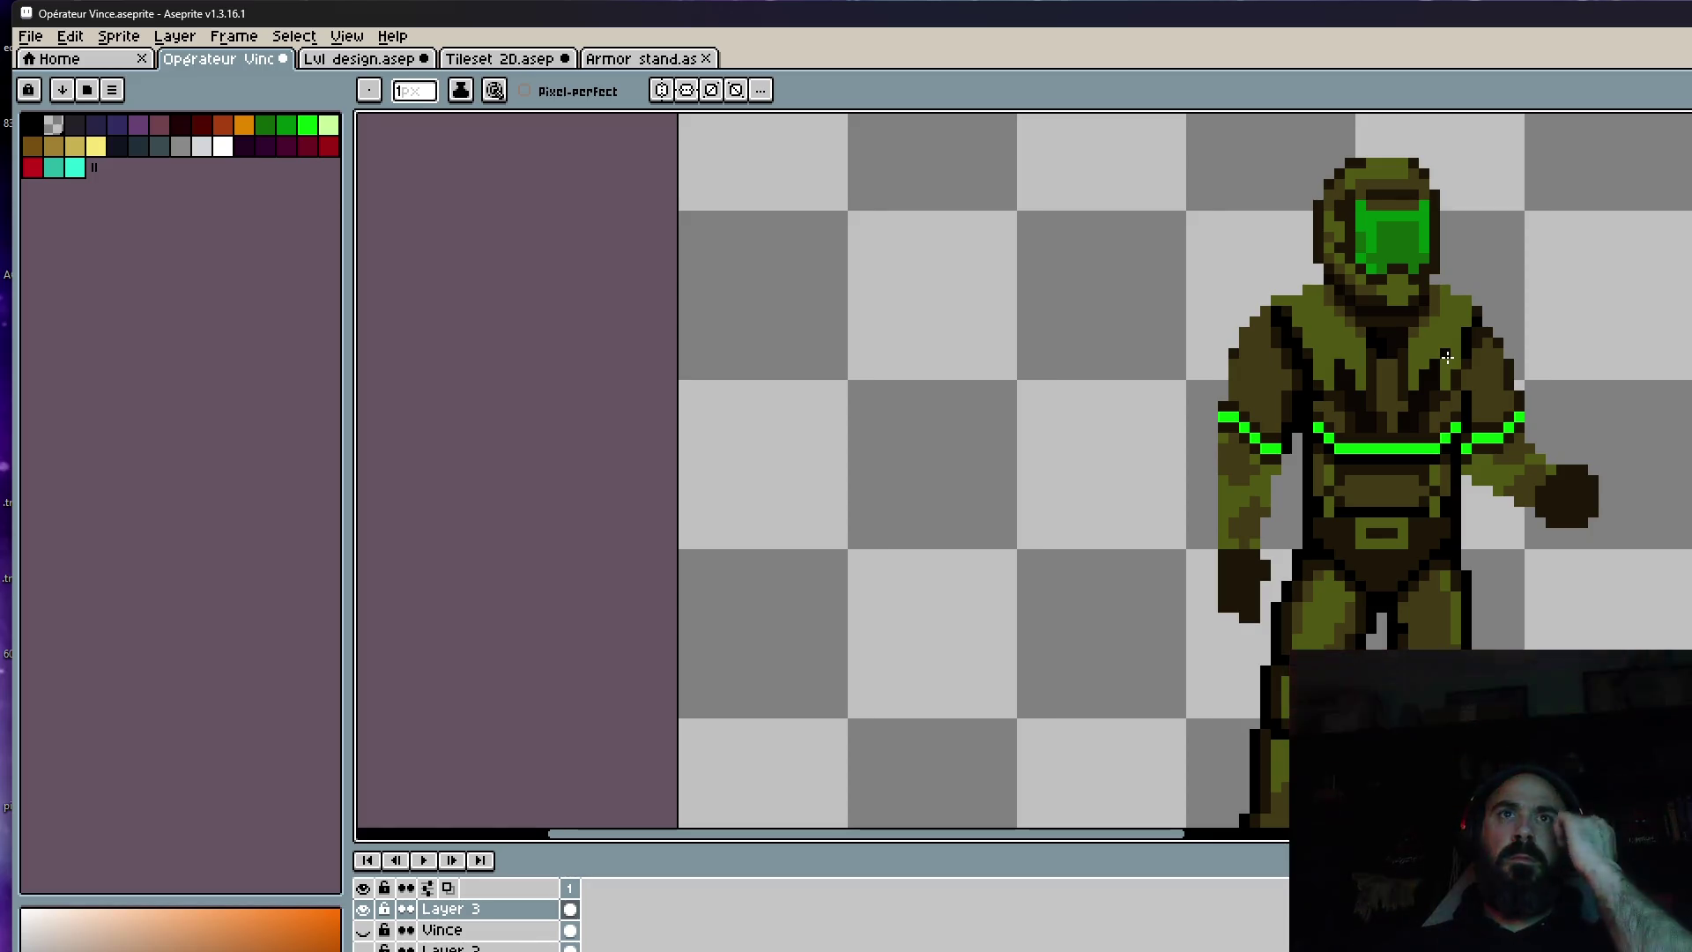
scroll(1302, 425, "up", 3)
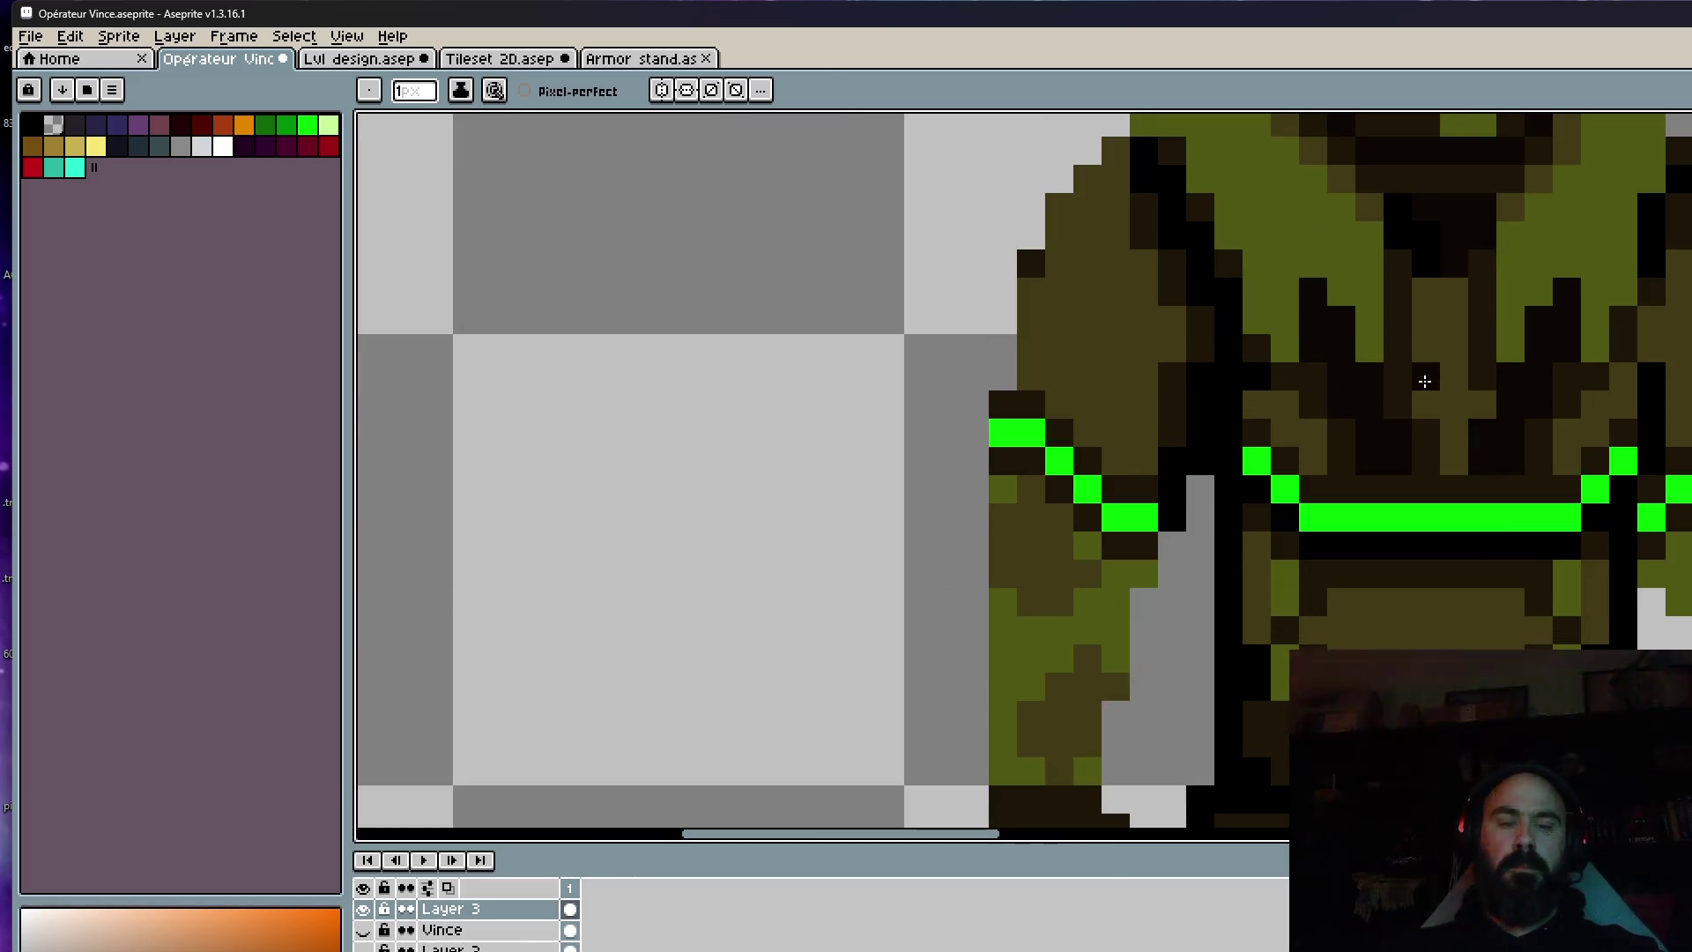
Sample the olive-yellow armour colour from the soldier for shading.
left_click(1434, 371, "alt")
scroll(1434, 372, "up", 2)
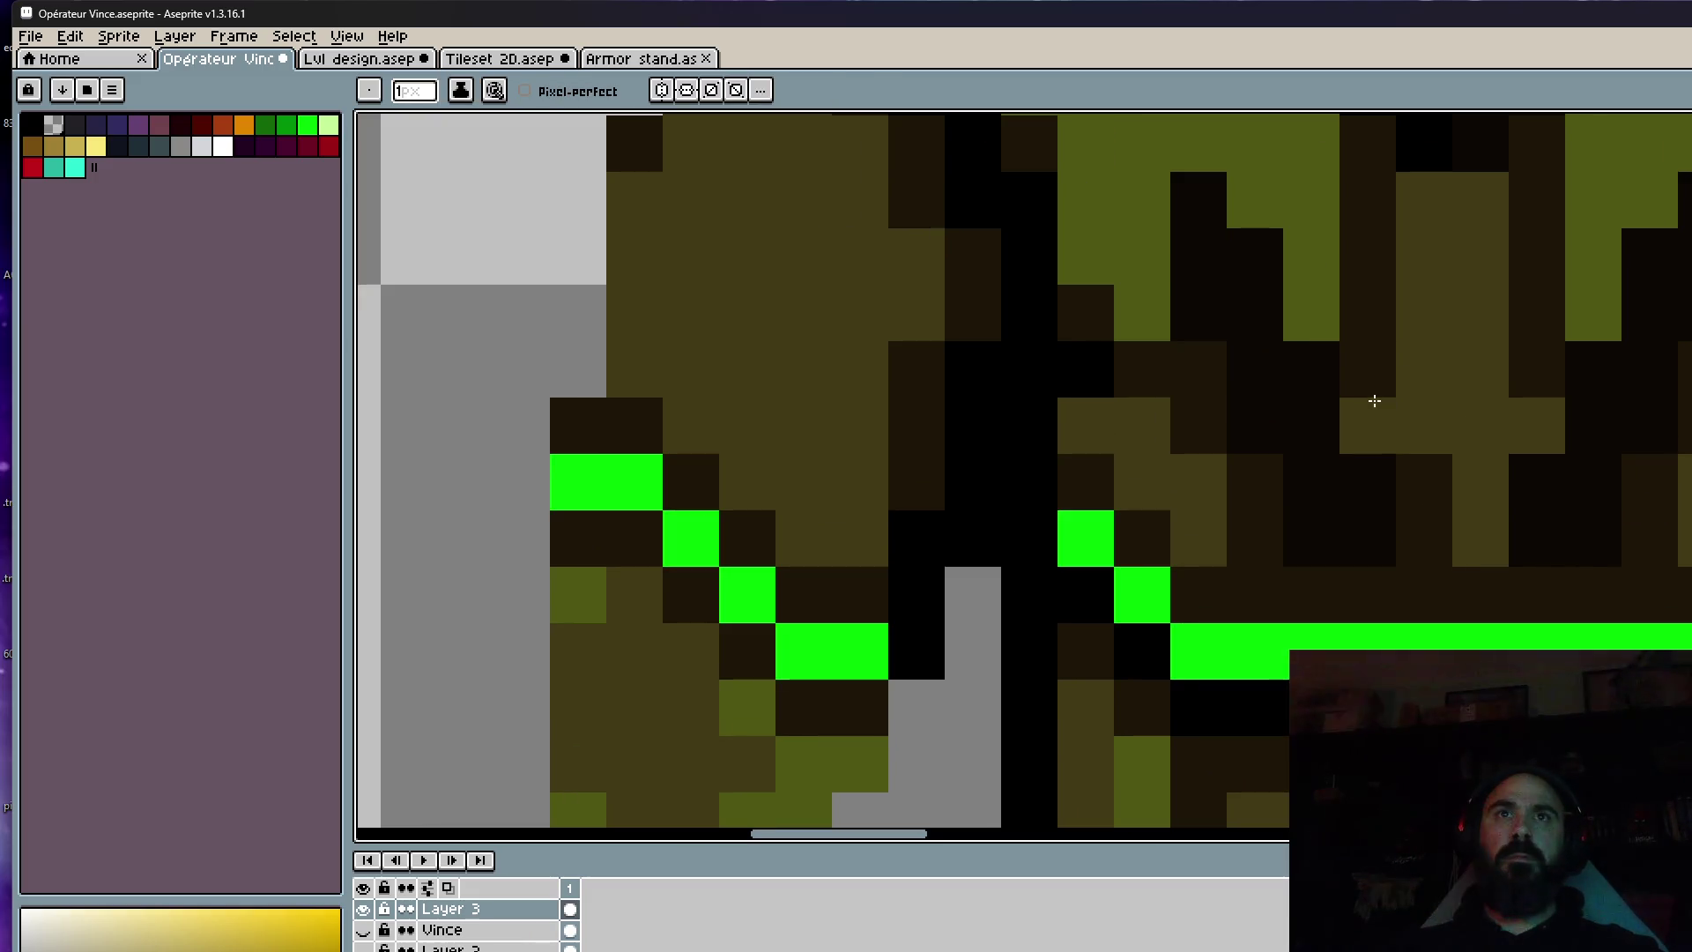
scroll(1438, 491, "down", 6)
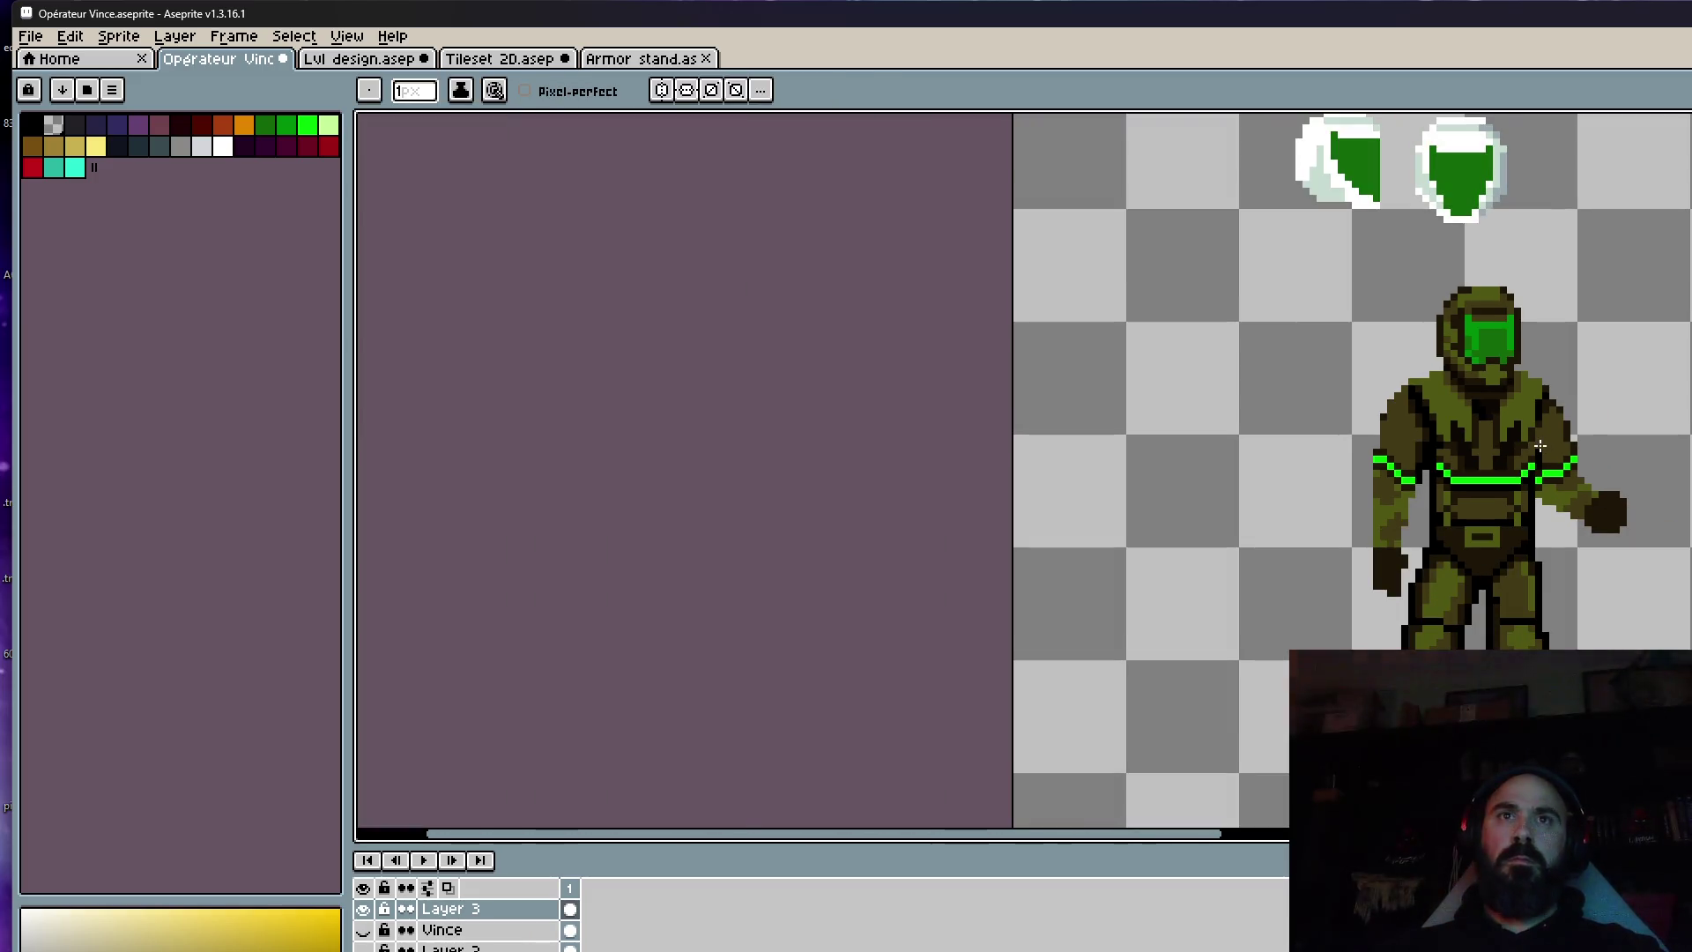
scroll(1449, 514, "up", 1)
scroll(1449, 514, "up", 2)
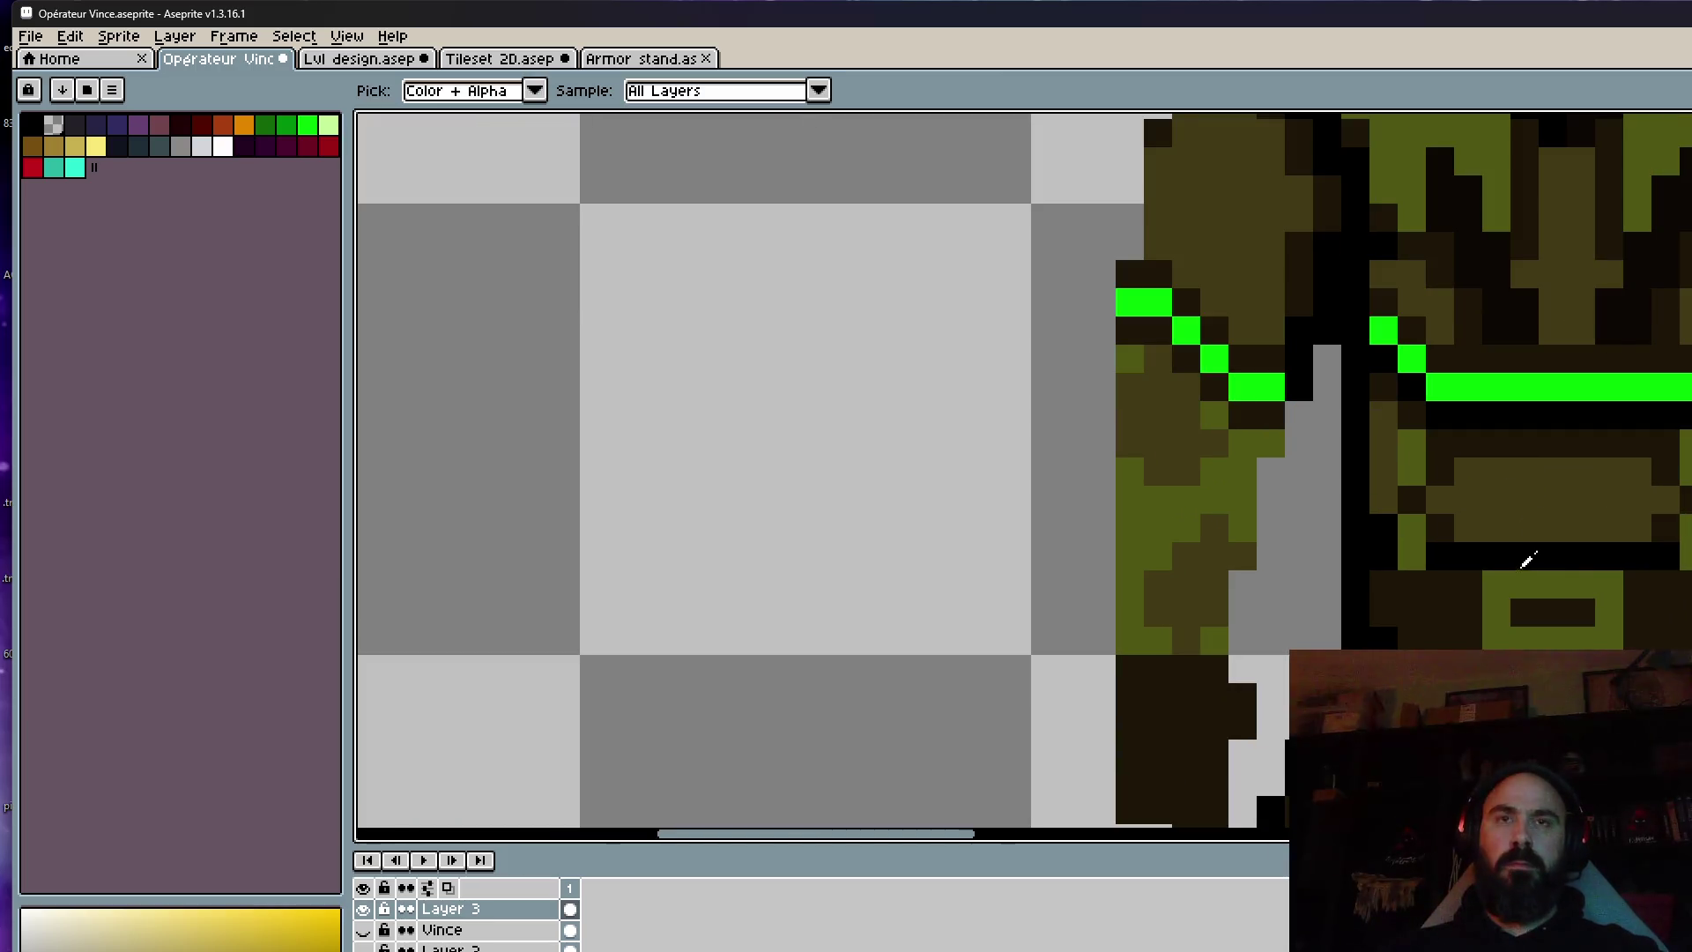
Pick the yellow-green armour colour and paint a two-pixel olive highlight on the belt.
left_click(1530, 571, "alt")
left_click_drag(1525, 501, 1524, 471)
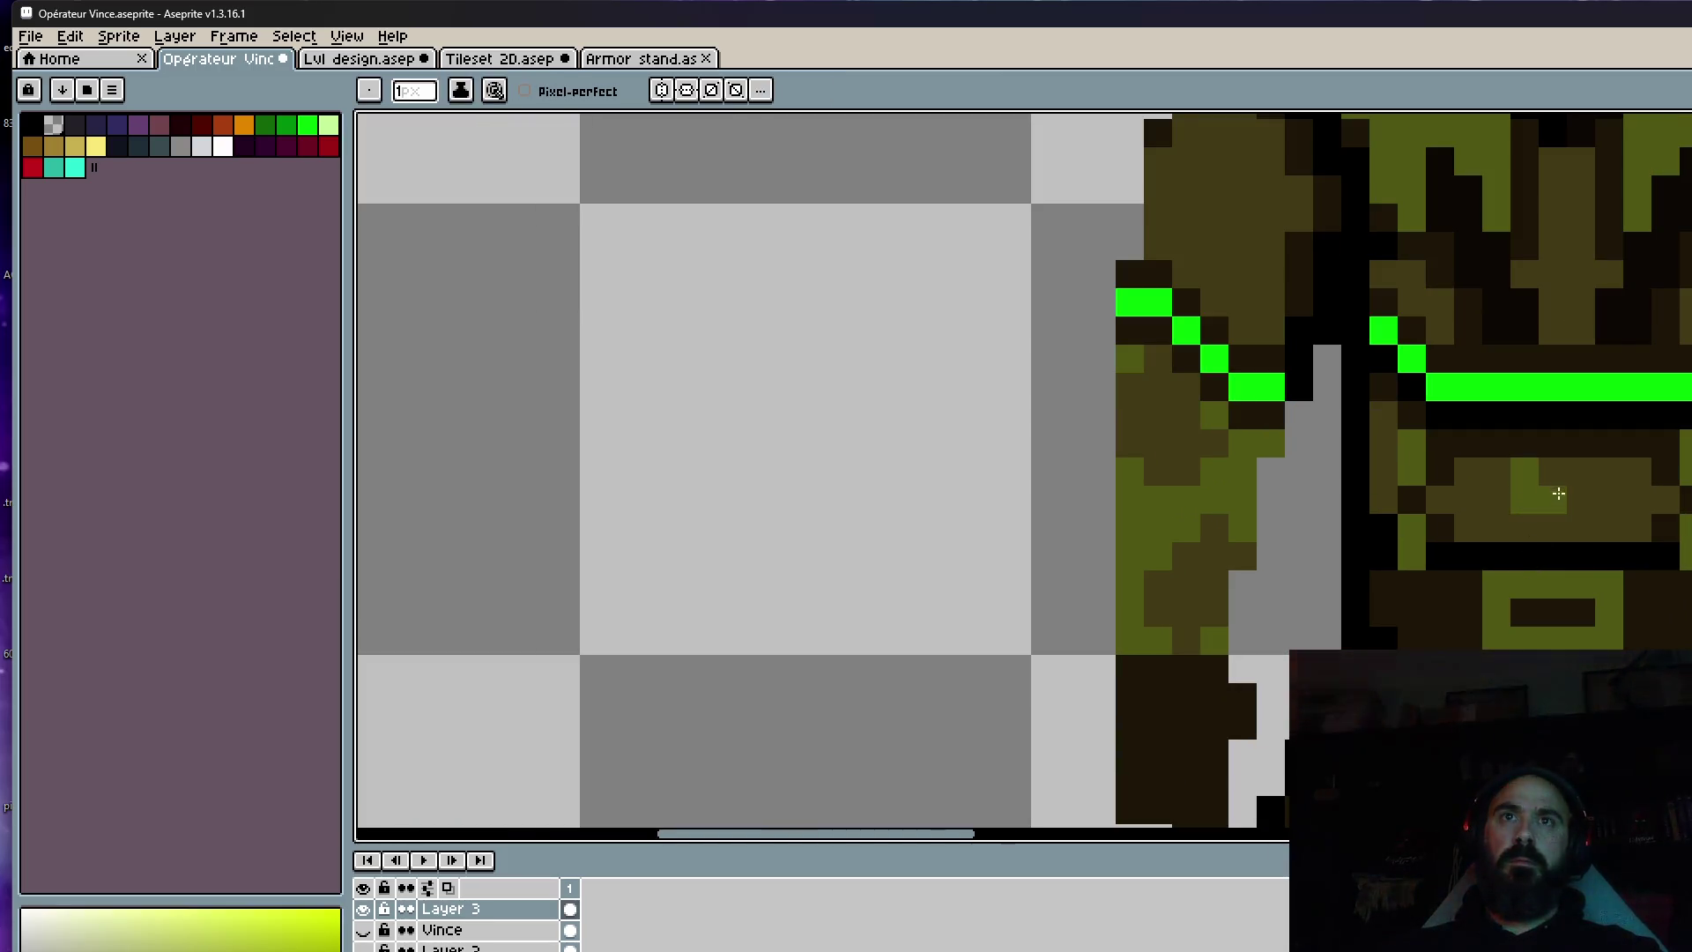
key("v")
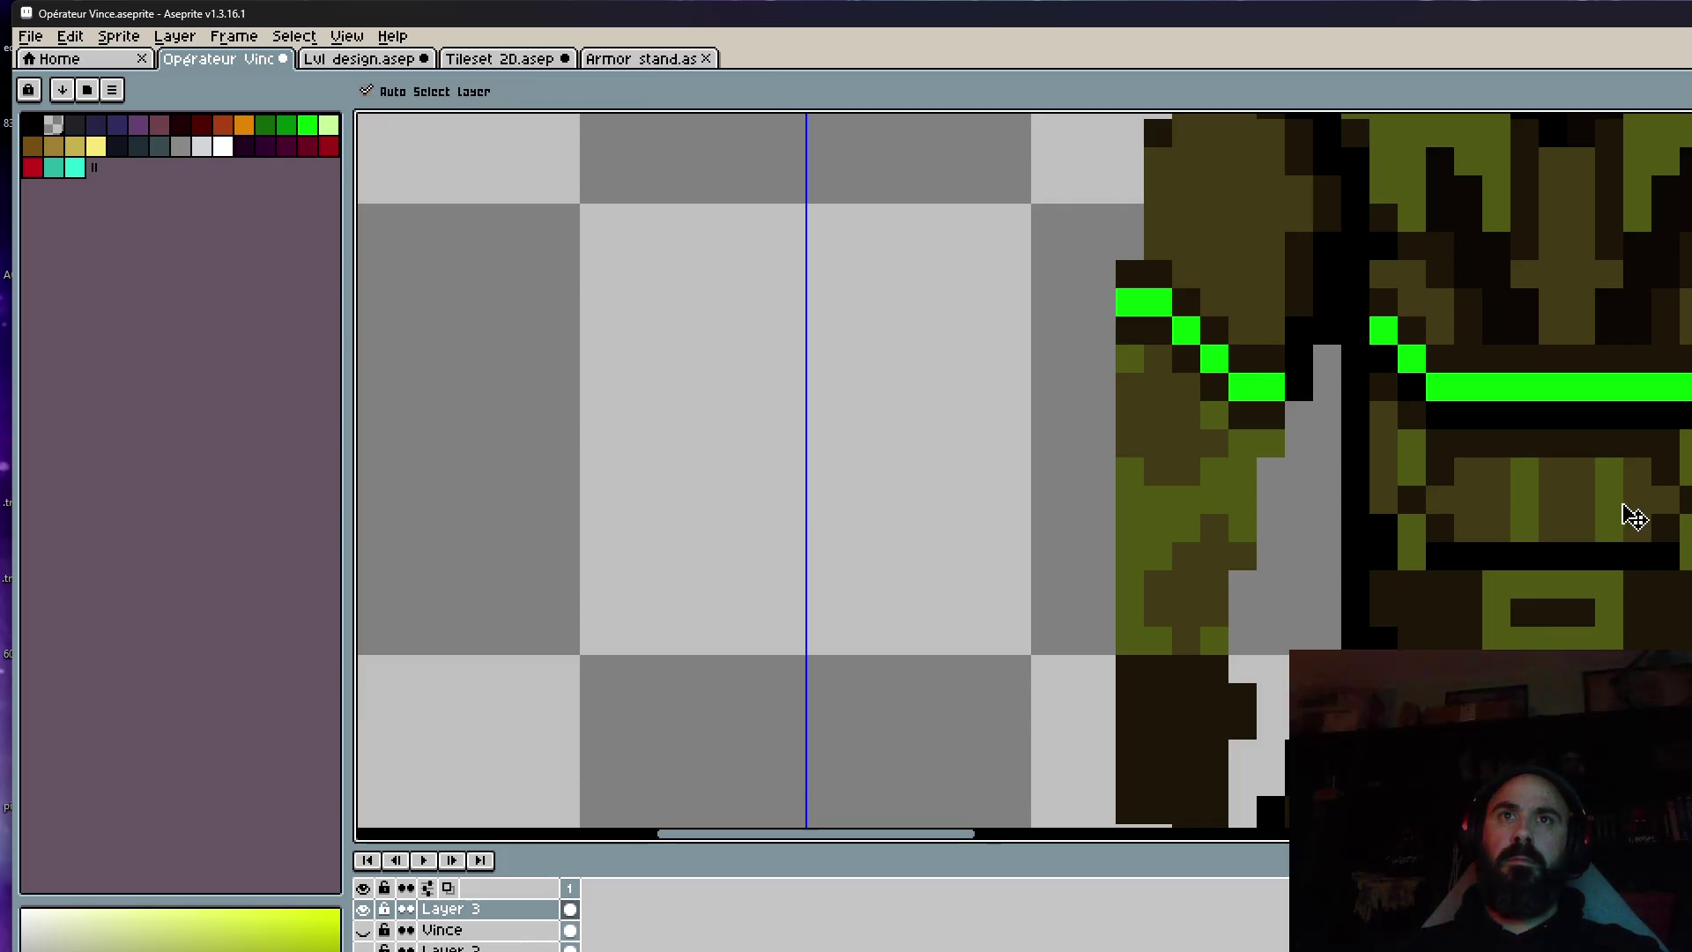
key("b")
scroll(1612, 512, "down", 5)
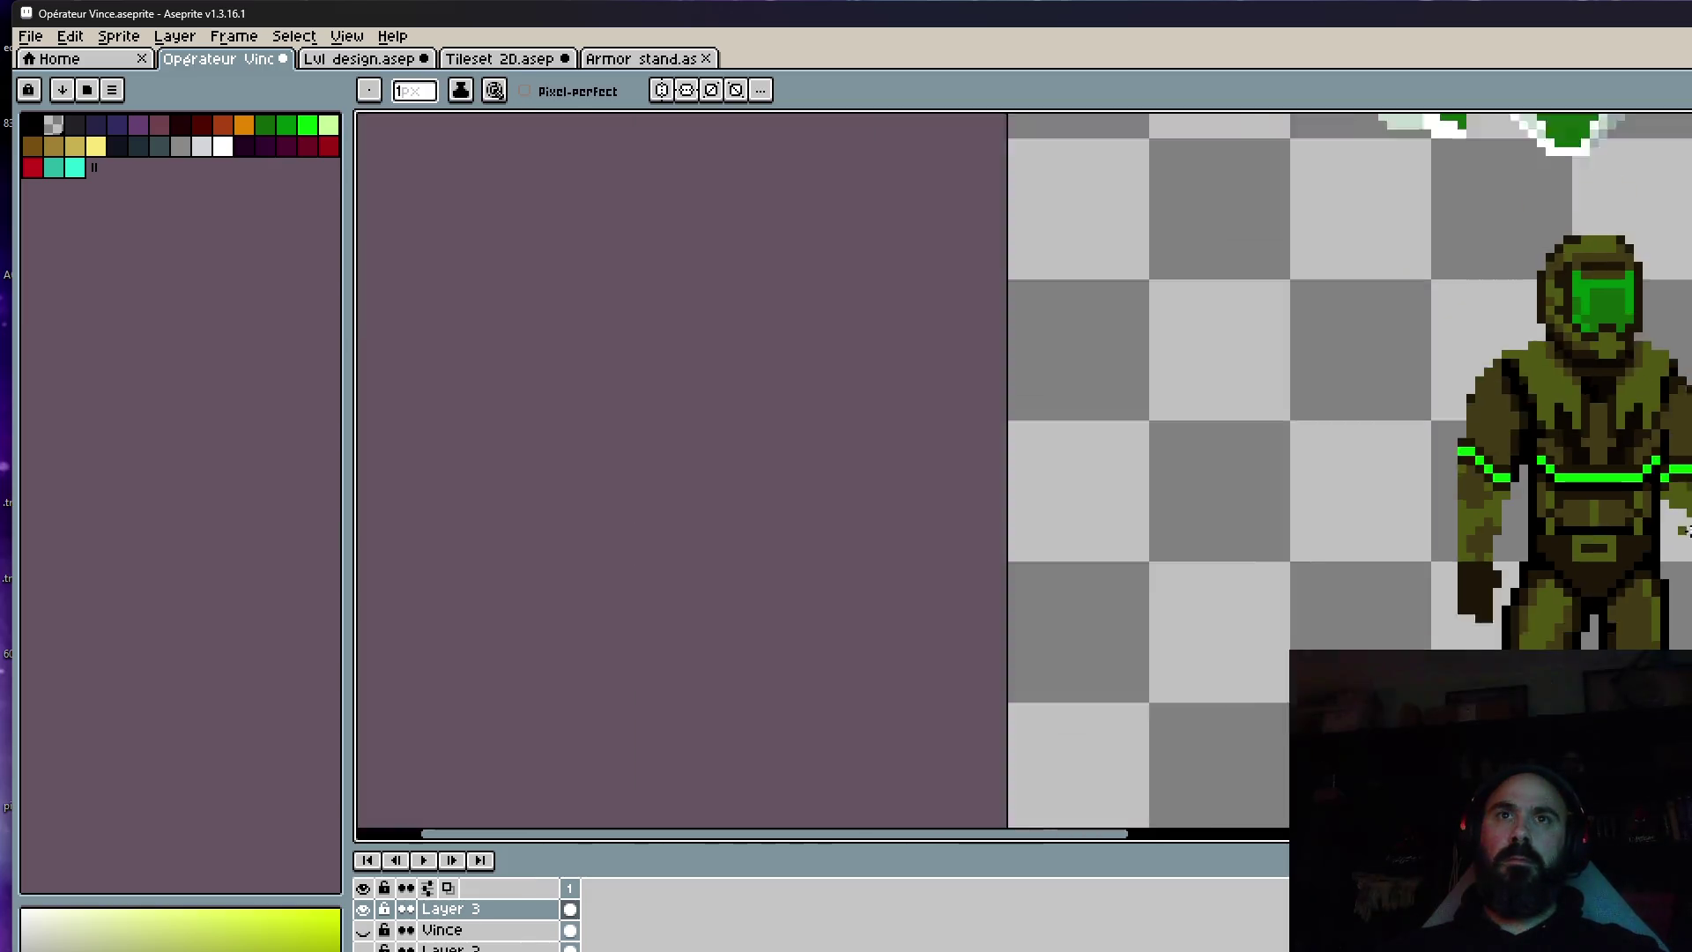
scroll(1485, 547, "up", 5)
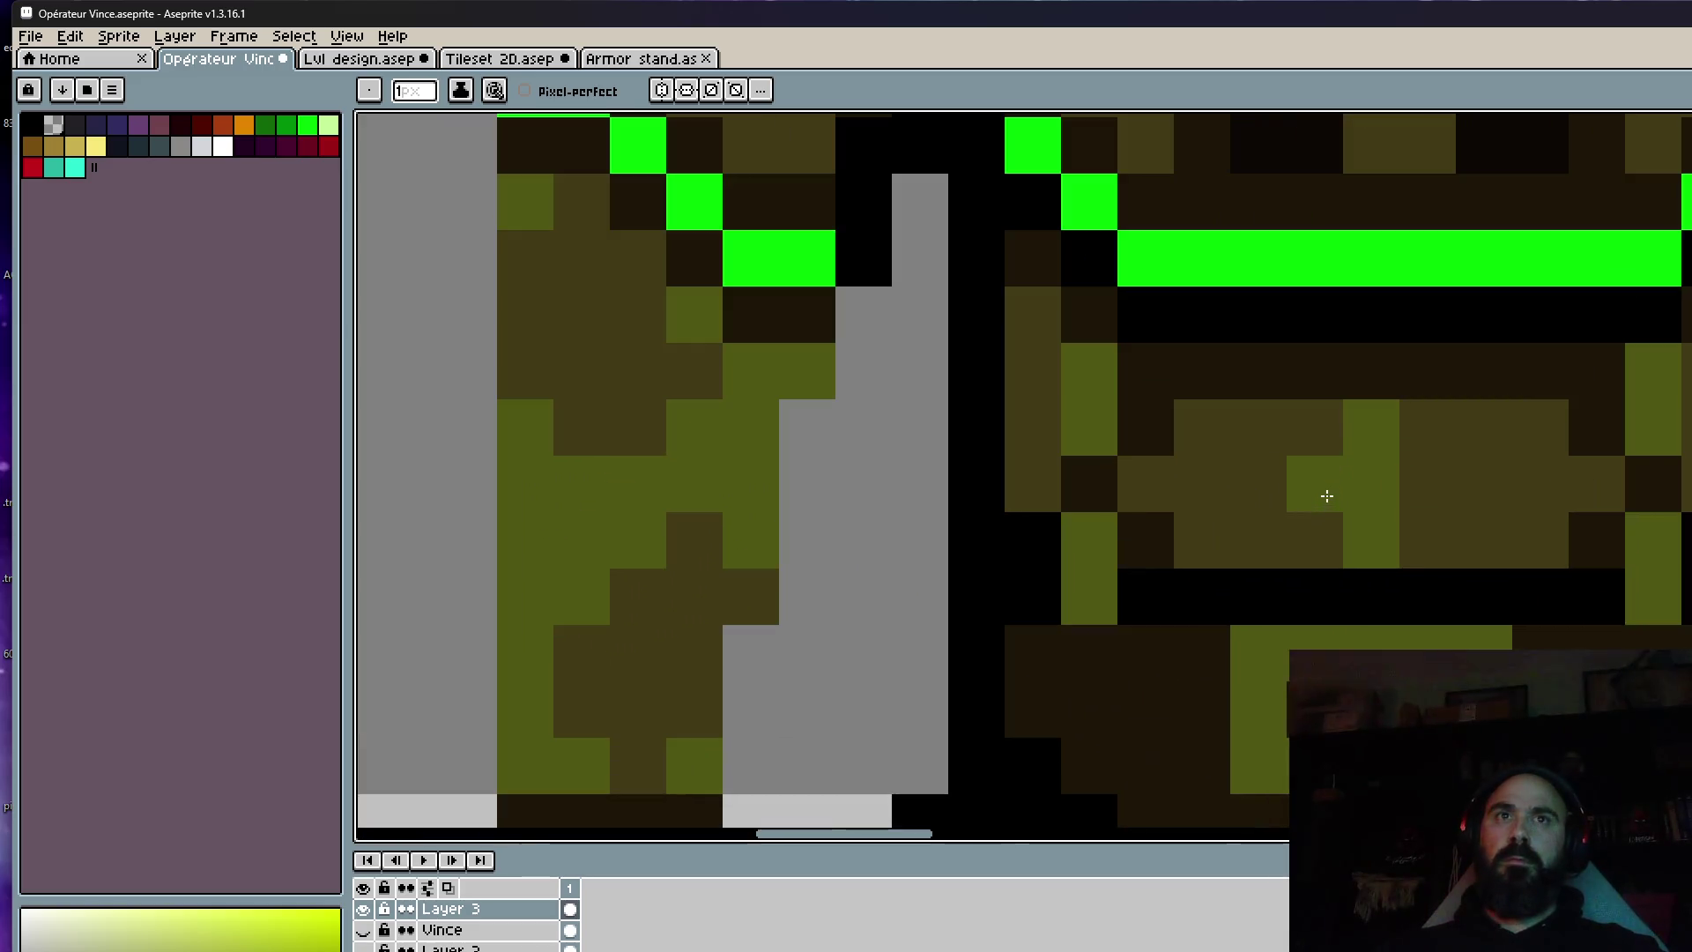
scroll(1490, 493, "down", 3)
scroll(1551, 495, "down", 1)
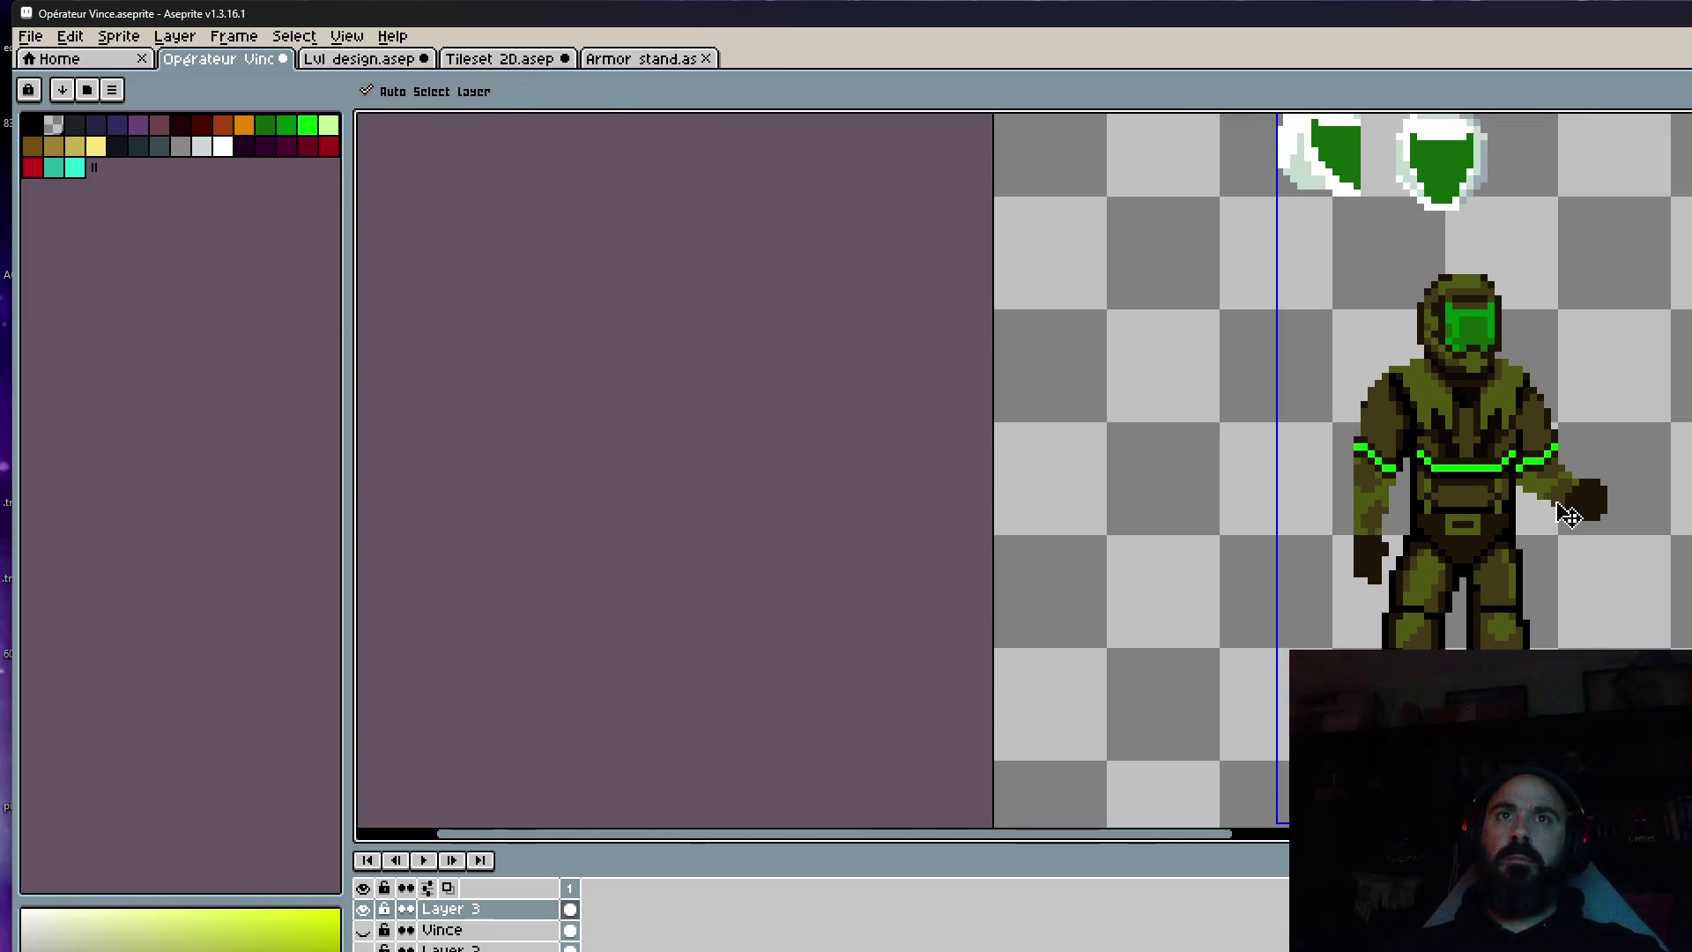
scroll(1454, 485, "up", 4)
Draw dark lines across the belt plate, undoing the last stroke to redraw it shorter.
left_click(1454, 460, "alt")
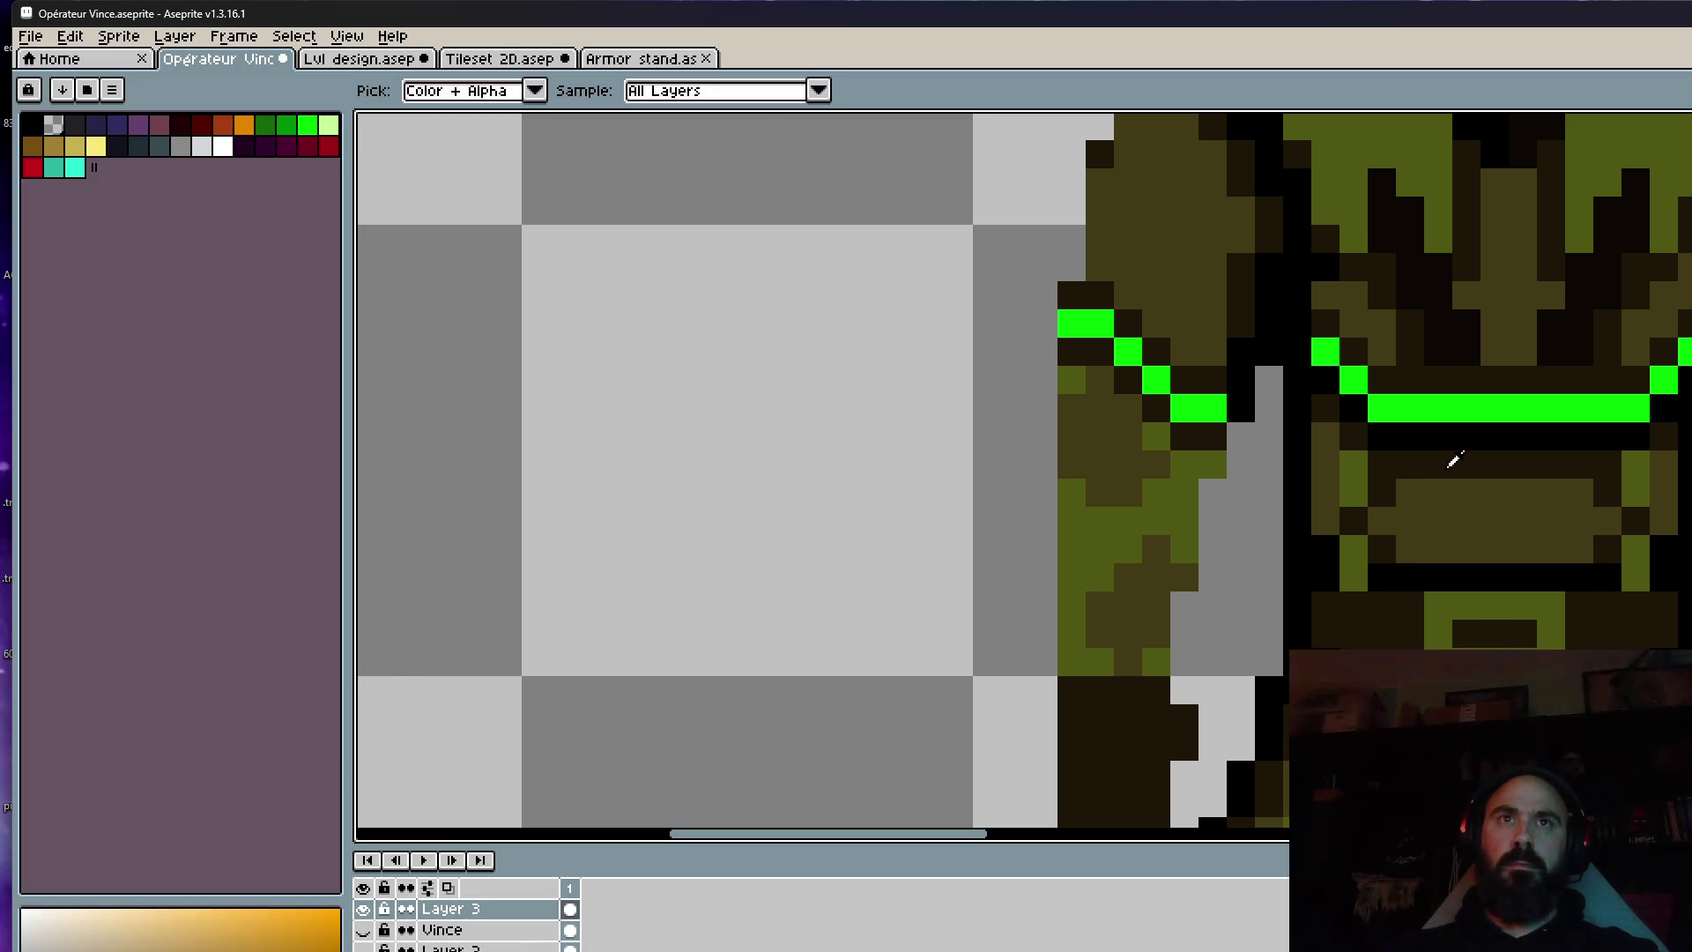
mouse_move(1438, 493)
left_mouse_down()
mouse_move(1499, 526)
mouse_move(1553, 501)
left_mouse_up()
scroll(1553, 501, "down", 5)
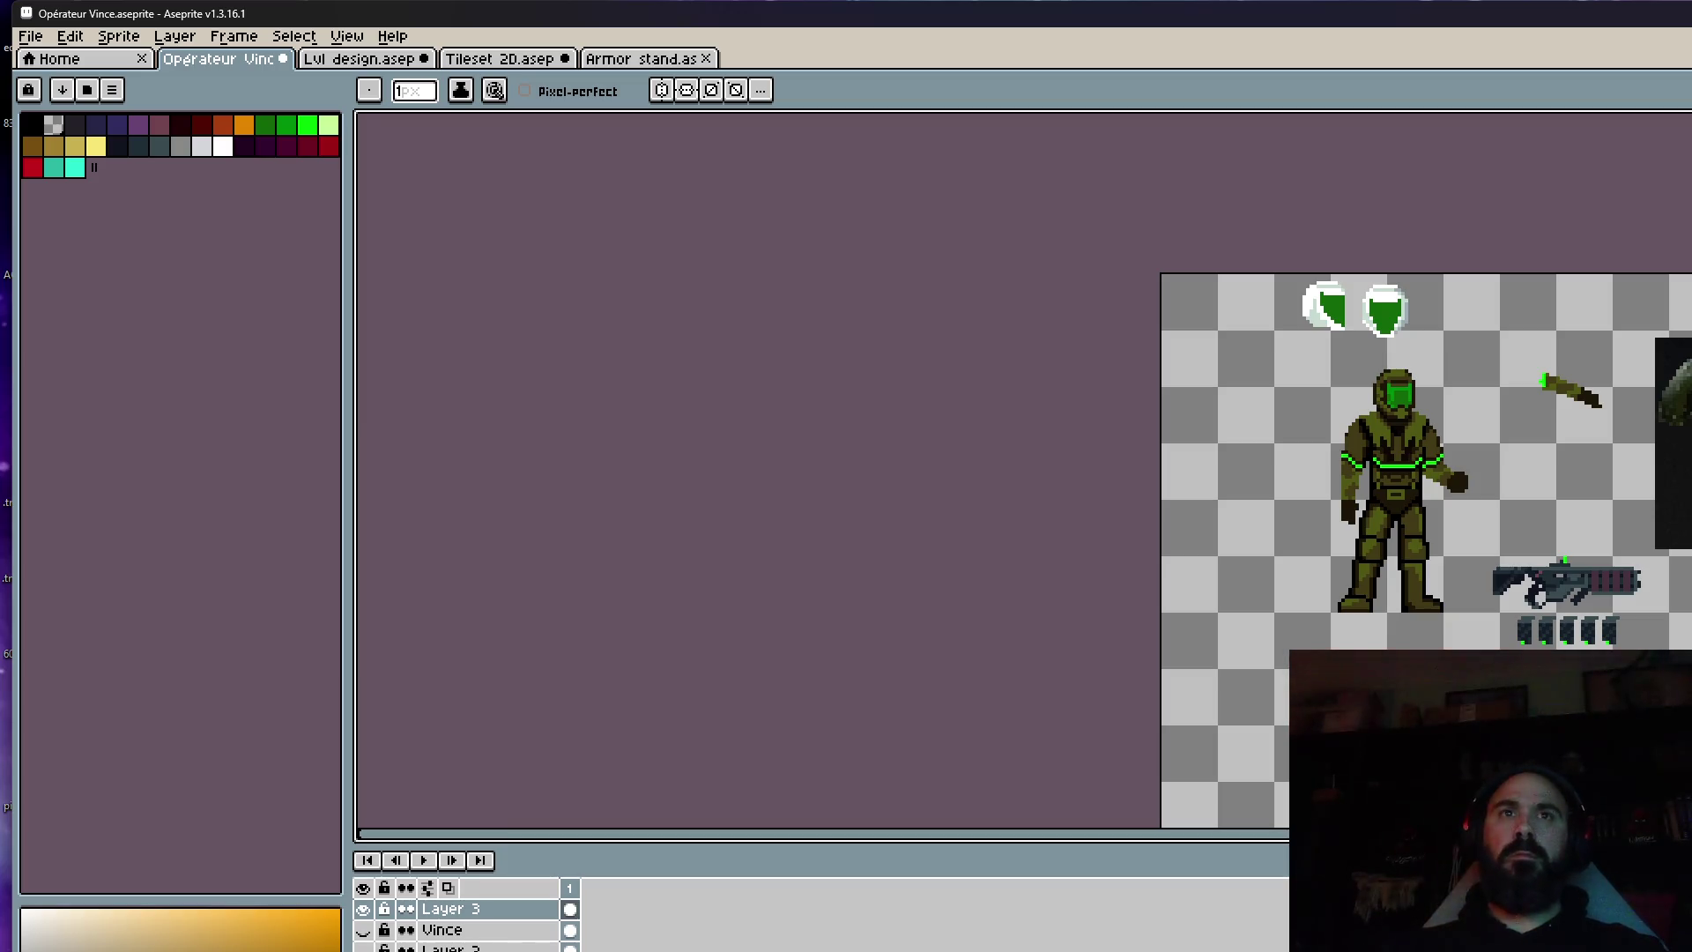
scroll(1408, 482, "up", 6)
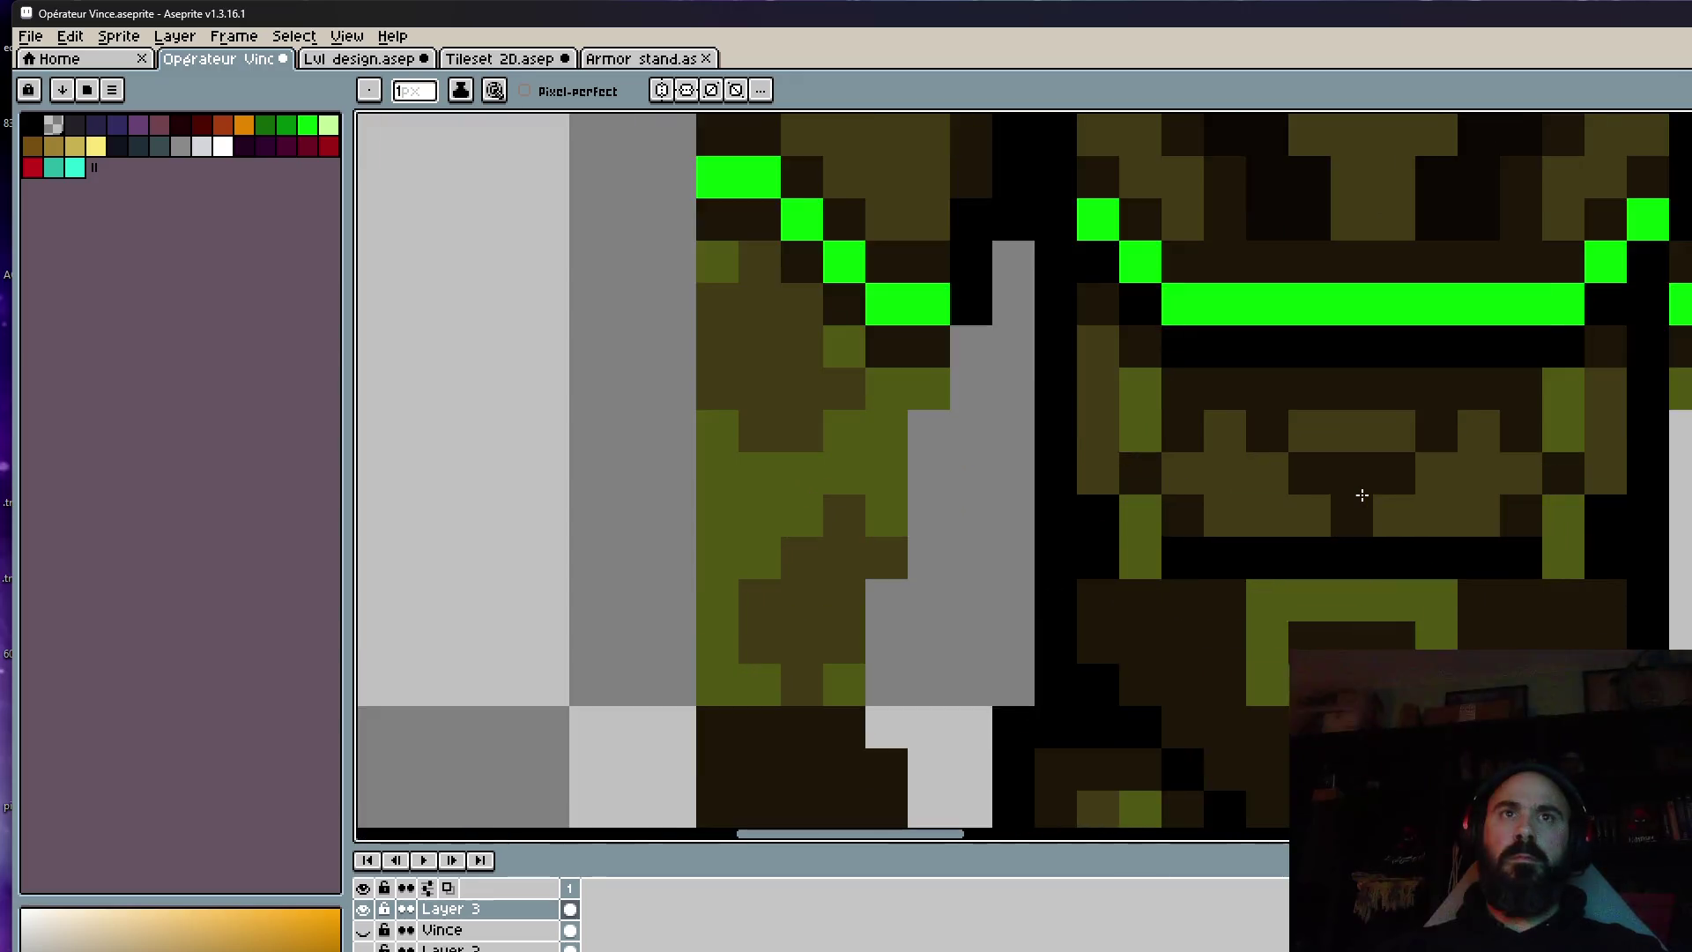
key("v")
key("b")
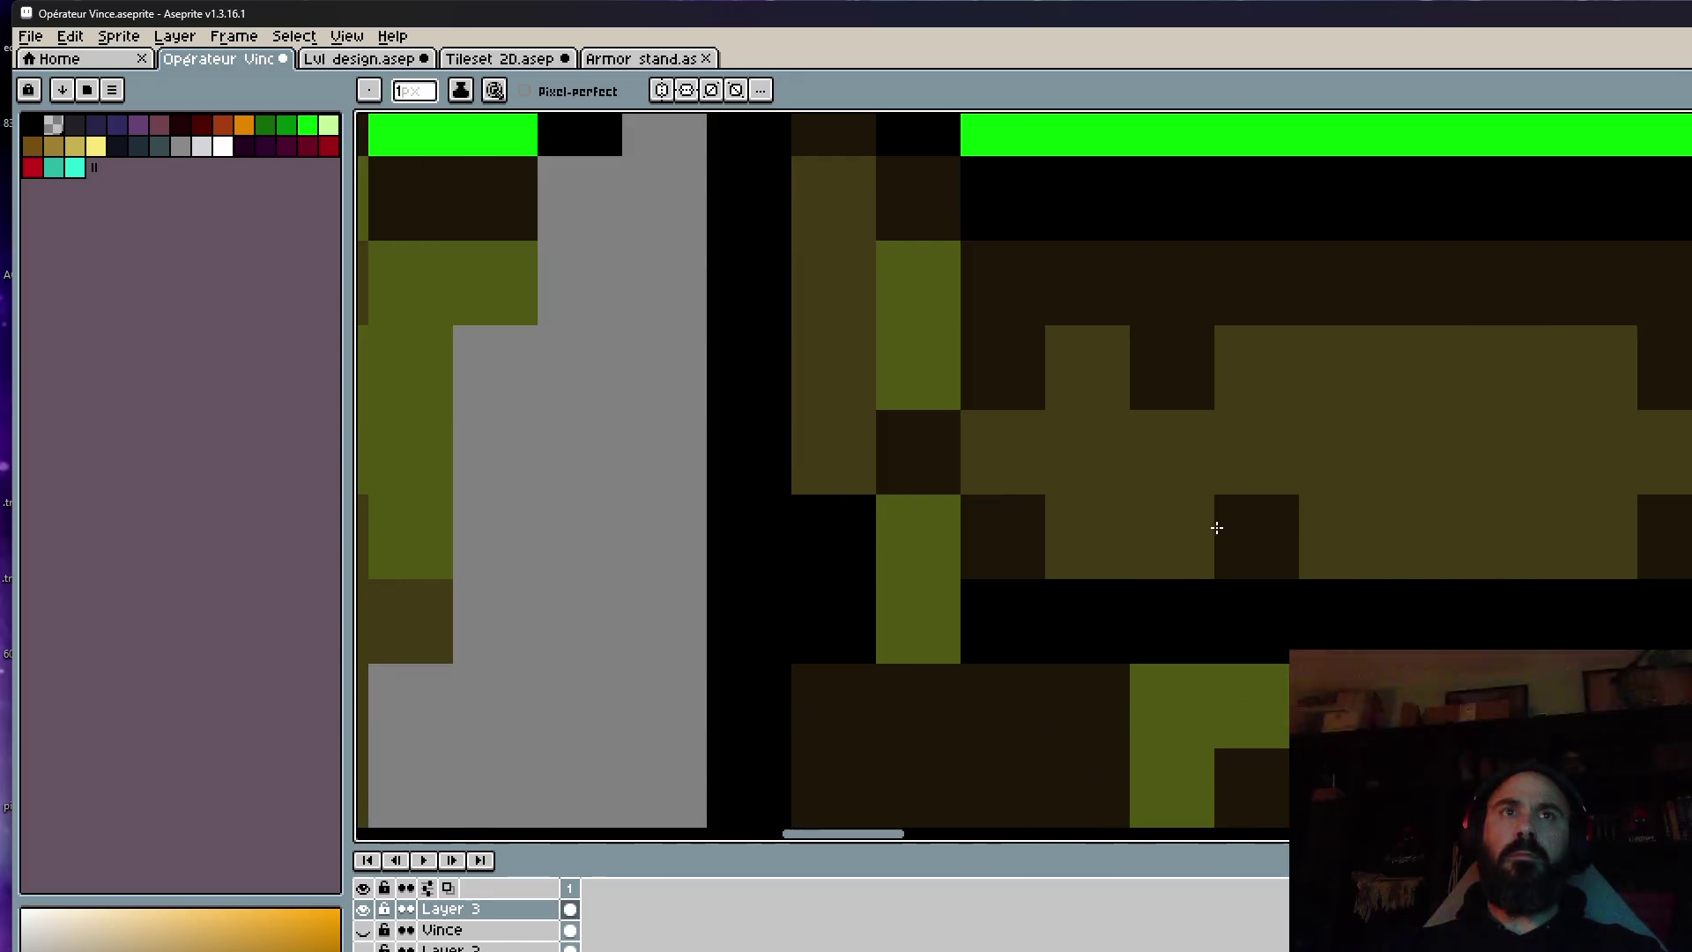
mouse_move(1216, 510)
left_mouse_down()
mouse_move(1197, 473)
mouse_move(1466, 521)
mouse_move(1520, 484)
mouse_move(1381, 503)
mouse_move(1431, 518)
mouse_move(1494, 460)
left_mouse_up()
key("ctrl+z")
scroll(1530, 401, "down", 4)
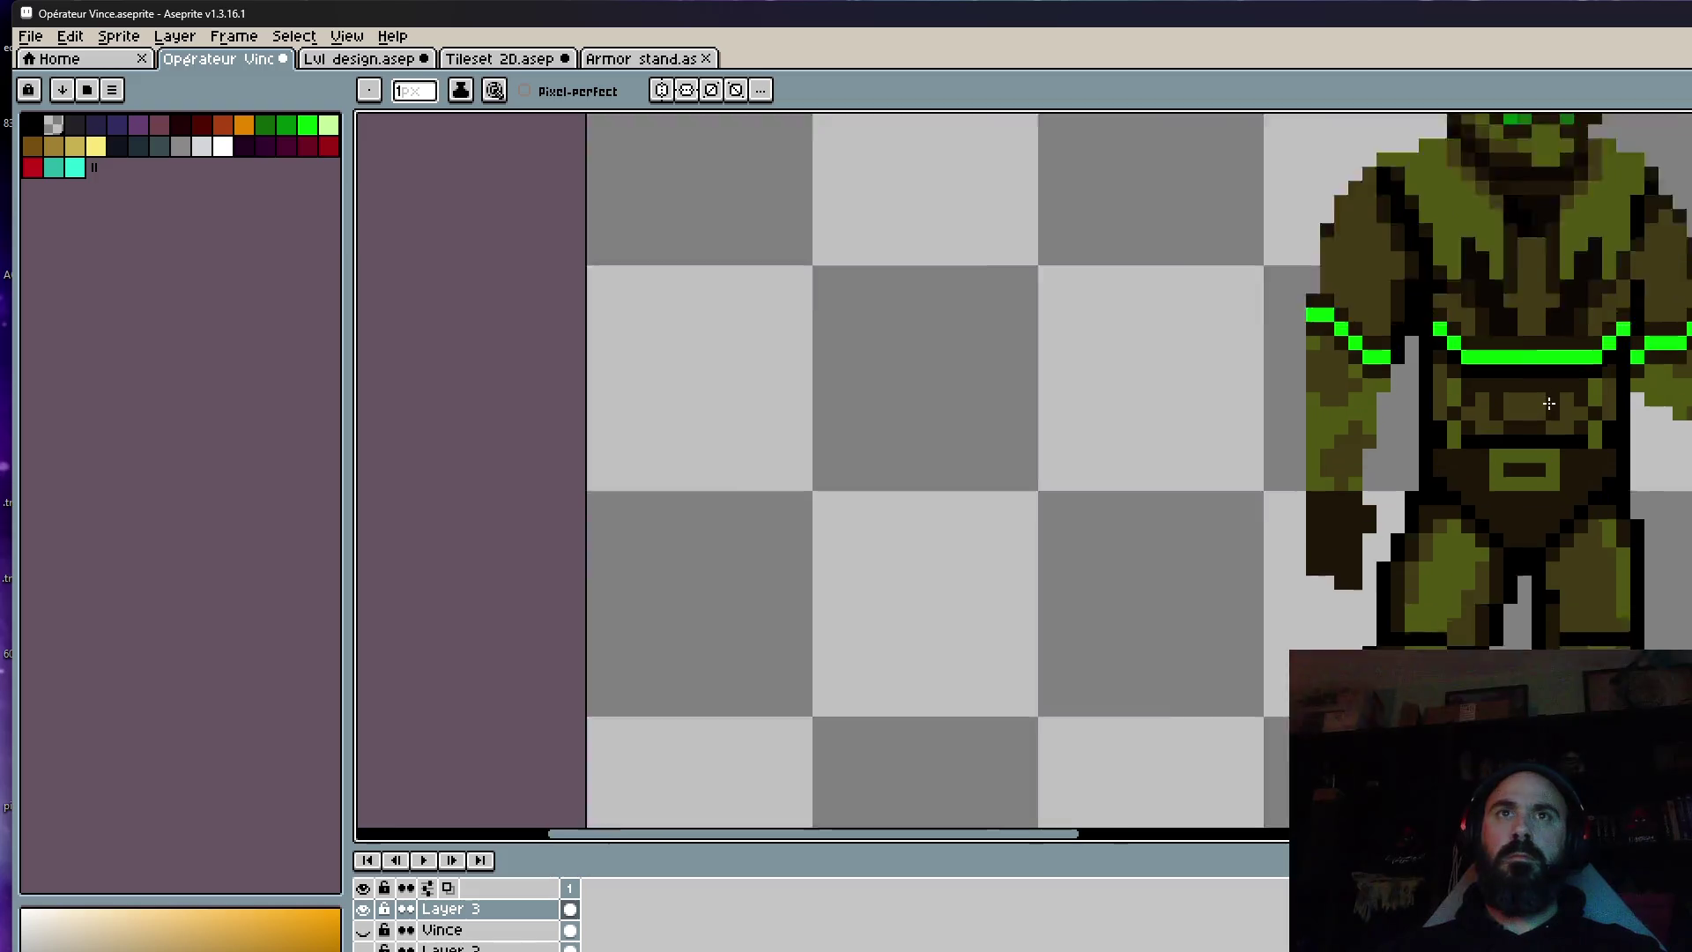
scroll(1452, 400, "up", 2)
scroll(1630, 406, "down", 3)
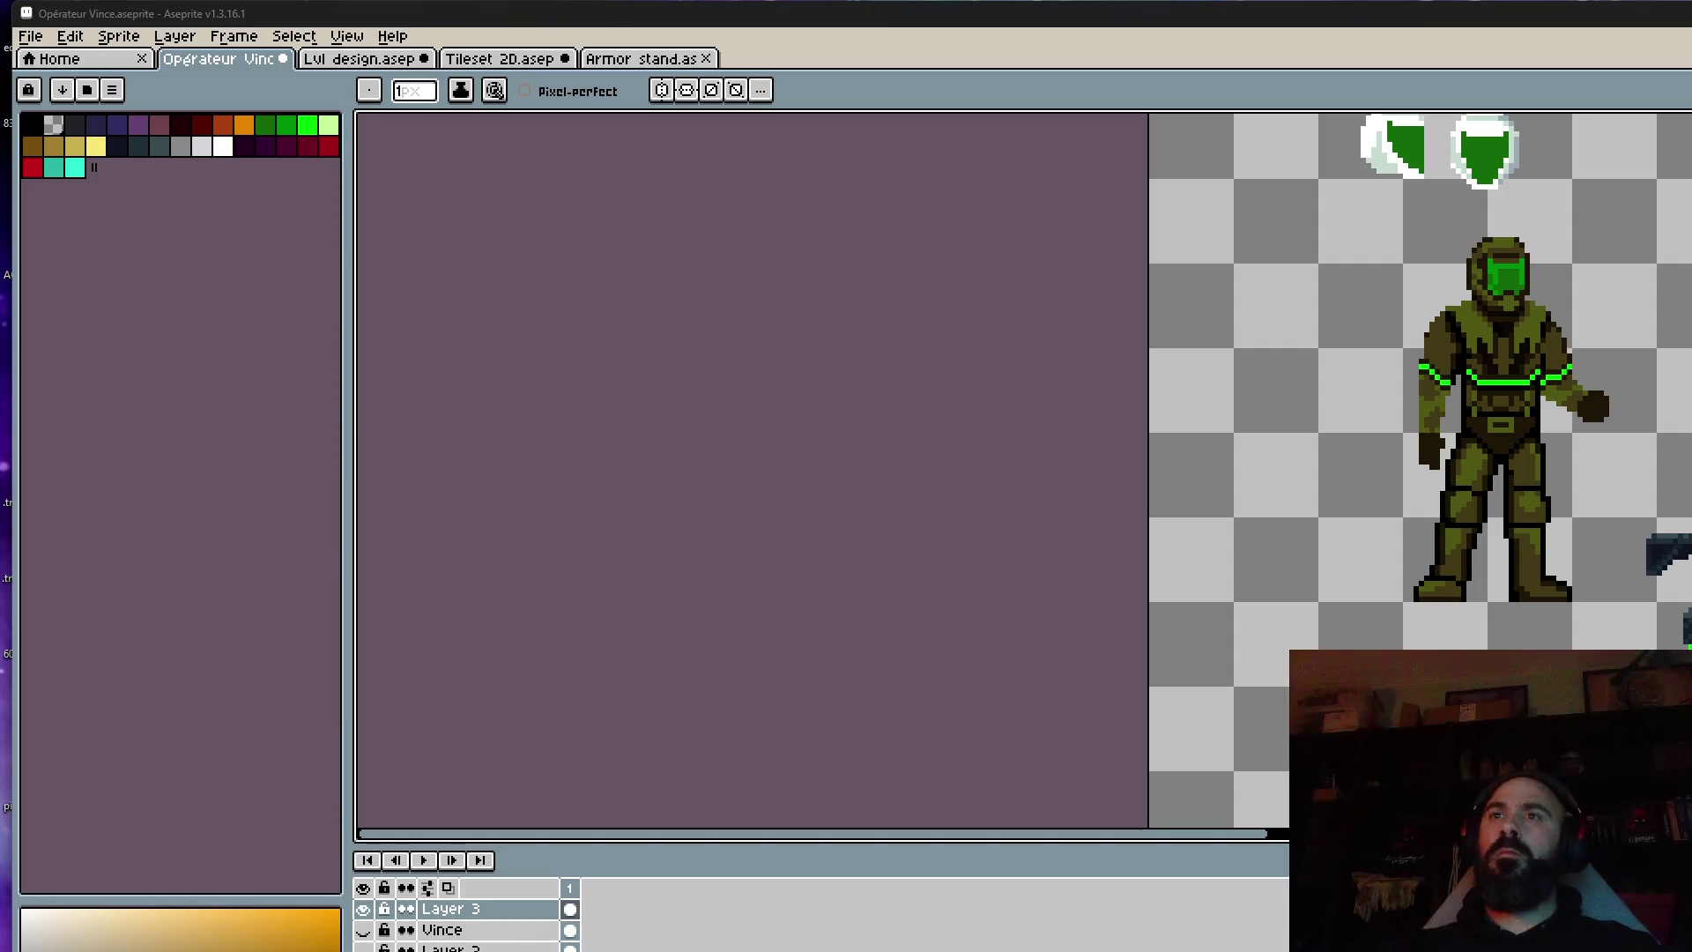
scroll(1544, 331, "up", 1)
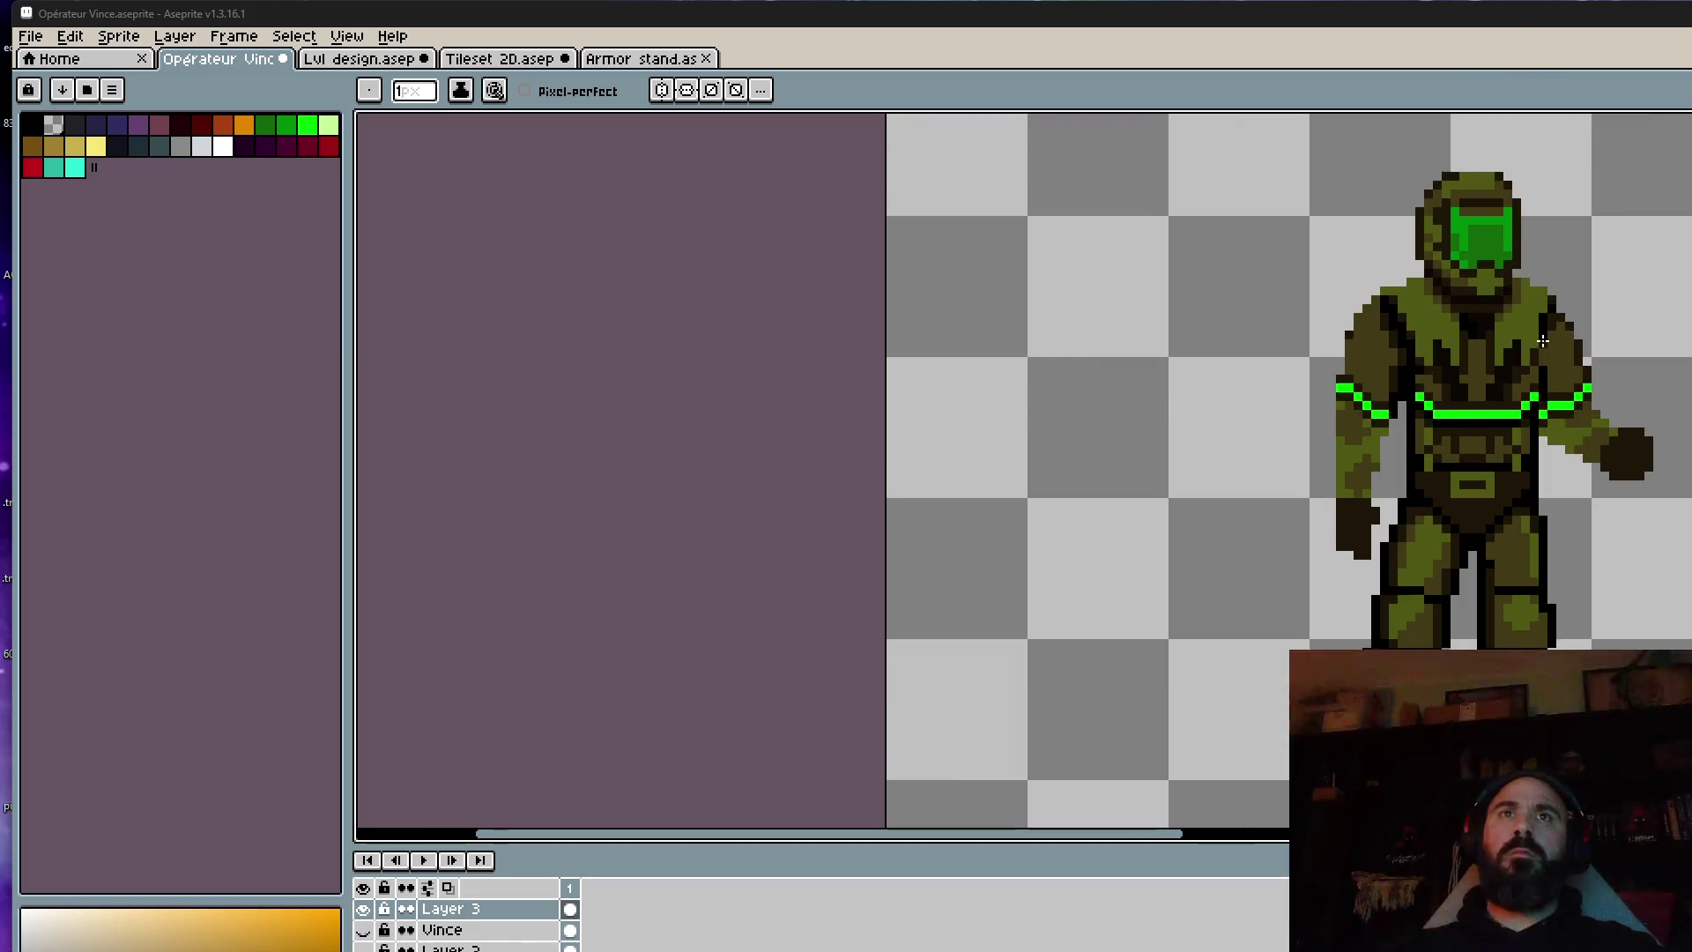
scroll(1488, 161, "up", 2)
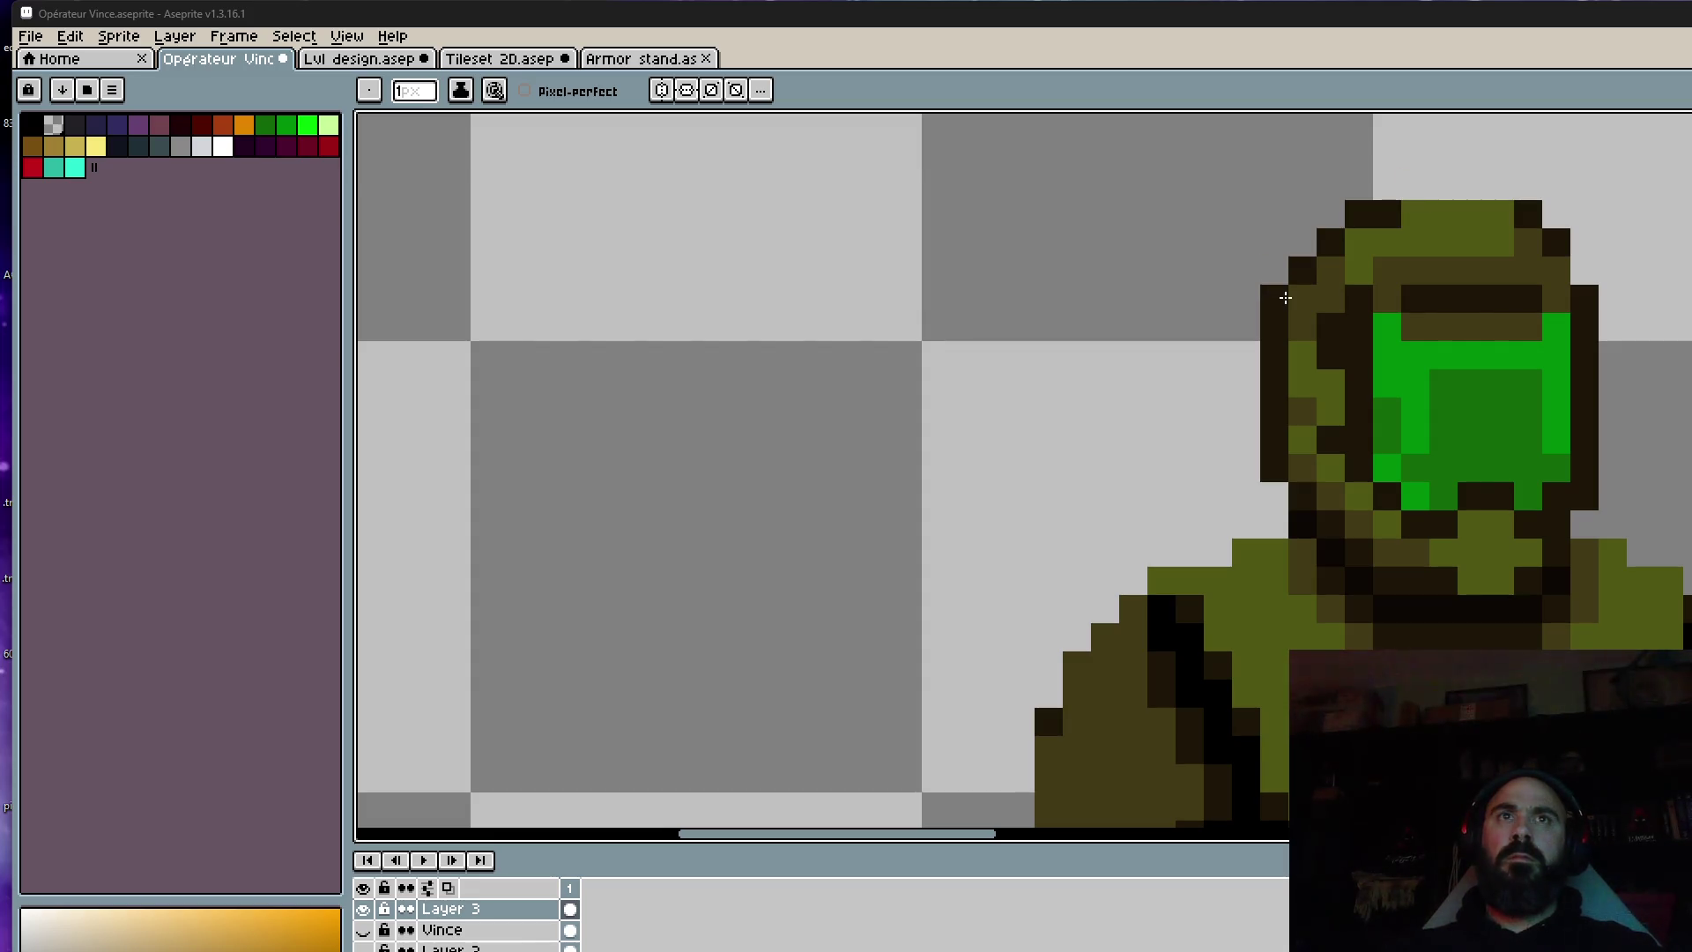
Pan the view down to the helmet and set the brush to 5 pixels, then back to 1.
scroll(1322, 264, "down", 3)
scroll(1438, 252, "down", 1)
left_click_drag(1439, 252, 1434, 266)
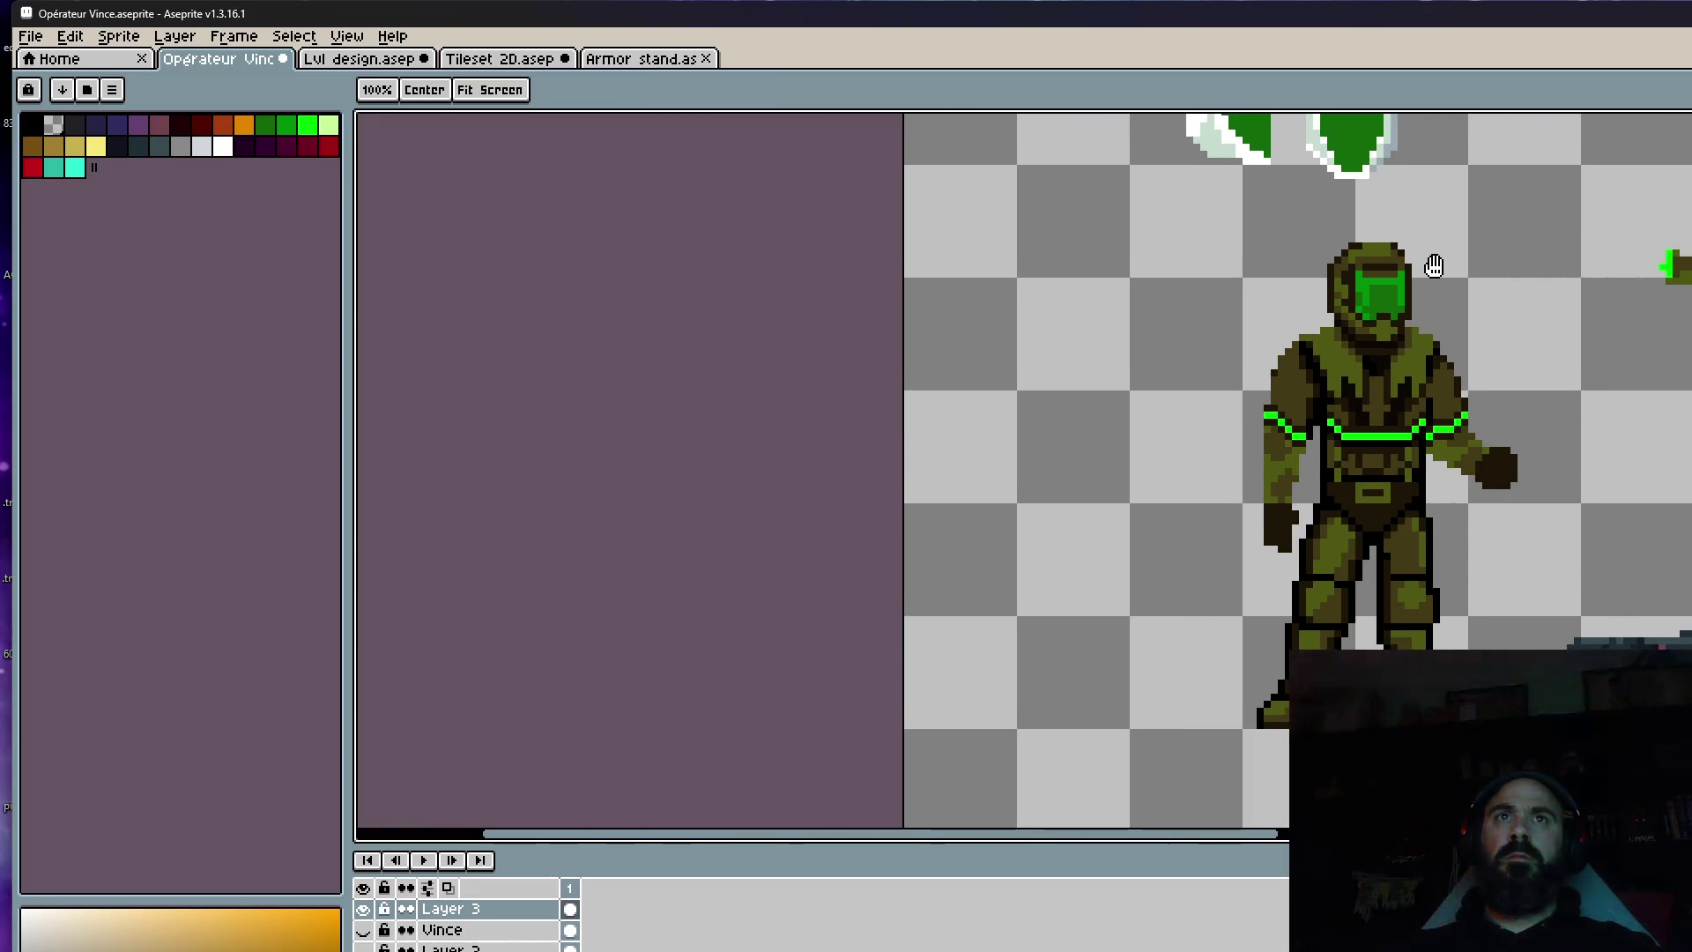
scroll(1351, 237, "up", 2)
scroll(1401, 265, "up", 2)
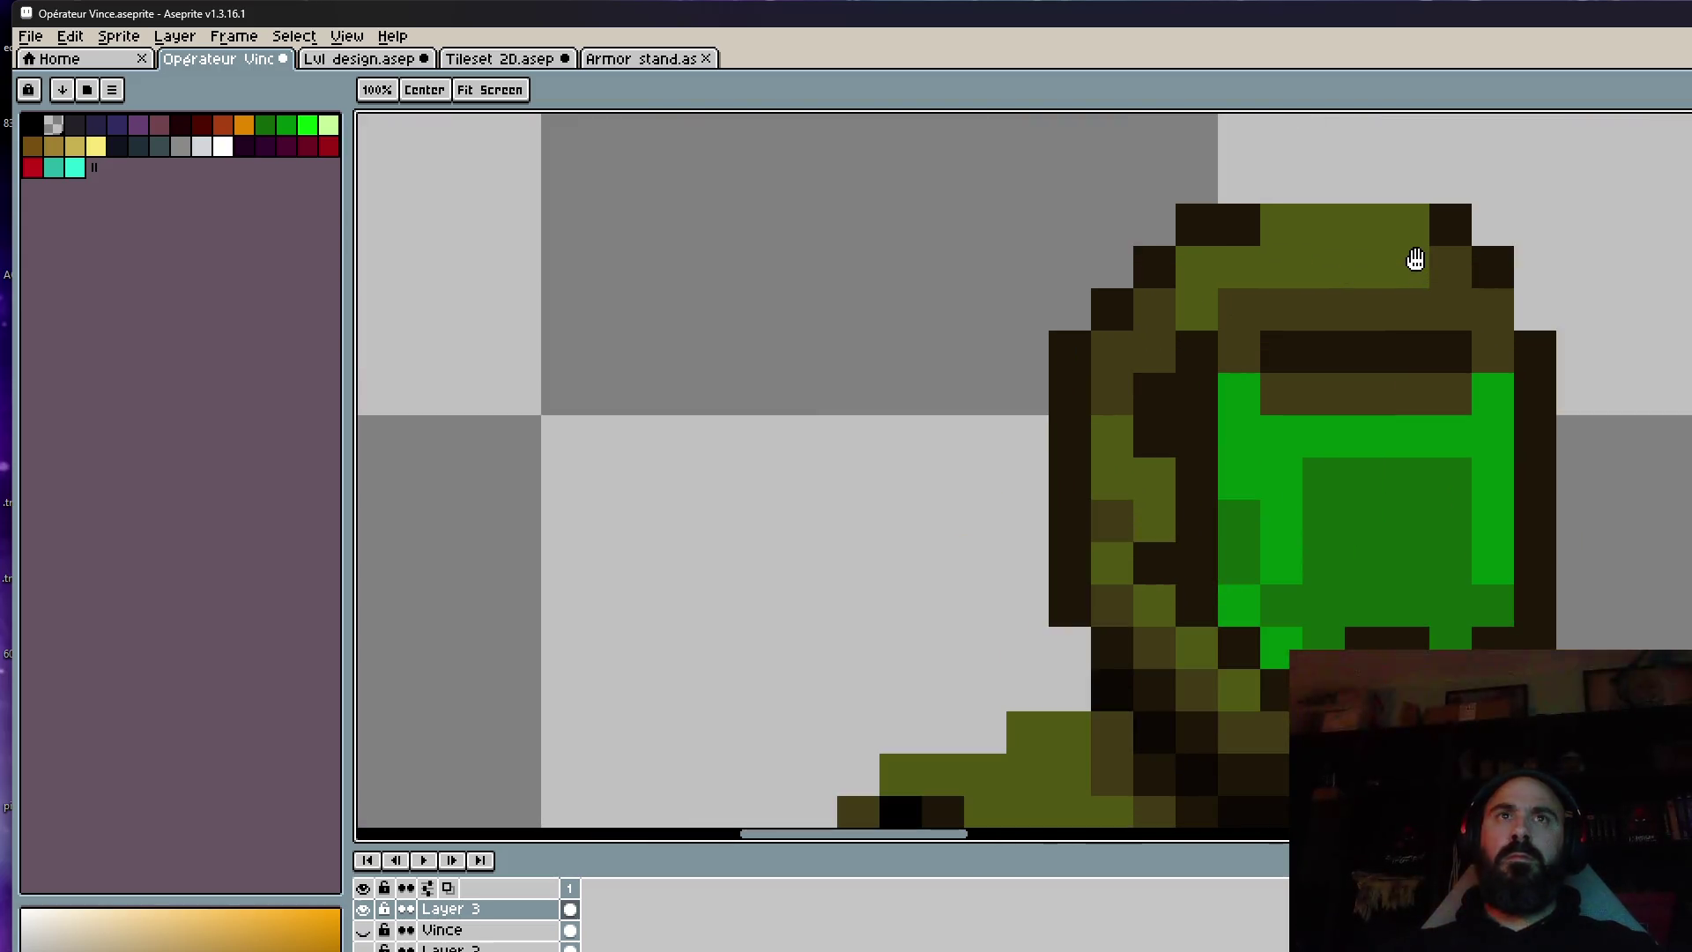
scroll(1421, 249, "down", 3)
left_click_drag(1421, 249, 1415, 289)
scroll(1303, 405, "up", 1)
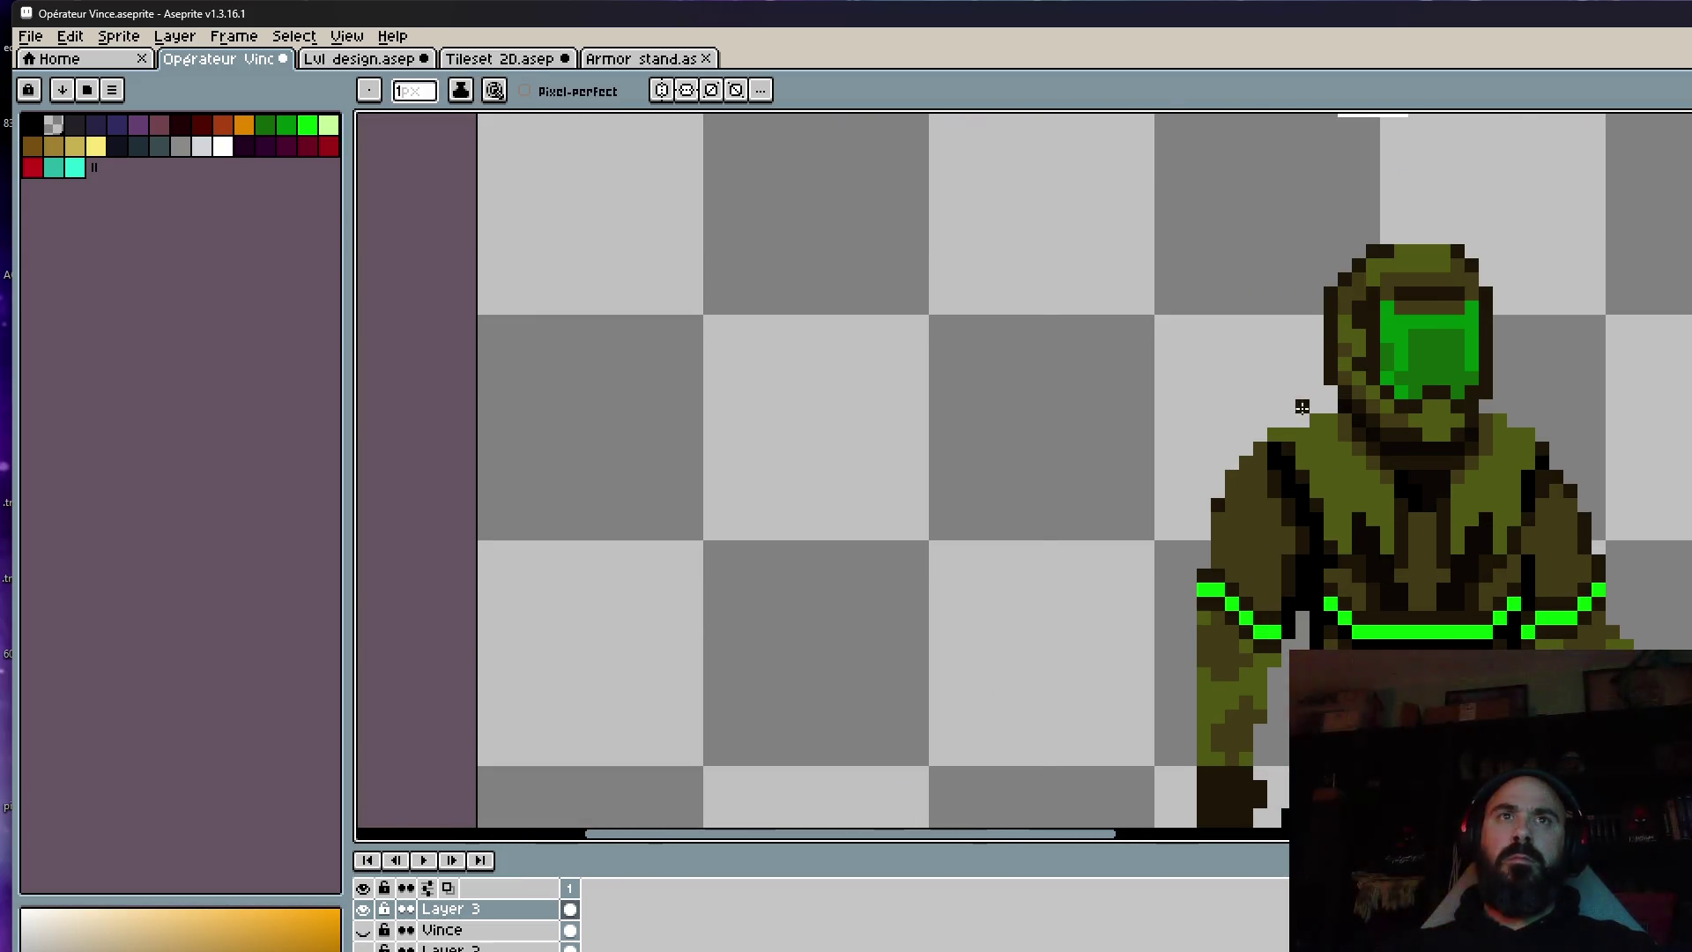
key("plus")
key("plus")
key("plus")
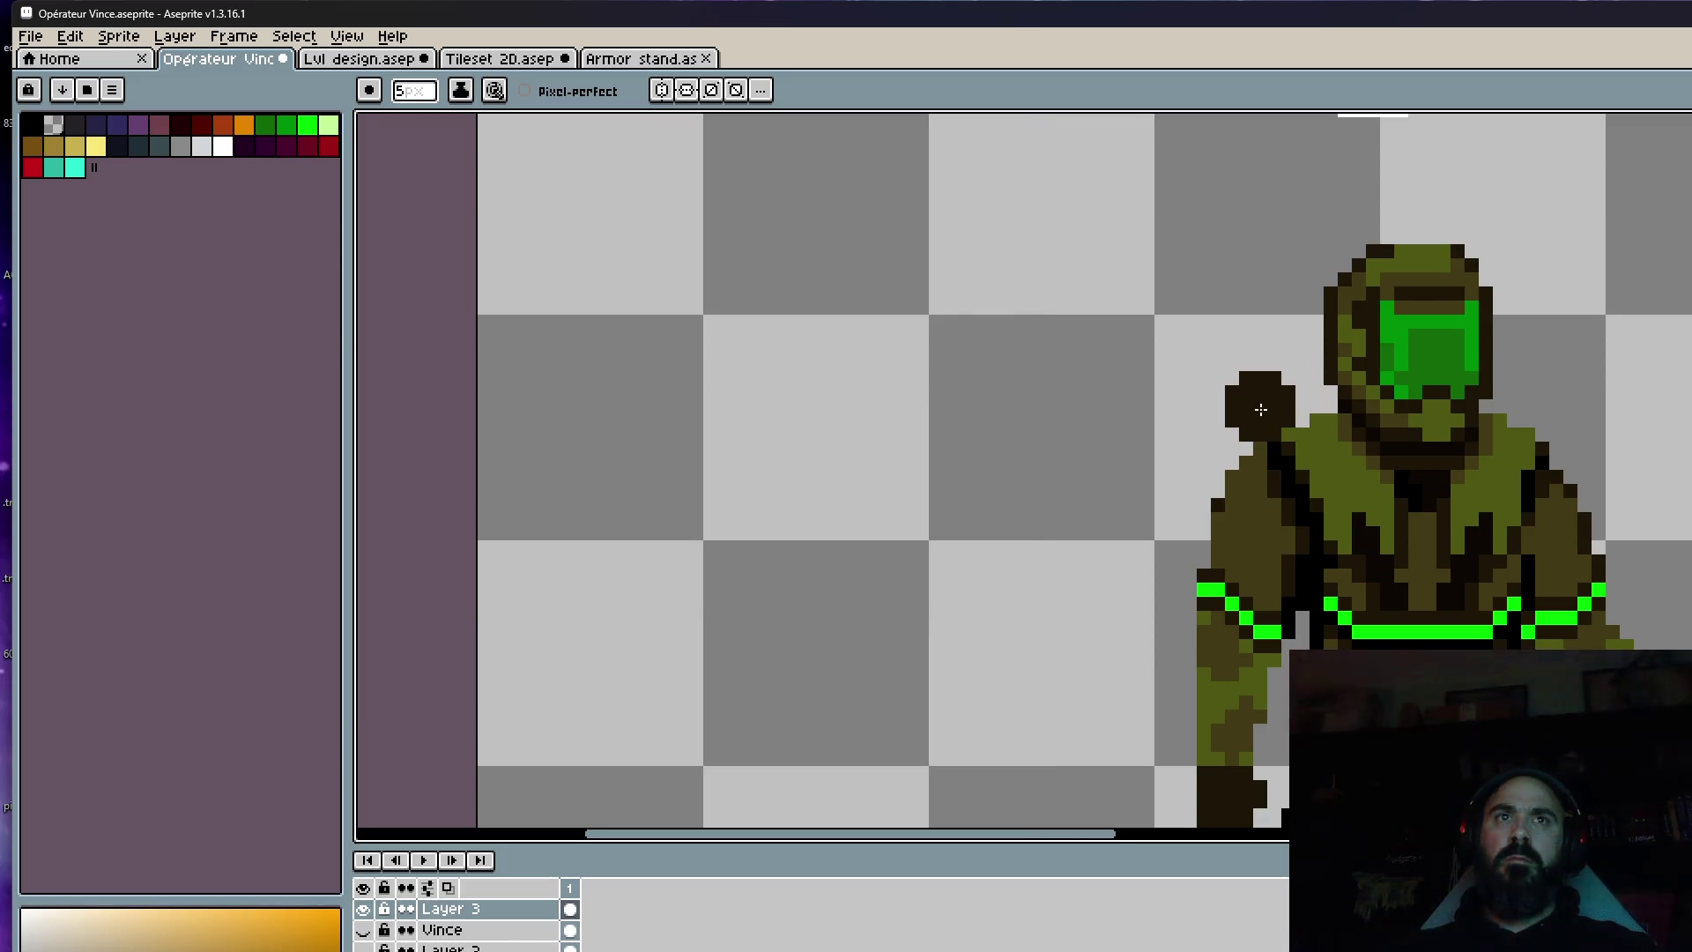
key("minus")
key("minus")
key("minus")
Choose dark brown, then dark maroon, from the palette as the drawing colour.
left_click(33, 146)
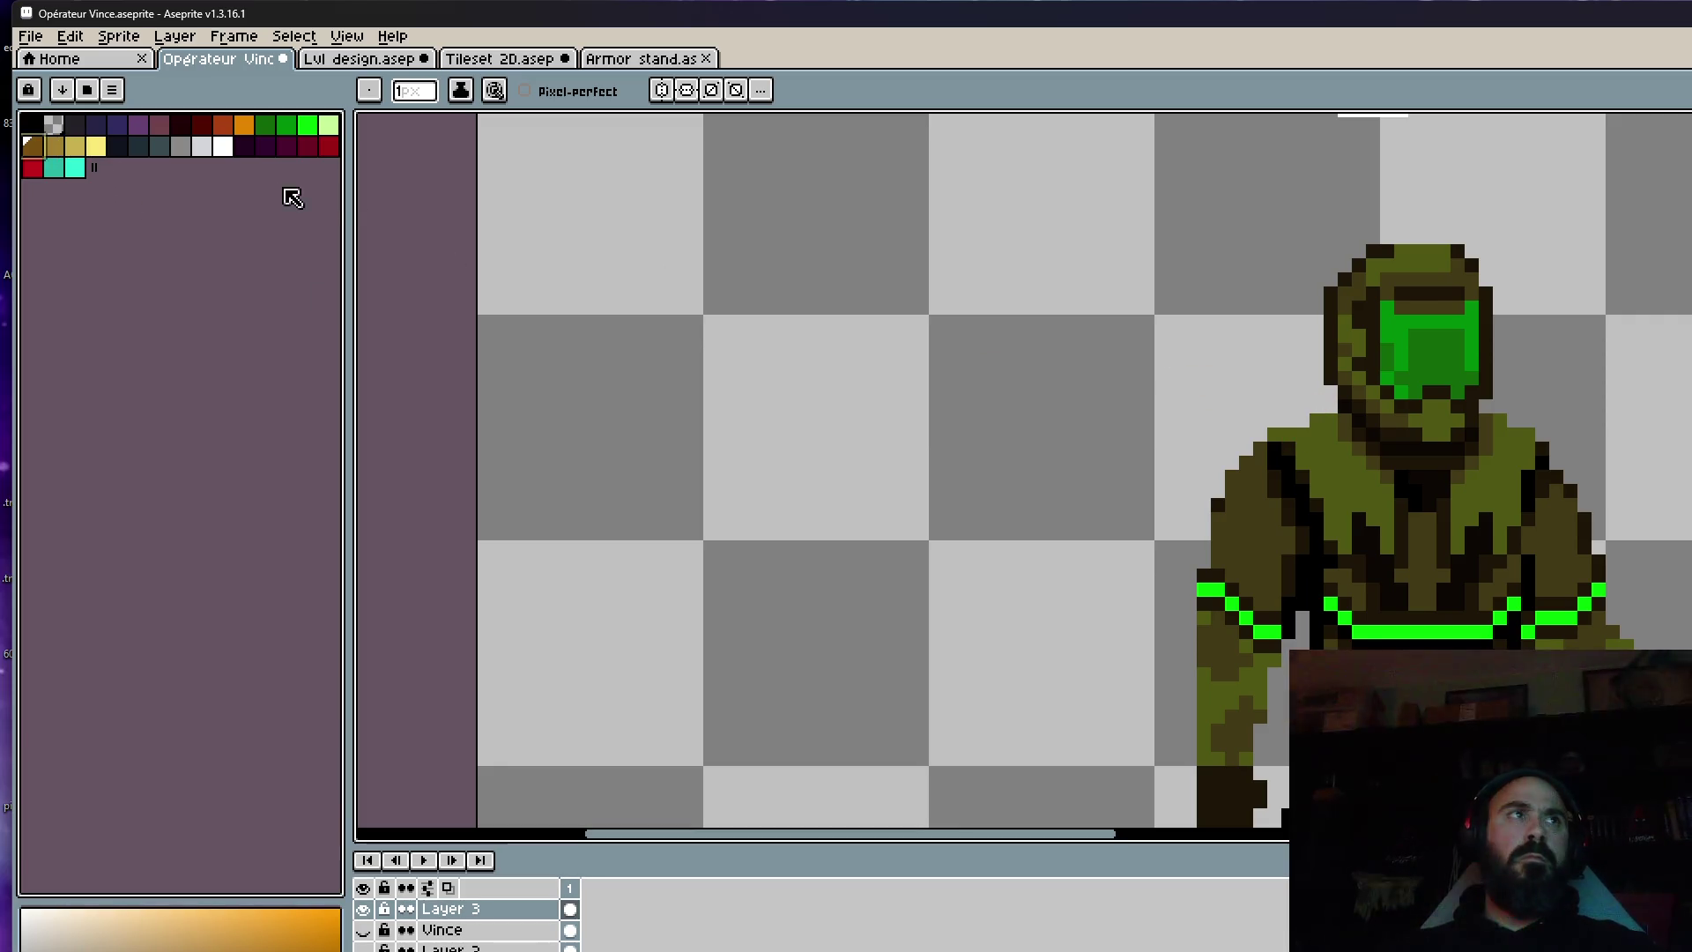
left_click(180, 124)
scroll(1161, 410, "up", 1)
mouse_move(1501, 404)
left_mouse_down()
mouse_move(1330, 432)
mouse_move(1348, 454)
mouse_move(1474, 381)
mouse_move(1414, 348)
left_mouse_up()
mouse_move(1413, 261)
left_mouse_down()
mouse_move(1472, 322)
mouse_move(1420, 342)
left_mouse_up()
left_click(1387, 377)
scroll(1387, 377, "down", 4)
scroll(1384, 264, "up", 1)
mouse_move(1381, 196)
left_mouse_down()
mouse_move(1390, 238)
mouse_move(1395, 123)
left_mouse_up()
scroll(1397, 312, "down", 2)
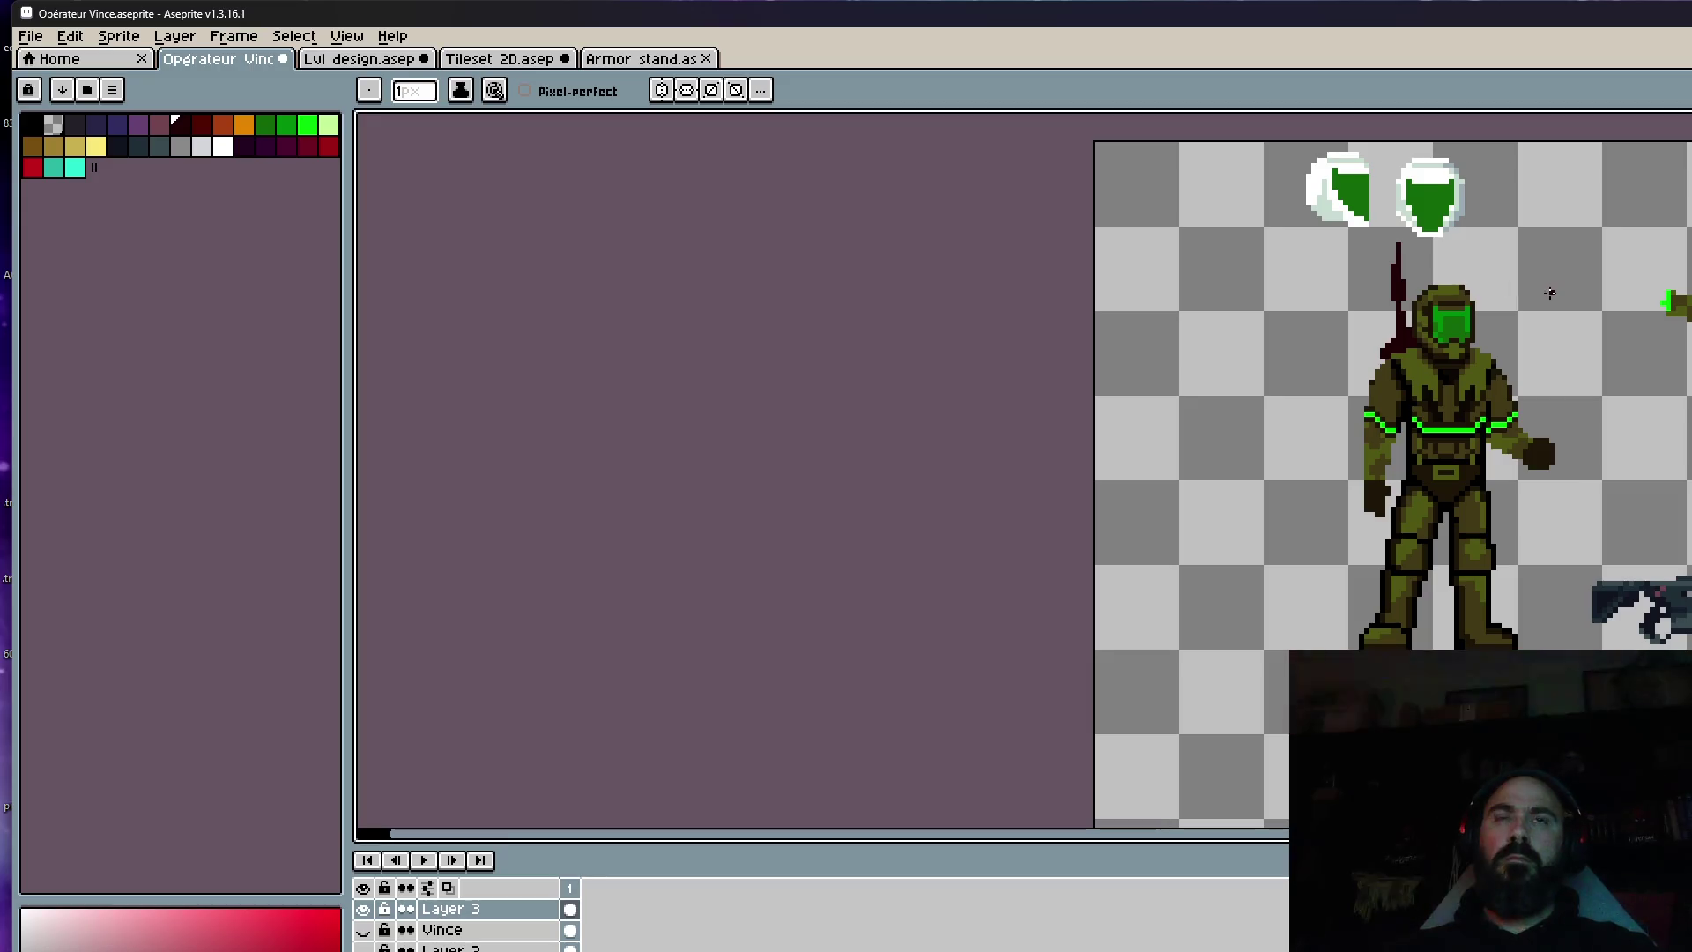
scroll(1505, 308, "up", 2)
scroll(1410, 352, "up", 1)
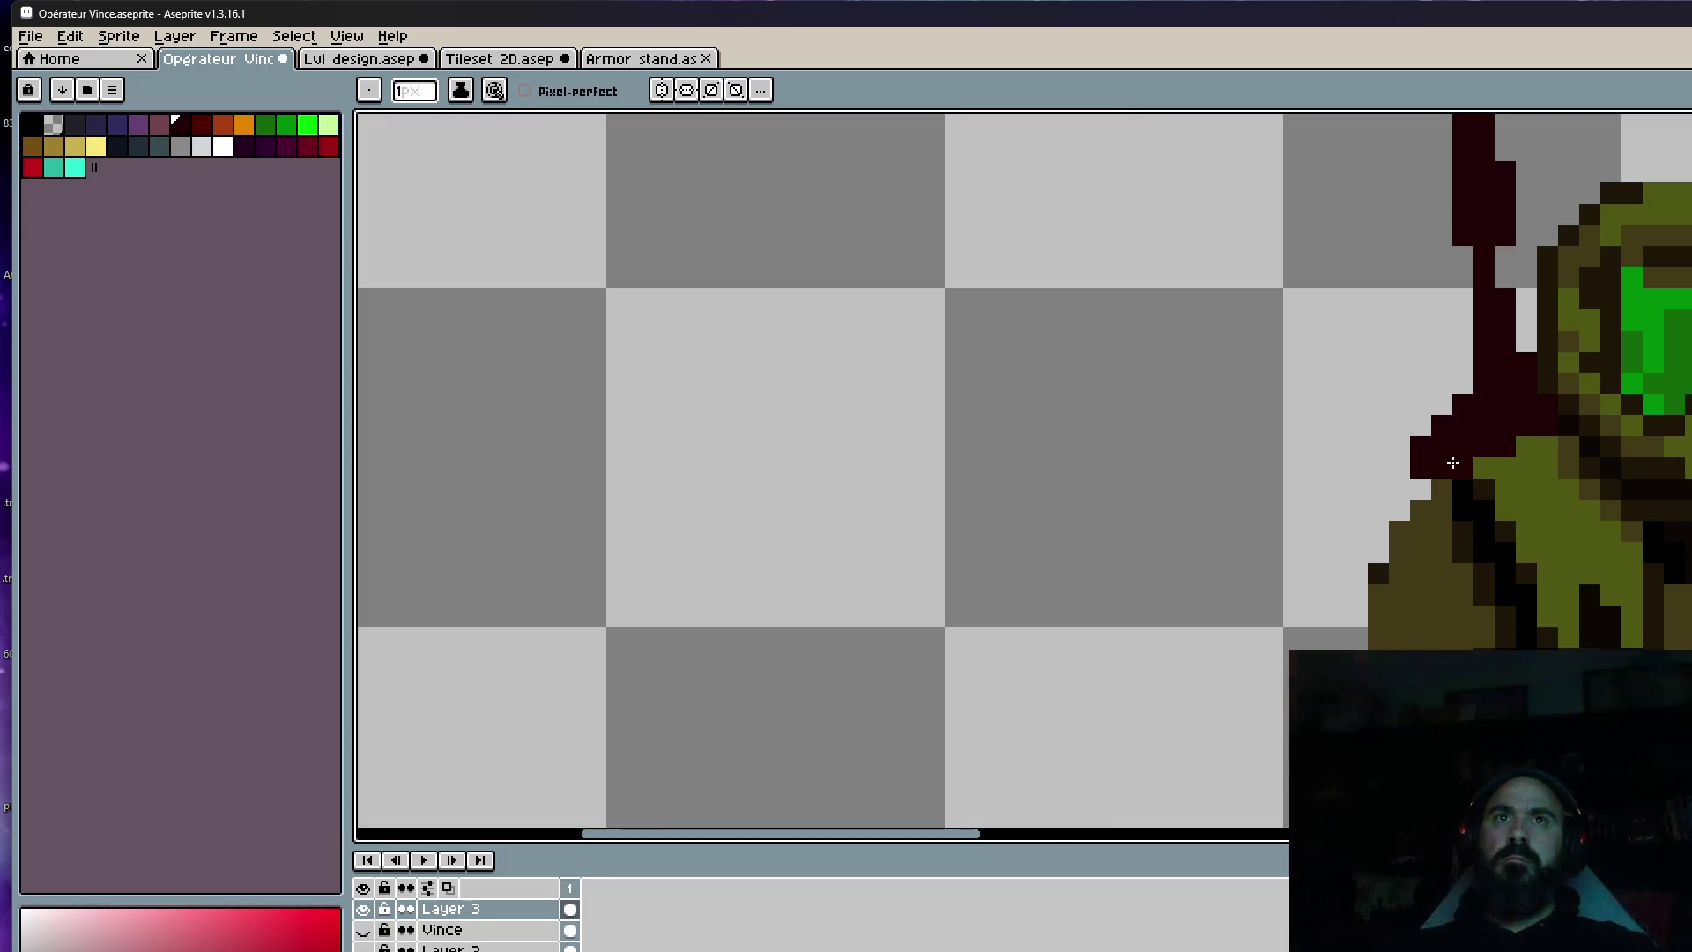
left_click_drag(1470, 362, 1489, 372)
left_click_drag(1525, 467, 1504, 538)
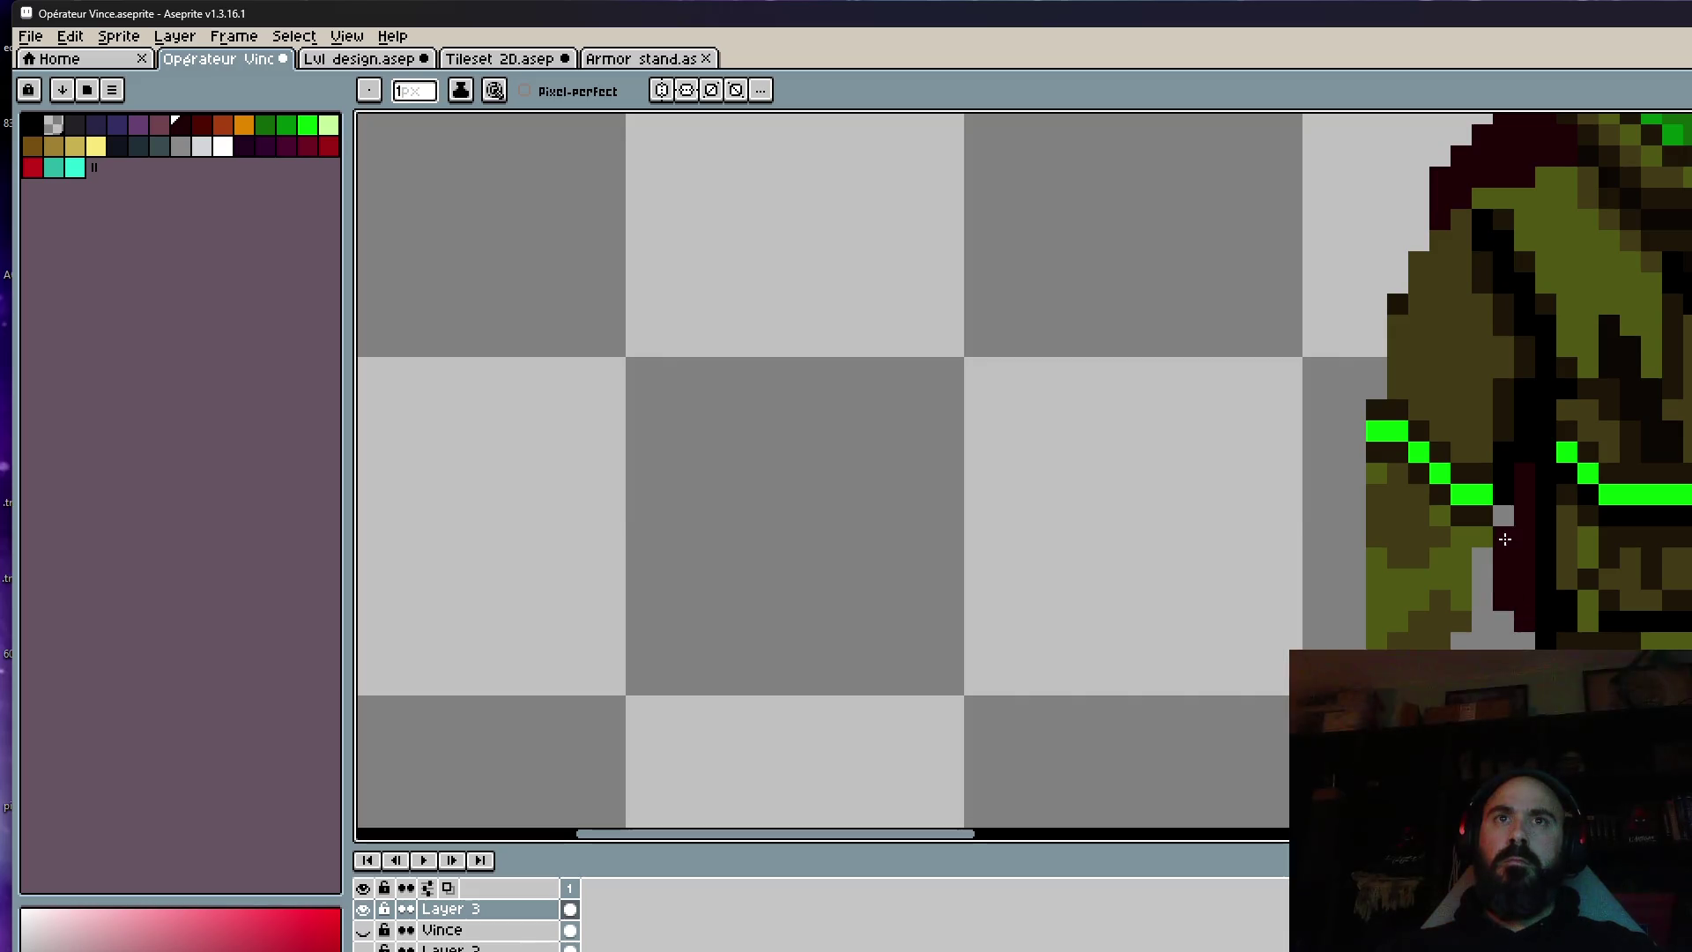
scroll(1506, 585, "down", 3)
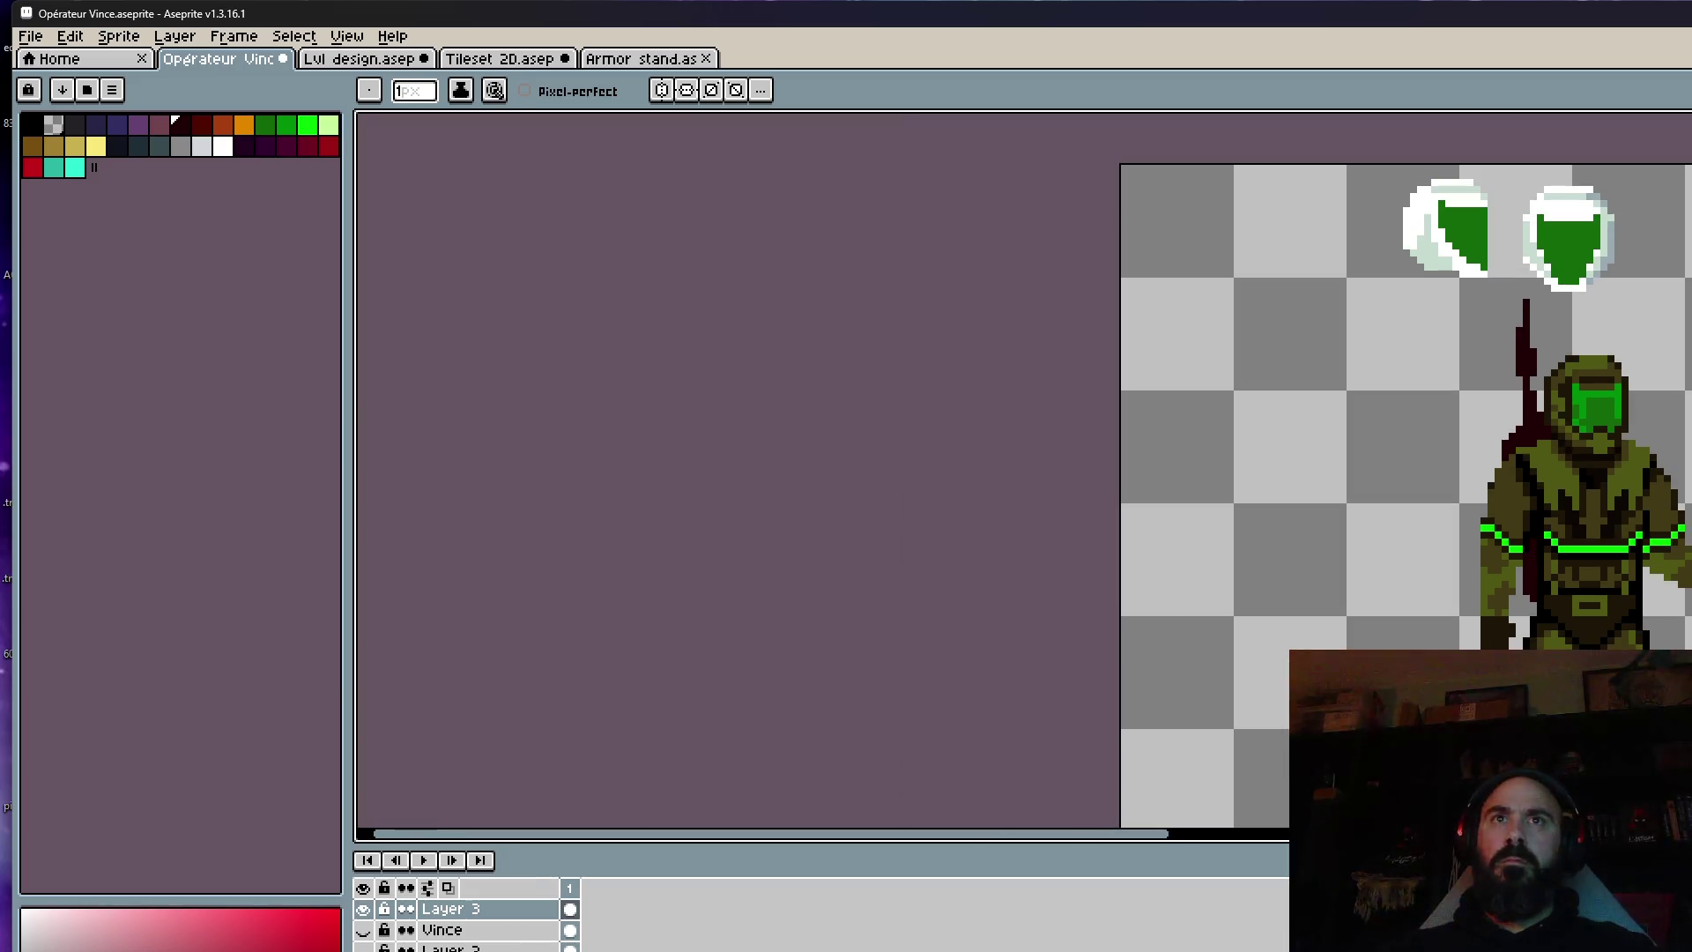
scroll(1641, 414, "up", 1)
scroll(1393, 323, "up", 2)
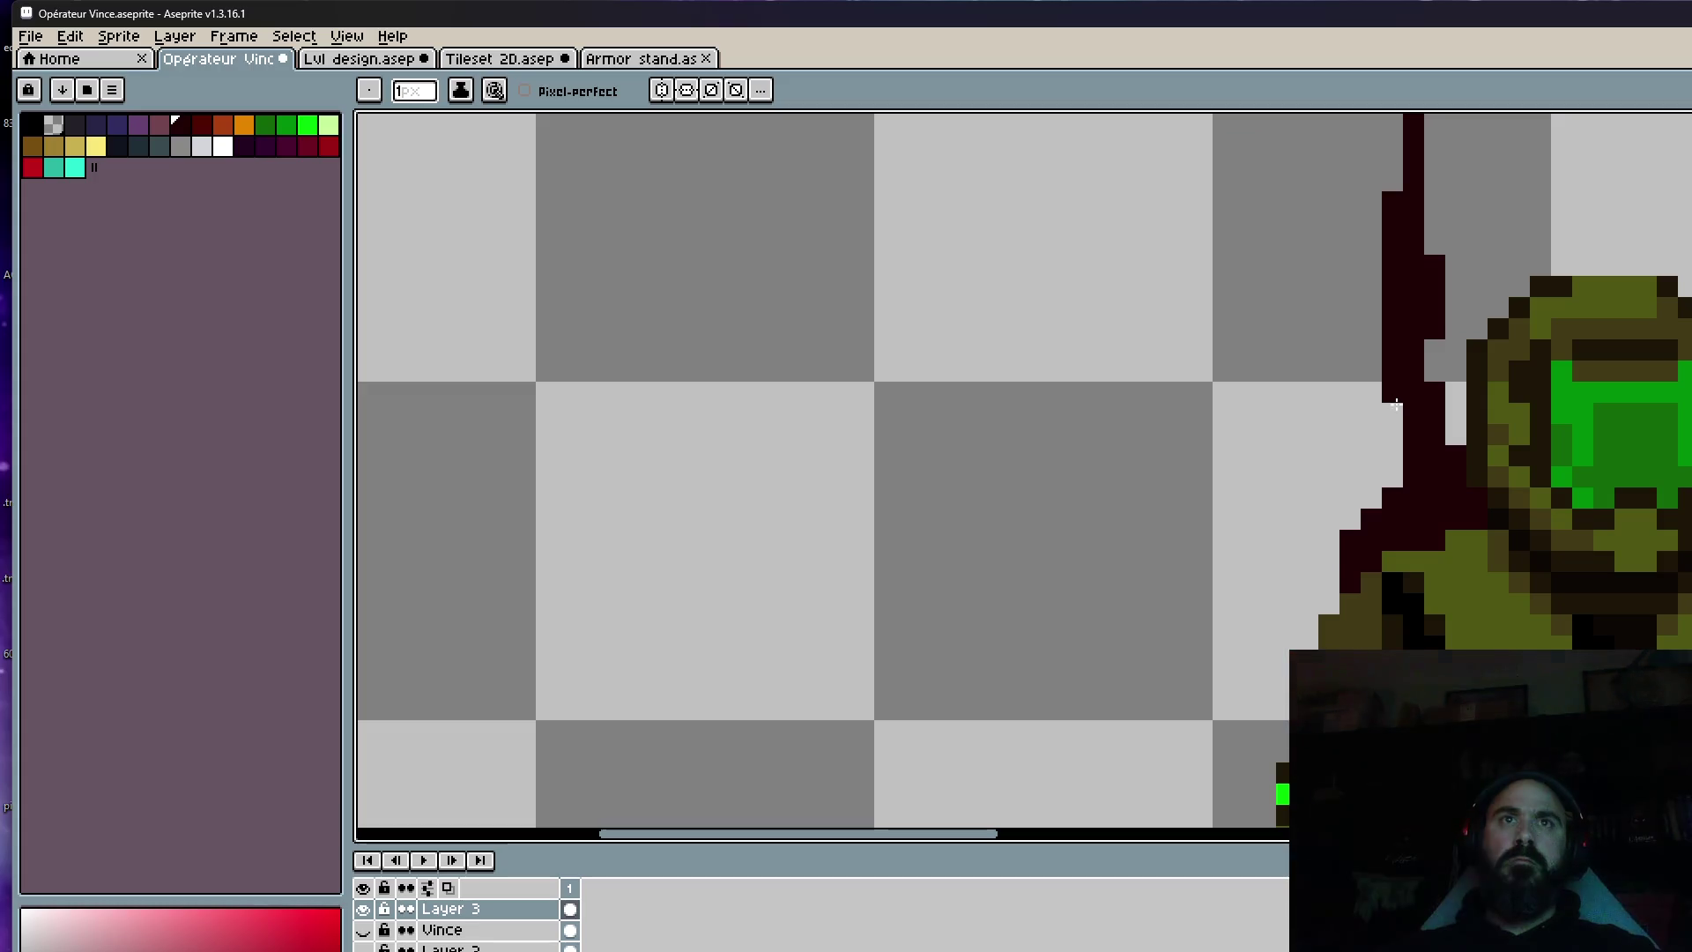
scroll(1428, 362, "down", 5)
scroll(1550, 428, "down", 3)
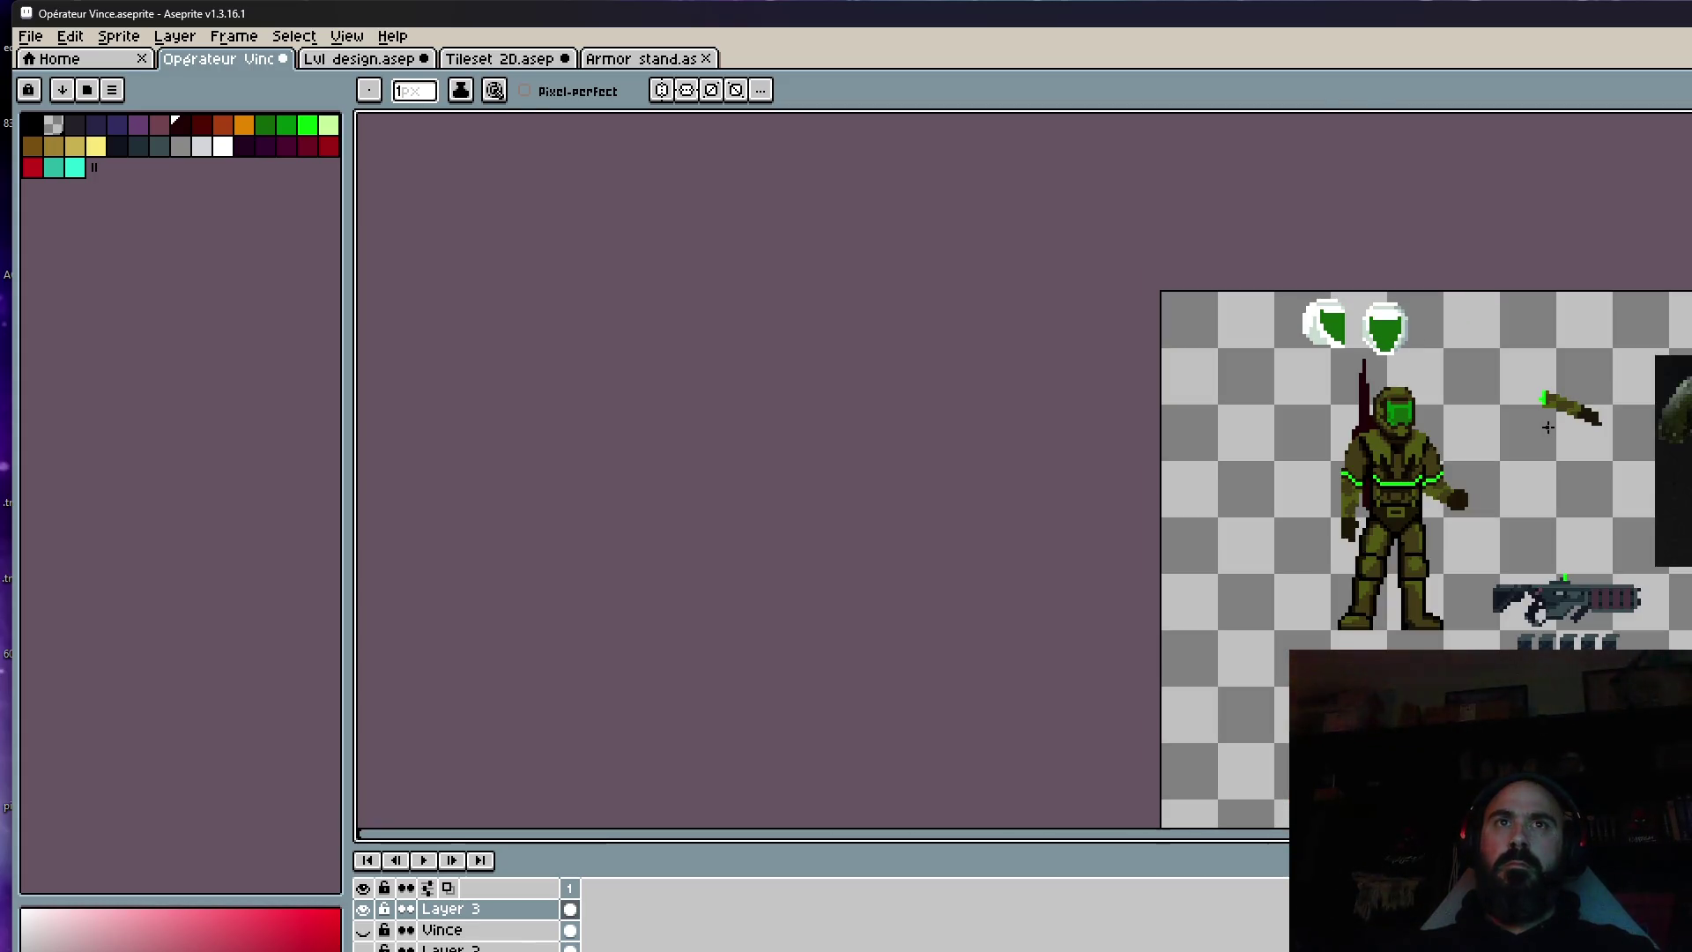
scroll(1427, 423, "up", 4)
left_click_drag(1392, 515, 1399, 425)
left_click(1400, 401)
left_click(1387, 496)
scroll(1374, 397, "up", 3)
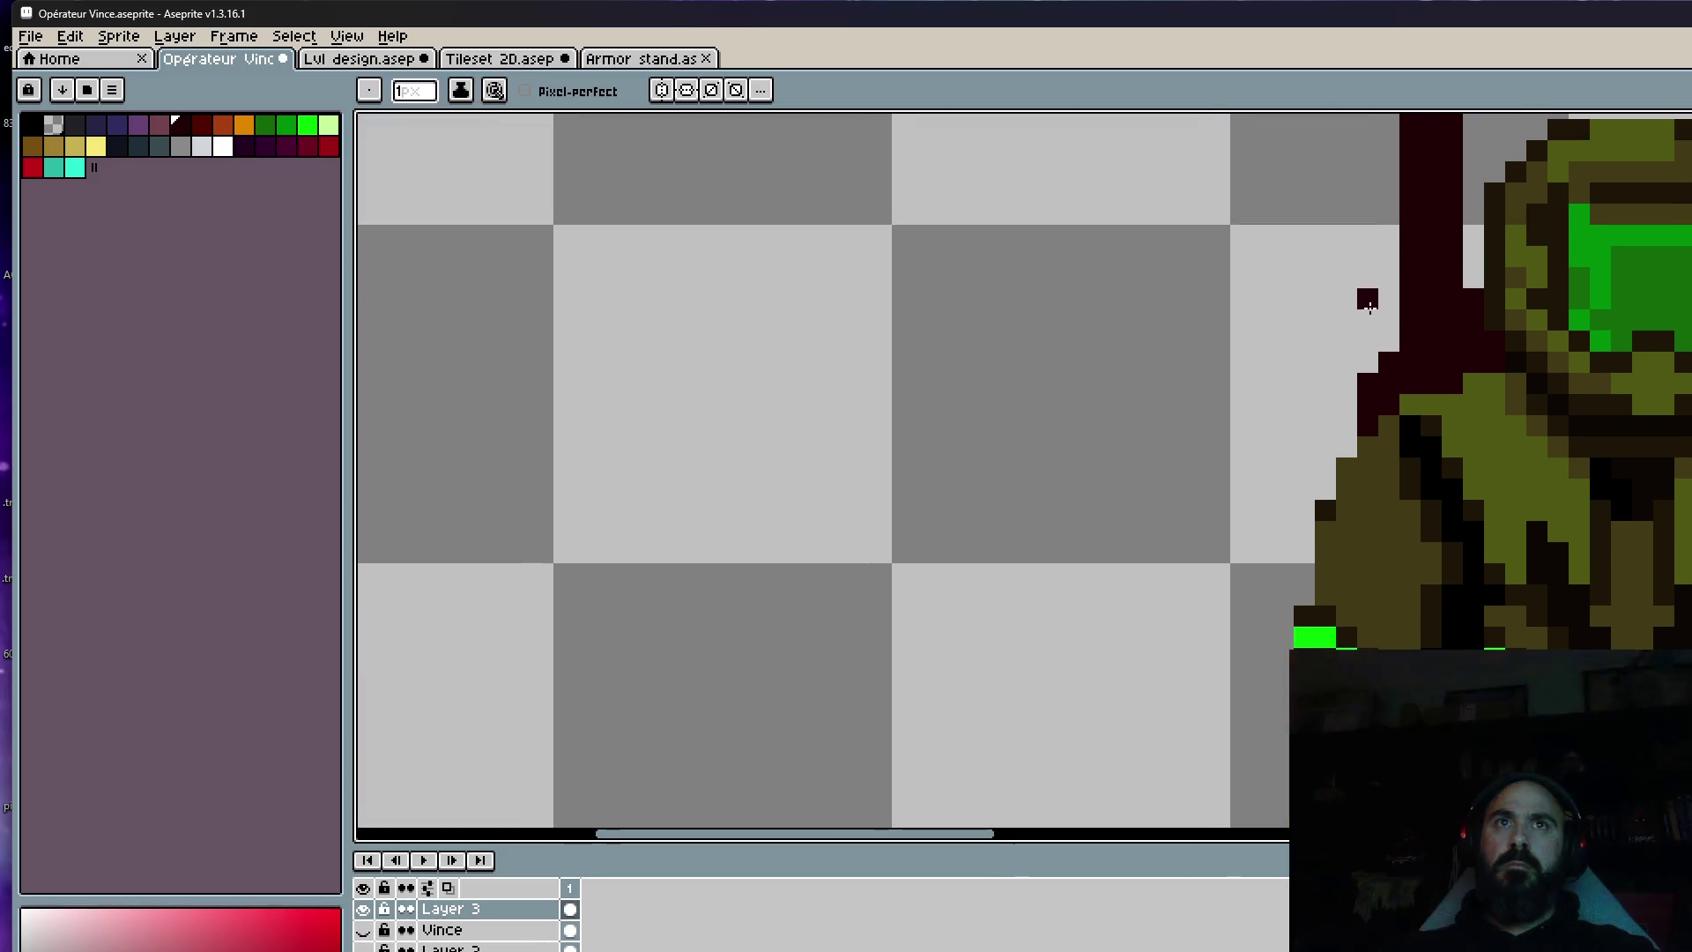
left_click(1389, 362)
left_click(1368, 414)
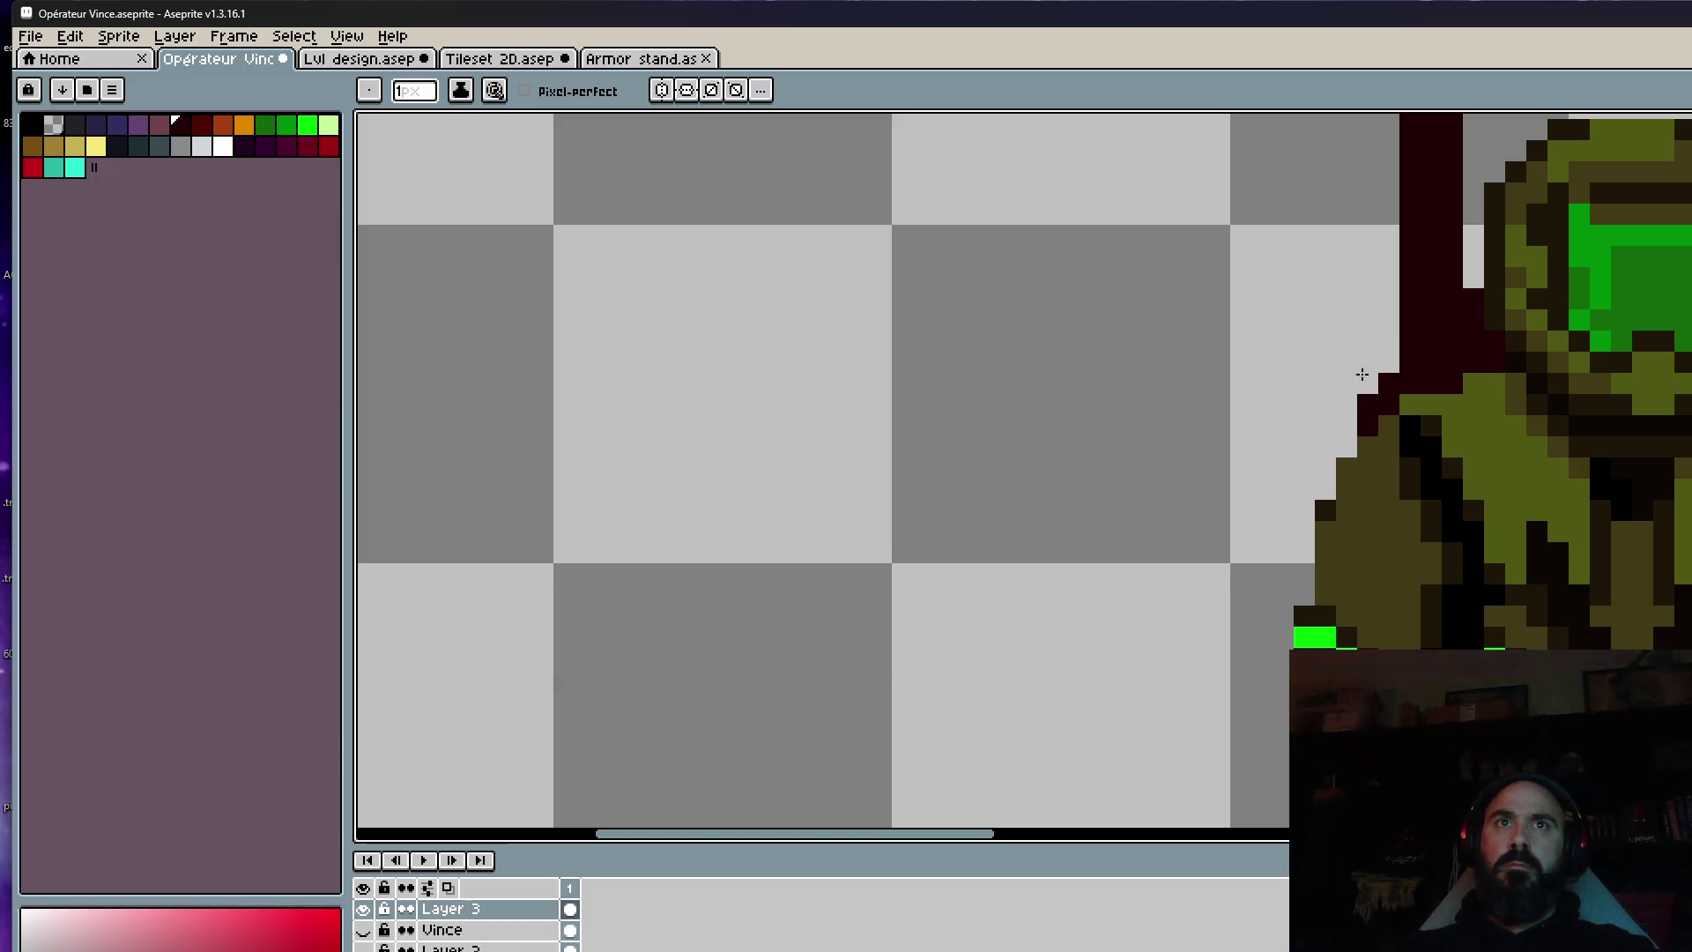
left_click(1367, 363)
scroll(1367, 362, "down", 3)
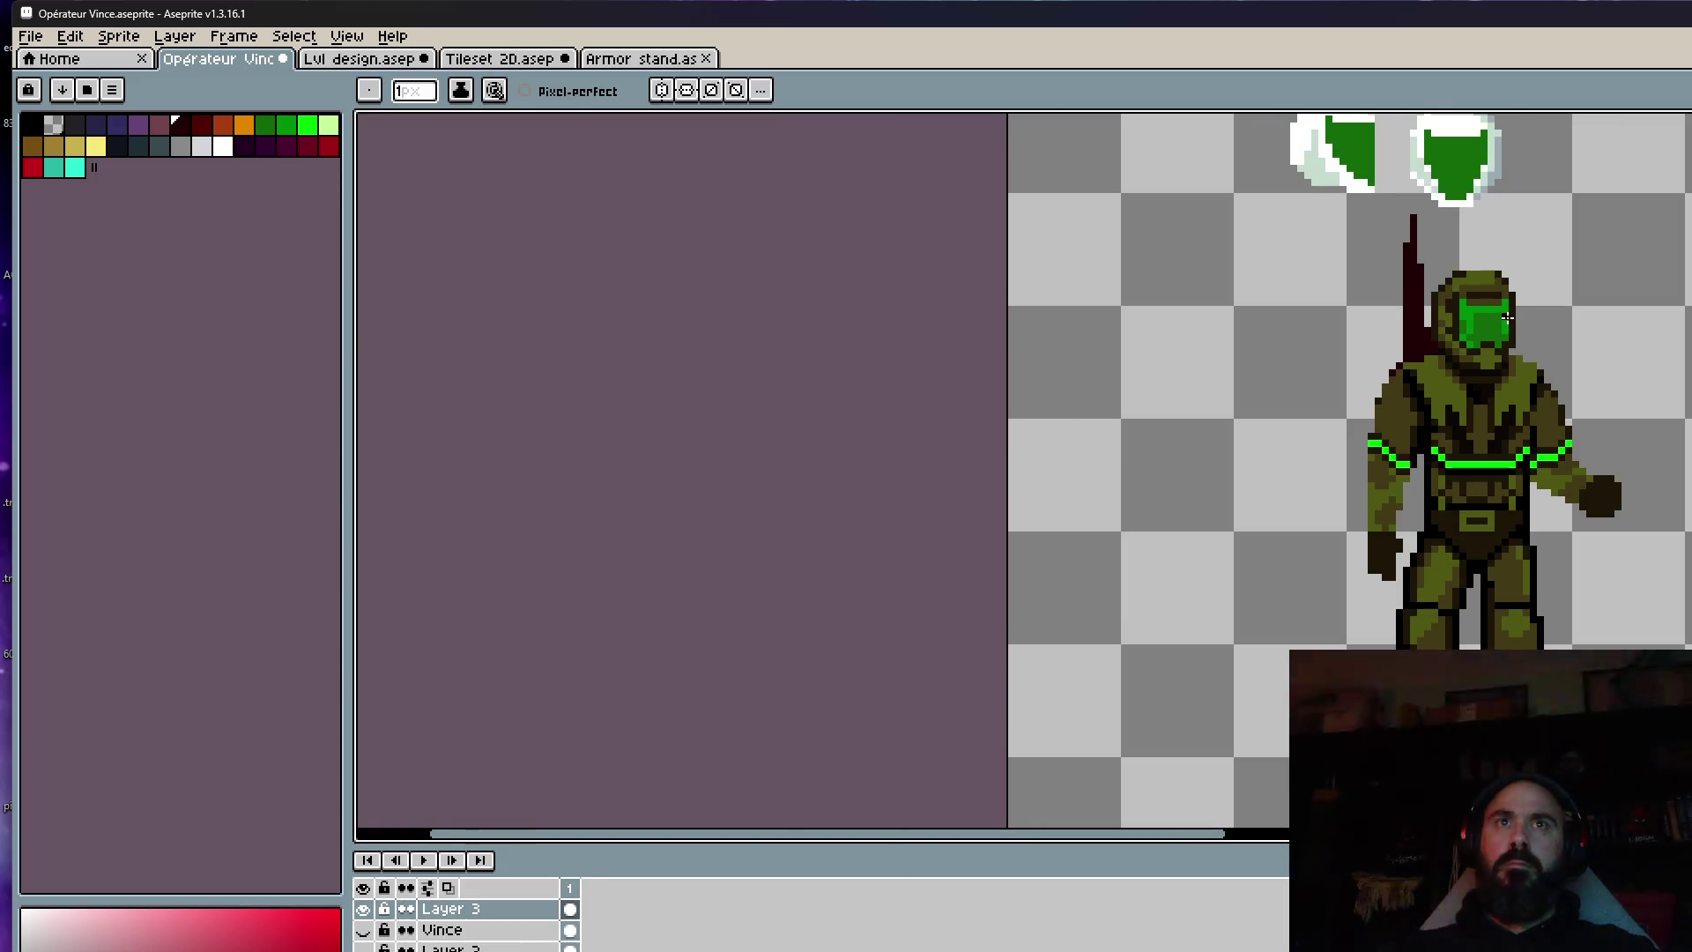
scroll(1365, 353, "up", 3)
scroll(1413, 388, "up", 7)
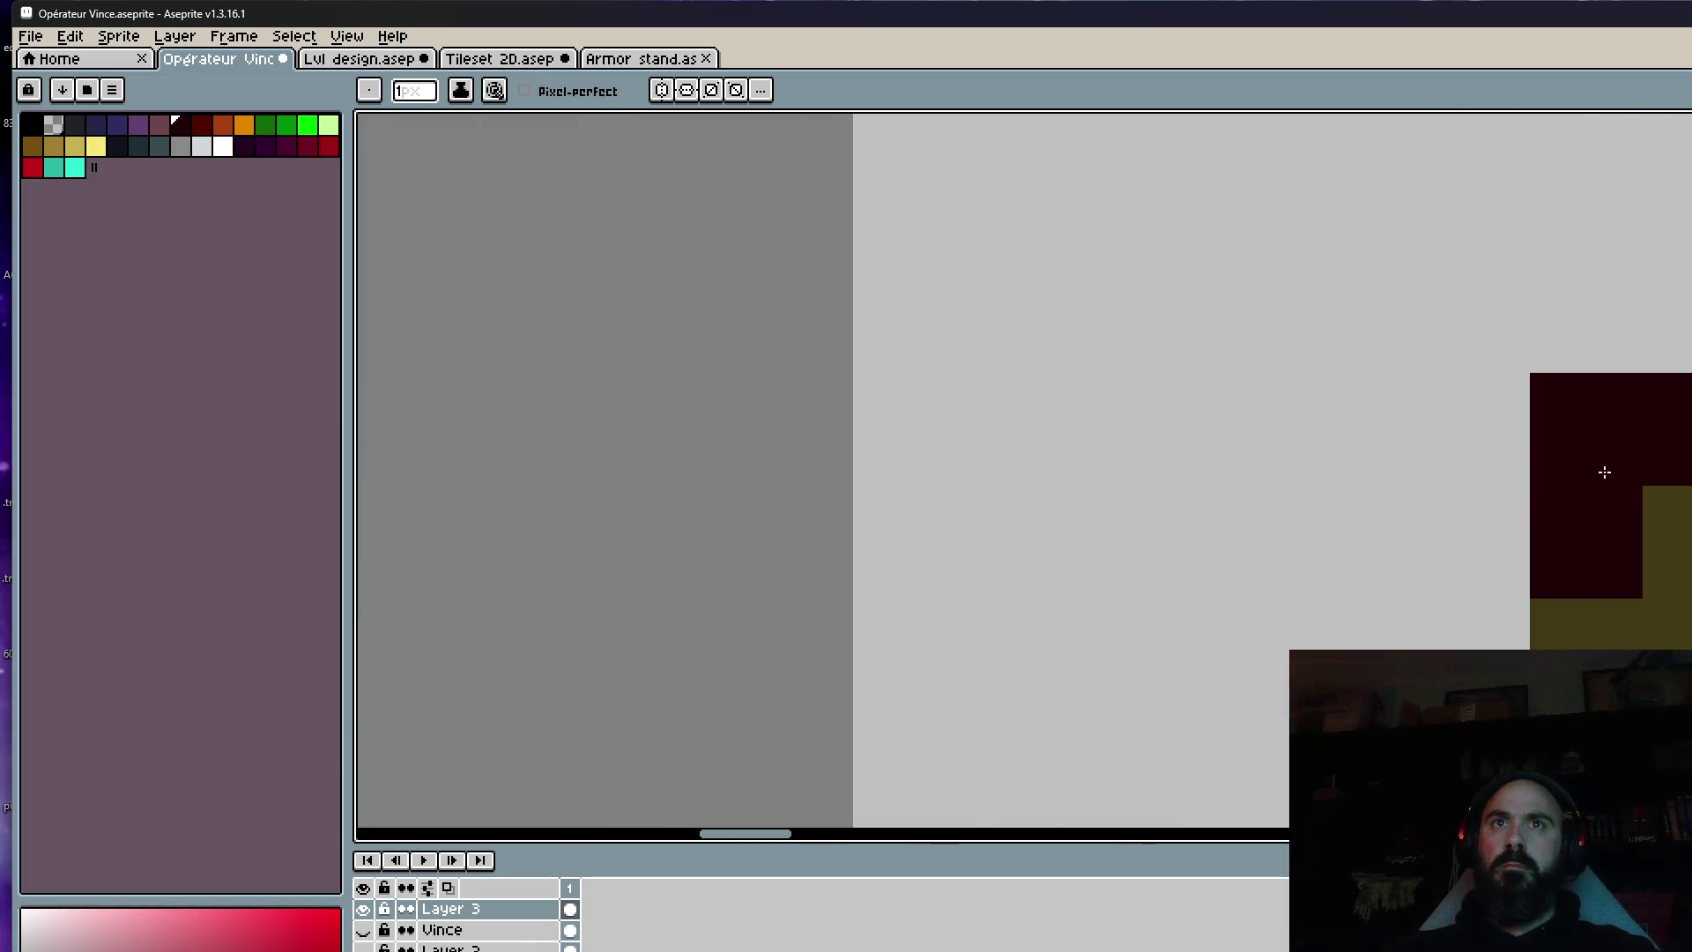
scroll(1549, 415, "down", 4)
scroll(1366, 388, "up", 1)
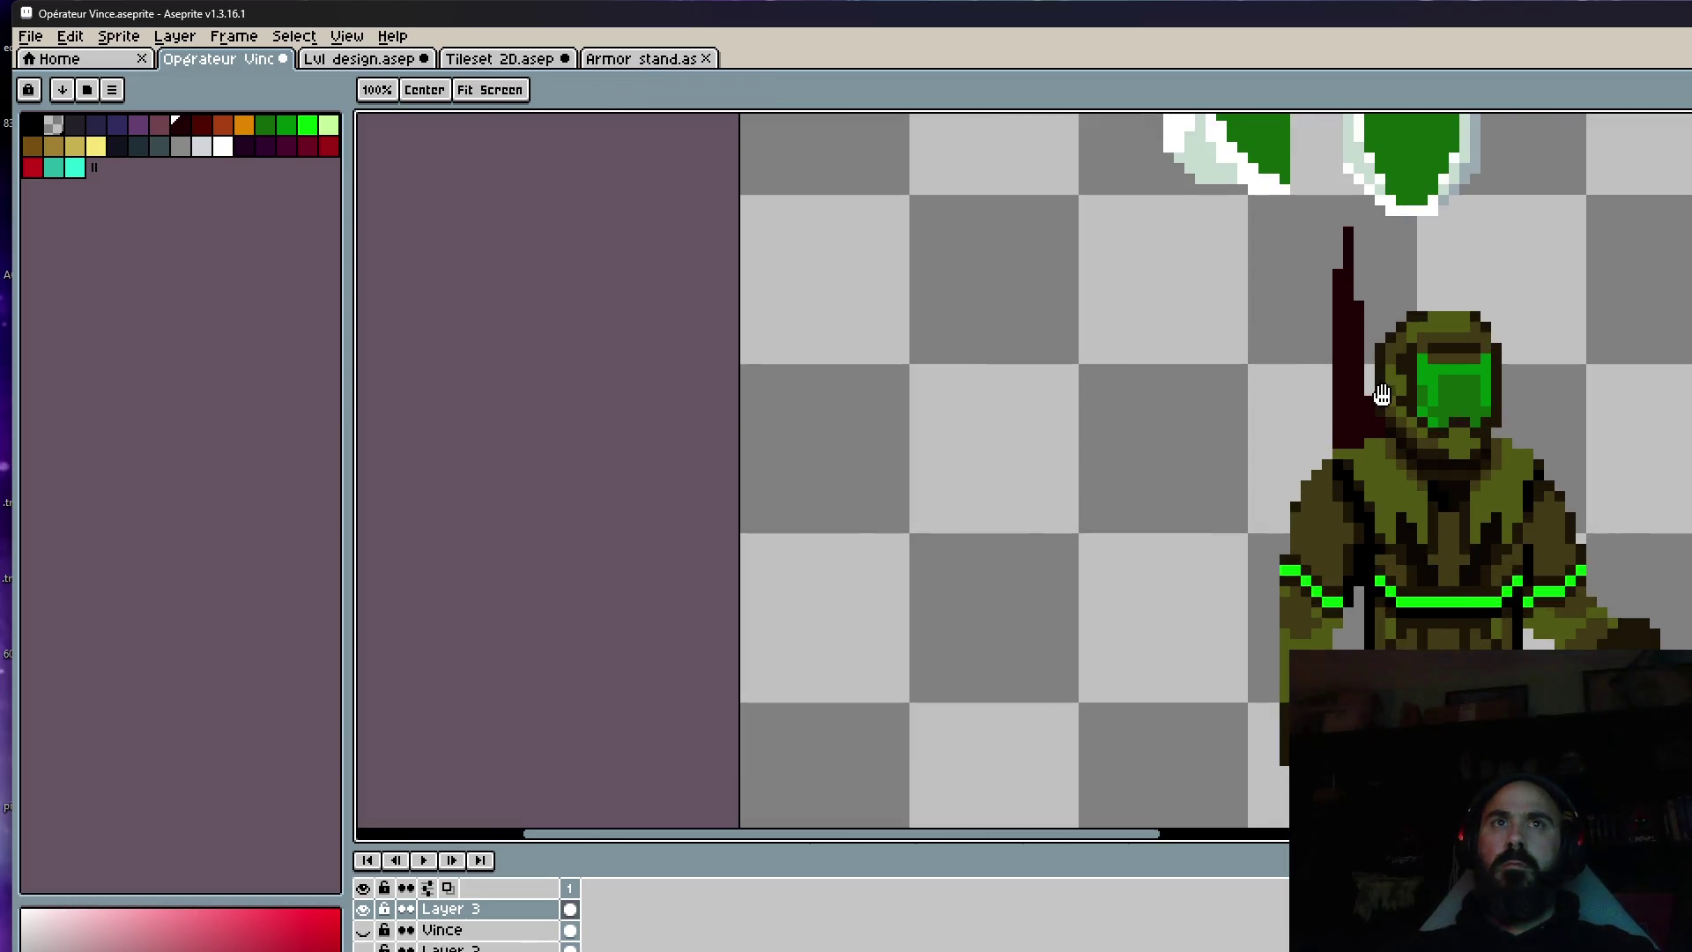
scroll(1369, 379, "down", 4)
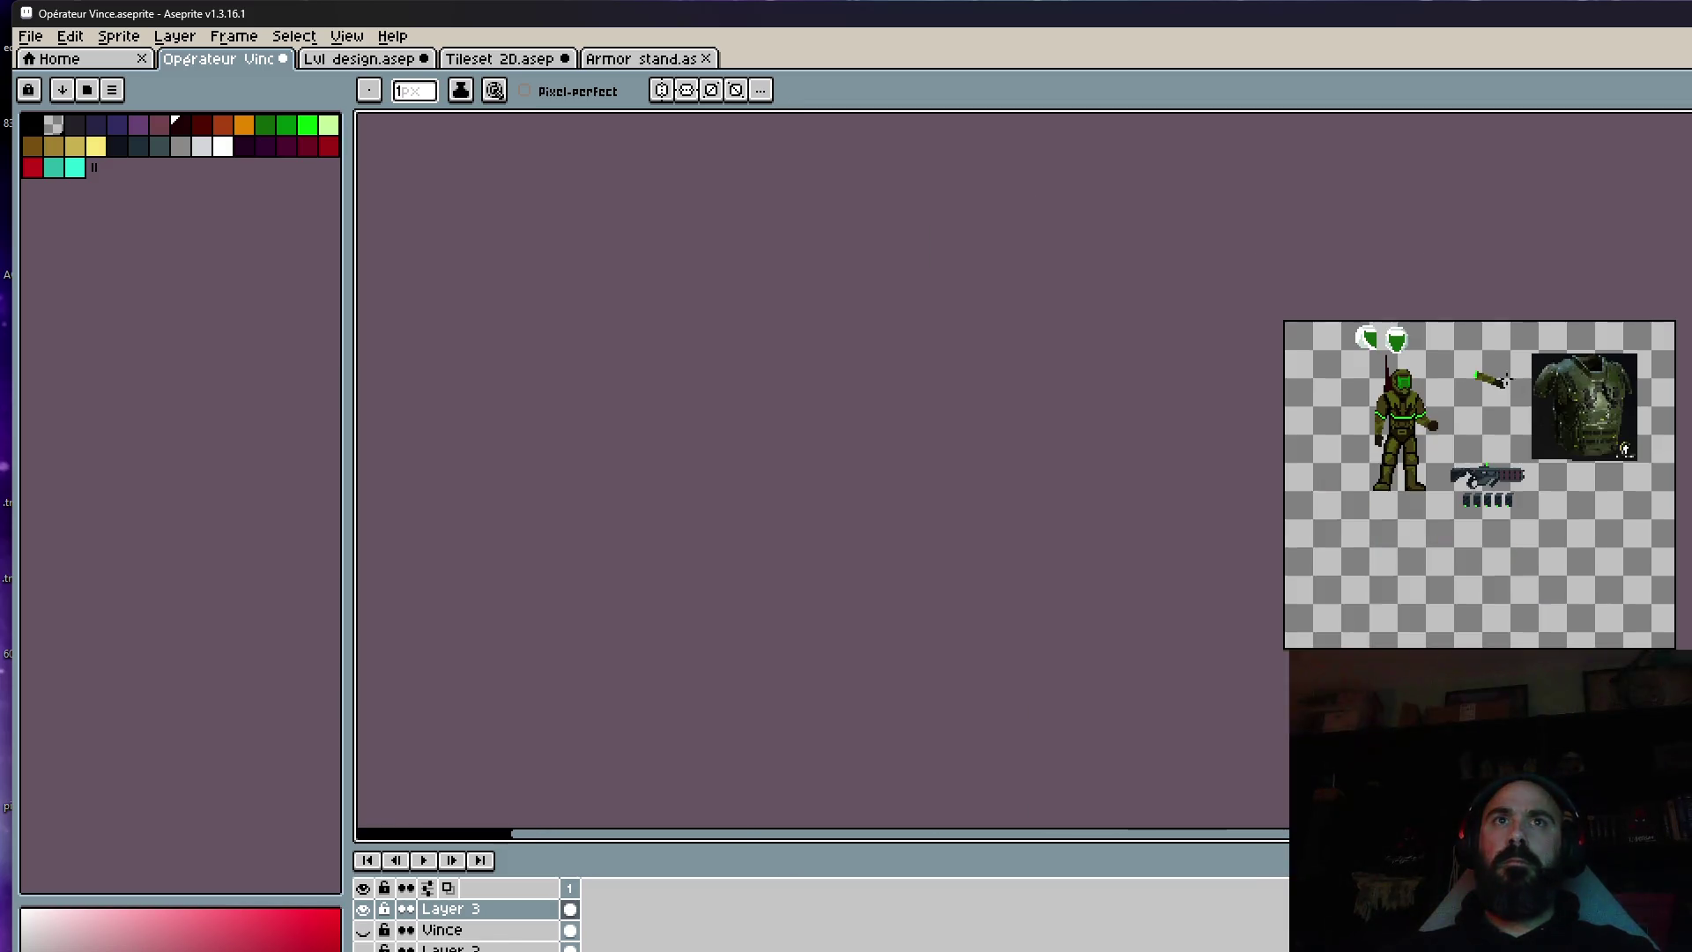
scroll(1507, 370, "up", 3)
scroll(1216, 420, "up", 2)
mouse_move(1216, 283)
left_mouse_down()
mouse_move(1219, 445)
mouse_move(1218, 265)
mouse_move(1224, 390)
left_mouse_up()
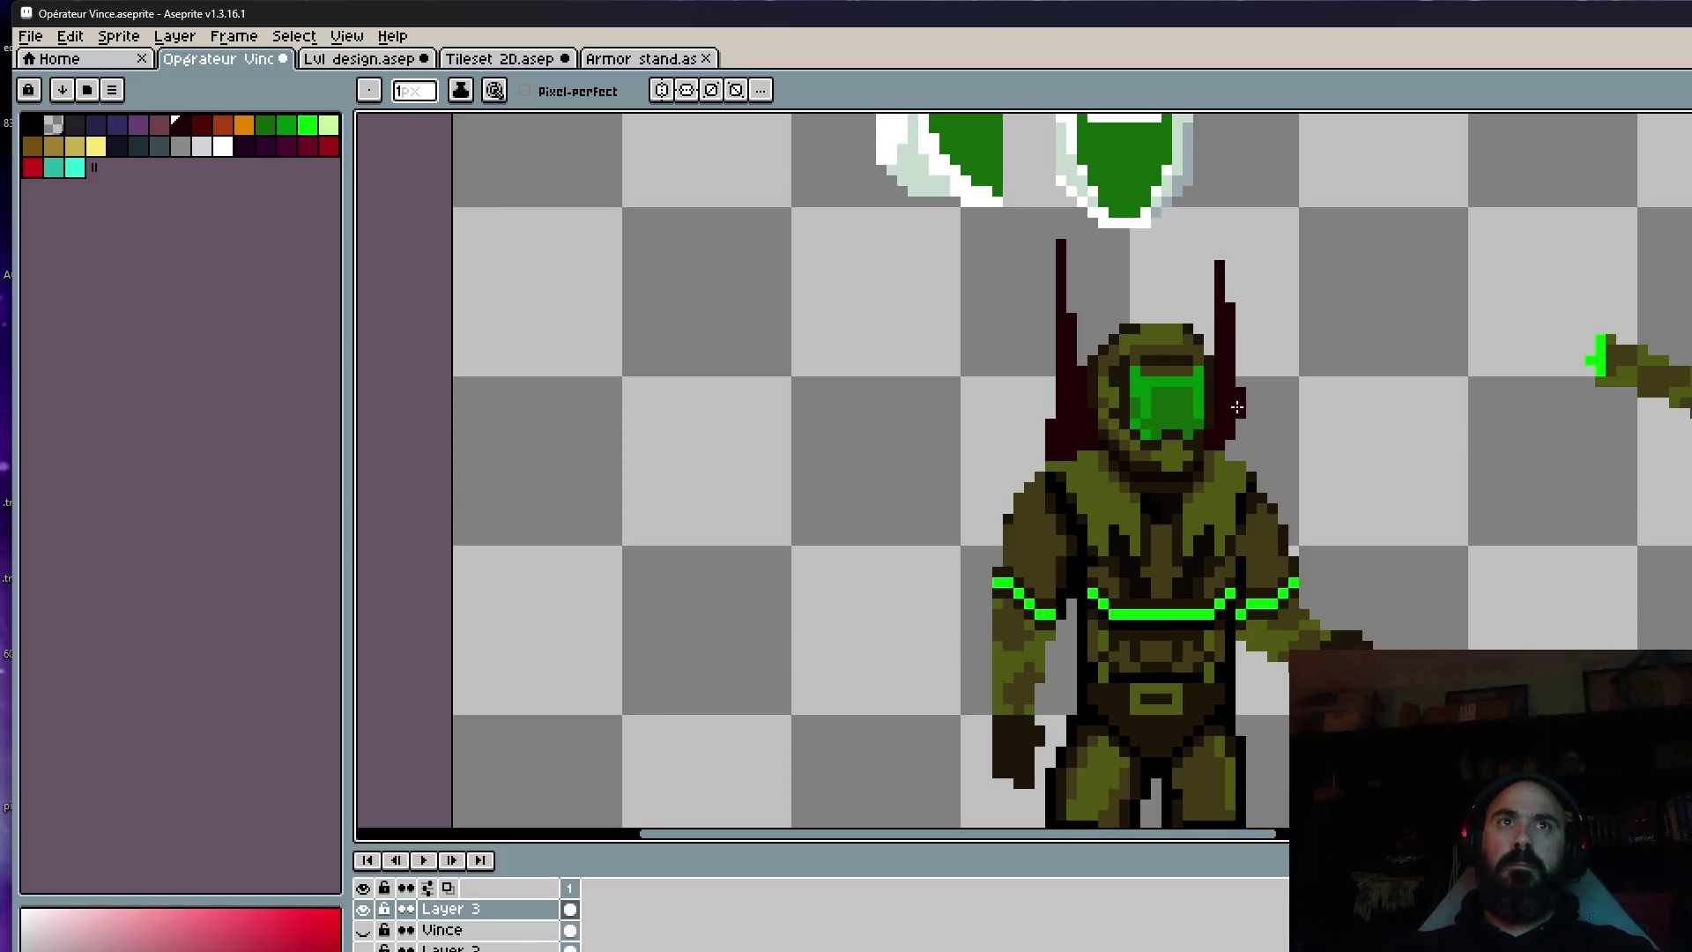
scroll(1251, 432, "down", 3)
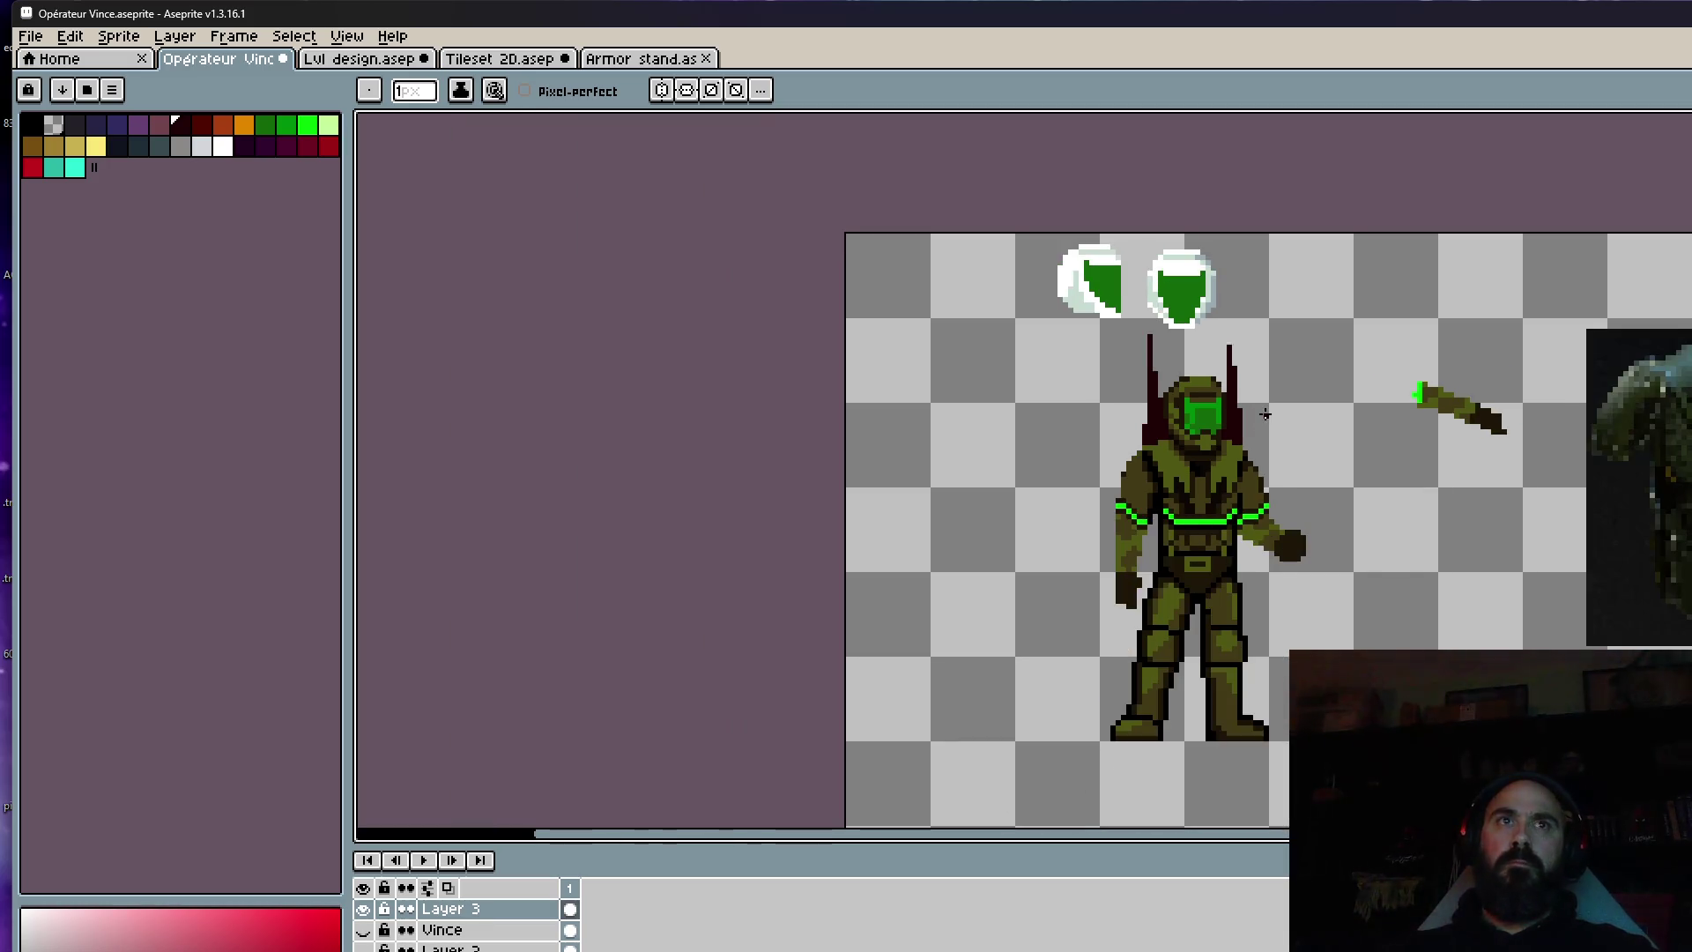
key("ctrl+z")
key("ctrl+z")
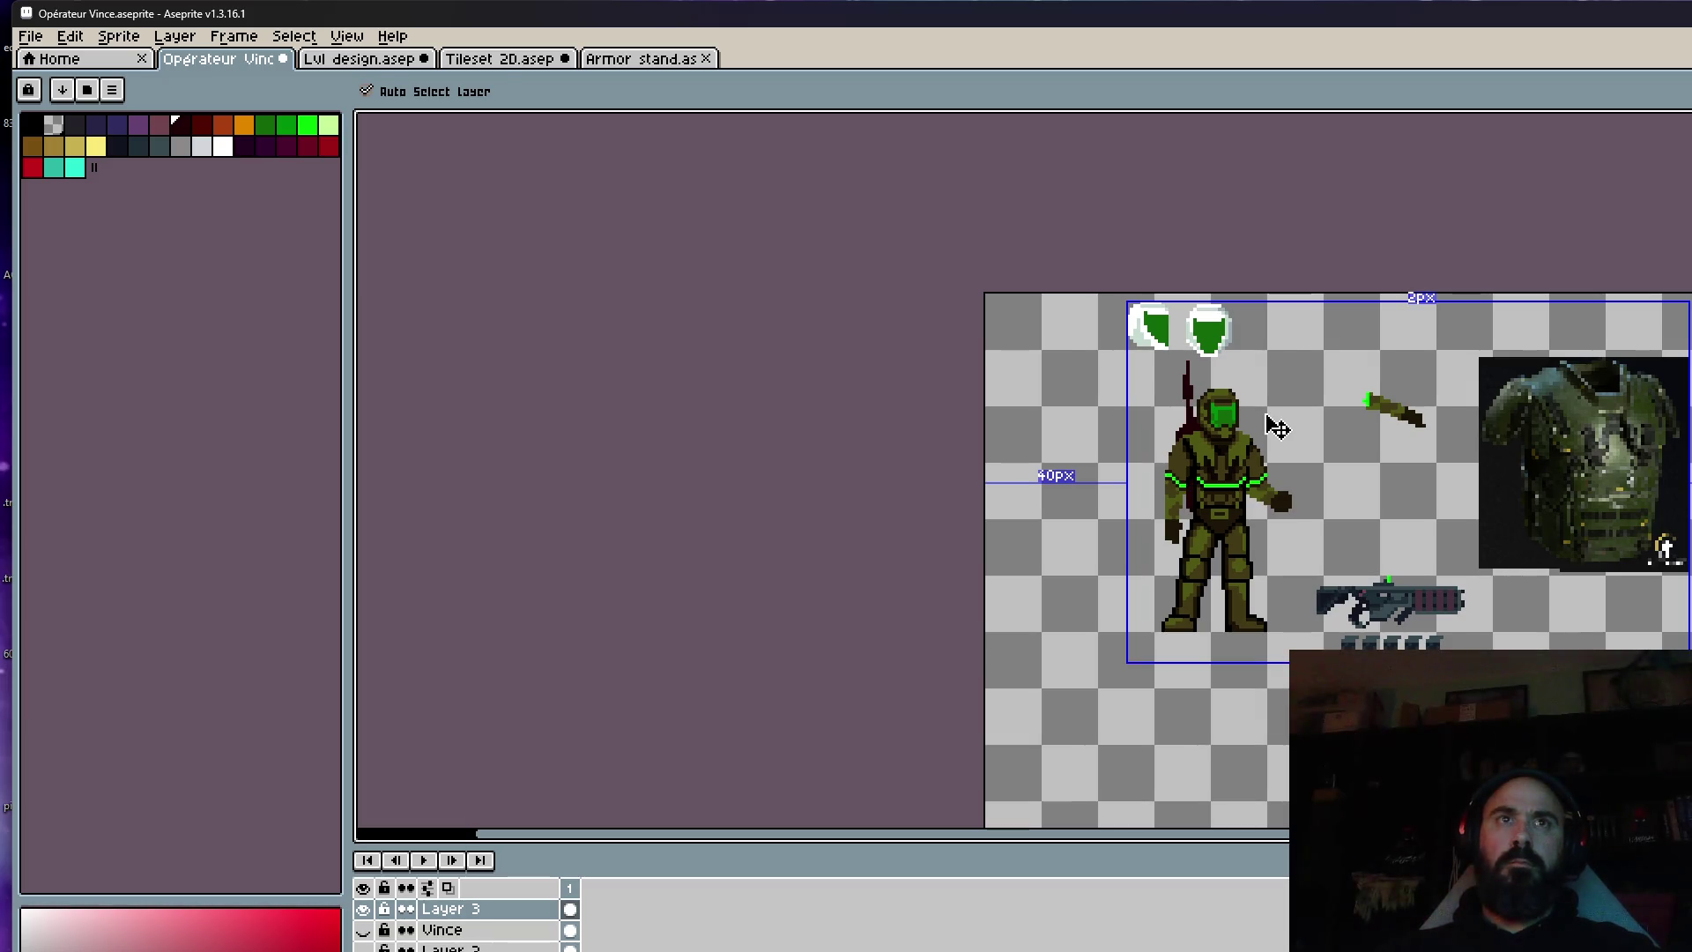
scroll(1260, 441, "up", 4)
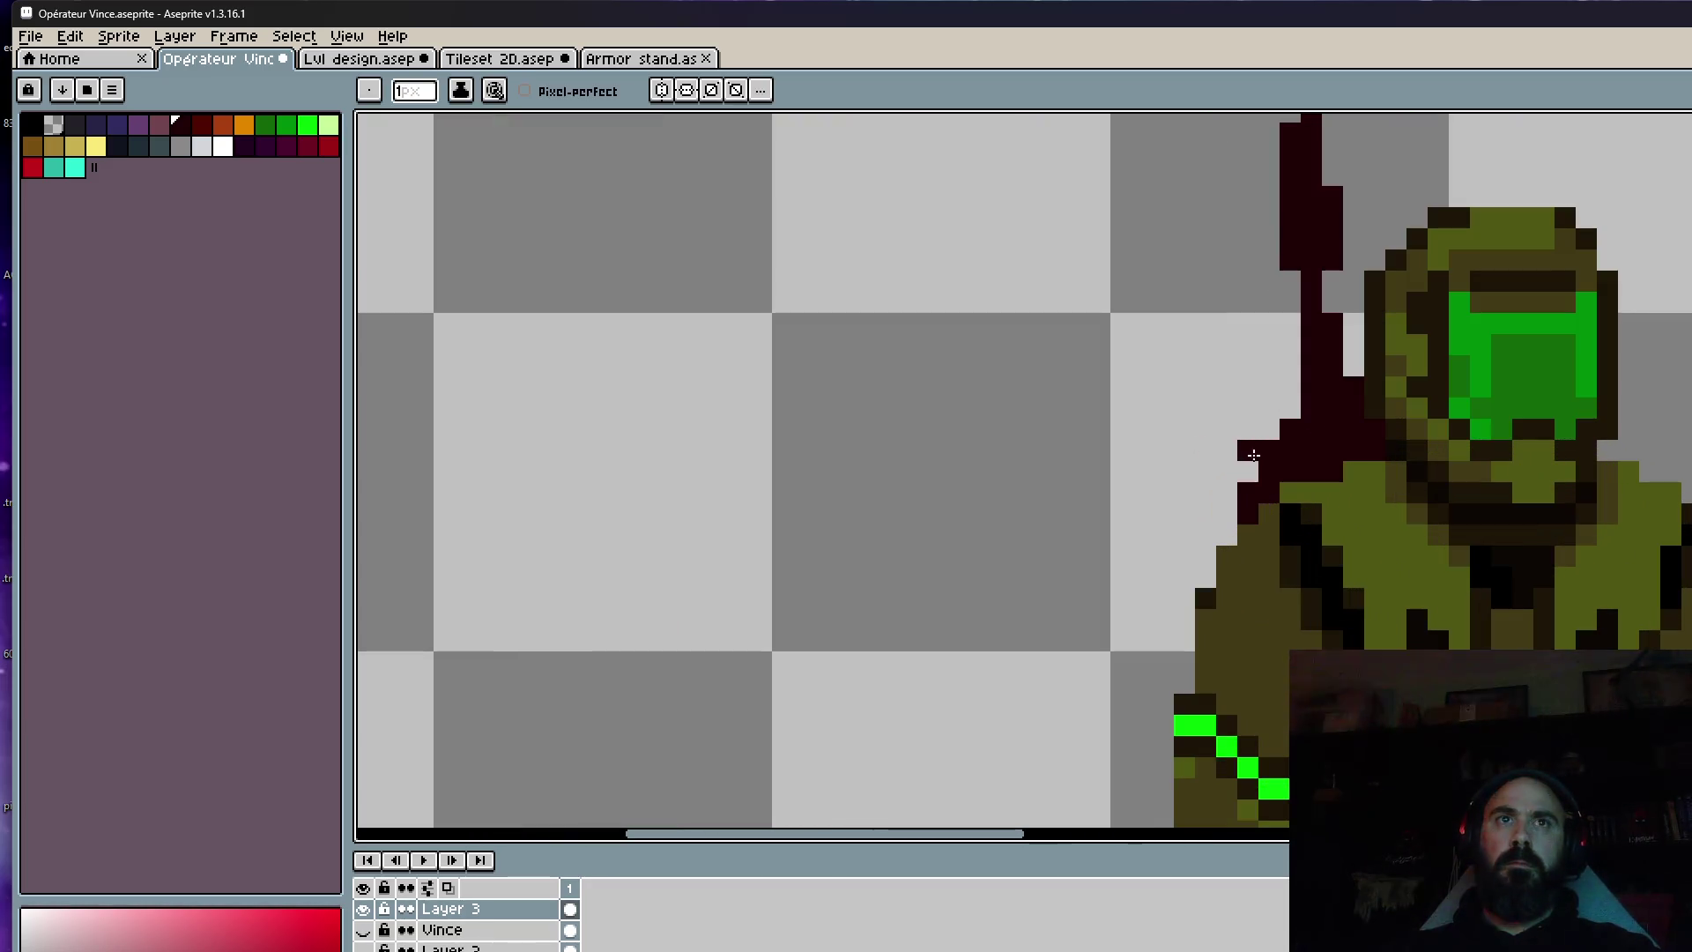
left_click_drag(1285, 141, 1274, 266)
key("ctrl+z")
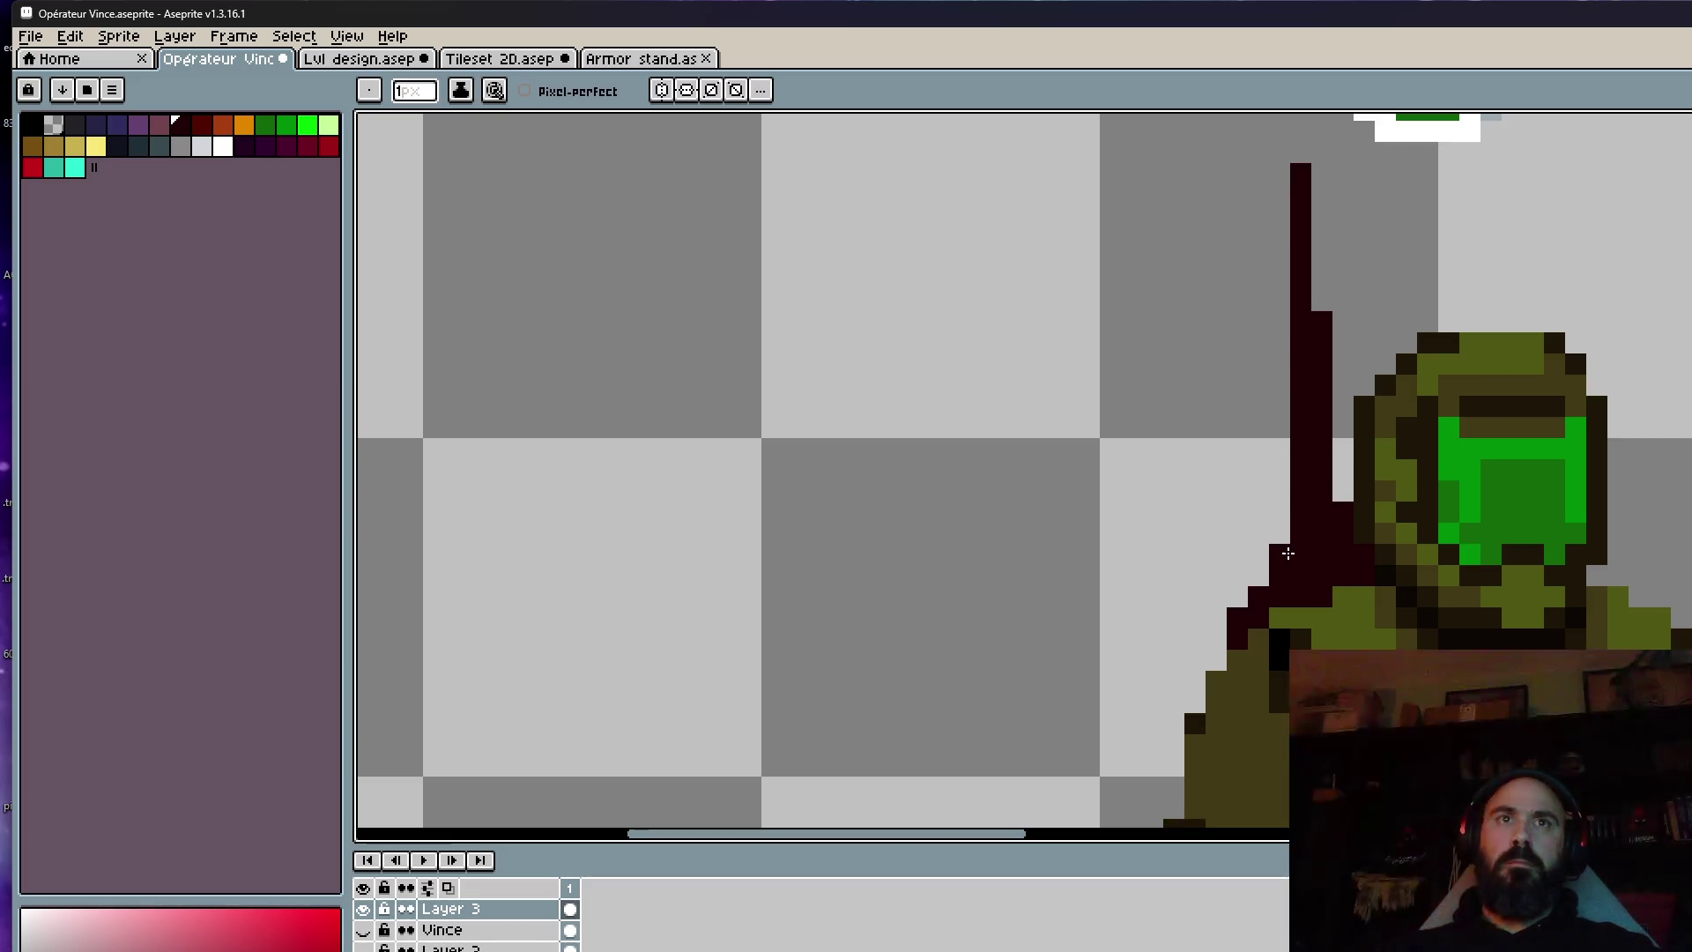
scroll(1287, 553, "down", 3)
scroll(1313, 540, "up", 1)
scroll(1314, 540, "down", 2)
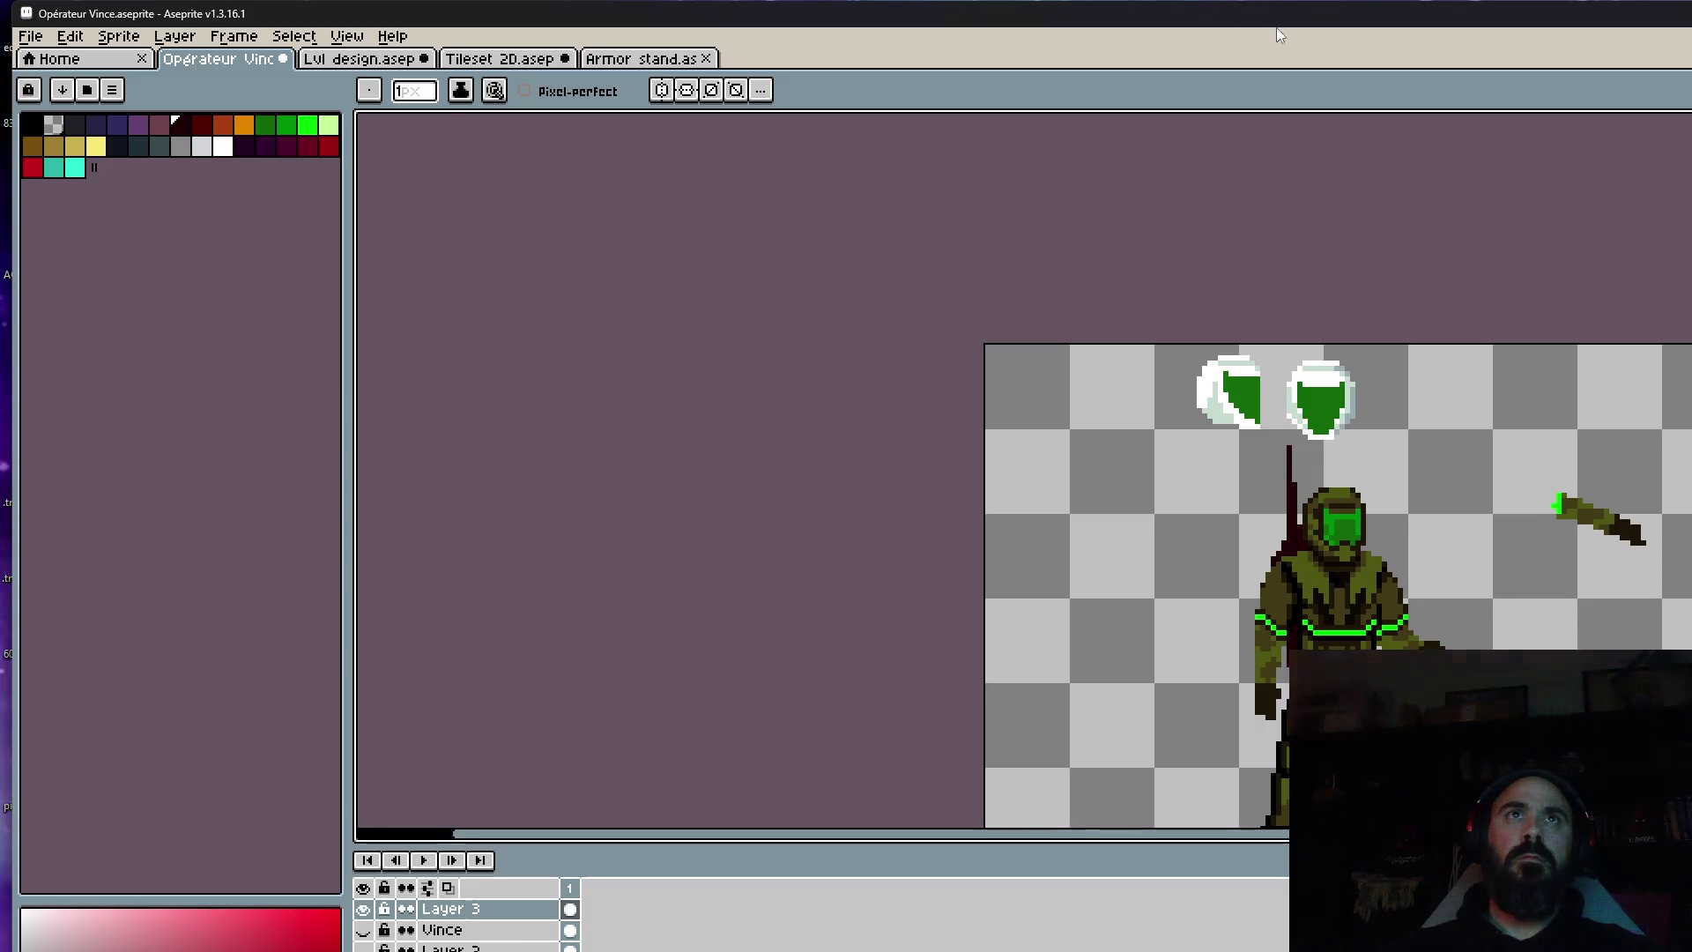
scroll(1239, 458, "up", 4)
scroll(1239, 458, "down", 4)
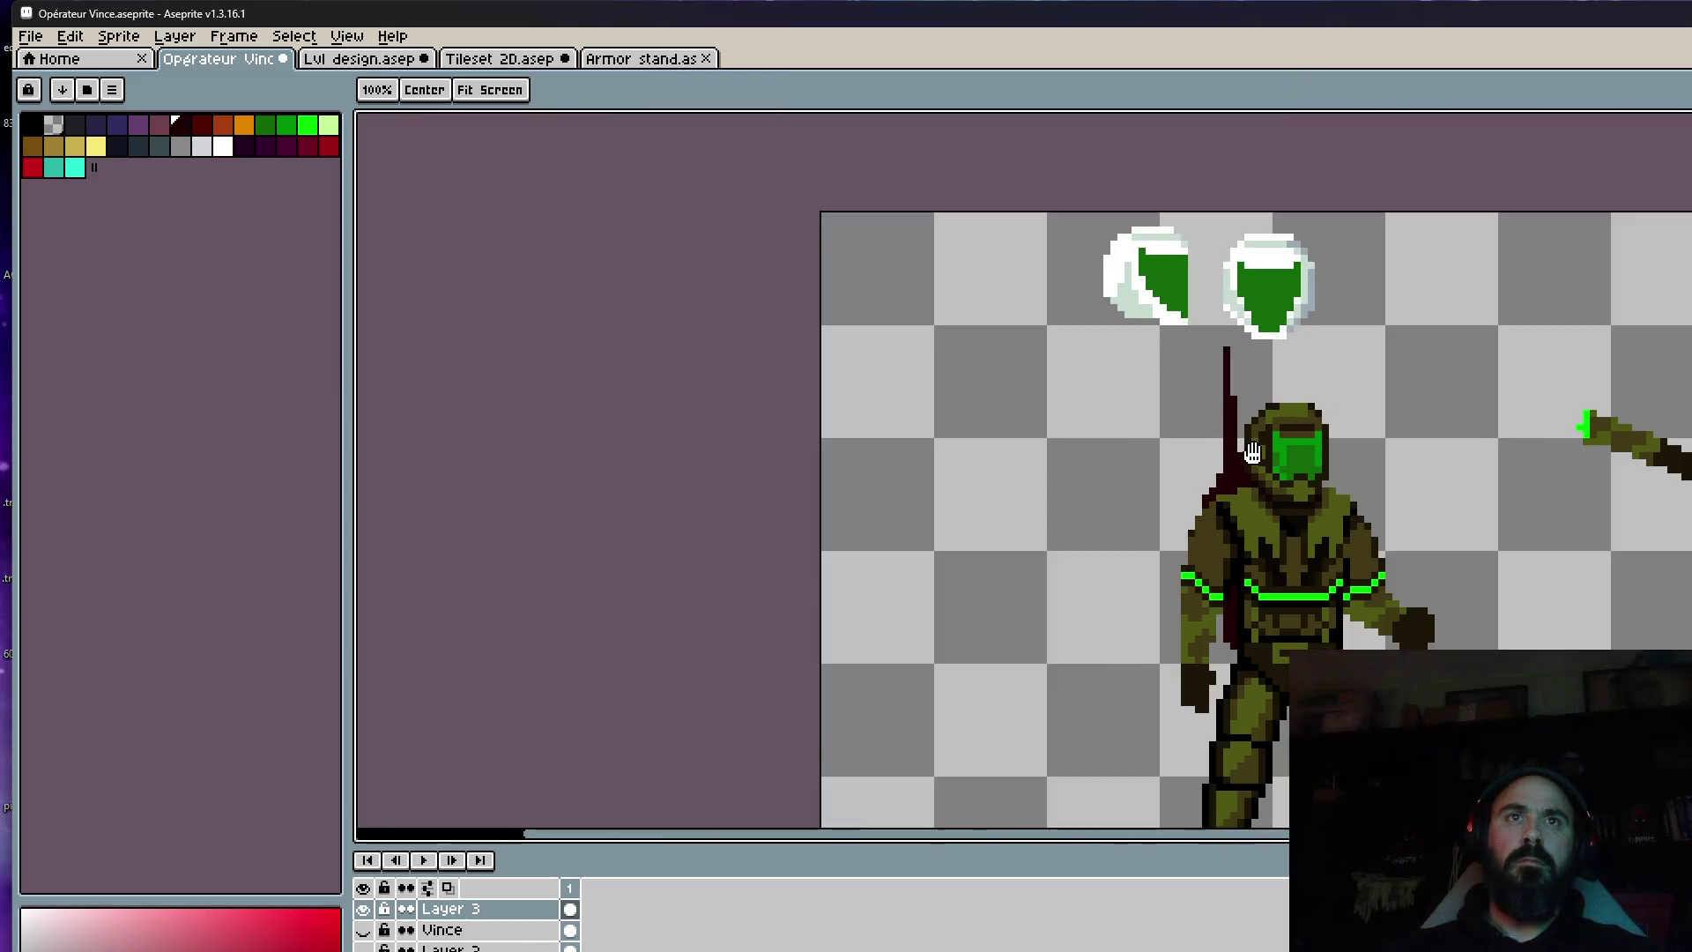
scroll(1269, 532, "up", 1)
scroll(1270, 532, "up", 3)
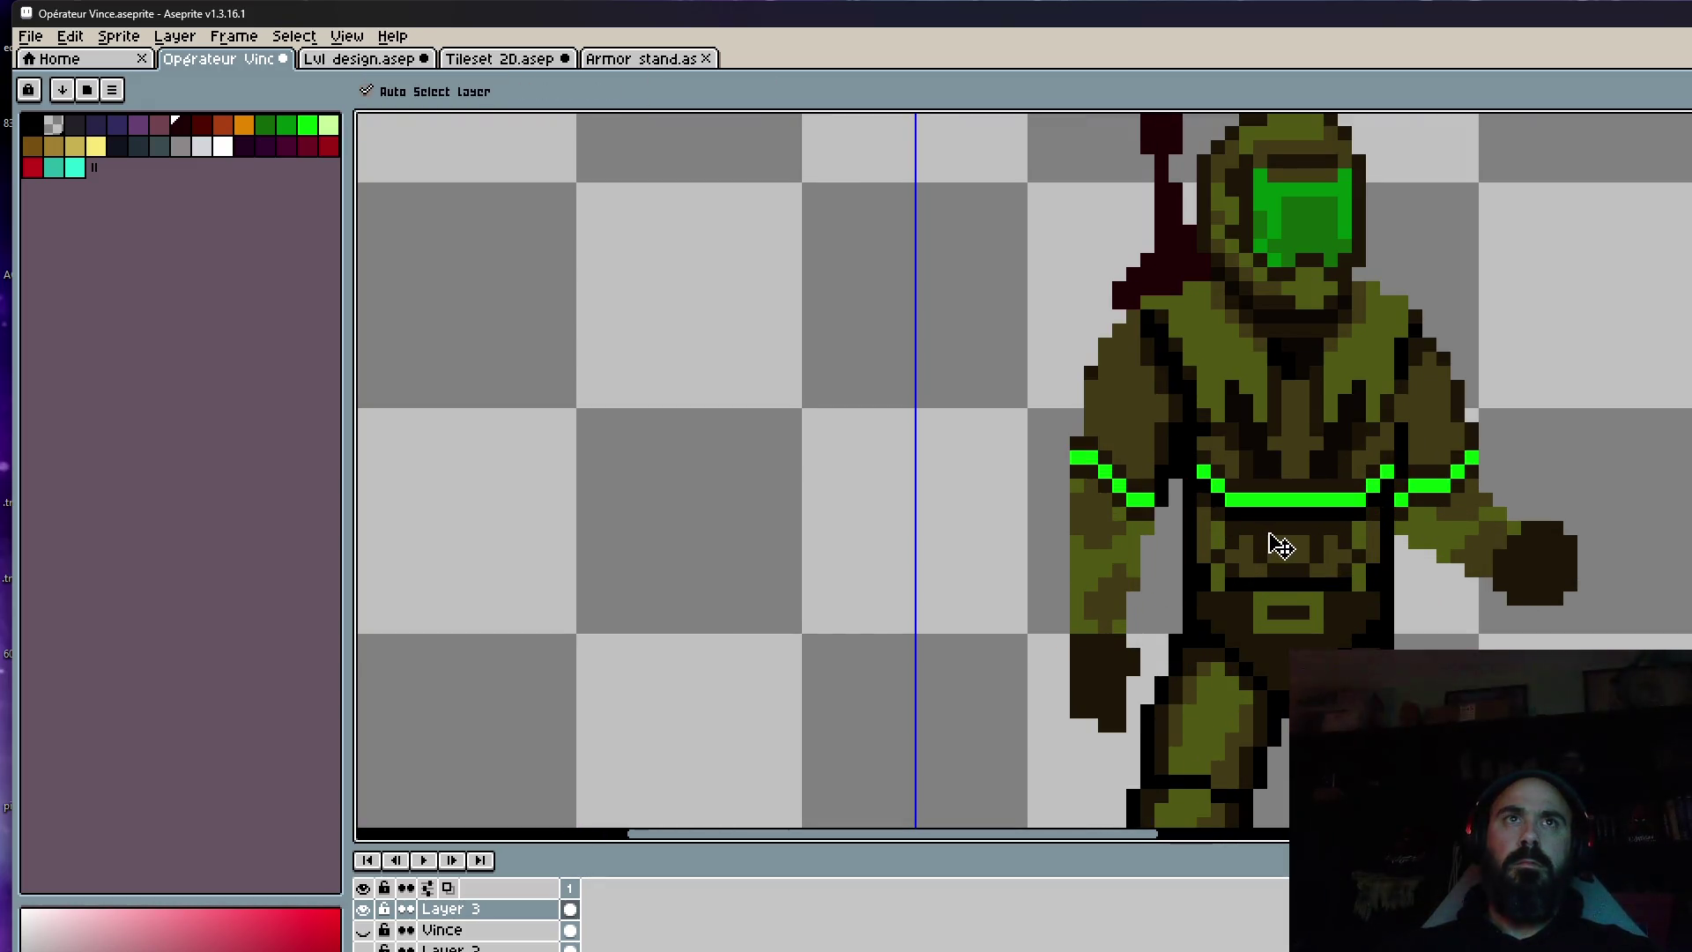
key("b")
scroll(1269, 532, "down", 3)
scroll(1269, 532, "down", 1)
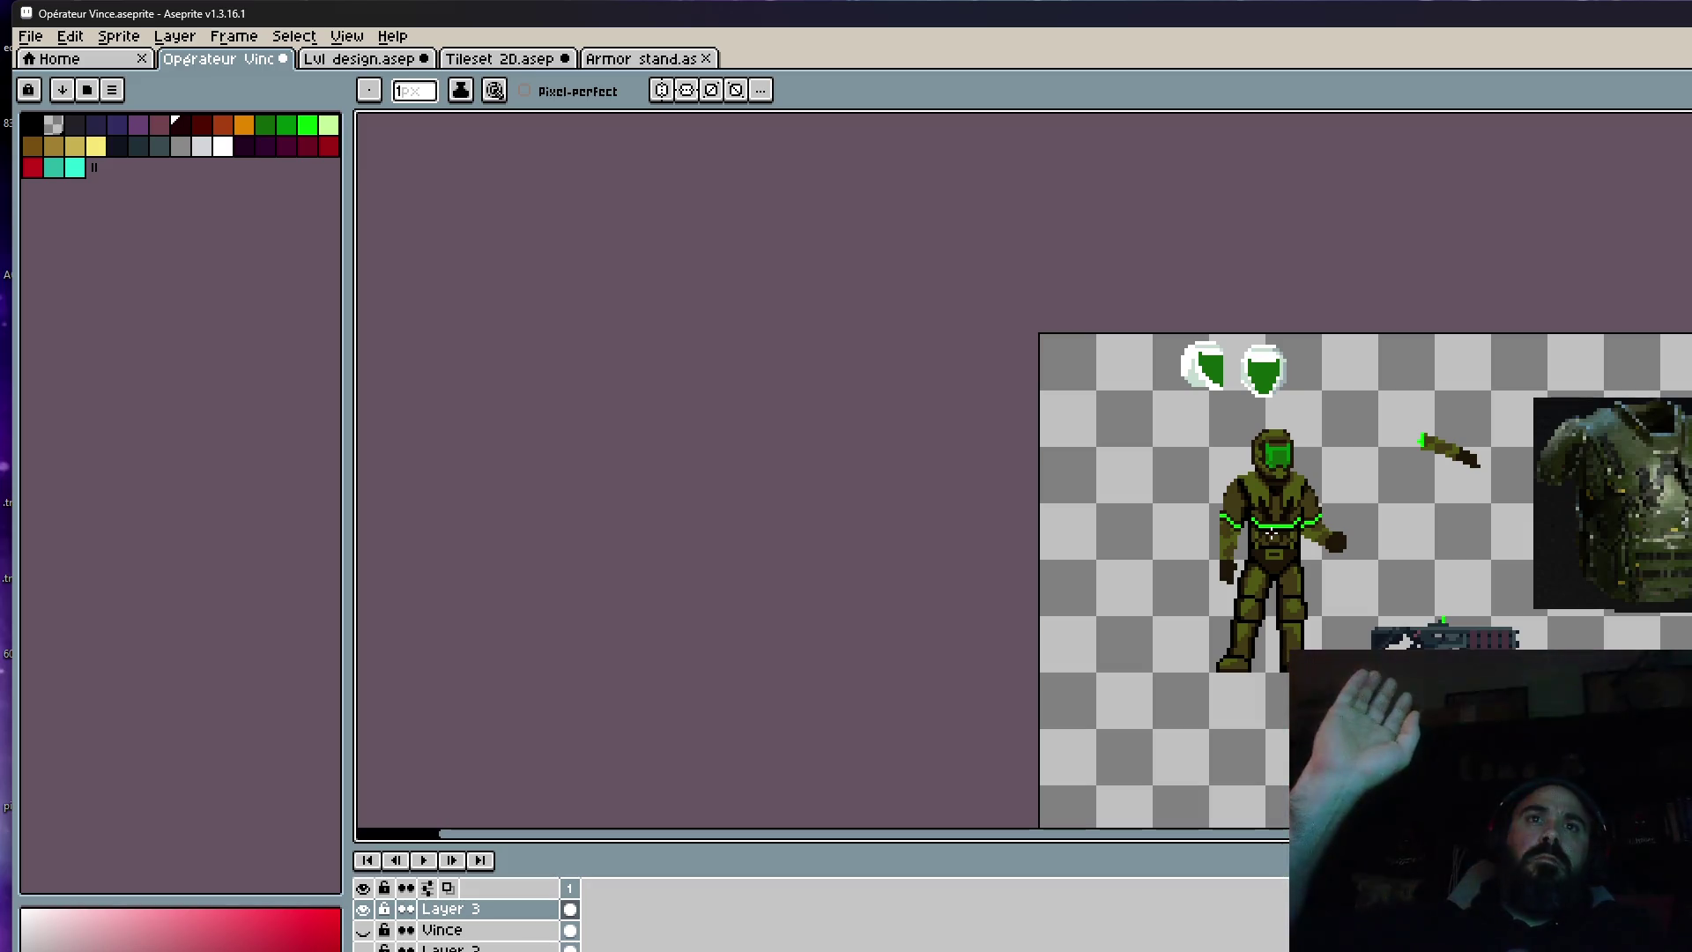
scroll(1225, 648, "up", 2)
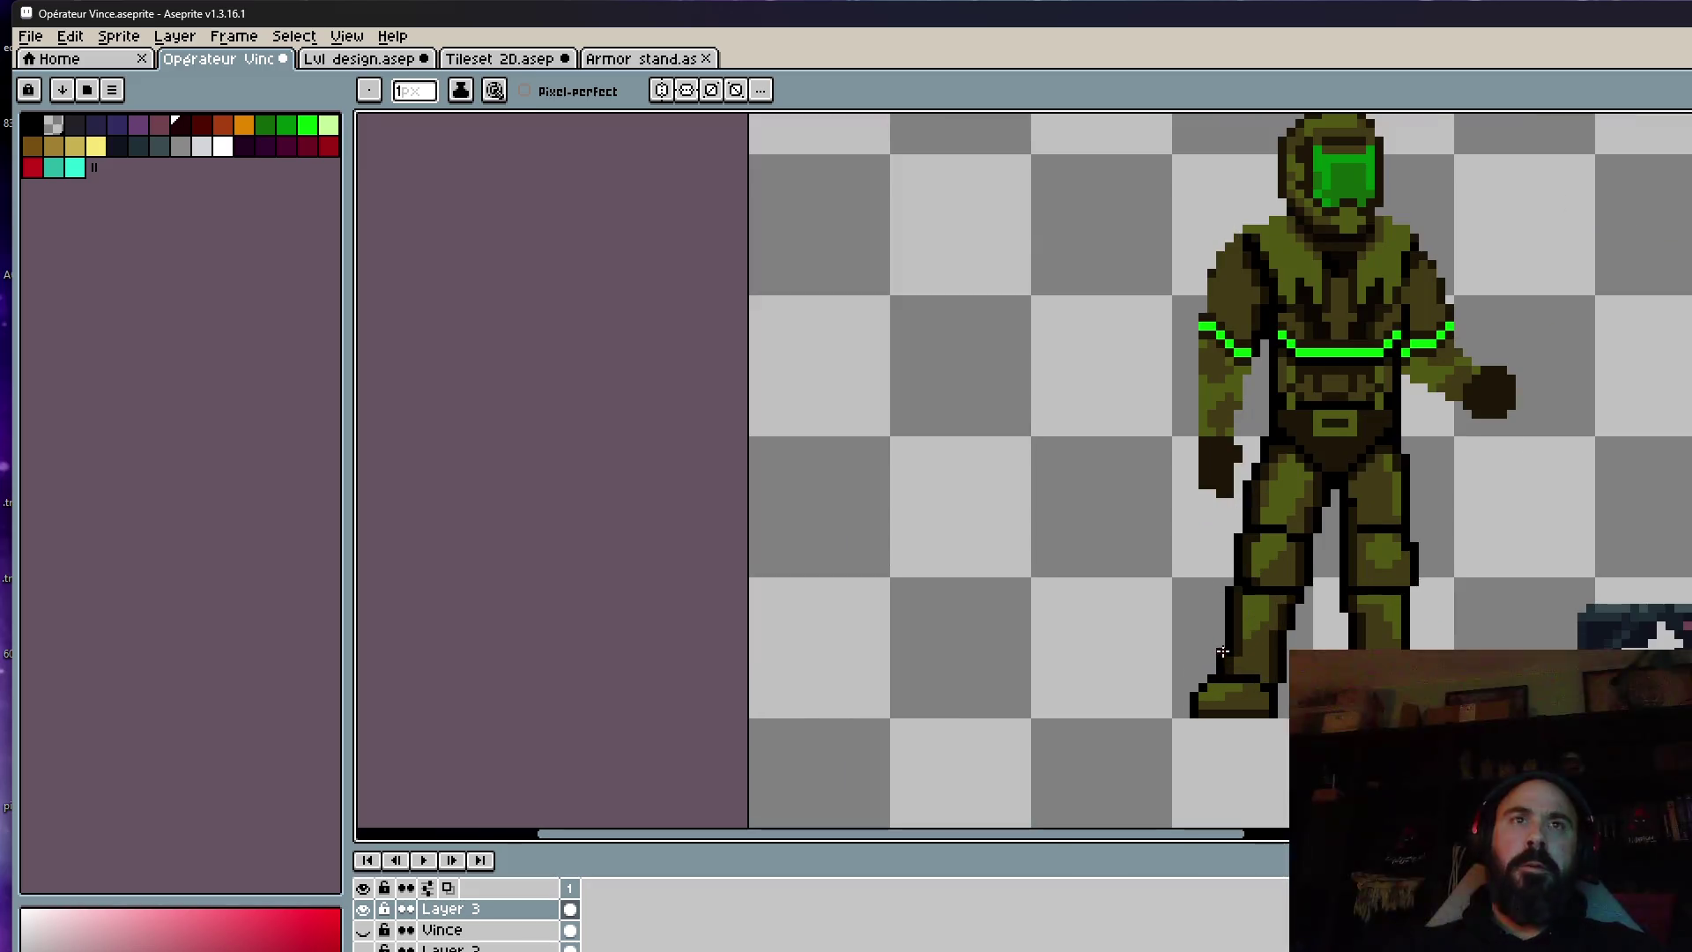
Lasso the leg area and delete it, then undo the unwanted deletion.
key("m")
scroll(1234, 608, "up", 1)
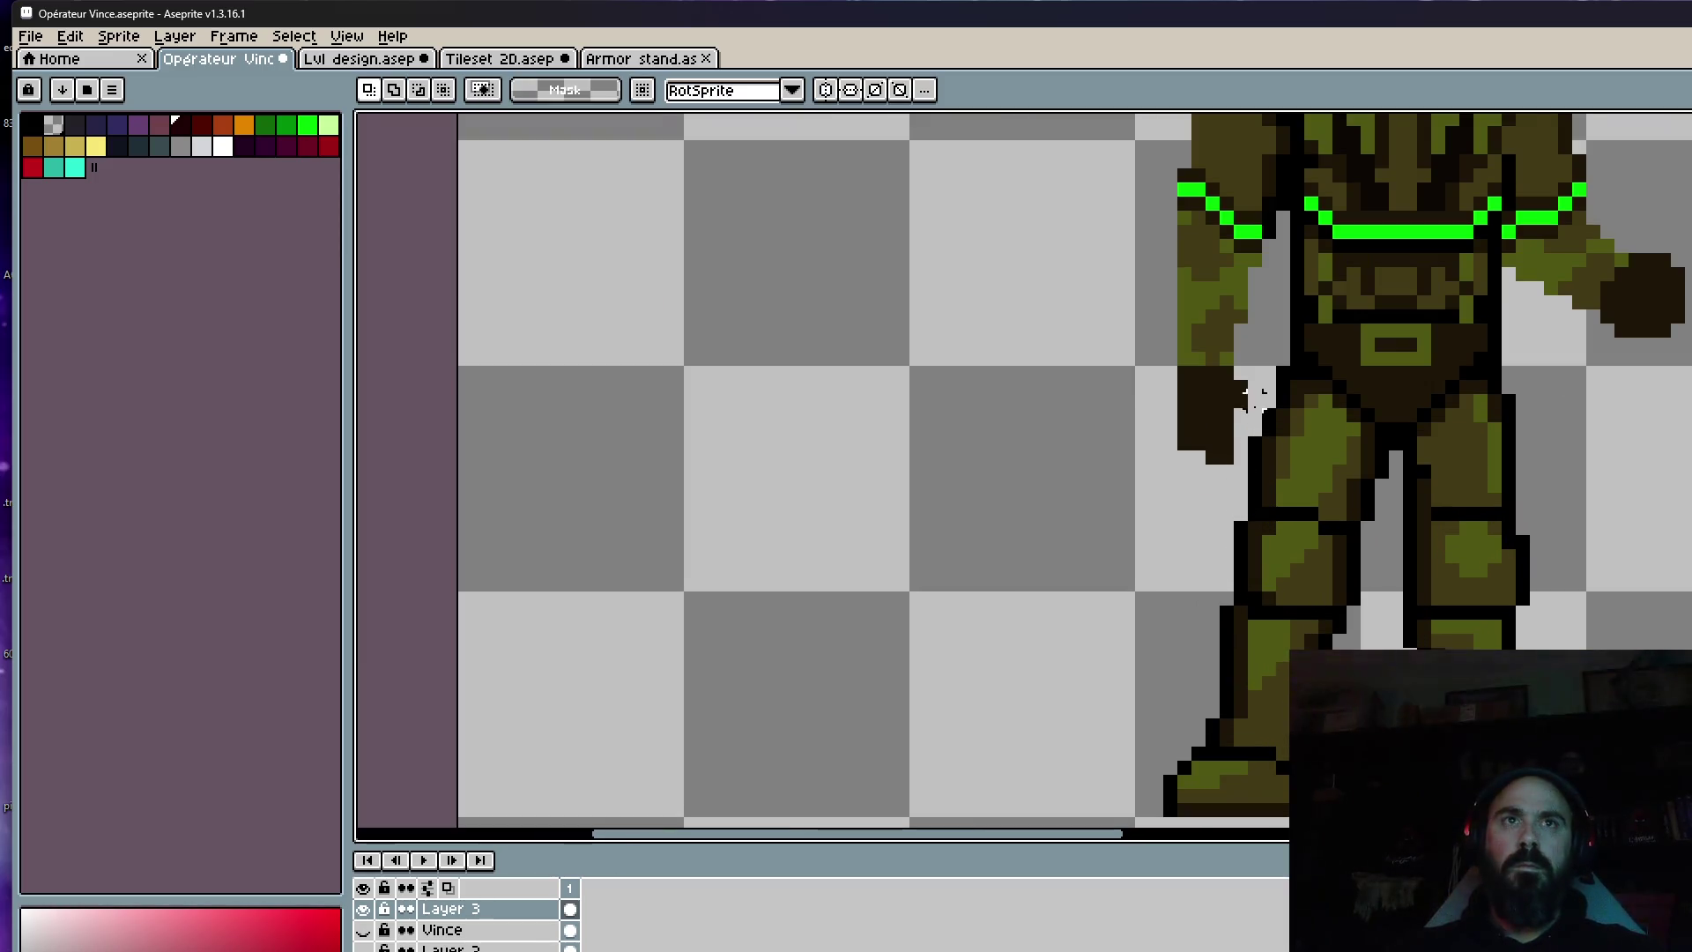
key("q")
mouse_move(1256, 445)
left_mouse_down()
mouse_move(1083, 793)
mouse_move(1357, 599)
mouse_move(1397, 407)
mouse_move(1260, 348)
mouse_move(1092, 661)
mouse_move(1335, 549)
mouse_move(1366, 410)
left_mouse_up()
key("Delete")
key("ctrl+z")
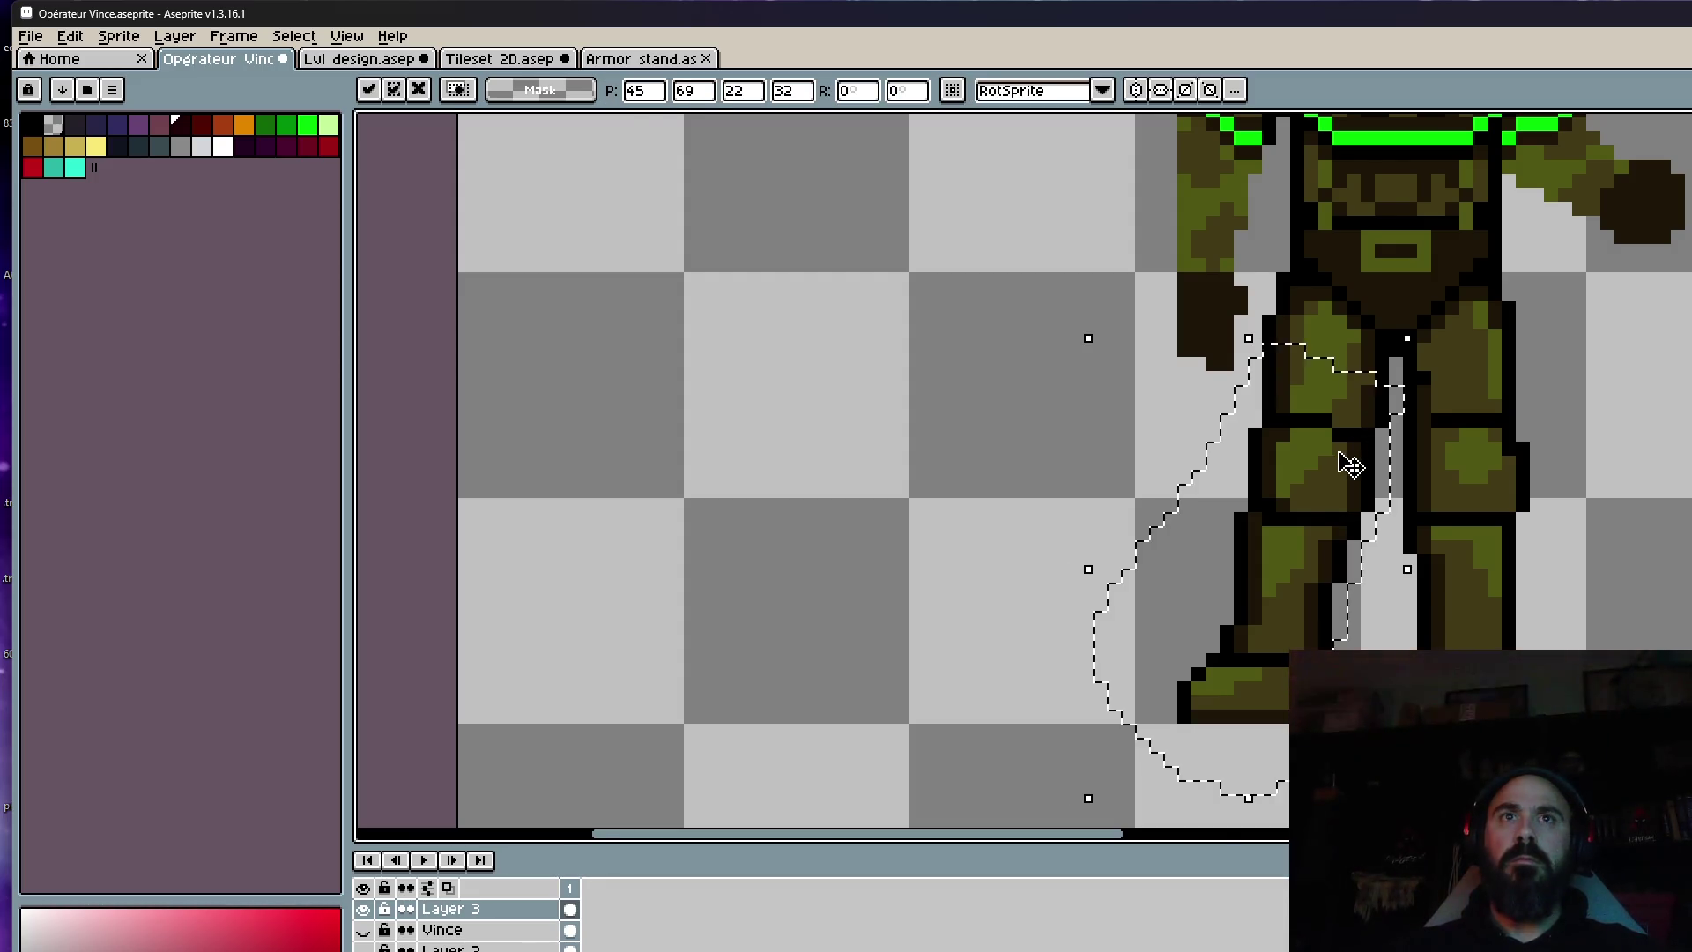
Eyedrop black from the leg outline and paint the grey gap pixel between the legs black.
scroll(1340, 461, "down", 2)
scroll(1421, 476, "down", 2)
scroll(1389, 441, "up", 5)
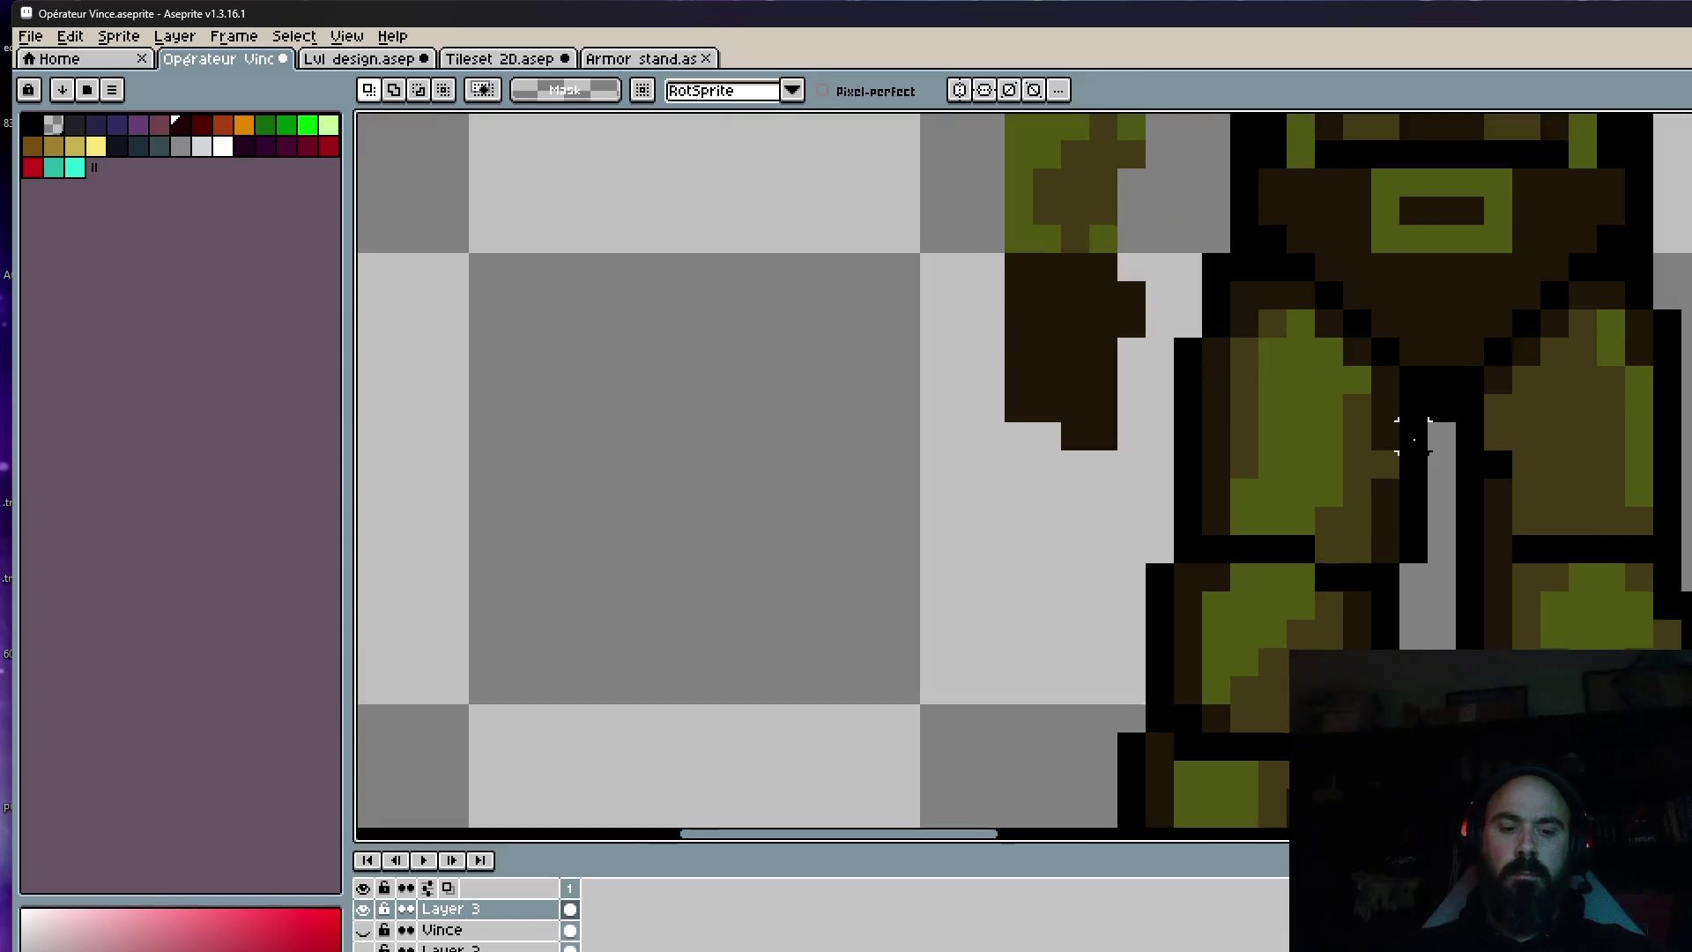
key("i")
left_click(1440, 436)
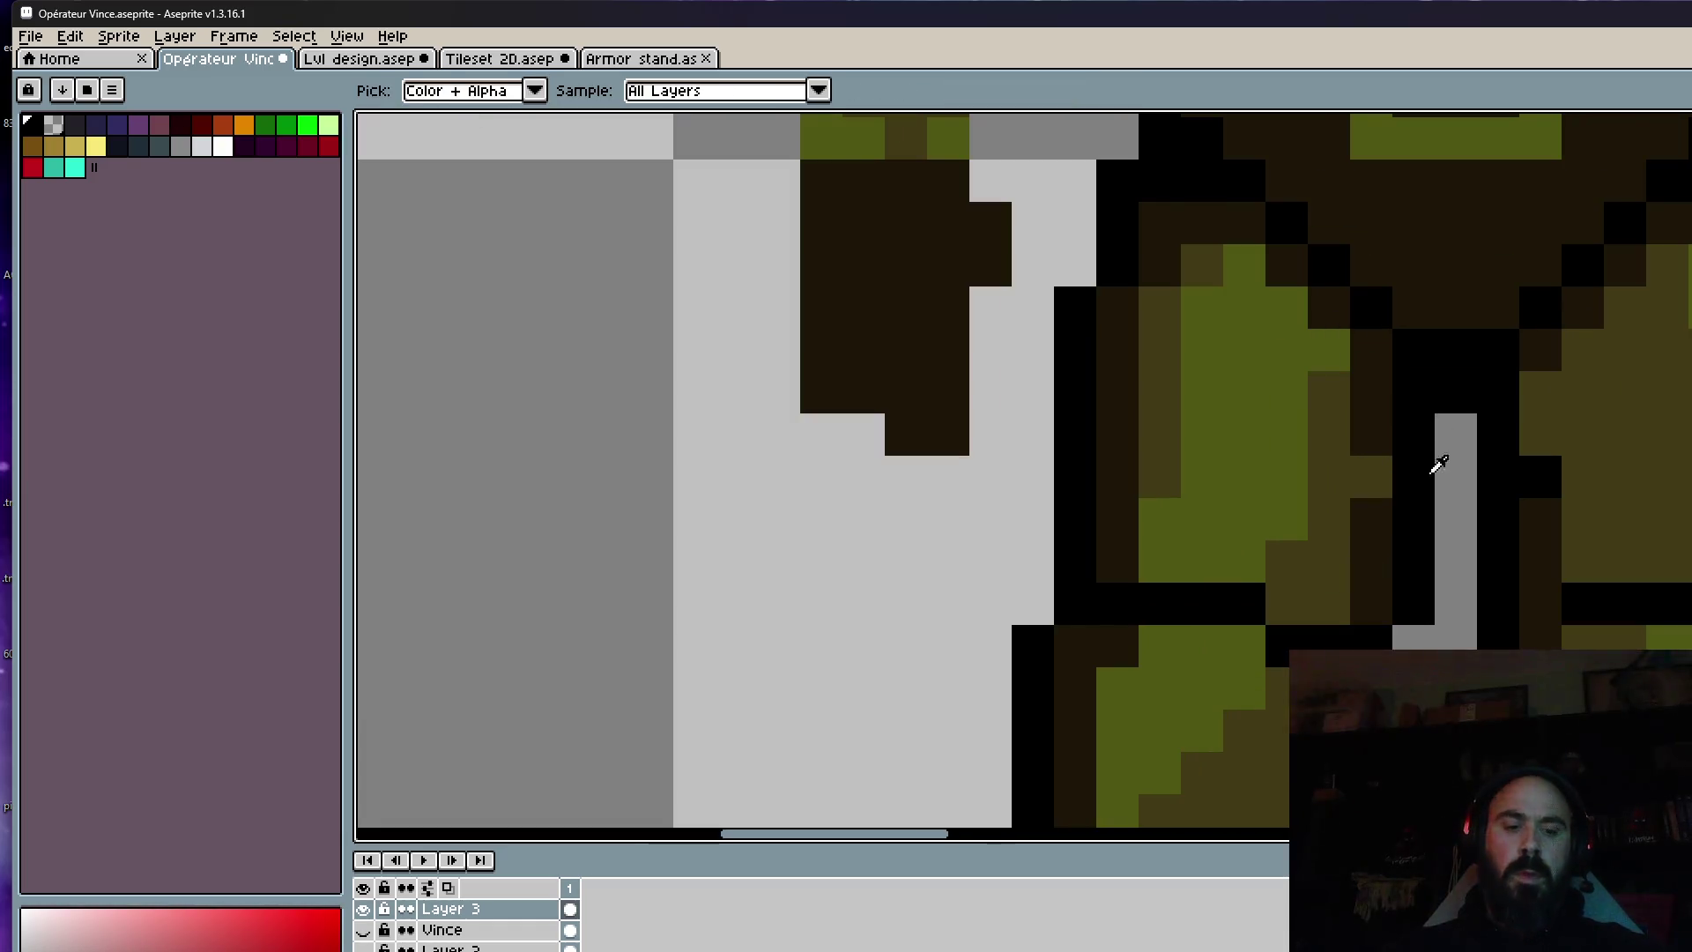
key("b")
left_click(1450, 433)
scroll(1418, 454, "down", 3)
scroll(1418, 454, "up", 3)
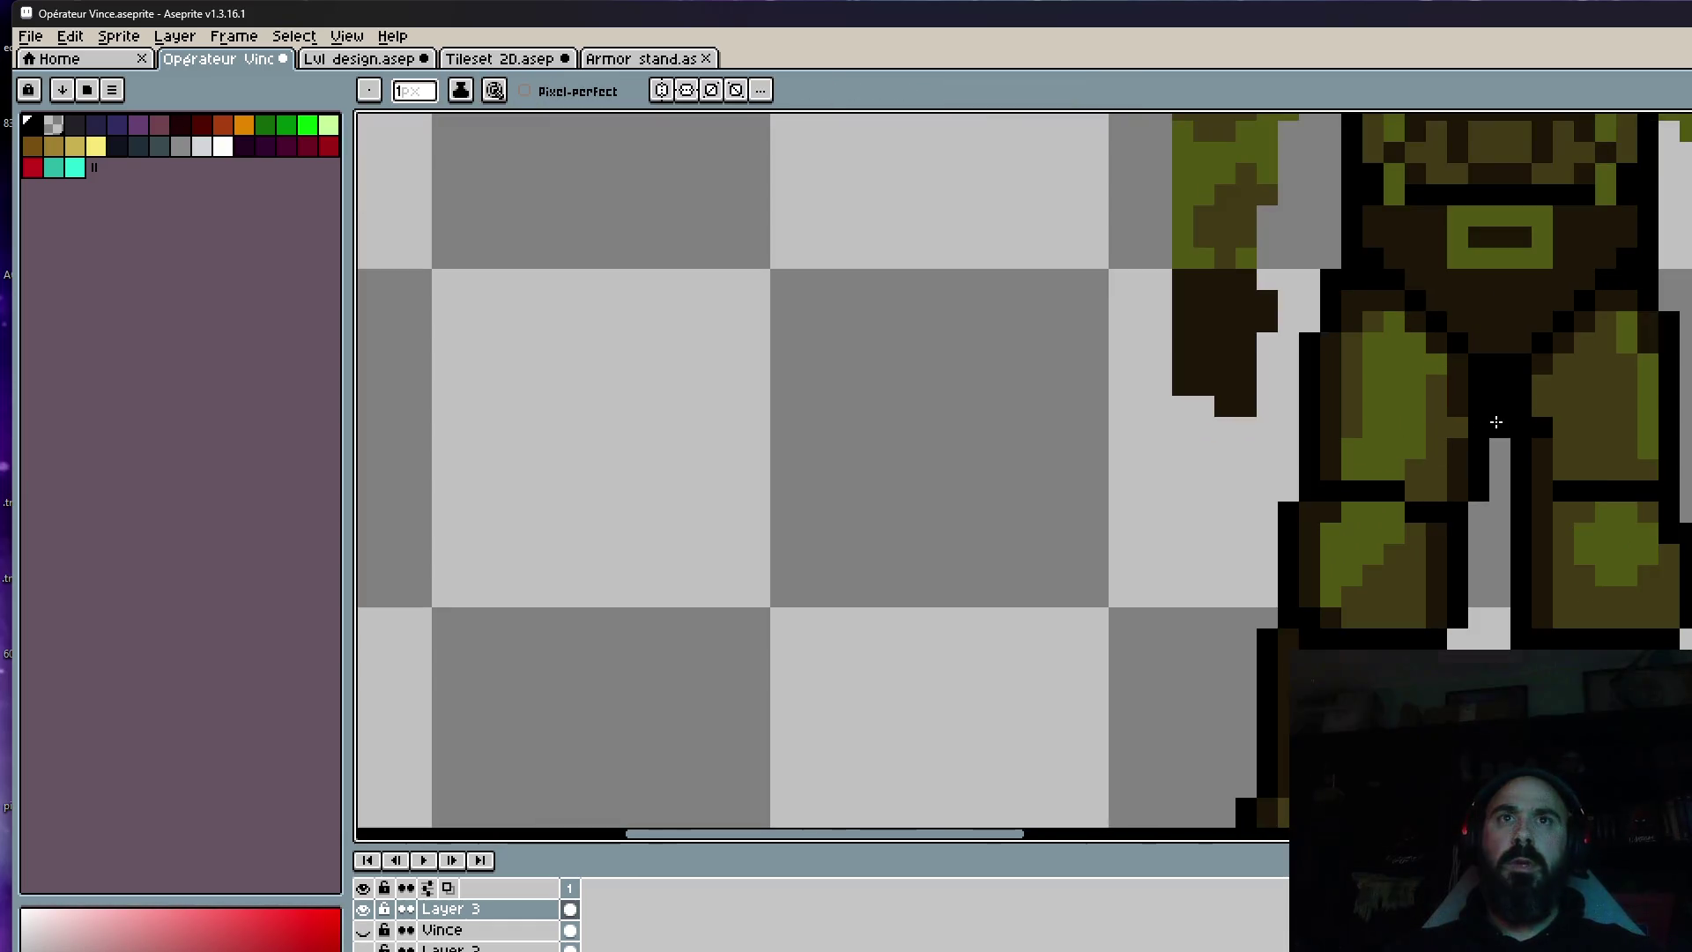
scroll(1478, 417, "down", 4)
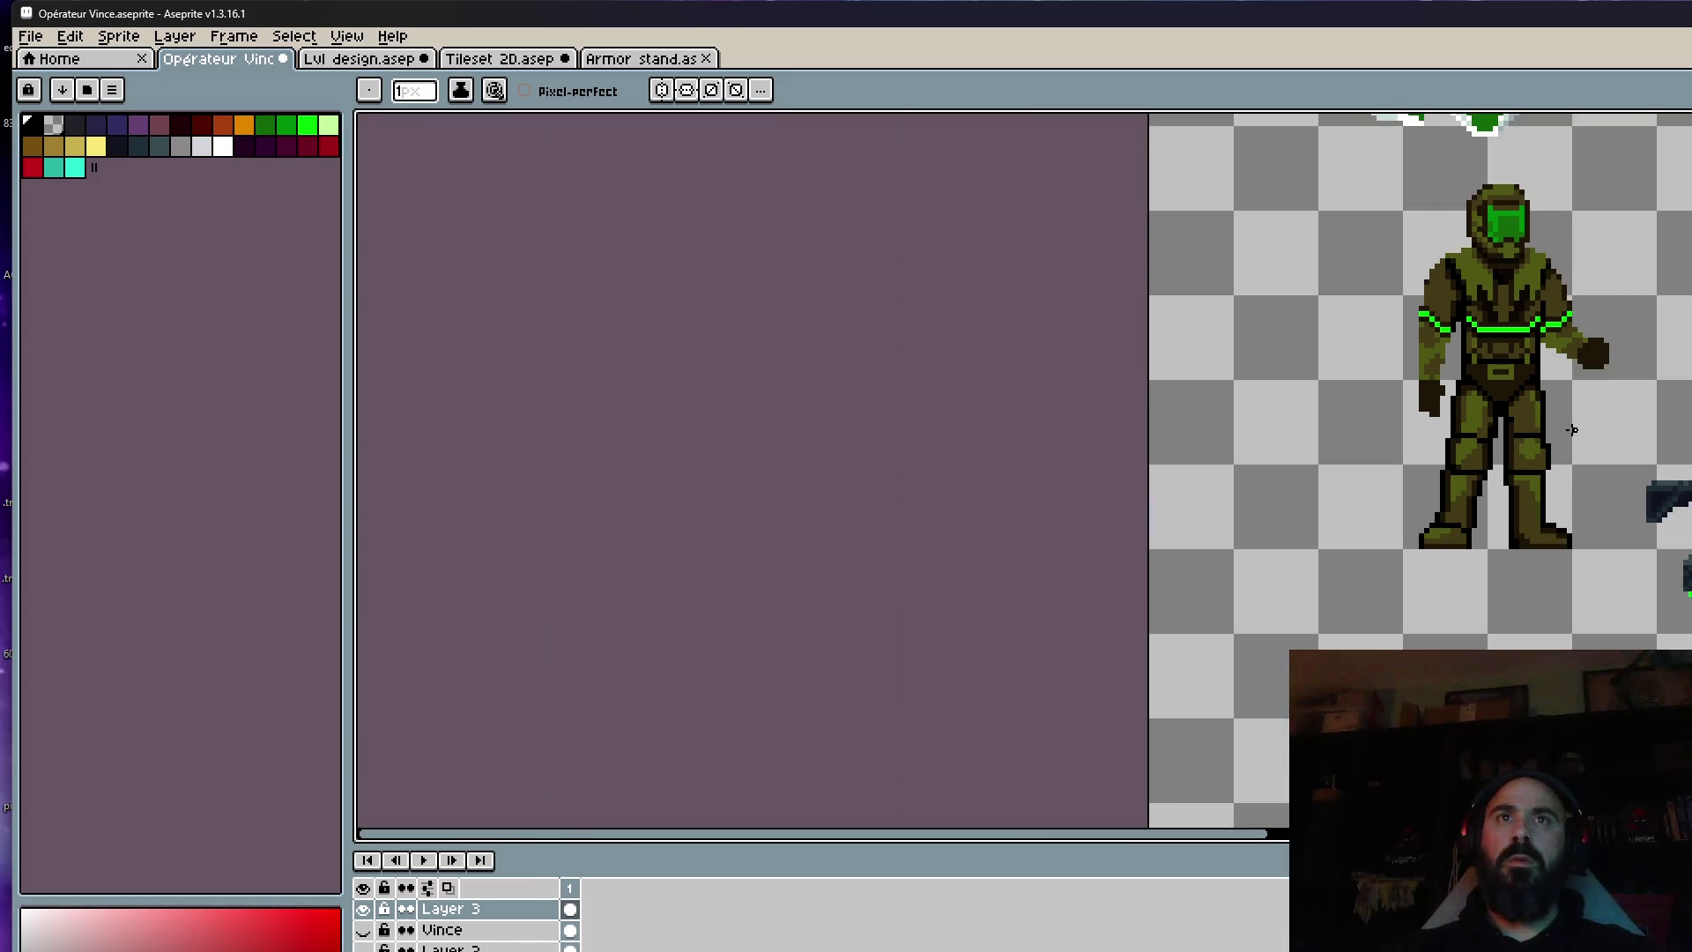
scroll(1450, 487, "up", 2)
scroll(1448, 488, "down", 2)
scroll(1448, 488, "up", 2)
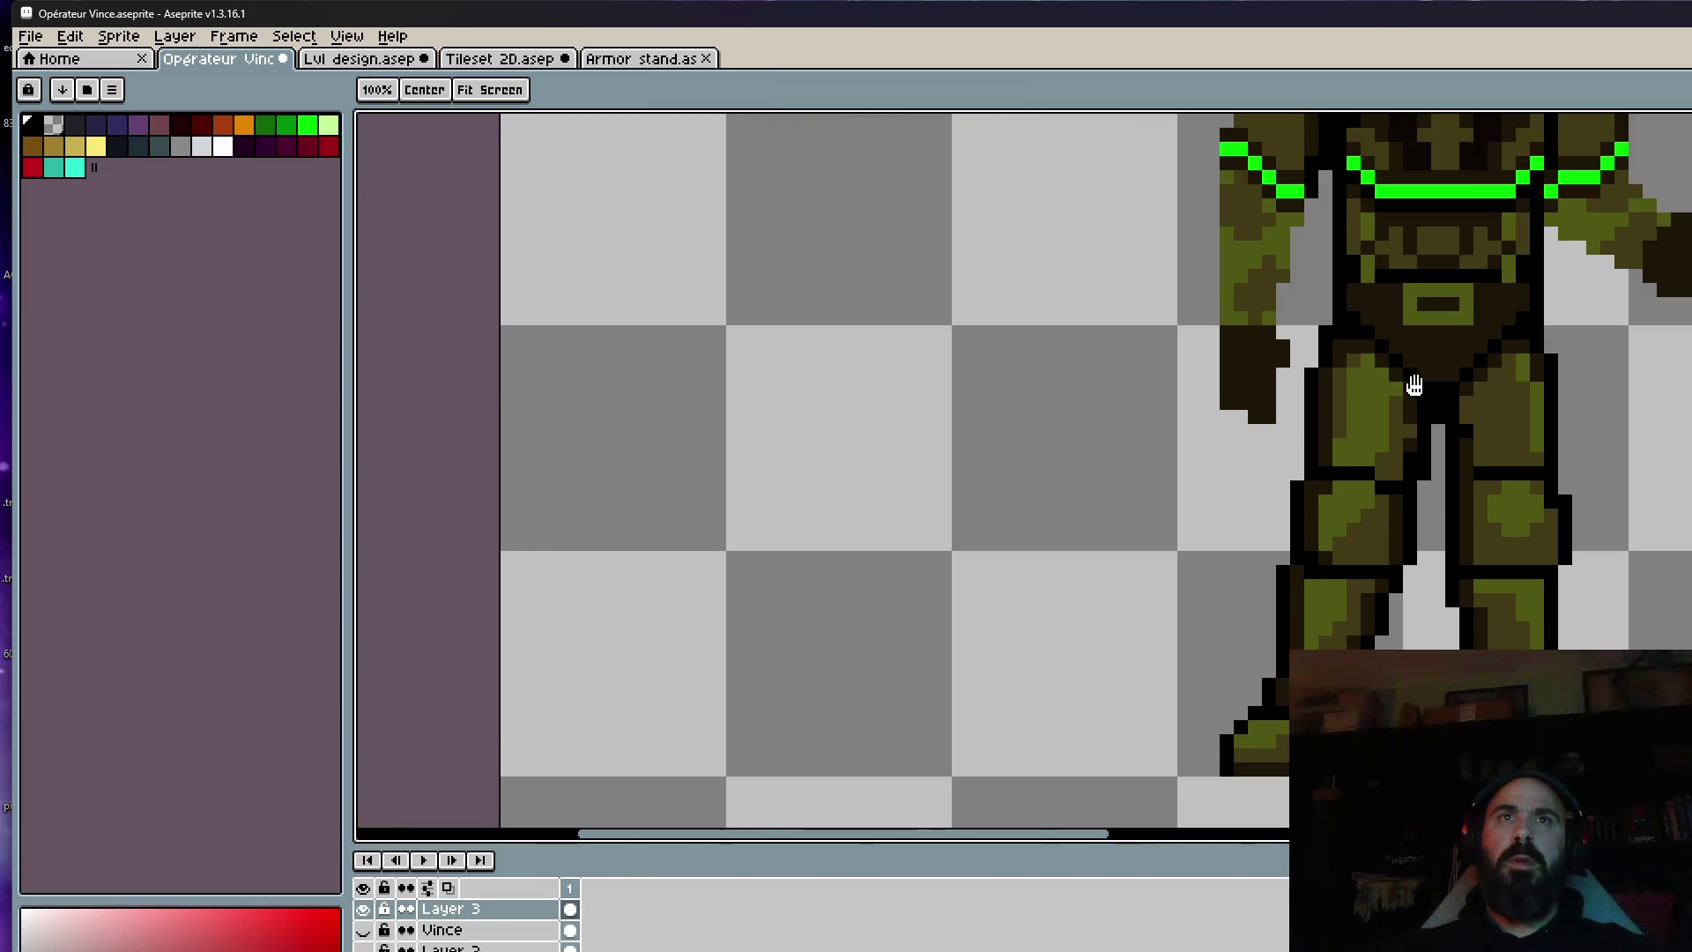
scroll(1409, 382, "down", 2)
Look at the Tileset 2D document, then the Armor stand reference with the orange soldier.
key("space")
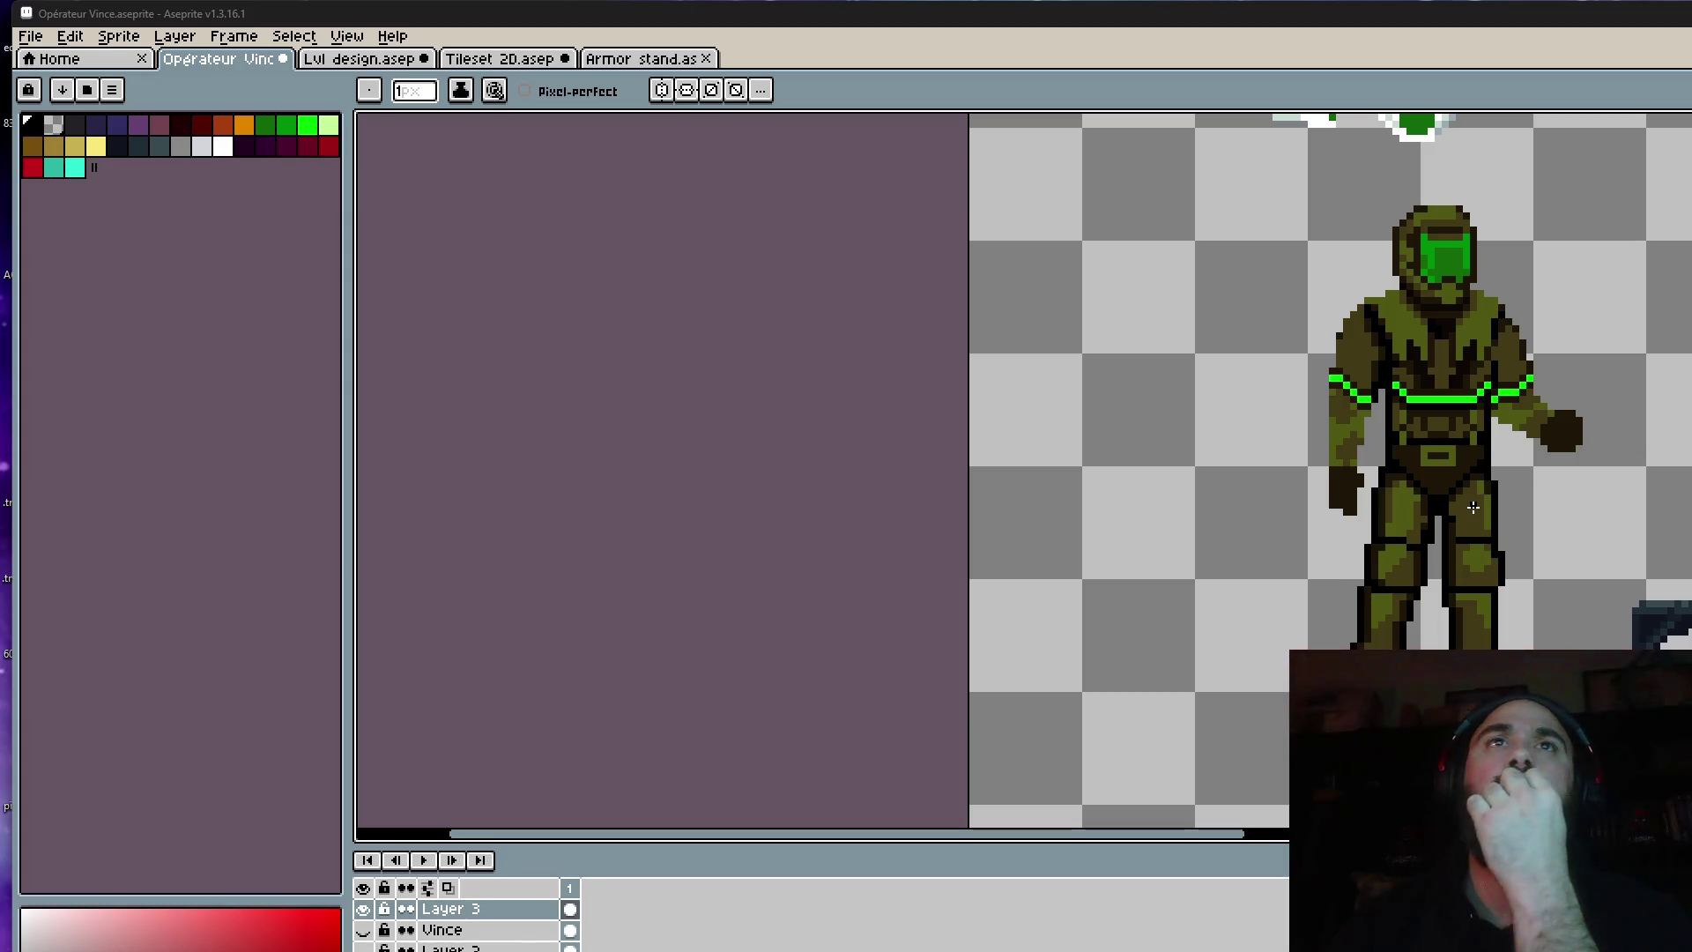
scroll(1463, 432, "down", 1)
scroll(1464, 432, "down", 1)
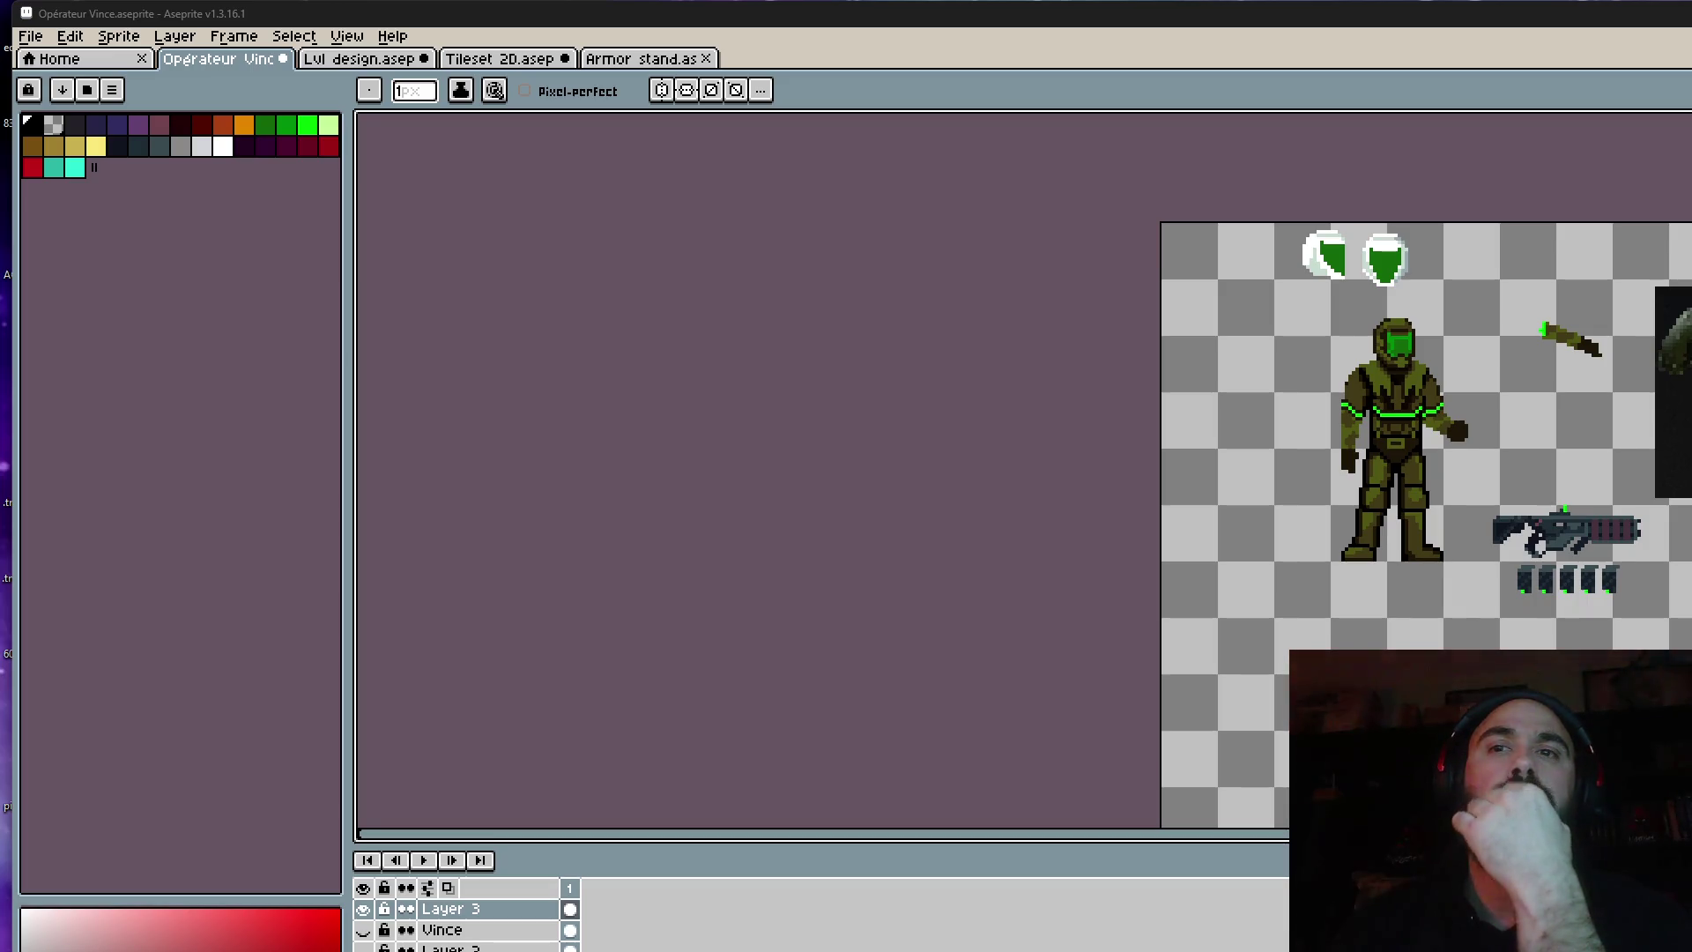
left_click(511, 59)
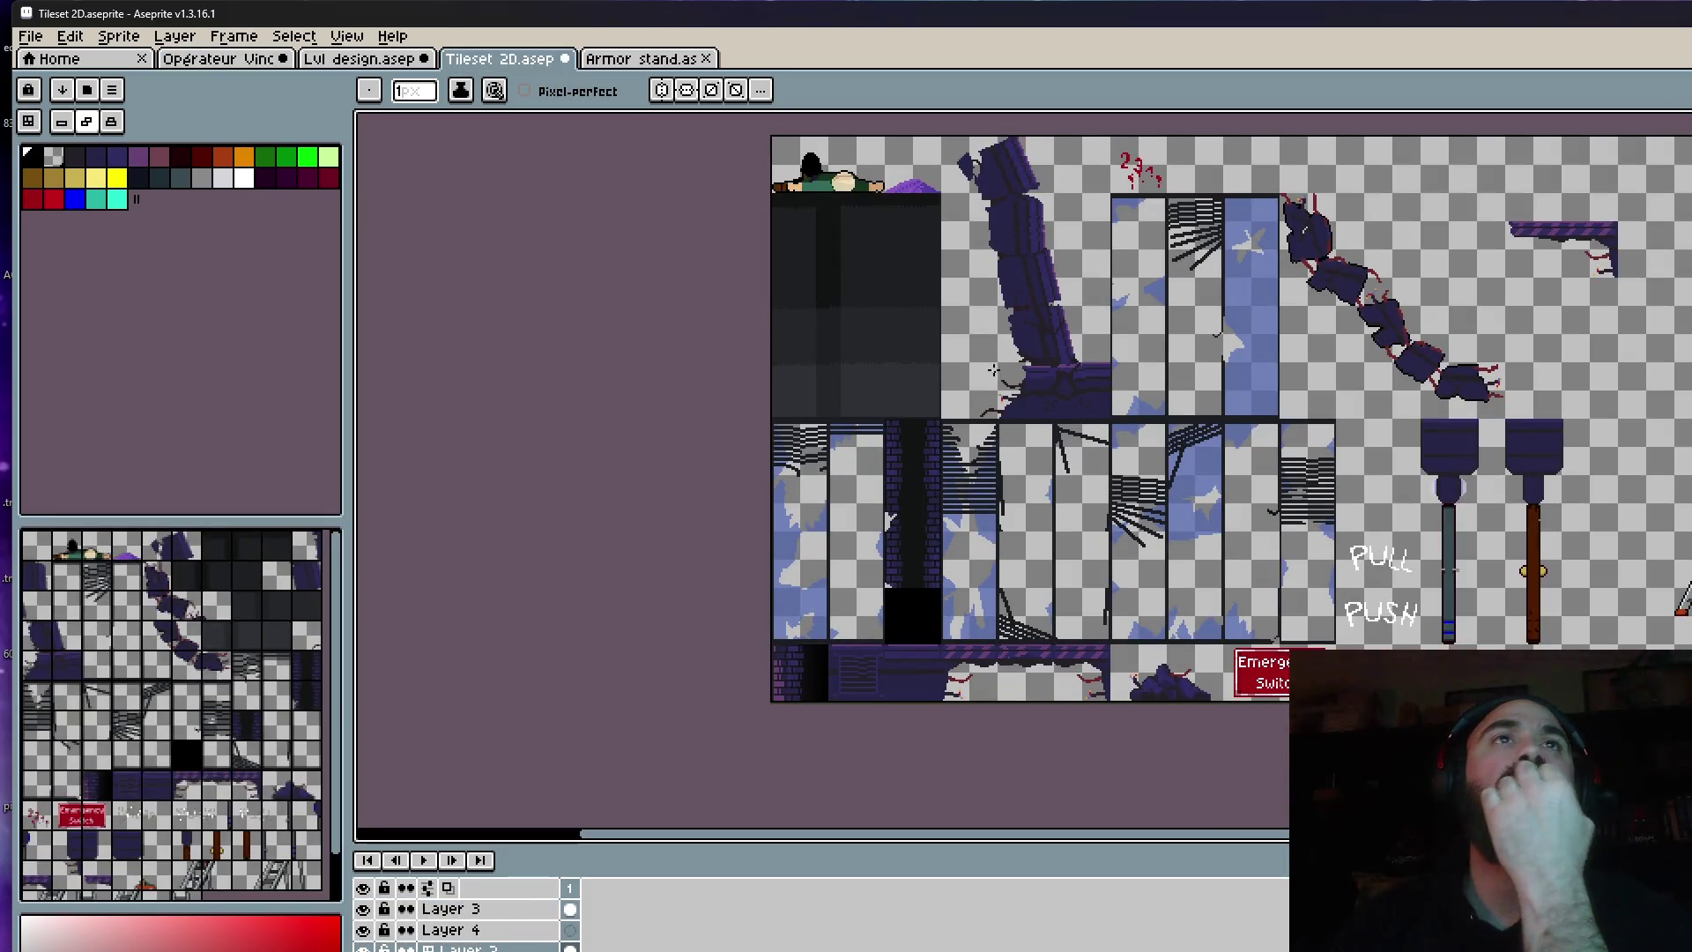
left_click(642, 59)
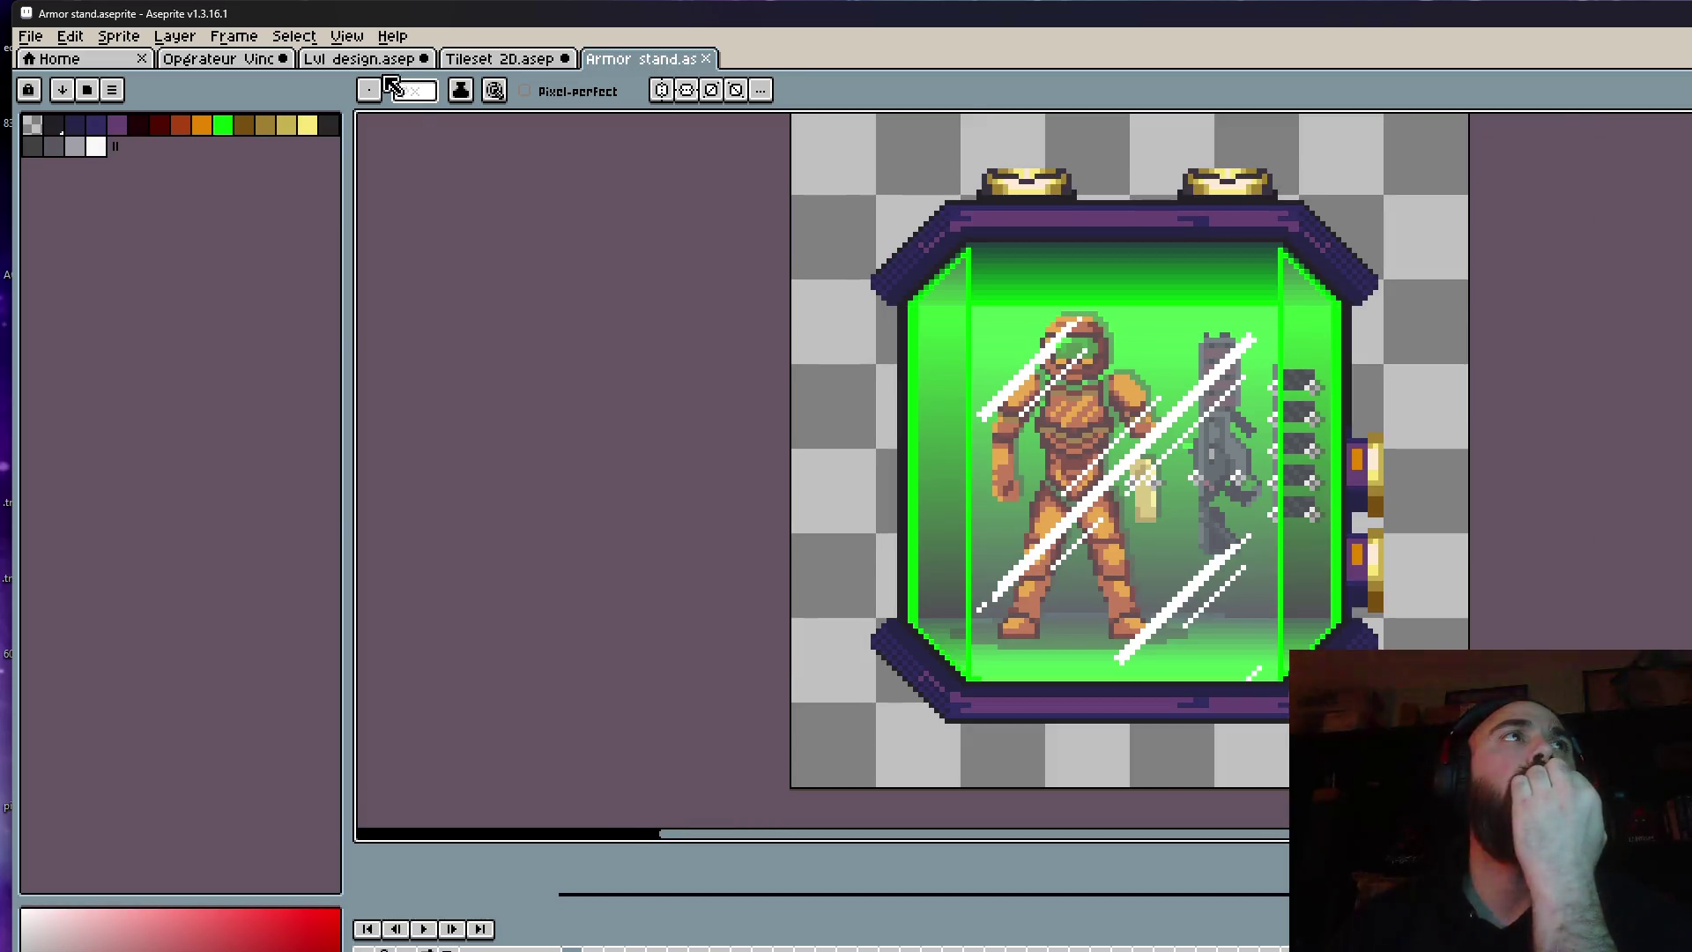
Inspect the Lvl design document, zooming around the level.
left_click(379, 62)
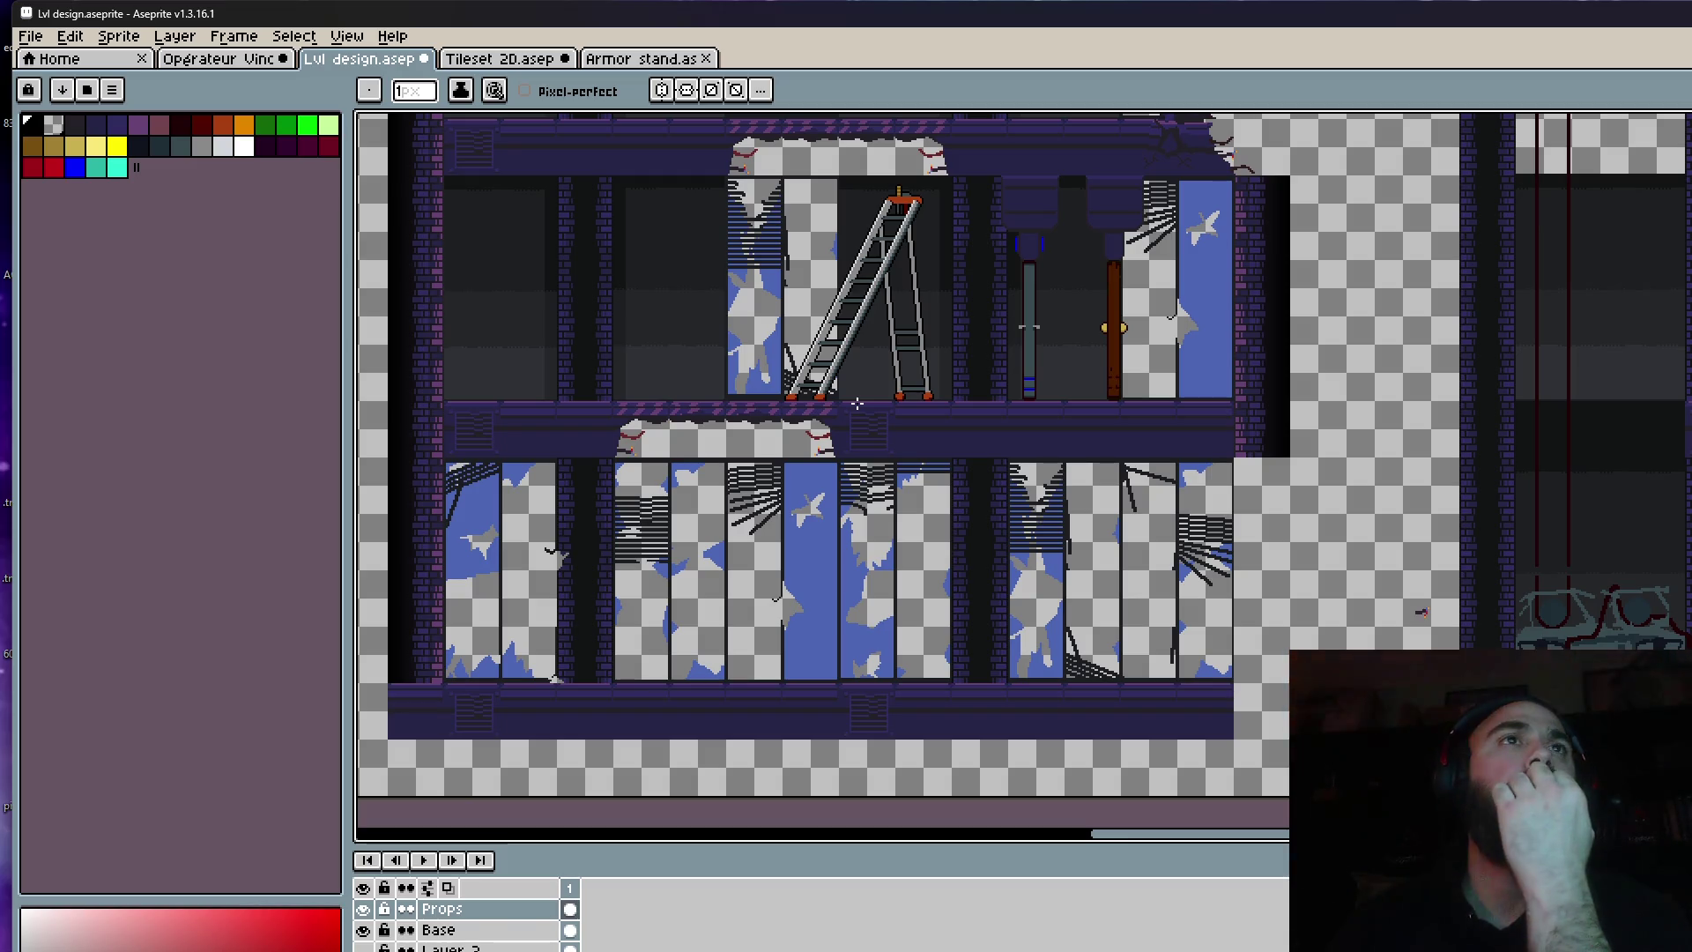
scroll(856, 403, "down", 1)
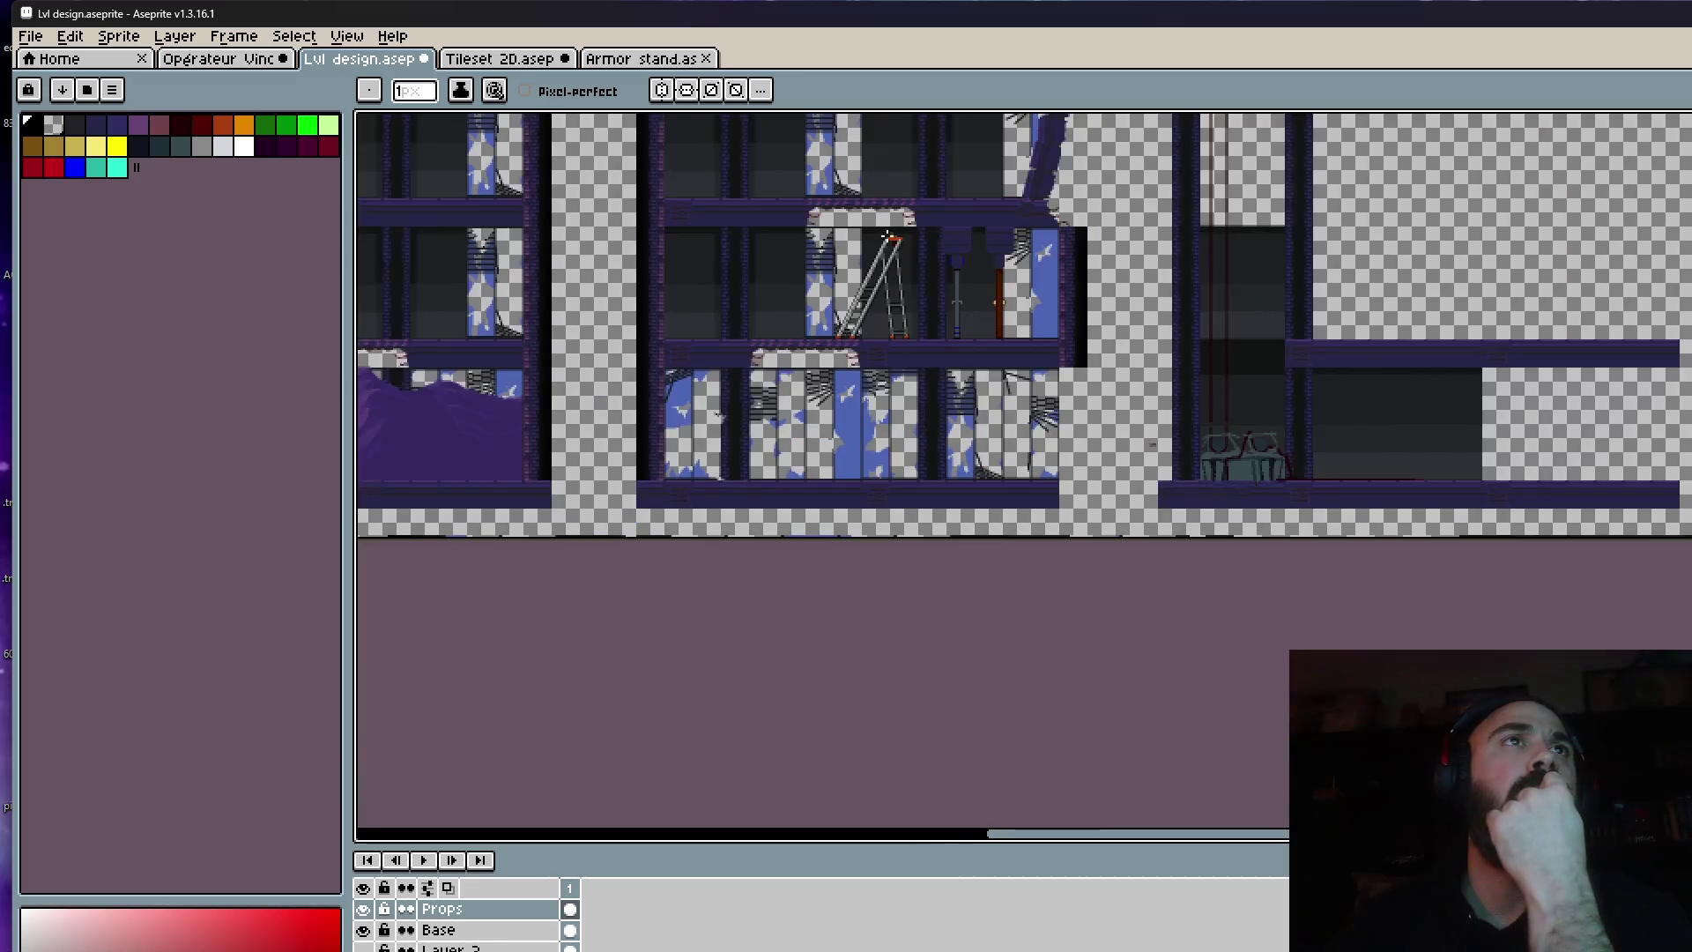
scroll(886, 223, "up", 2)
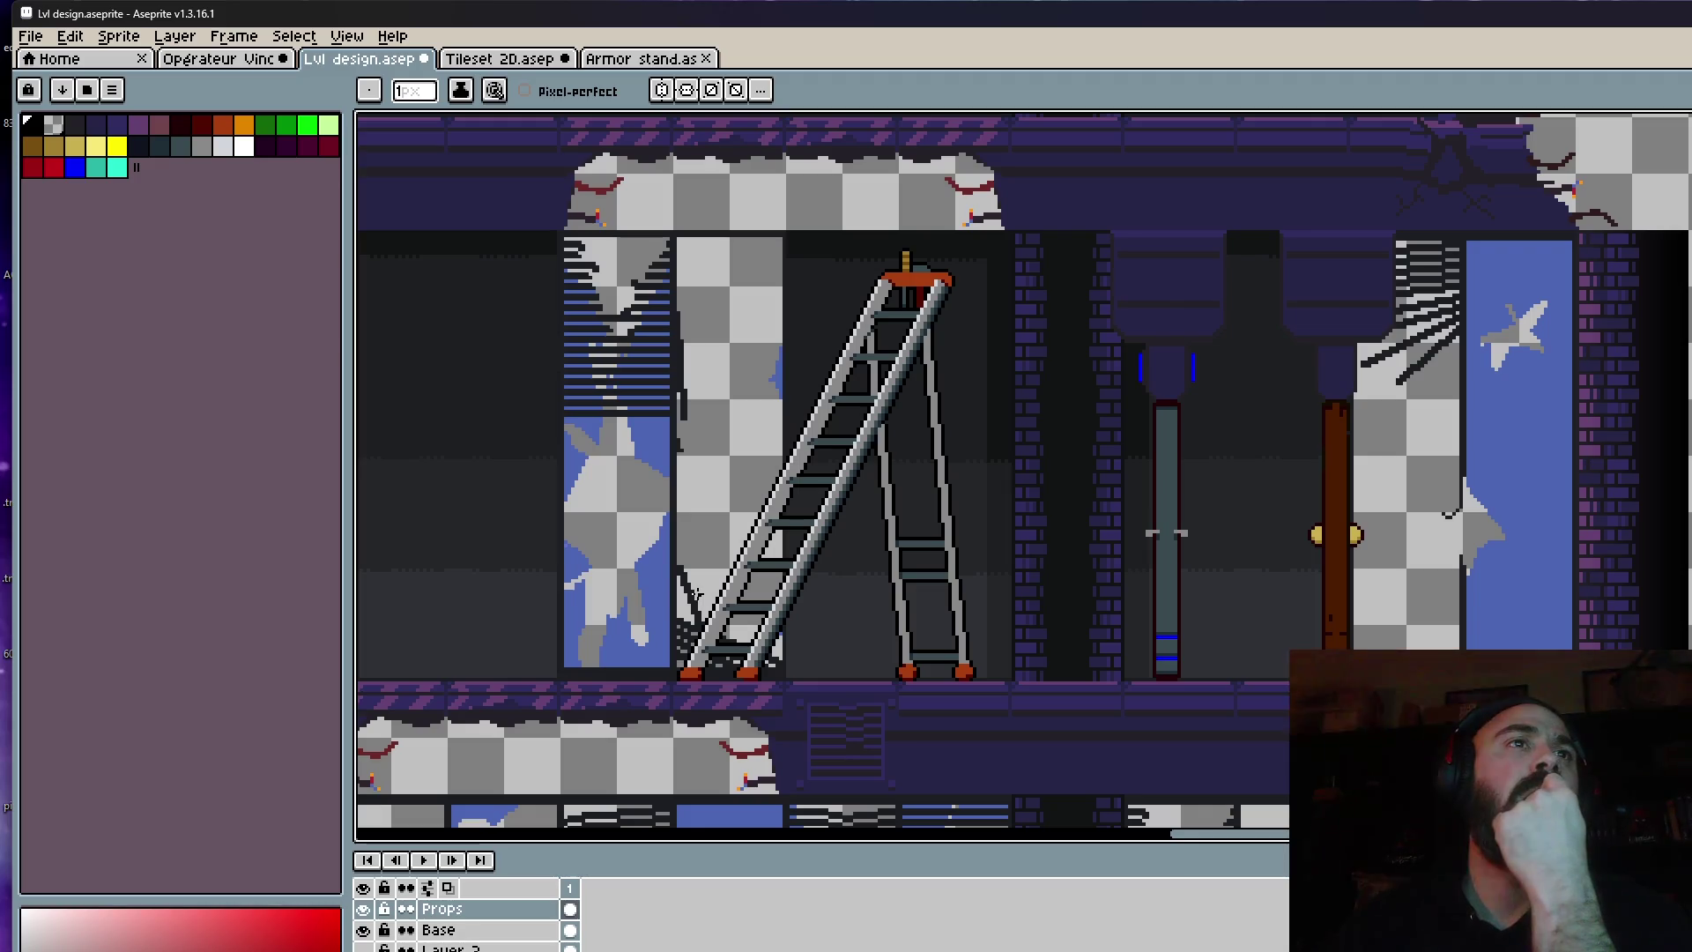
scroll(696, 598, "down", 1)
scroll(696, 598, "down", 1)
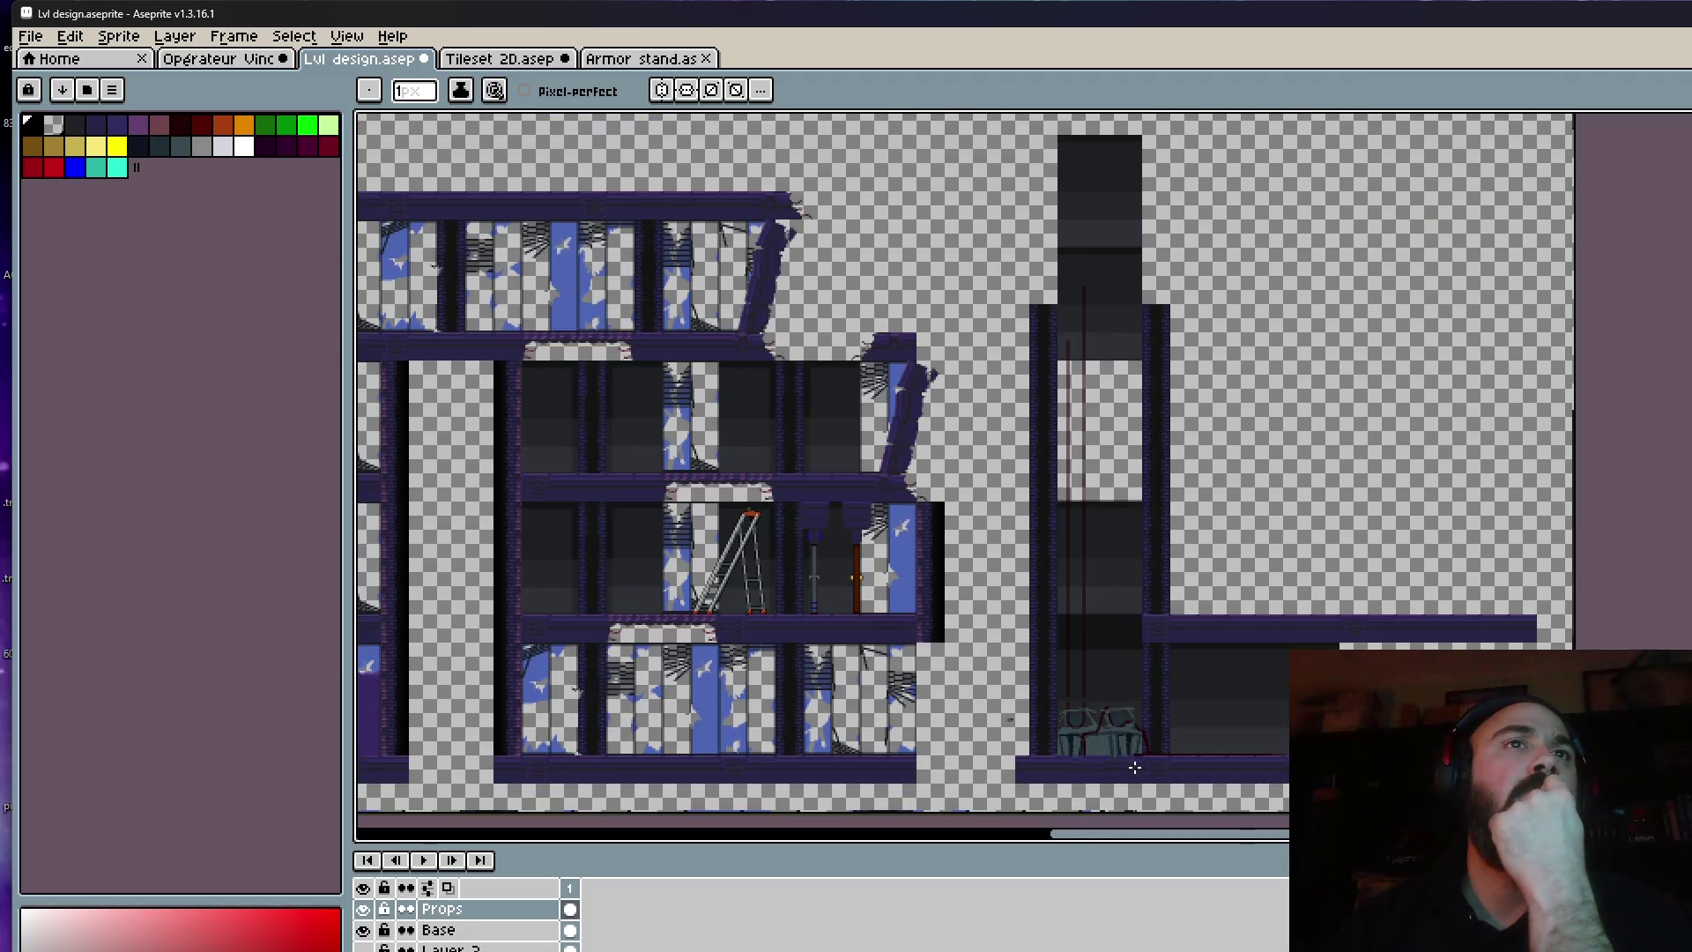
scroll(1134, 762, "up", 1)
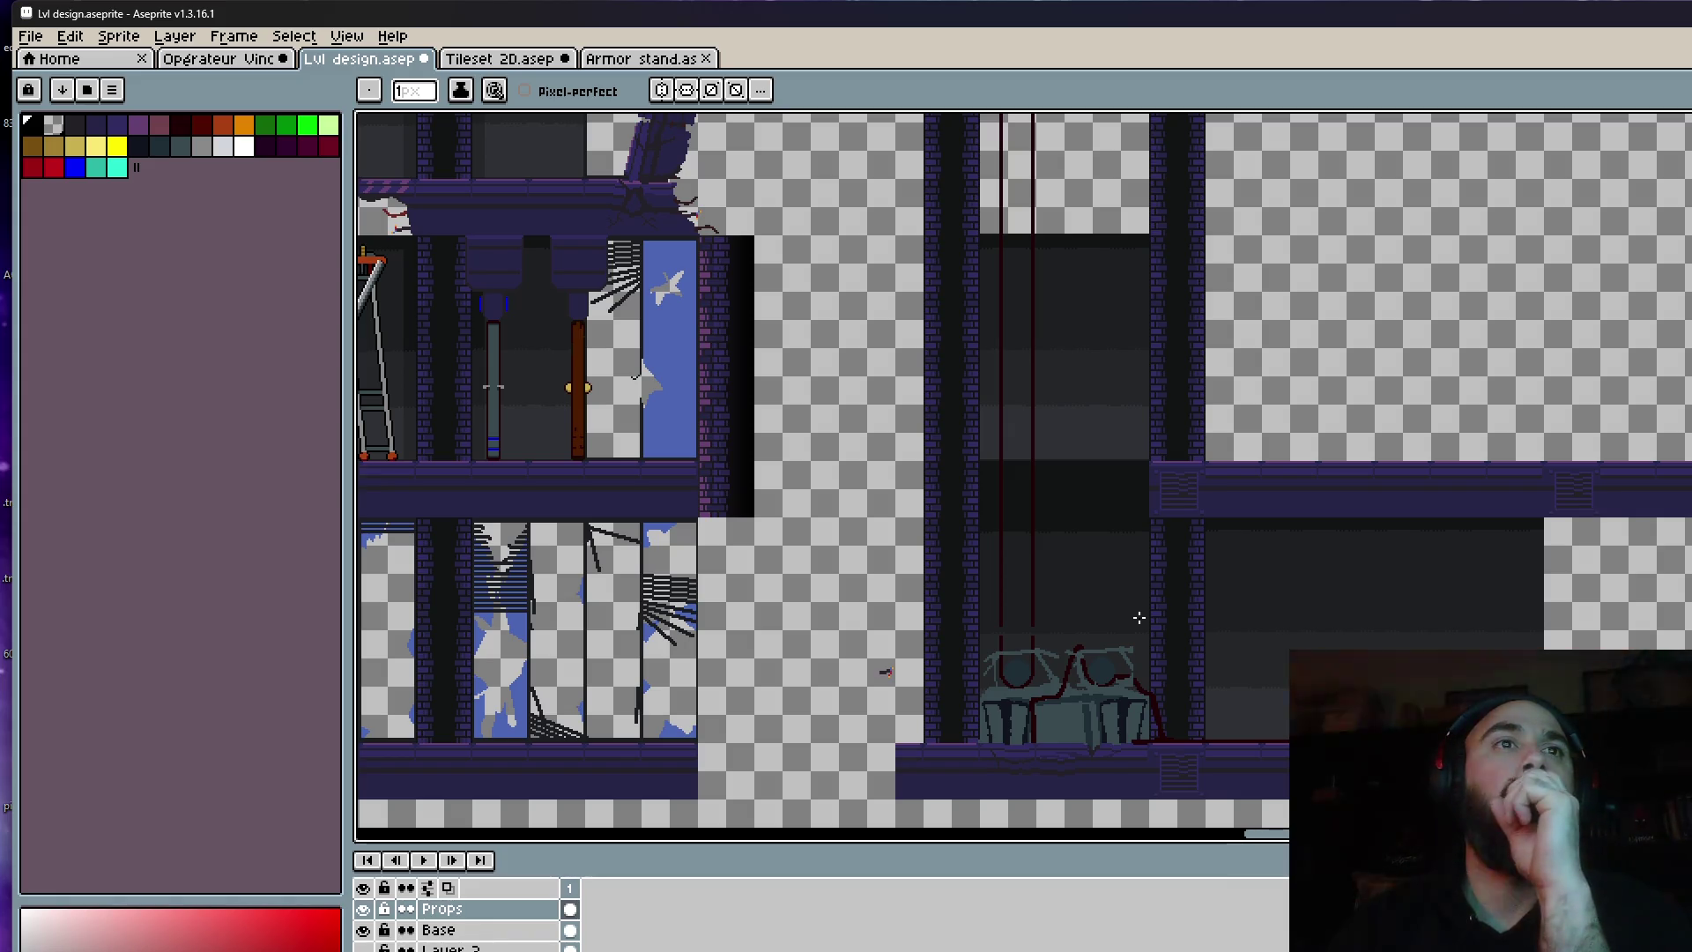
scroll(1139, 618, "down", 2)
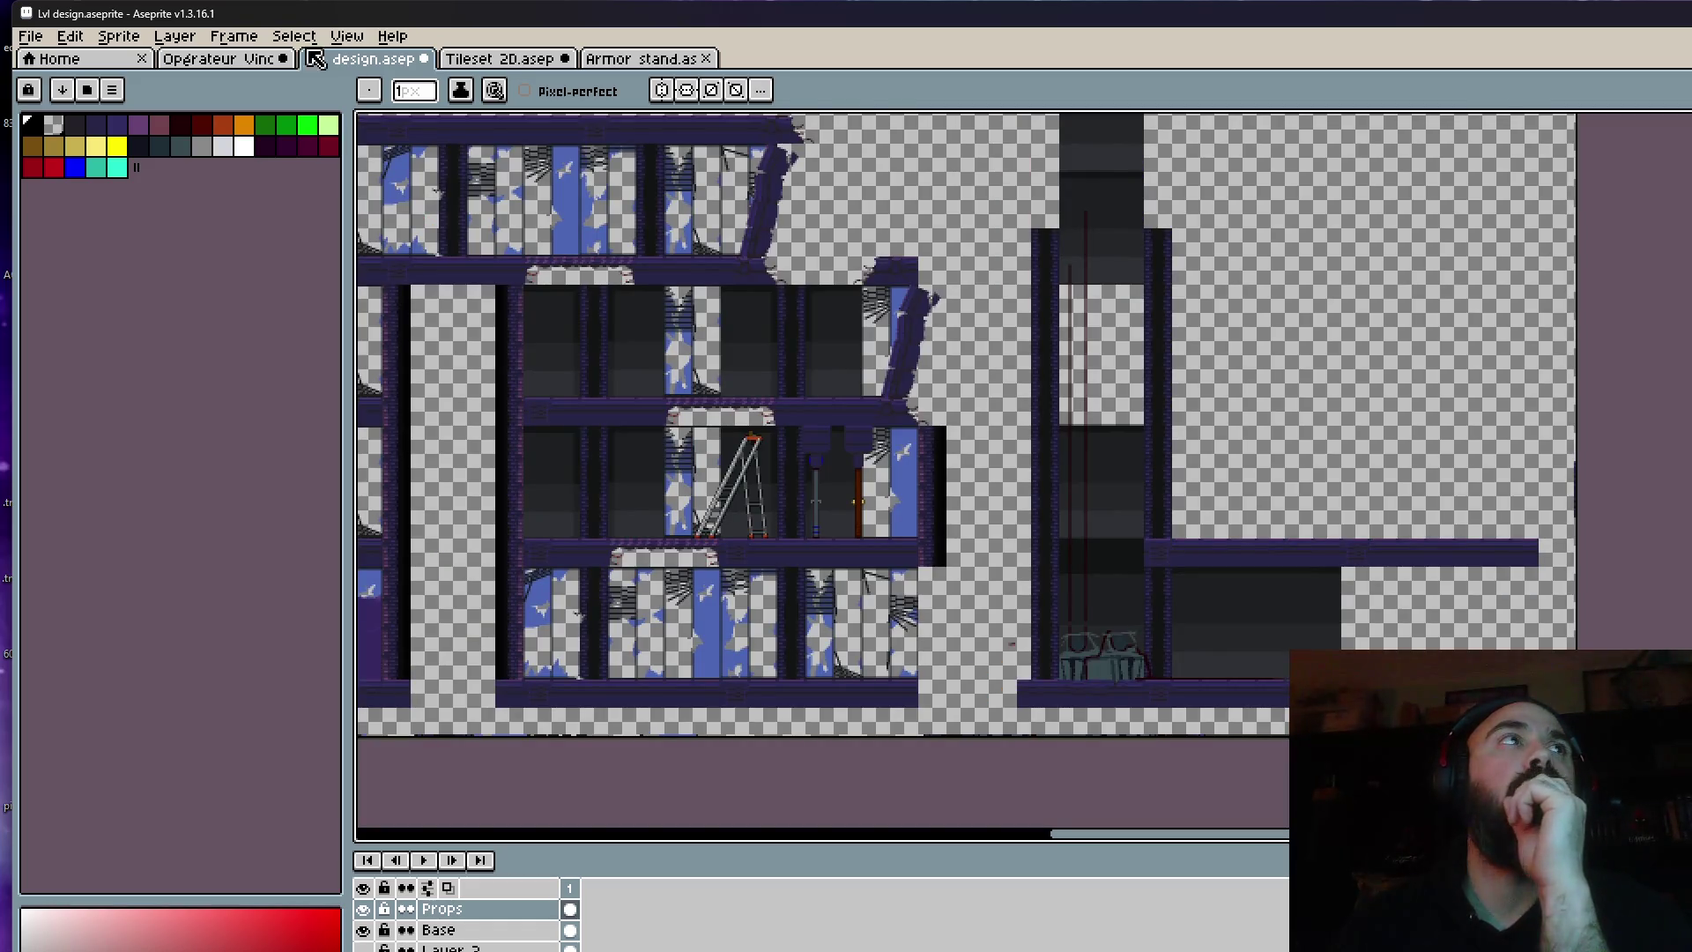
Return to the Opérateur Vince.aseprite sprite sheet.
left_click(227, 58)
scroll(1299, 415, "down", 3)
scroll(1424, 438, "up", 5)
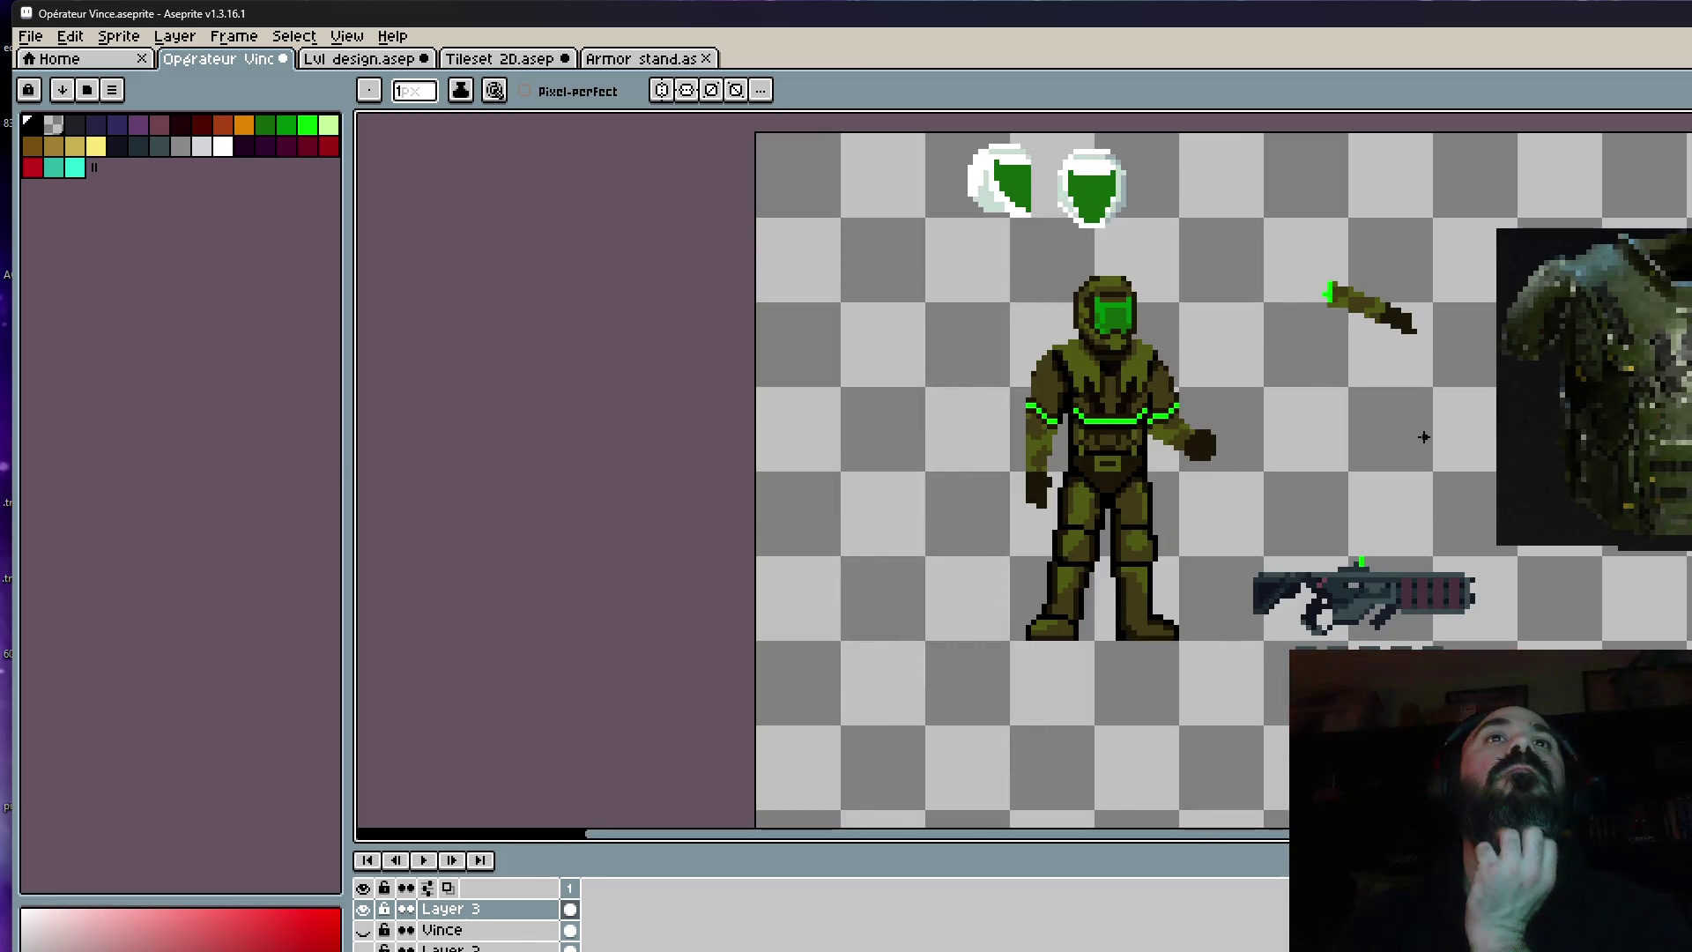
Select the soldier's waist and hips and raise them by one pixel.
scroll(1425, 437, "down", 1)
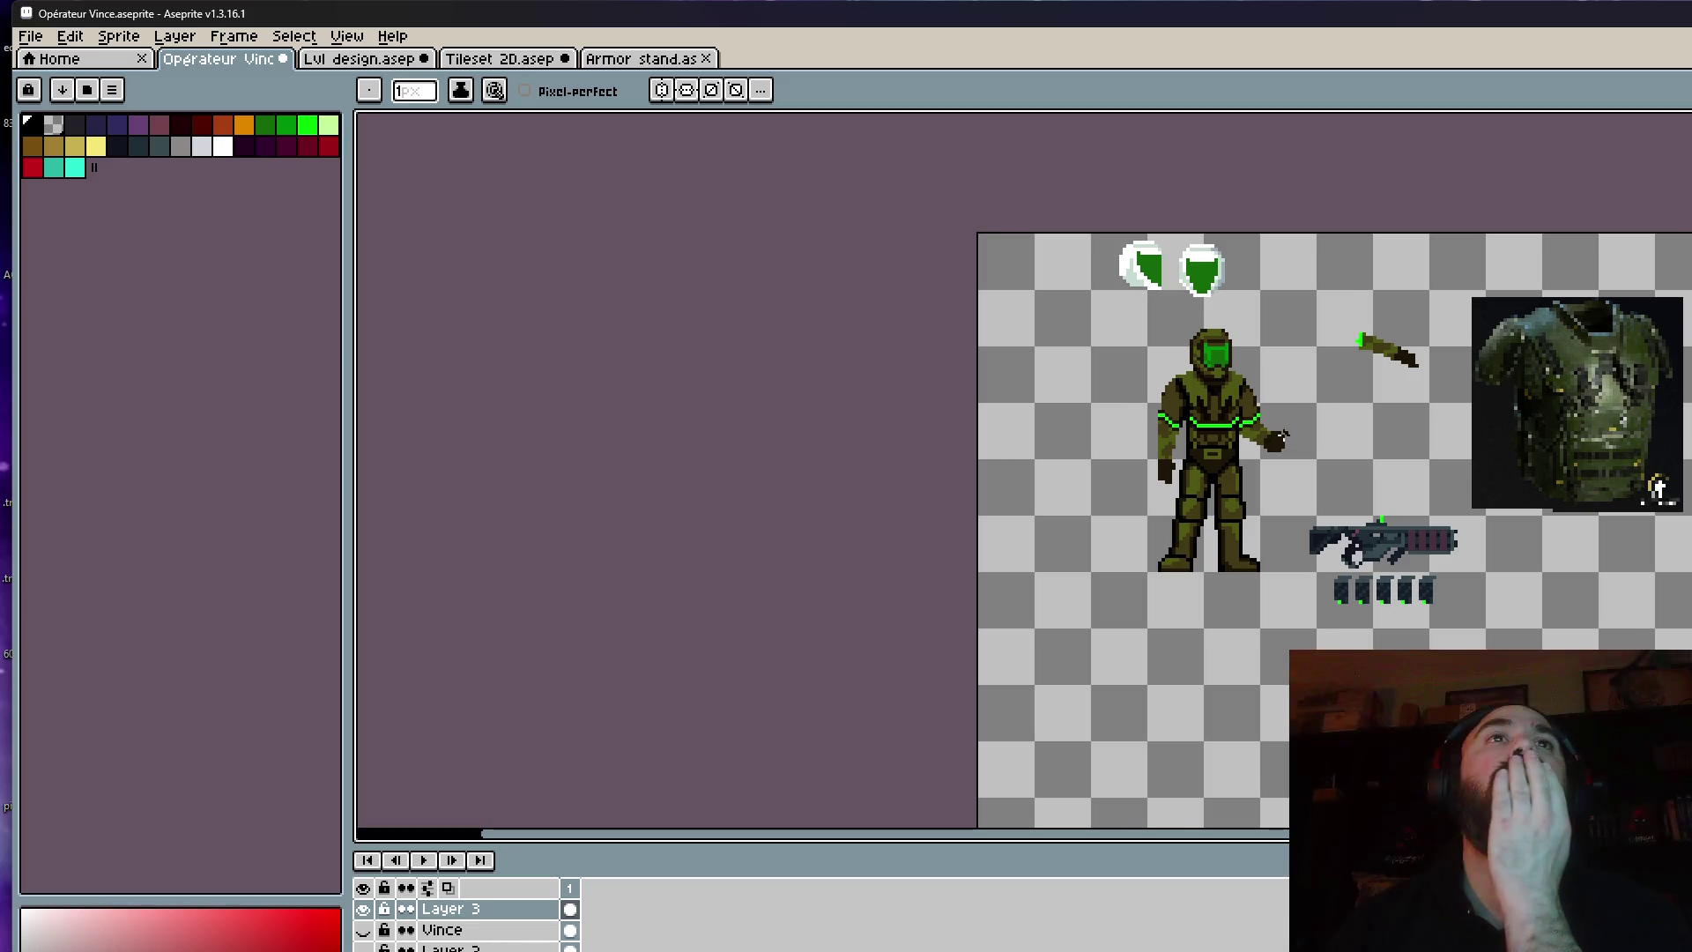
scroll(1228, 452, "up", 1)
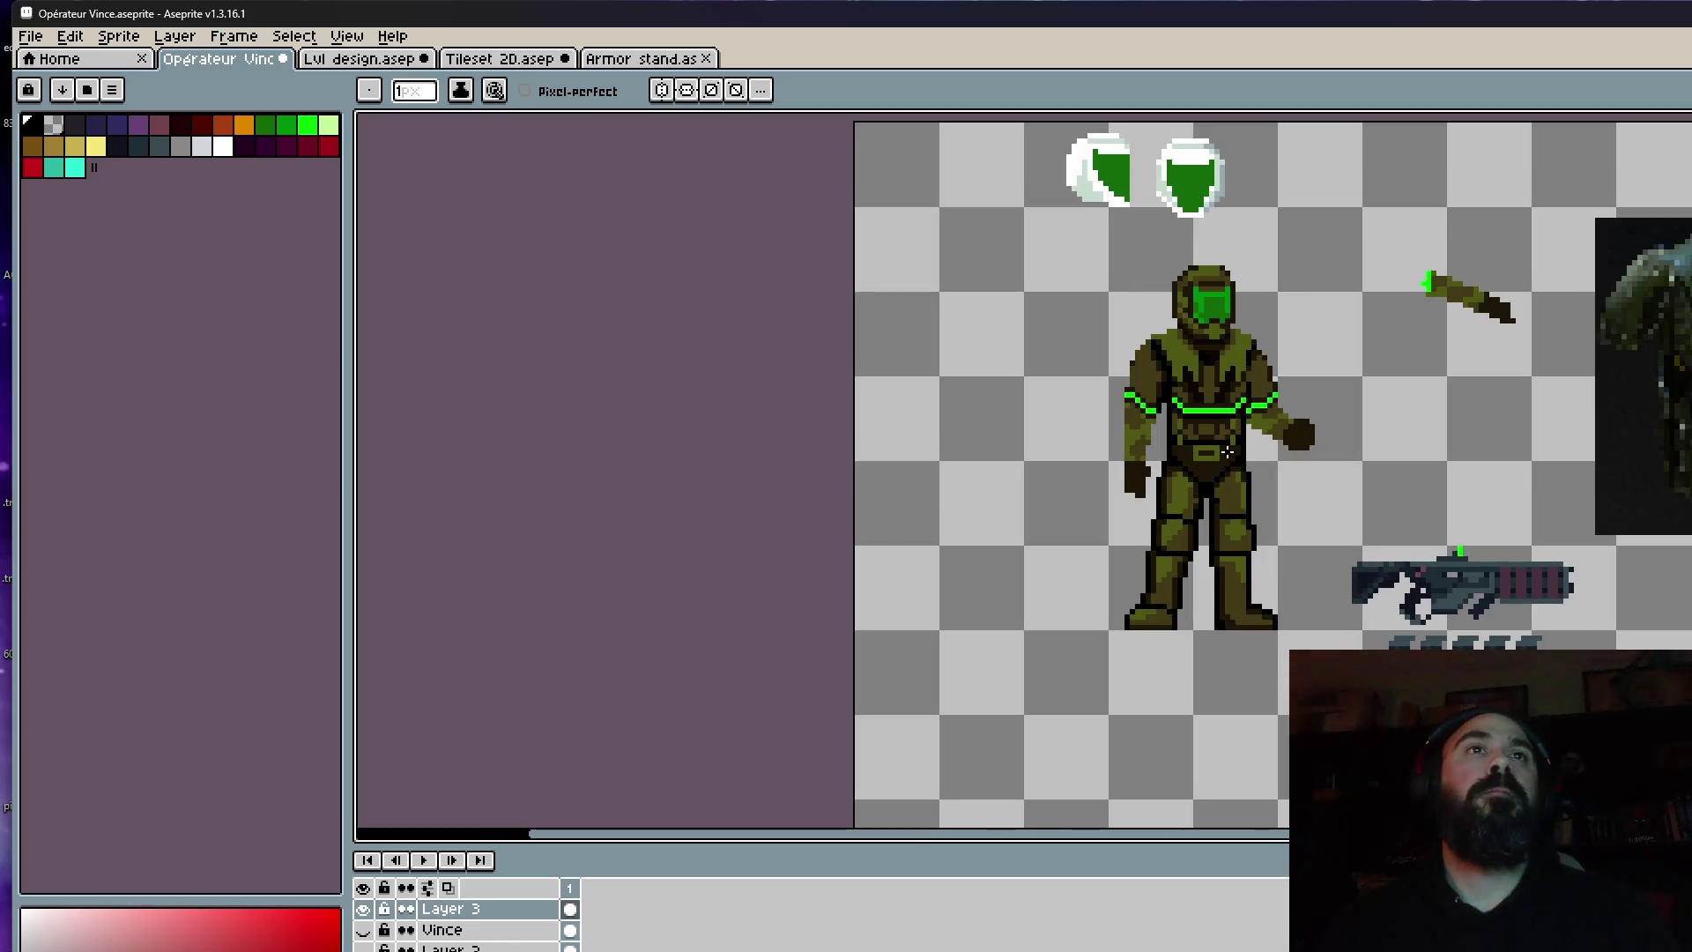
scroll(1227, 452, "up", 1)
scroll(1227, 452, "up", 1)
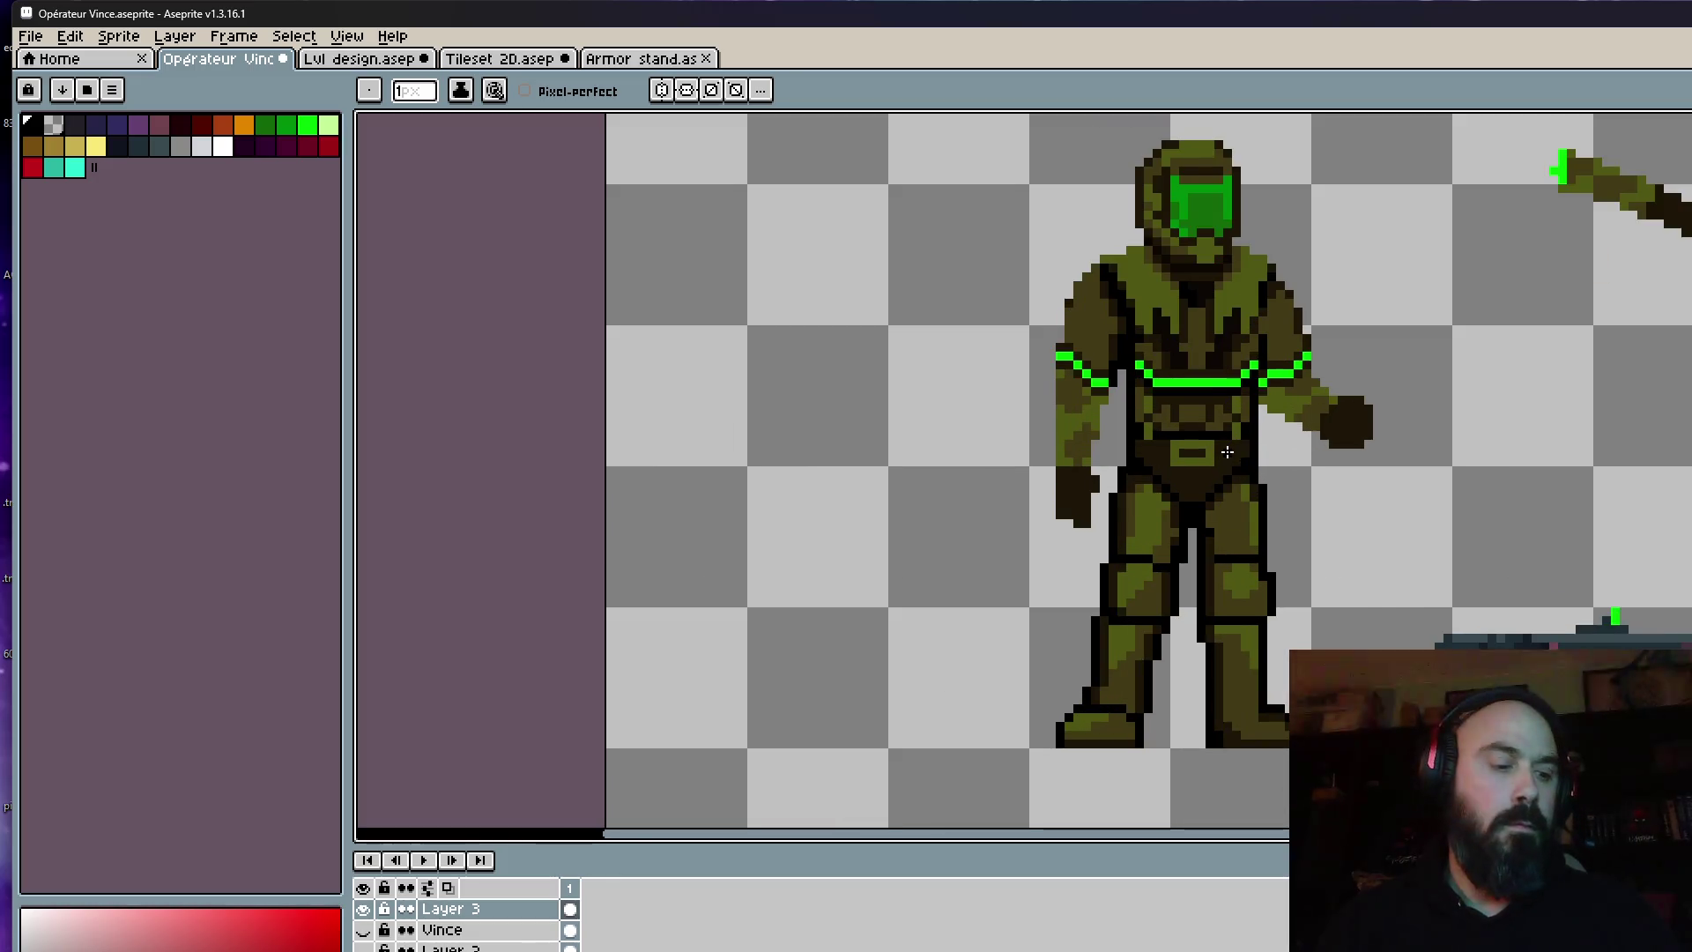
scroll(1181, 432, "up", 1)
key("m")
scroll(1141, 409, "up", 1)
mouse_move(1114, 408)
left_mouse_down()
mouse_move(1053, 485)
mouse_move(1150, 592)
mouse_move(1326, 502)
mouse_move(1294, 410)
mouse_move(1150, 410)
left_mouse_up()
left_click_drag(1201, 461, 1201, 453)
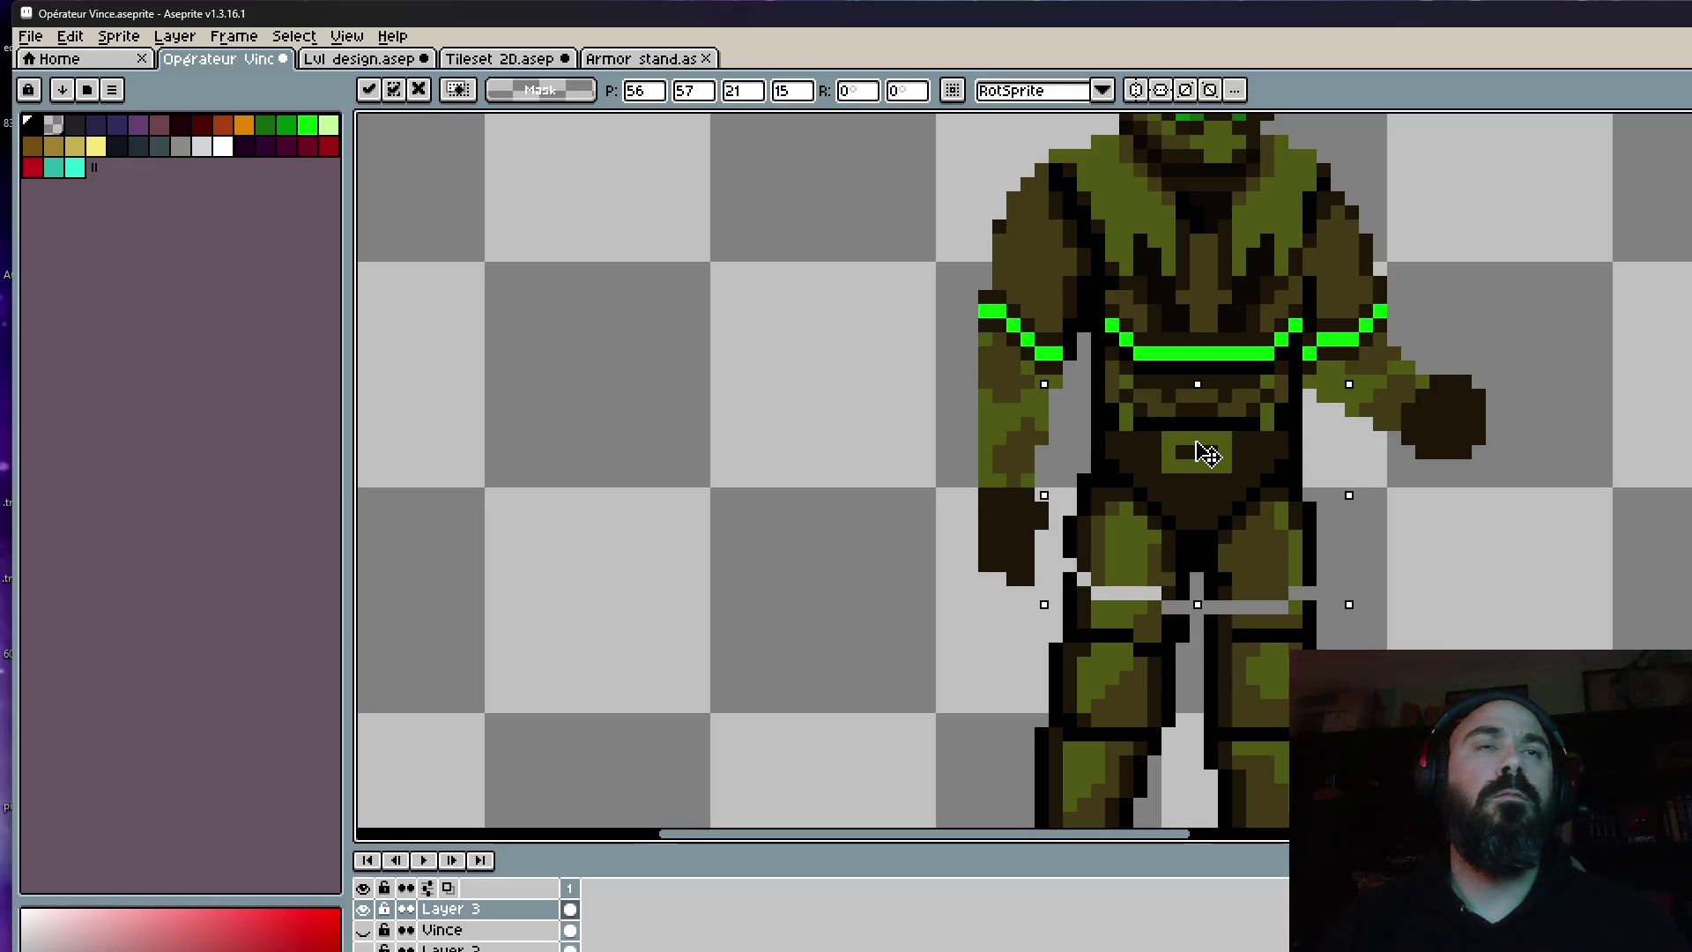
key("Return")
scroll(1181, 661, "up", 1)
Pick the dark outline colour and darken the outline pixels beside the leg.
key("i")
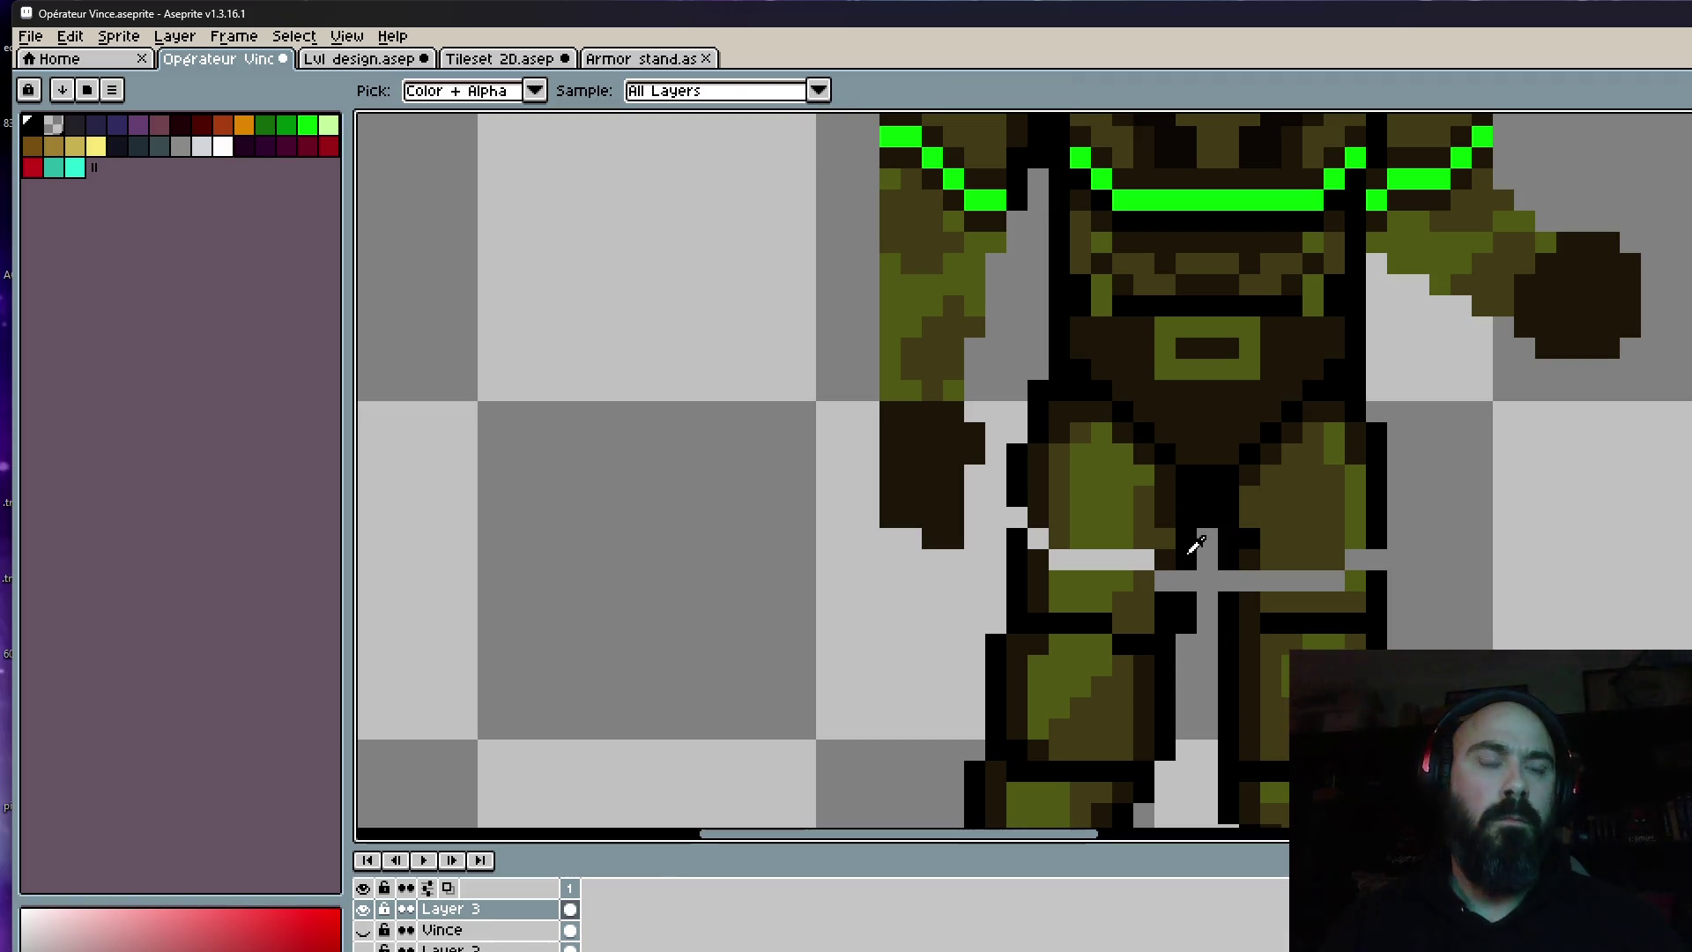
key("b")
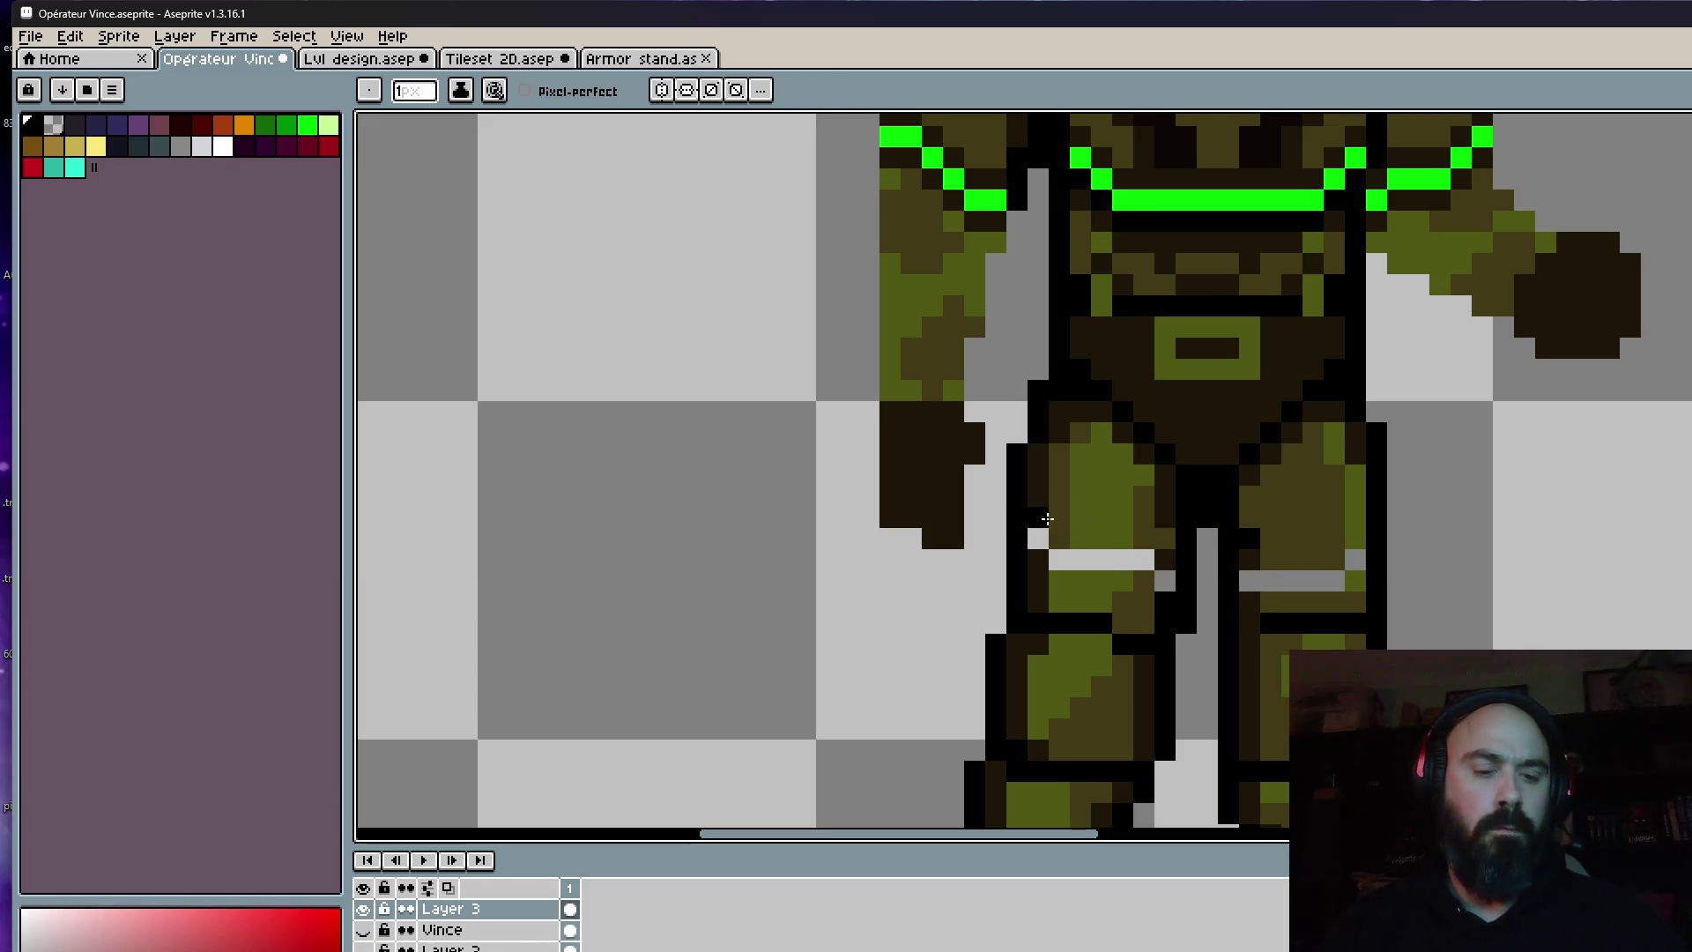
left_click(1047, 494, "alt")
left_click_drag(1038, 537, 1048, 571)
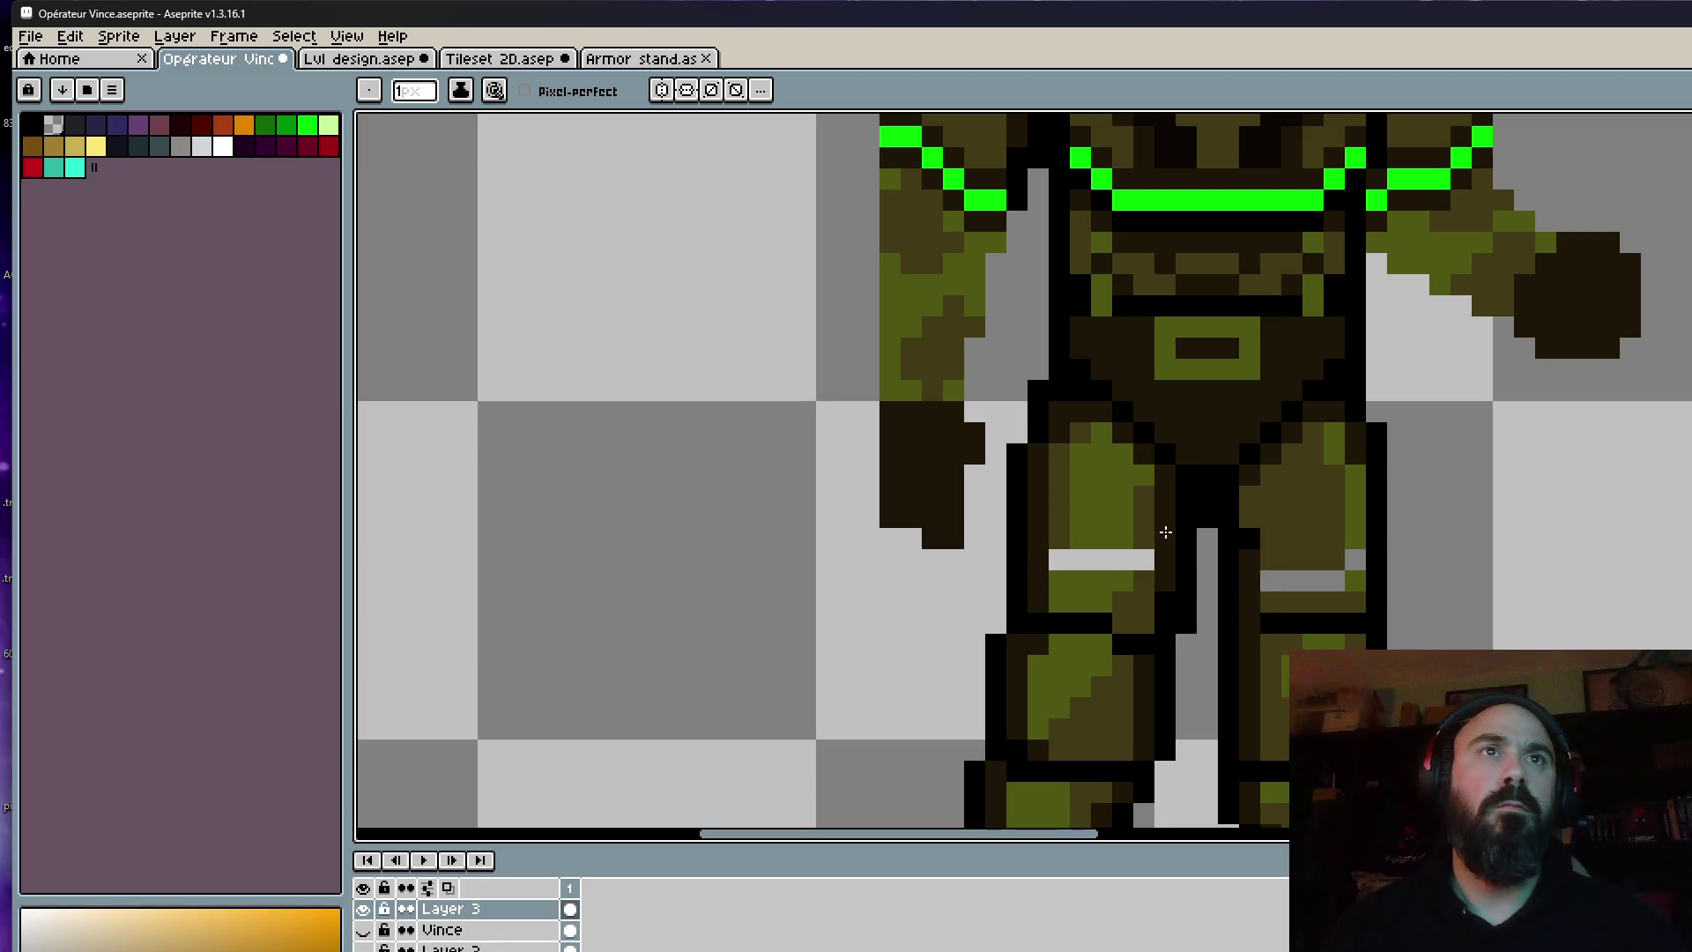
Paint over the white leg bar in green and the grey bars in dark olive.
left_click(1120, 504, "alt")
scroll(1106, 502, "up", 1)
mouse_move(1044, 543)
left_mouse_down()
mouse_move(1041, 596)
mouse_move(1137, 573)
left_mouse_up()
left_click(1438, 573)
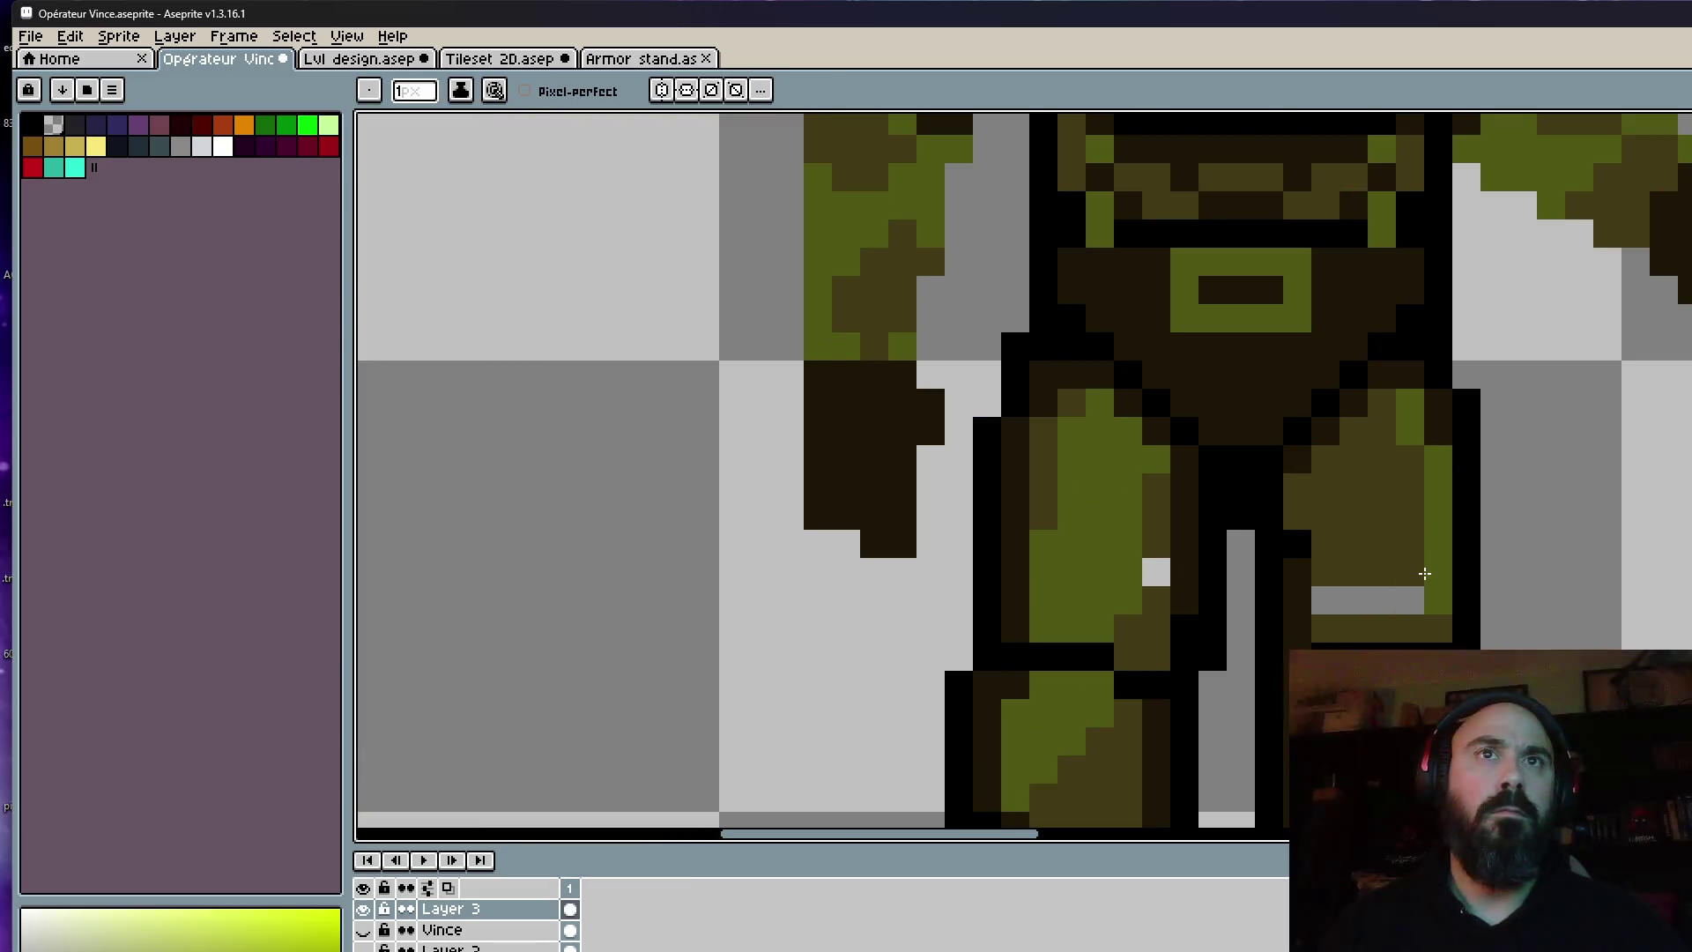
left_click(1377, 557, "alt")
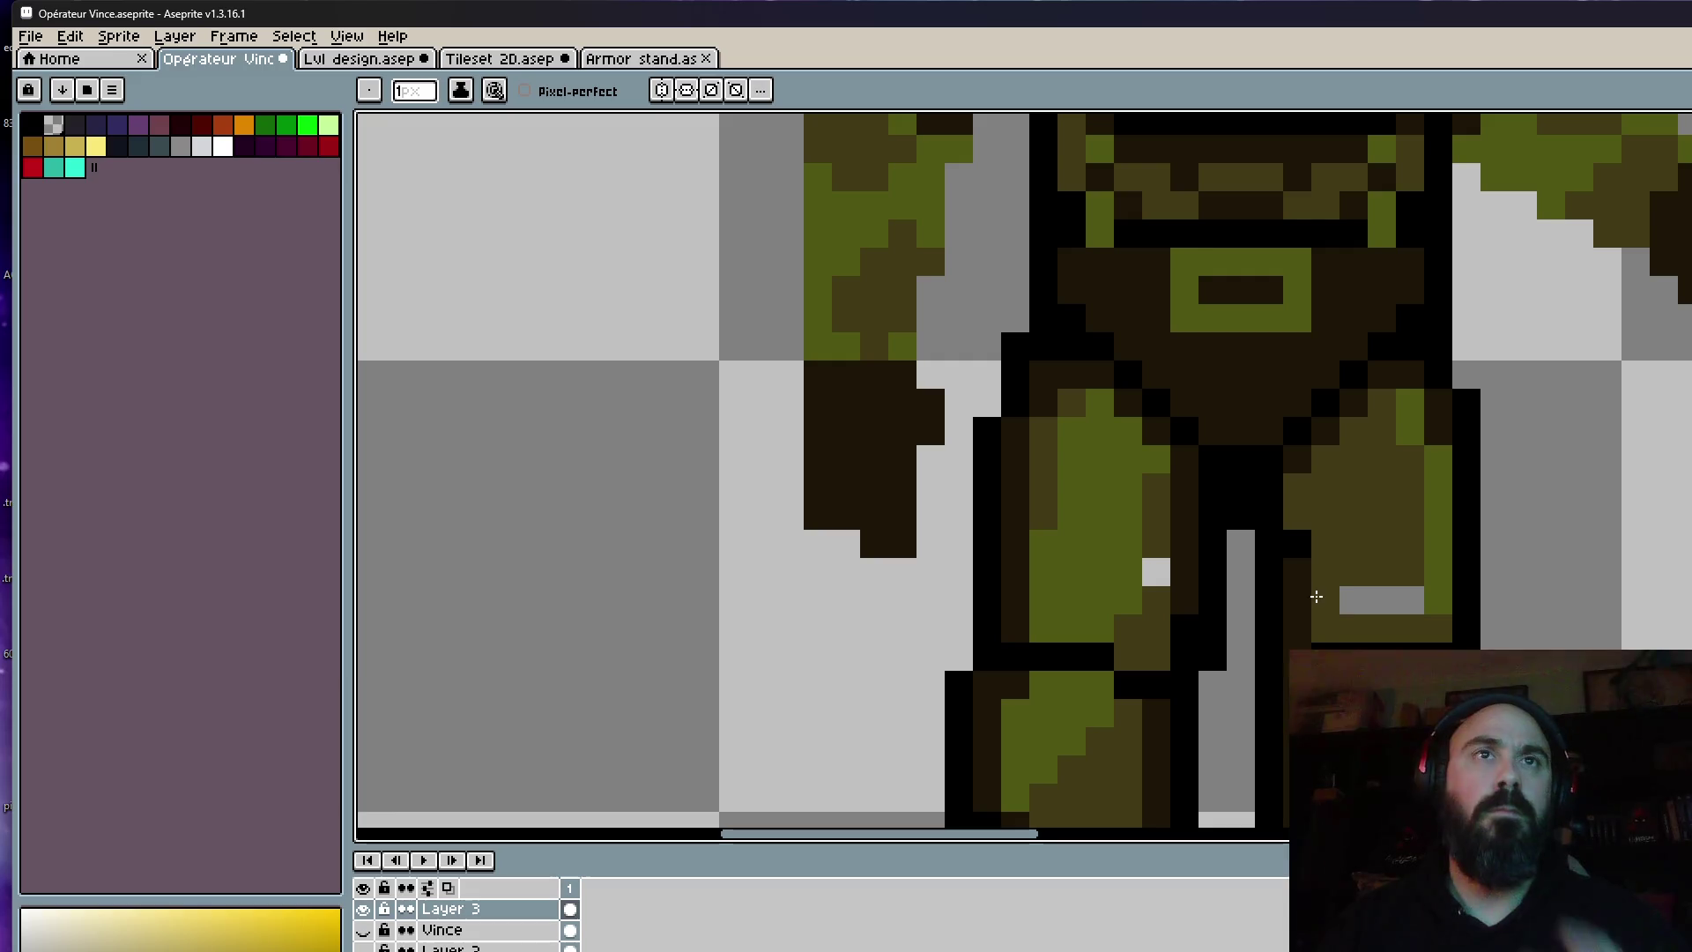
left_click_drag(1317, 599, 1410, 599)
left_click(1297, 543)
left_click(1157, 571)
scroll(1157, 564, "down", 4)
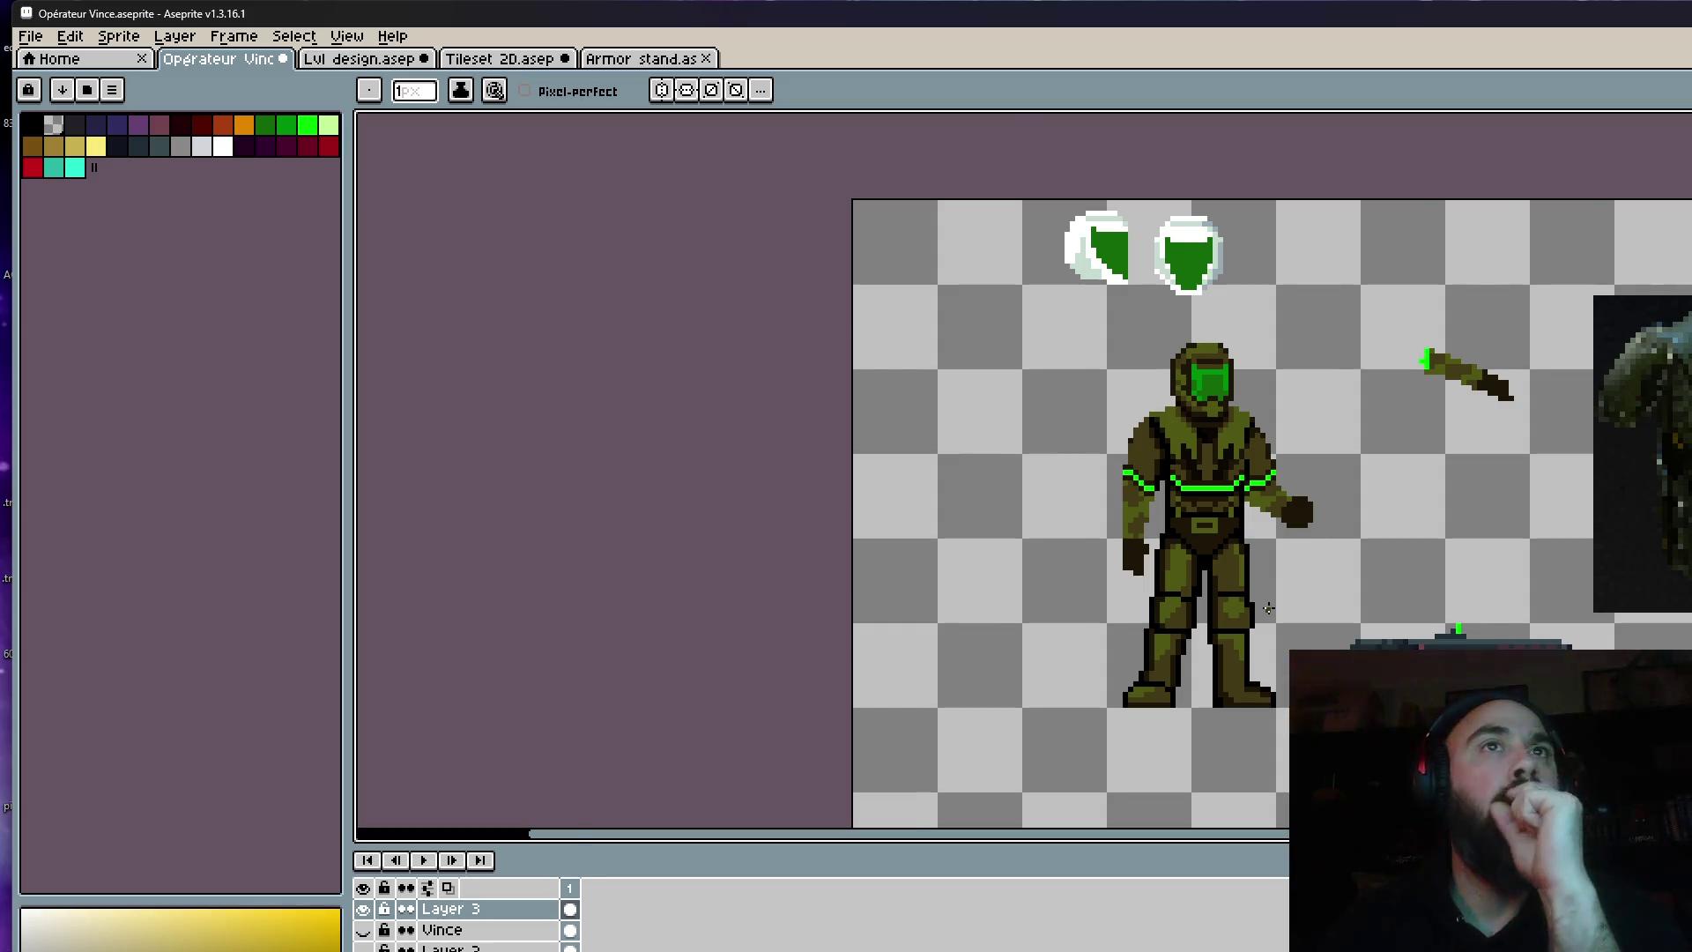
scroll(1267, 608, "up", 1)
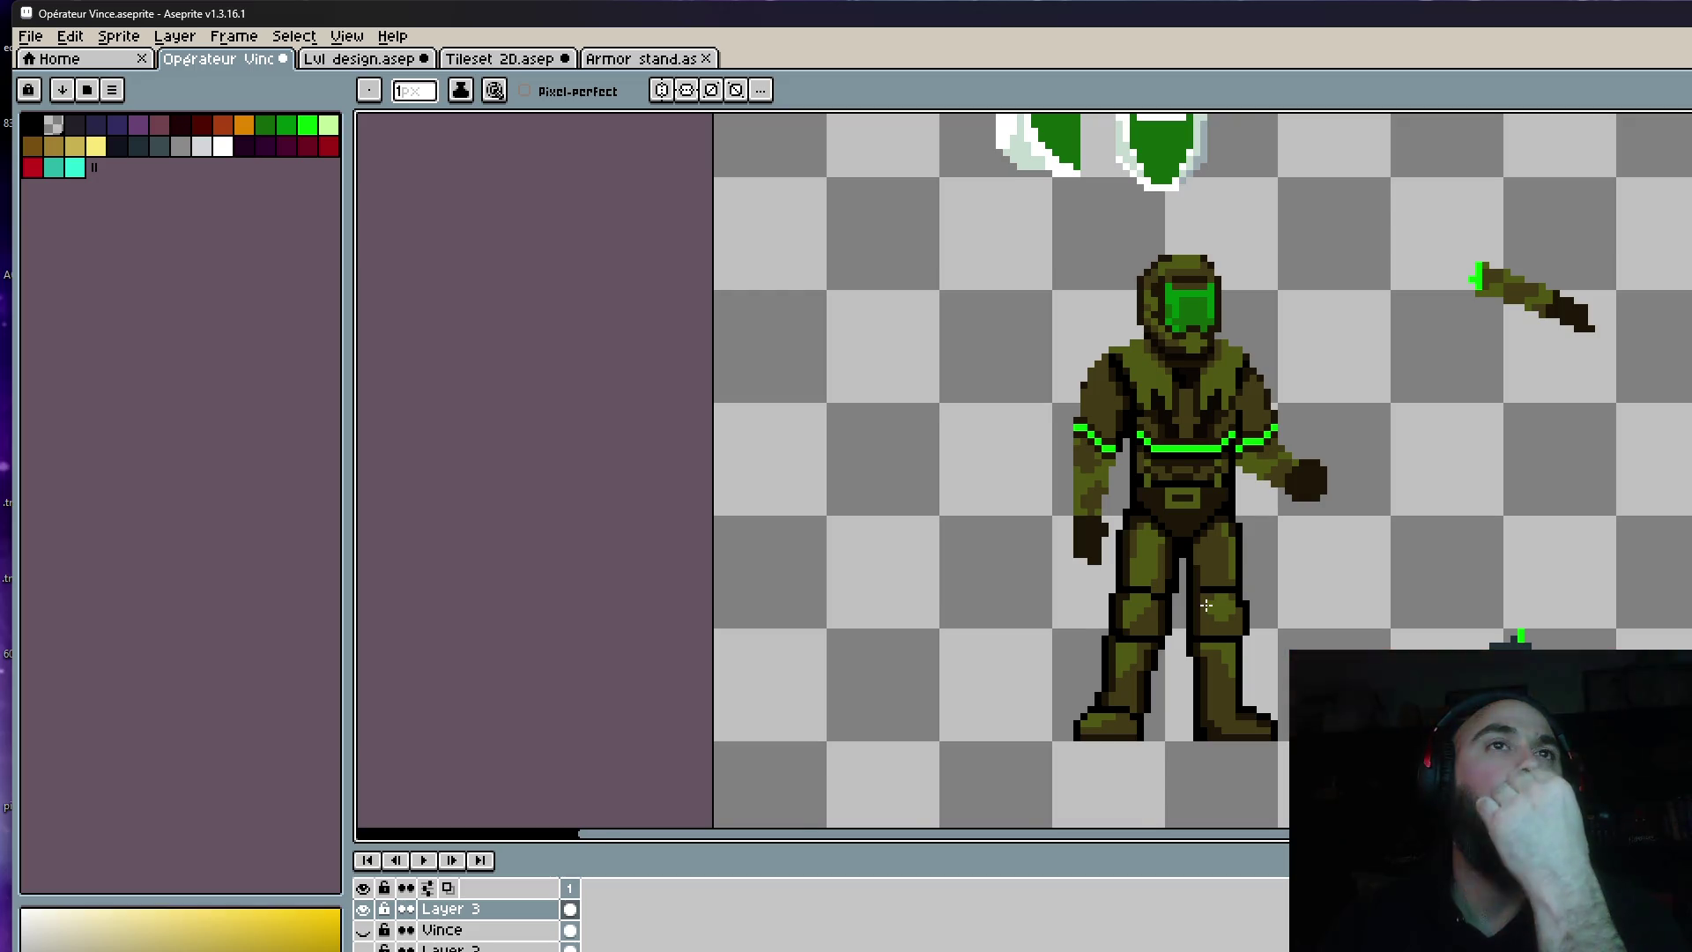
scroll(1205, 604, "up", 1)
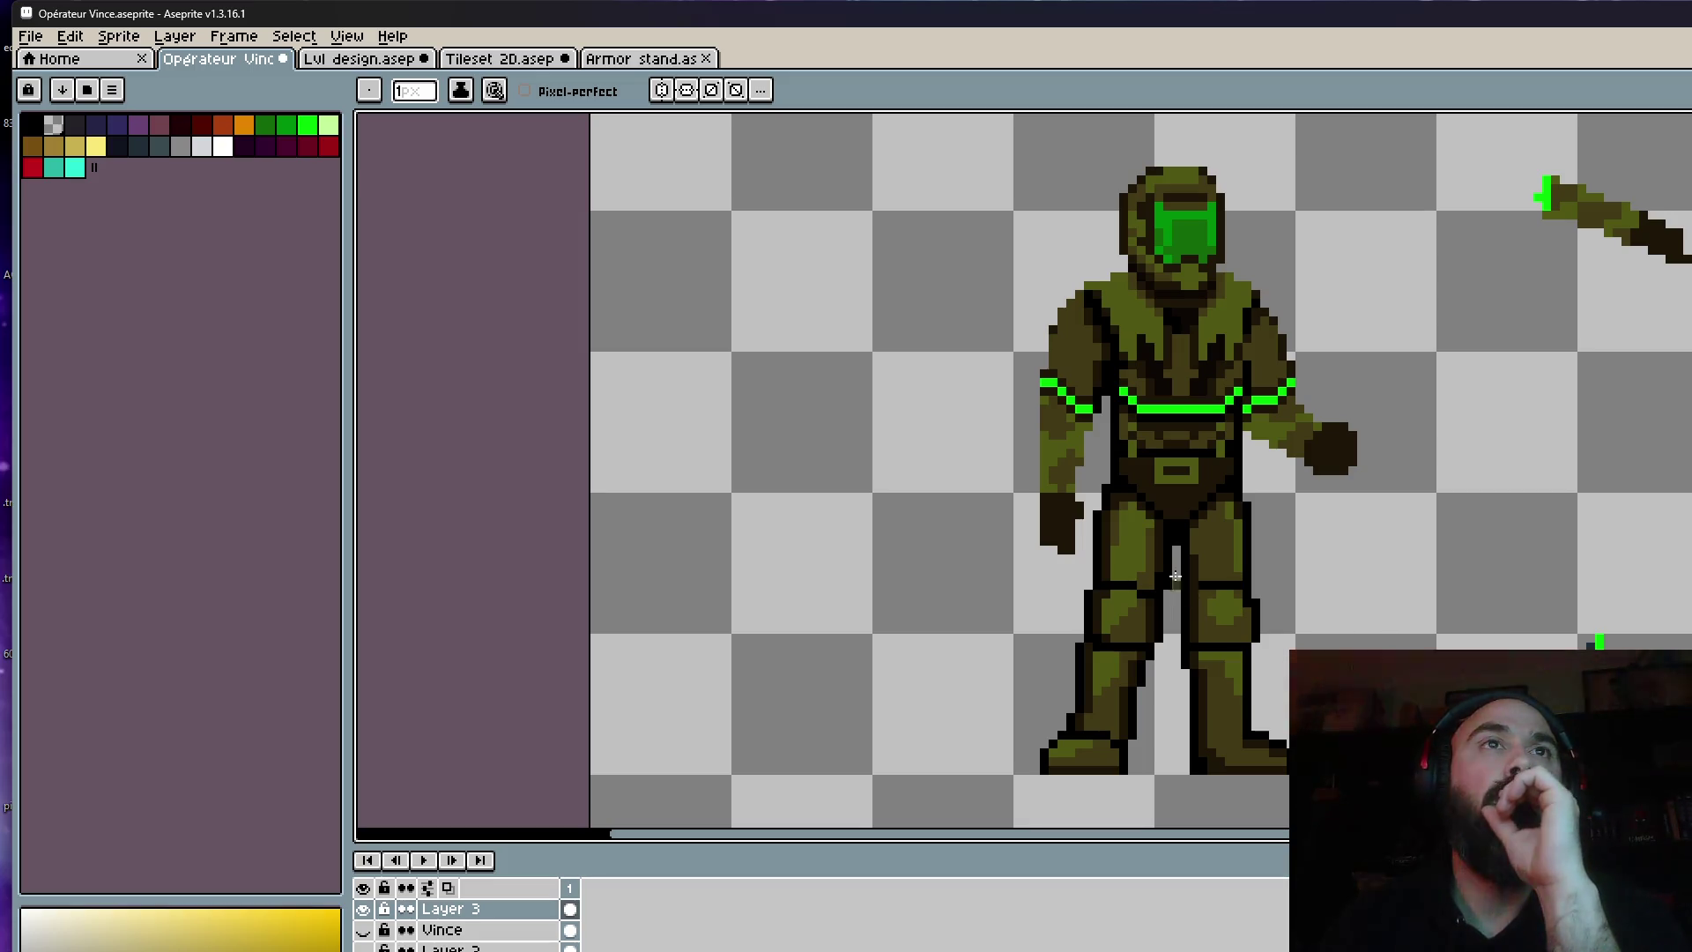
scroll(1177, 543, "up", 2)
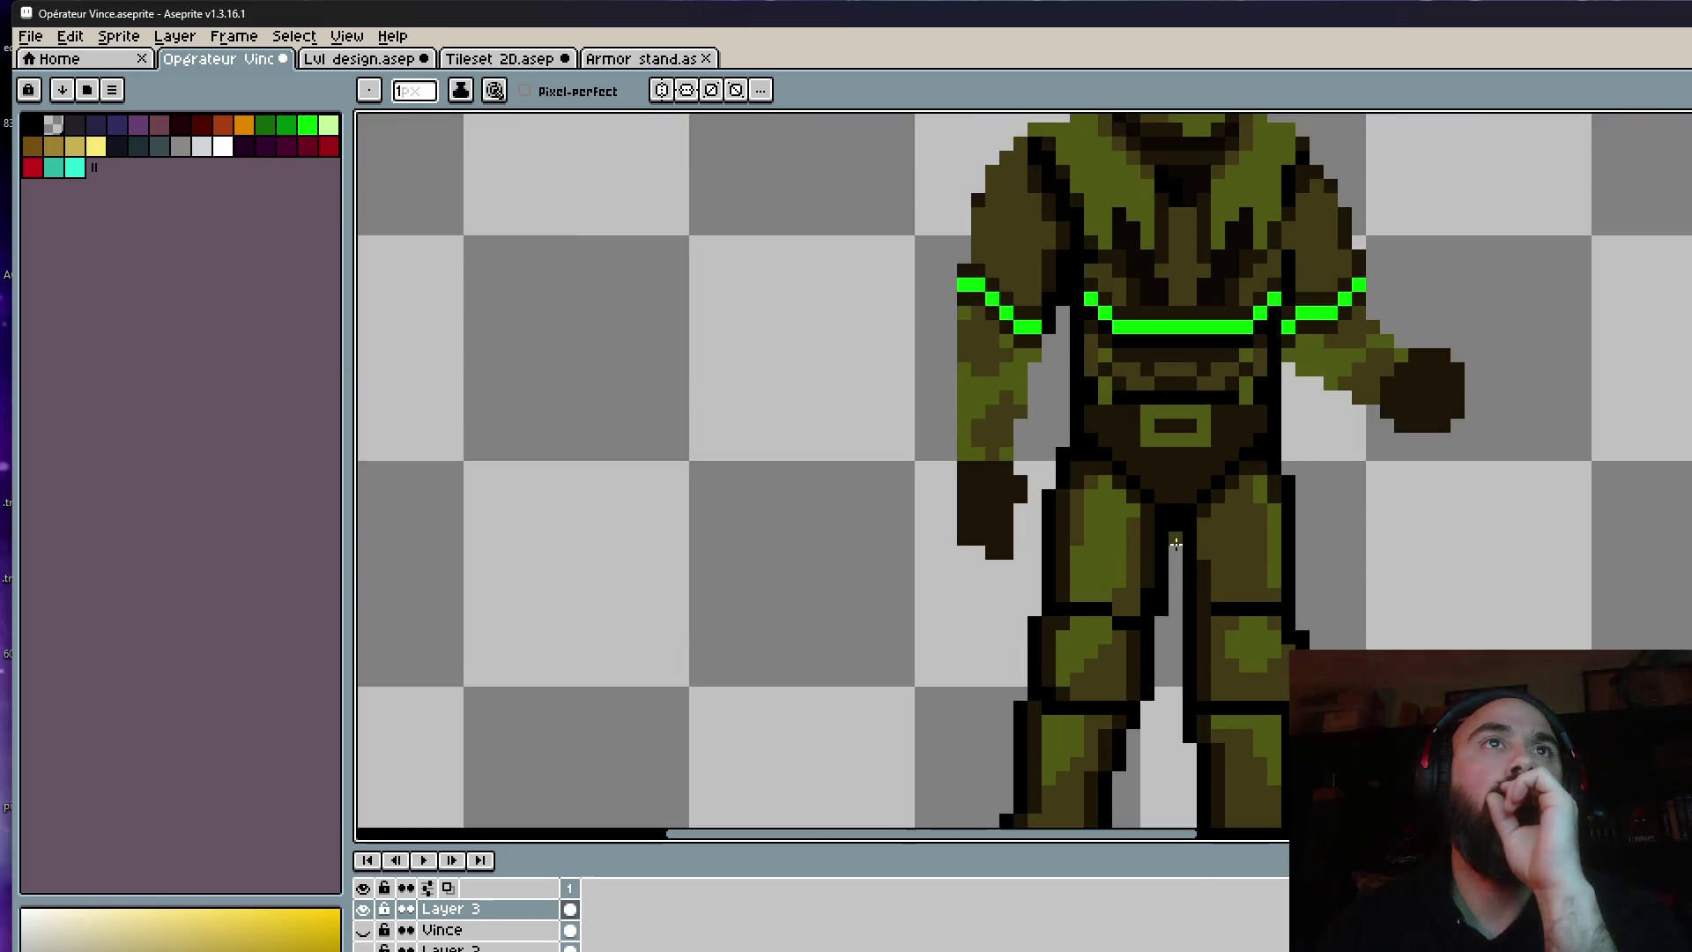
scroll(1177, 544, "down", 2)
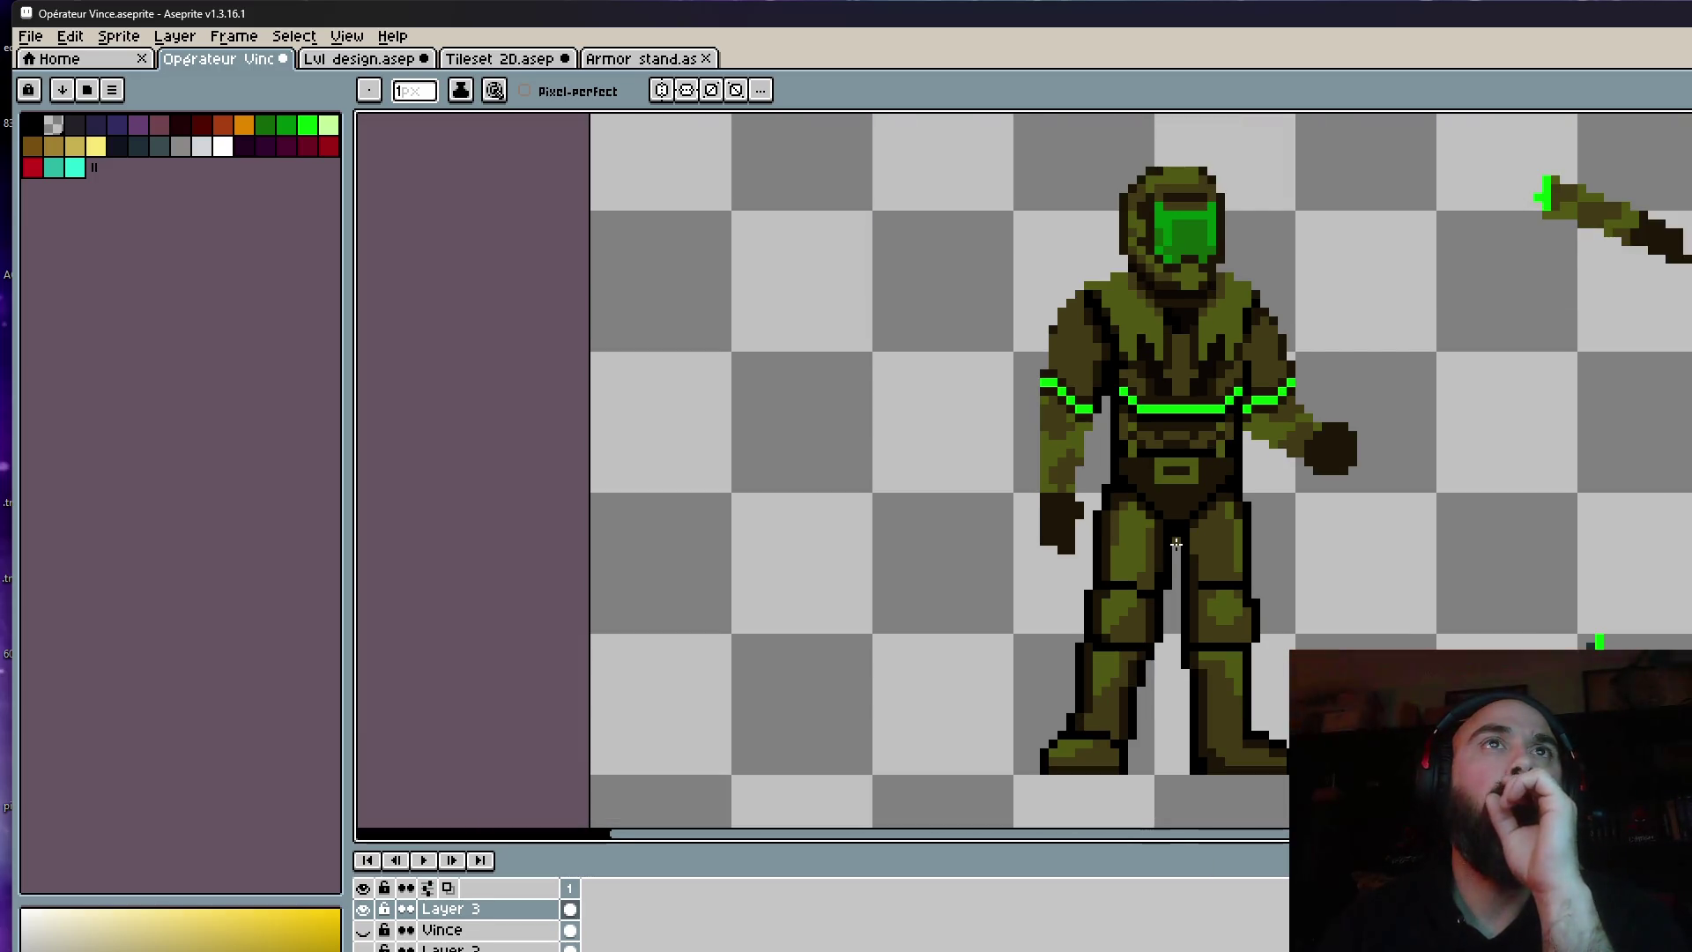
scroll(1085, 377, "up", 3)
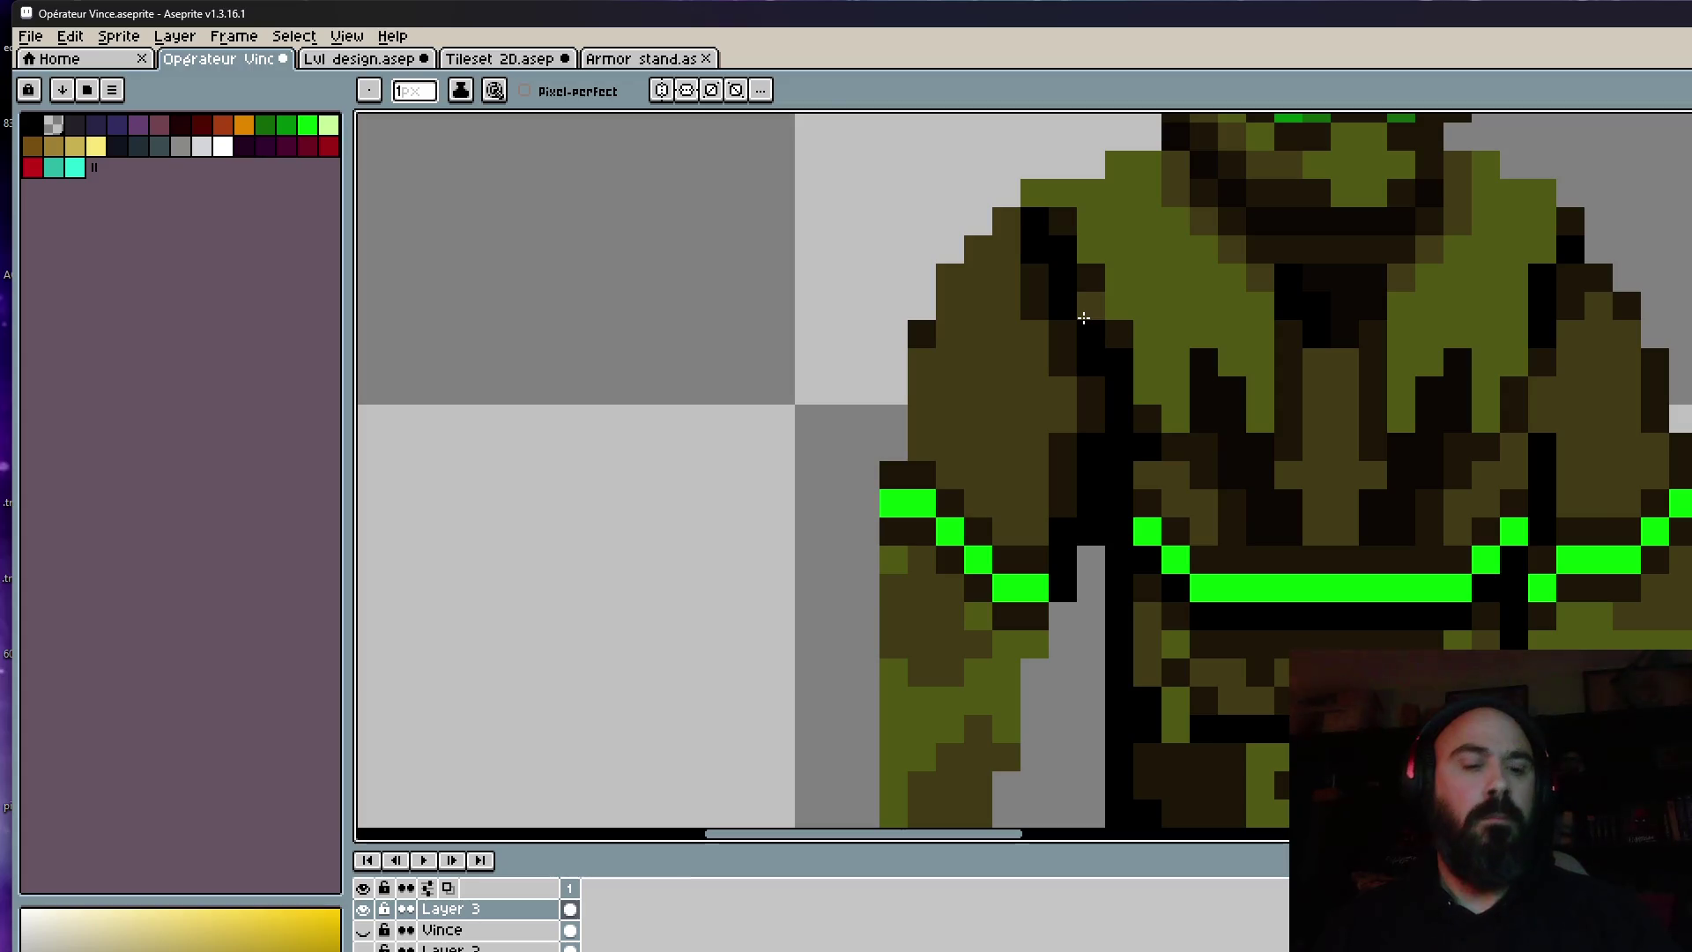
Pick the dark armour shade and checkerboard-dither the left shoulder pad.
key("alt")
left_click(1043, 299)
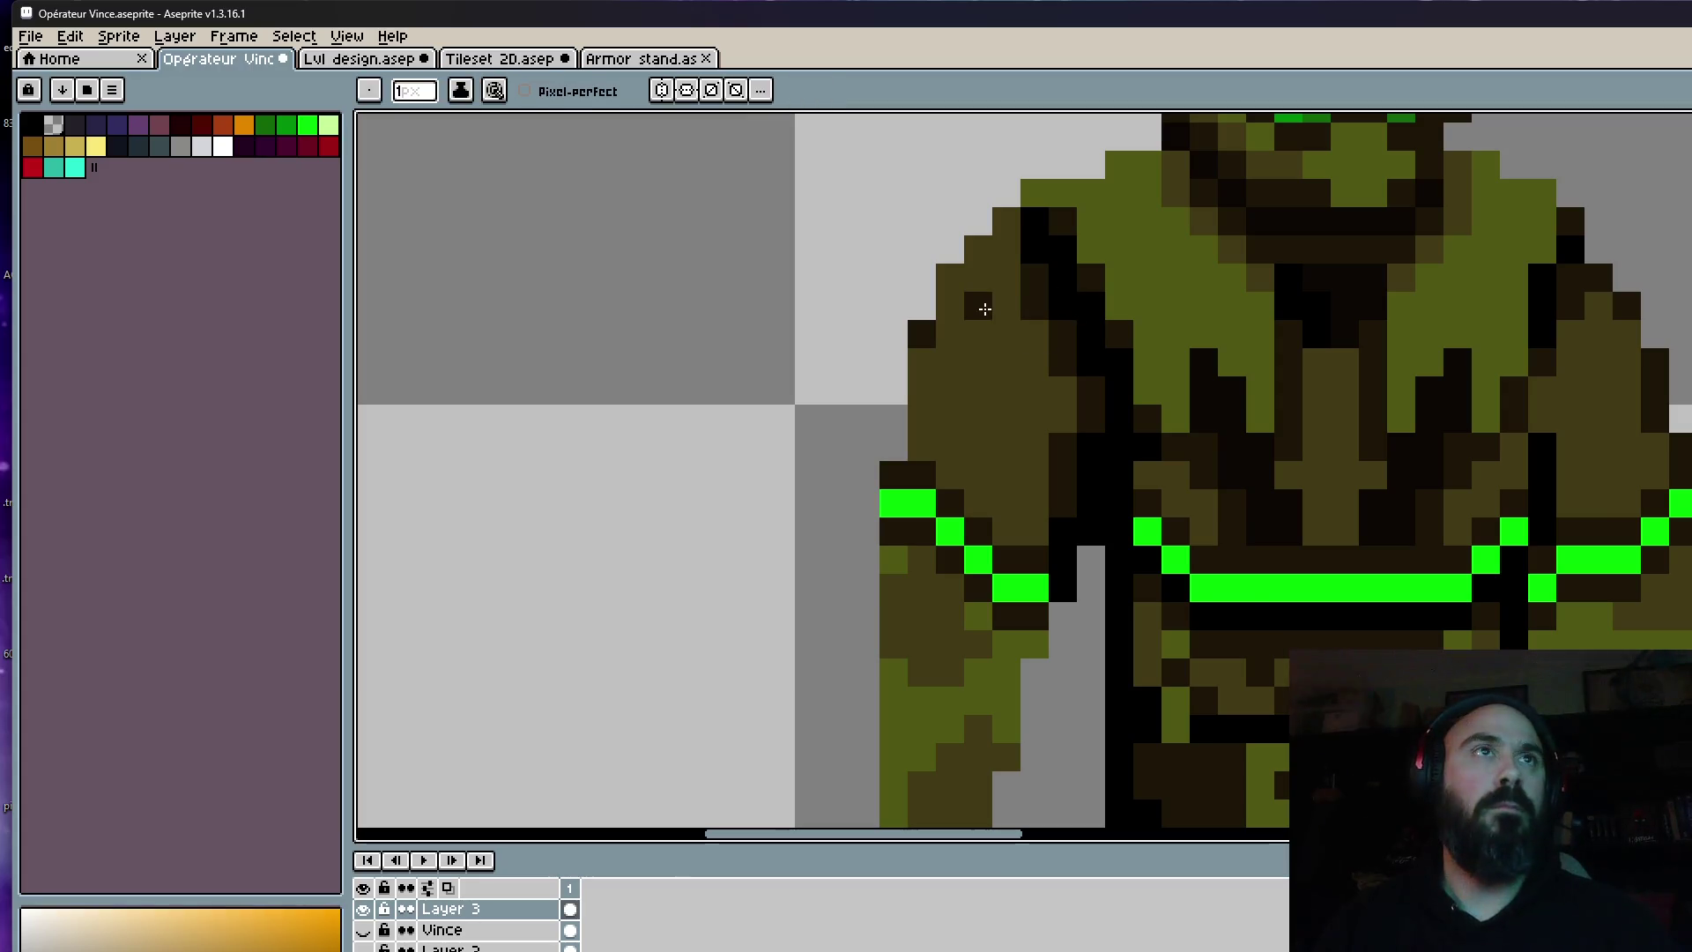
left_click(978, 278)
left_click(1034, 333)
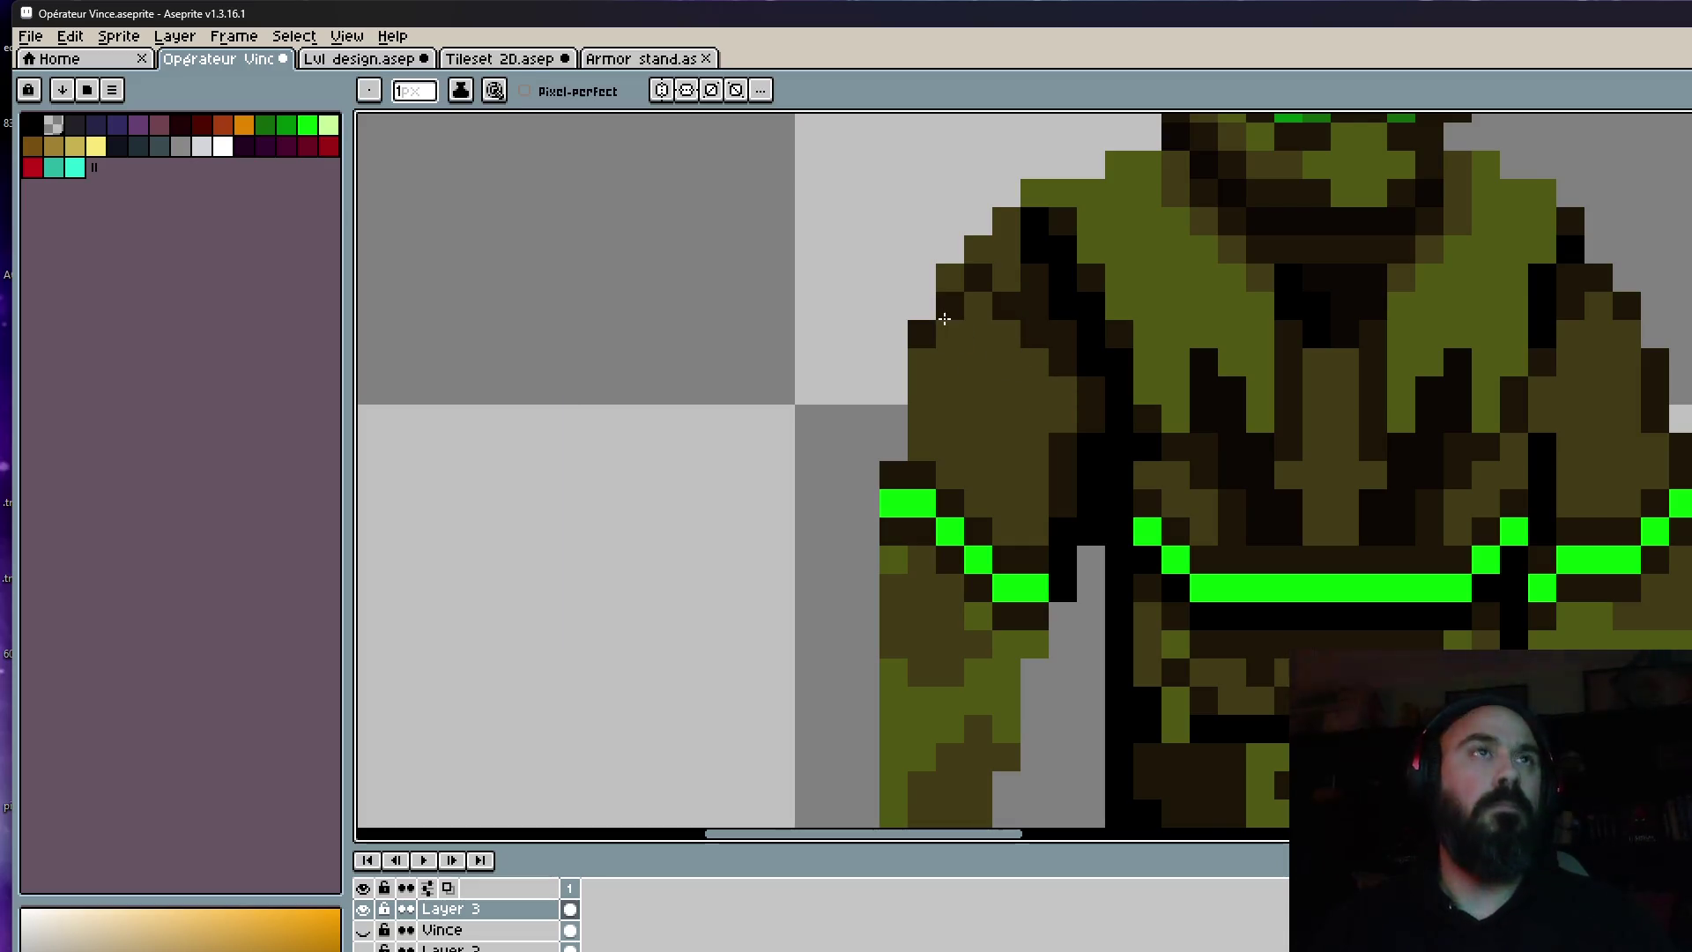
left_click(973, 332)
left_click_drag(994, 361, 1054, 406)
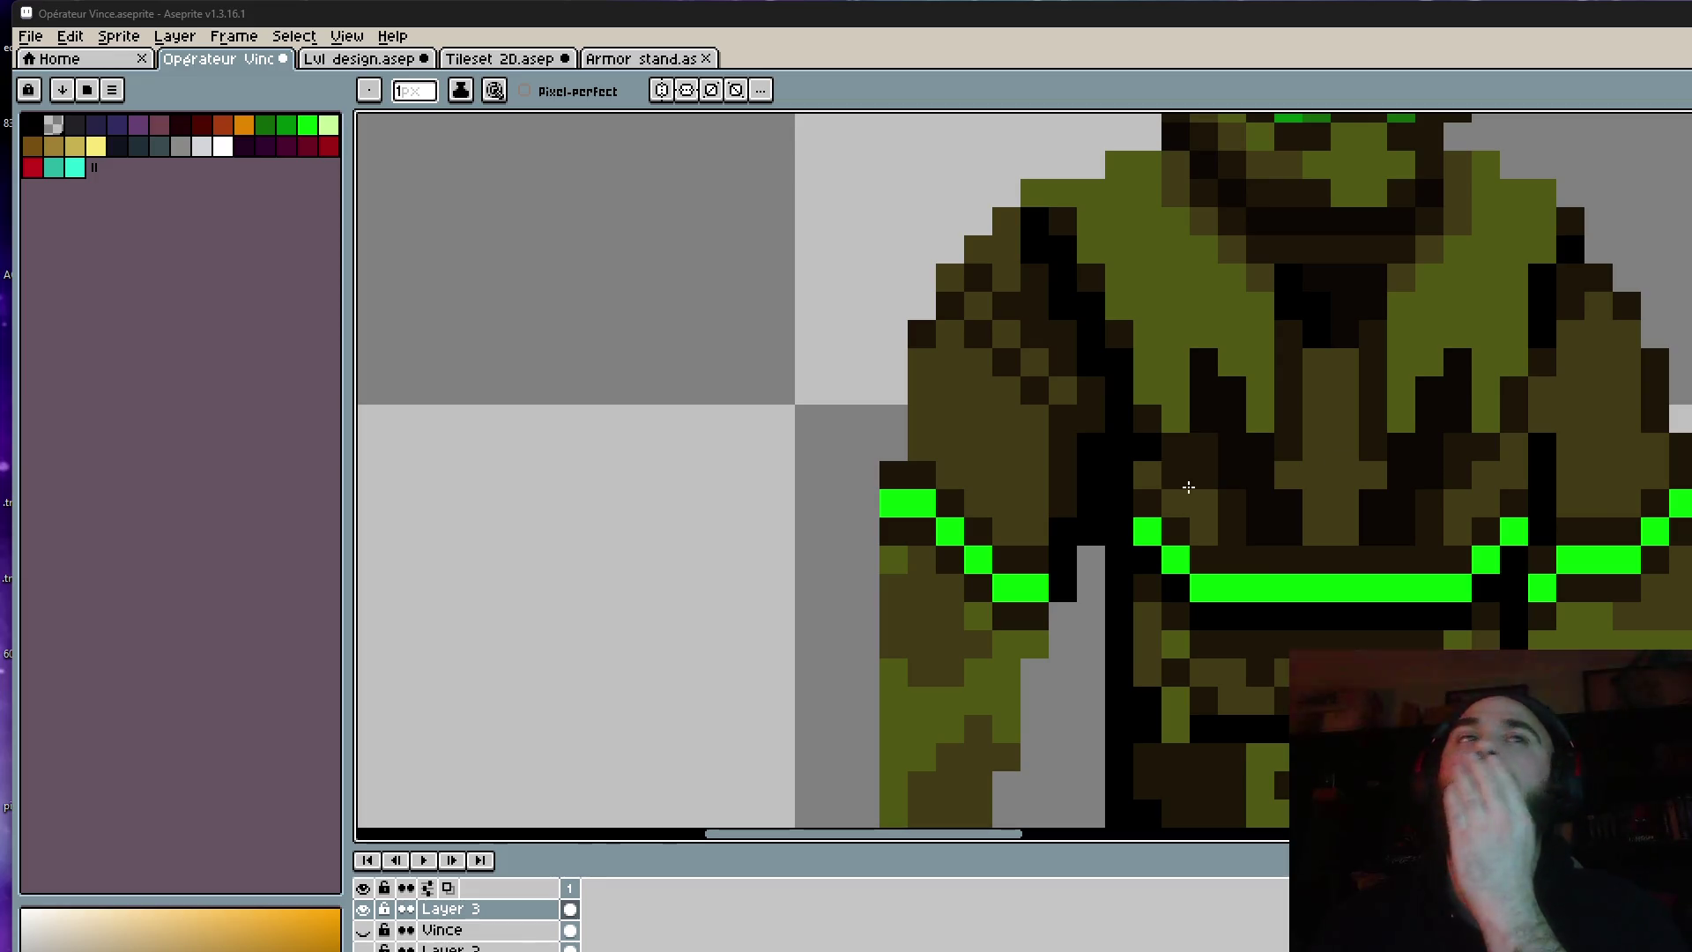
left_click(949, 362)
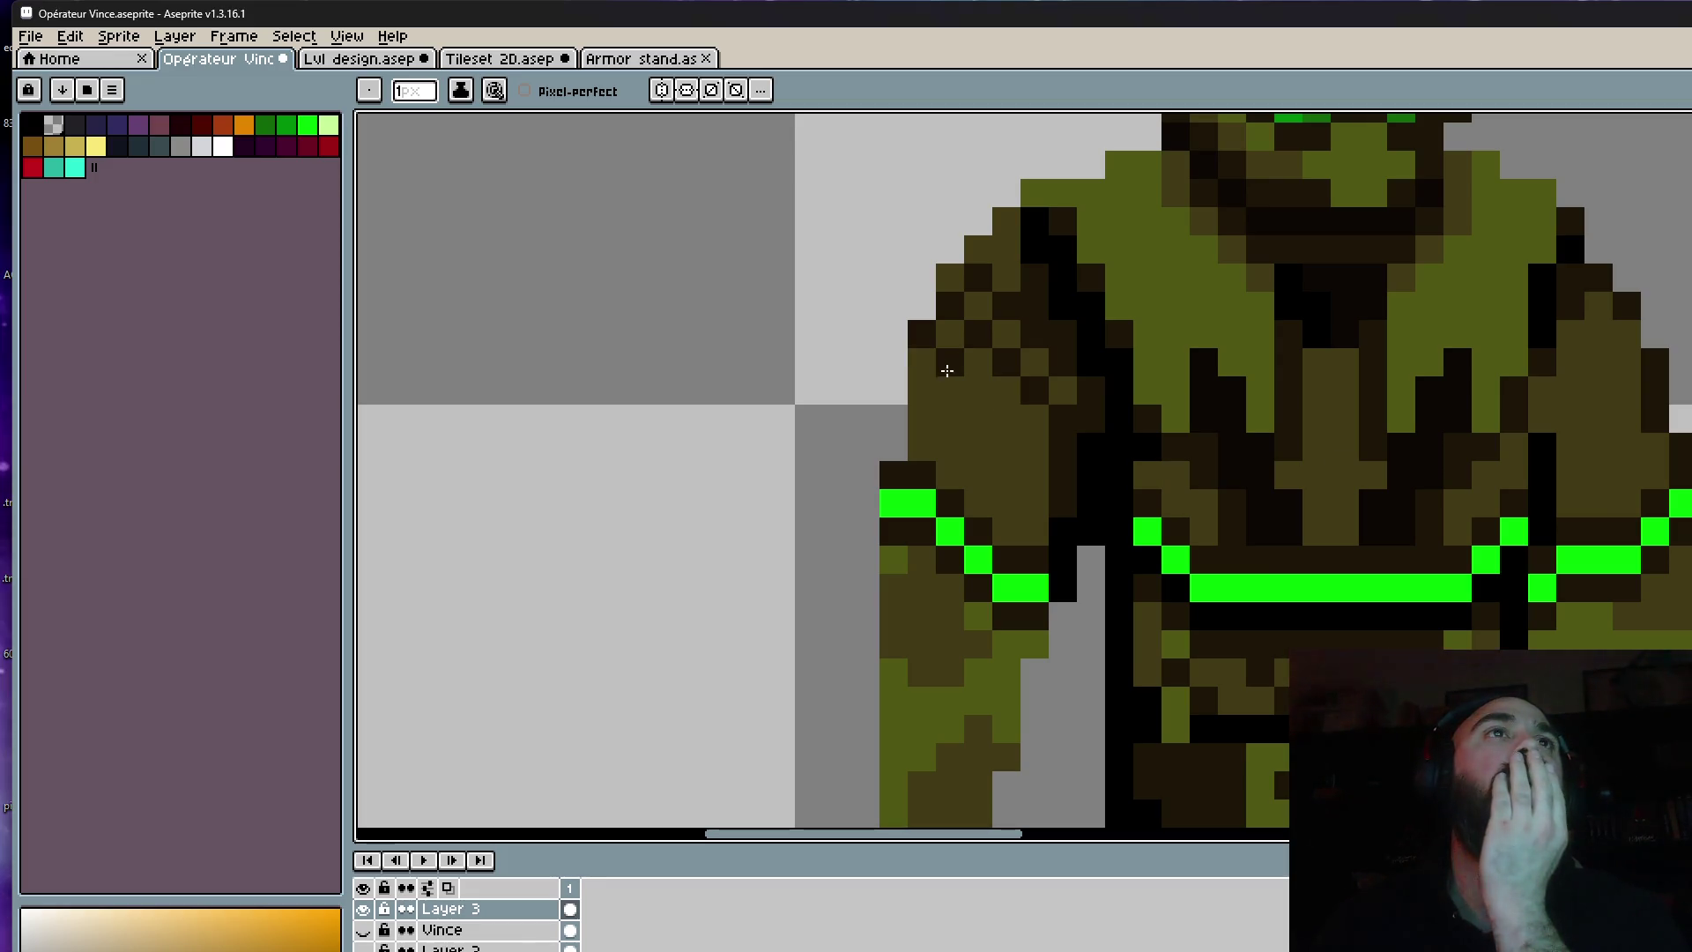
left_click(978, 391)
left_click(1006, 418)
left_click(1034, 447)
left_click(950, 419)
left_click(921, 391)
left_click(977, 447)
left_click(1006, 475)
left_click(1031, 502)
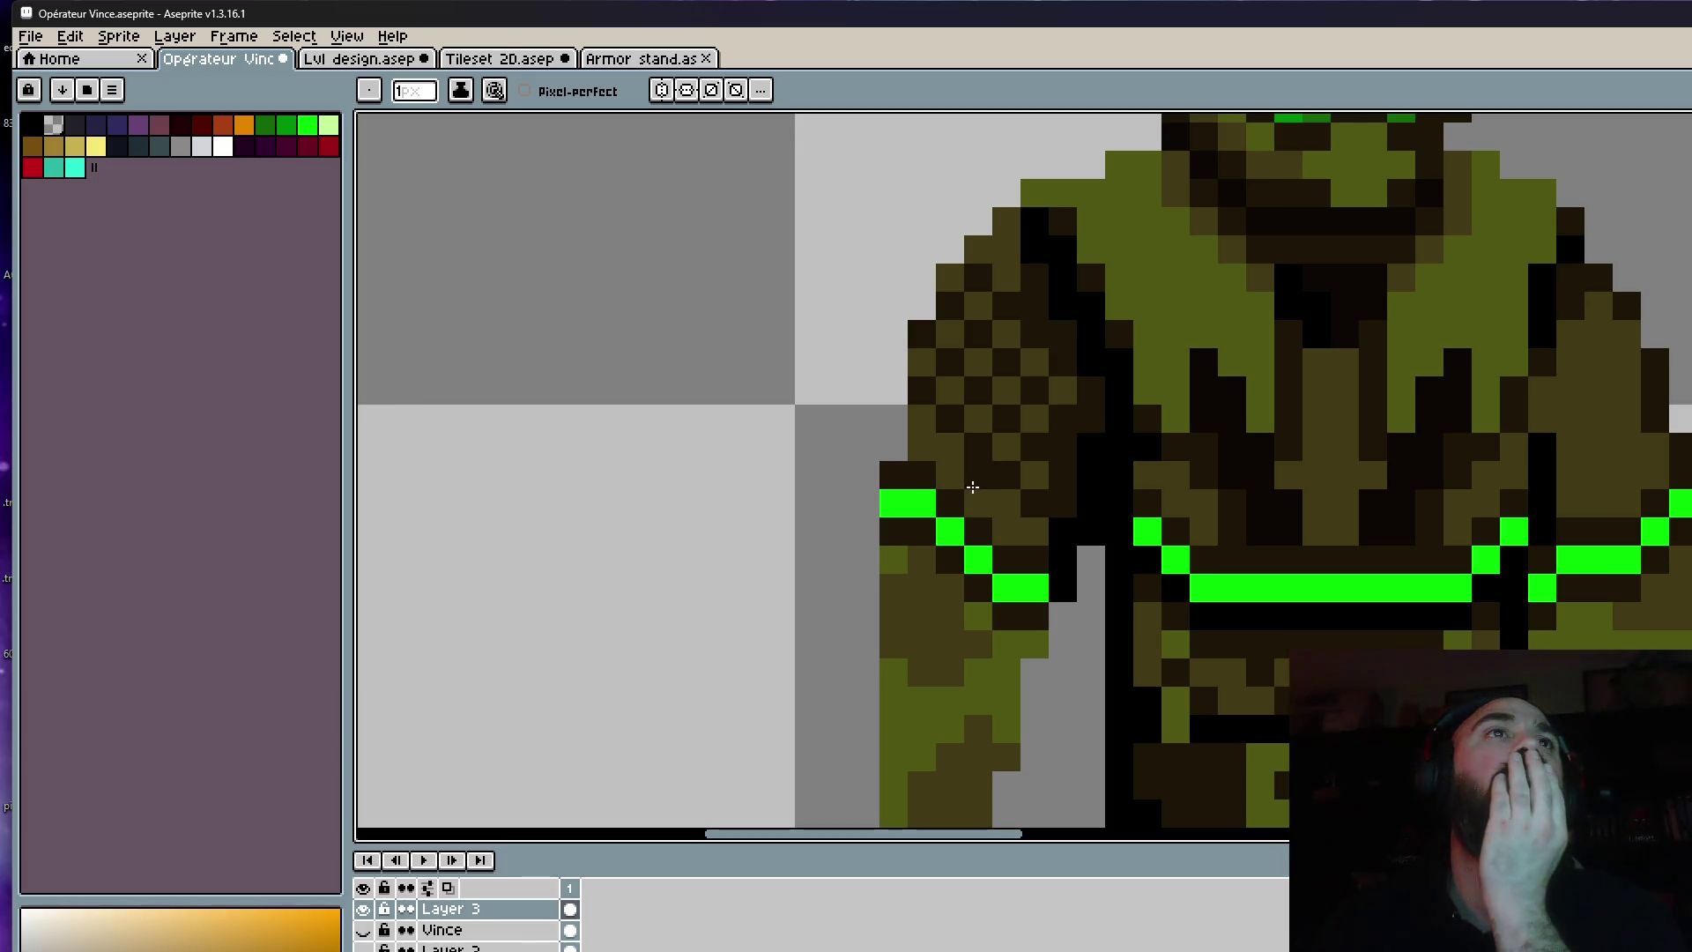
scroll(961, 480, "down", 4)
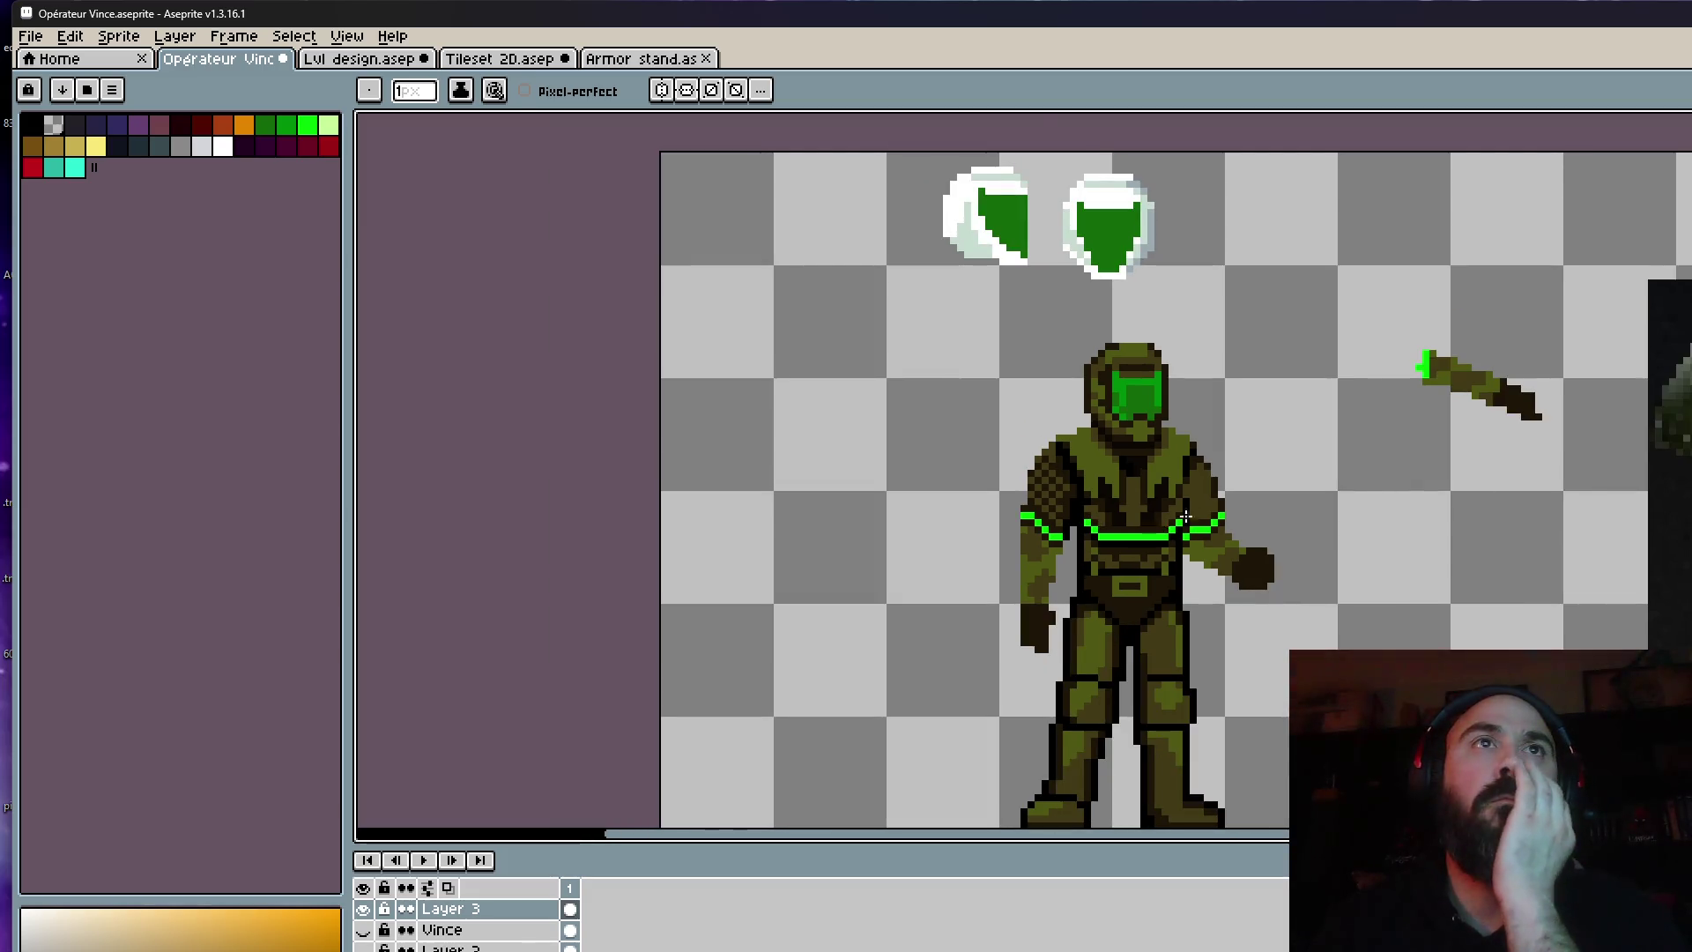
scroll(1151, 526, "up", 4)
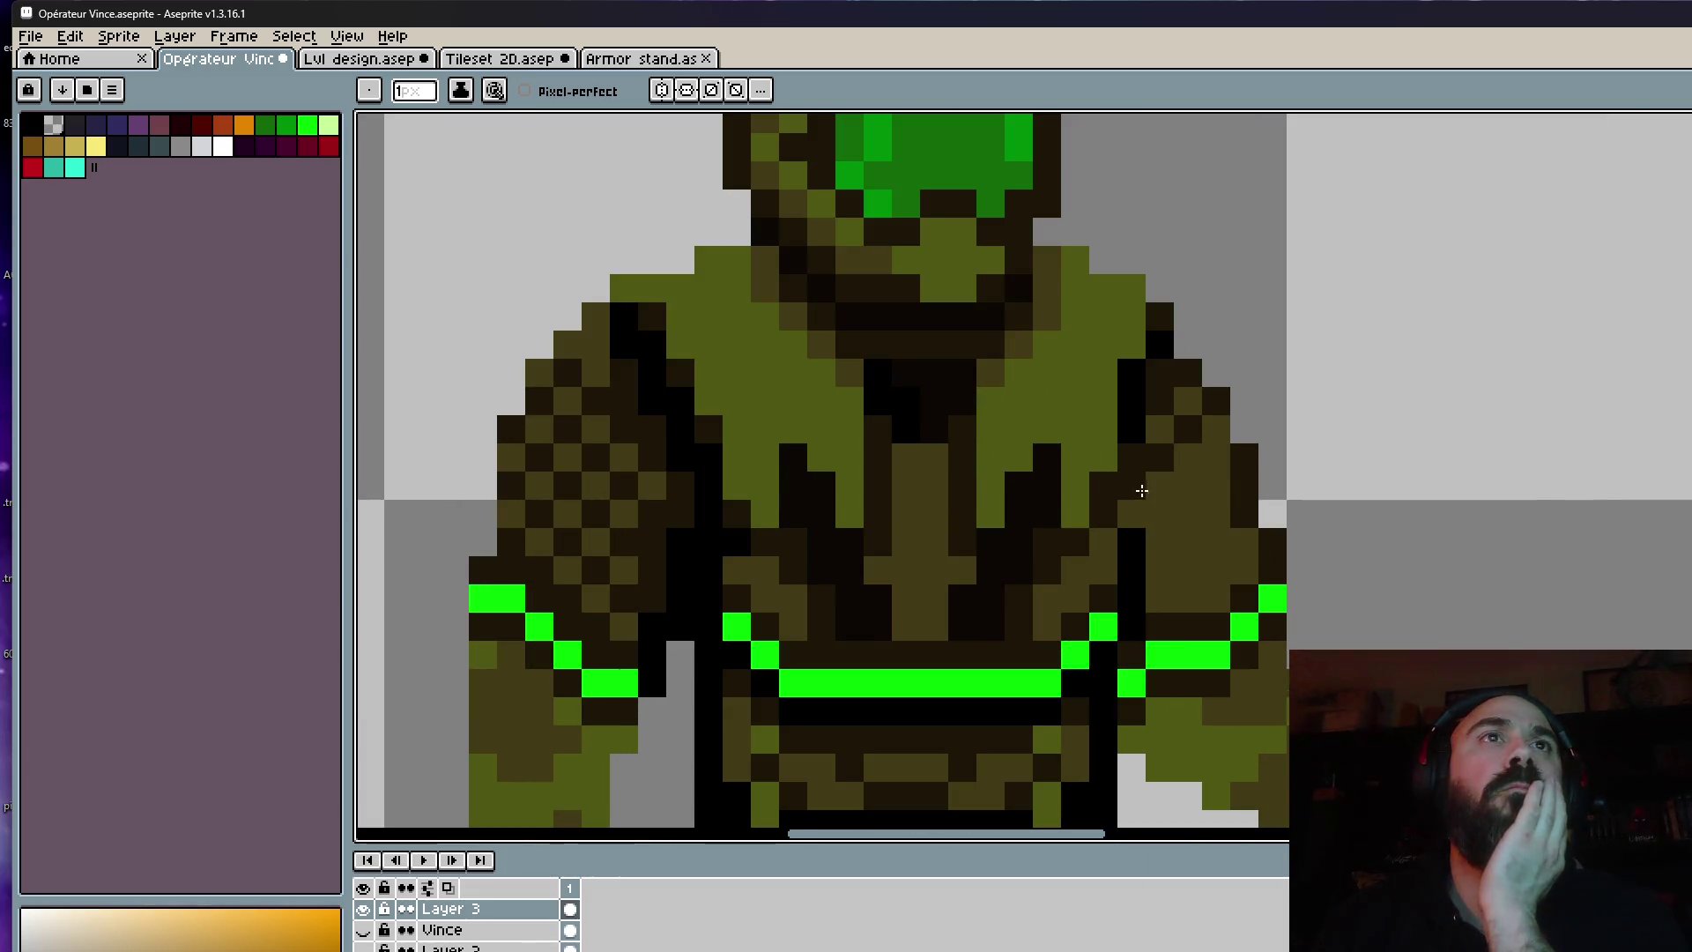
Checkerboard-dither the right shoulder pad with the same dark pixels.
left_click(1132, 514)
left_click(1188, 486)
left_click(1216, 457)
left_click(1216, 513)
left_click(1188, 542)
left_click(1159, 570)
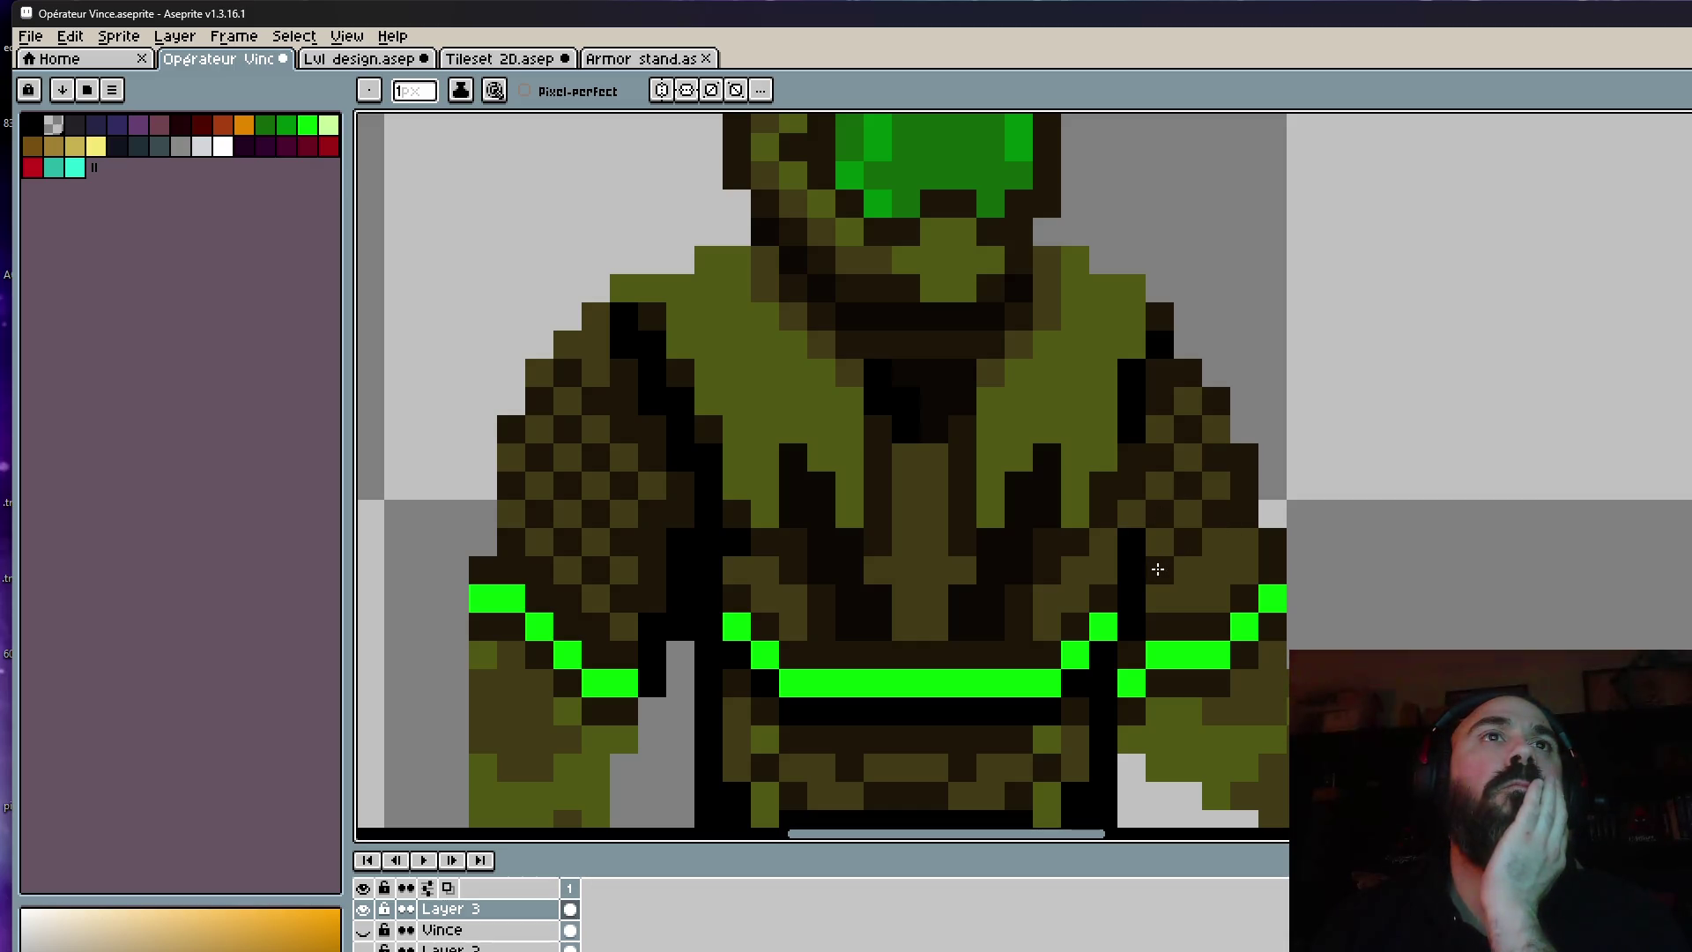
left_click(1216, 570)
left_click(1244, 542)
scroll(1246, 547, "down", 5)
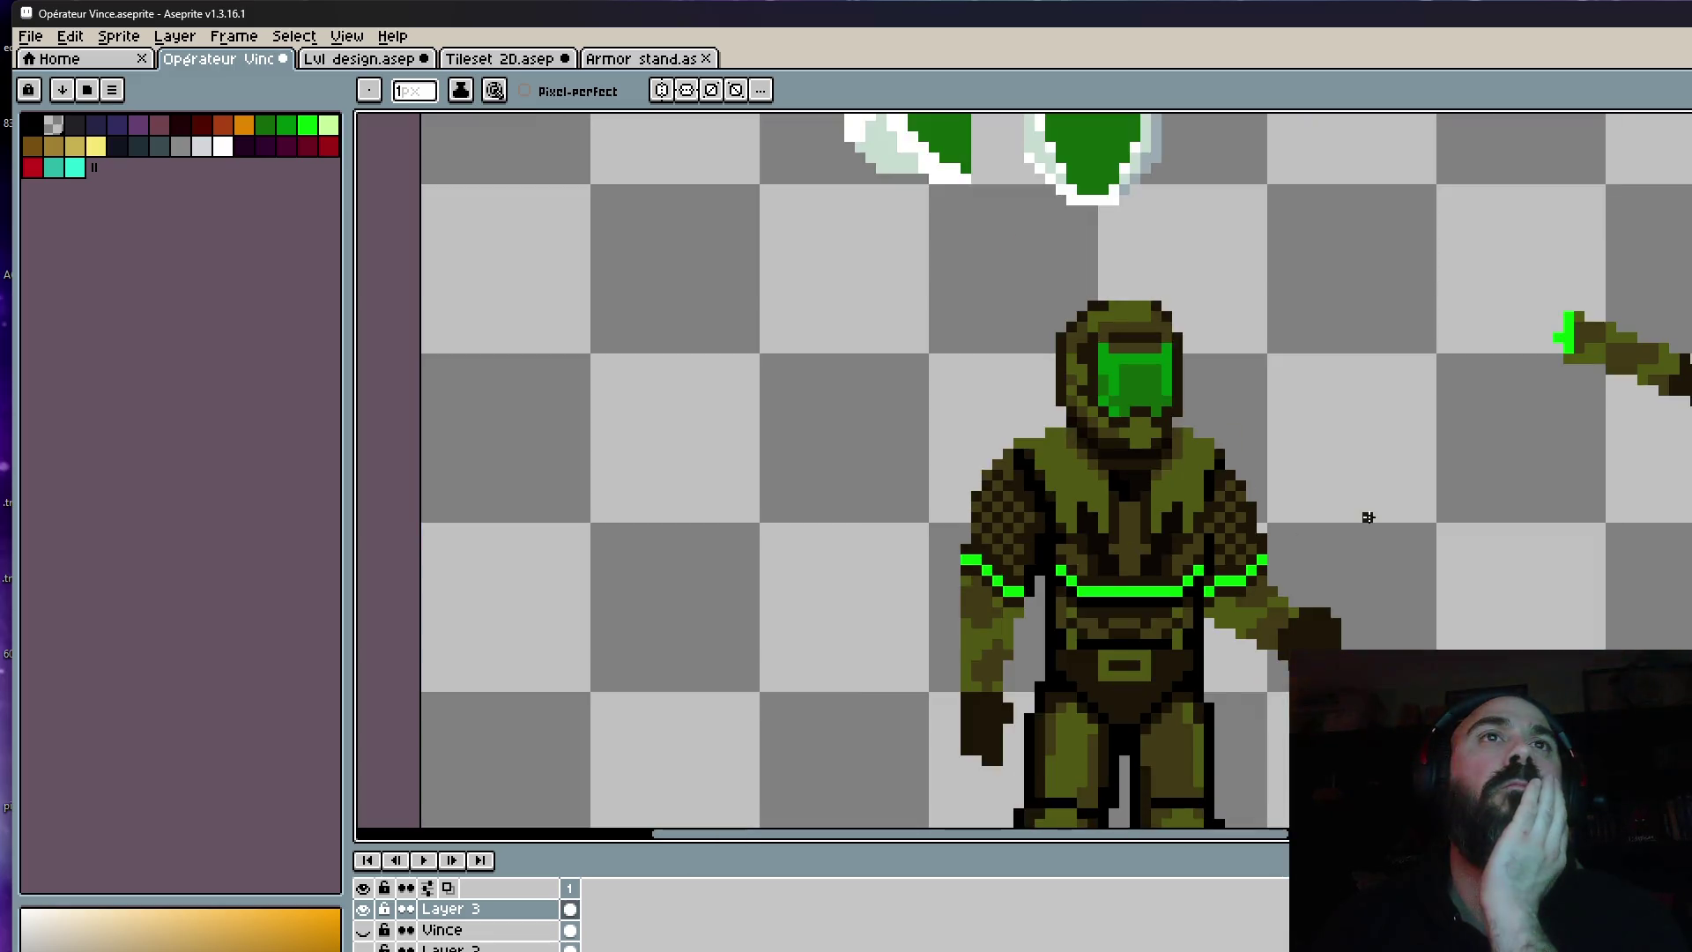
scroll(1362, 515, "down", 2)
scroll(1397, 549, "up", 2)
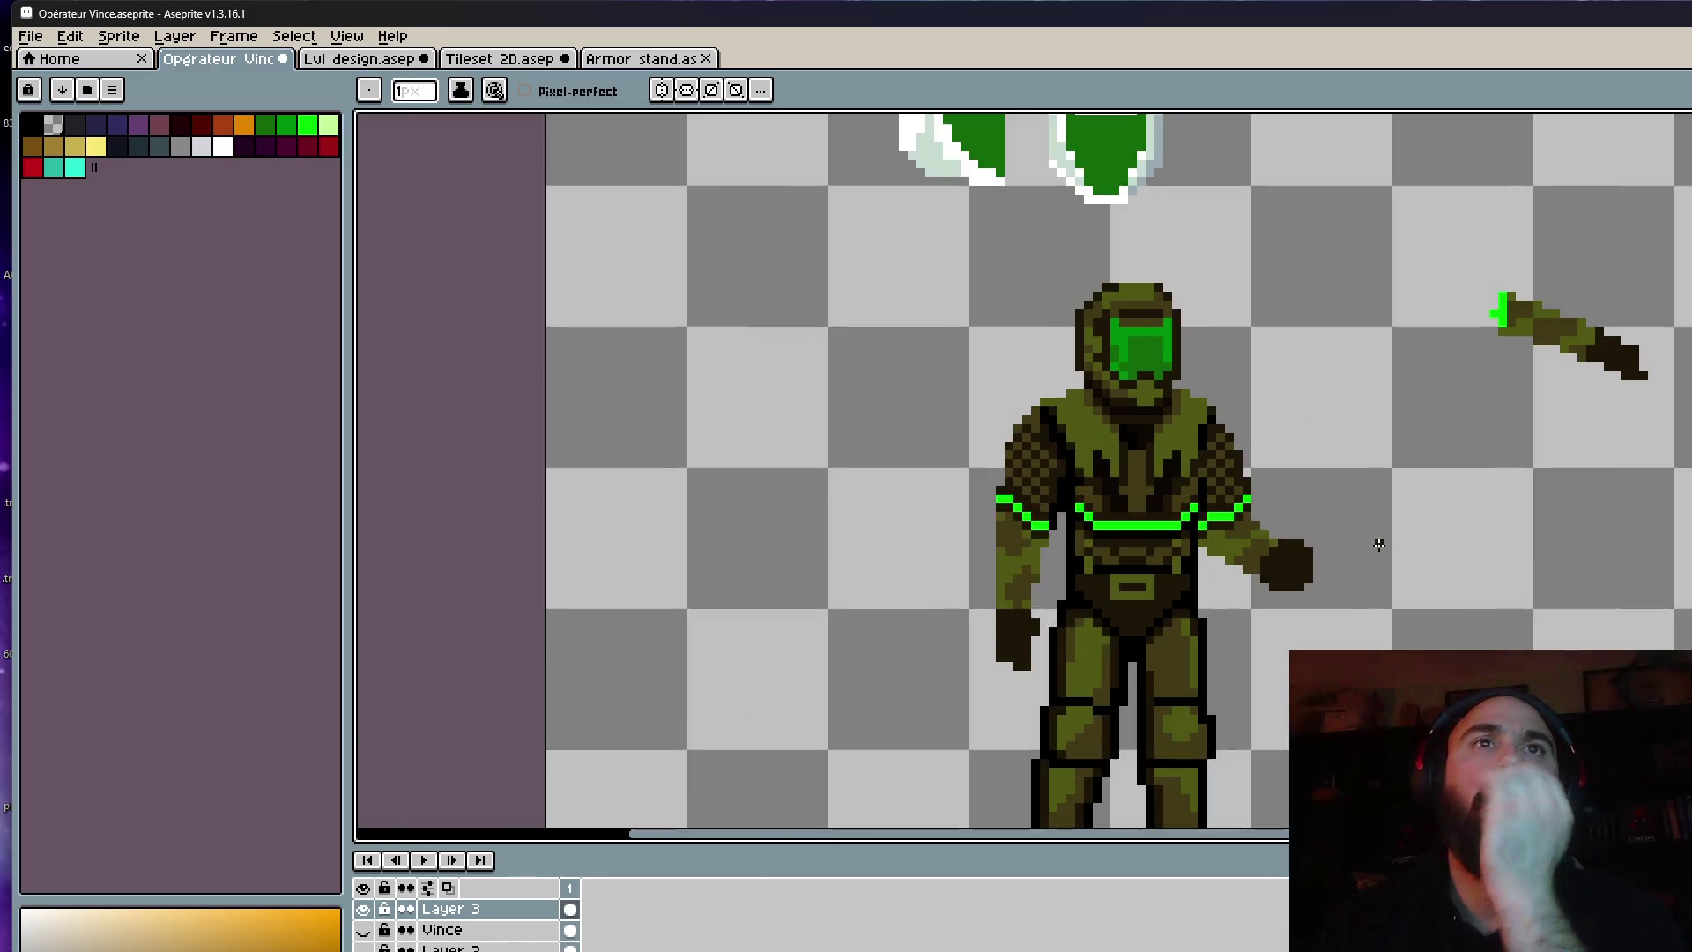
scroll(1094, 654, "up", 1)
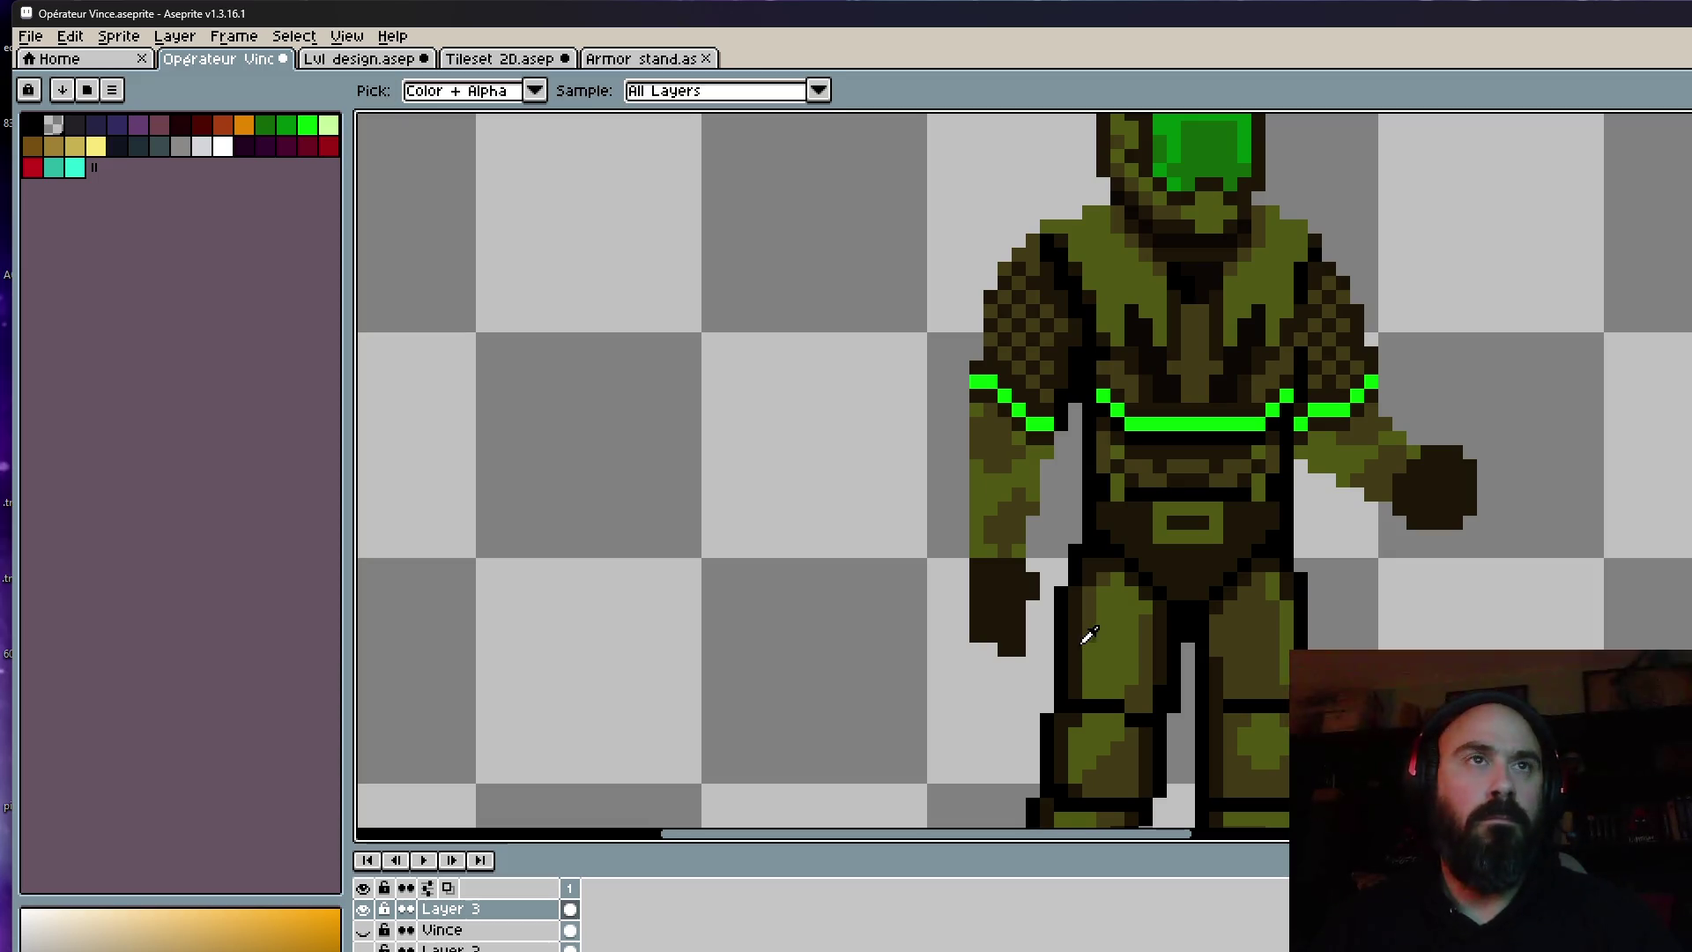
Bucket-fill the left thigh with the darker leg armour shade.
left_click(1095, 622, "alt")
left_click(1111, 641)
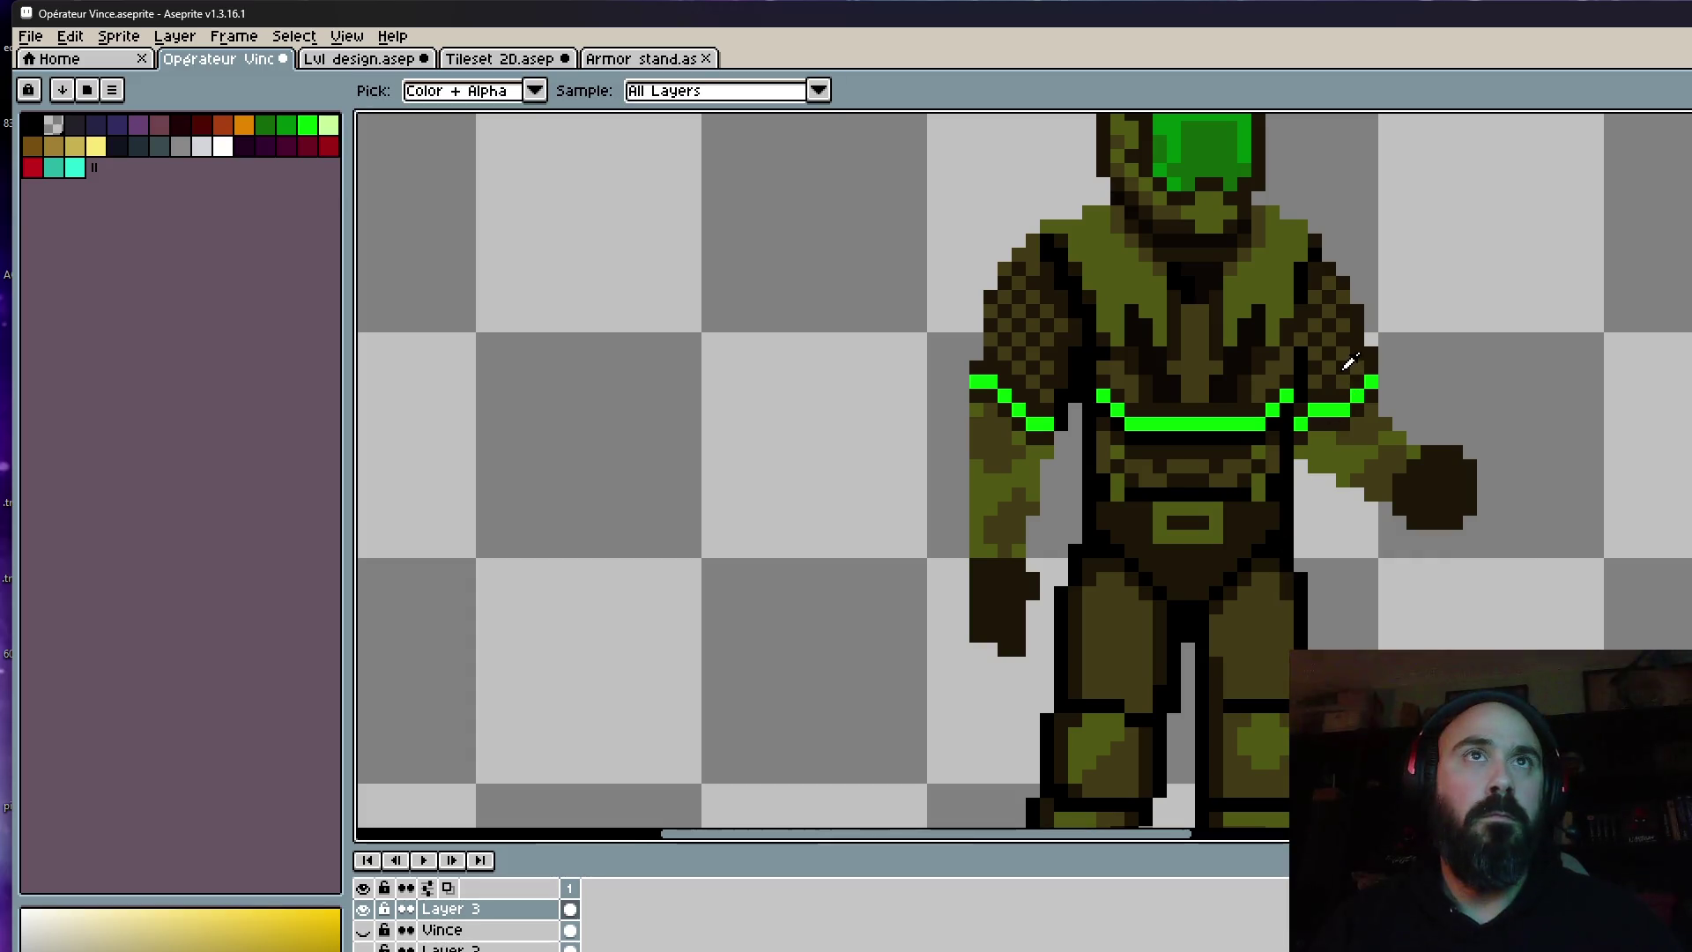
left_click(1345, 362, "alt")
scroll(1087, 601, "up", 2)
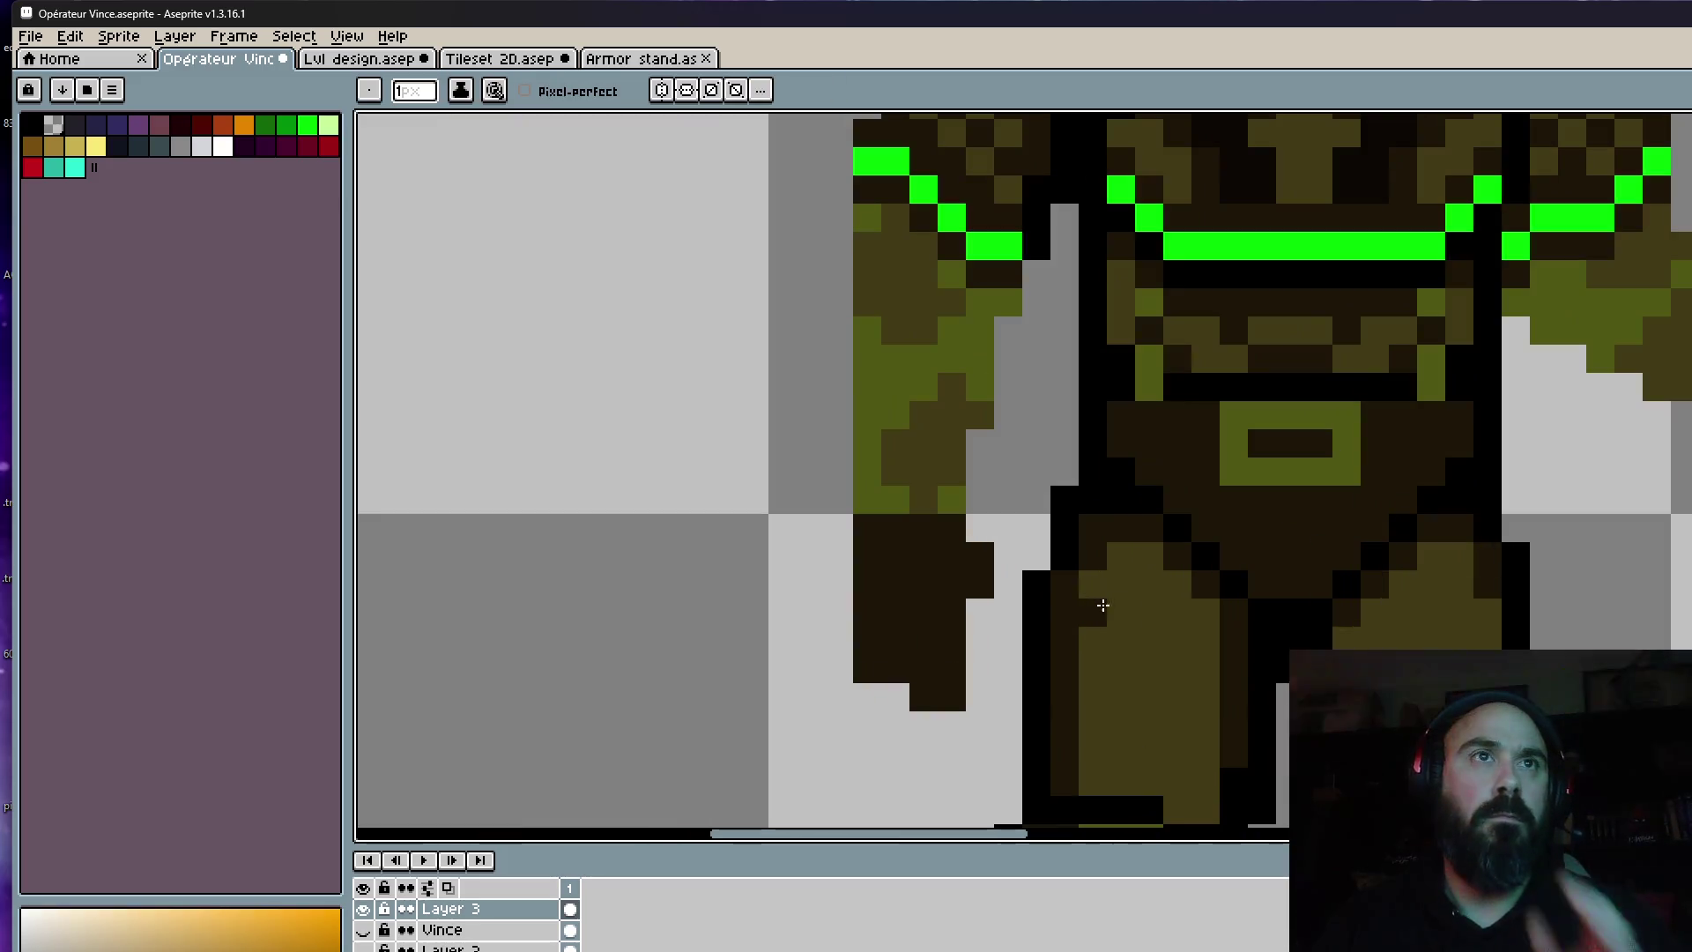
Checkerboard-dither the left thigh with dark pixels down to its lower edge.
left_click(1176, 641)
left_click(1205, 669)
left_click(1176, 583)
left_click(1204, 611)
left_click(1121, 611)
left_click(1092, 611)
left_click(1121, 641)
left_click(1149, 669)
left_click(1176, 669)
left_click(1176, 697)
left_click(1205, 726)
left_click(1093, 696)
left_click(1121, 696)
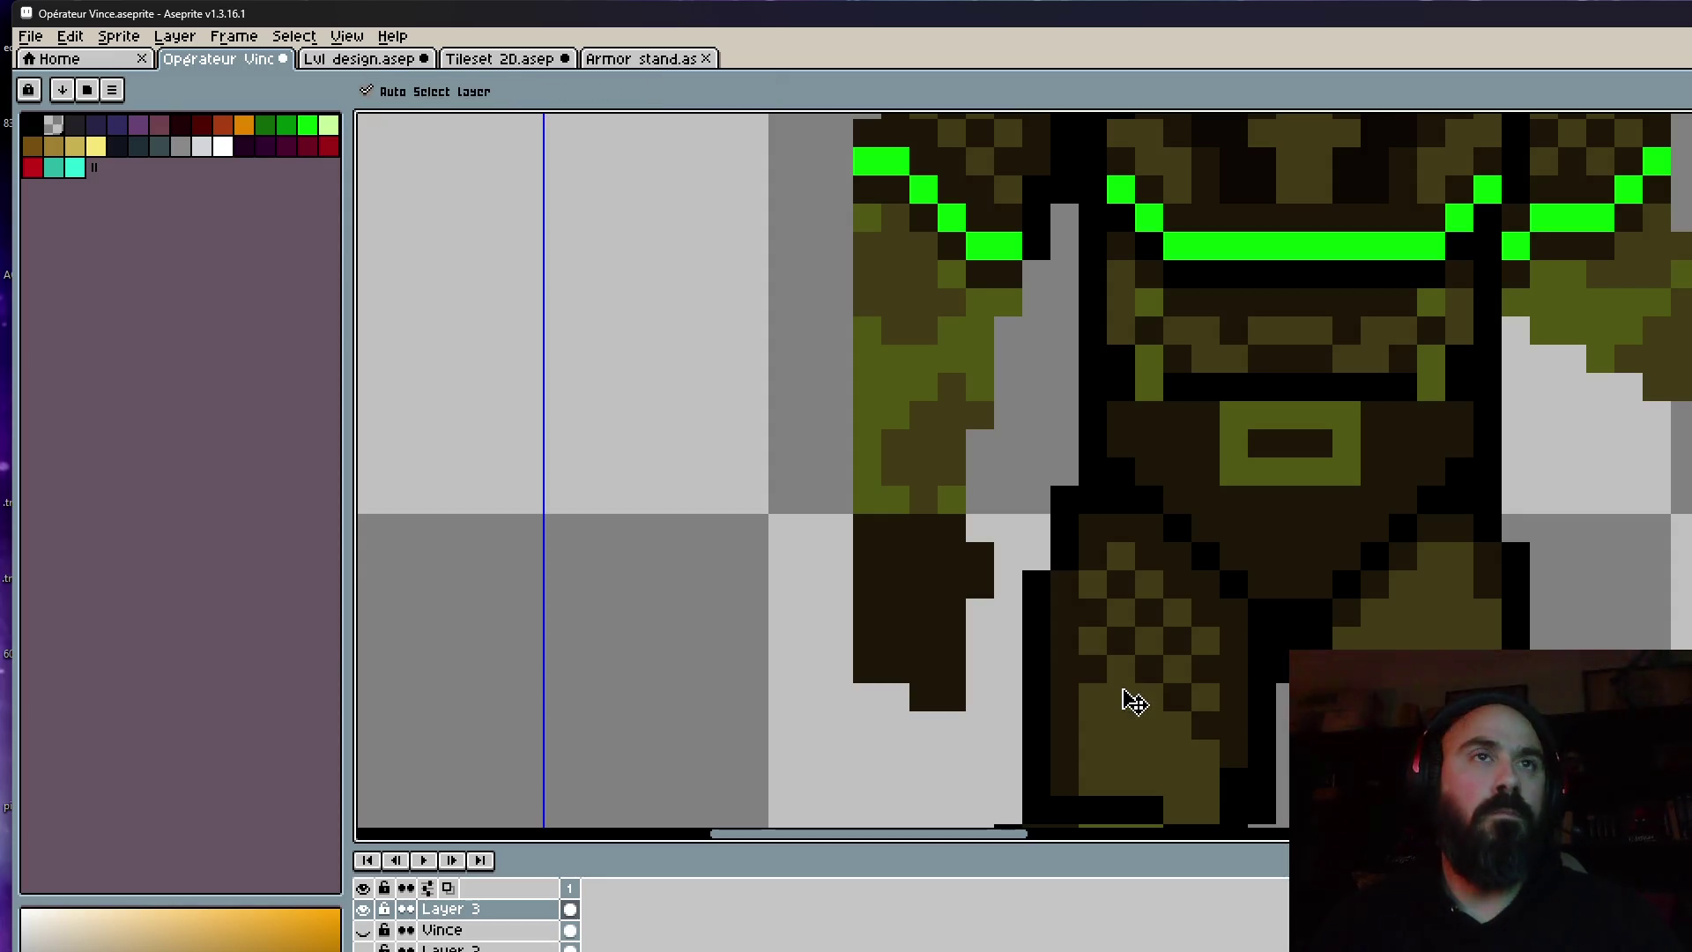
left_click(1149, 725)
left_click(1178, 754)
Add olive dither pixels over the dark hip area.
scroll(1178, 734, "down", 3)
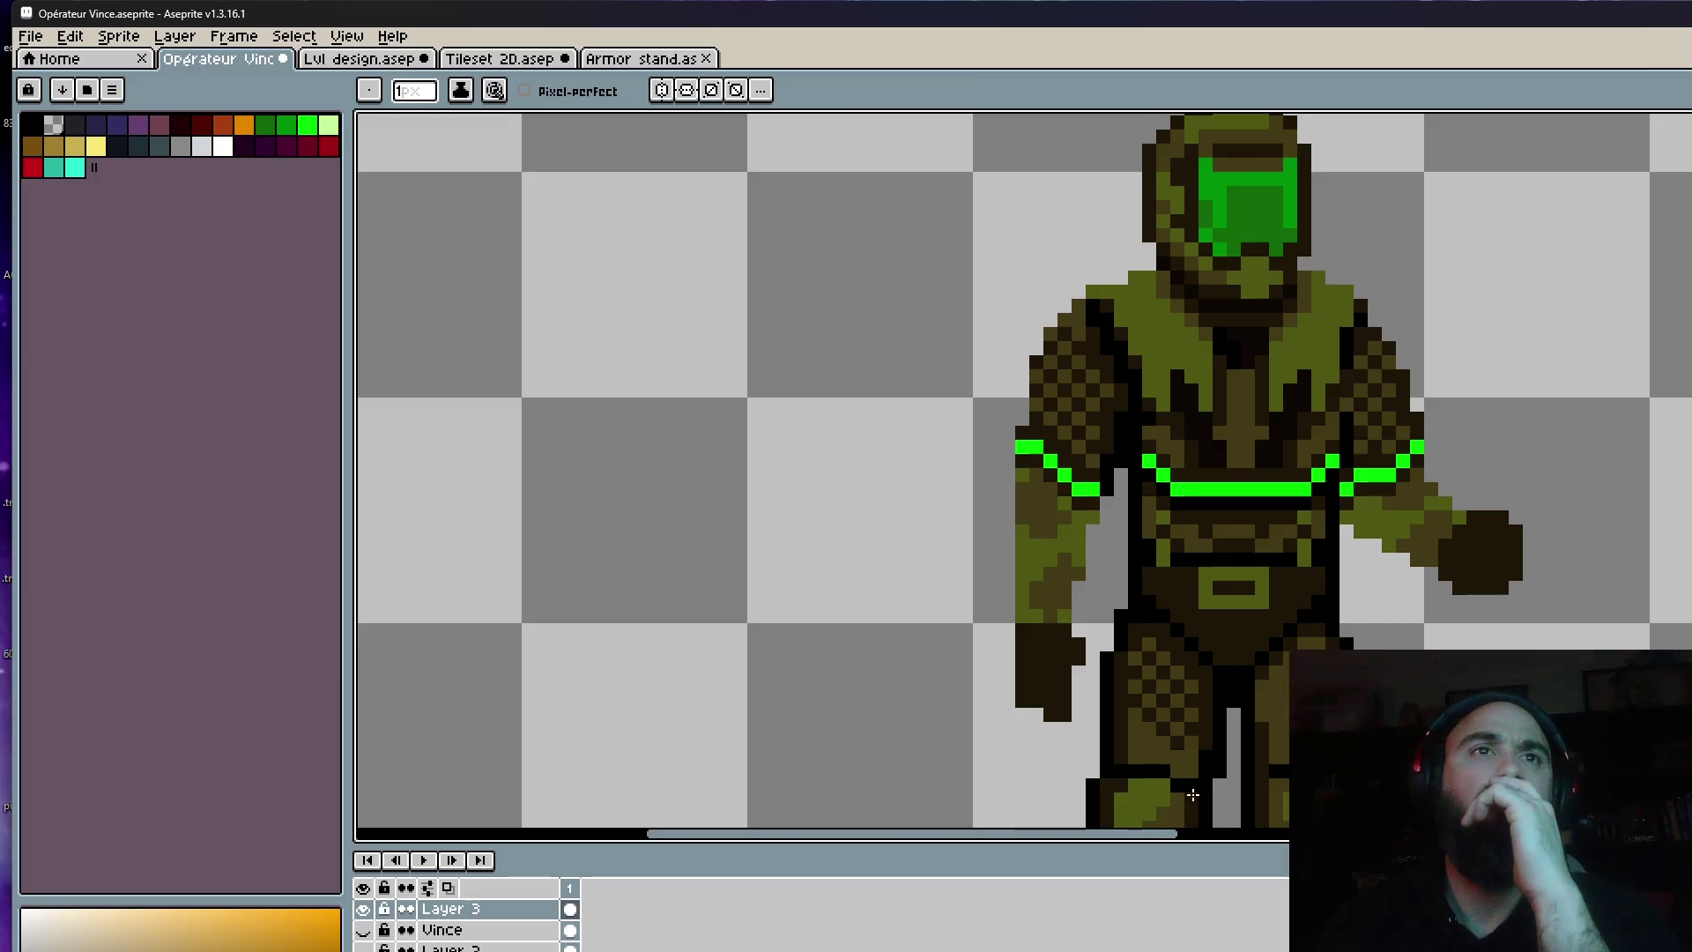
scroll(1181, 731, "up", 3)
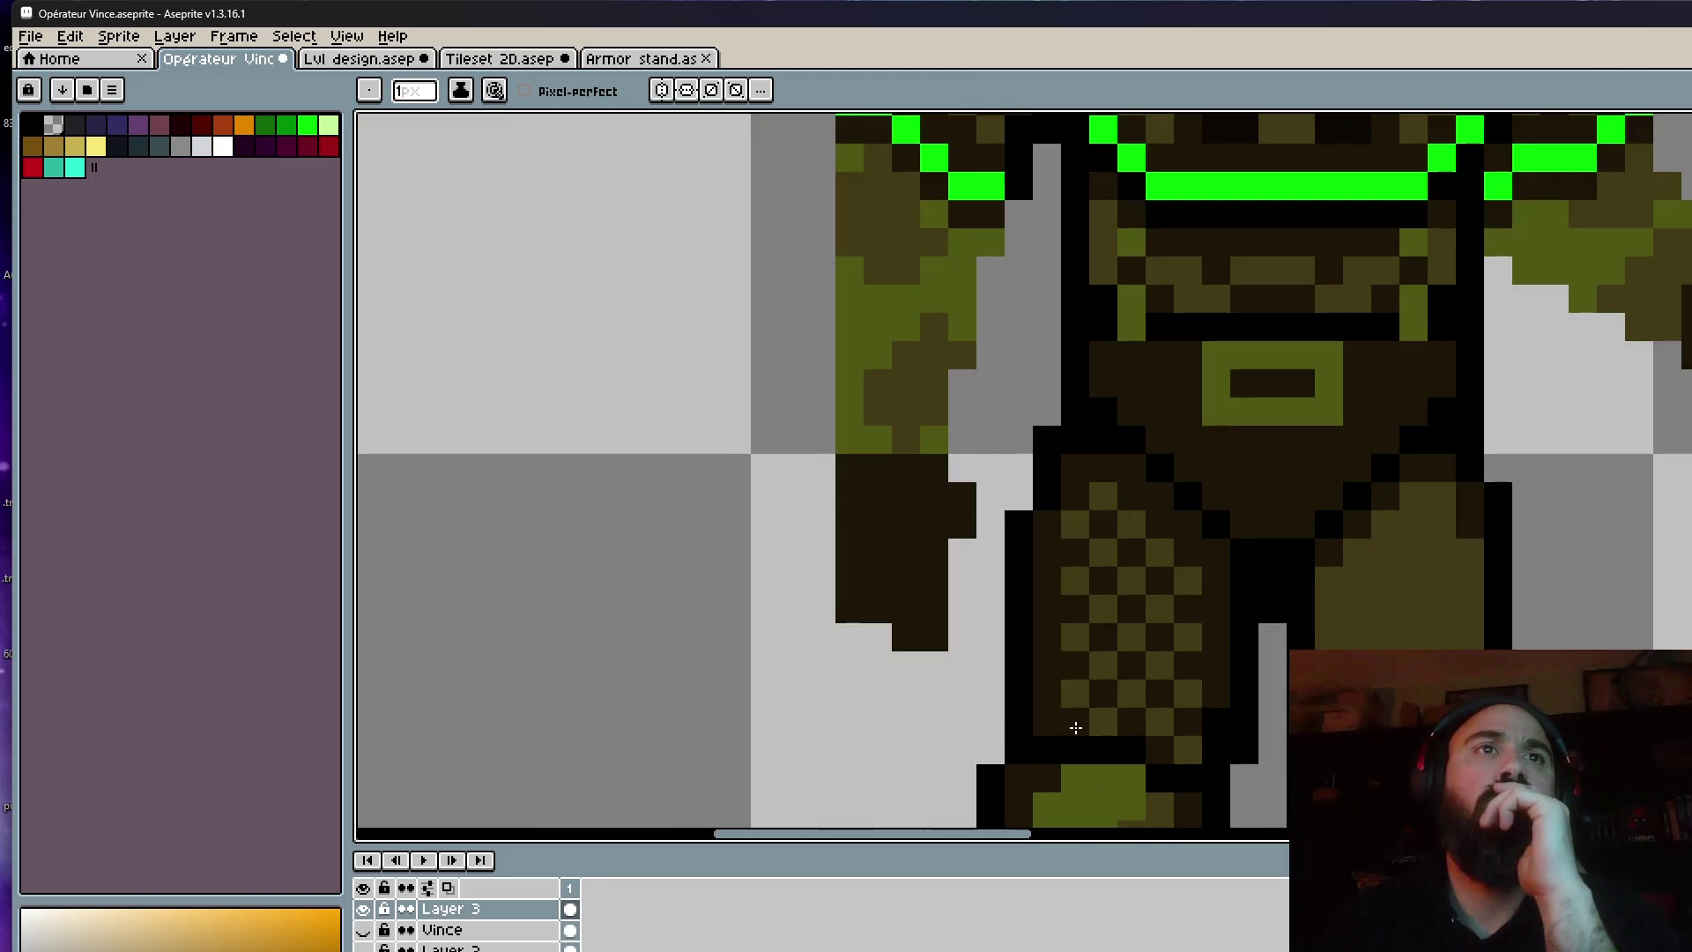
scroll(1358, 606, "down", 3)
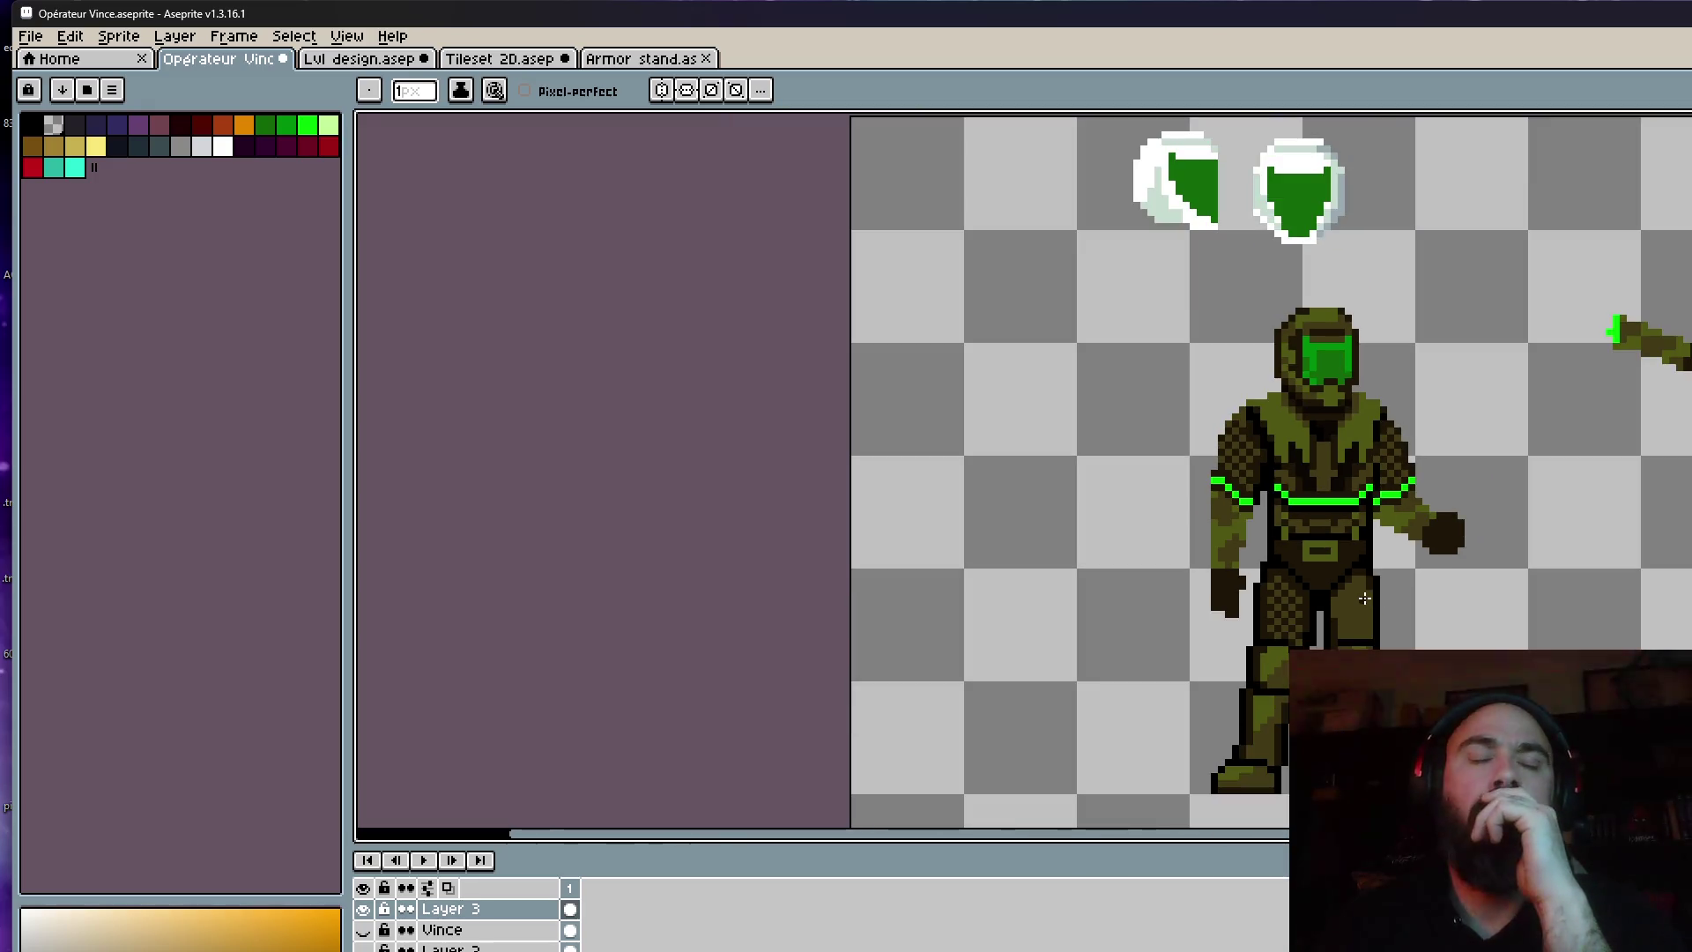
scroll(1361, 596, "up", 2)
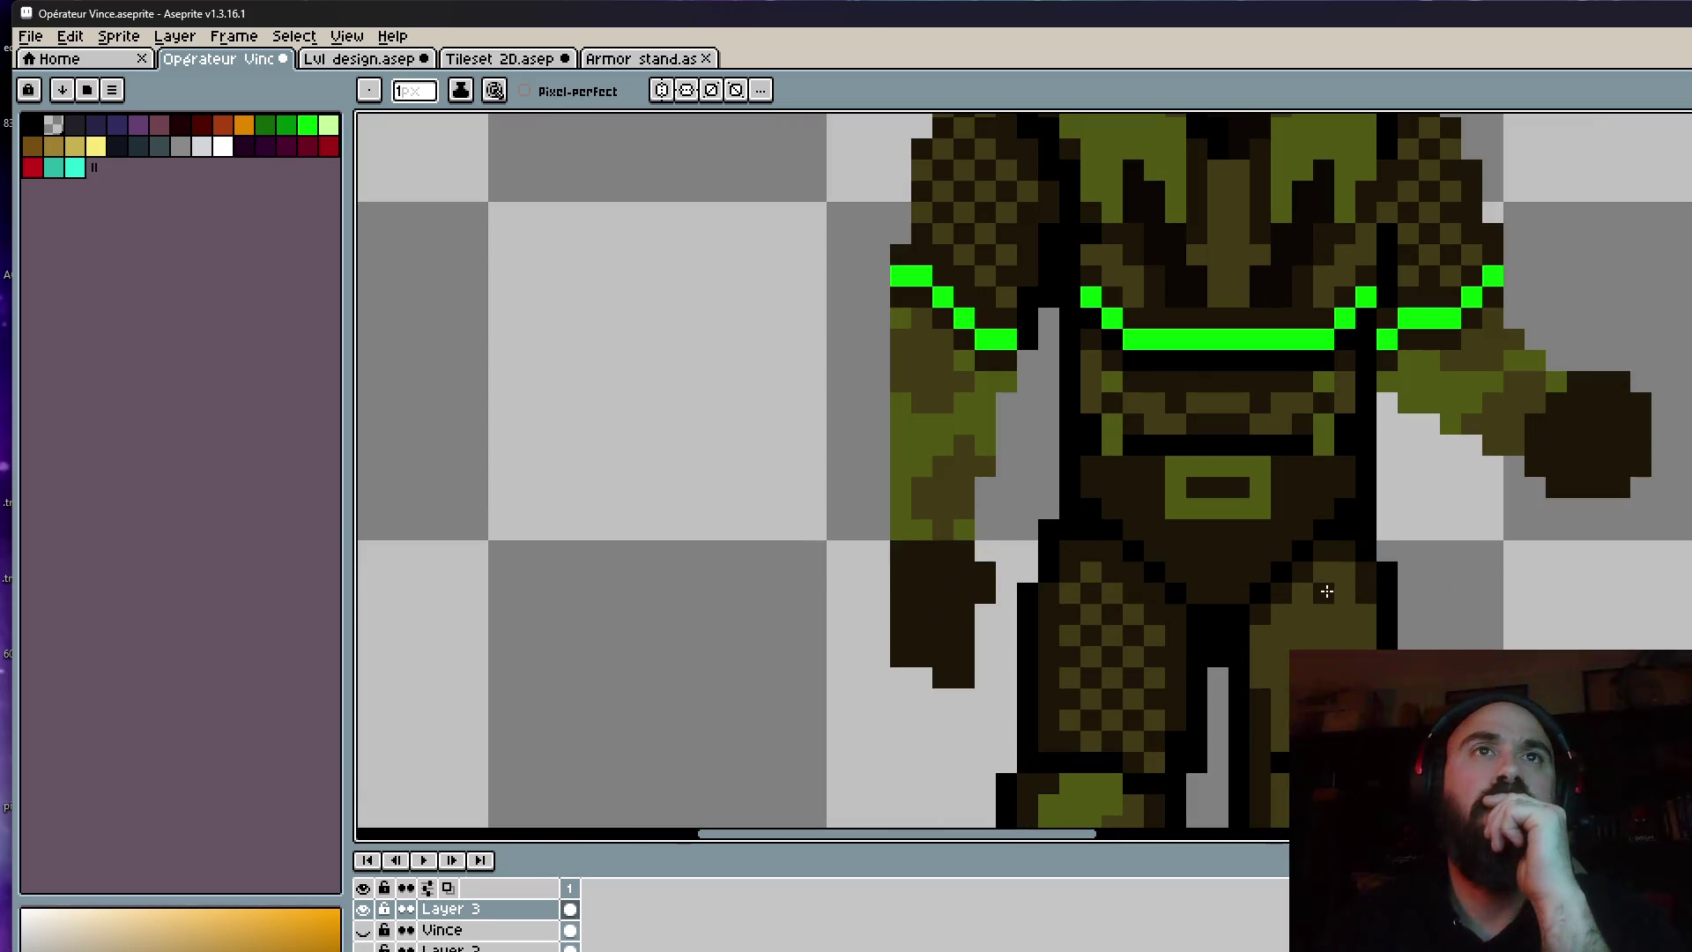
left_click(1326, 591)
left_click(1345, 571)
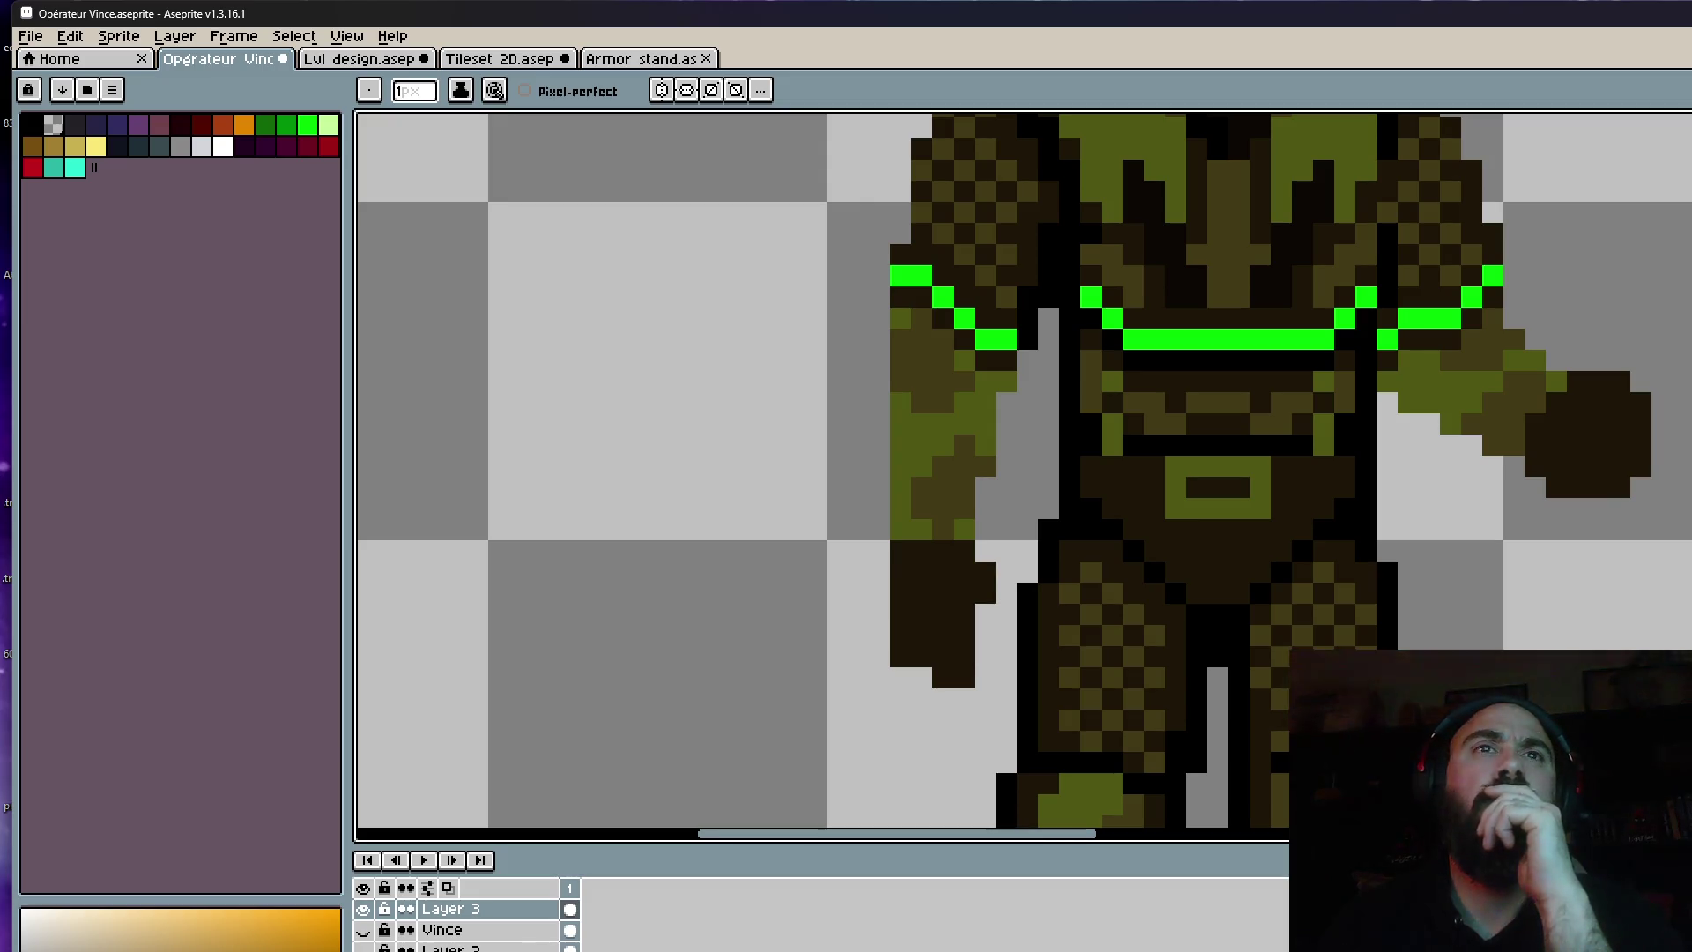
key("v")
key("b")
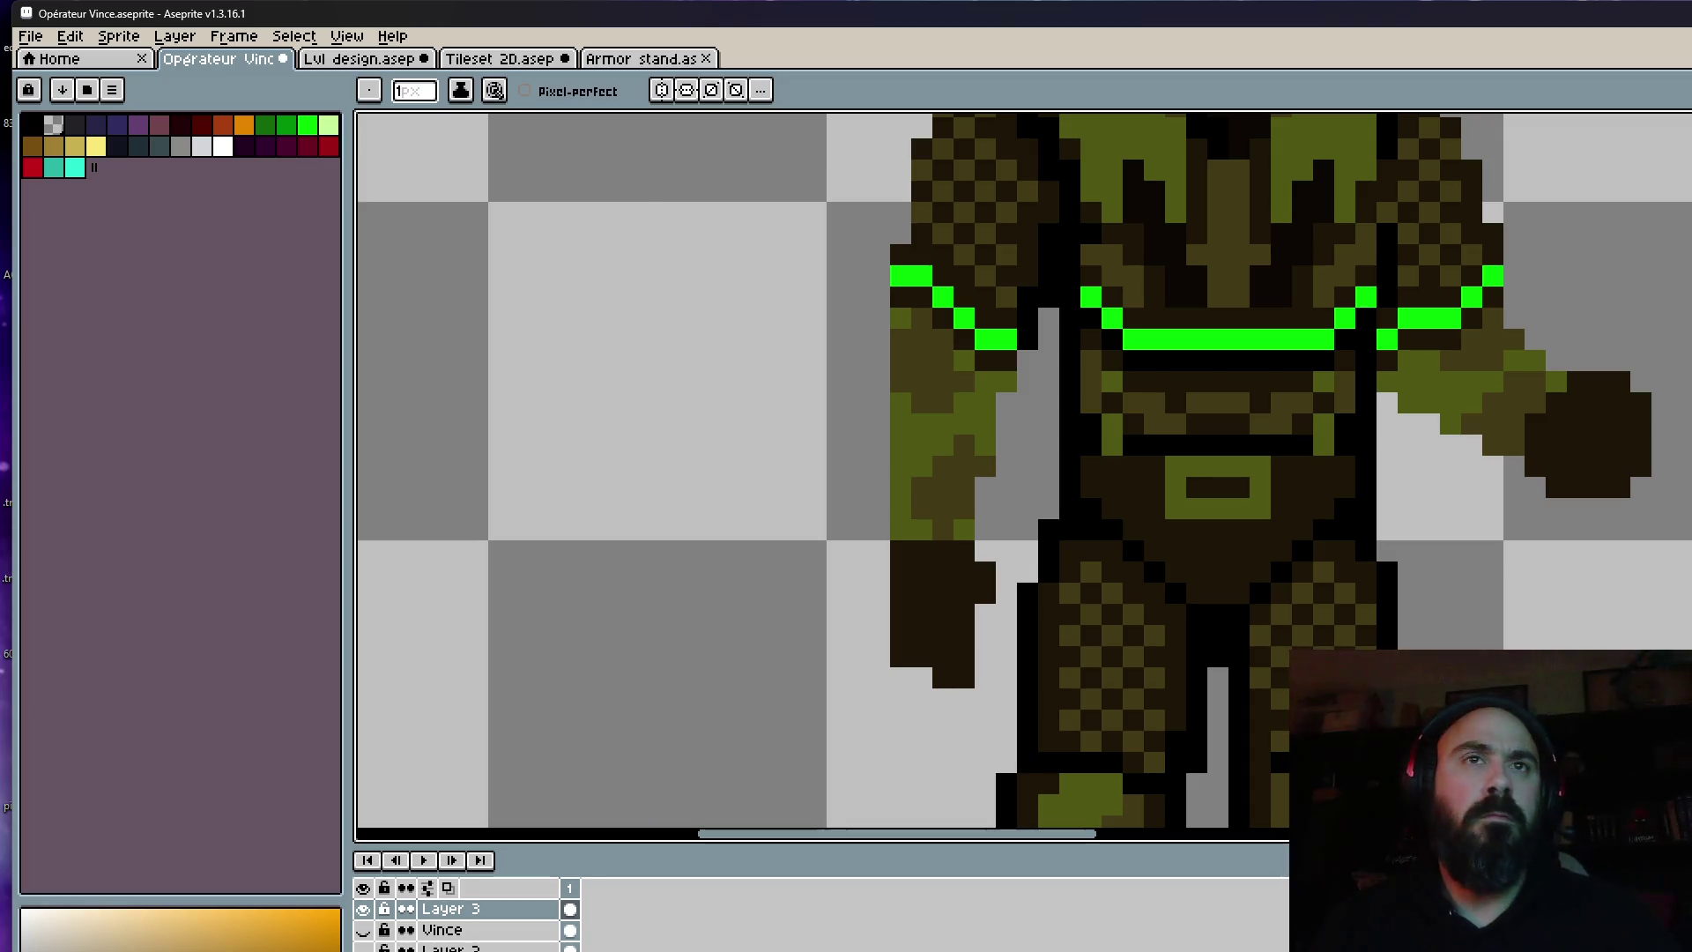
scroll(1375, 643, "down", 5)
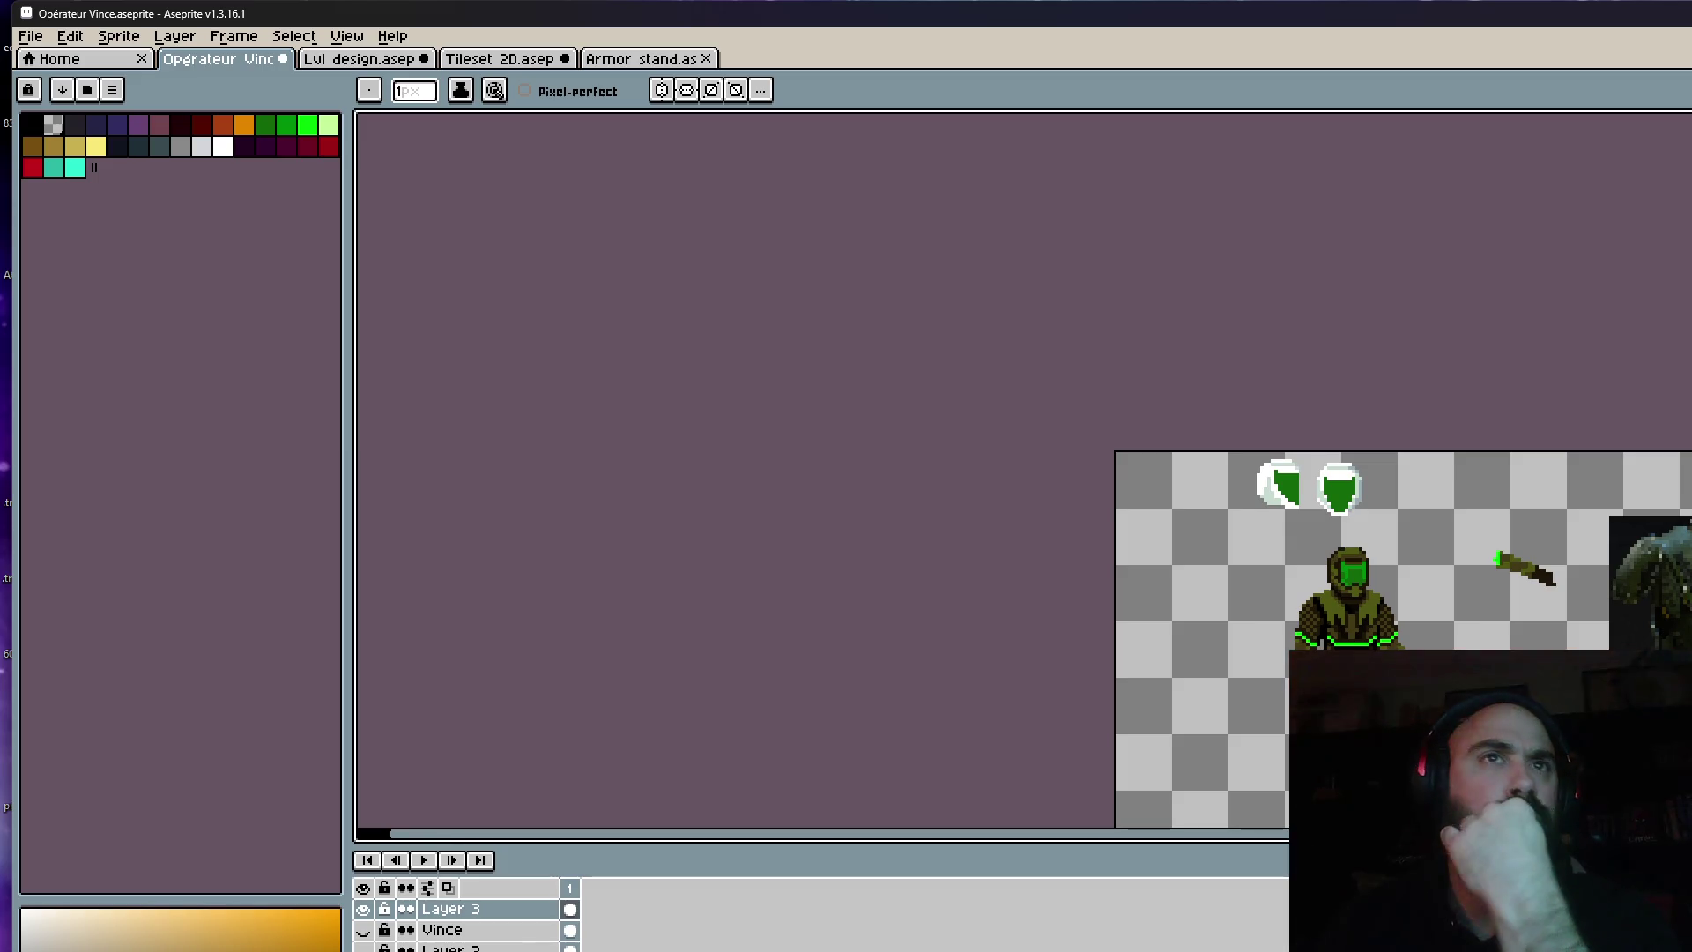
Sample a colour from the soldier's armour with the eyedropper.
scroll(1318, 674, "up", 2)
key("v")
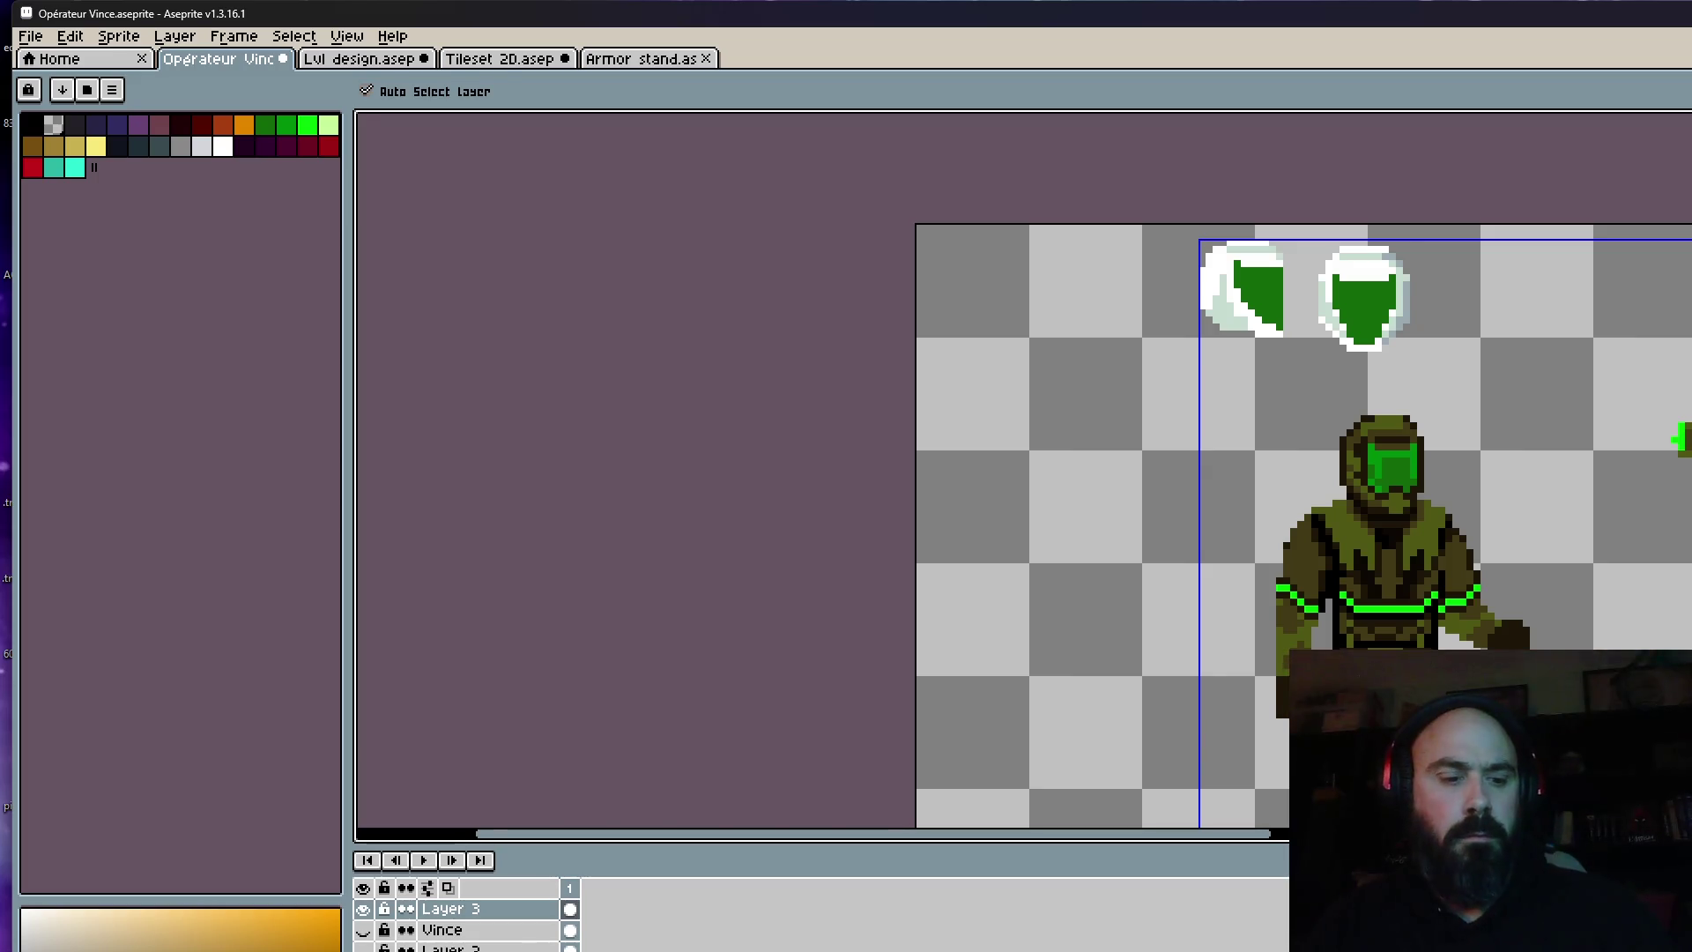
key("b")
scroll(1353, 756, "down", 1)
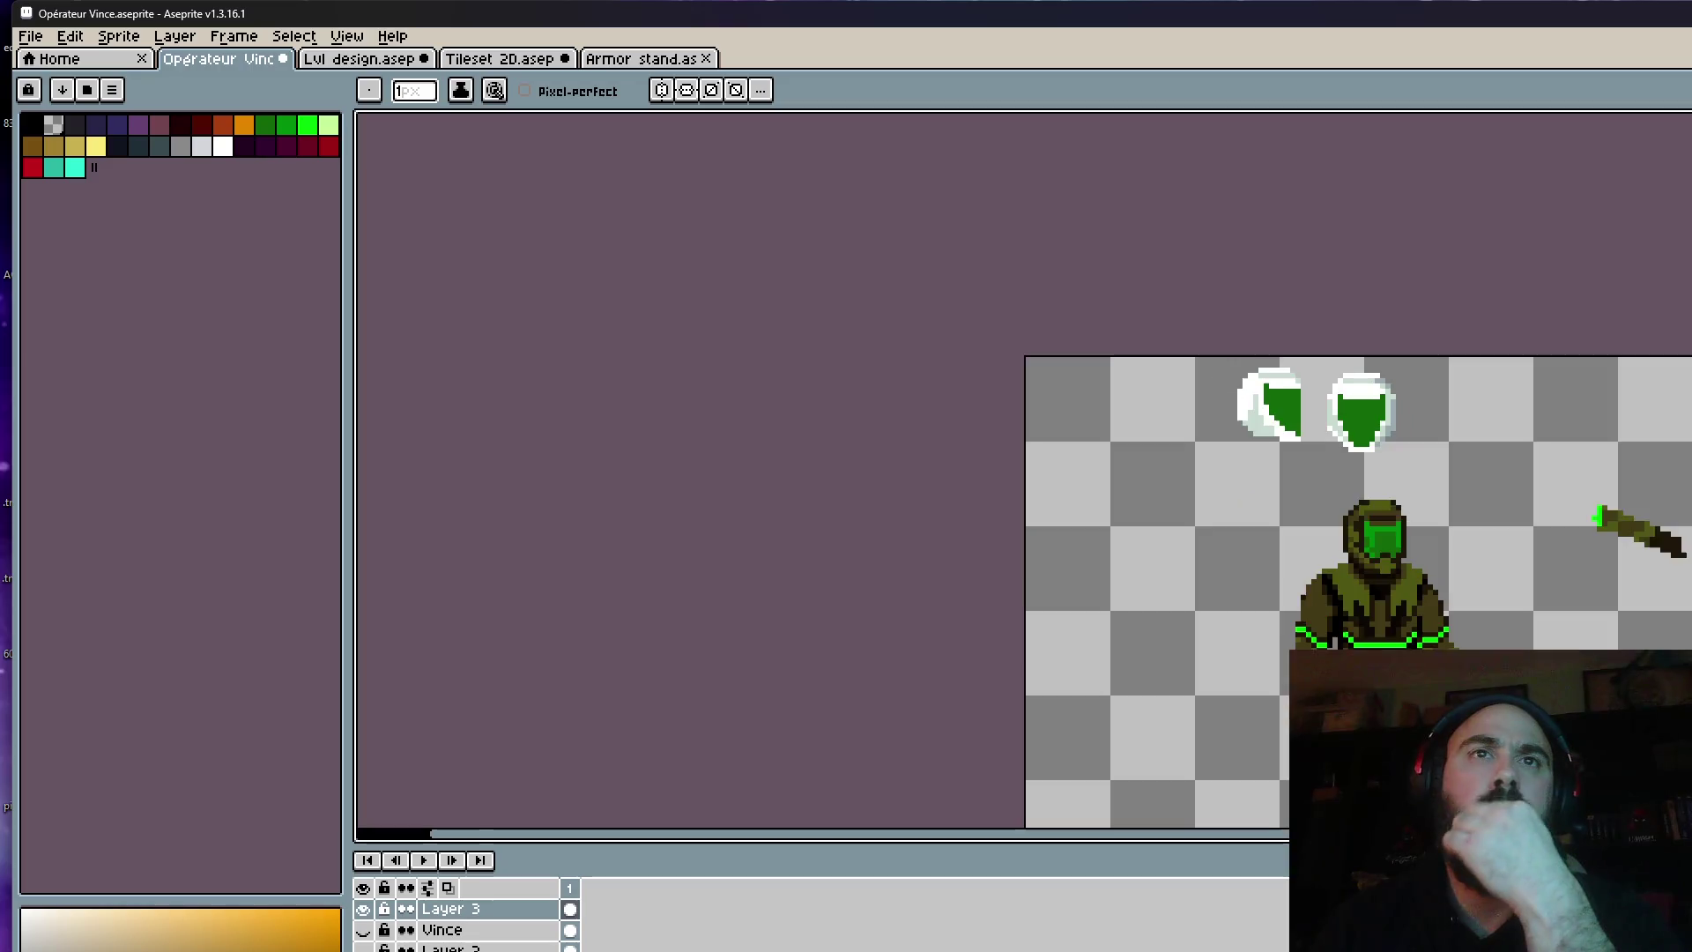
scroll(1363, 694, "down", 1)
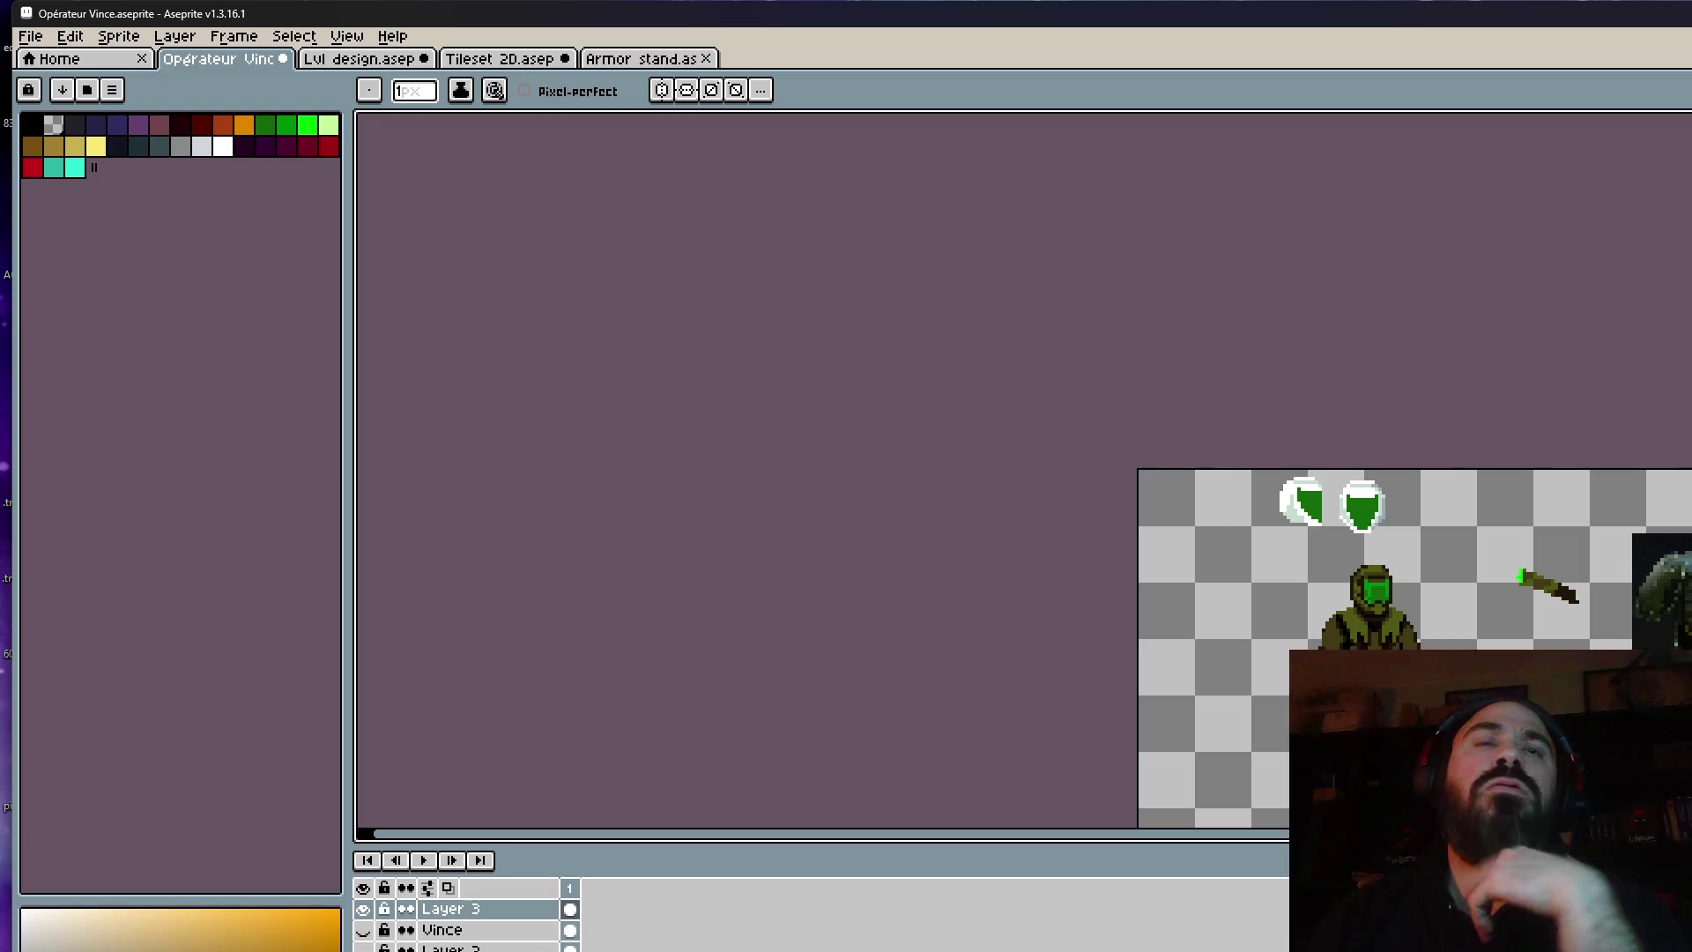
scroll(1359, 716, "up", 1)
scroll(1359, 715, "up", 1)
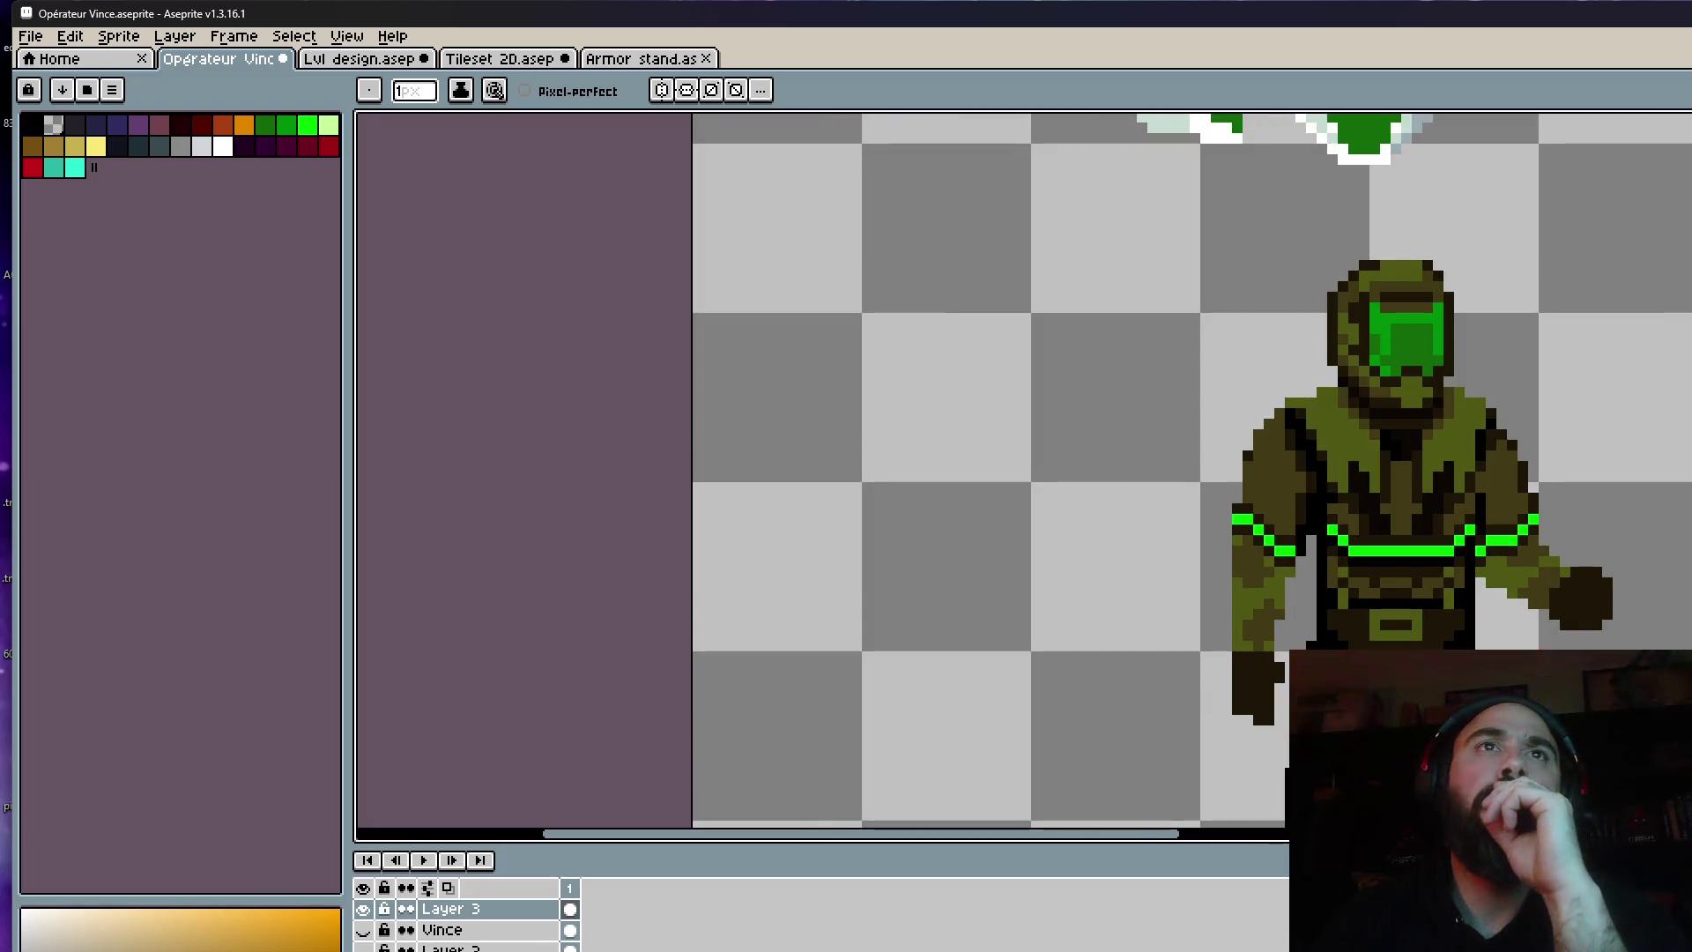
key("i")
left_click(1275, 505)
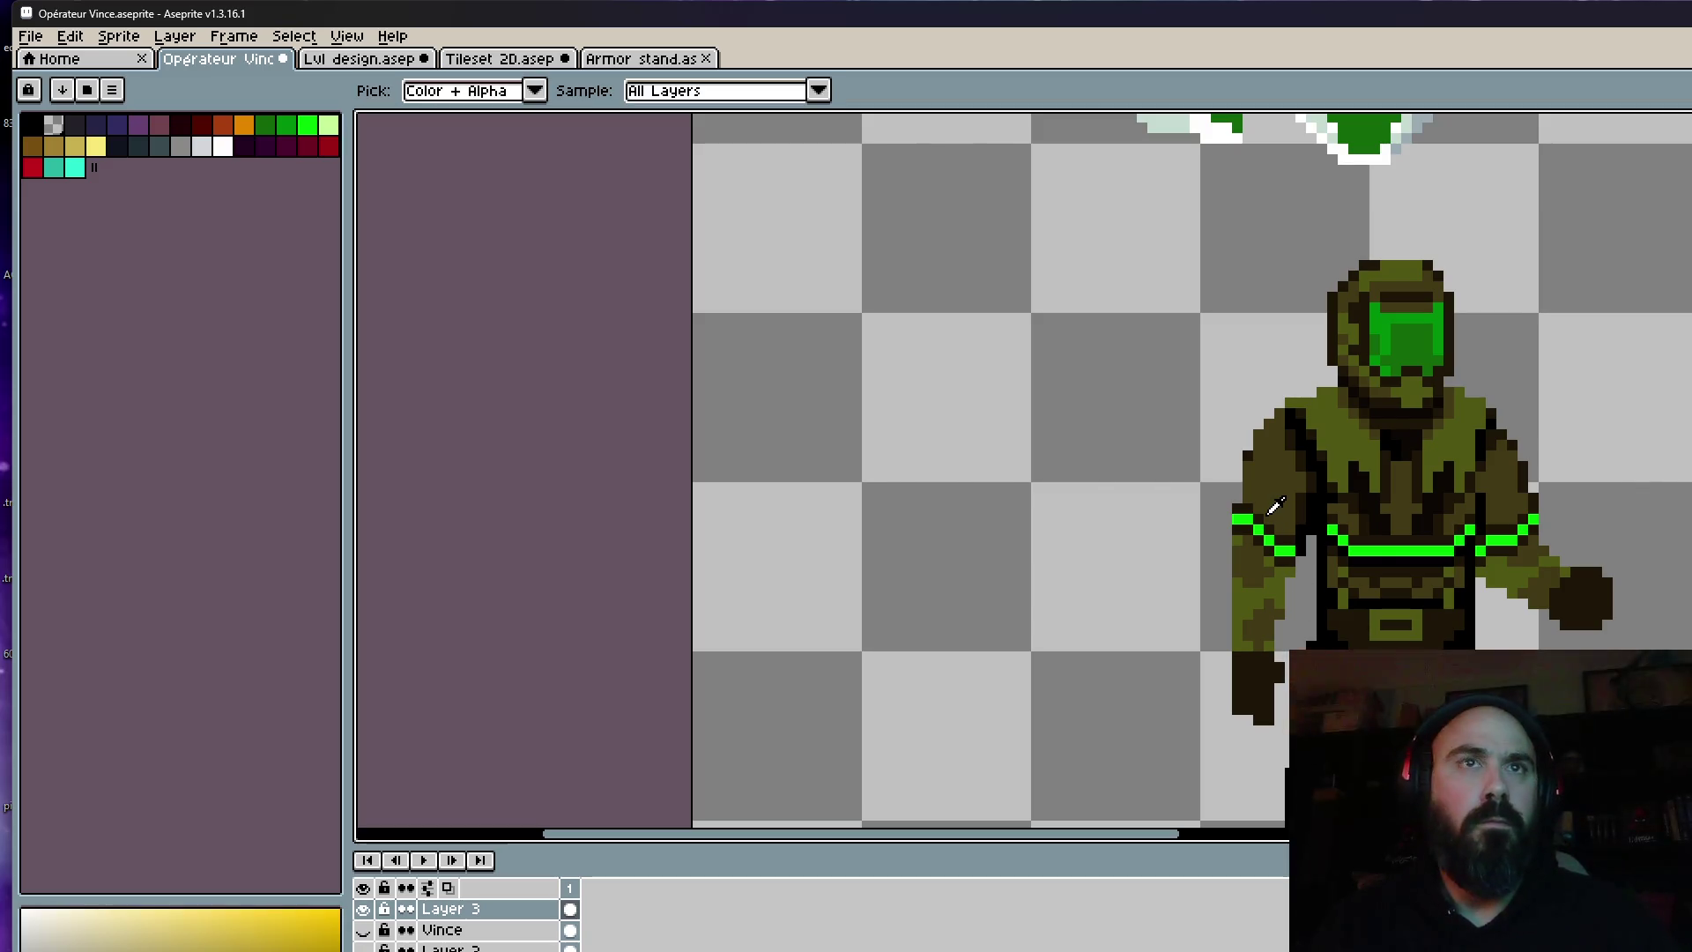
scroll(1329, 584, "up", 1)
key("b")
Sample the visor's bright green as the drawing colour.
scroll(1329, 584, "up", 1)
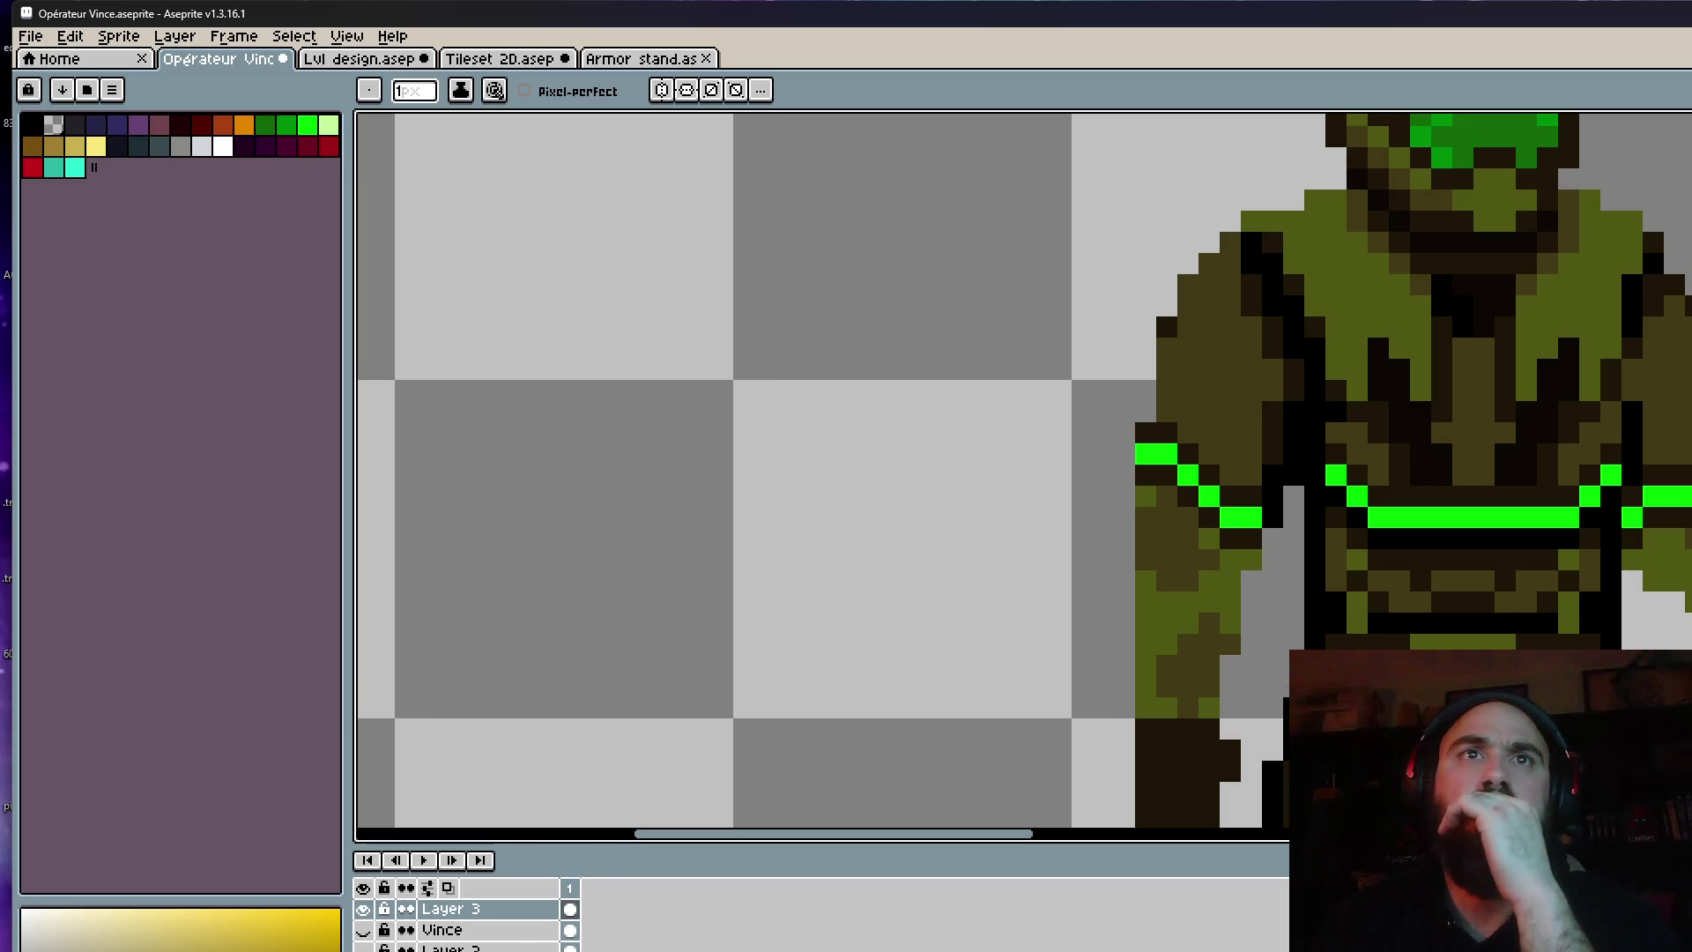
scroll(1281, 659, "down", 8)
scroll(1280, 659, "up", 6)
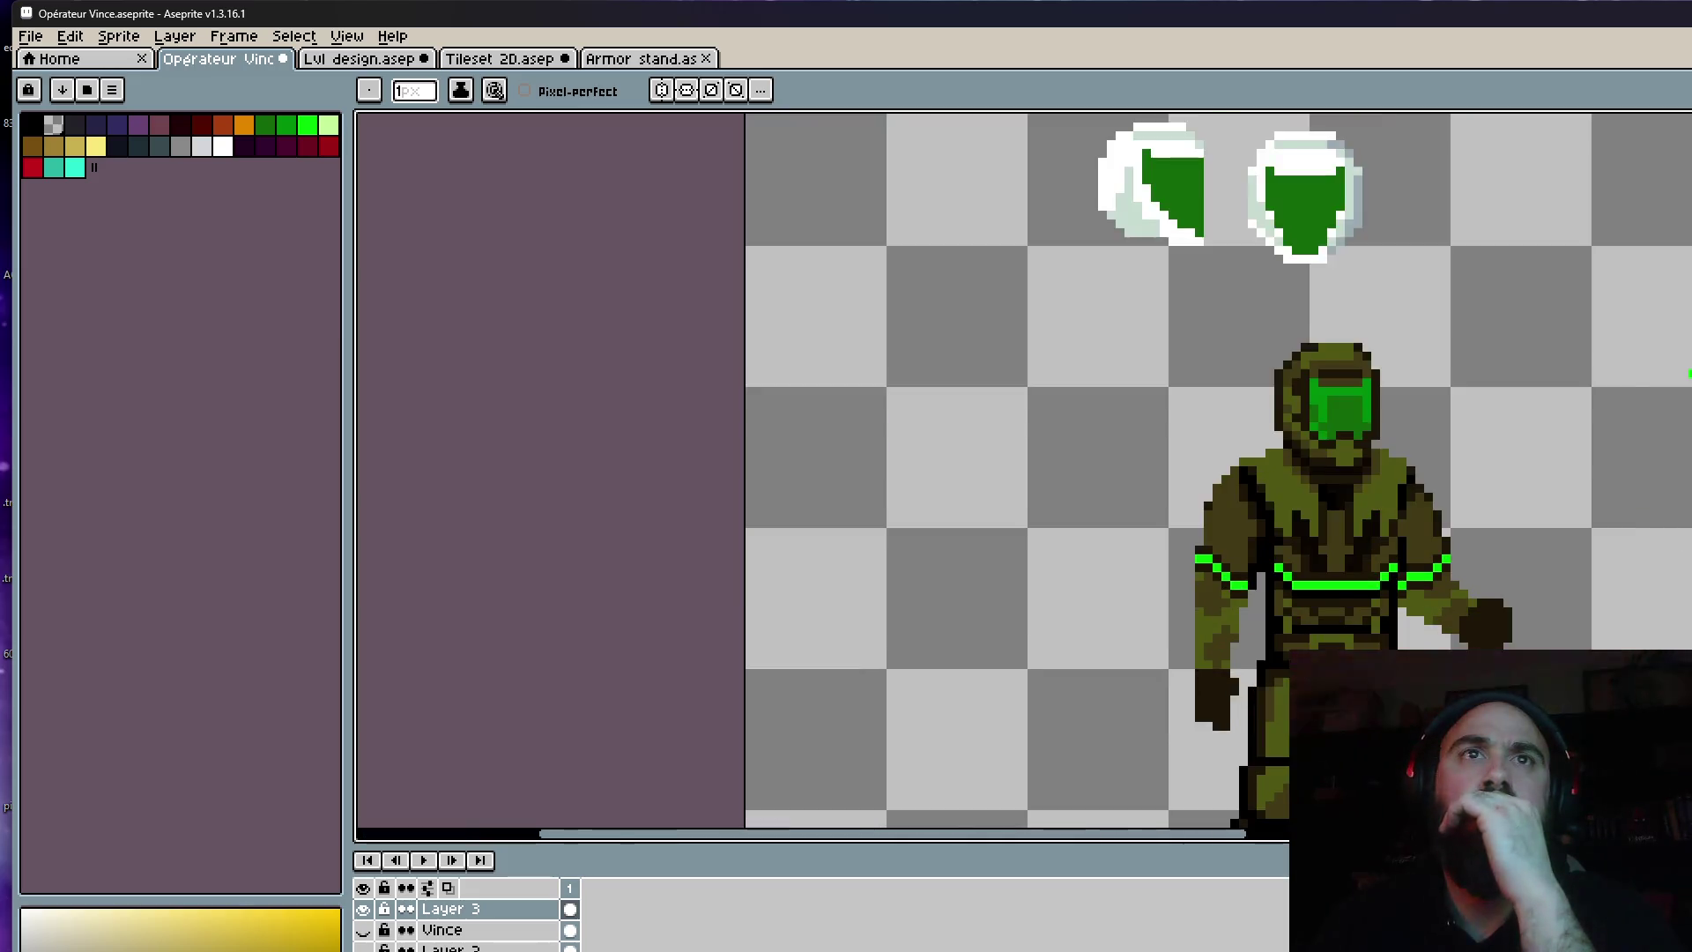
scroll(1381, 670, "down", 3)
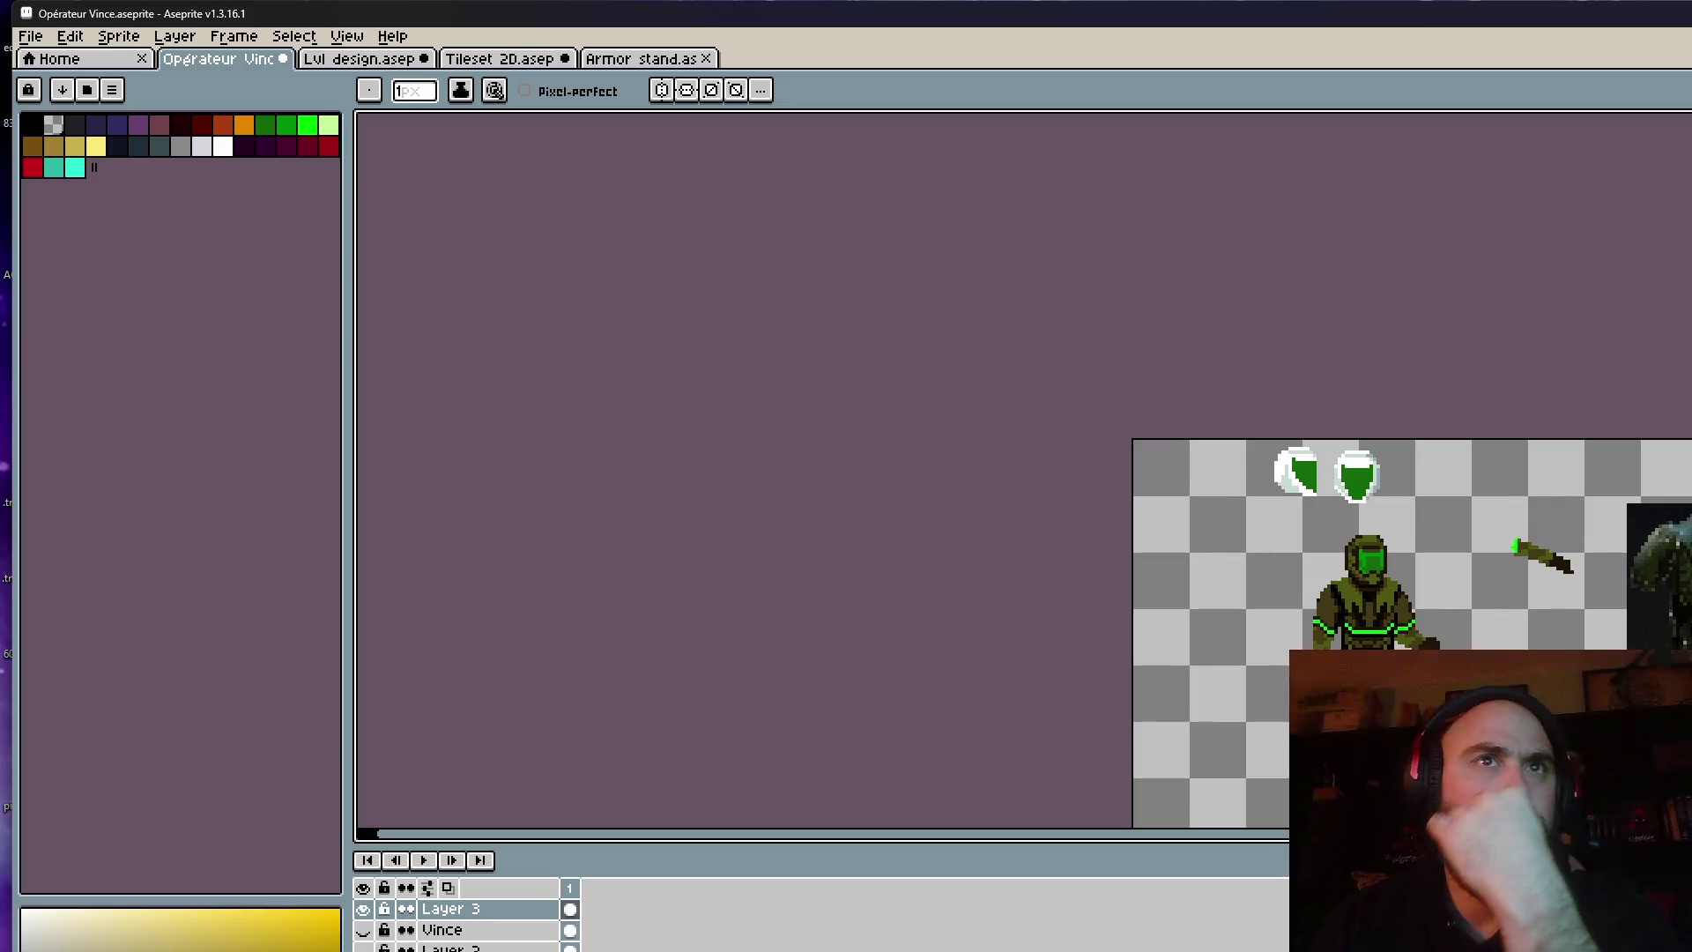
scroll(1398, 638, "up", 4)
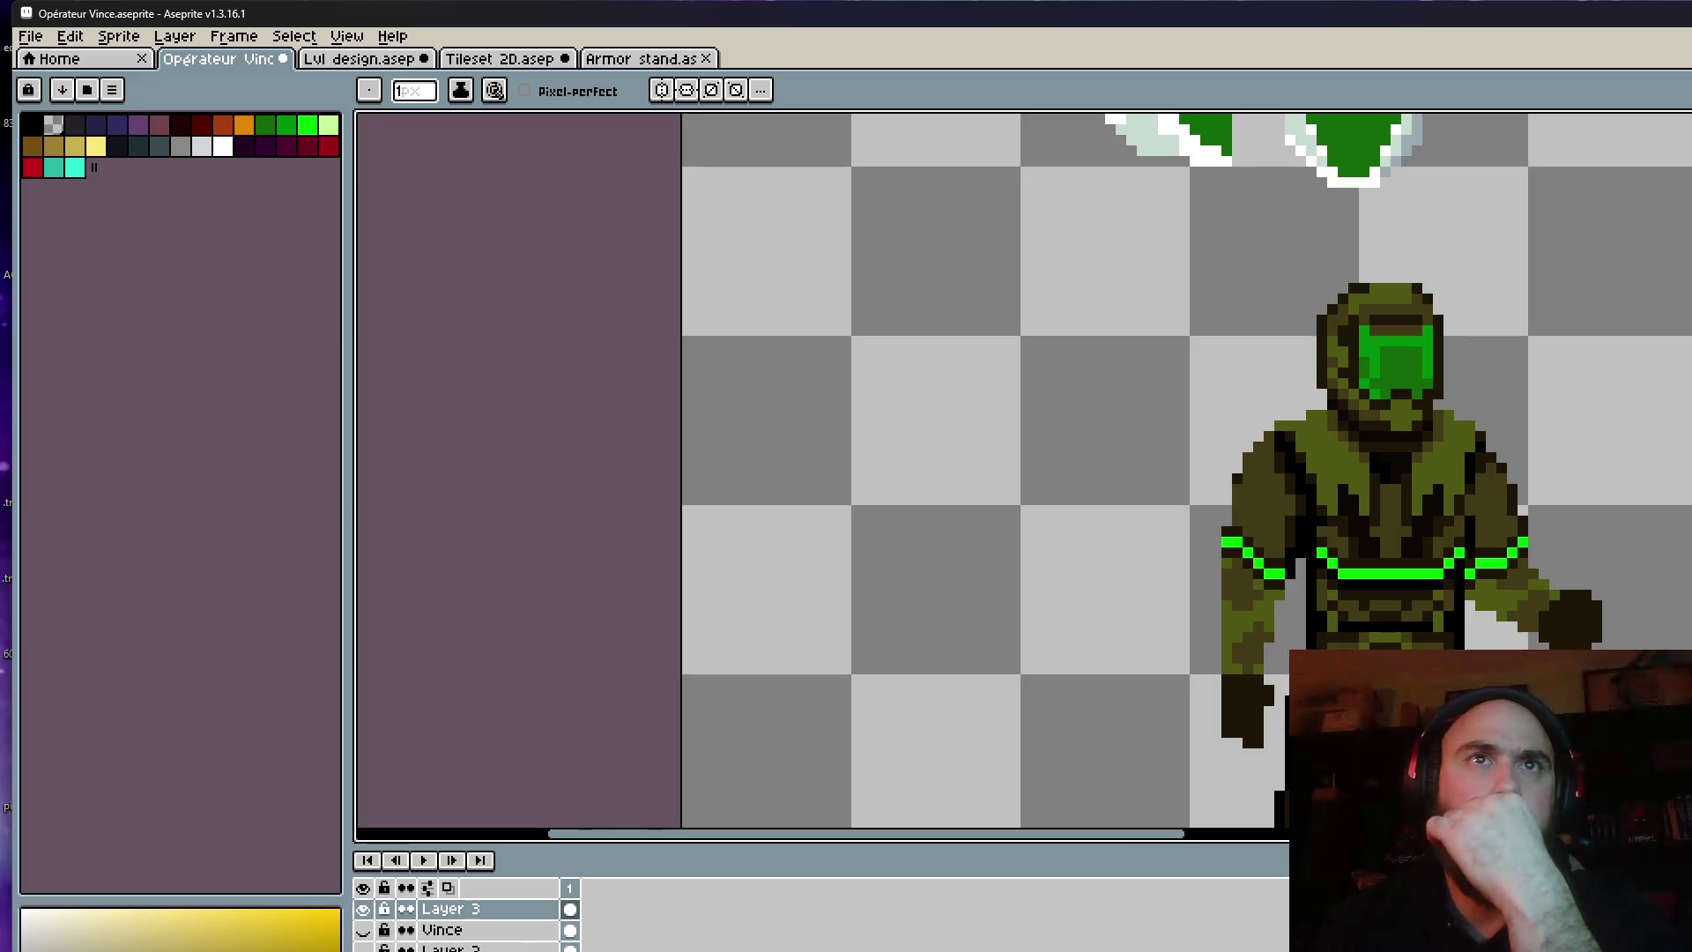
scroll(1398, 638, "down", 3)
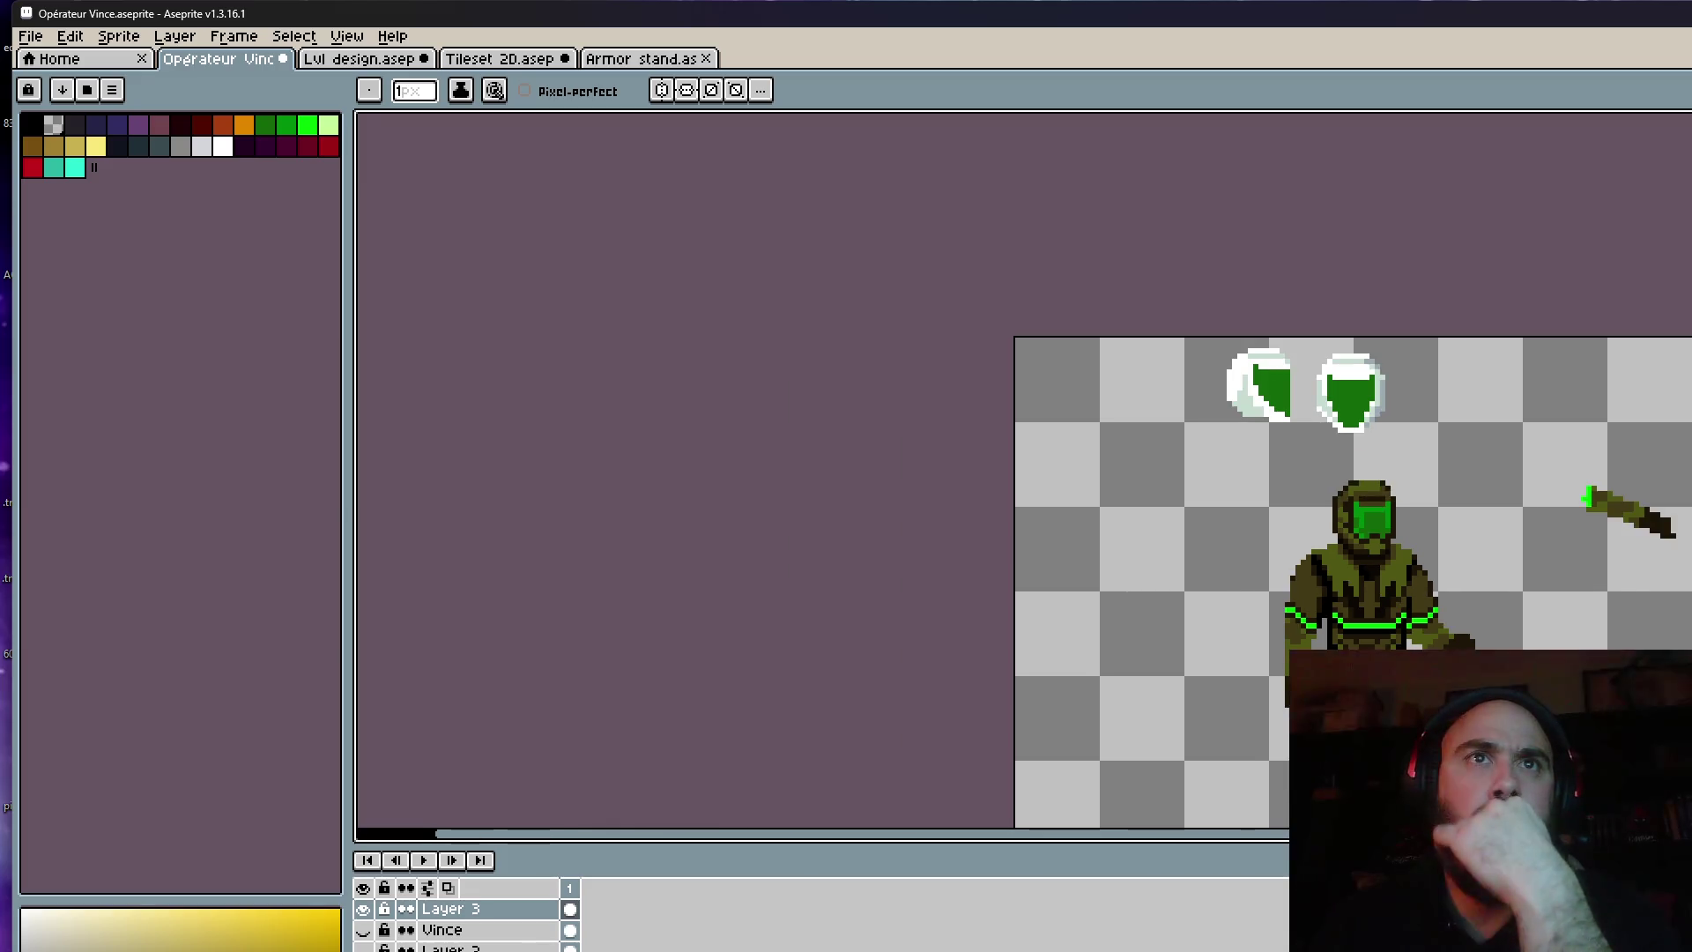
scroll(1393, 700, "down", 1)
scroll(1392, 701, "up", 2)
scroll(1410, 710, "up", 1)
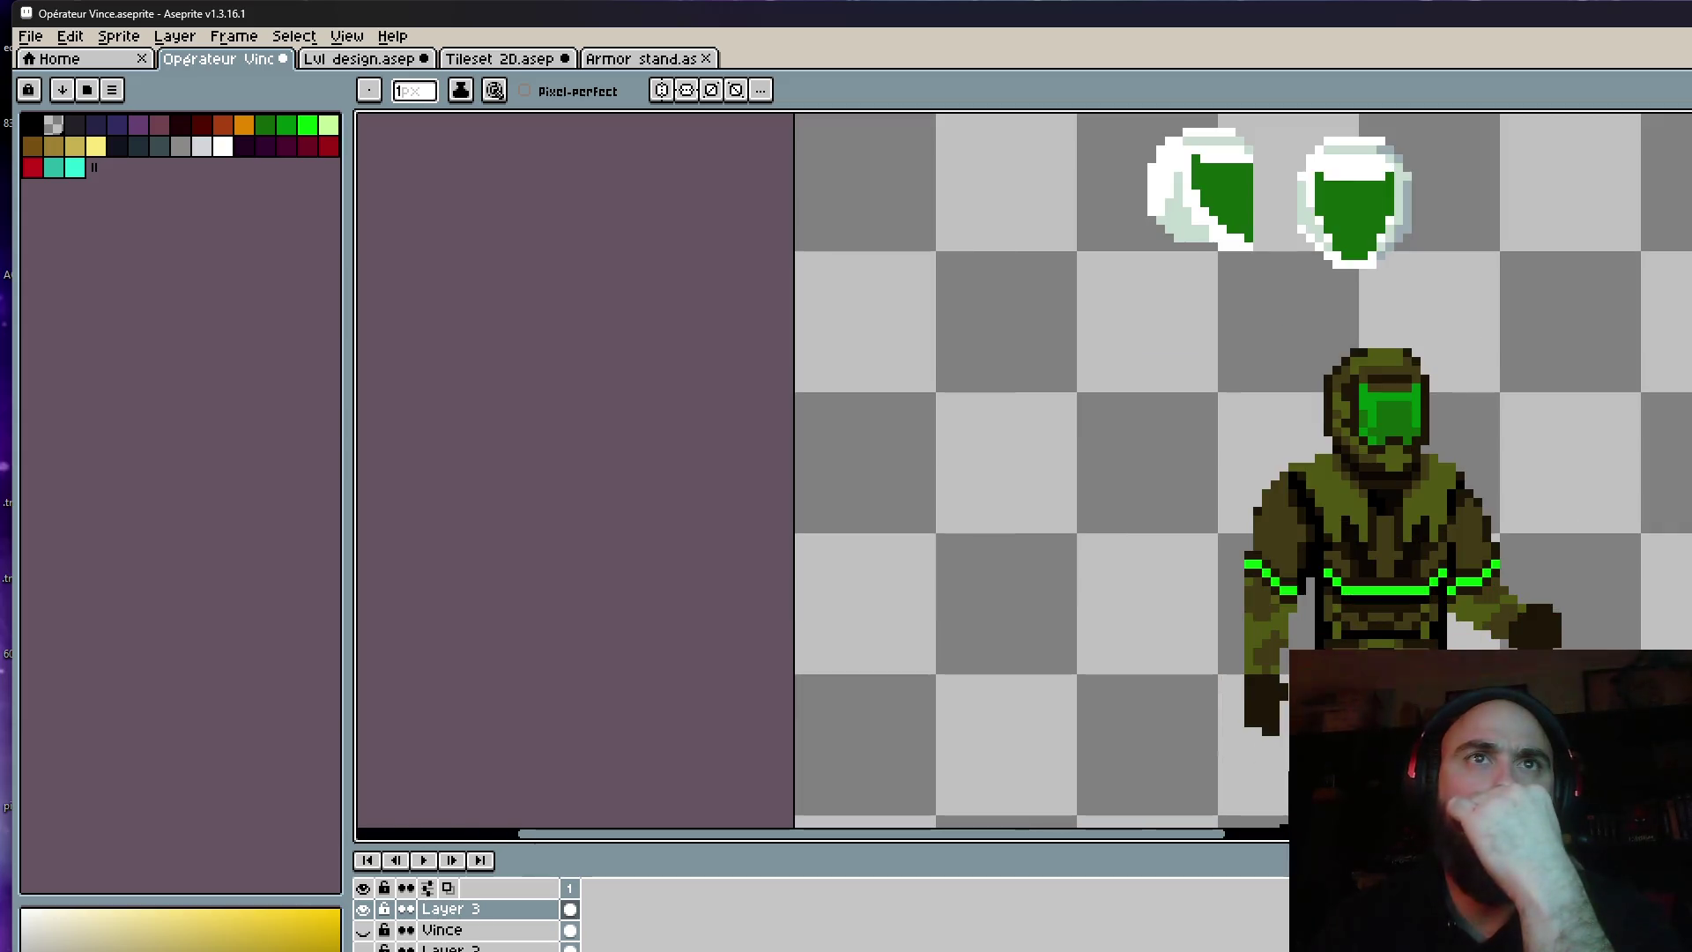
scroll(1410, 710, "down", 3)
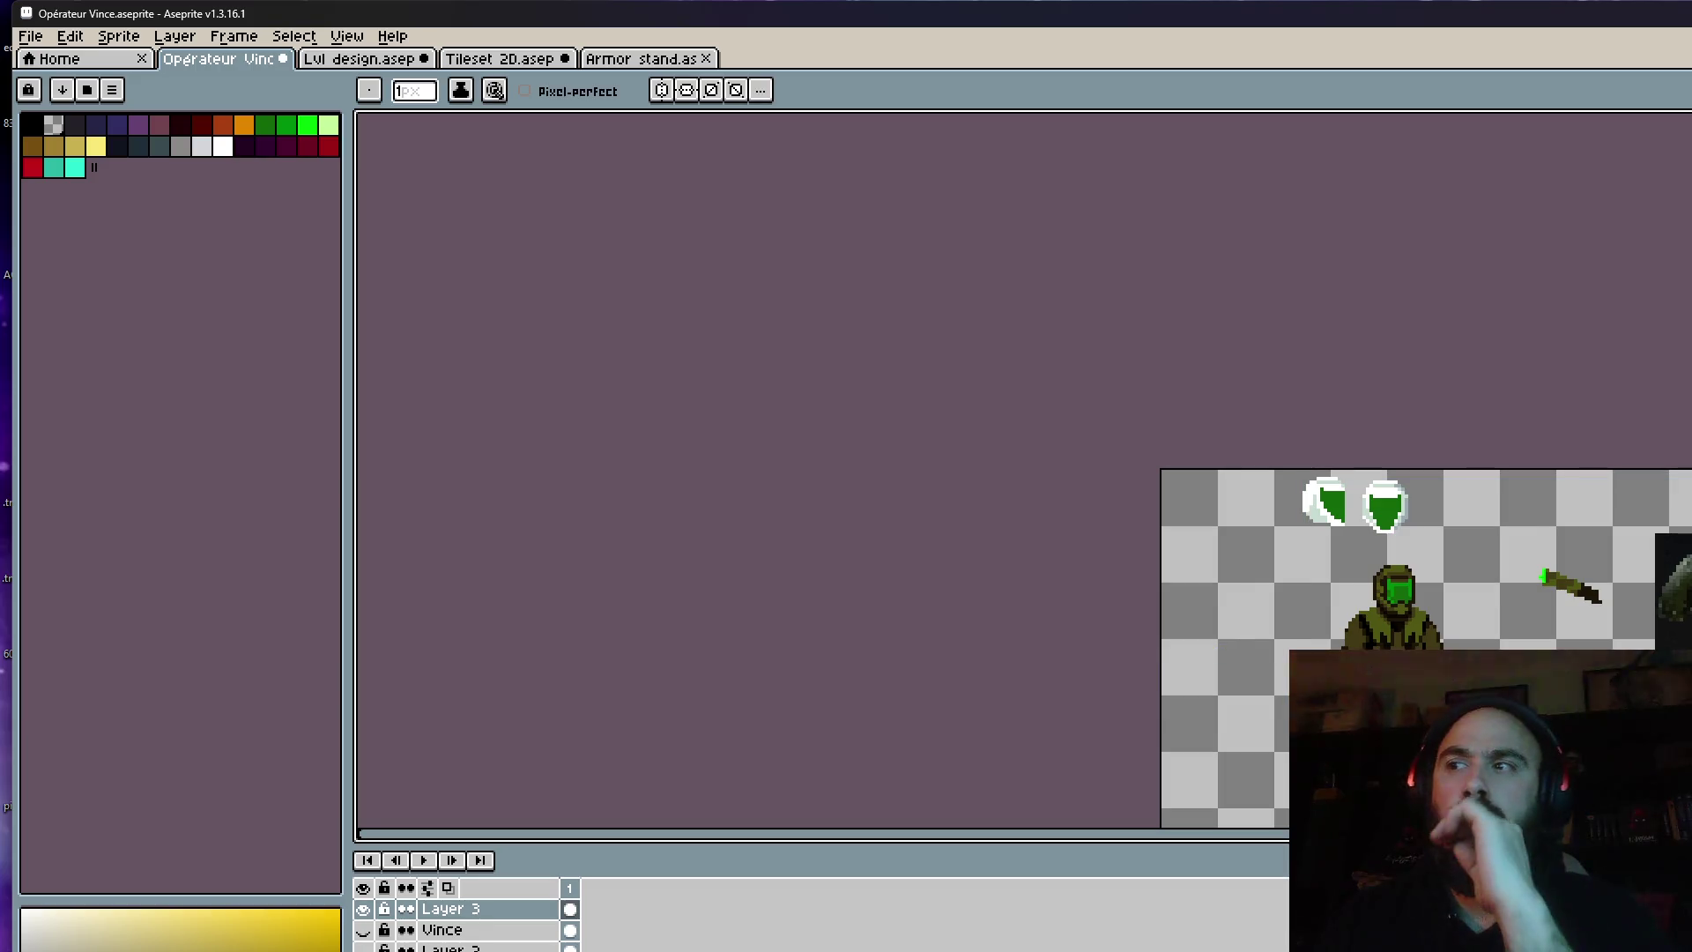
scroll(1385, 508, "down", 2)
scroll(1385, 509, "up", 3)
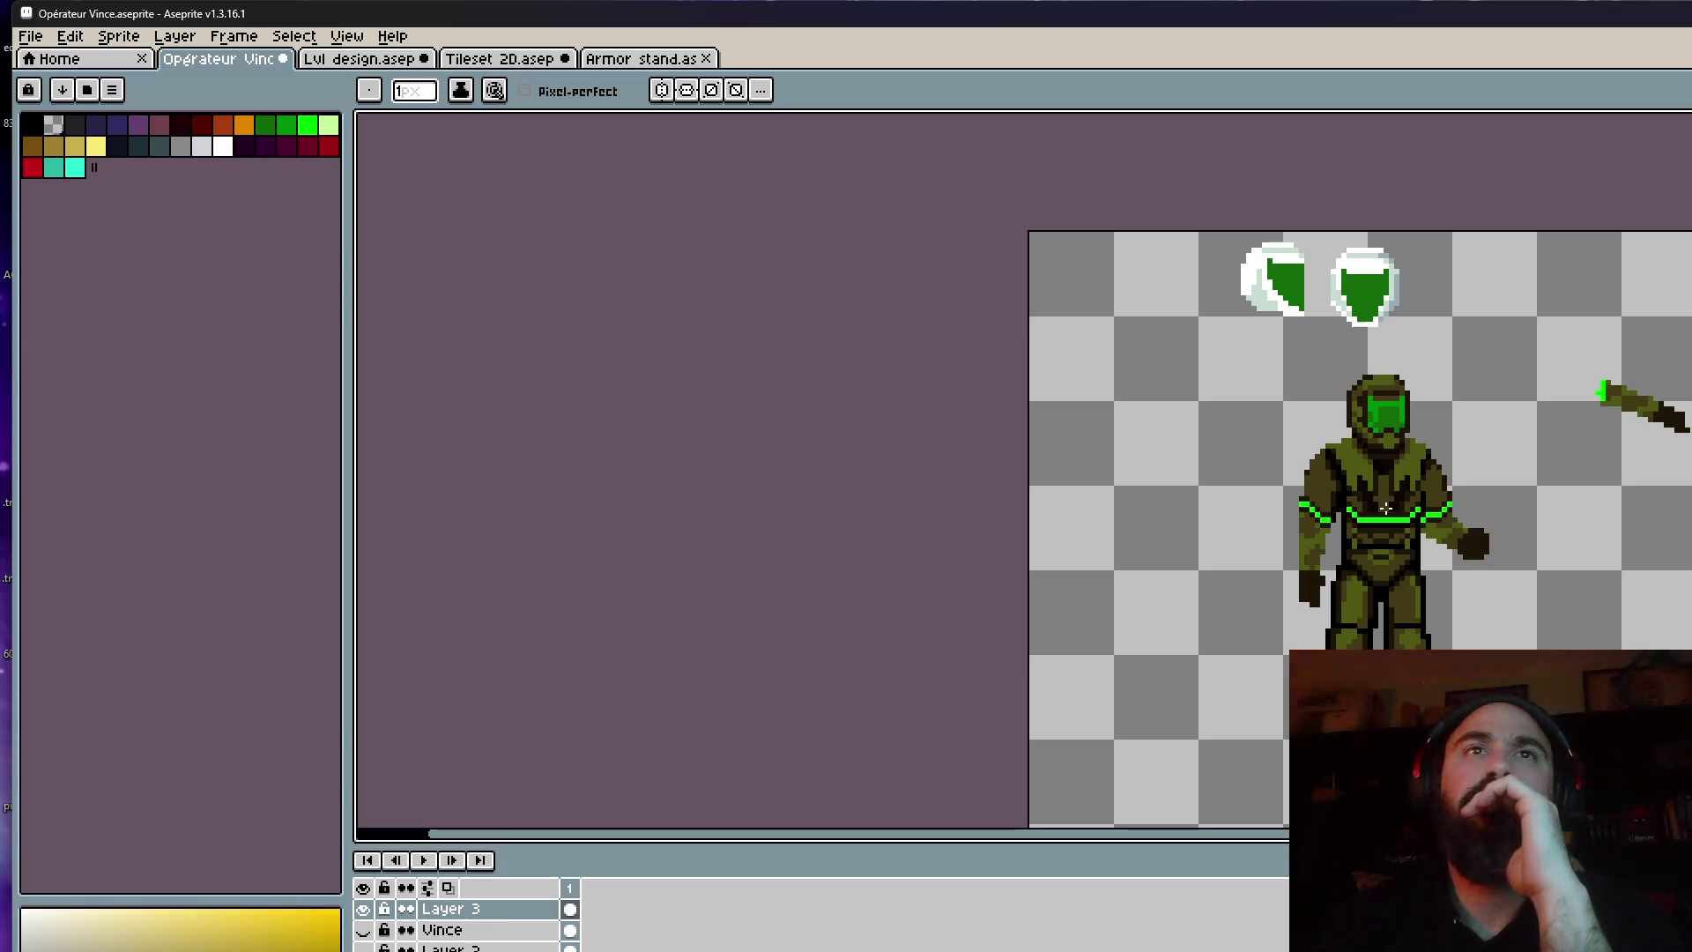
scroll(1345, 506, "up", 2)
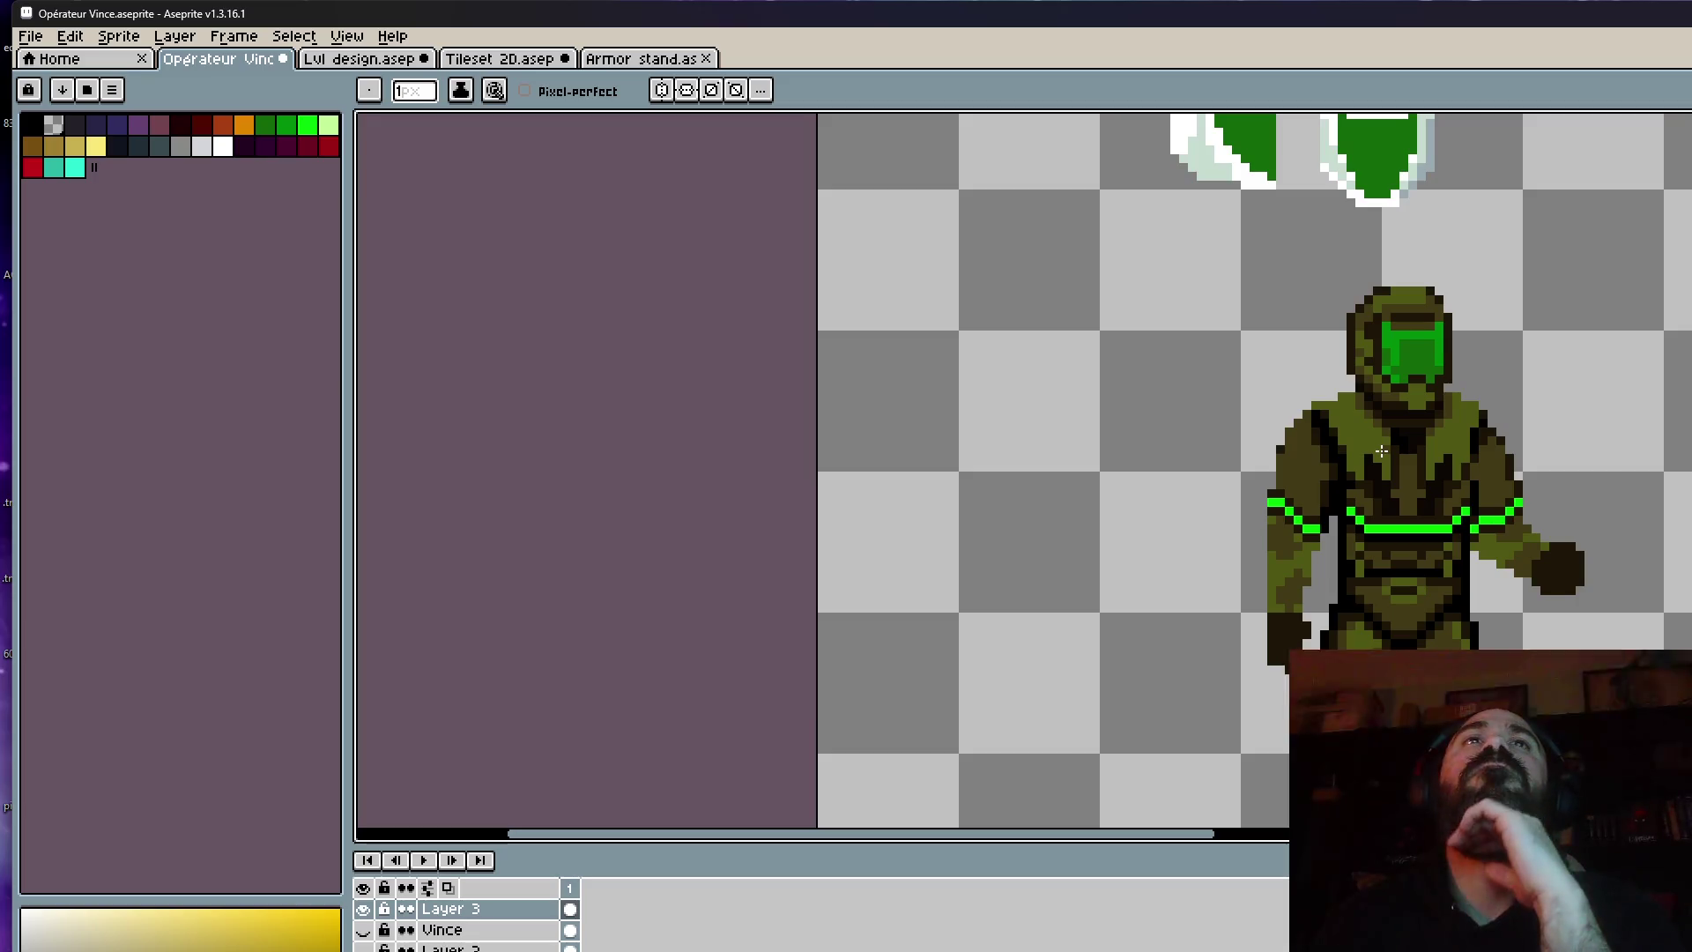
scroll(1420, 379, "up", 1)
scroll(1421, 379, "up", 1)
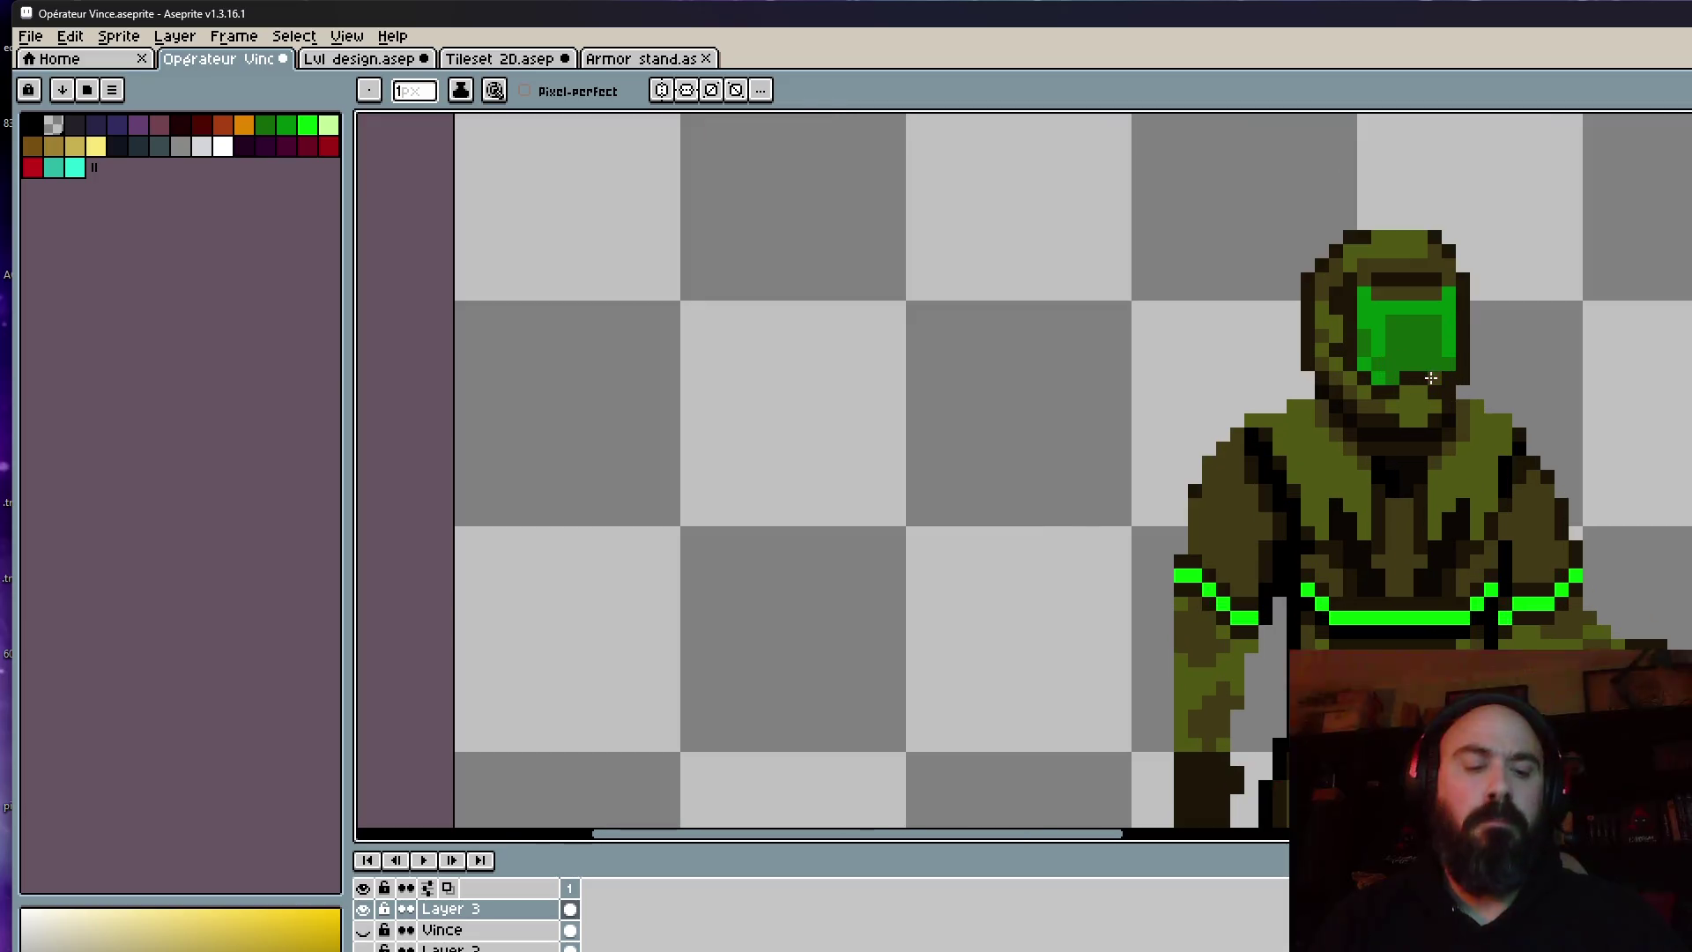
key("i")
left_click(1436, 333)
key("b")
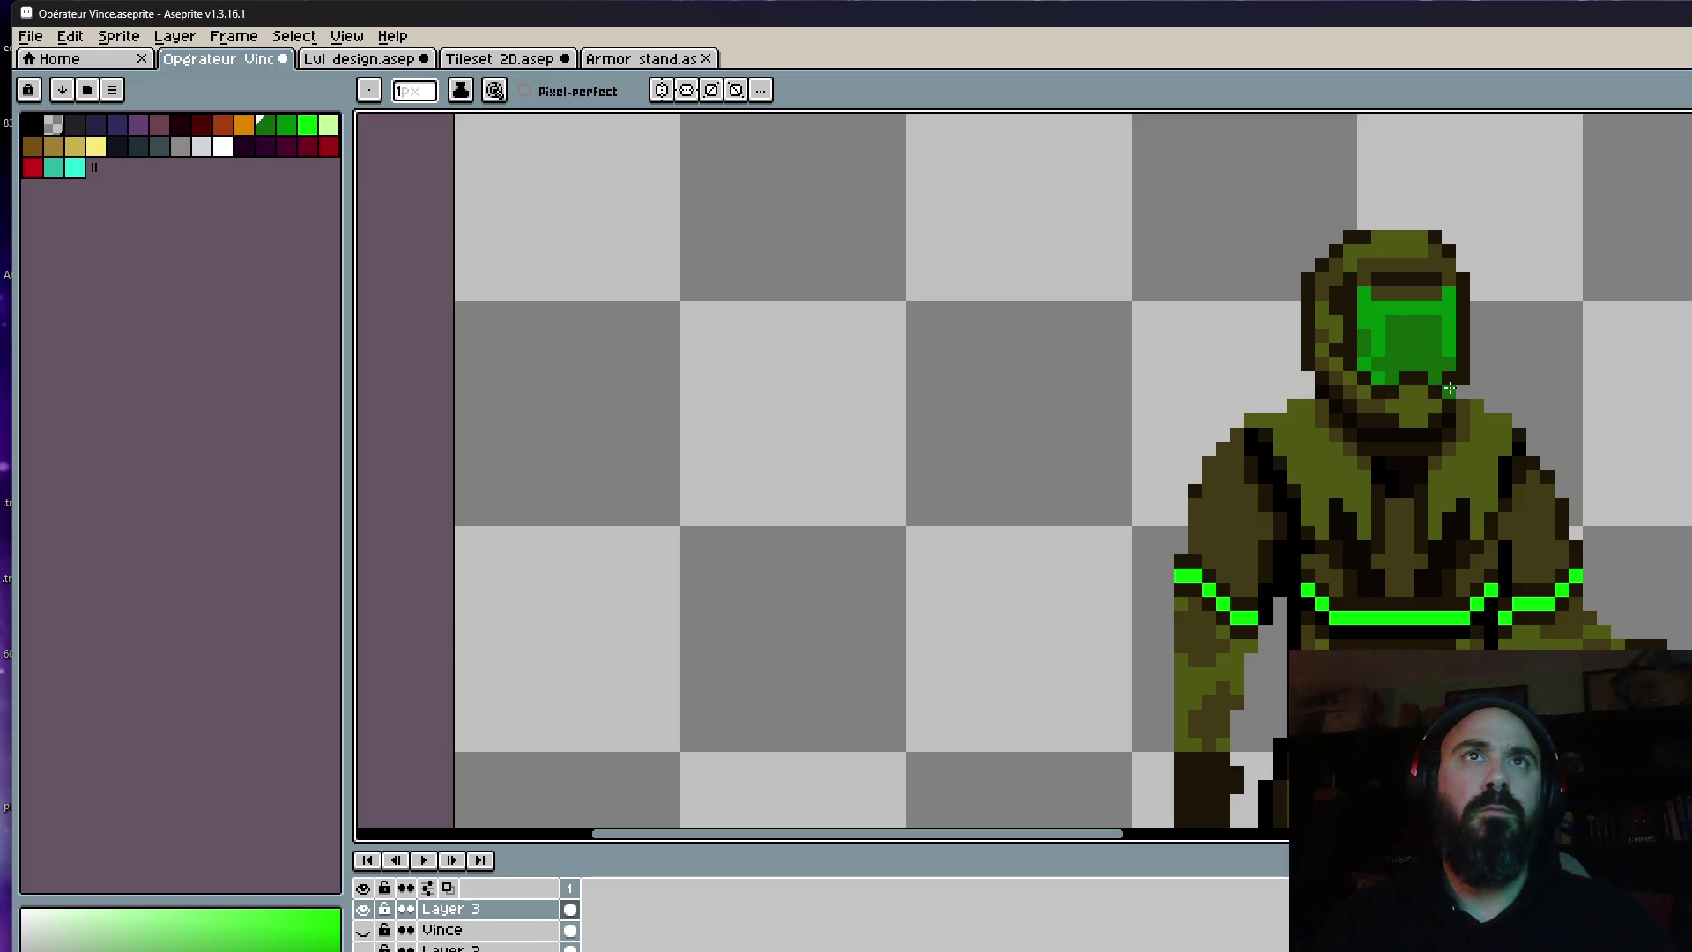
scroll(1524, 358, "down", 4)
Make Layer 2 visible to reveal the orange-armoured reference soldiers.
key("v")
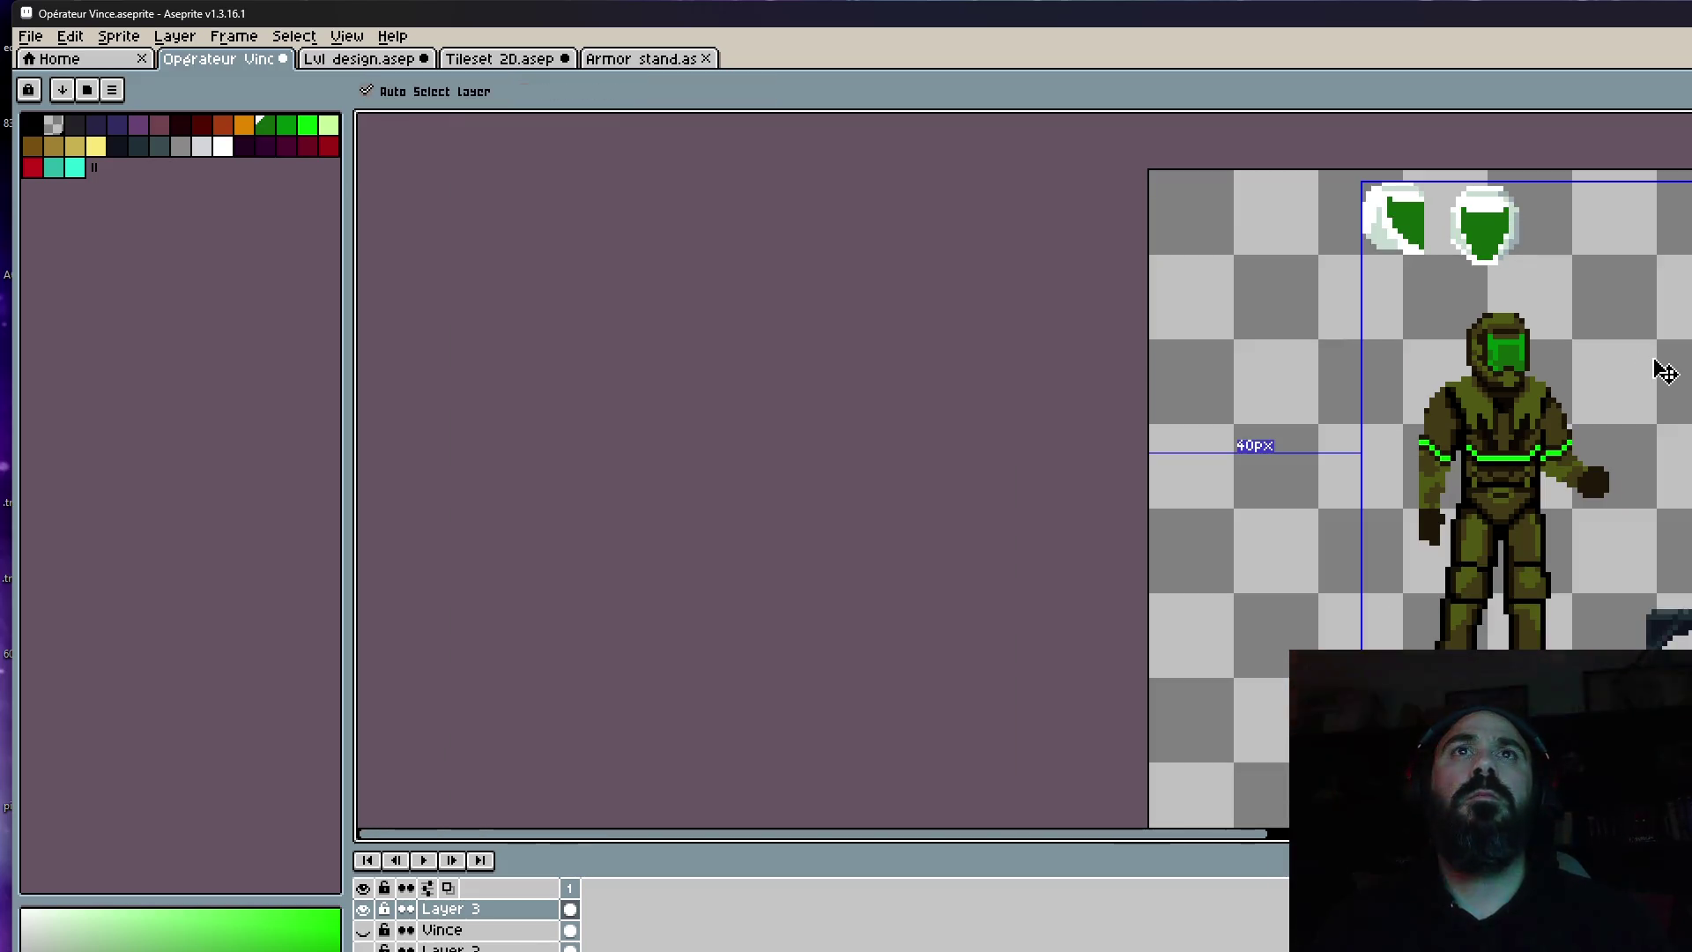
key("b")
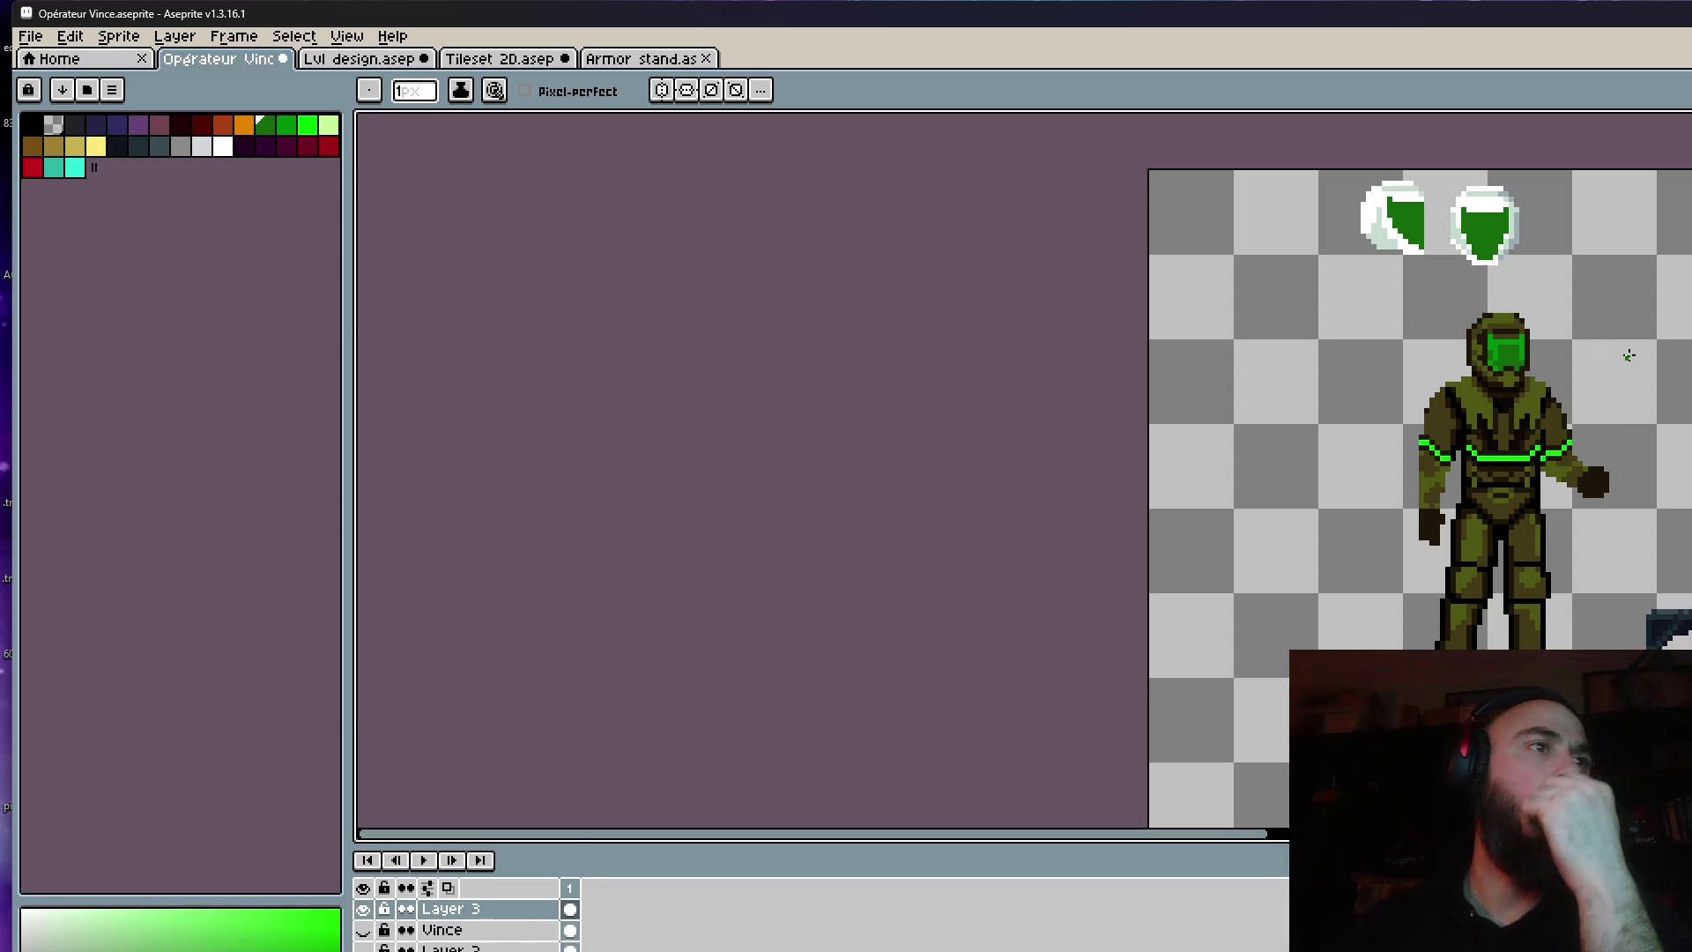
left_click(363, 948)
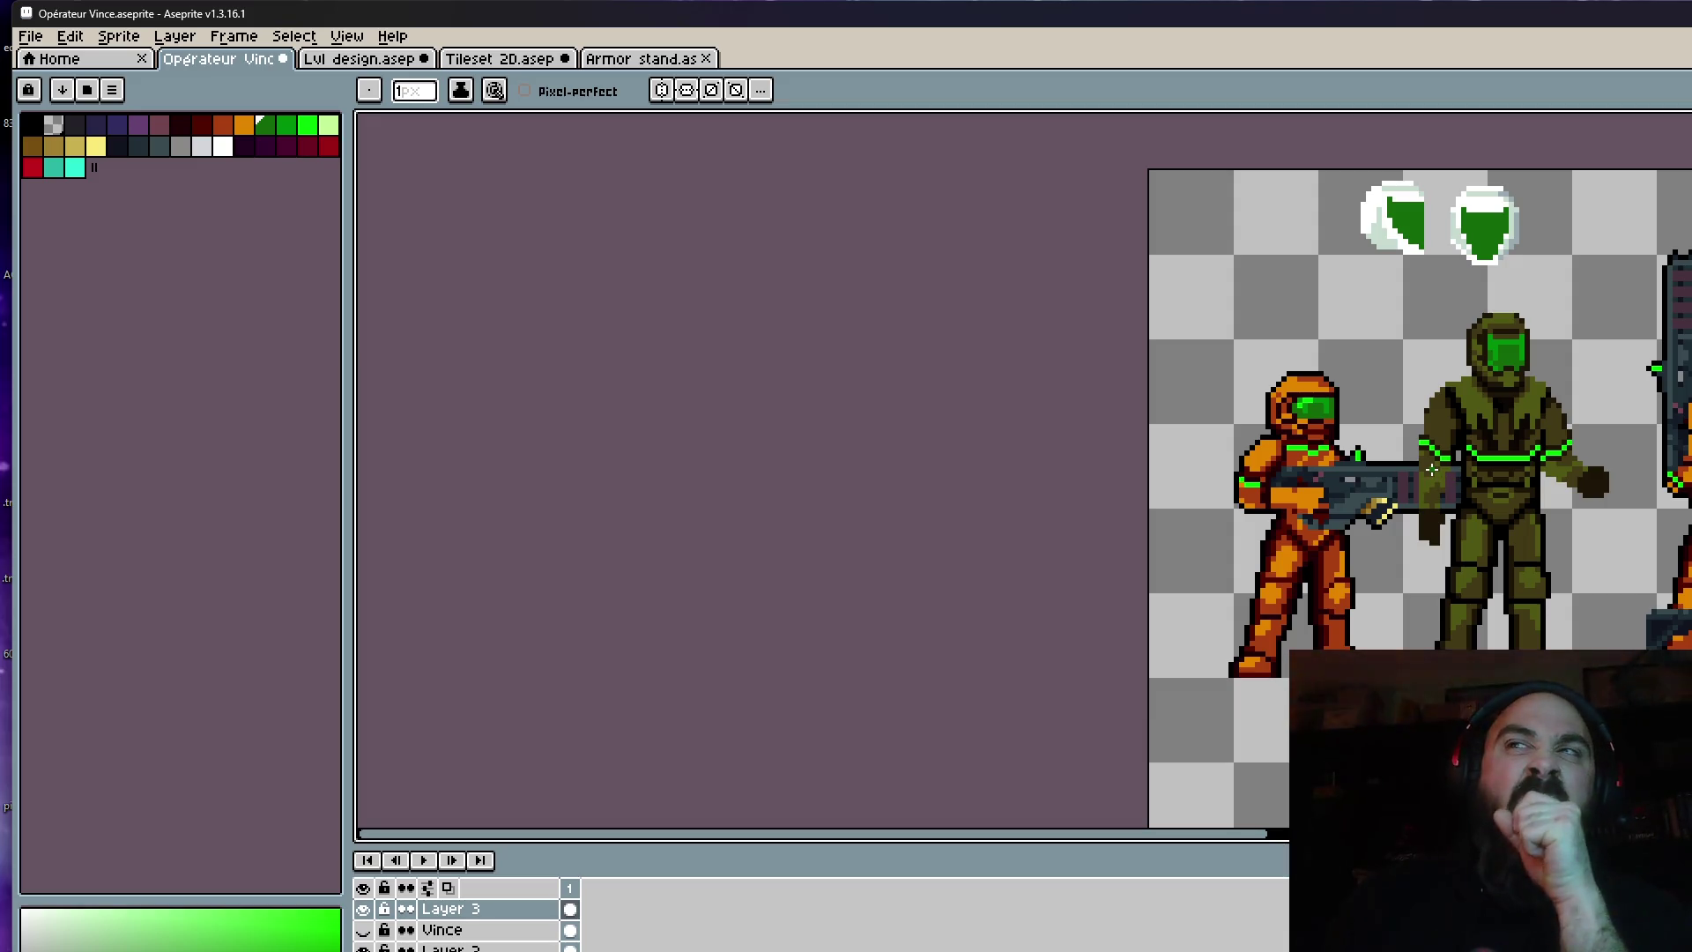
On Layer 3, select and delete the armour photo and the two green helmet icons.
left_click(570, 908)
scroll(1593, 557, "down", 1)
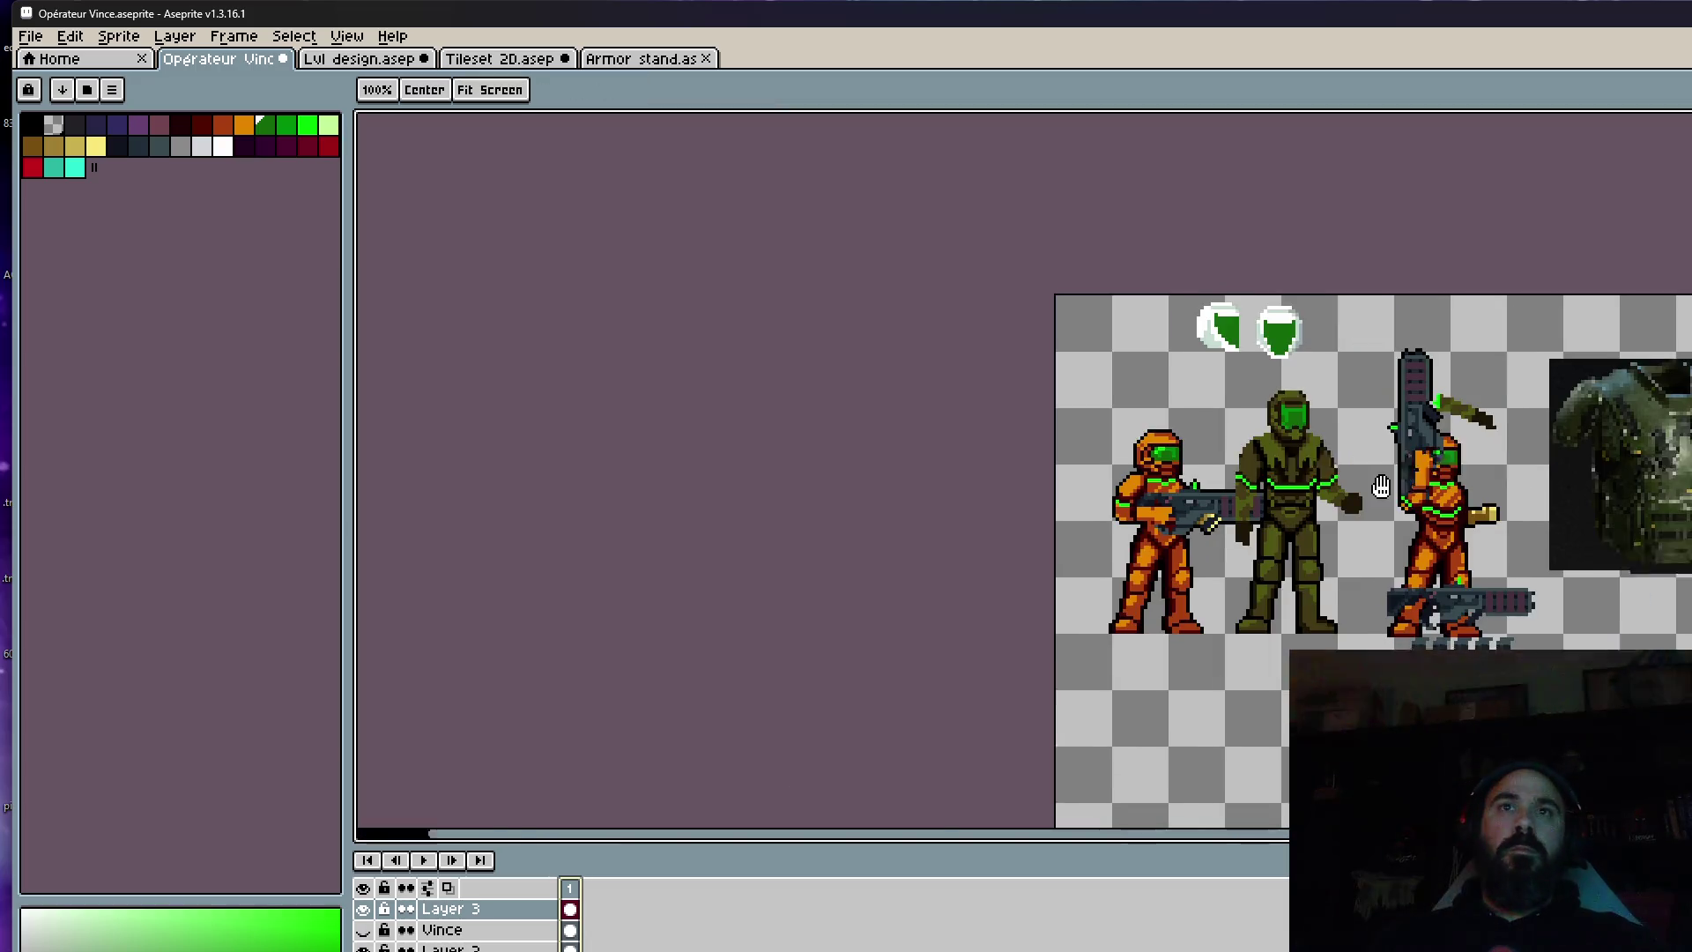
scroll(1594, 557, "left", 2)
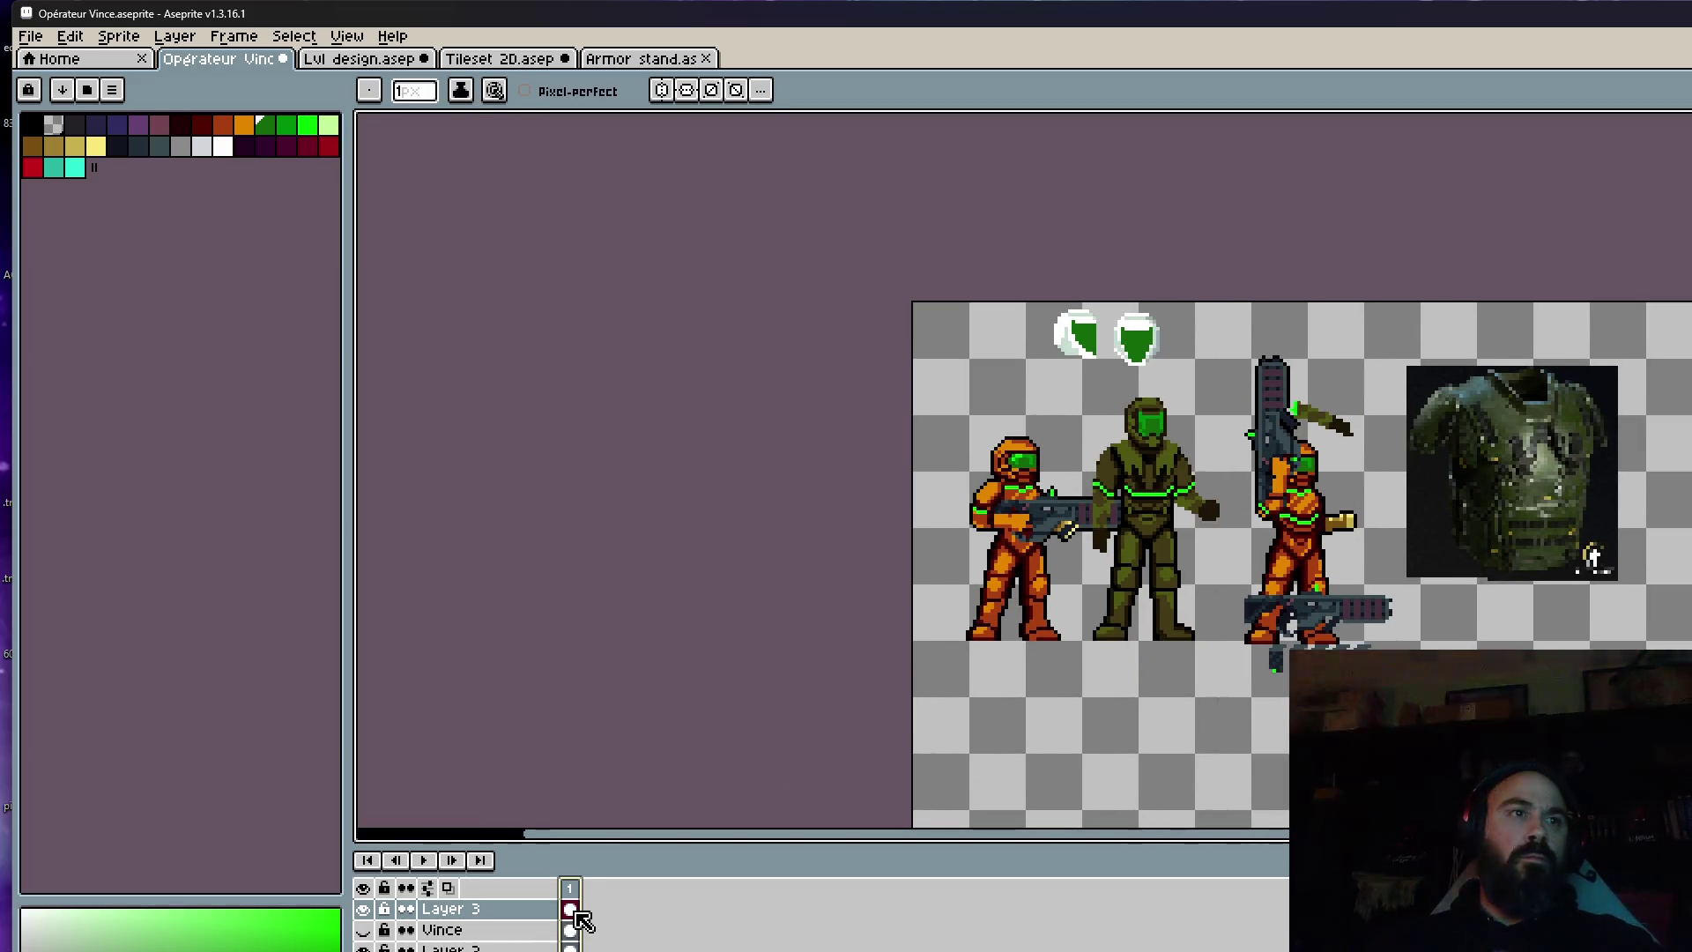
key("m")
left_click_drag(1381, 350, 1660, 588)
key("Delete")
mouse_move(1003, 300)
left_mouse_down()
mouse_move(1235, 347)
mouse_move(1229, 401)
left_mouse_up()
key("Delete")
Move the spare gun beside the third soldier onto a new Layer 4, then reselect Layer 3.
mouse_move(1201, 555)
left_mouse_down()
mouse_move(1499, 729)
mouse_move(1650, 585)
mouse_move(1643, 740)
left_mouse_up()
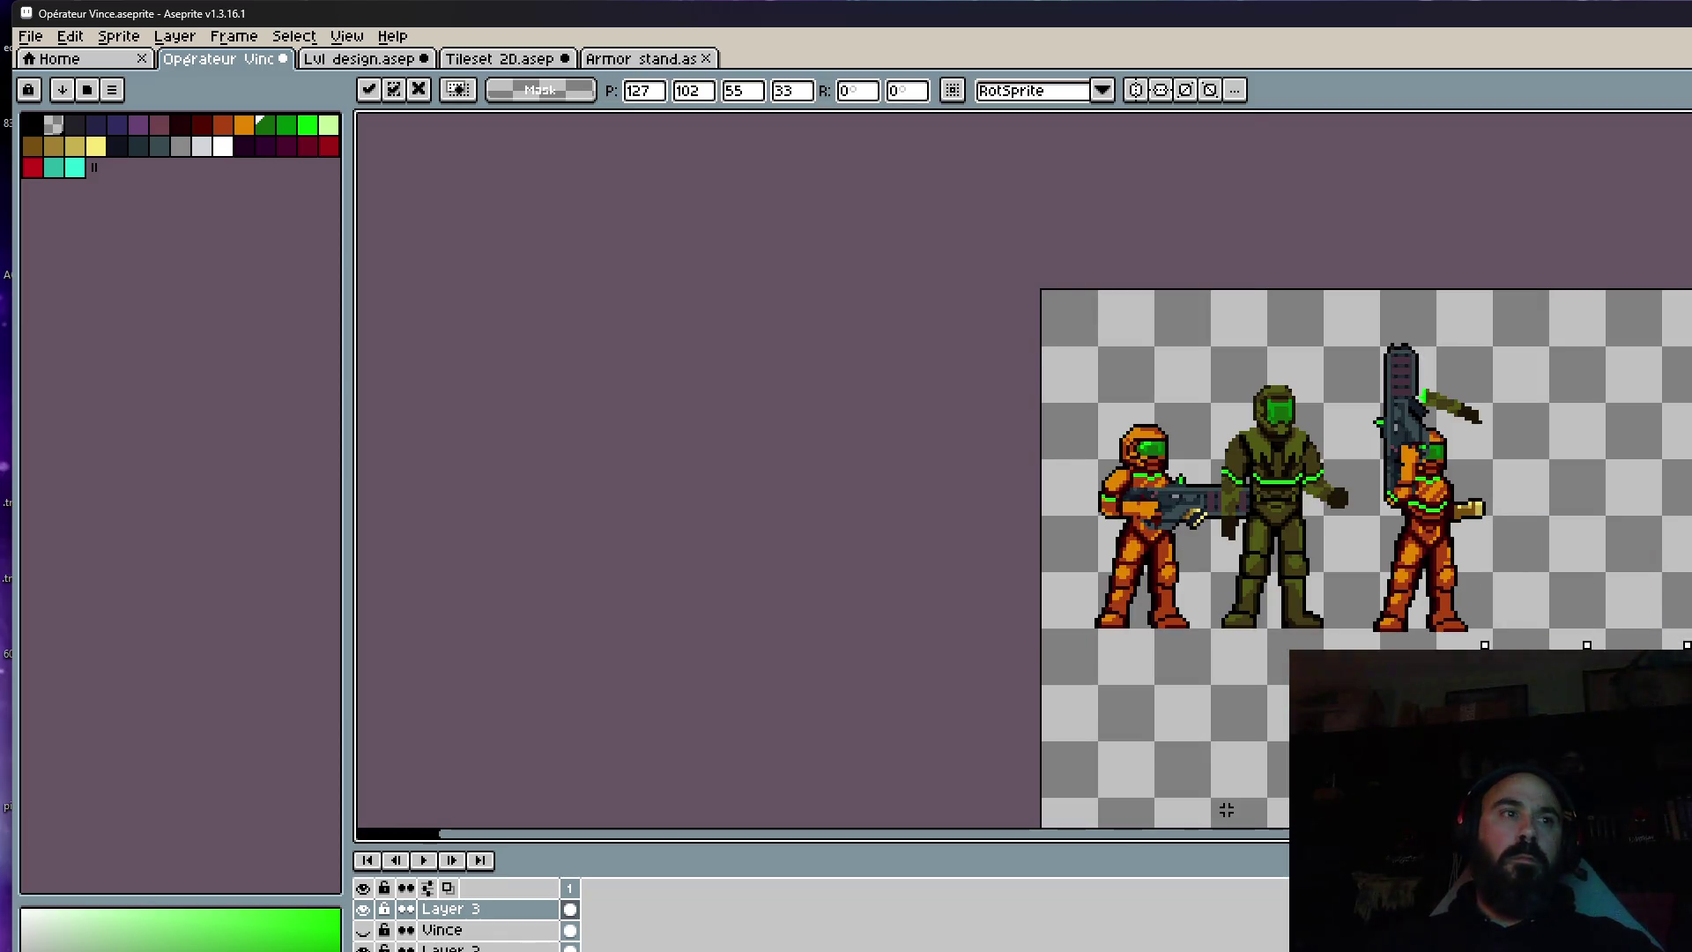
key("shift+n")
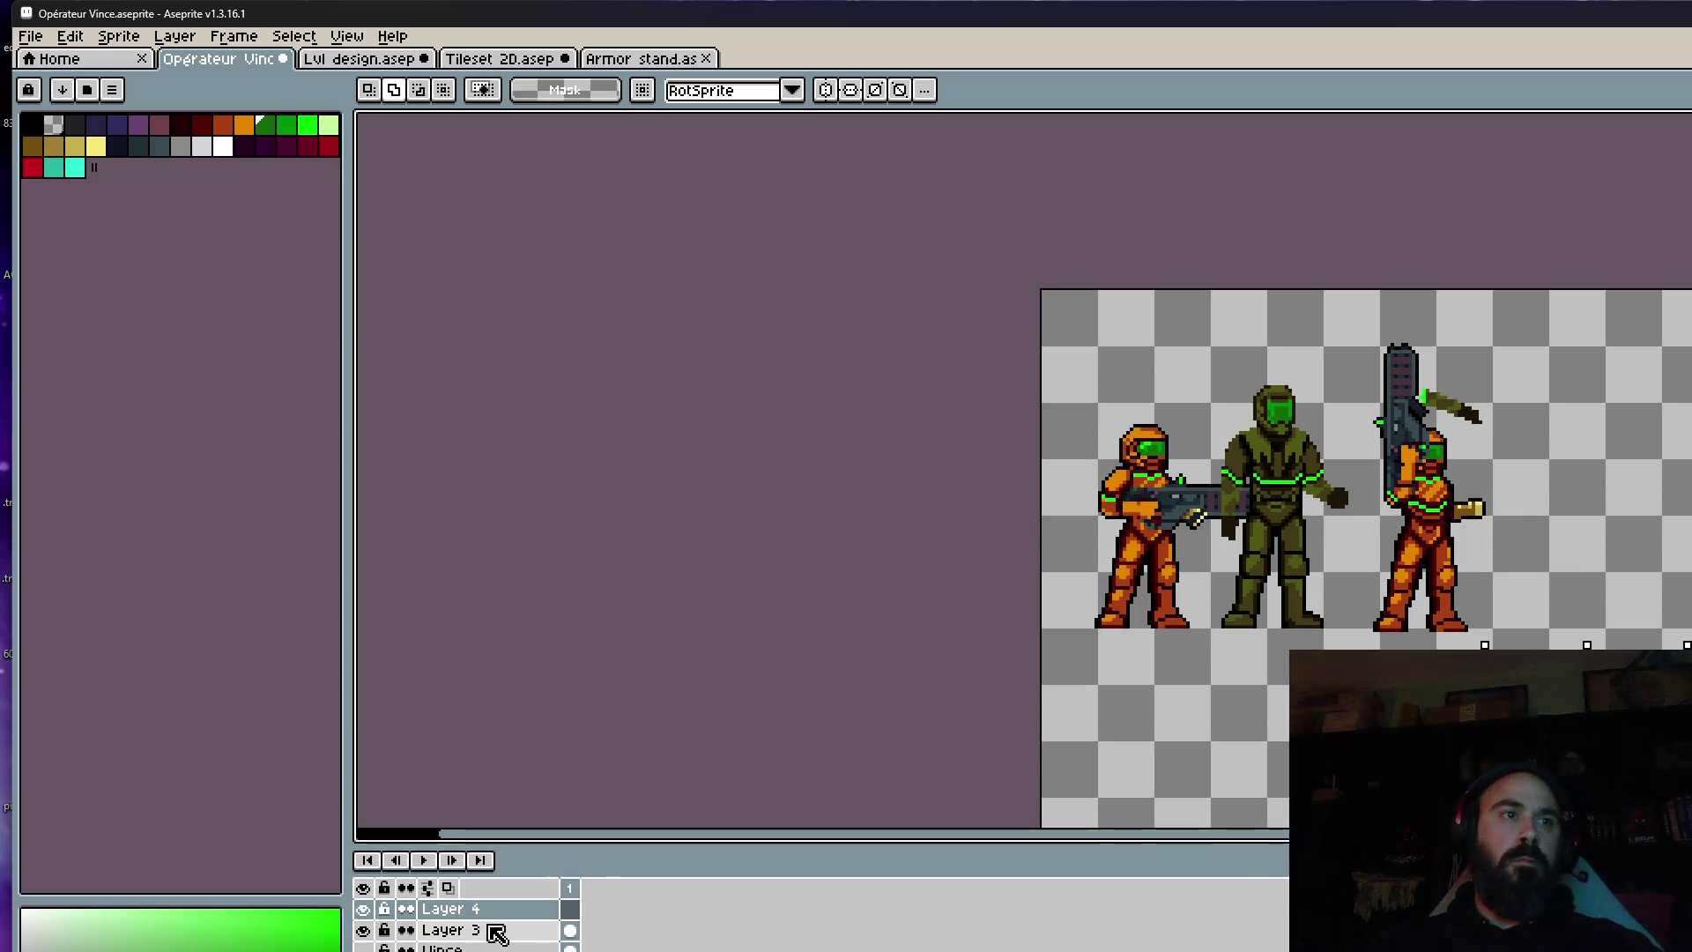
left_click(721, 929)
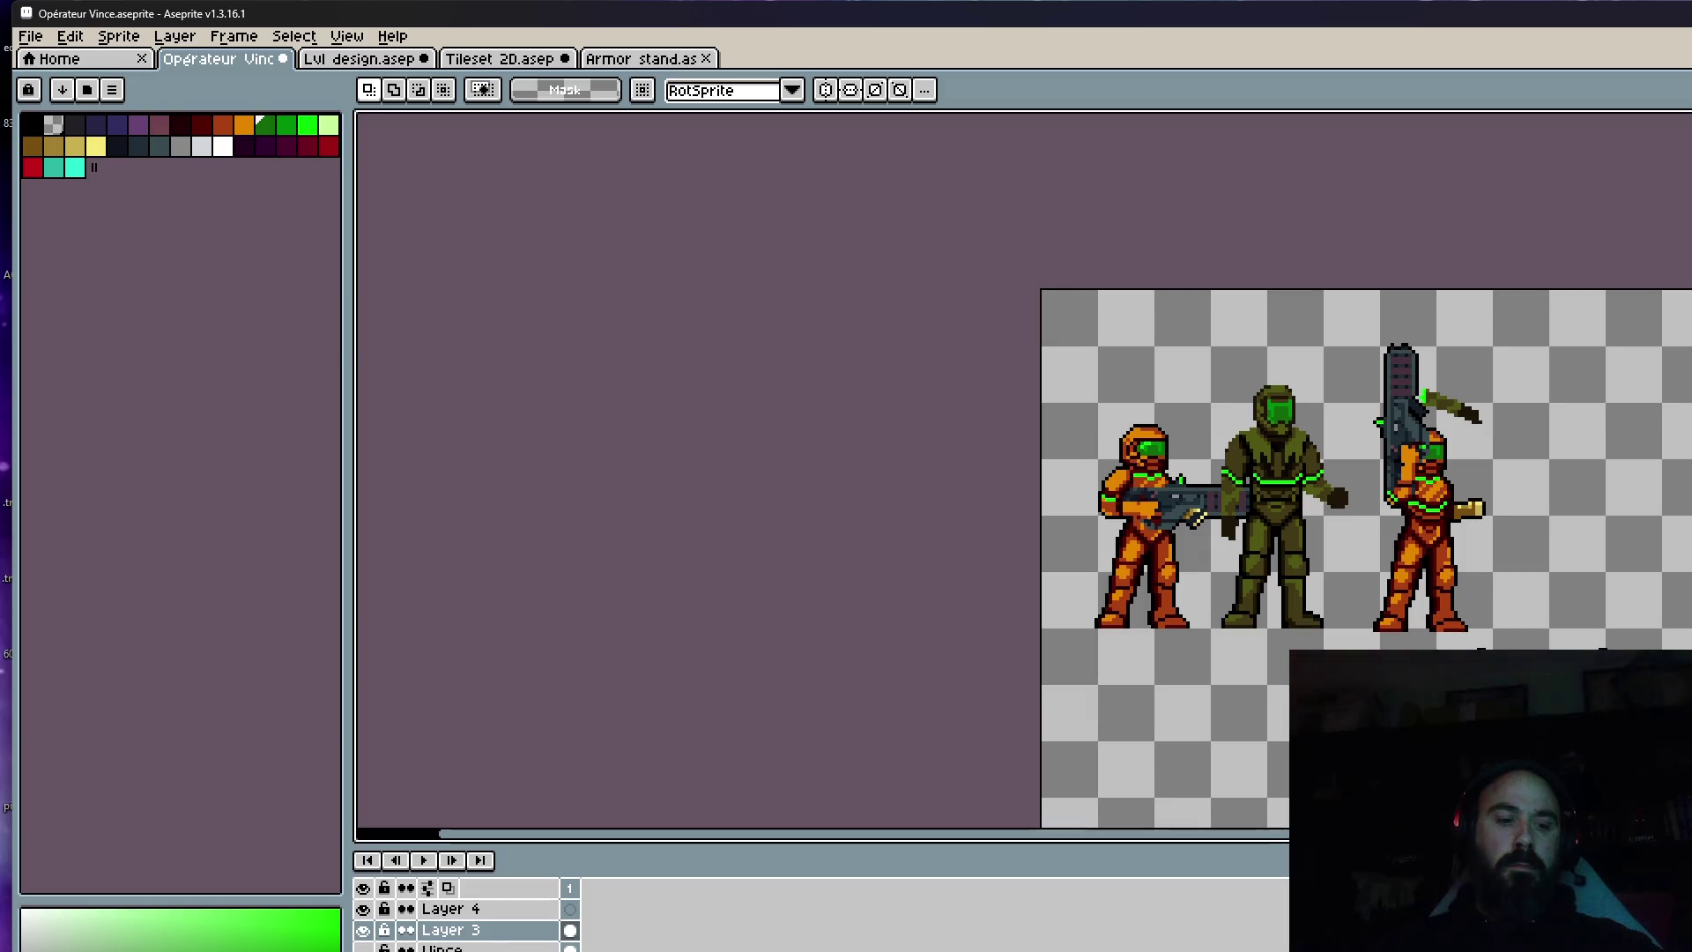
left_click(570, 909)
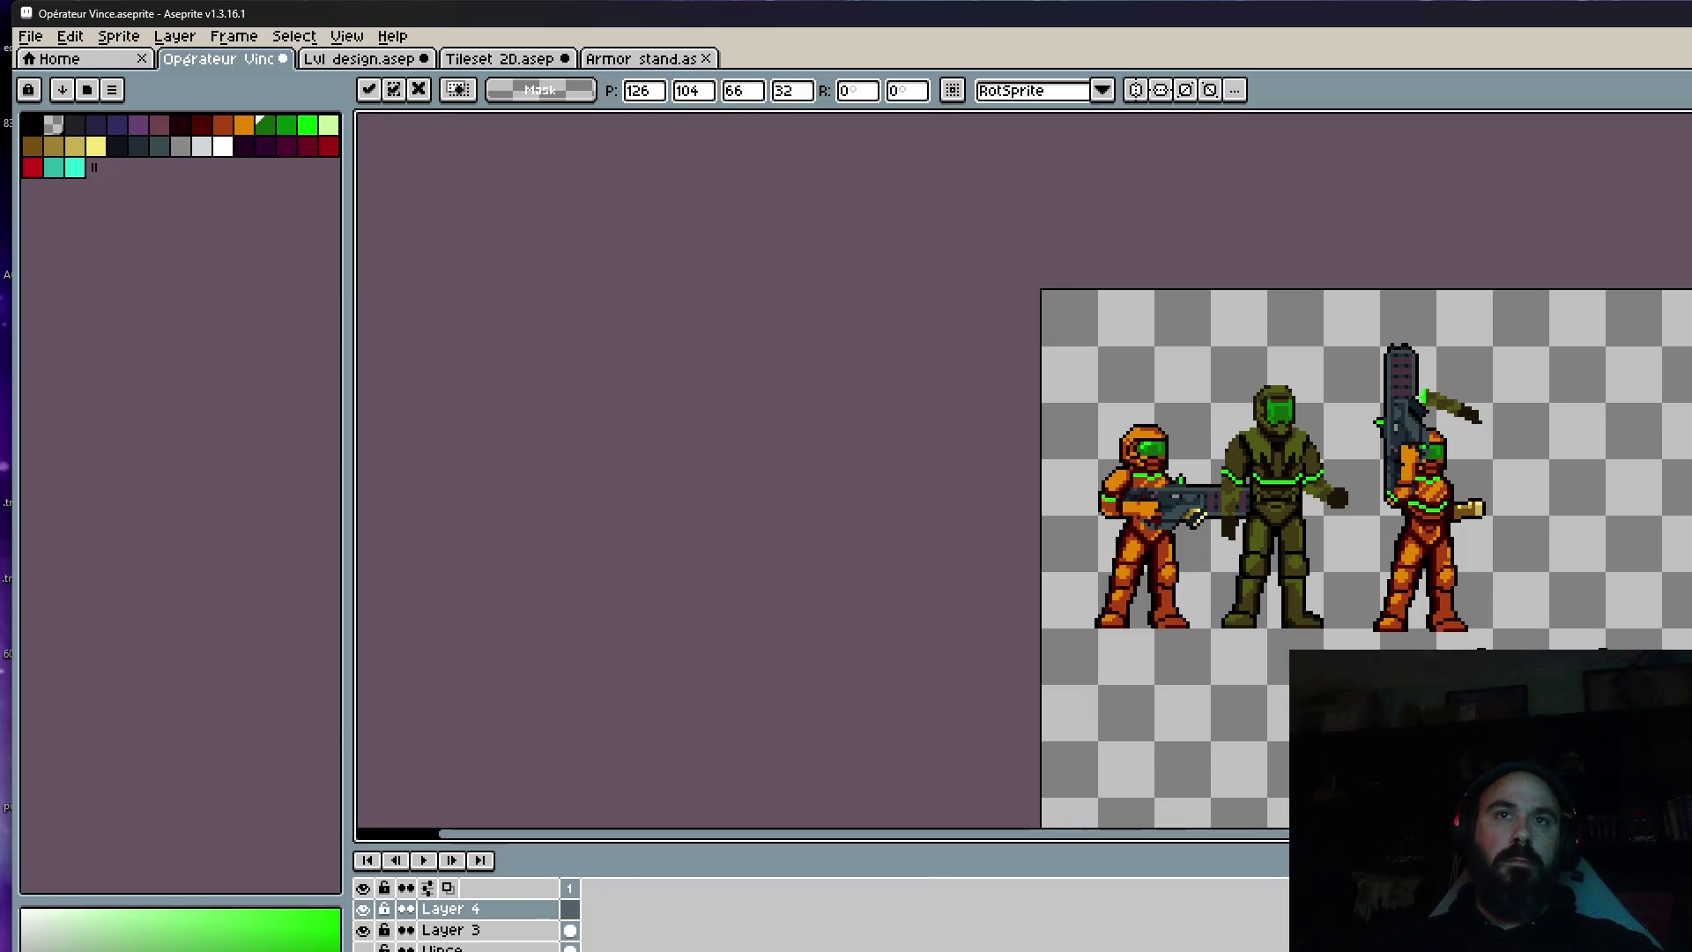
left_click(570, 930)
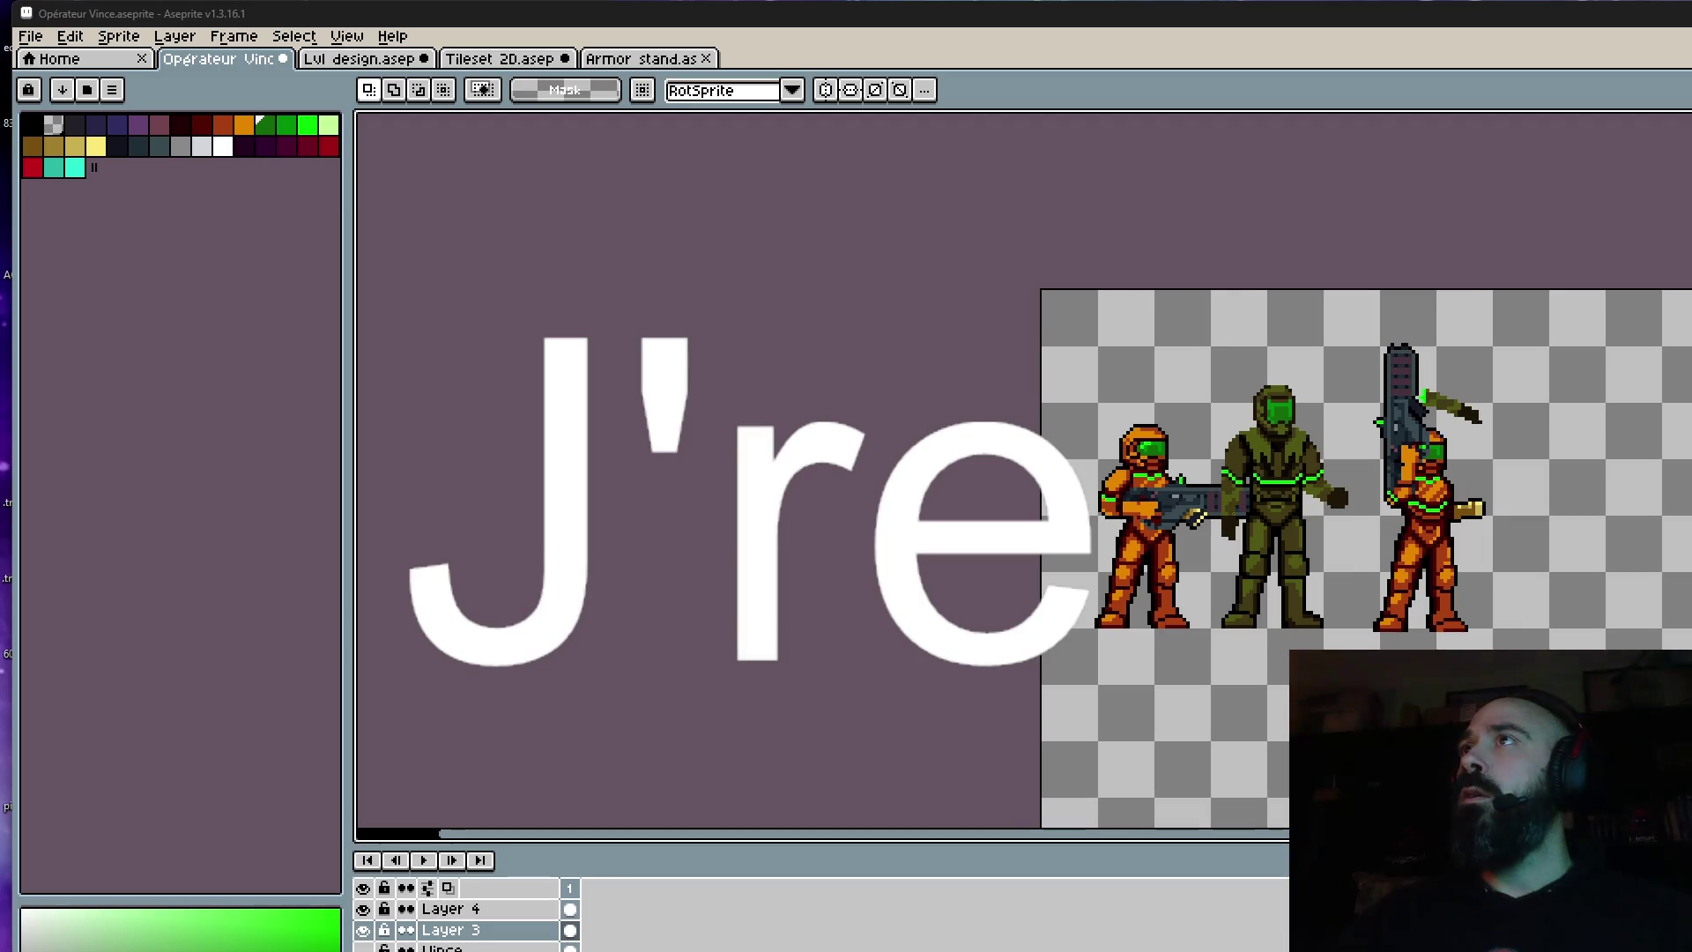
Save Opérateur Vince.aseprite through File > Save.
key("alt+Tab")
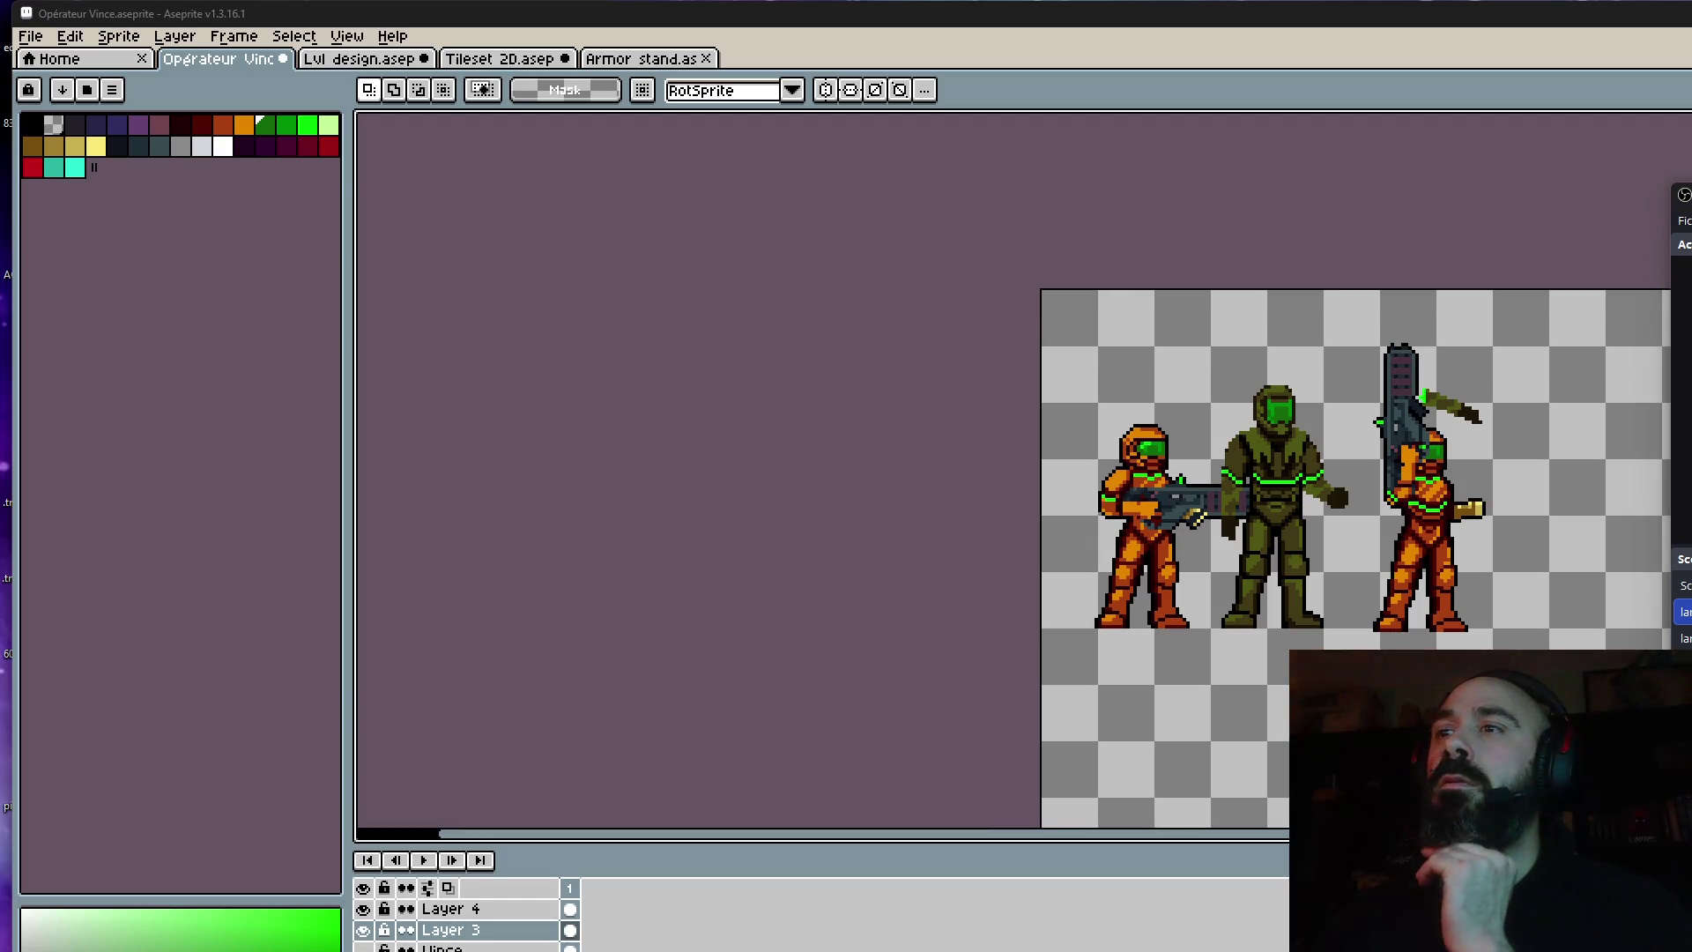
mouse_move(1683, 195)
left_mouse_down()
mouse_move(996, 571)
mouse_move(1632, 267)
left_mouse_up()
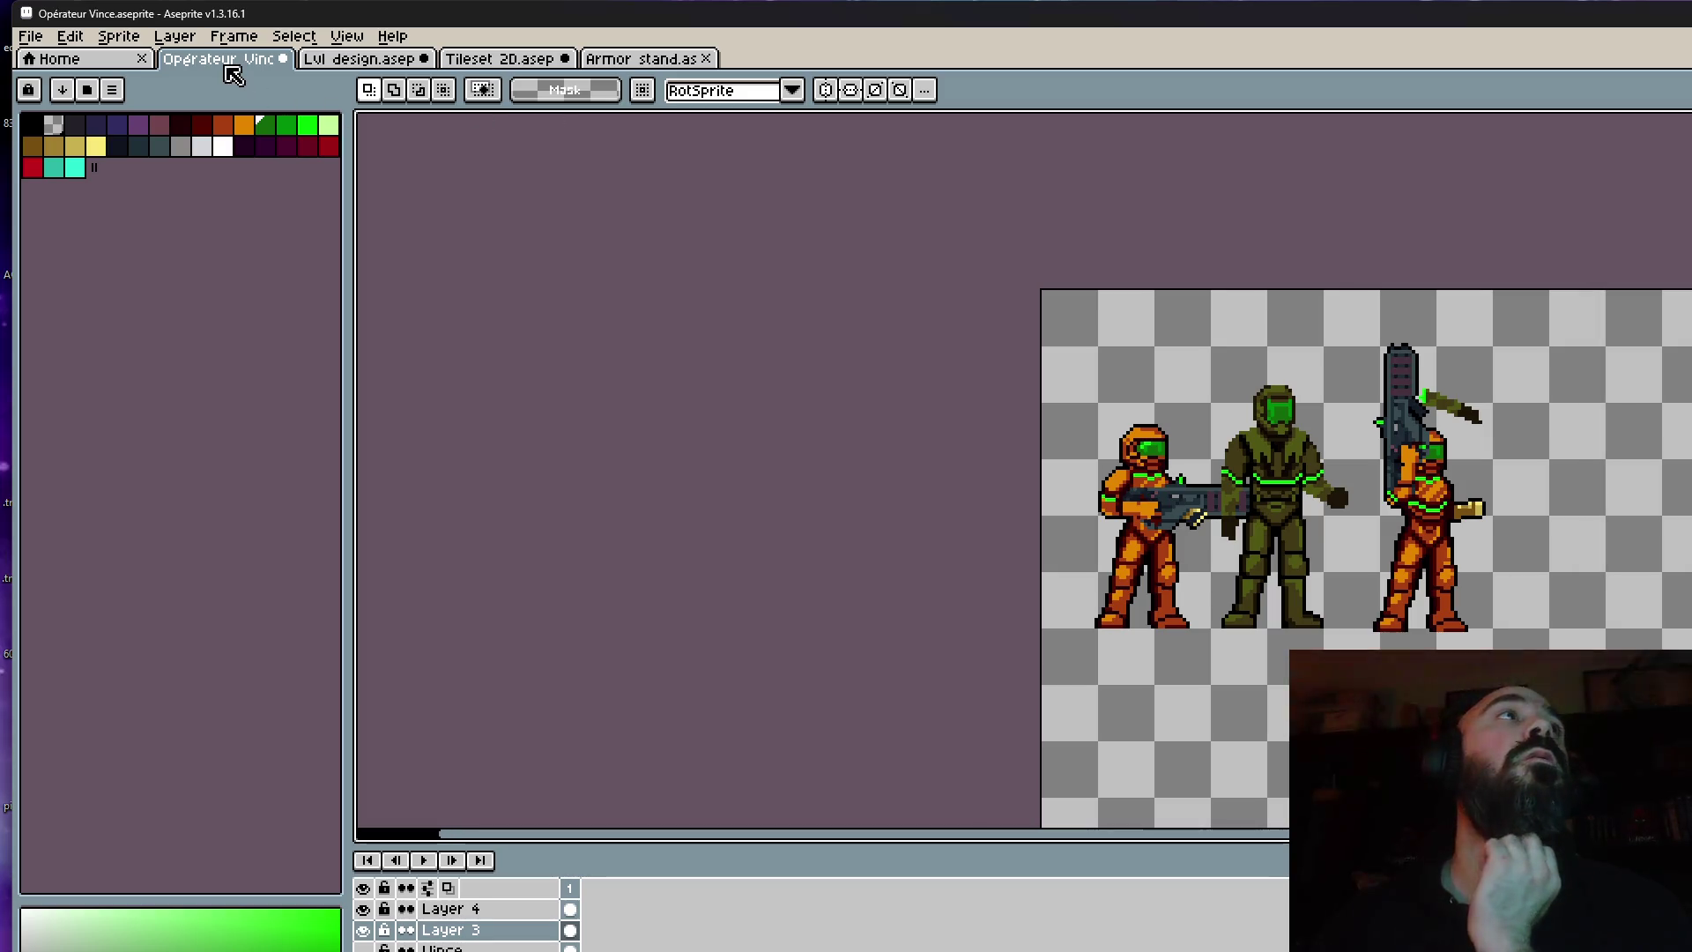
left_click(31, 37)
left_click(49, 124)
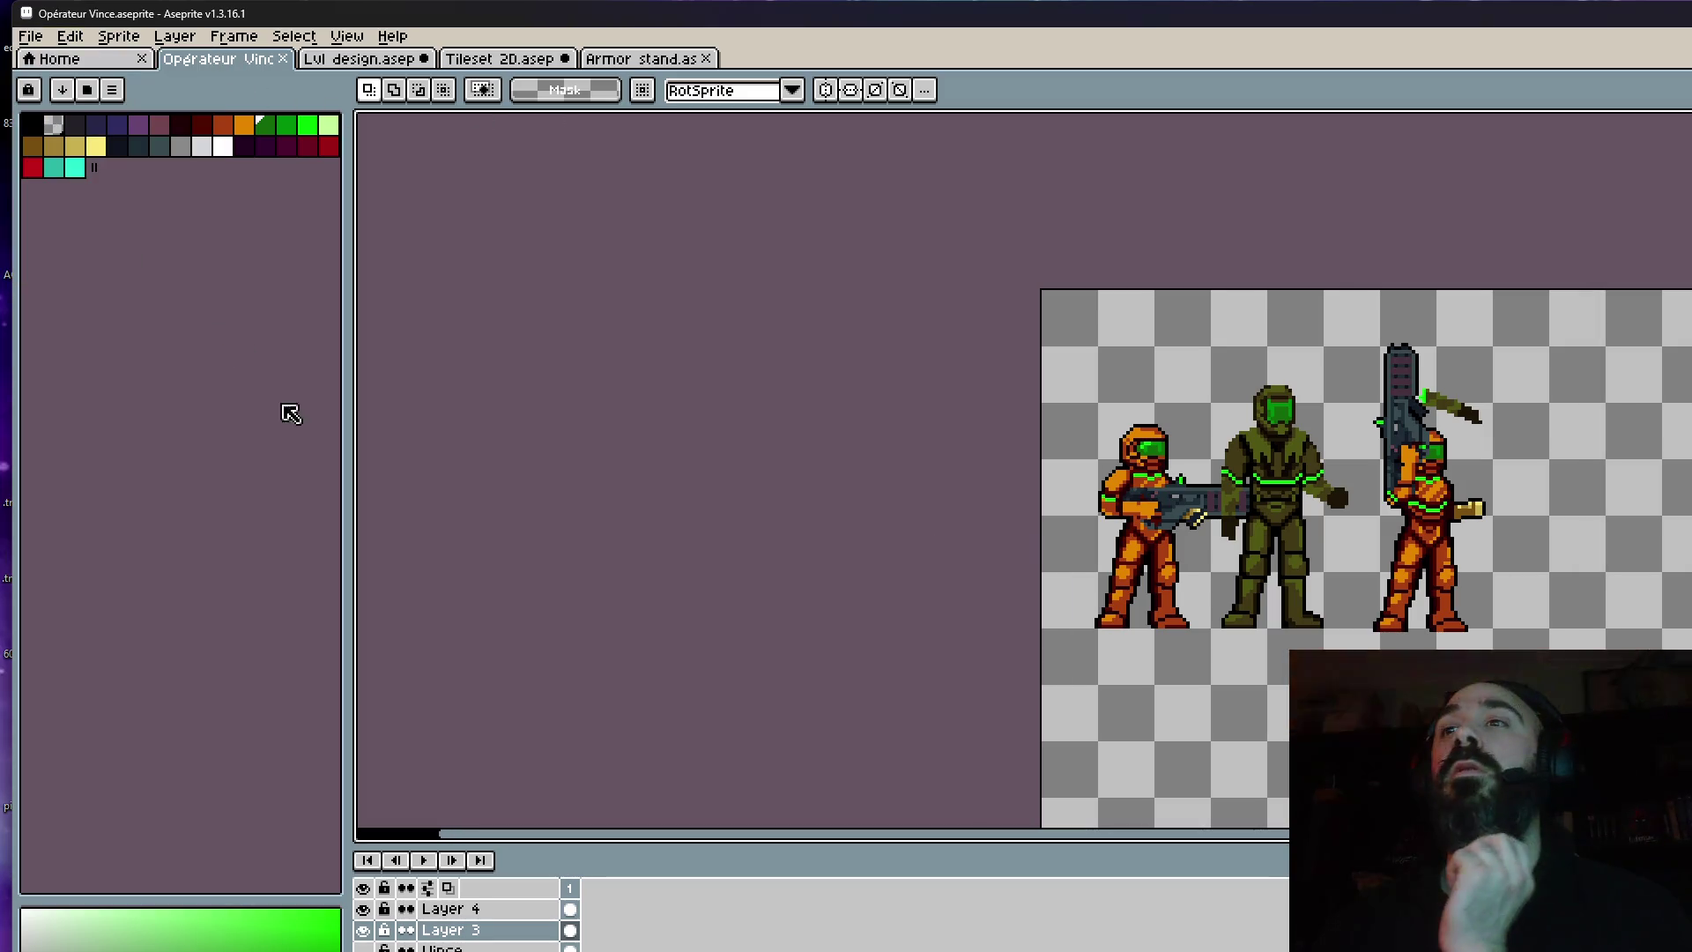